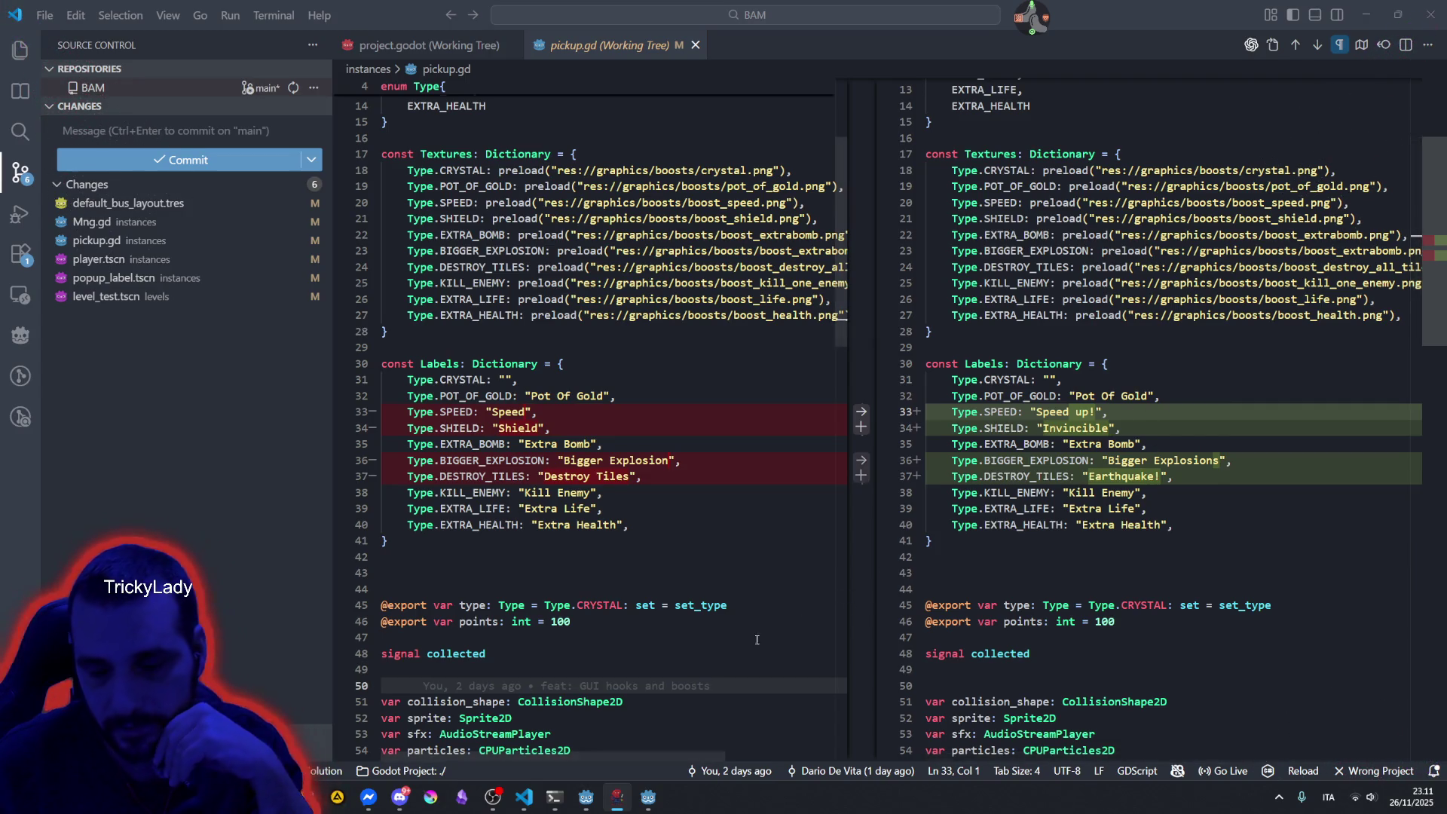
Switch to the Godot player scene, then alt-tab to the BAM itch.io page in Brave.
click(647, 796)
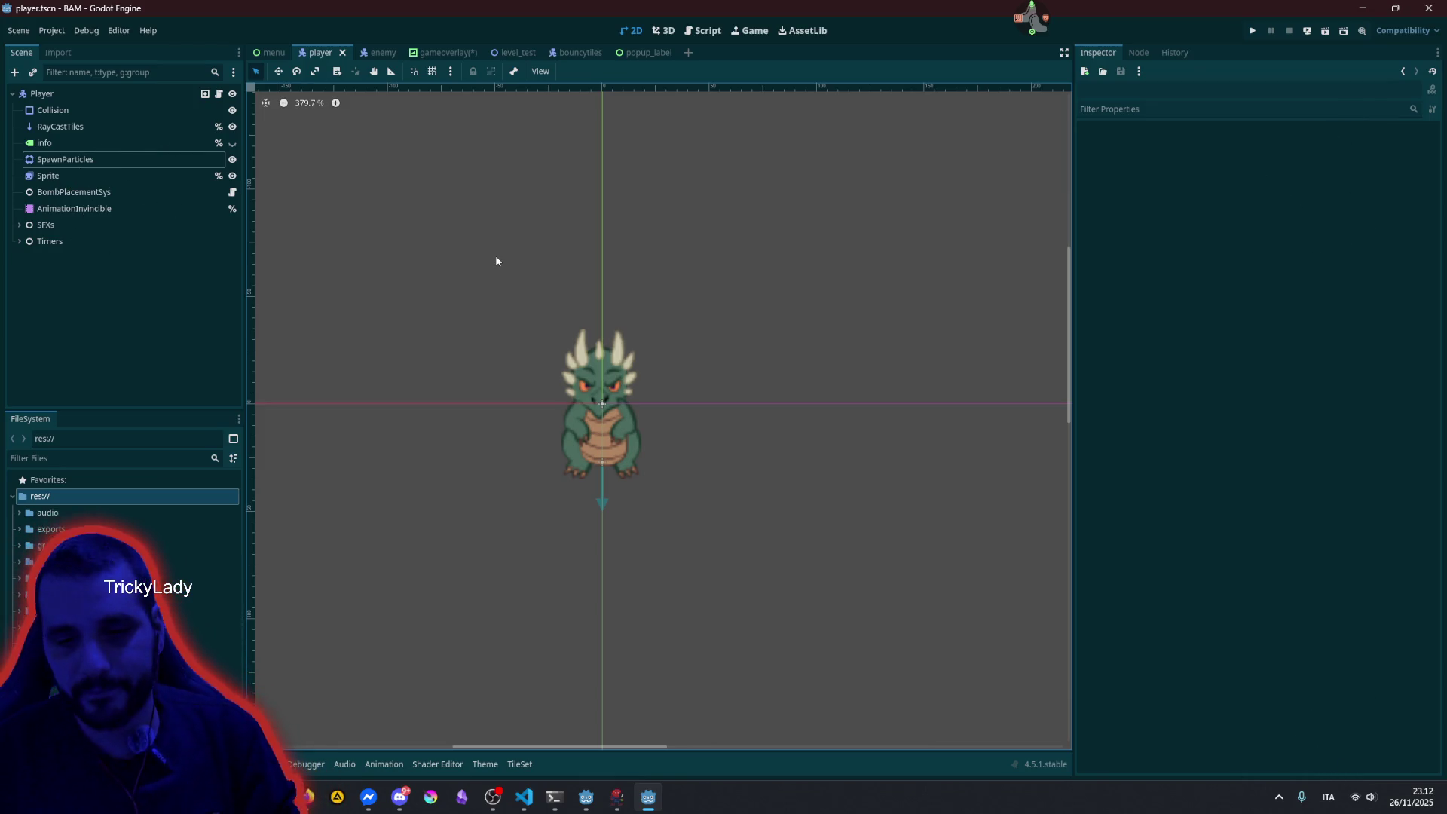
key(alt+Tab)
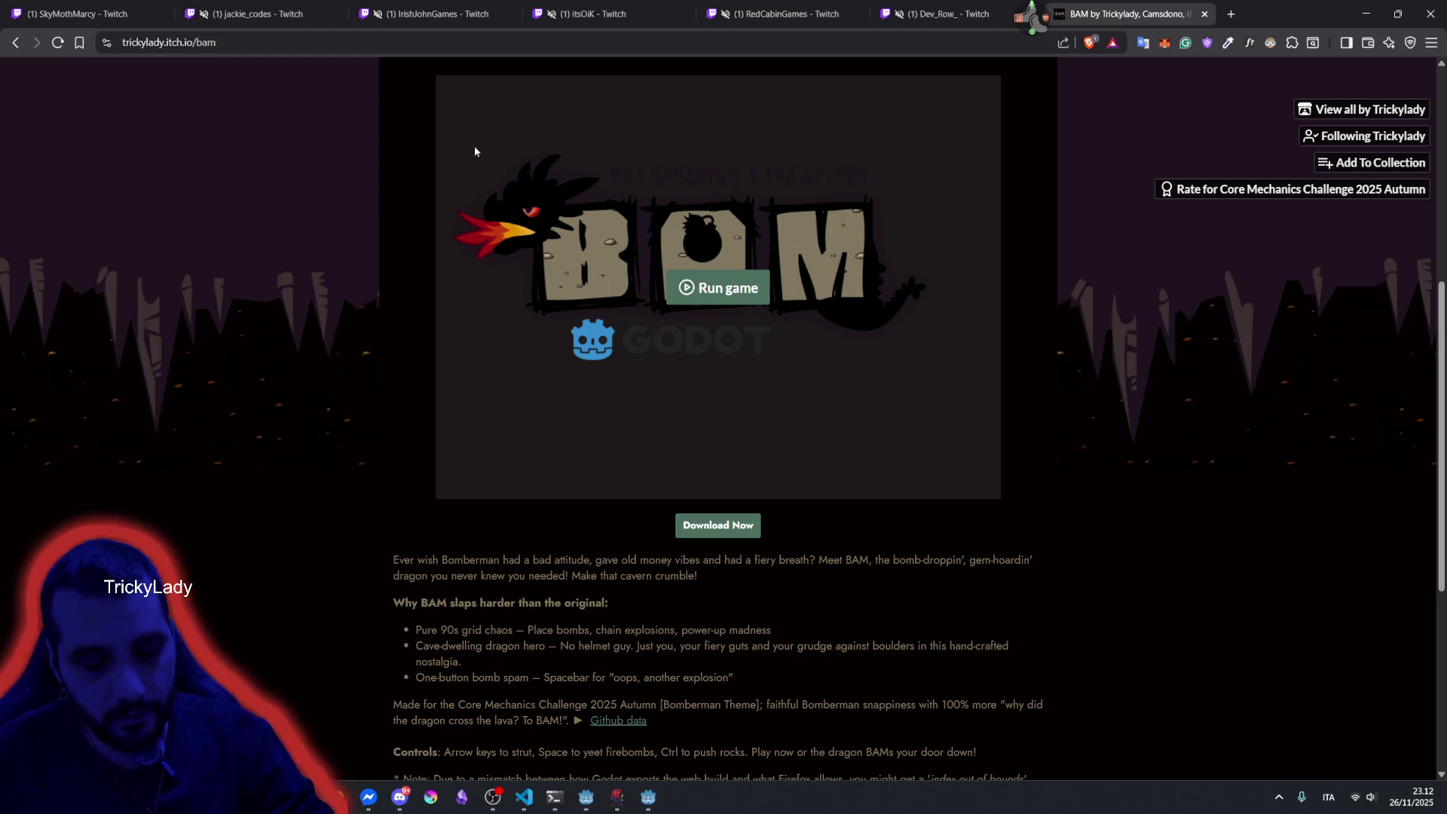
Search 'talo godot' in a new tab and open the trytalo.com Godot plugin result.
click(1231, 13)
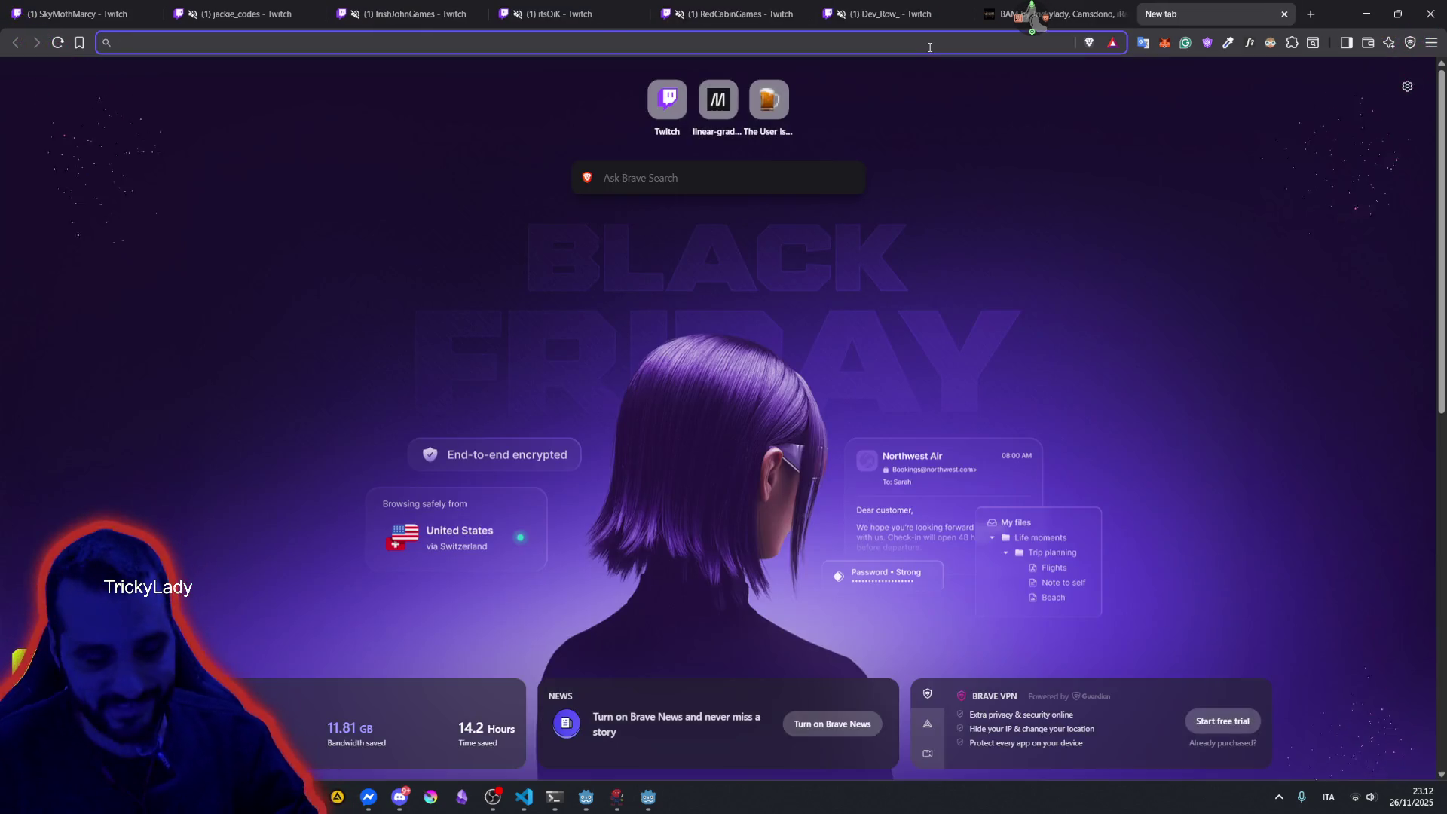
text(talo)
key(Return)
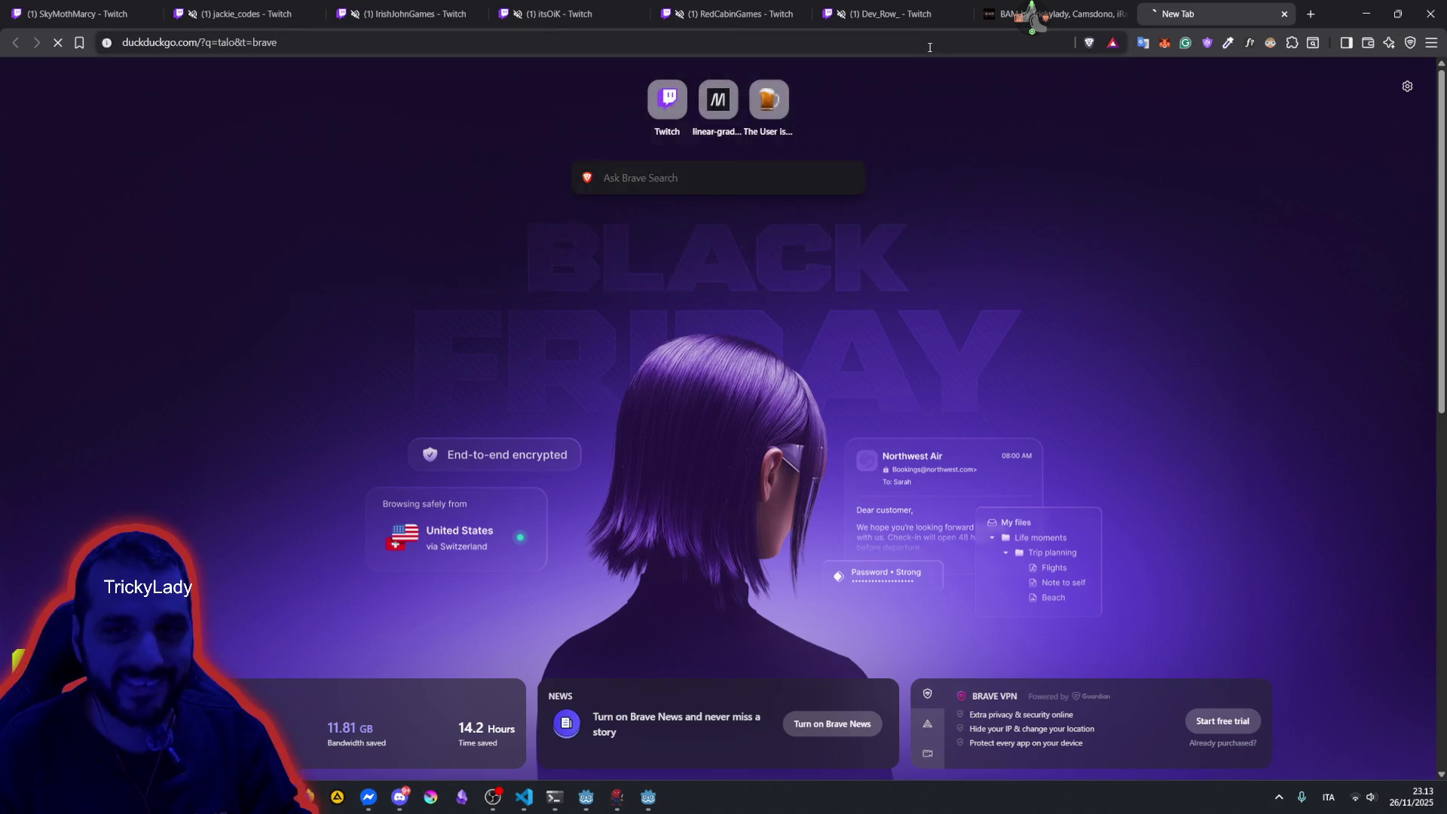
click(428, 85)
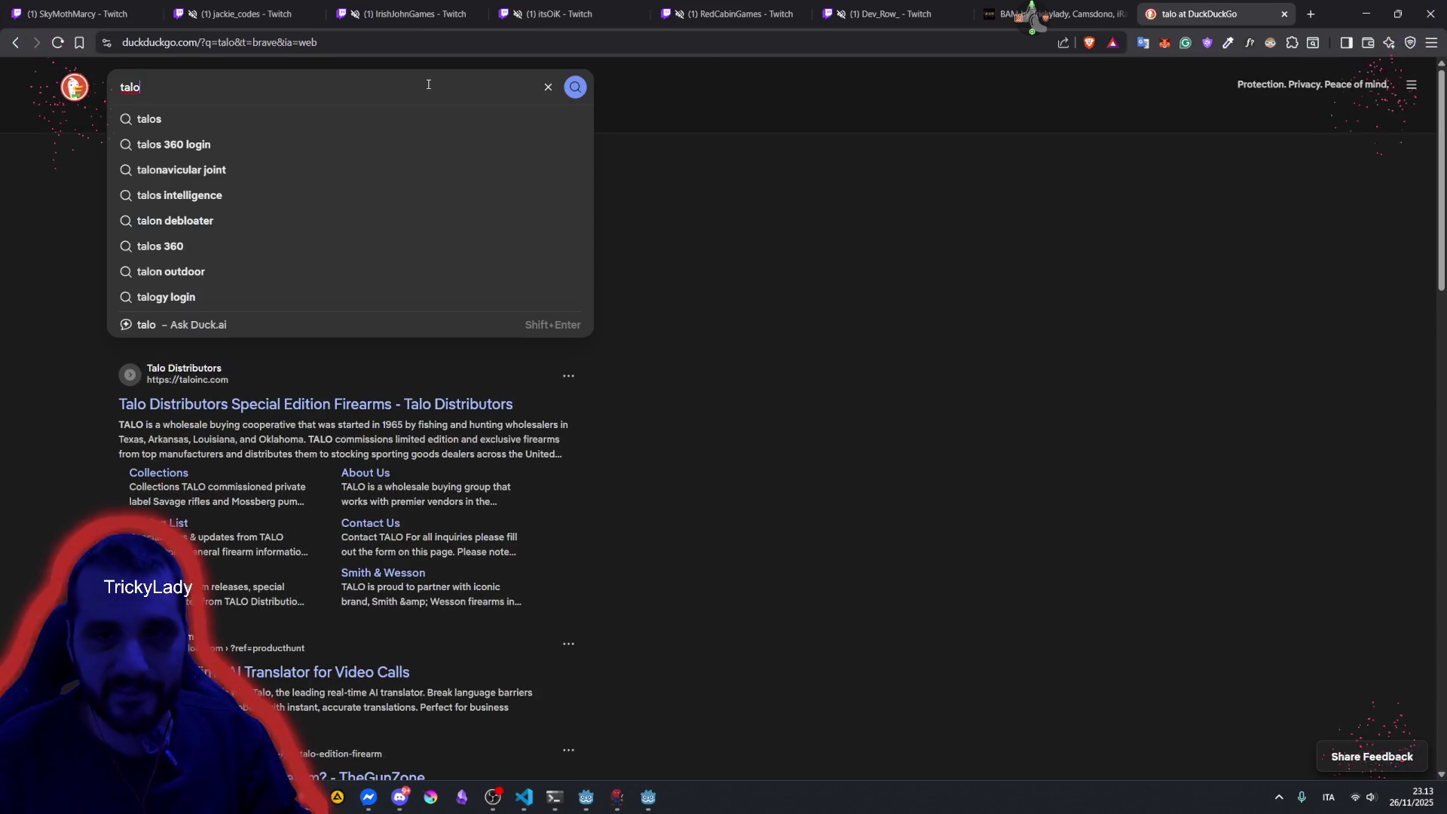
text(godot)
key(Return)
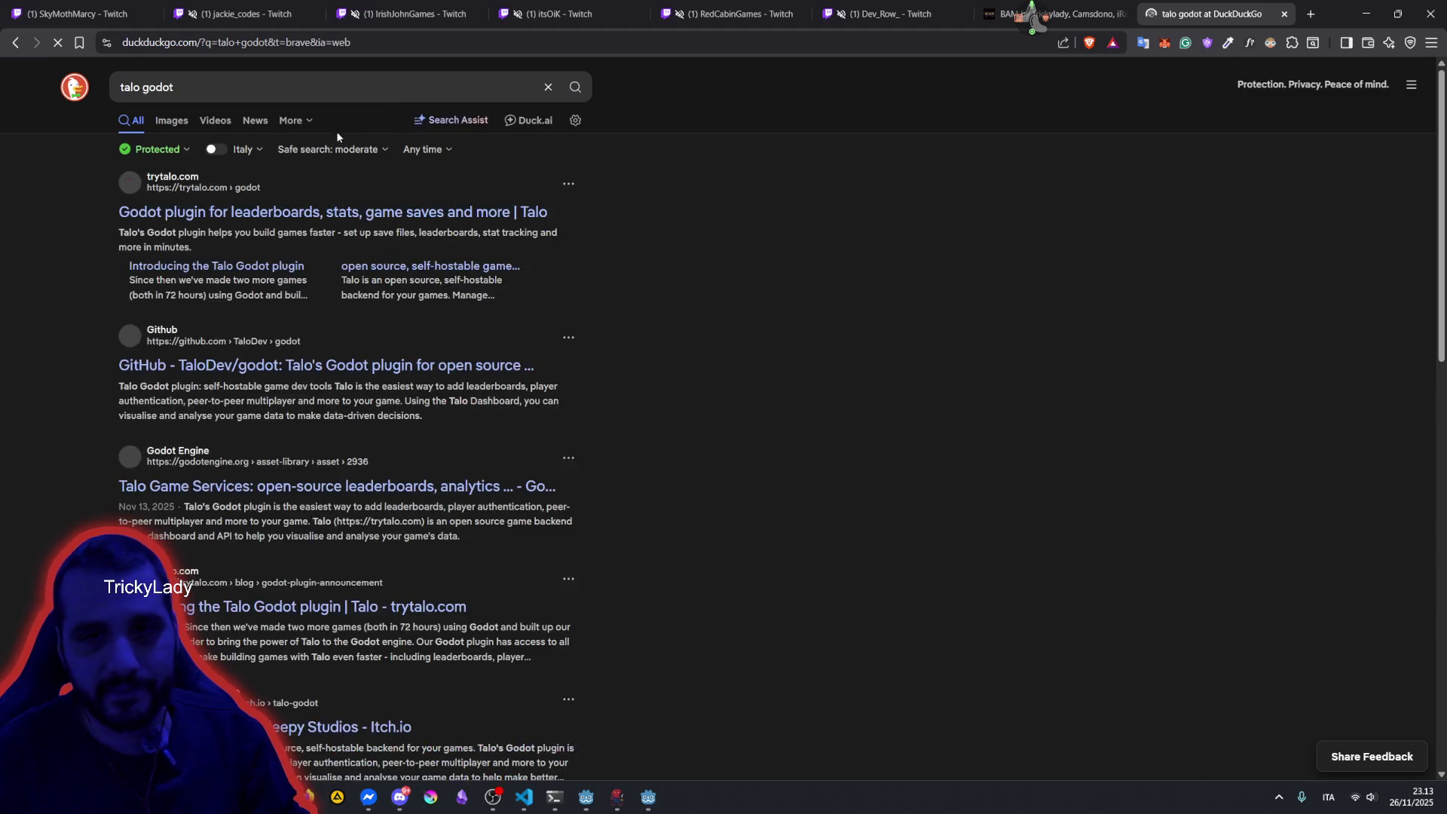
click(256, 211)
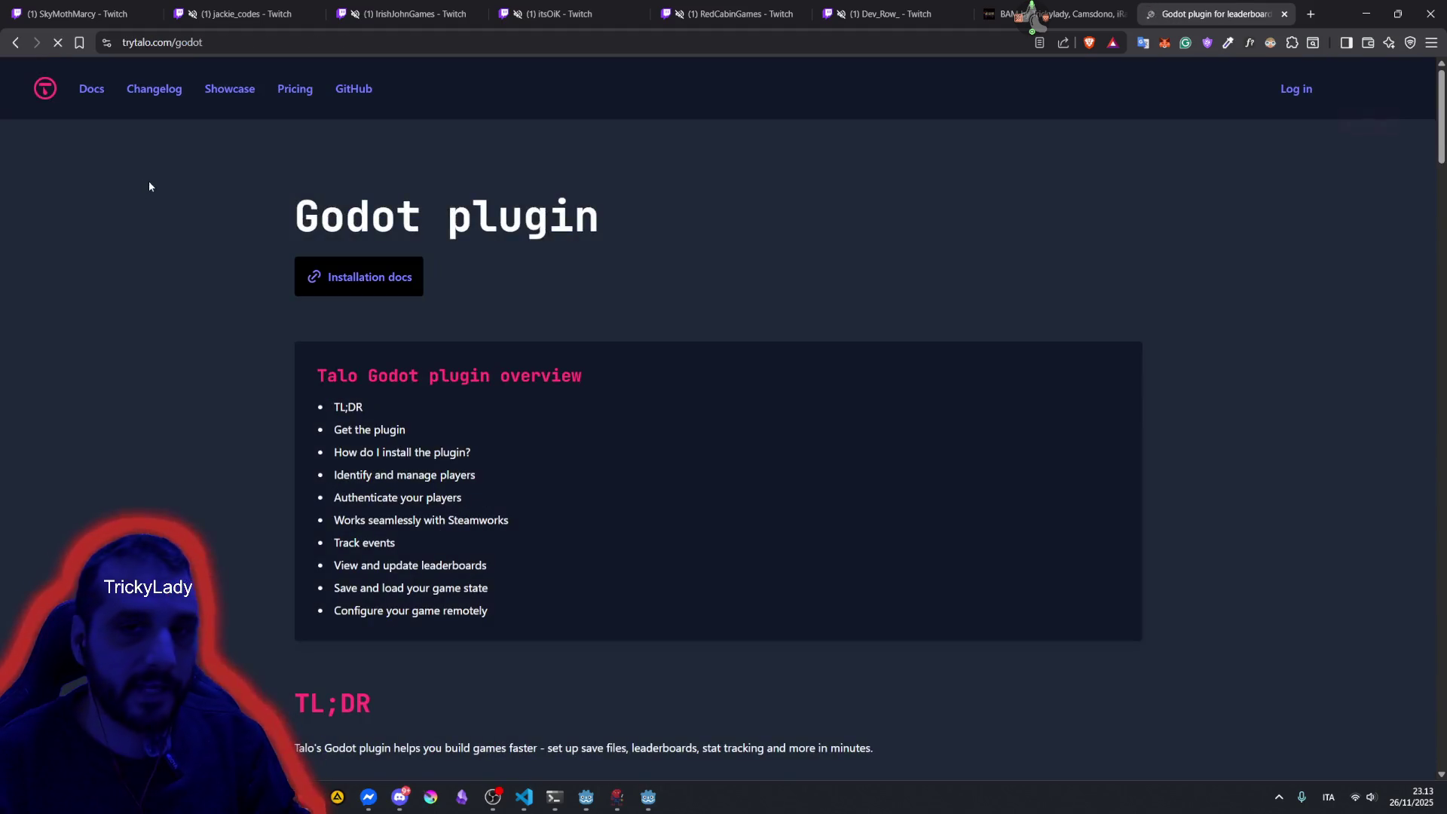
Open the plugin's Installation docs and scroll to 'Generate an access key' and 'Create and update settings'.
scroll(336, 304, down, 2)
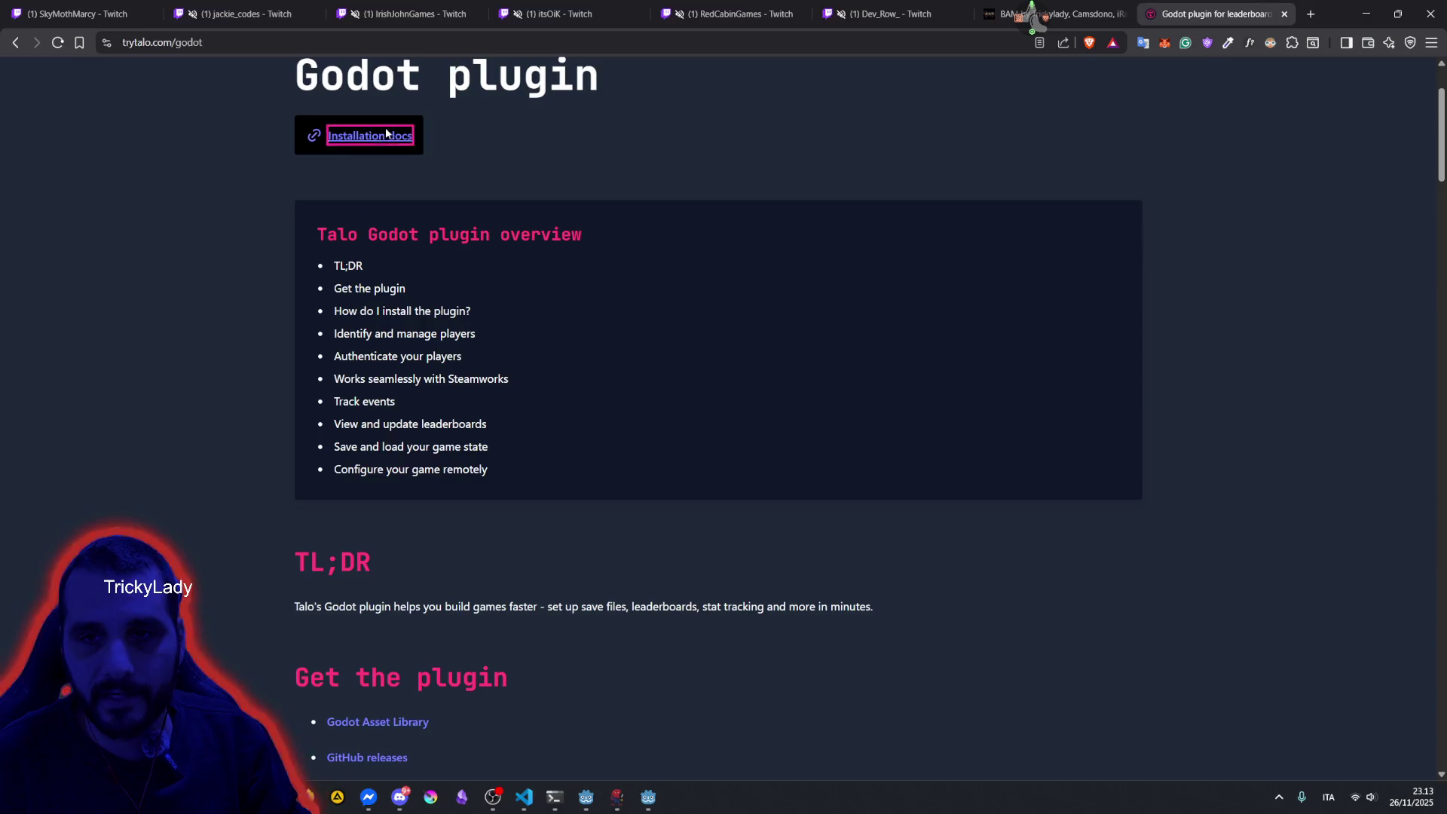
click(355, 135)
scroll(600, 351, down, 10)
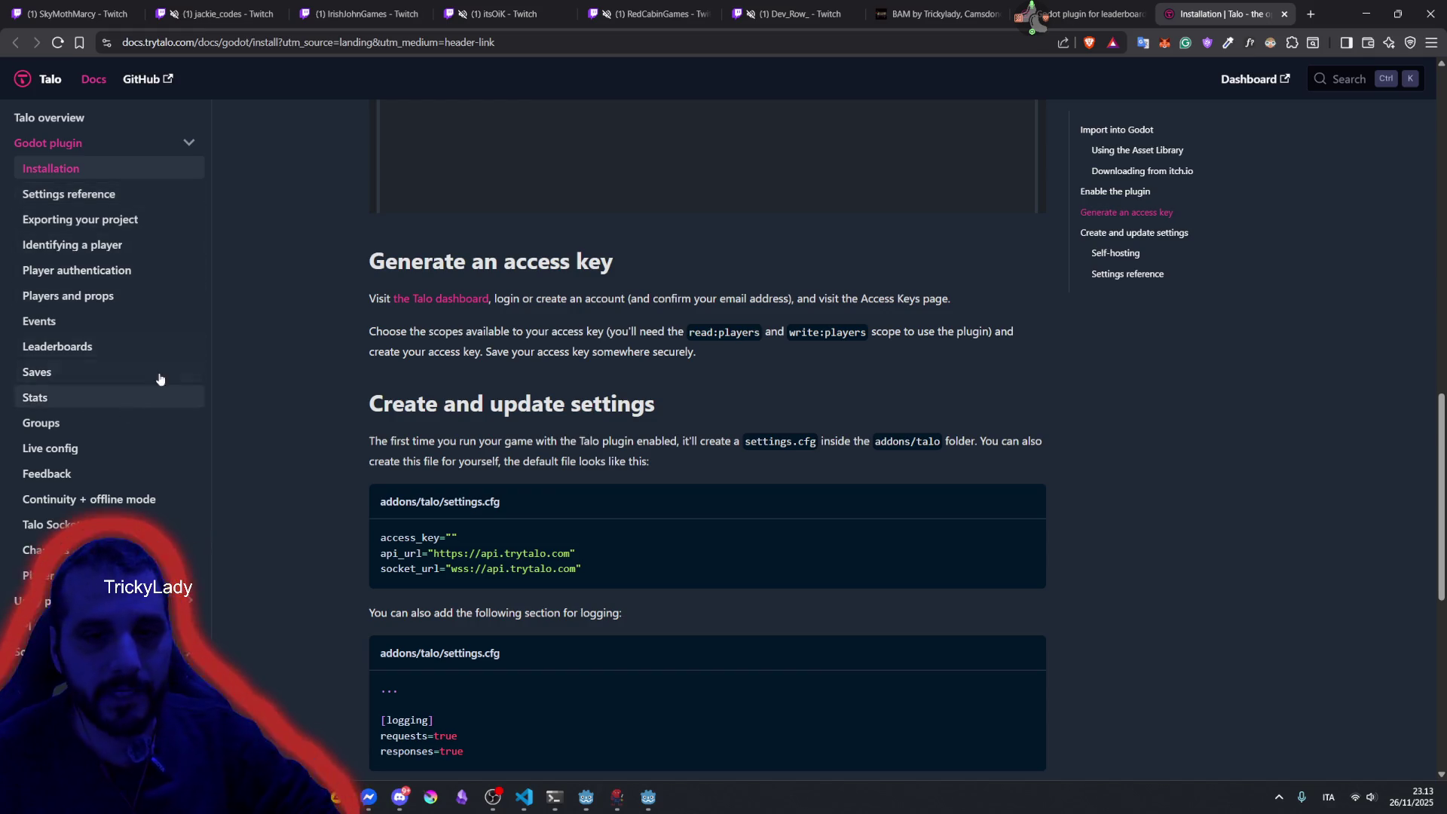
scroll(449, 277, down, 3)
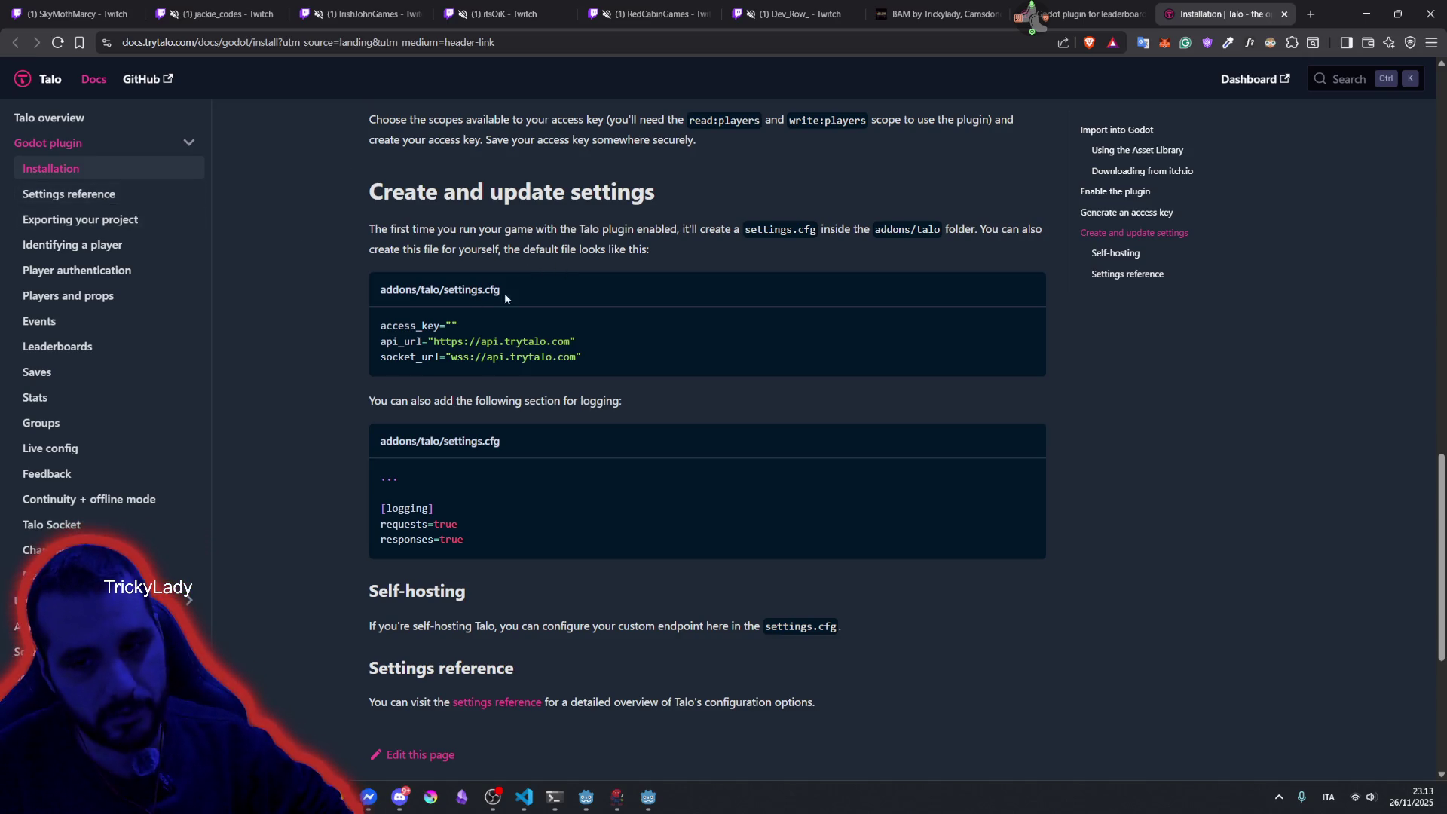
scroll(483, 541, down, 3)
scroll(434, 390, down, 2)
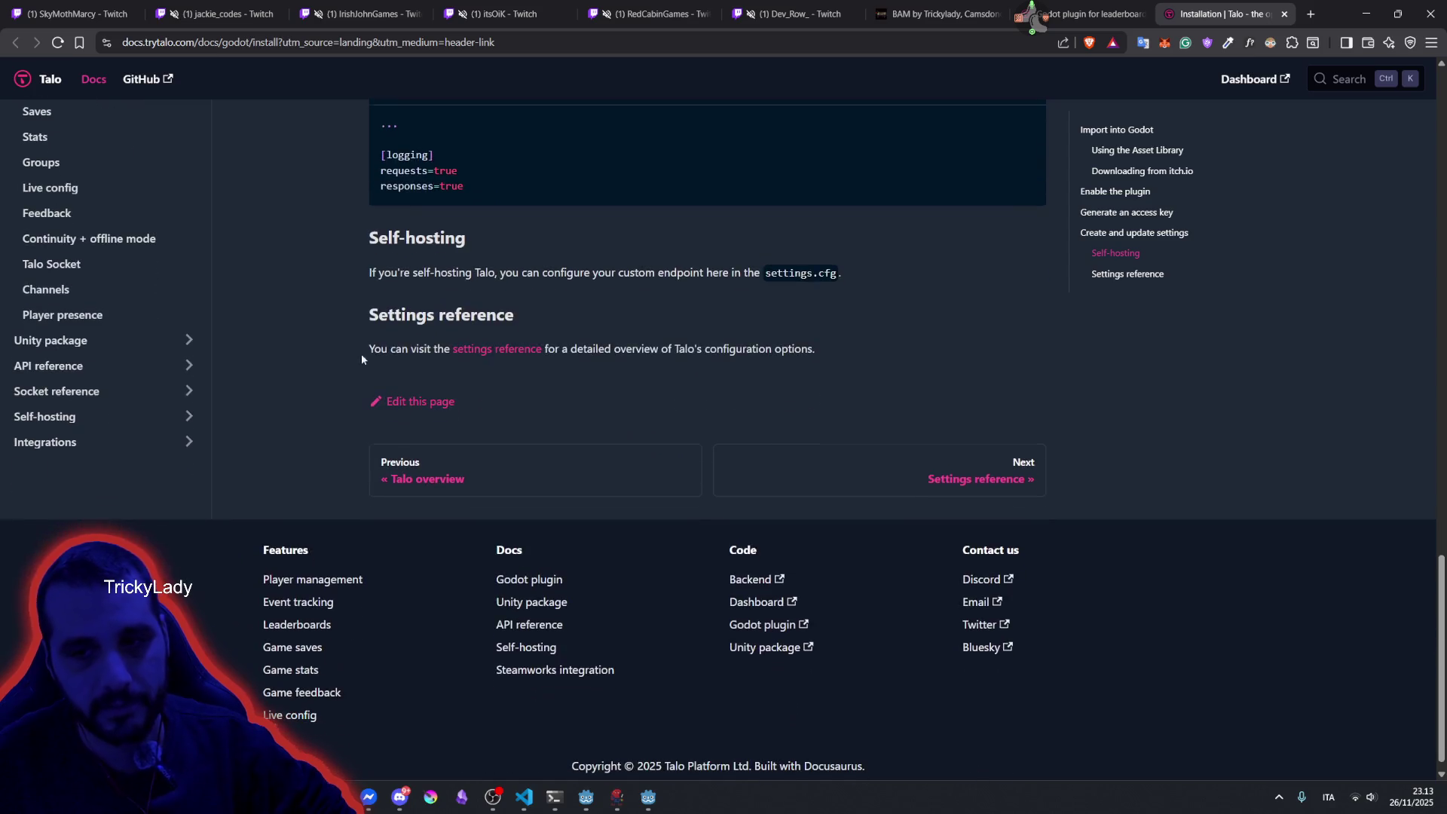
scroll(360, 354, up, 6)
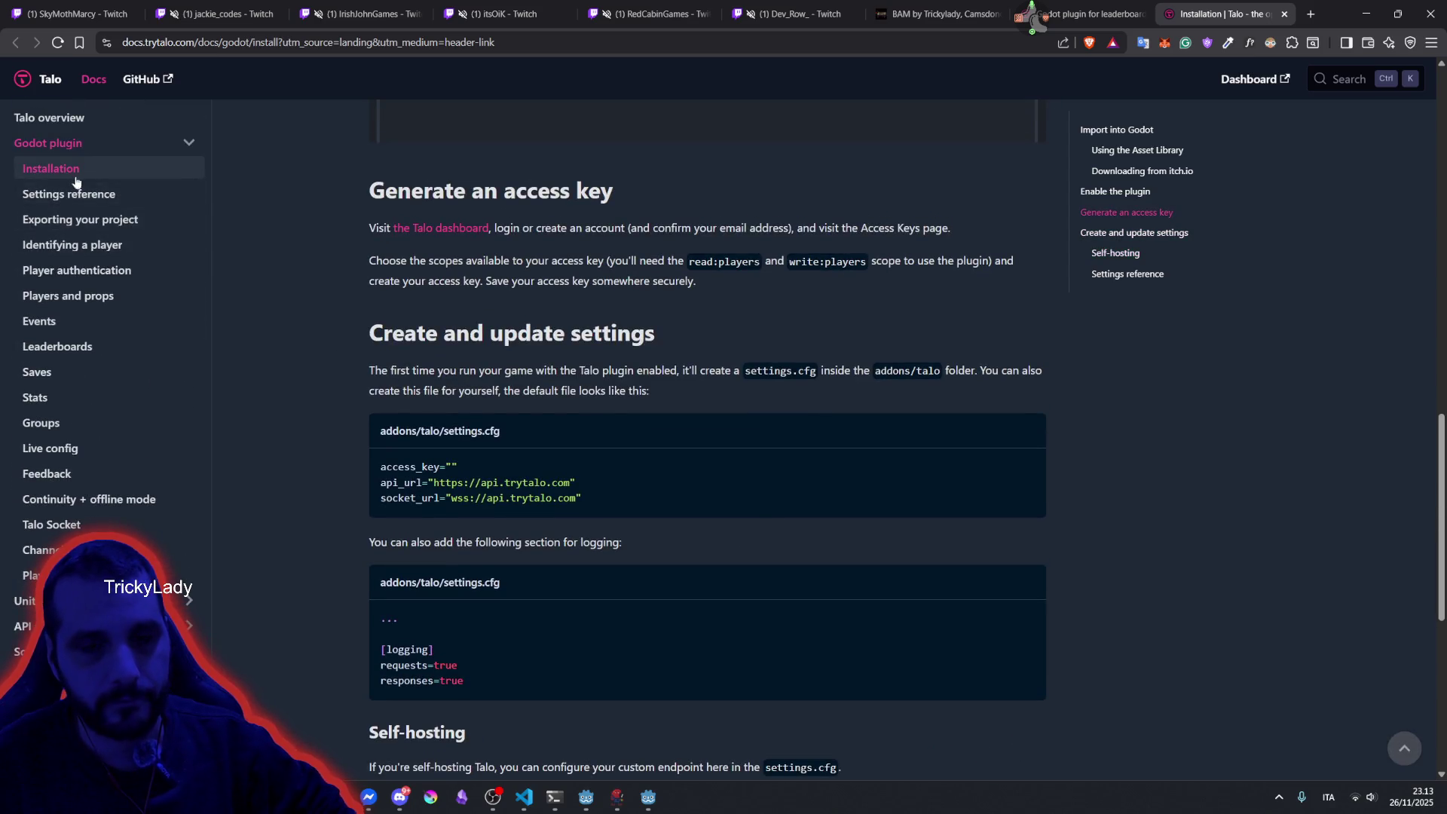
Open the Settings reference page and highlight the default settings.cfg code block.
click(73, 193)
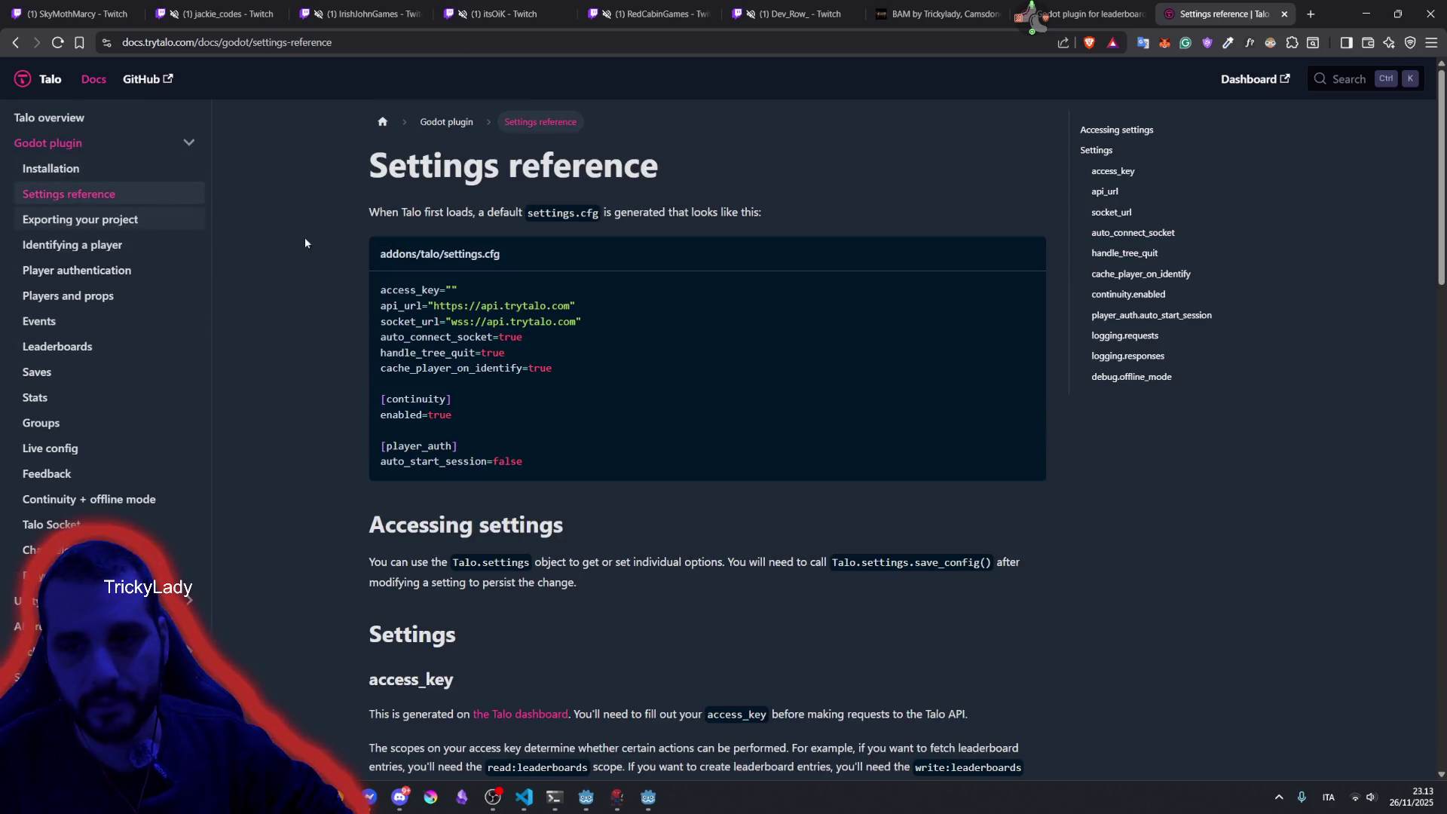
drag(438, 305, 512, 330)
click(455, 289)
mouse_move(457, 289)
mouse_down()
mouse_move(392, 298)
mouse_move(605, 445)
mouse_move(608, 466)
mouse_up()
double_click(444, 254)
click(639, 404)
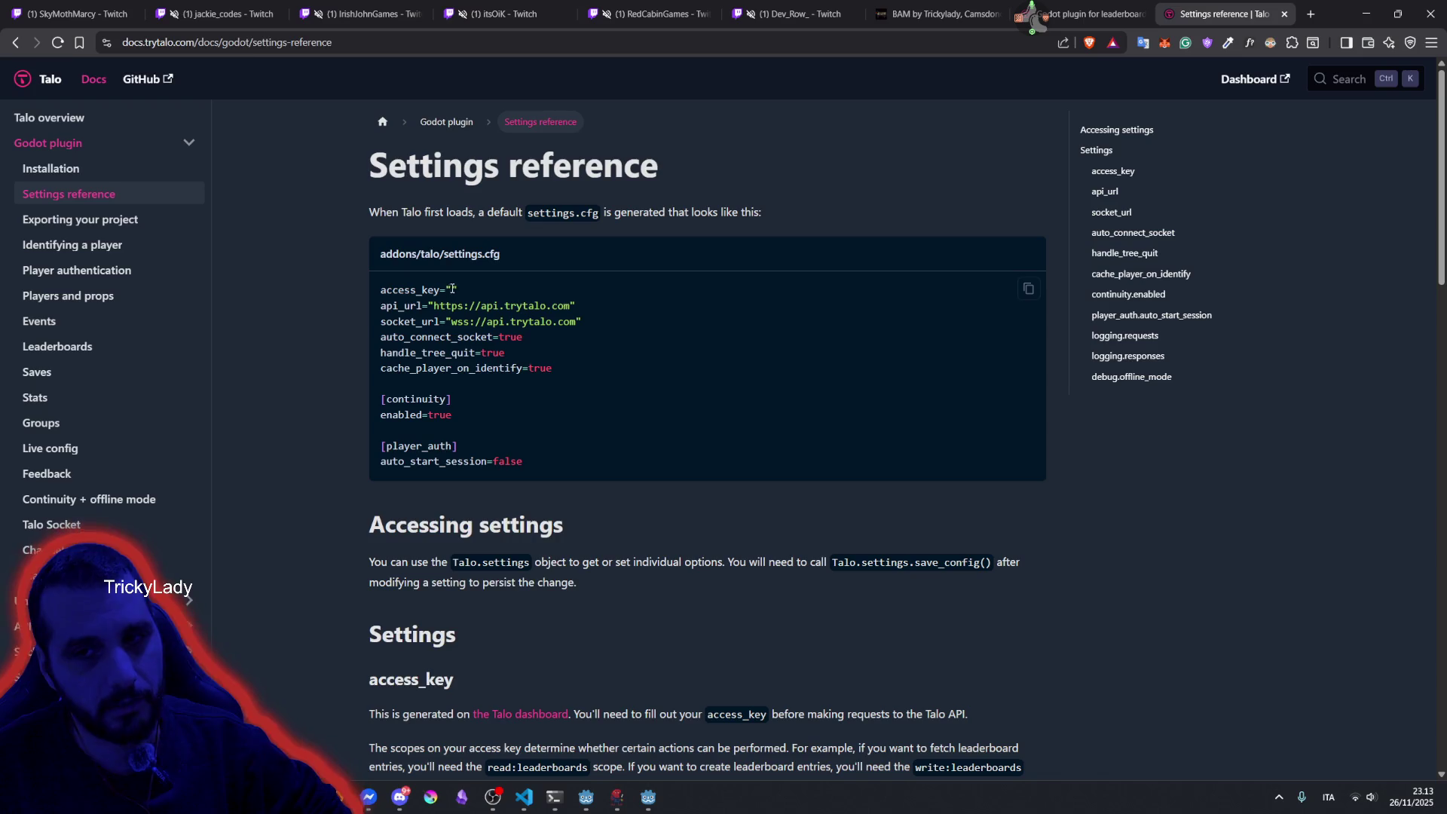
Mark the empty access_key value's quotes, then scroll down to the Settings section.
drag(457, 290, 450, 292)
click(450, 293)
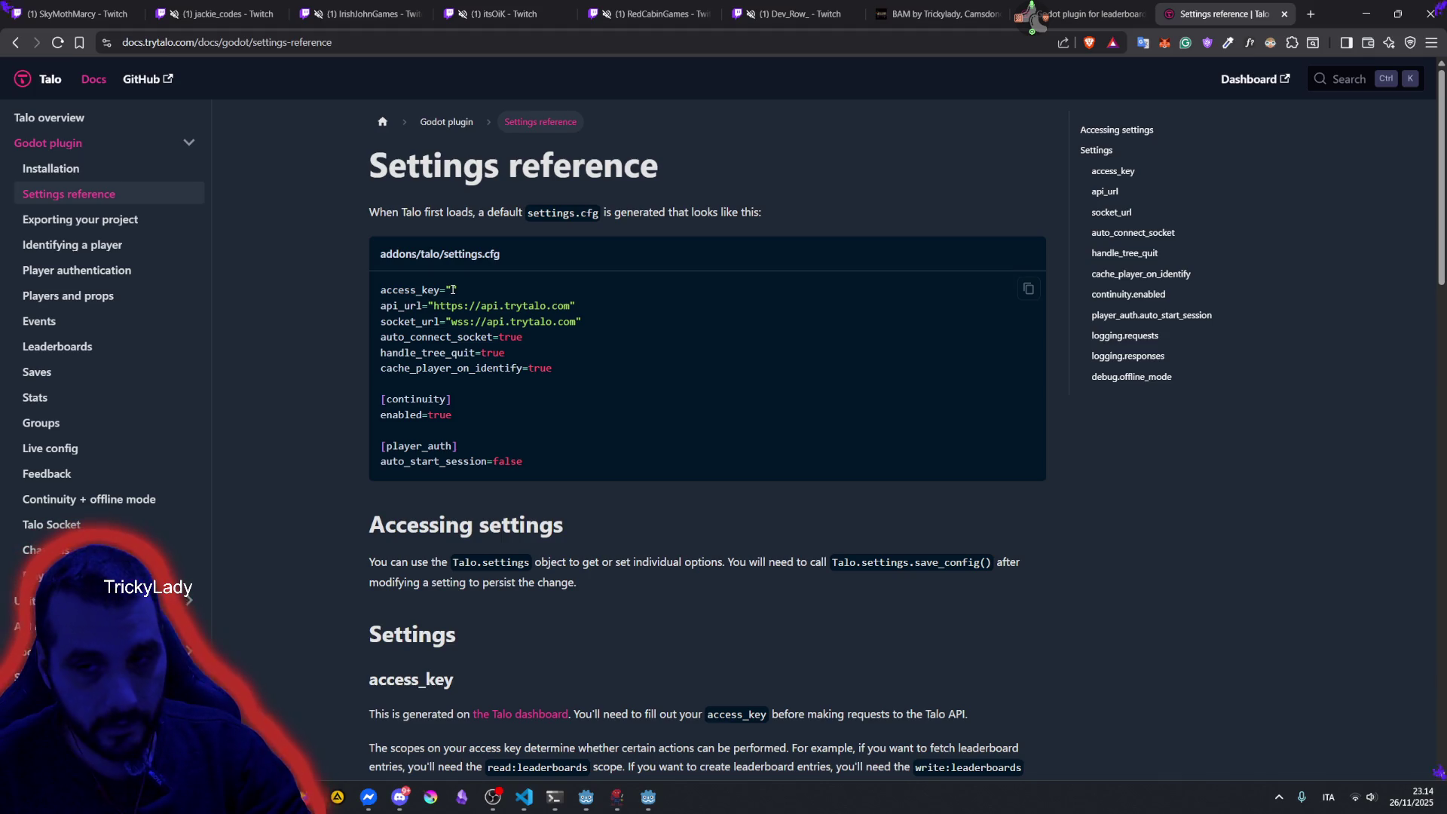
double_click(453, 289)
double_click(453, 290)
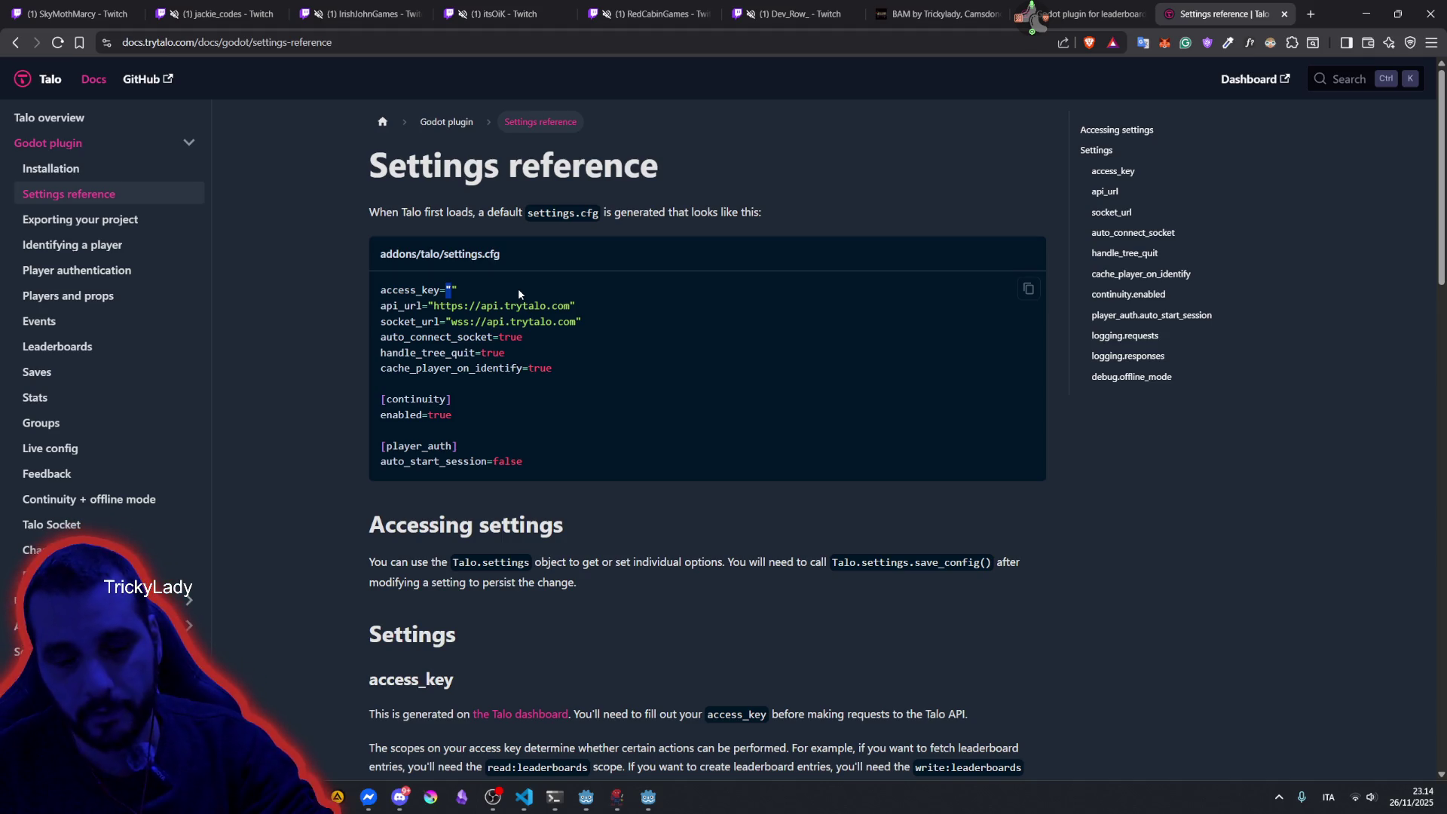
scroll(516, 317, down, 3)
scroll(511, 364, down, 1)
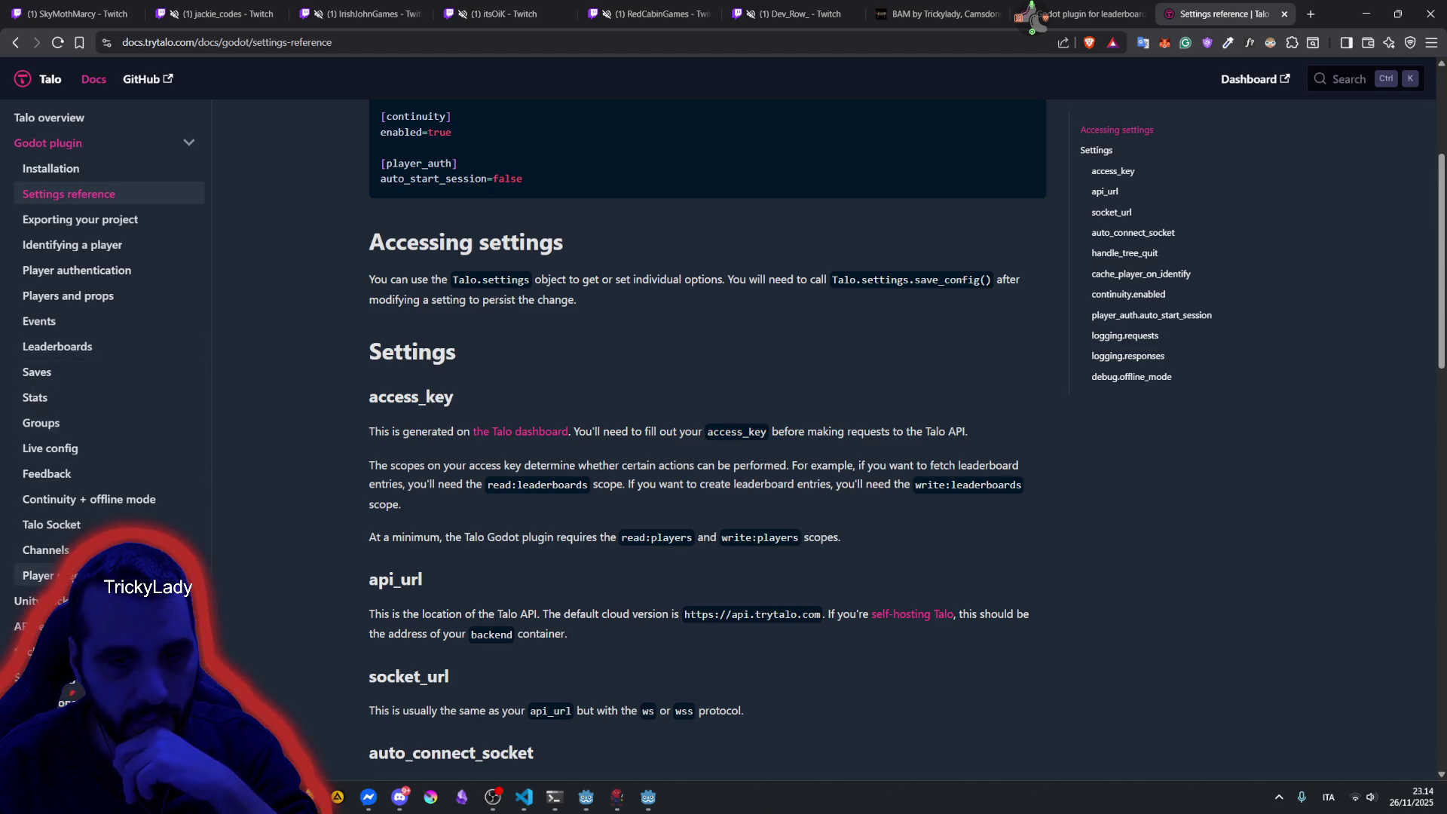
Read the Player presence page, highlighting its intro and the get_presence explanation.
click(43, 575)
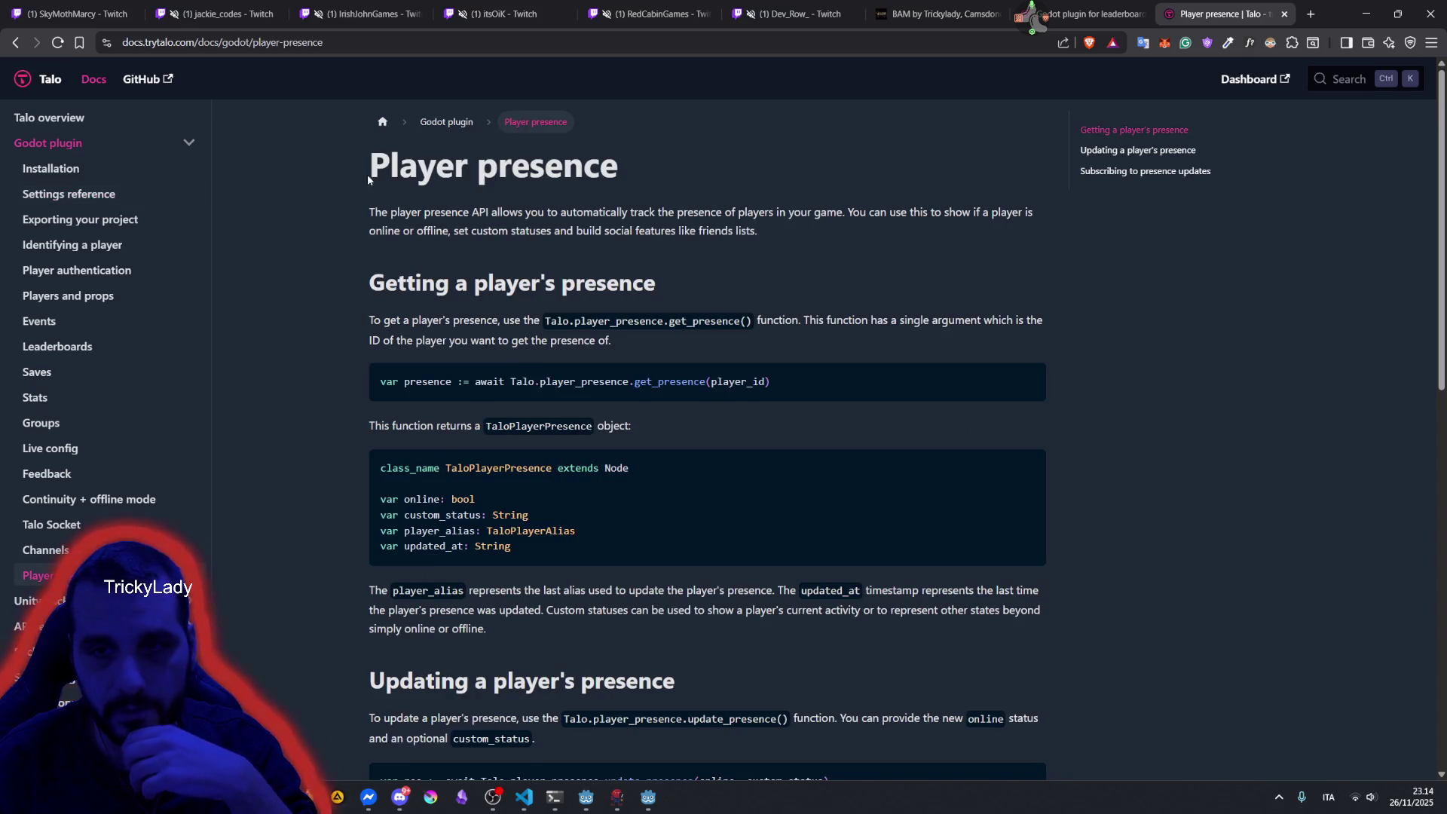
mouse_move(368, 174)
mouse_down()
mouse_move(562, 195)
mouse_move(527, 212)
mouse_move(874, 211)
mouse_move(814, 211)
mouse_up()
mouse_move(639, 211)
mouse_down()
mouse_move(871, 214)
mouse_move(373, 270)
mouse_move(508, 233)
mouse_move(673, 244)
mouse_up()
drag(439, 320, 753, 324)
click(622, 327)
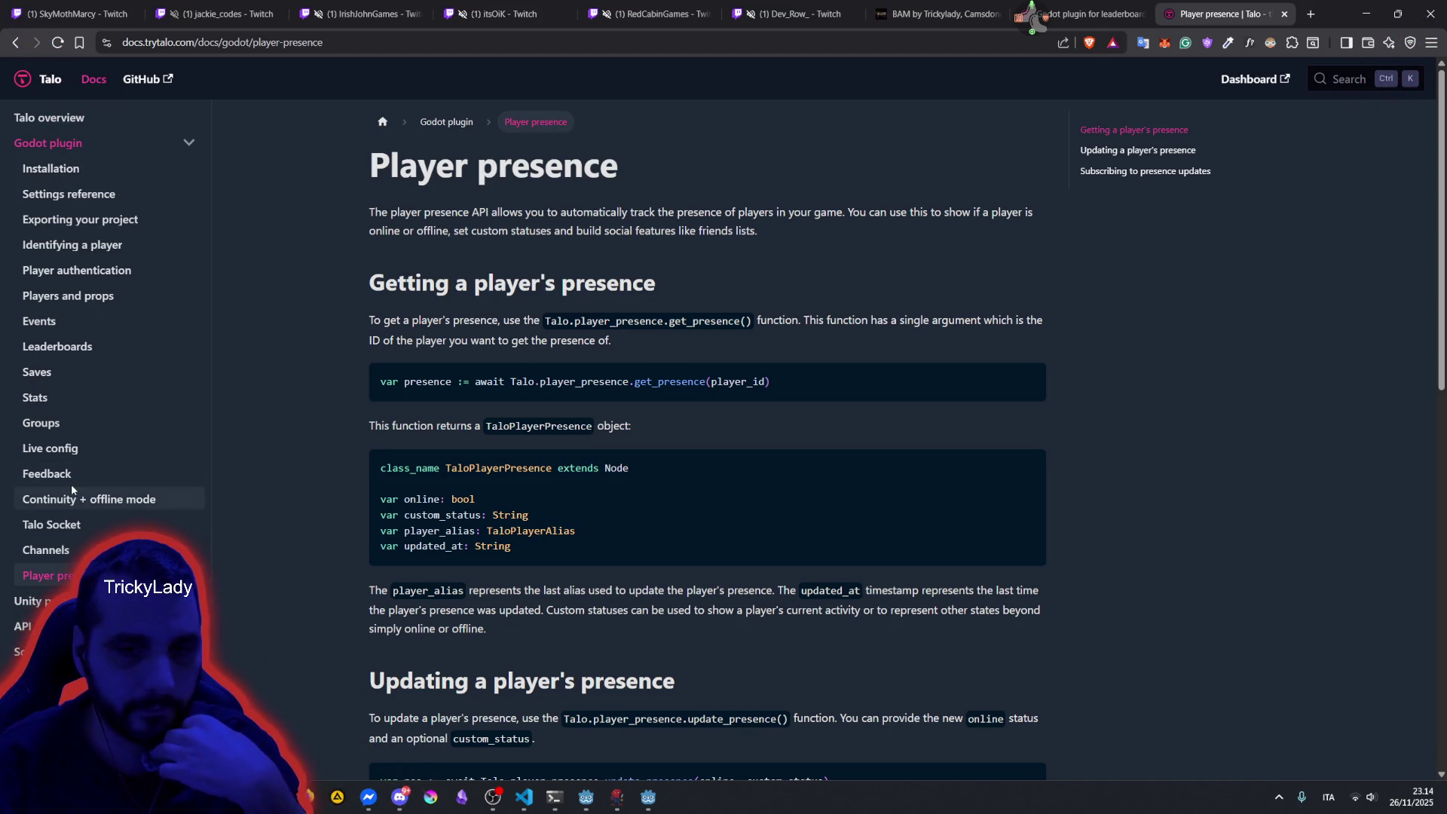
Skim the Stats page's description, then move on to the Leaderboards page.
click(64, 393)
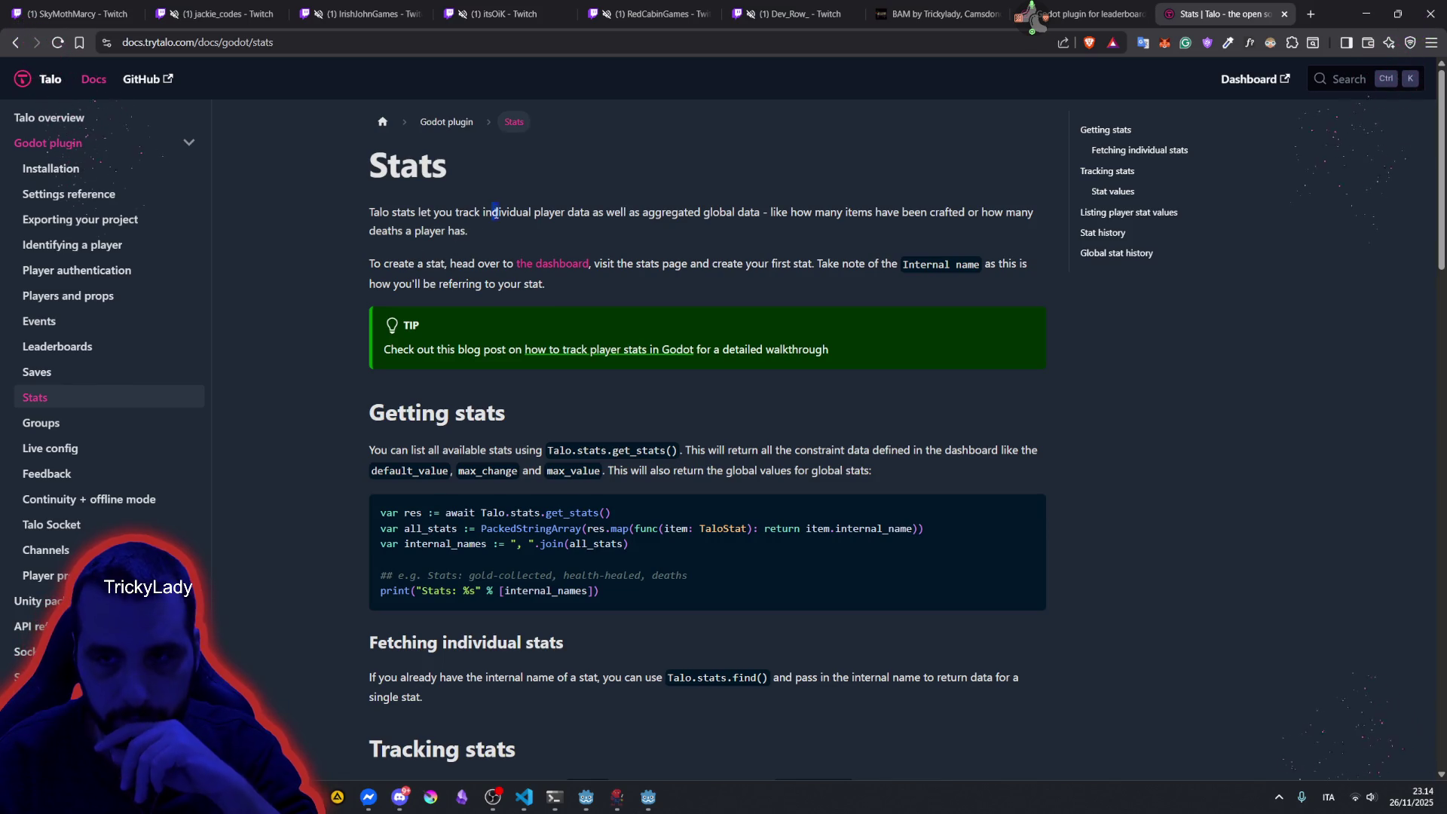
drag(495, 212, 847, 204)
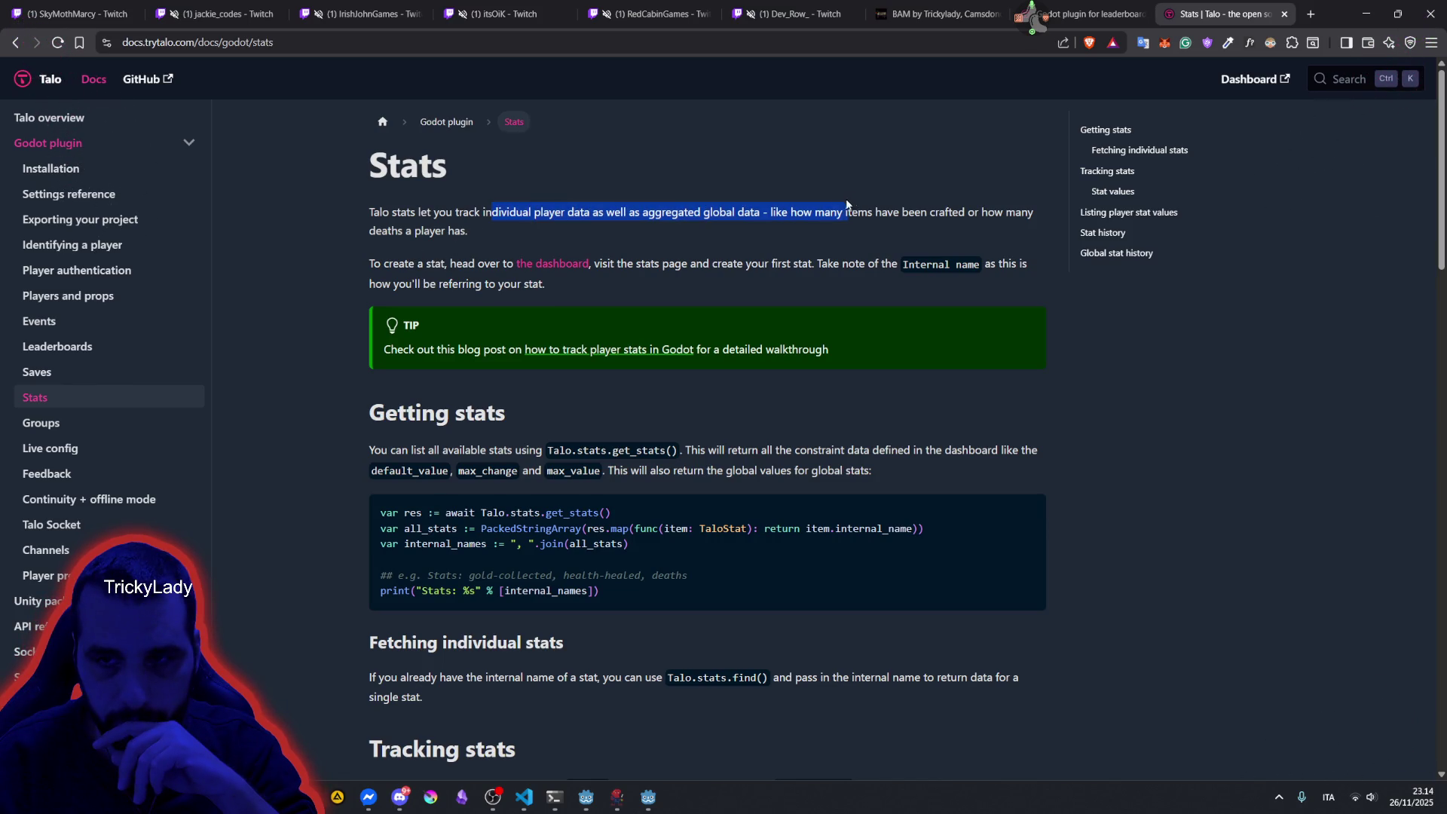
scroll(607, 390, down, 3)
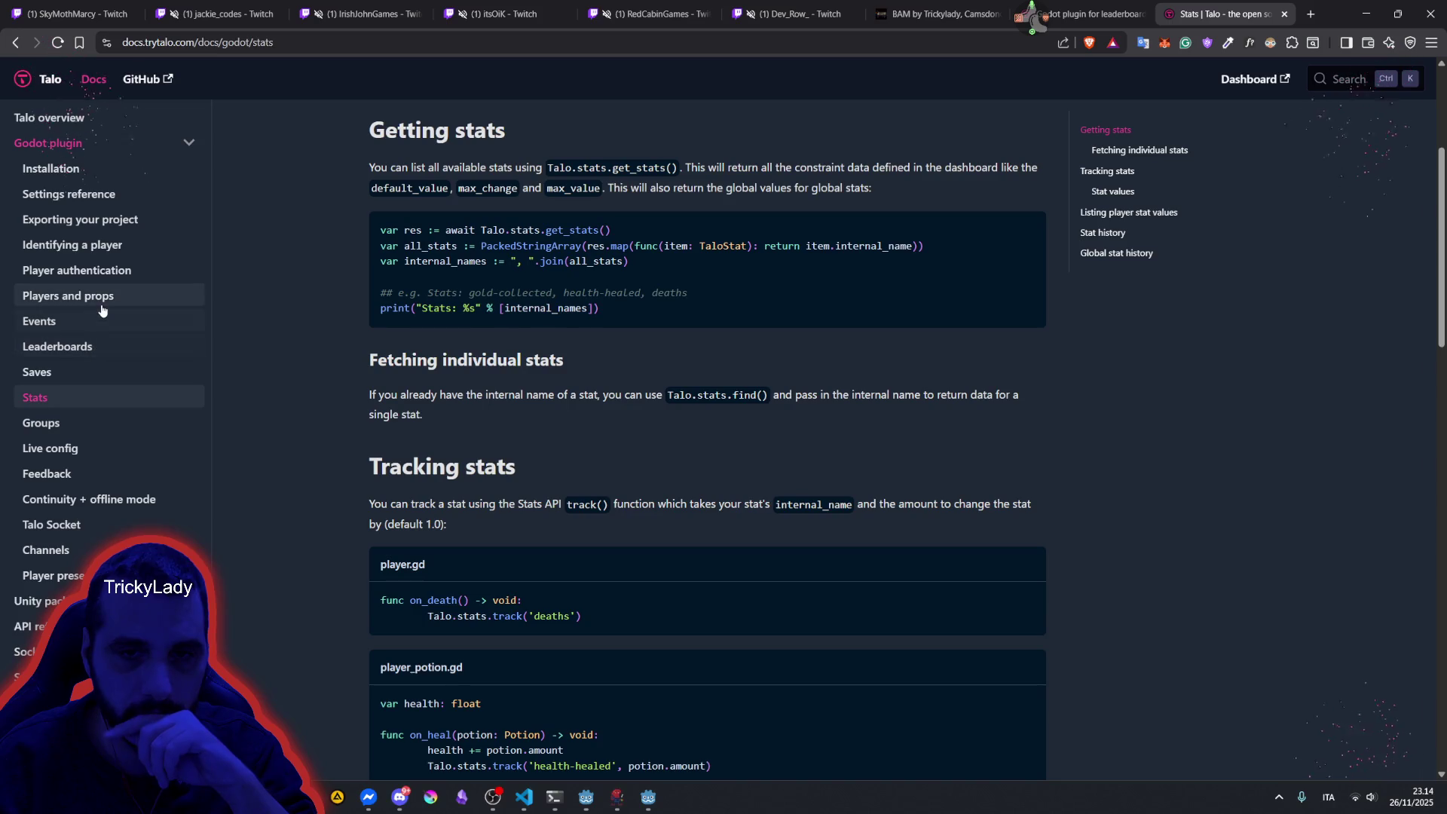
scroll(97, 297, up, 1)
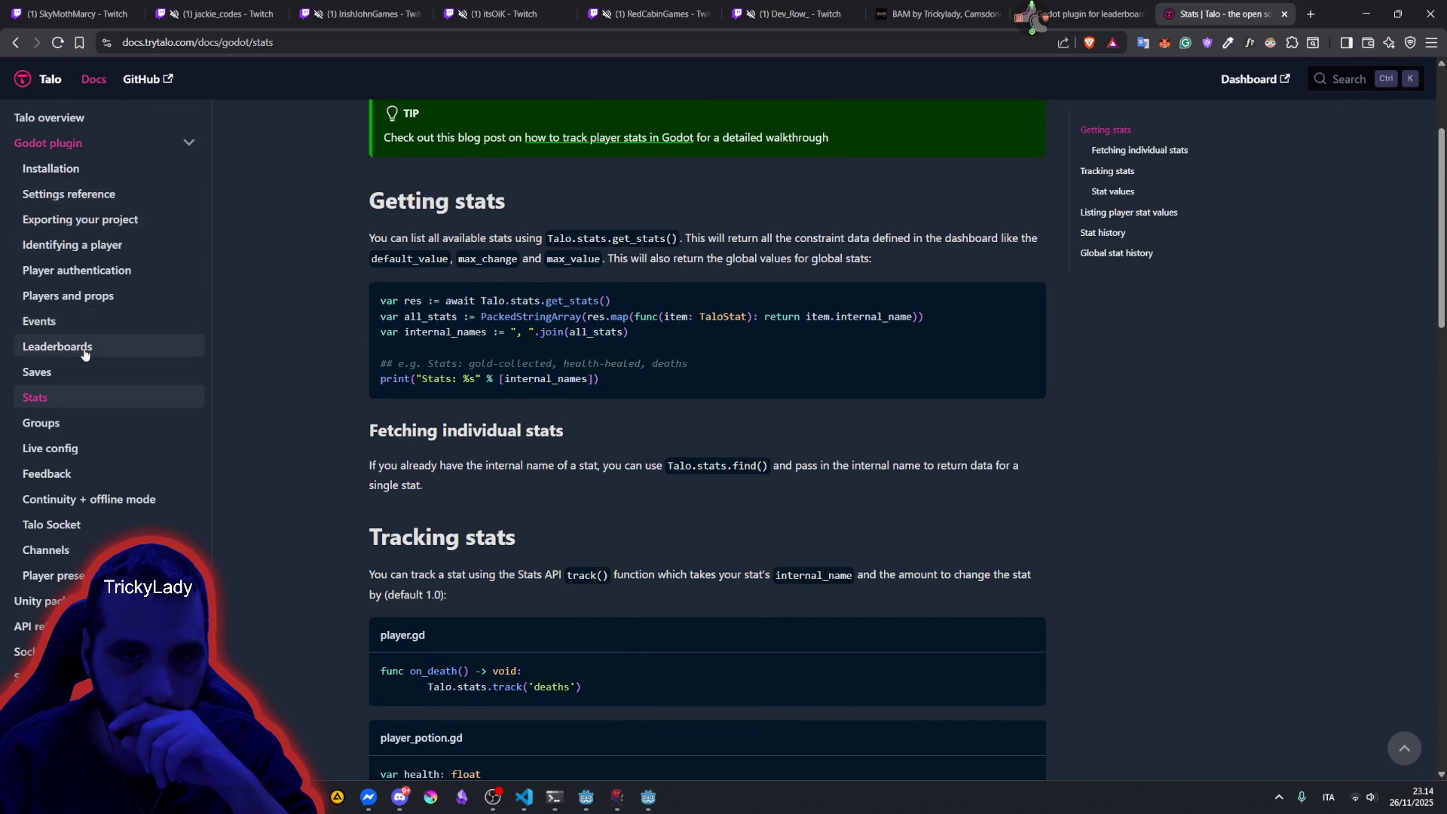
click(79, 347)
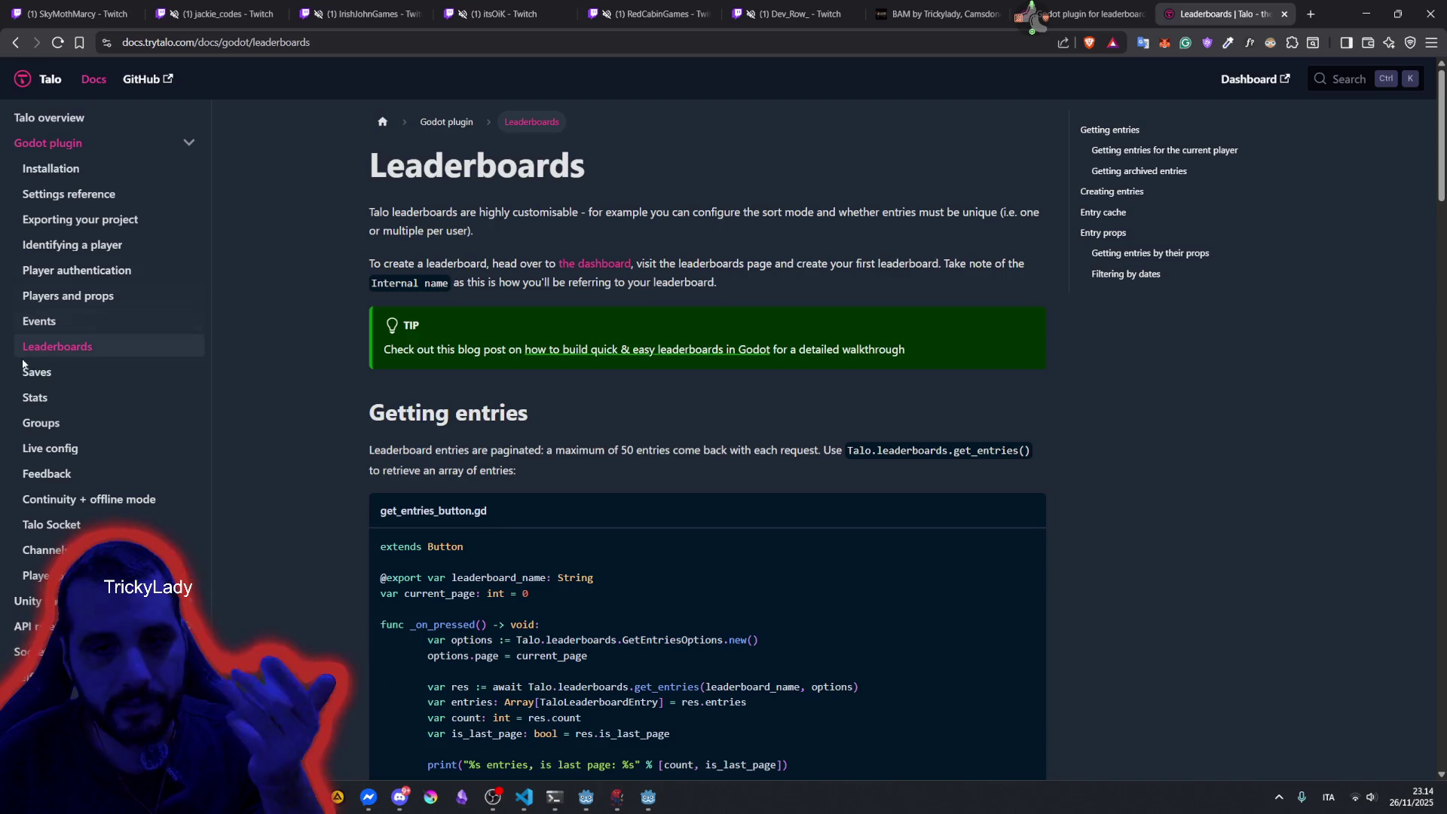
Scroll the Leaderboards page to Getting entries and its get_entries_button.gd example.
drag(430, 183, 898, 101)
click(576, 227)
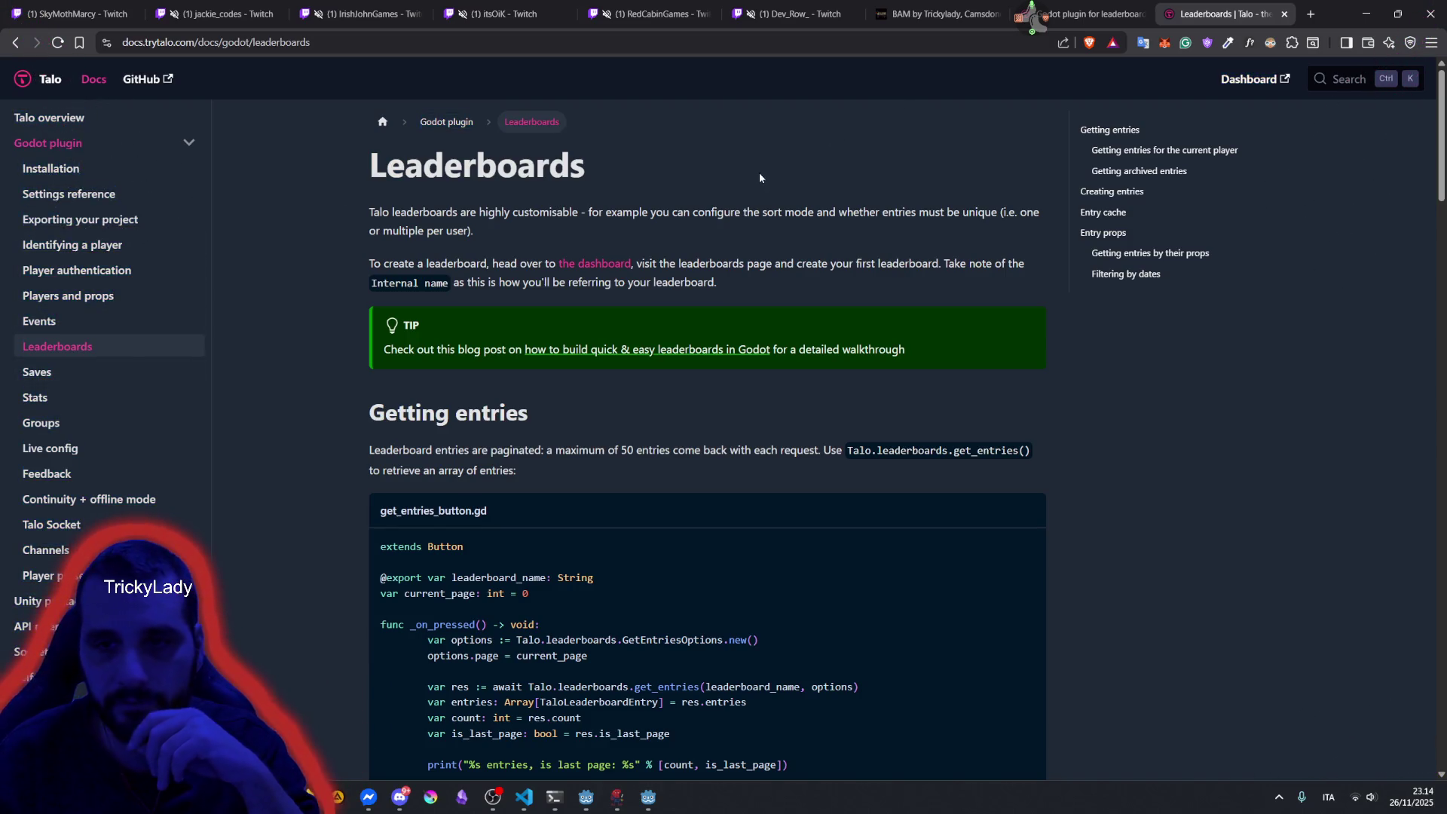
scroll(612, 293, down, 3)
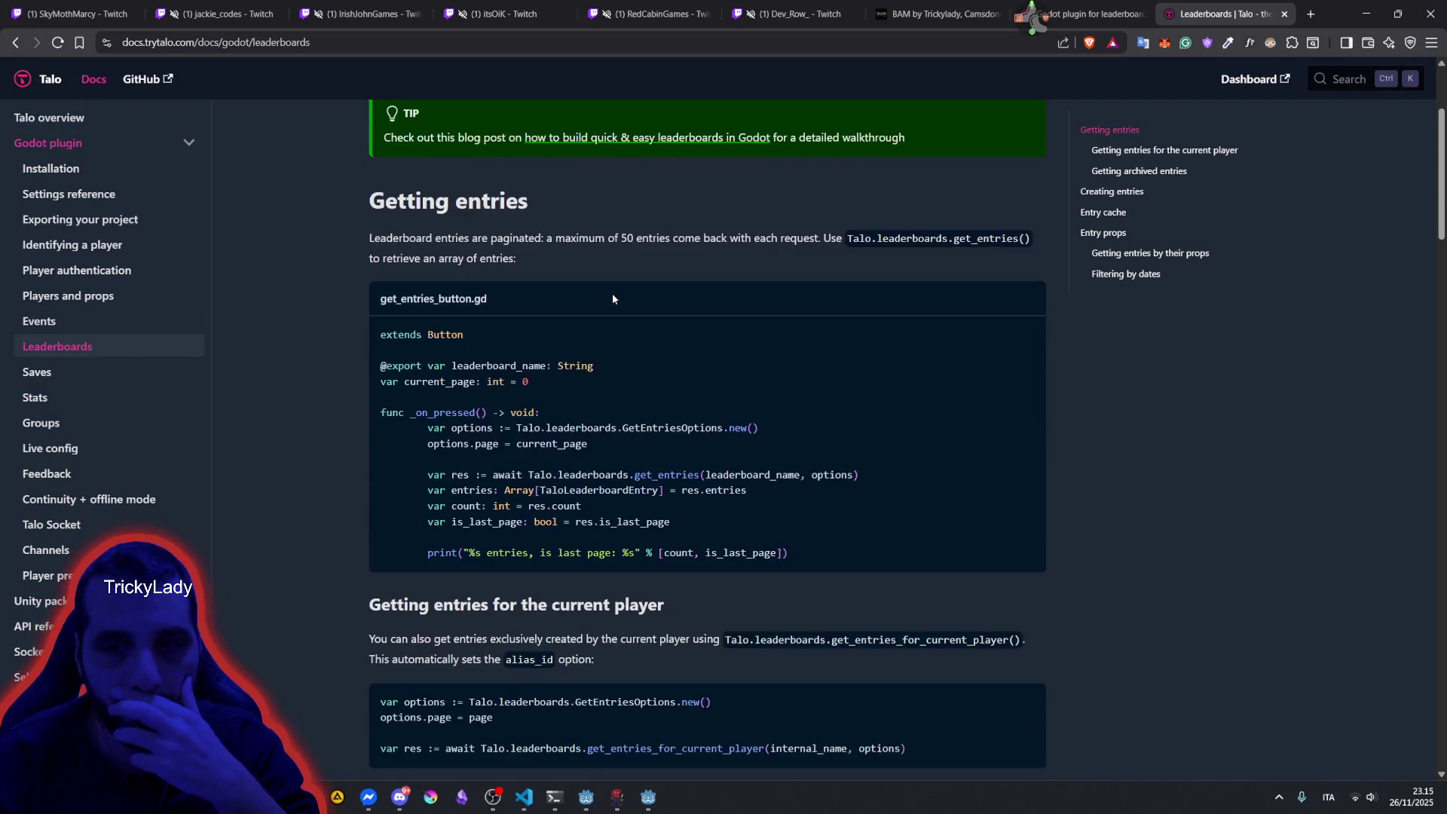
scroll(573, 316, up, 3)
scroll(518, 386, down, 20)
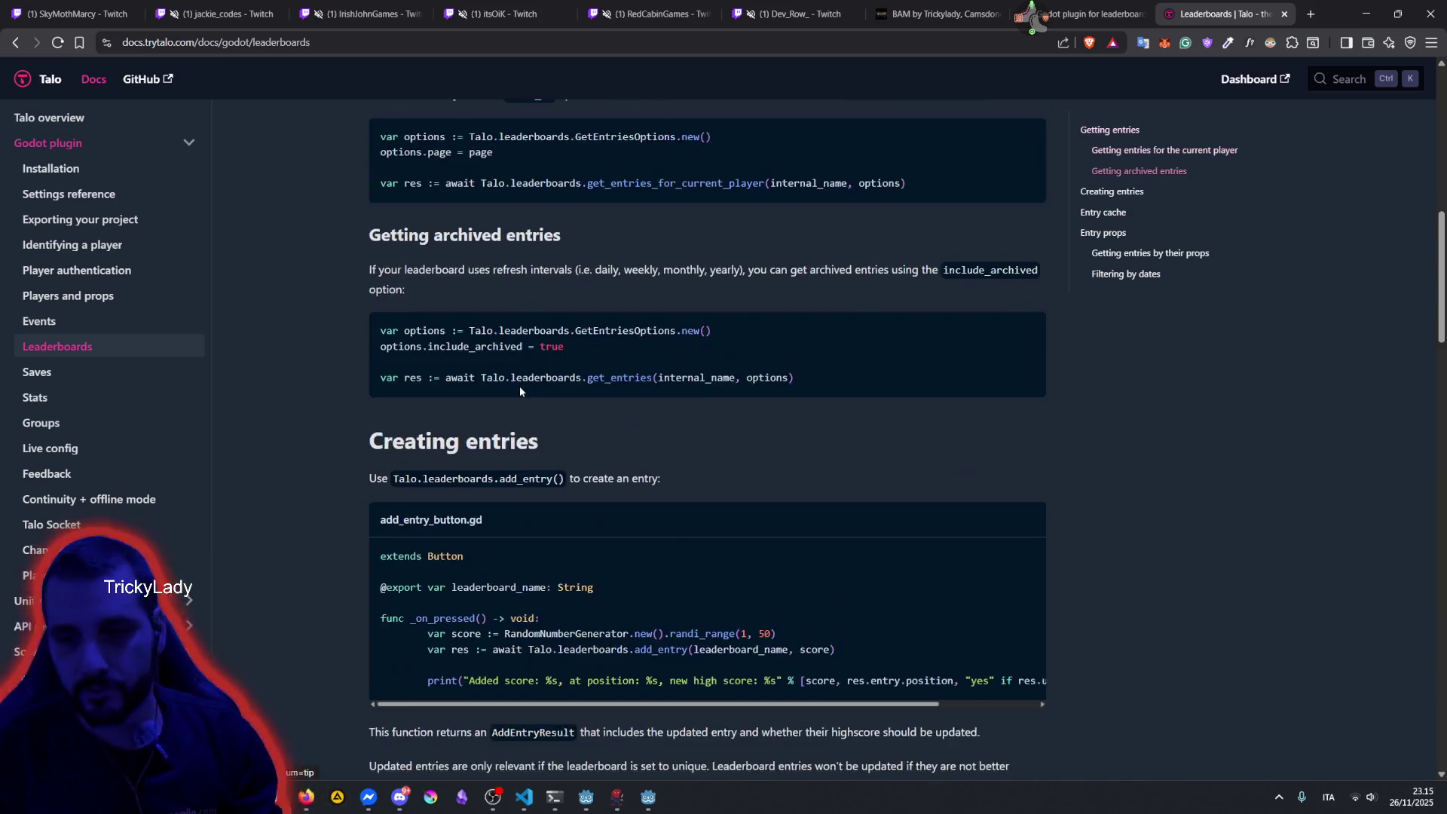
scroll(516, 383, down, 5)
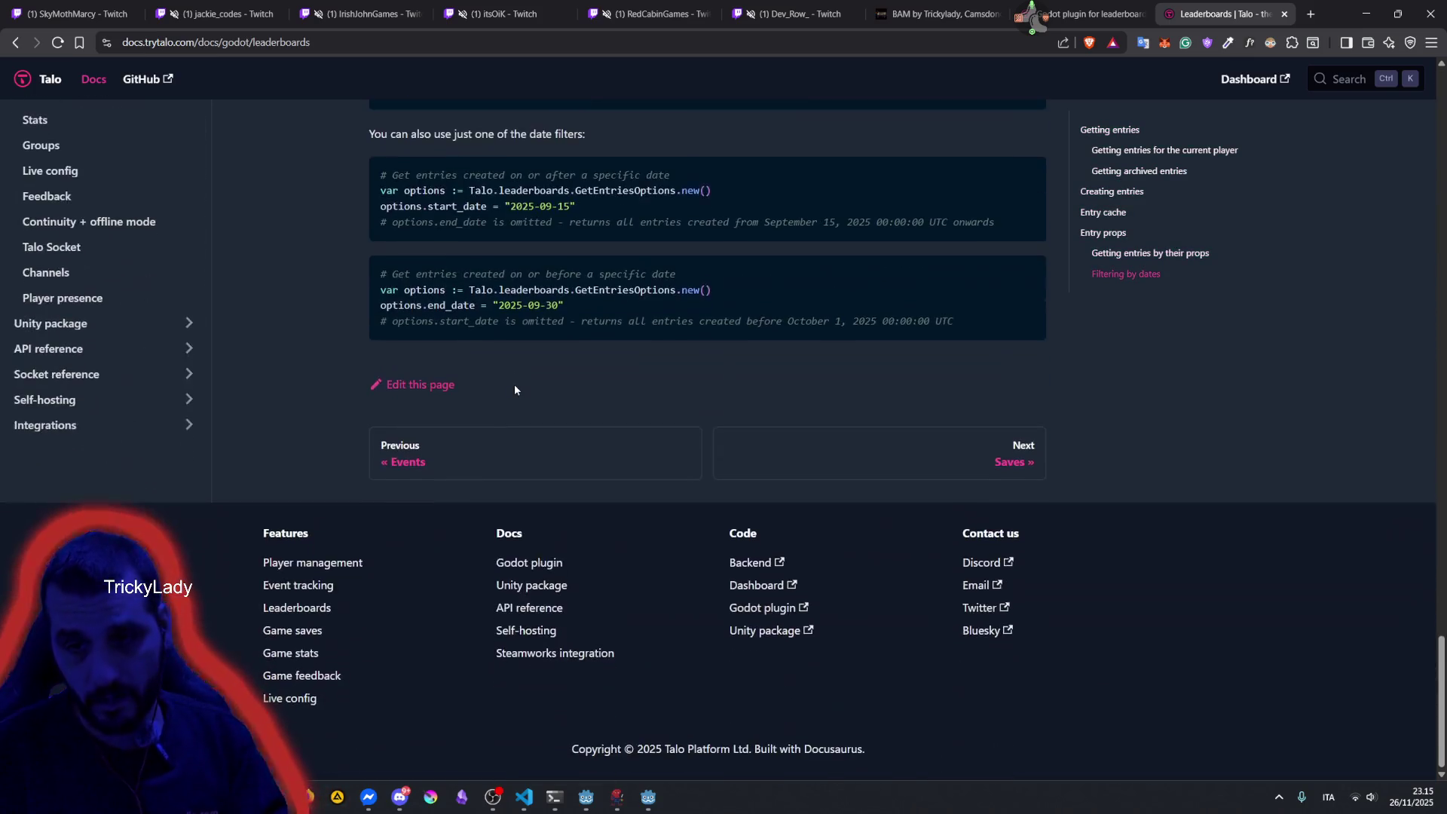
scroll(514, 383, up, 20)
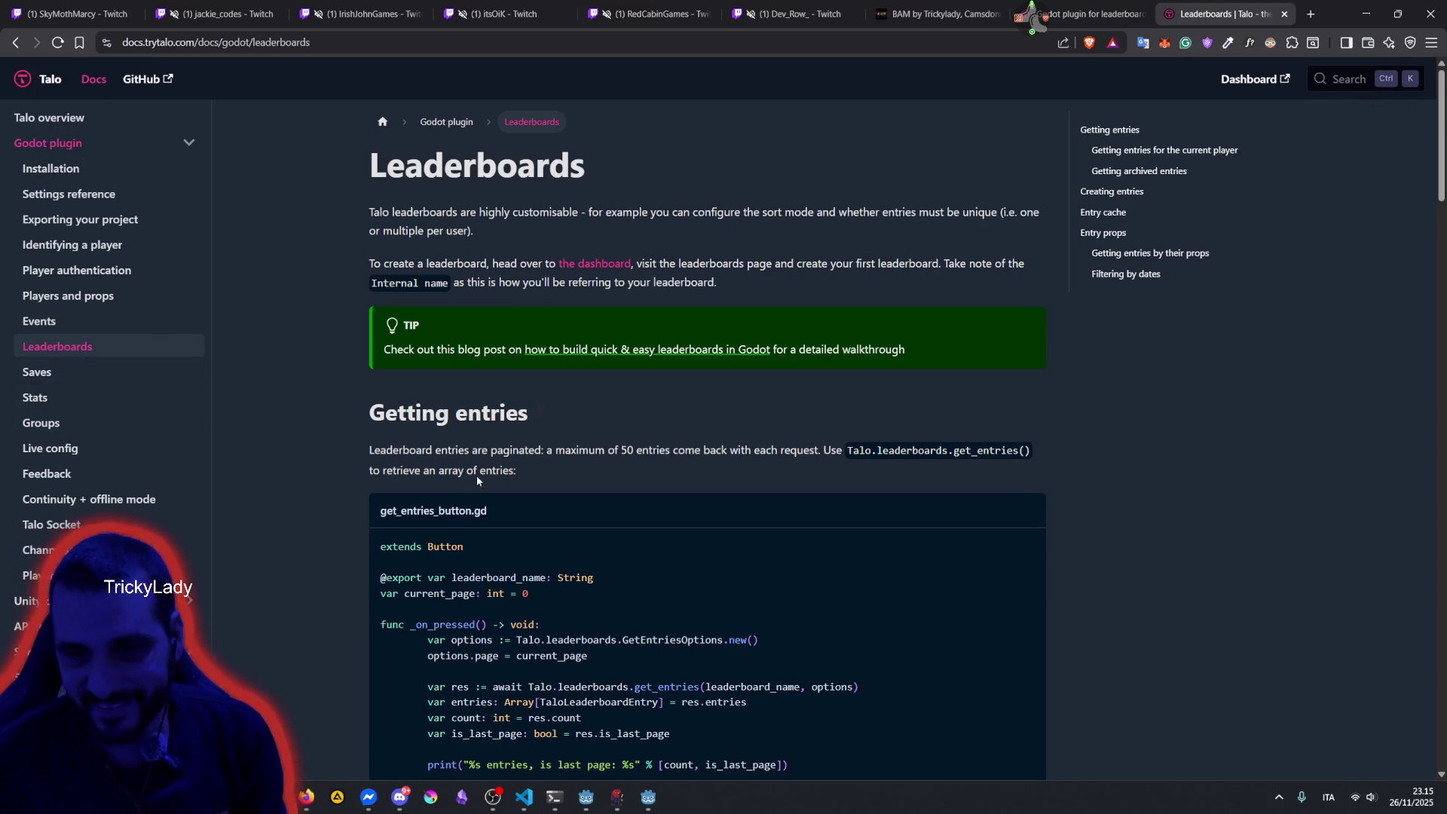
scroll(573, 537, down, 2)
scroll(558, 478, down, 2)
Highlight the _on_pressed lines creating GetEntriesOptions and setting options.page.
drag(450, 341, 518, 380)
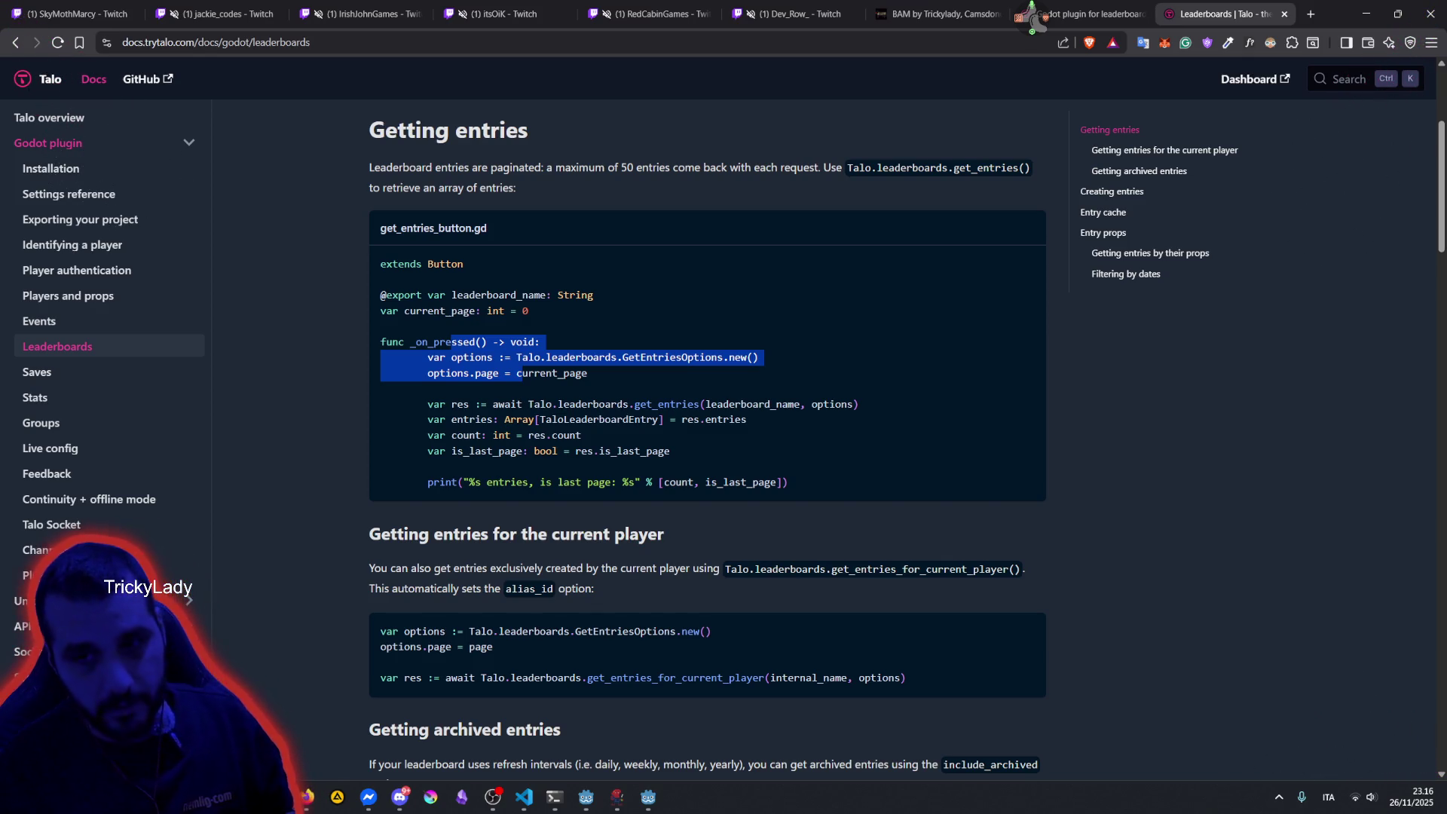
Scroll to the 'Getting entries for the current player' heading and highlight it.
mouse_move(380, 341)
mouse_down()
mouse_move(513, 407)
mouse_move(865, 433)
mouse_up()
scroll(559, 301, down, 4)
click(559, 224)
drag(371, 252, 614, 251)
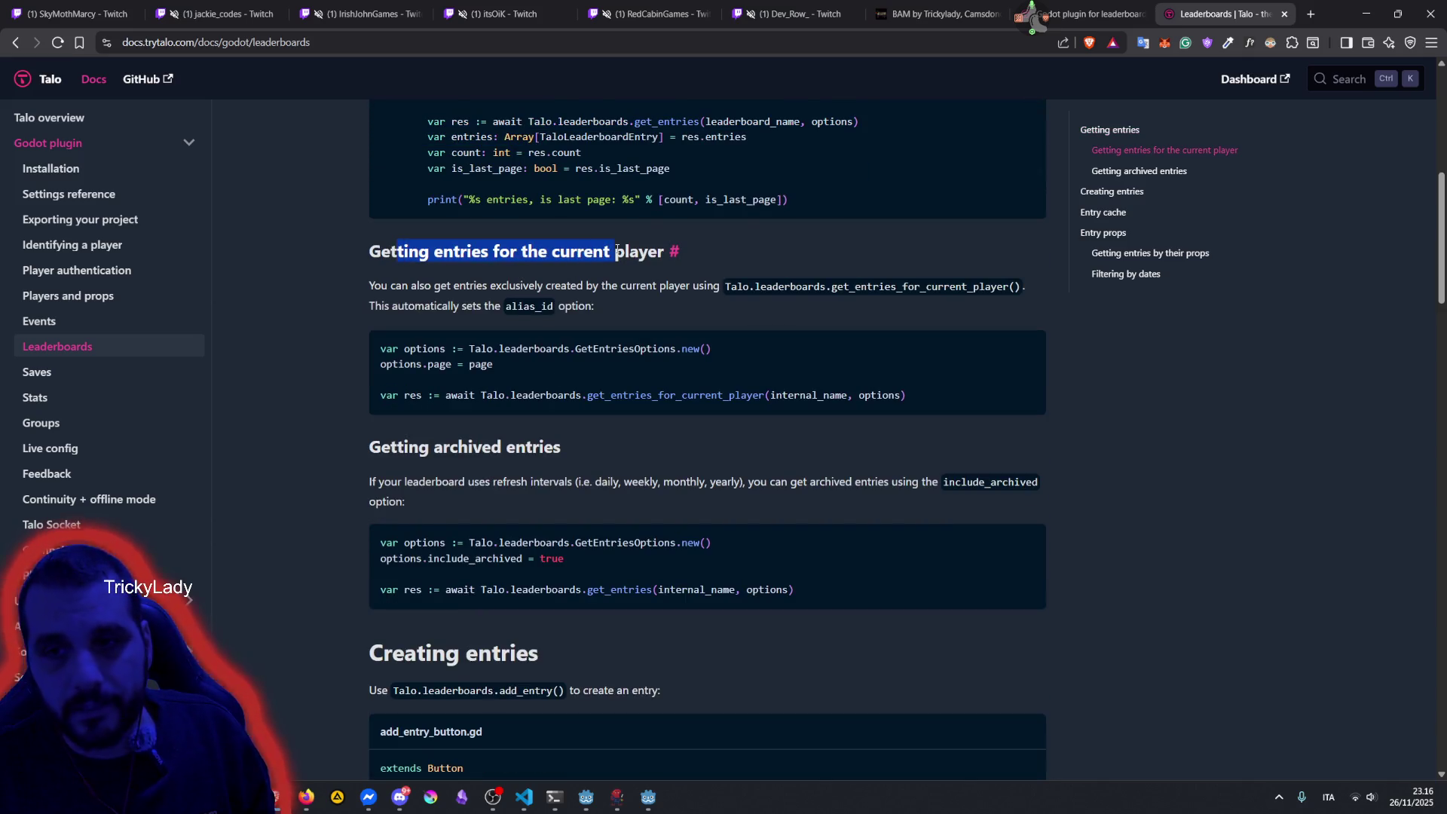
double_click(580, 251)
Select the leaderboards.get_entries_for_current_player call in the example, then leave the browser.
drag(468, 286, 643, 394)
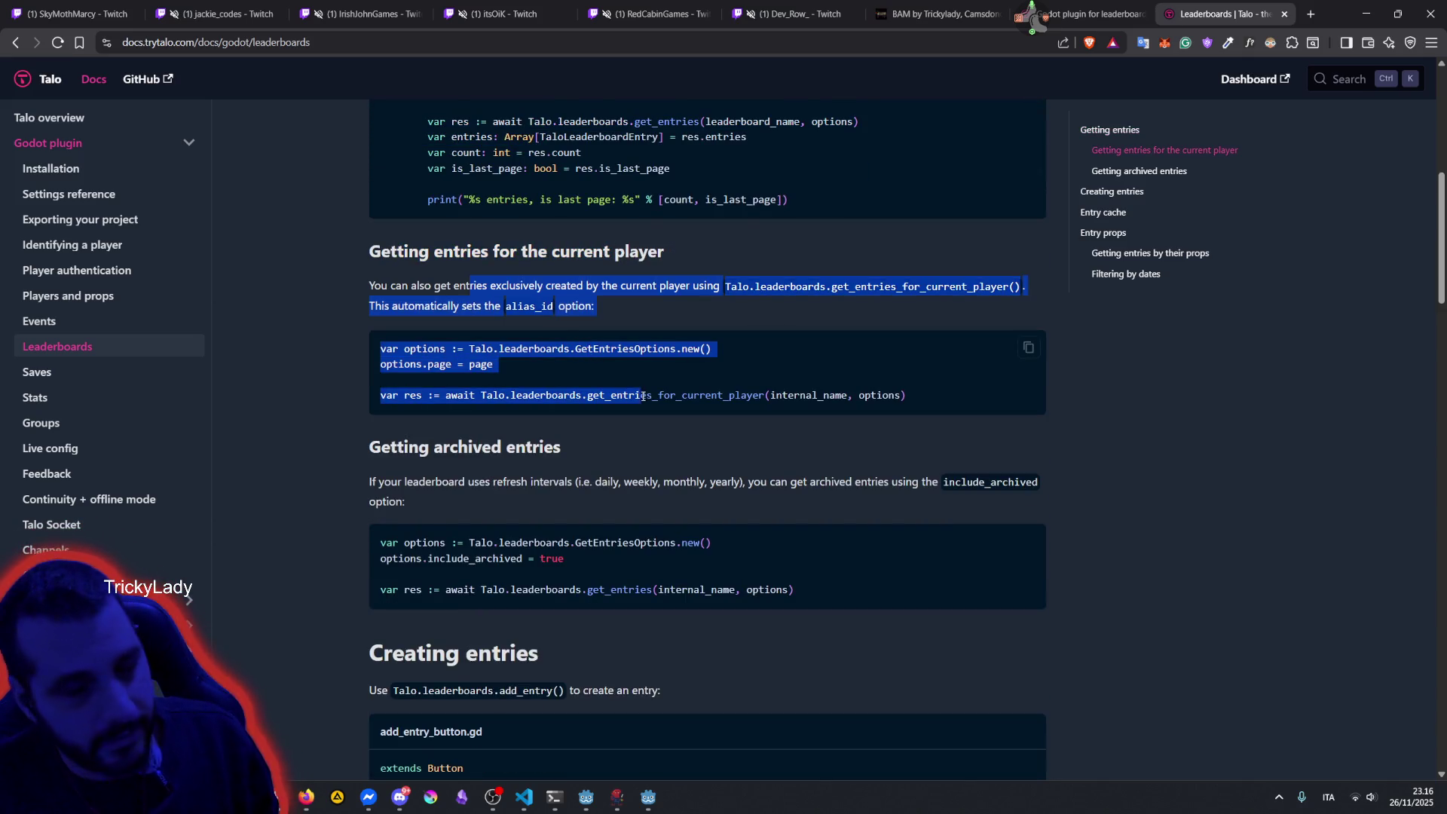
click(443, 398)
drag(445, 395, 763, 395)
click(345, 49)
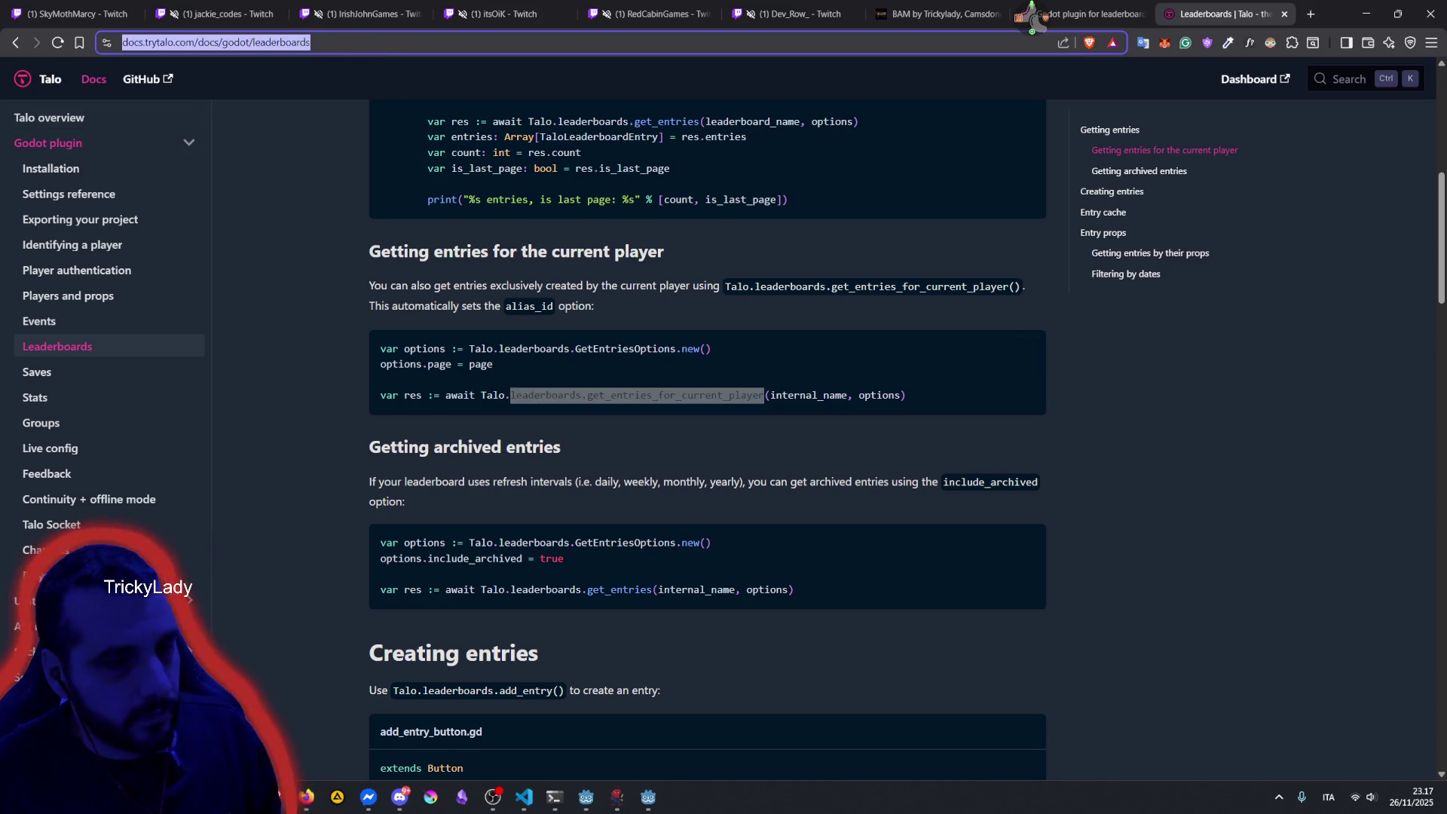
key(alt+Tab)
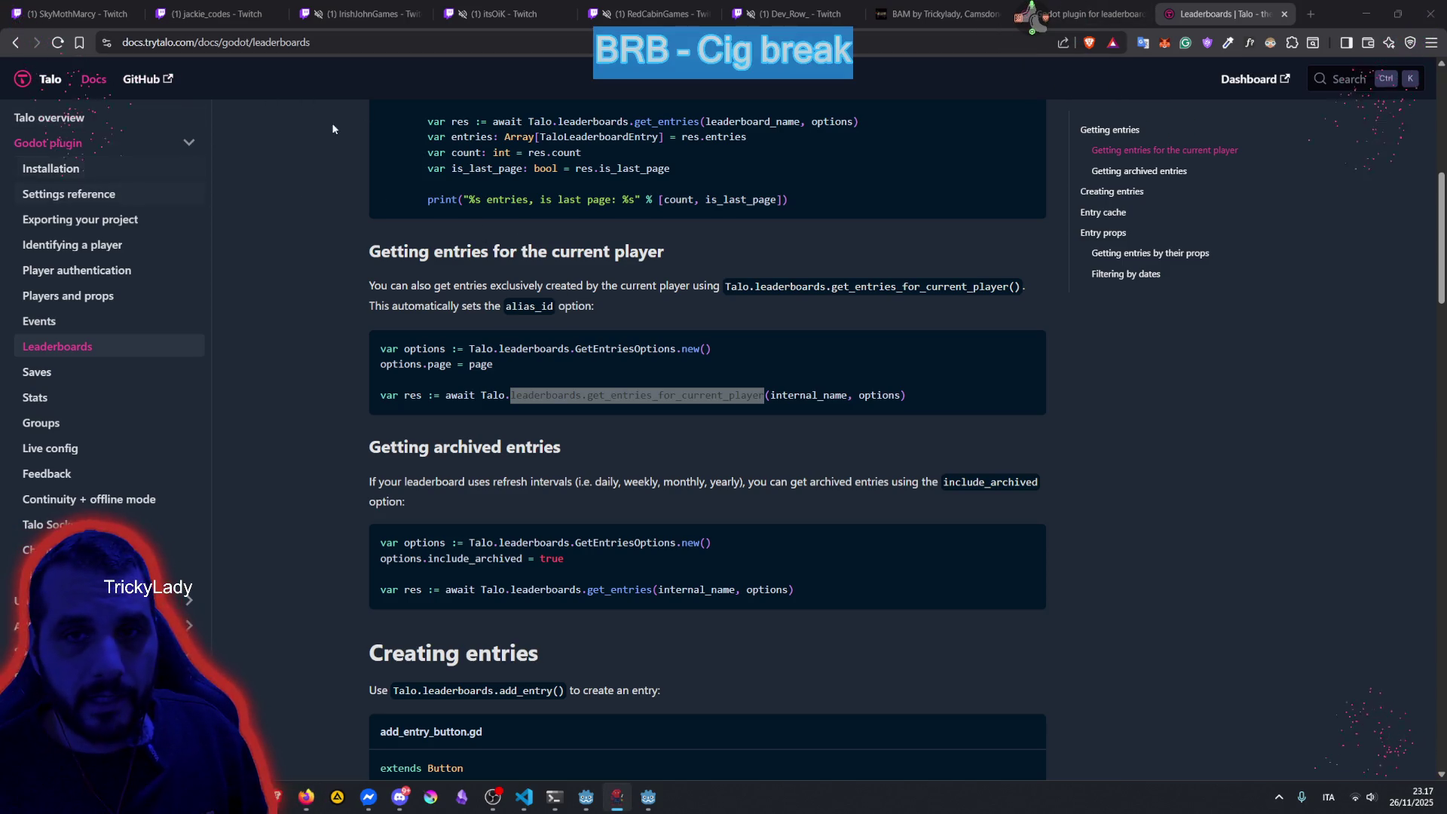
Close the first stream tab and open a followed channel's stream in a new tab.
click(80, 9)
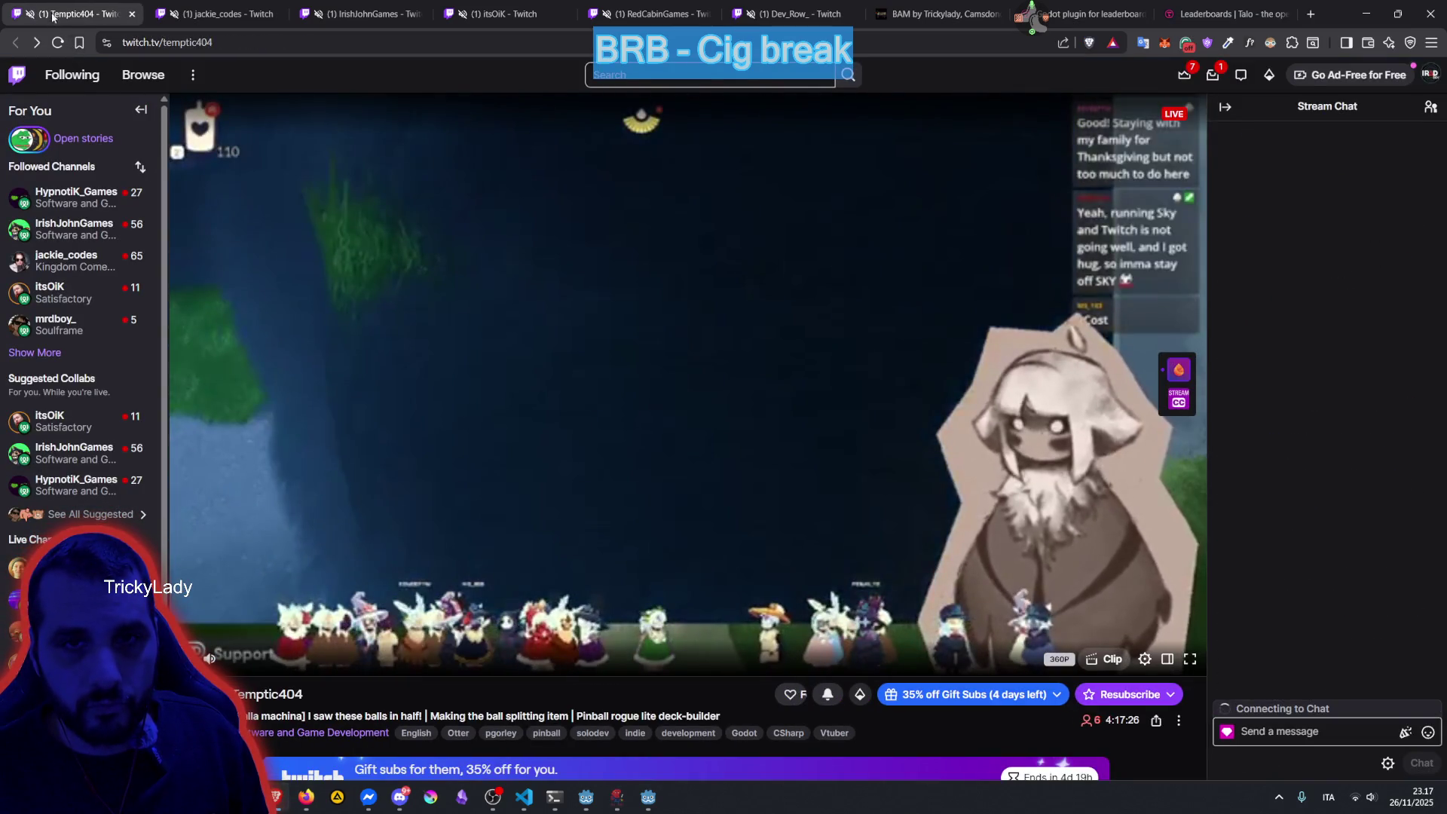
middle_click(54, 15)
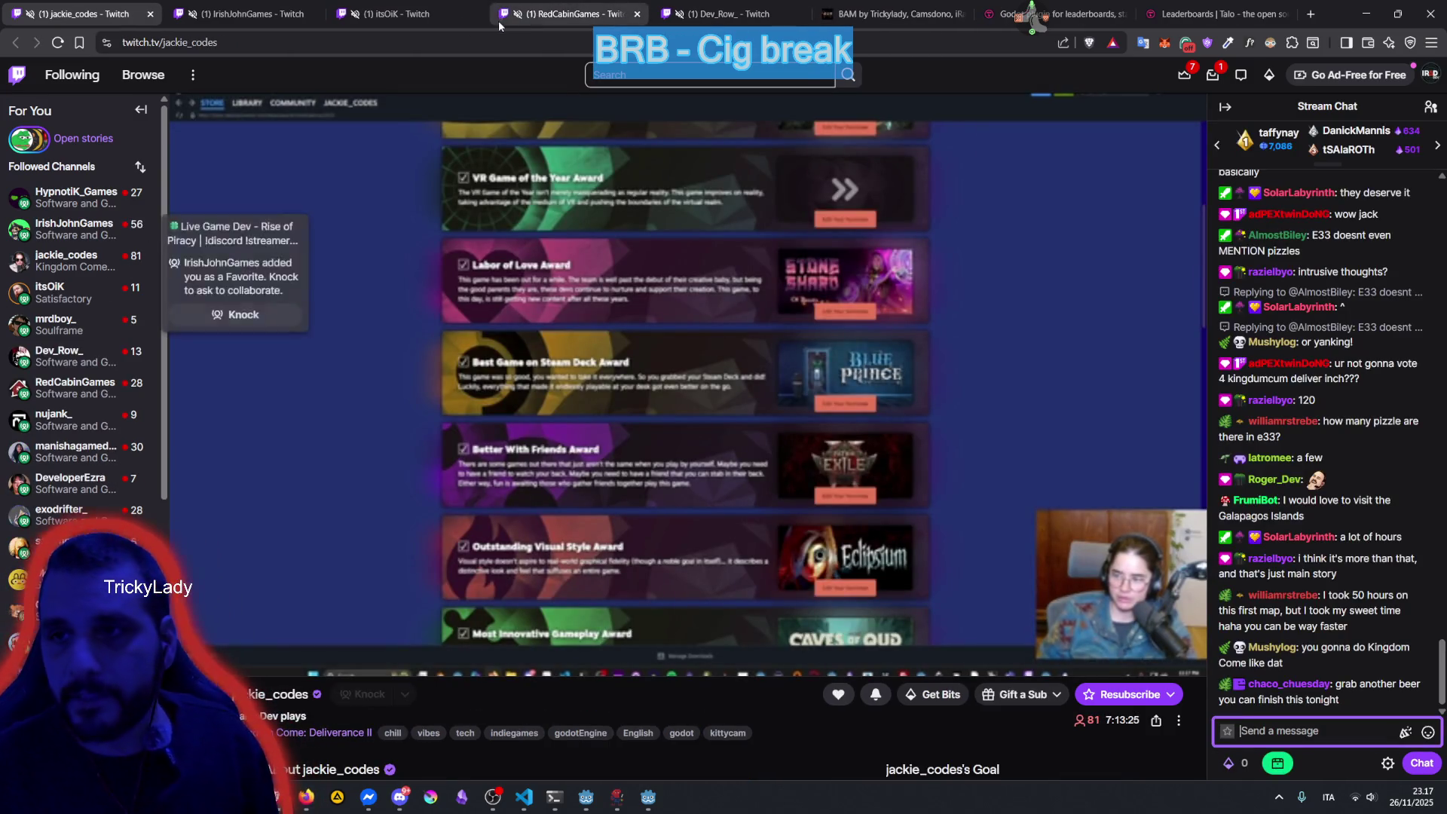
mouse_move(56, 358)
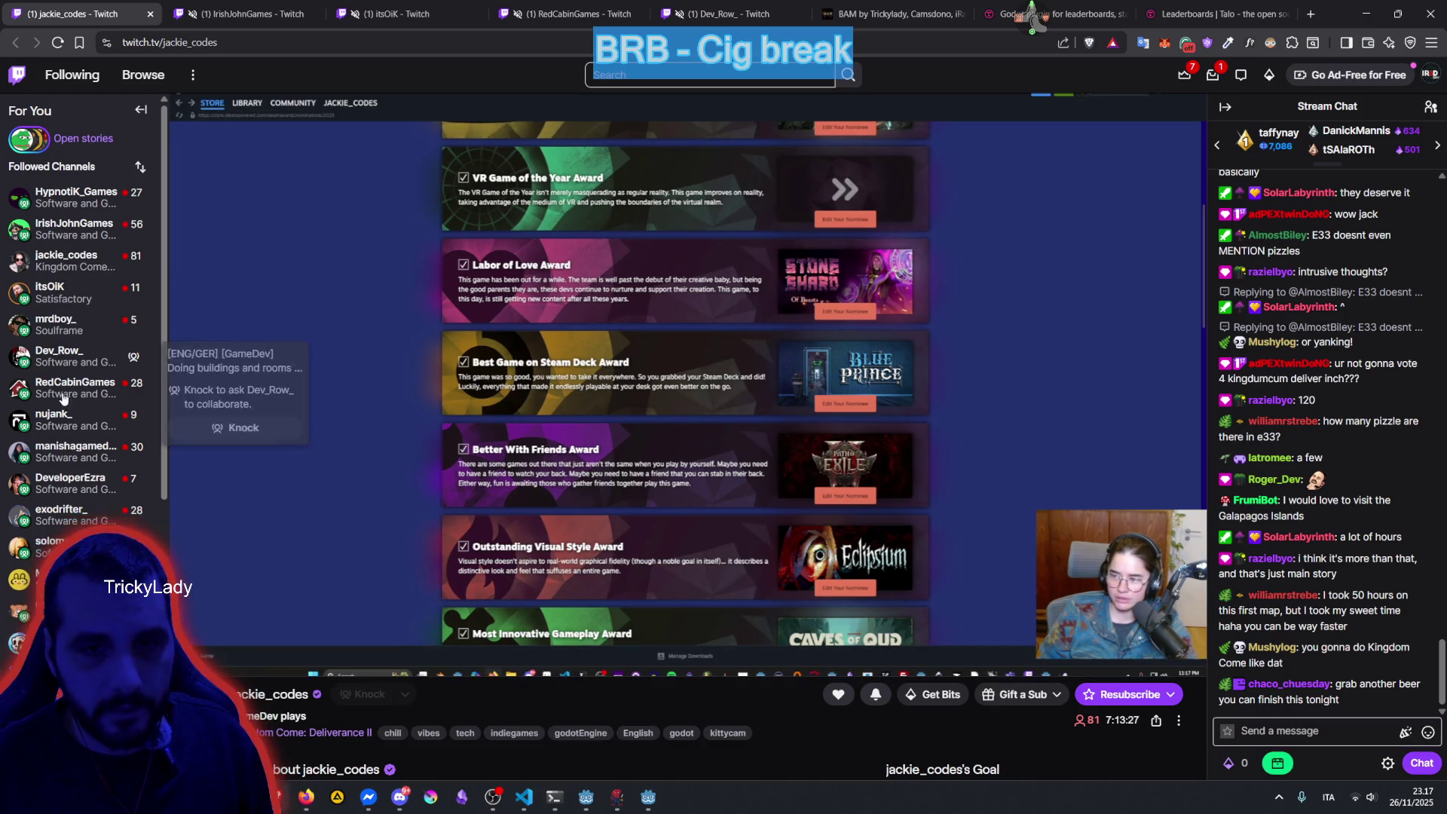
middle_click(65, 324)
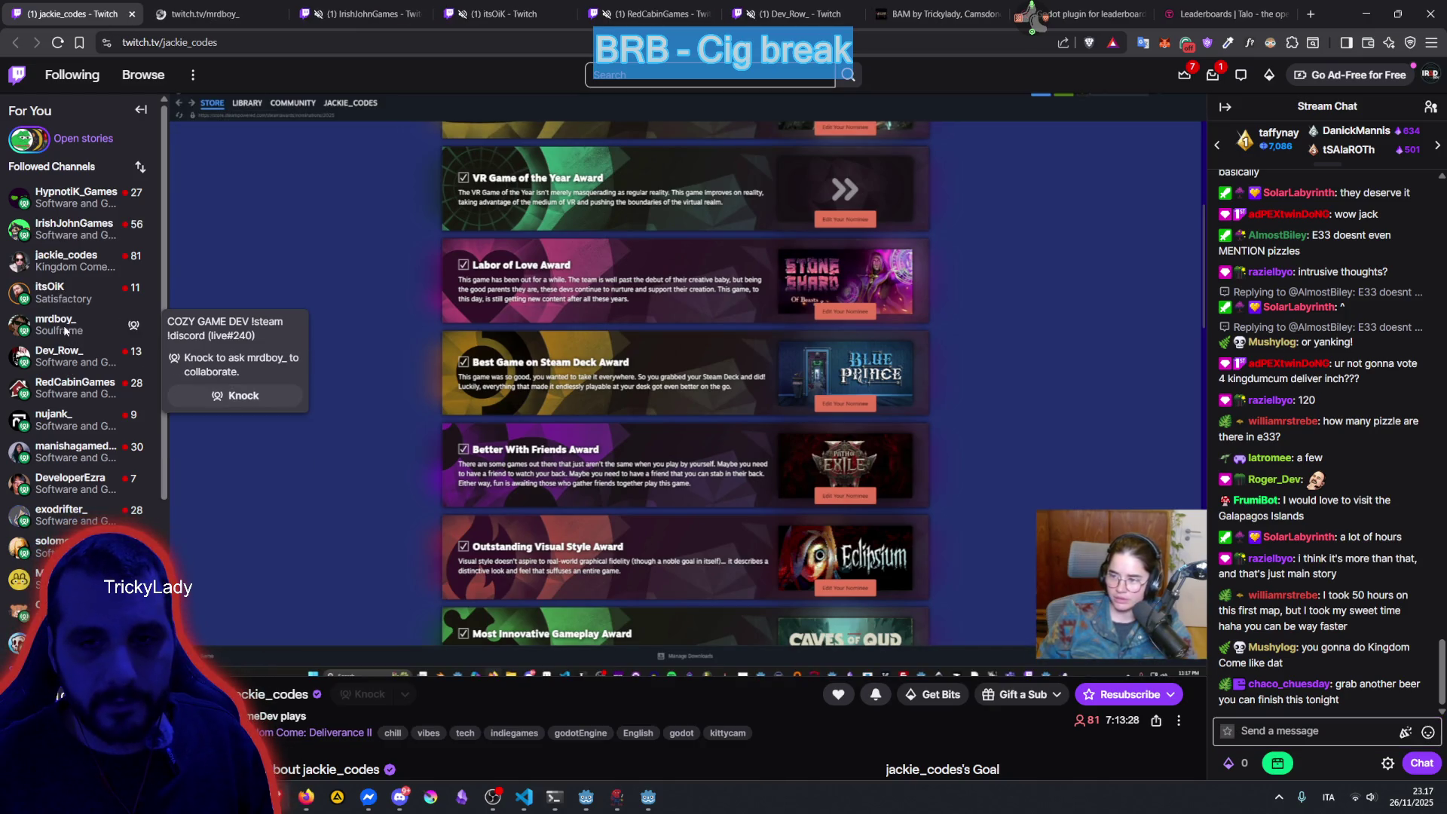
click(211, 10)
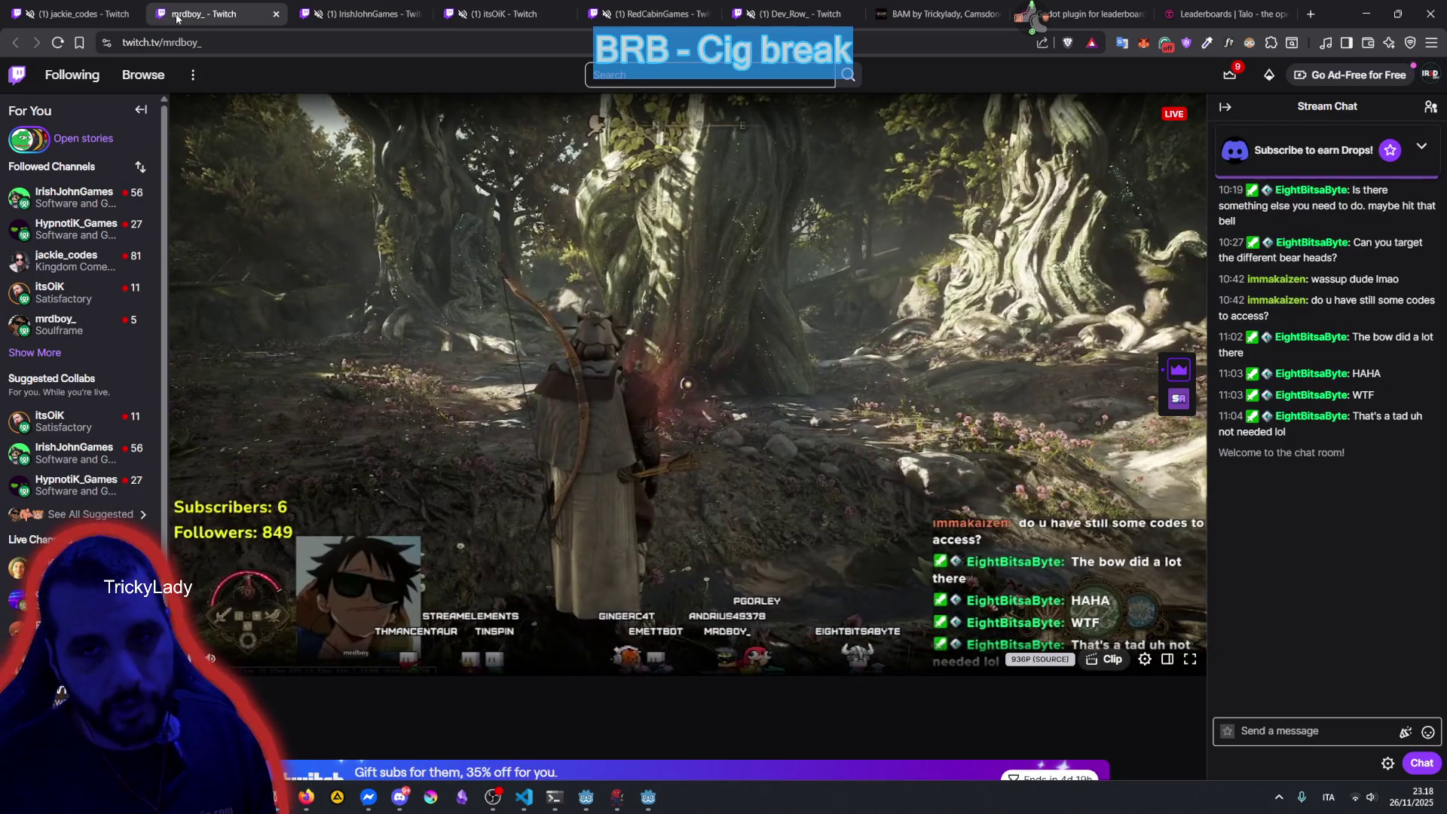
Cycle through the other open Twitch stream tabs.
right_click(186, 17)
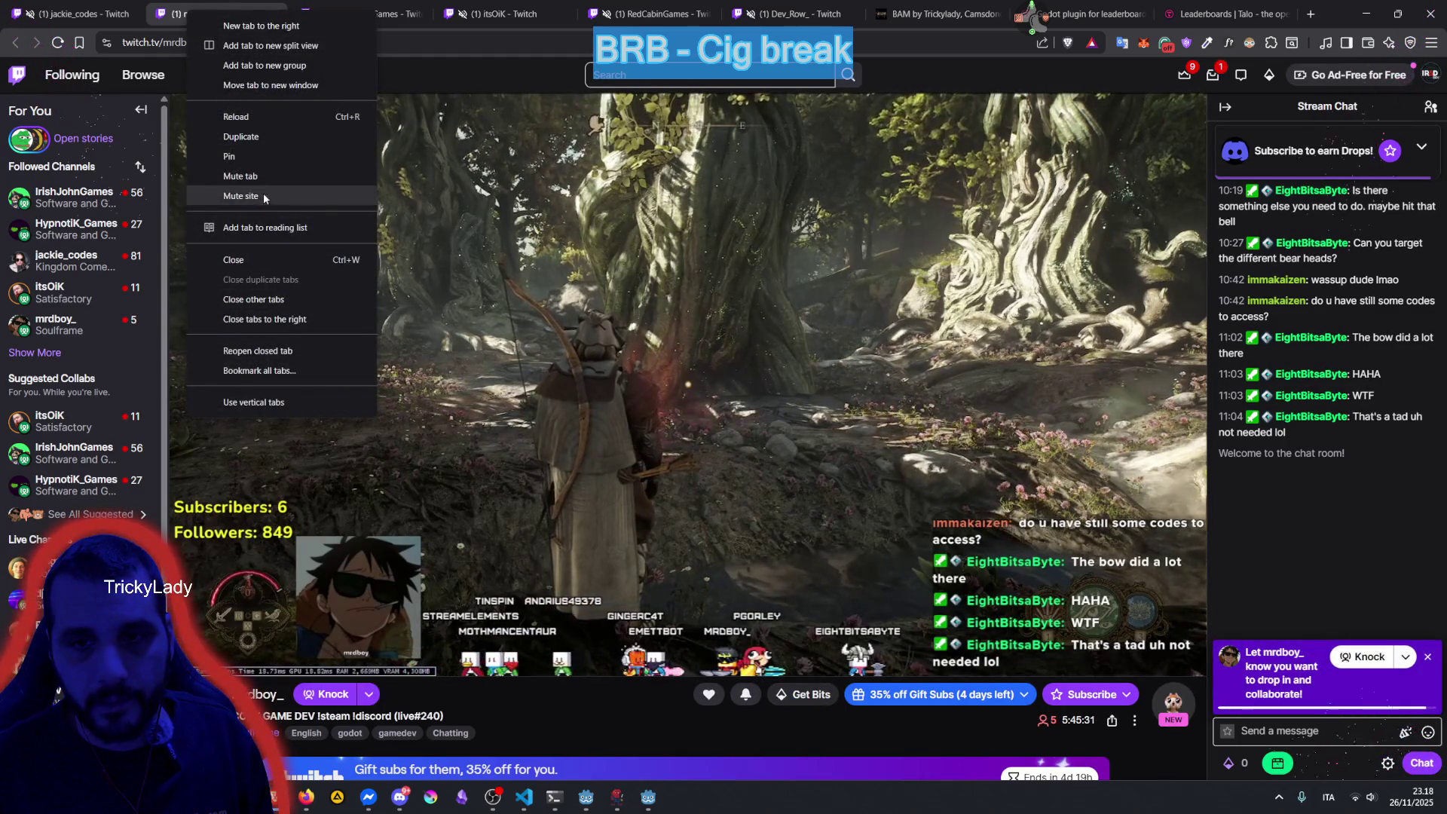
click(258, 180)
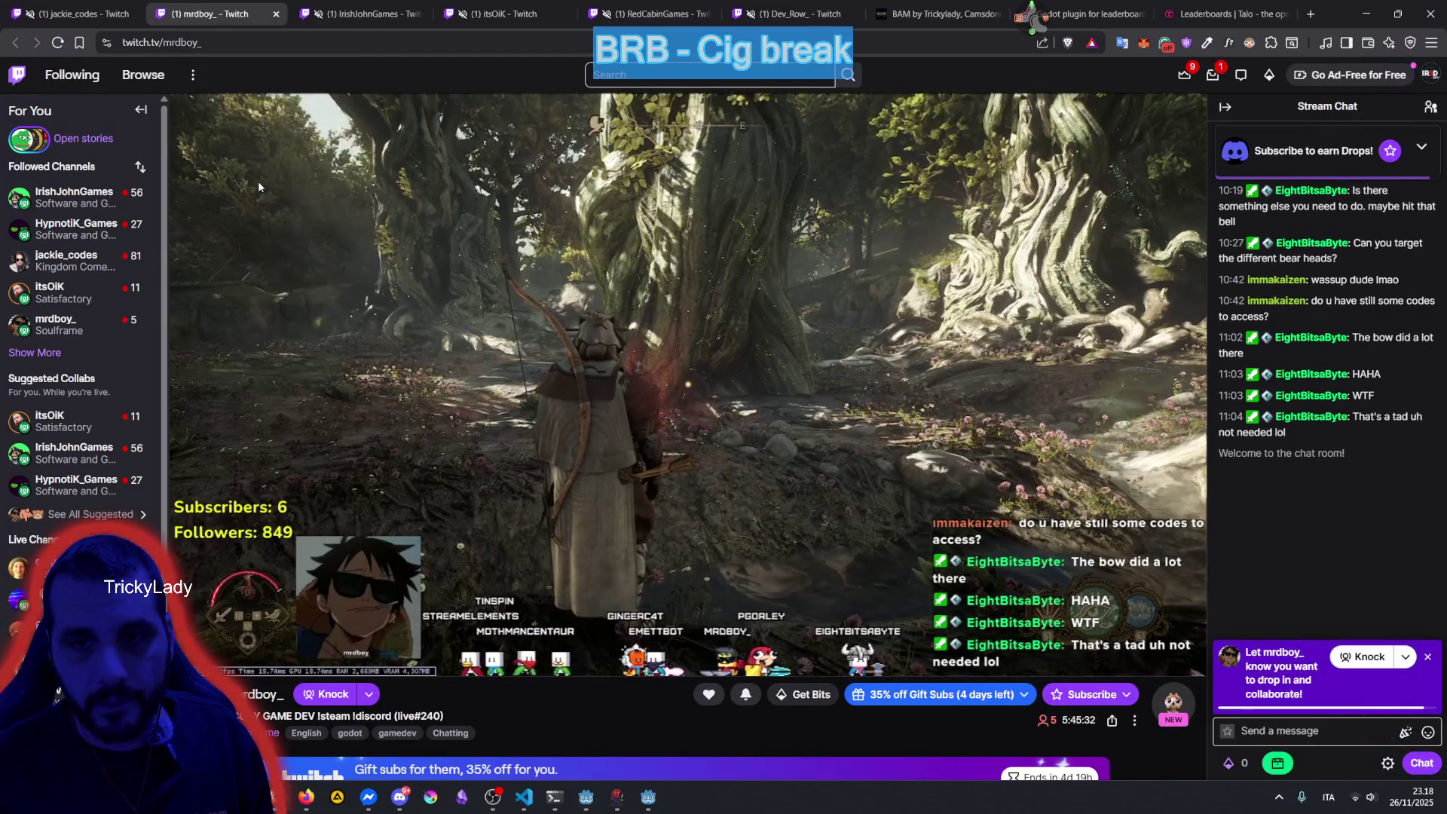
click(371, 5)
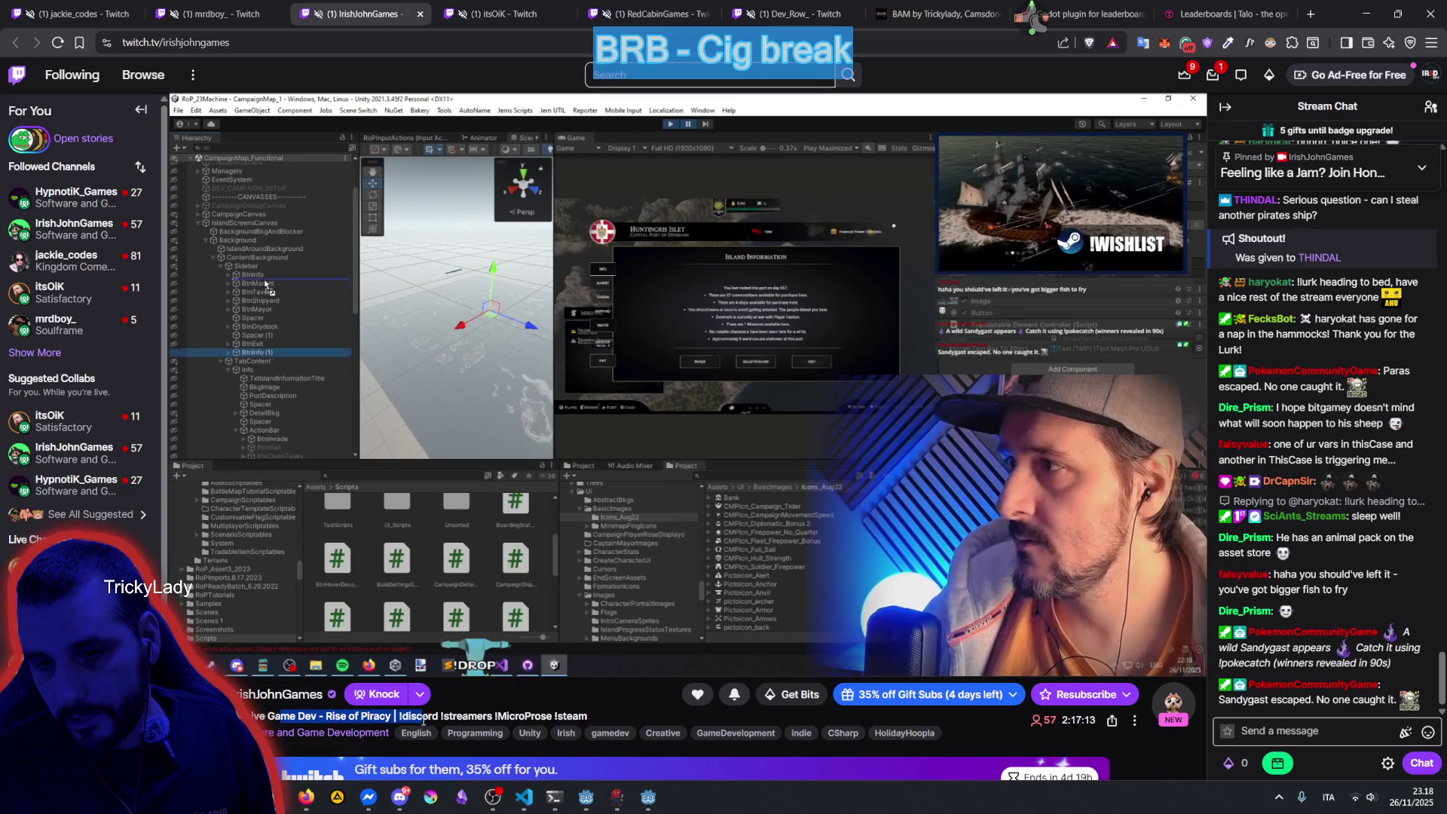
scroll(593, 489, down, 1)
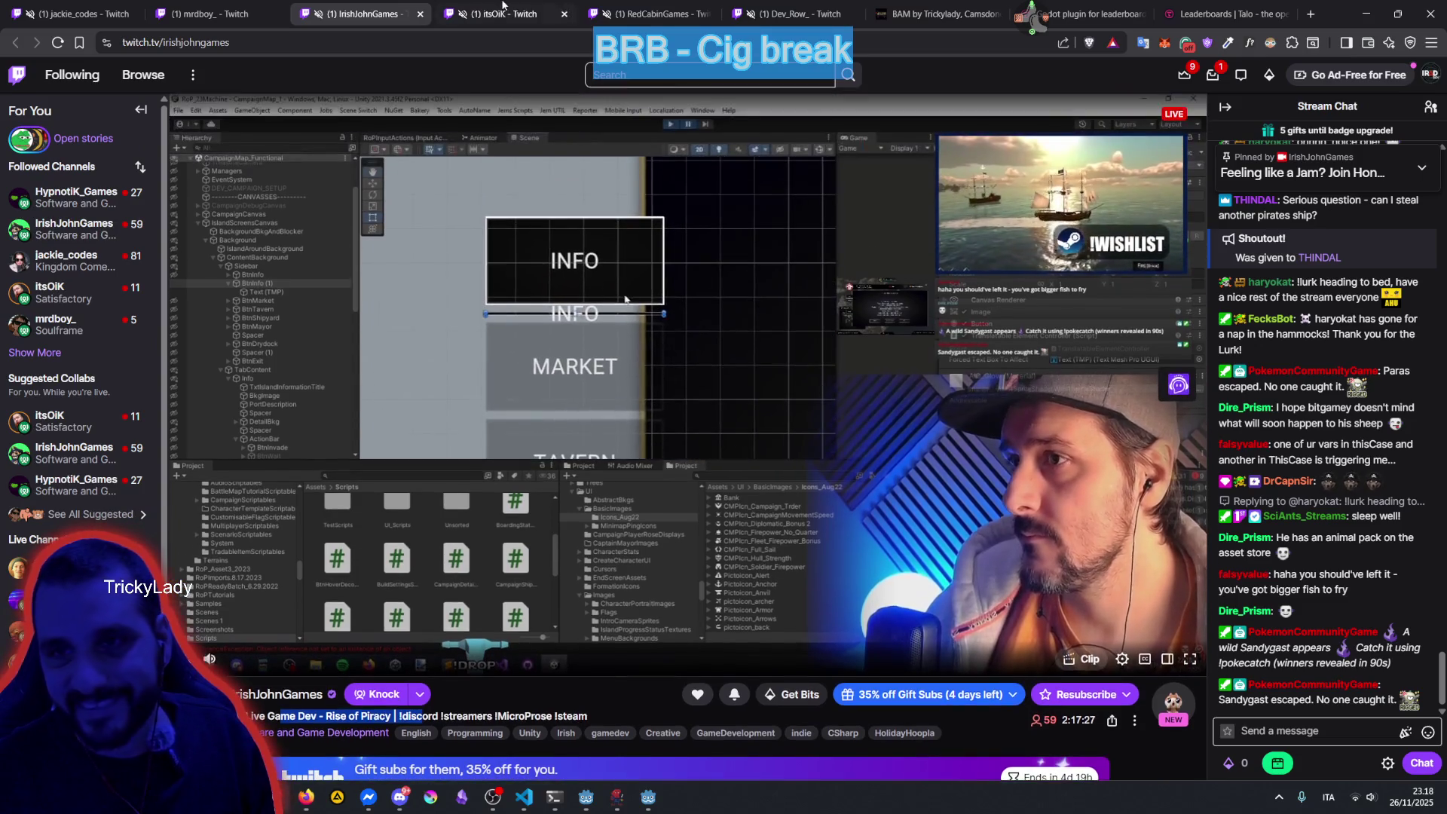
click(627, 6)
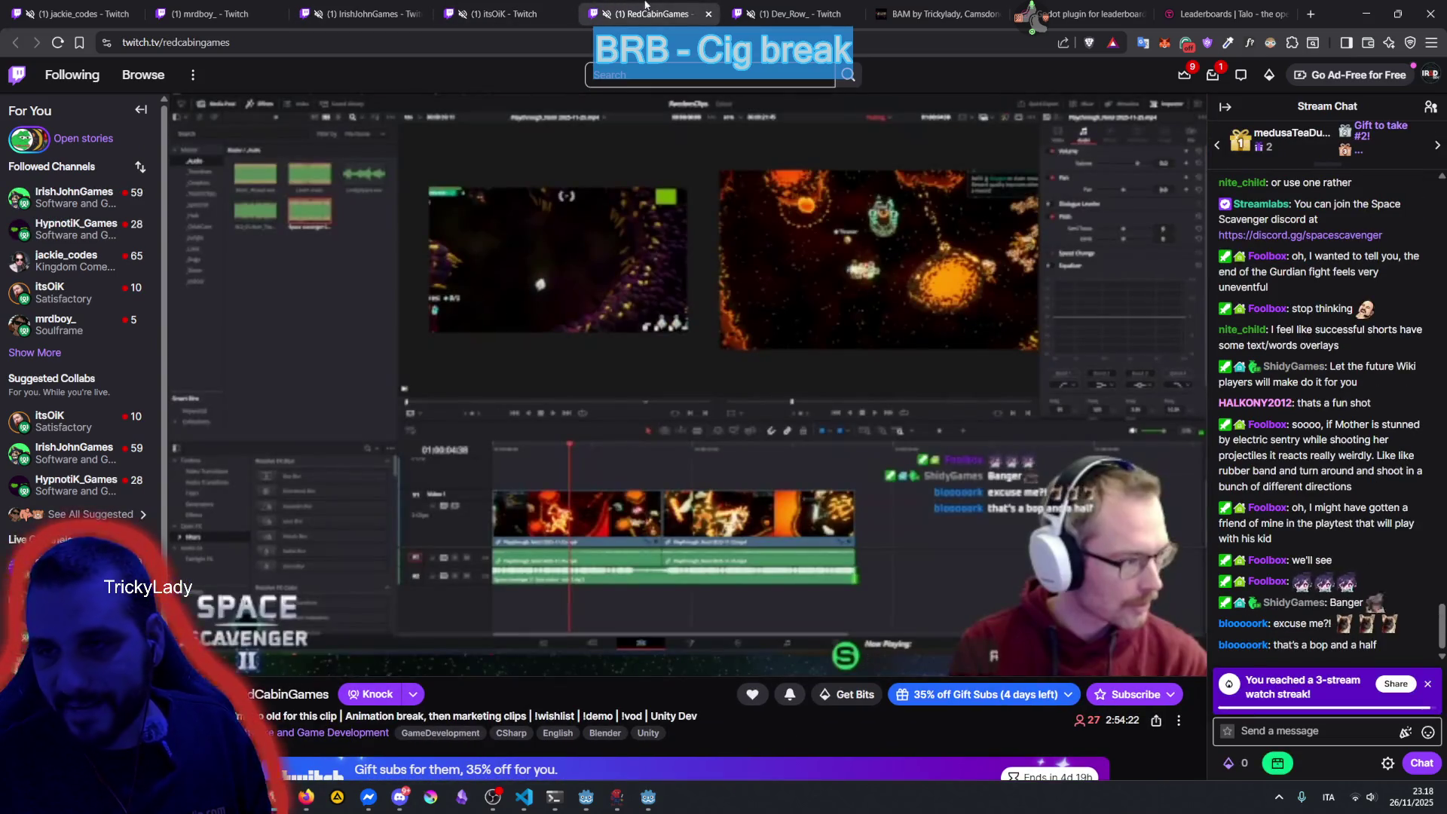
click(791, 25)
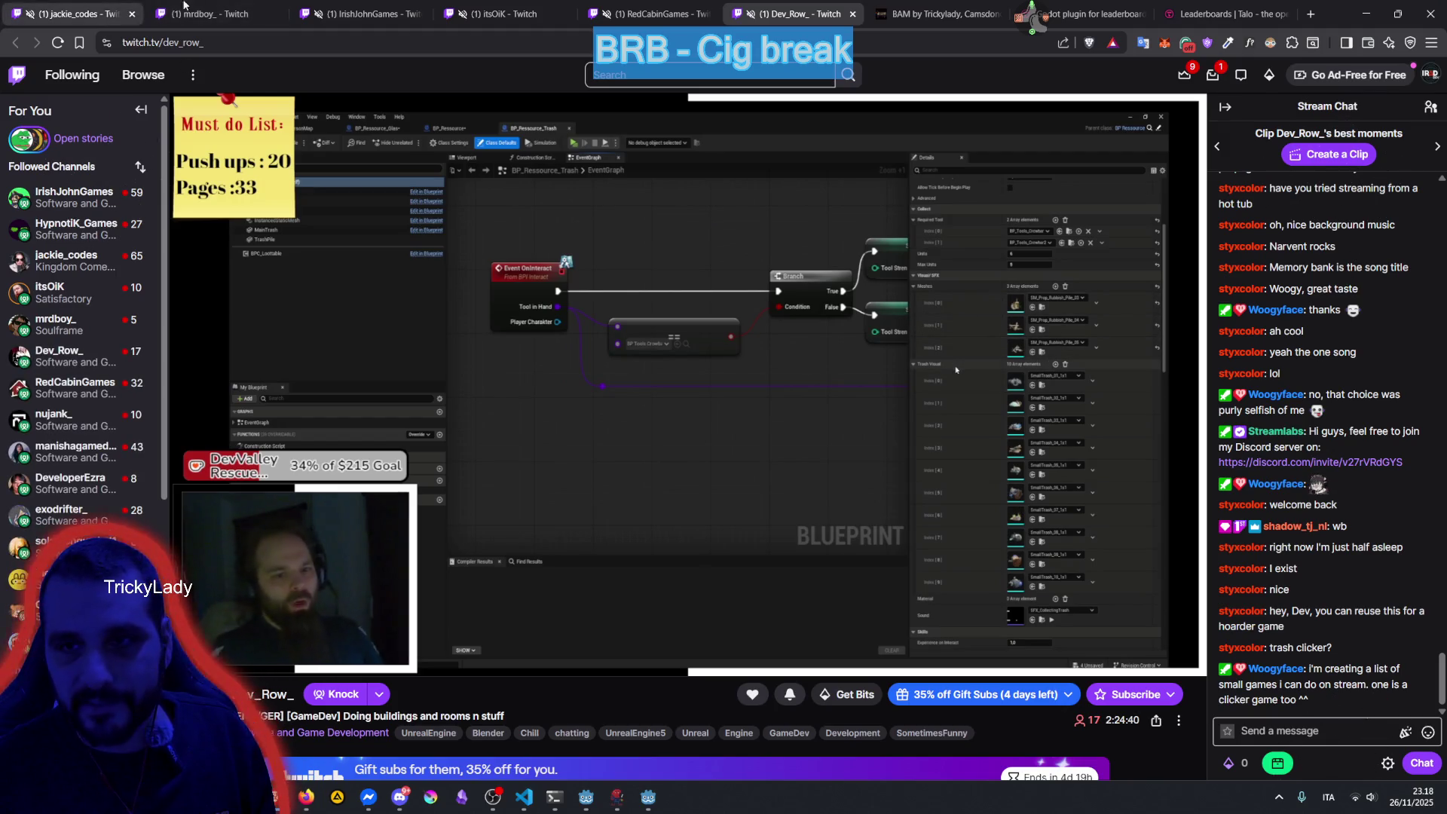
click(658, 9)
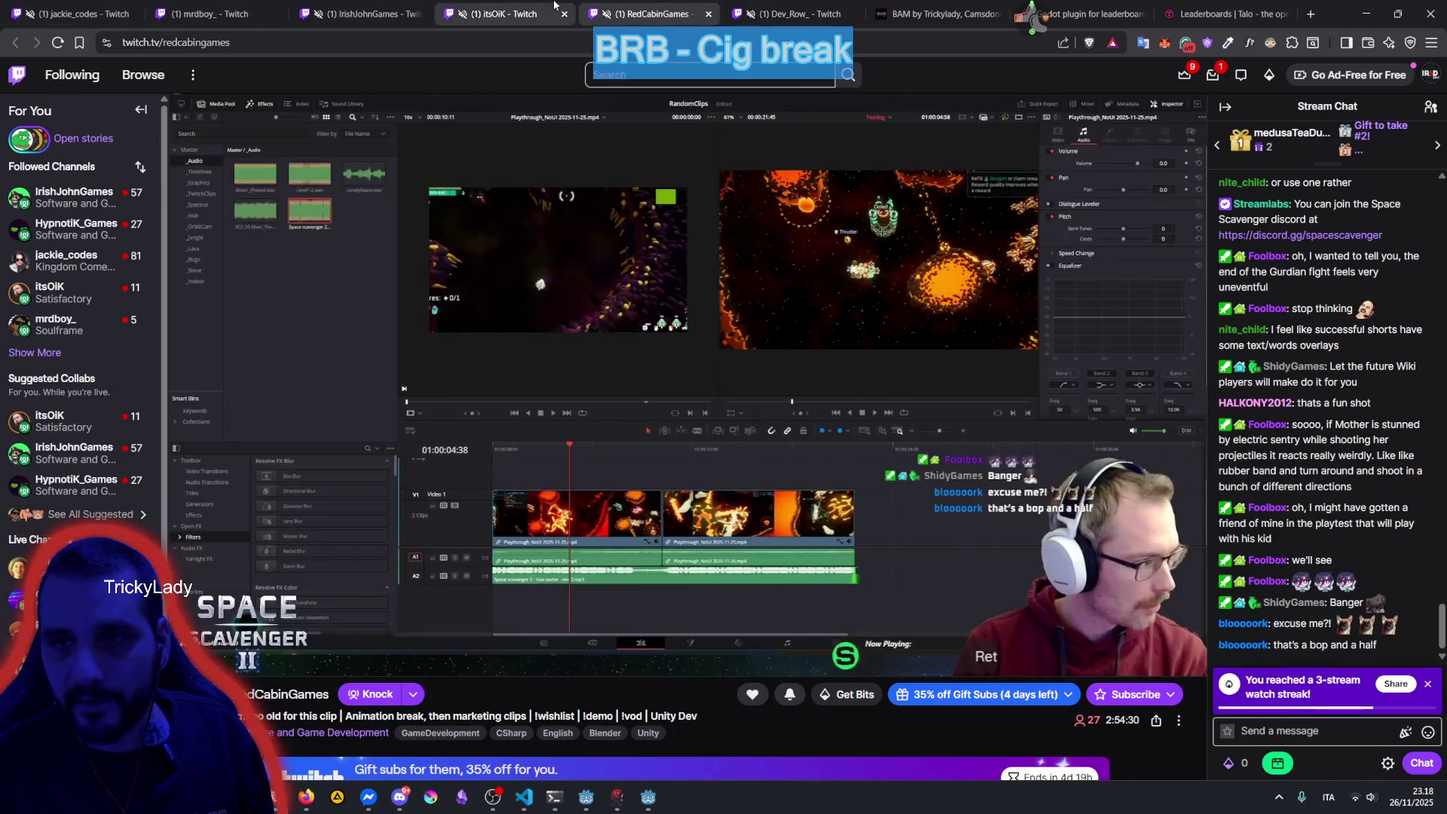
click(498, 14)
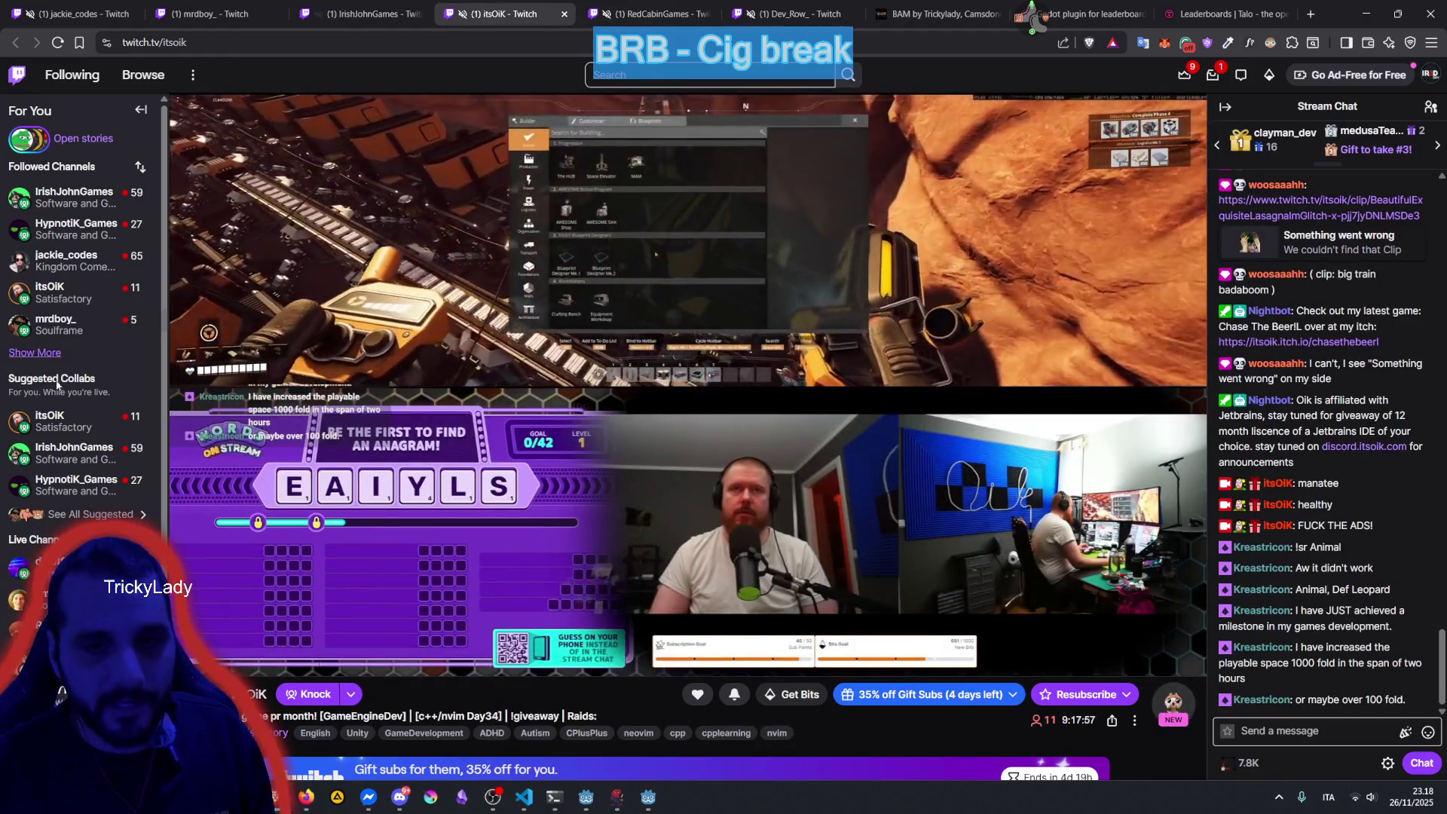
Expand the full followed-channels list, check another stream tab, and return to Godot.
mouse_move(63, 413)
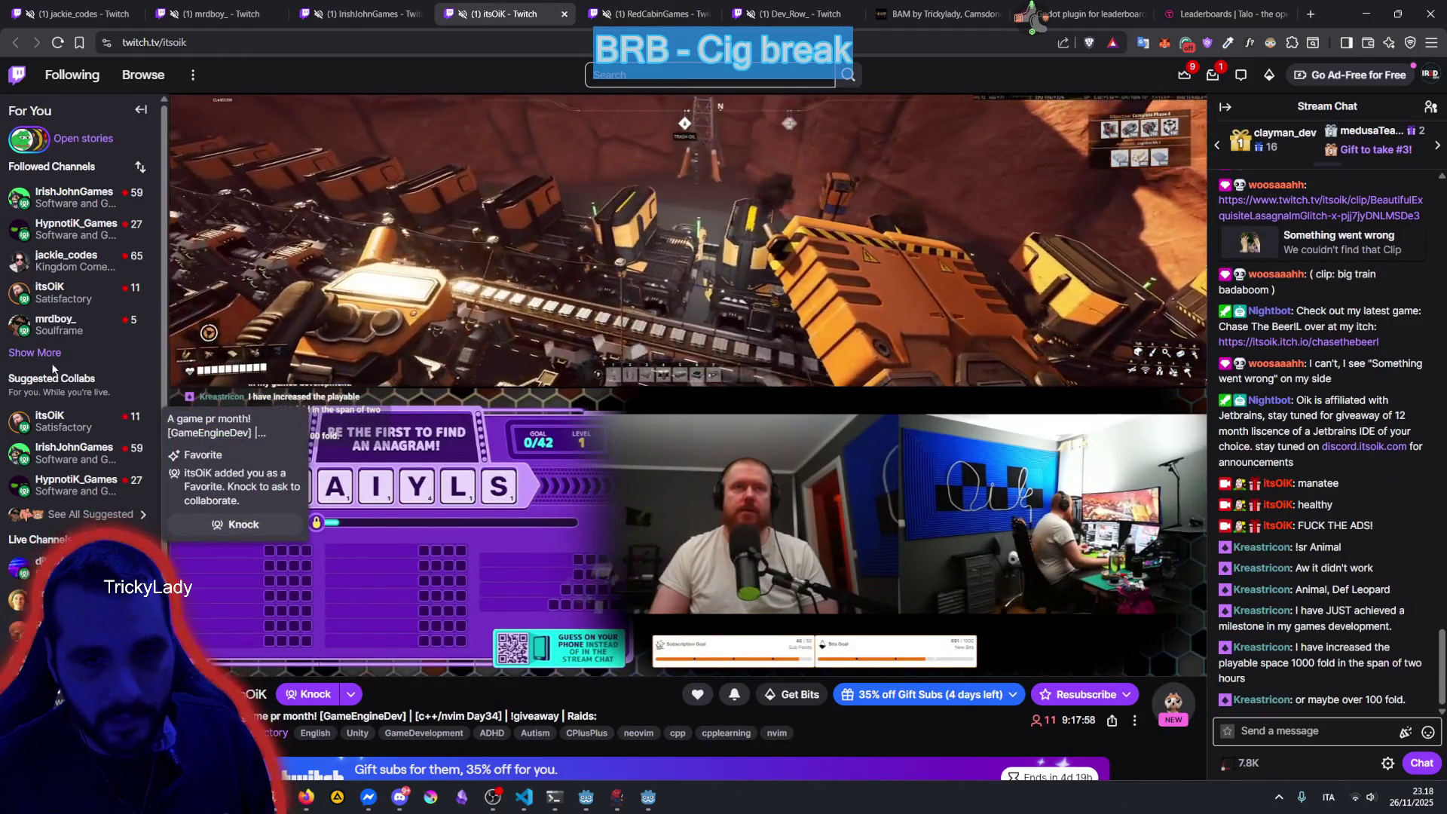
click(36, 352)
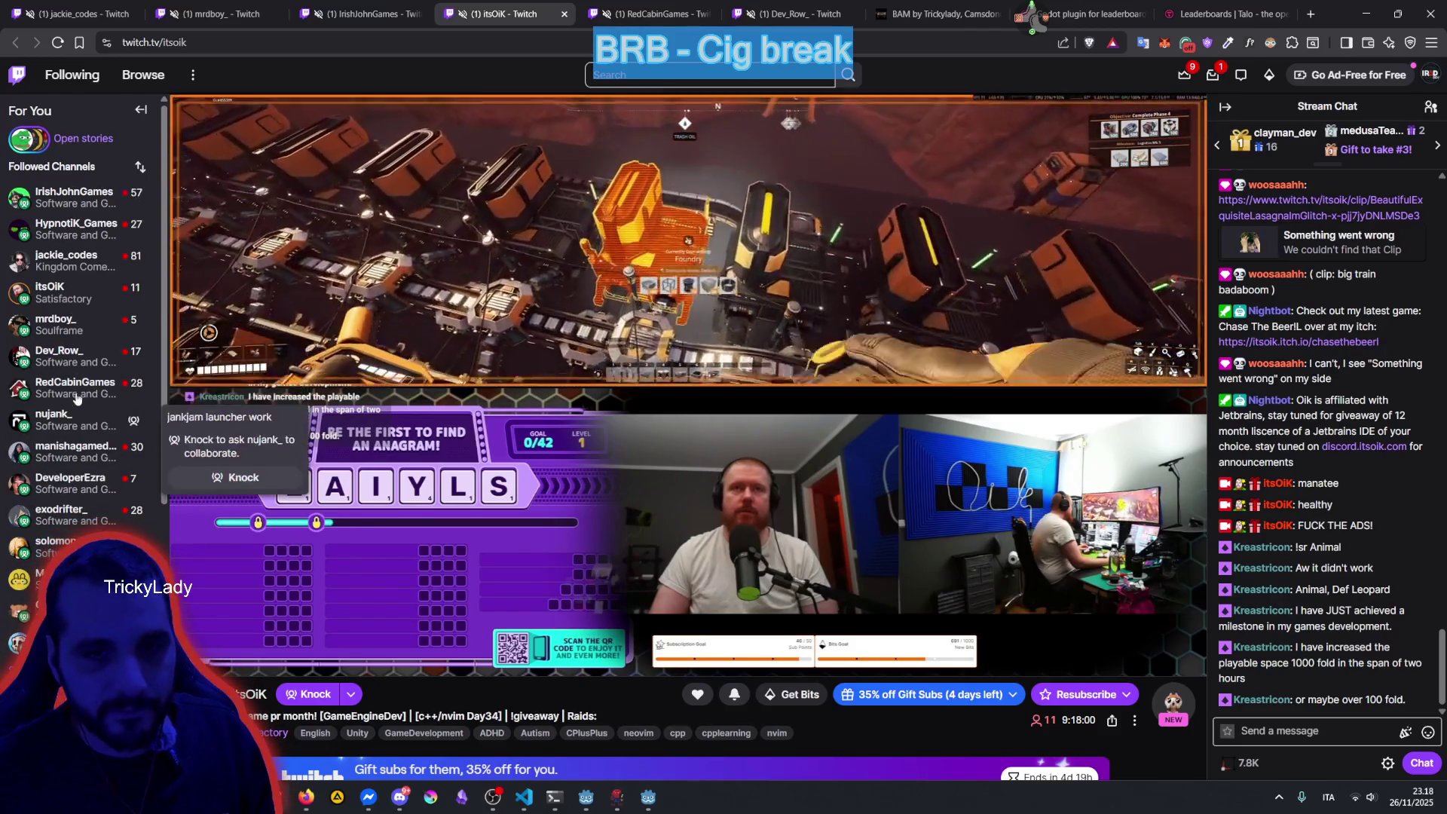
click(647, 14)
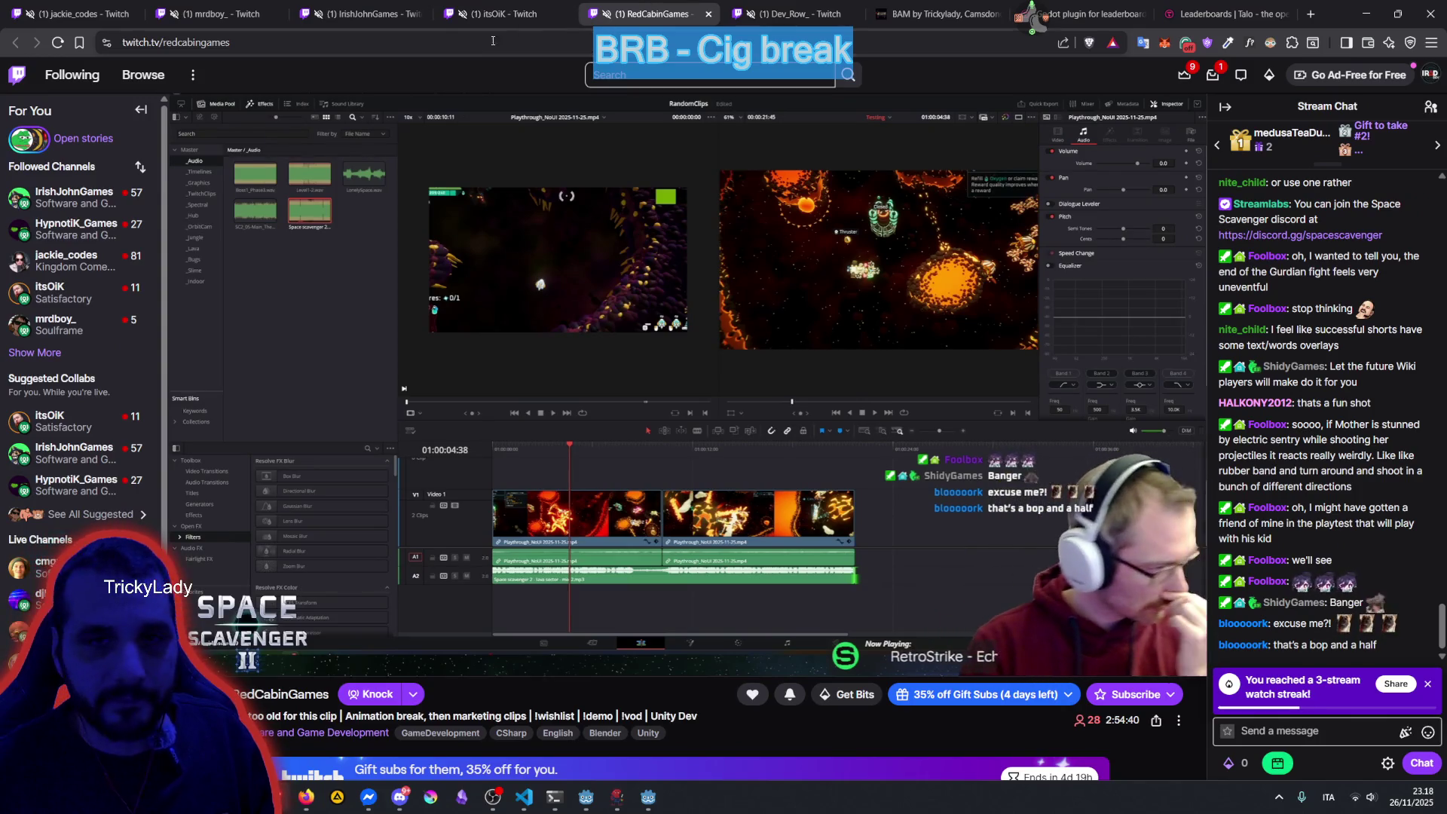
click(648, 797)
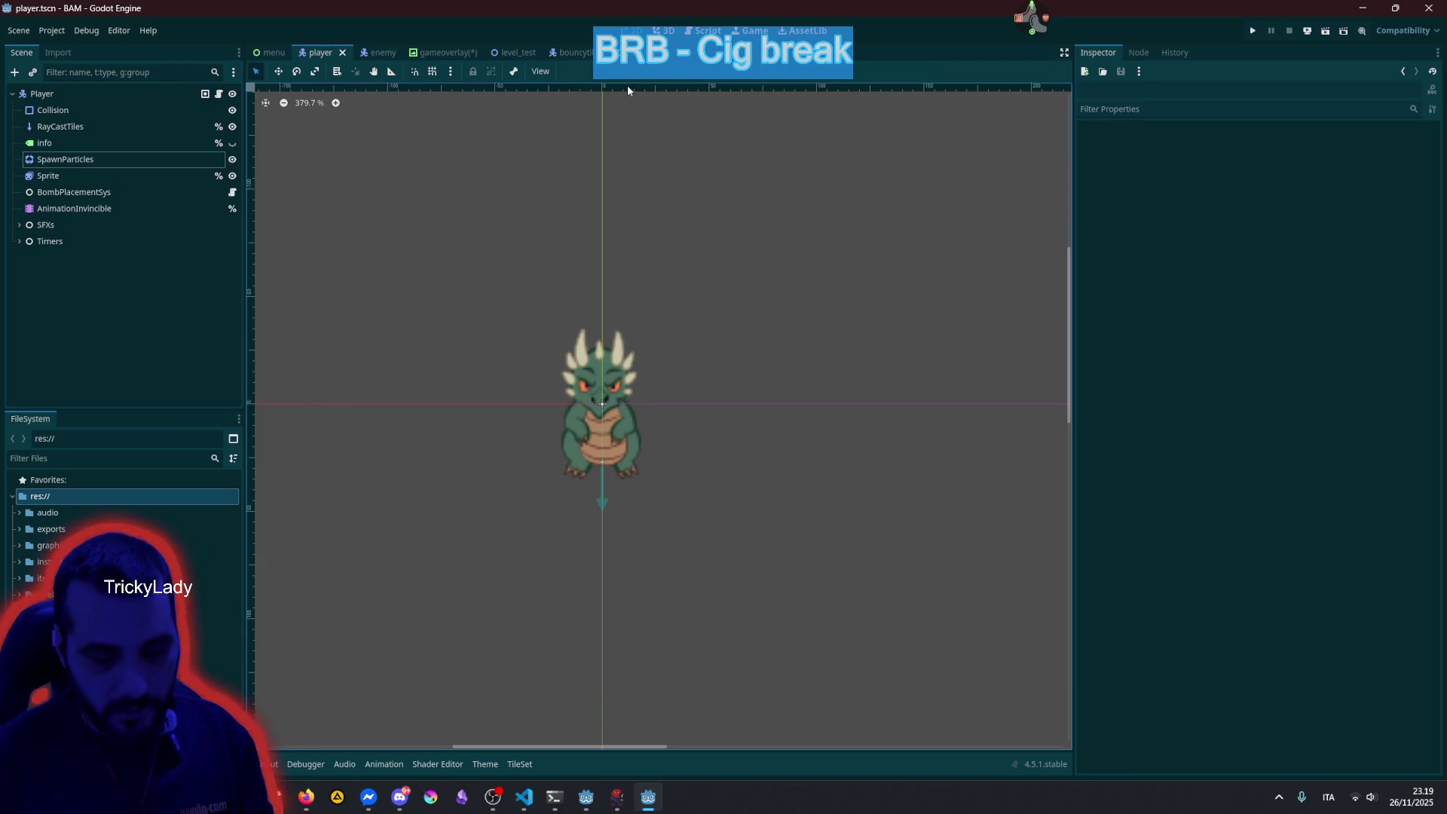
Run the BAM project with F5, open its credits screen and maximize the game window.
key(F5)
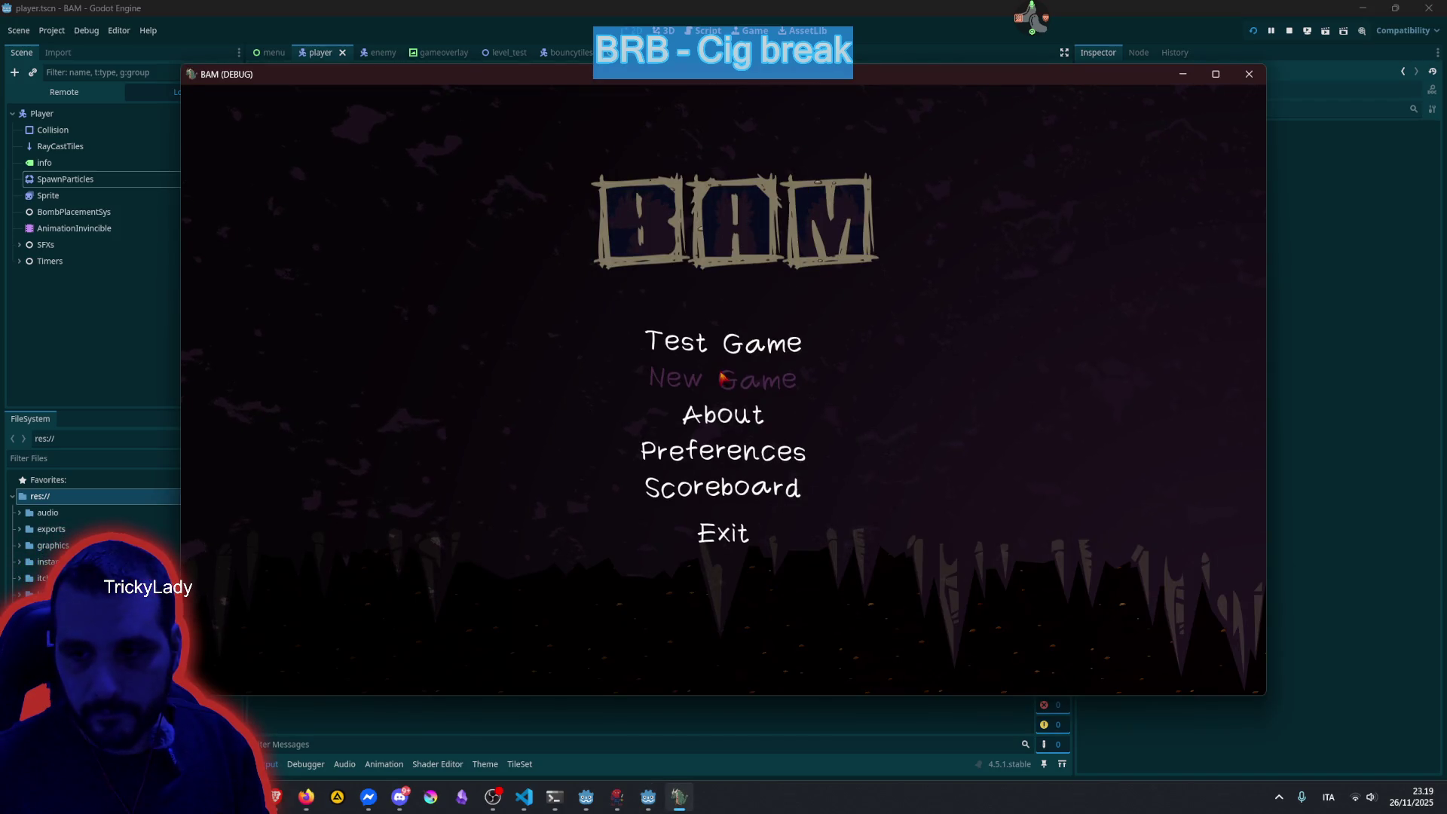
click(721, 414)
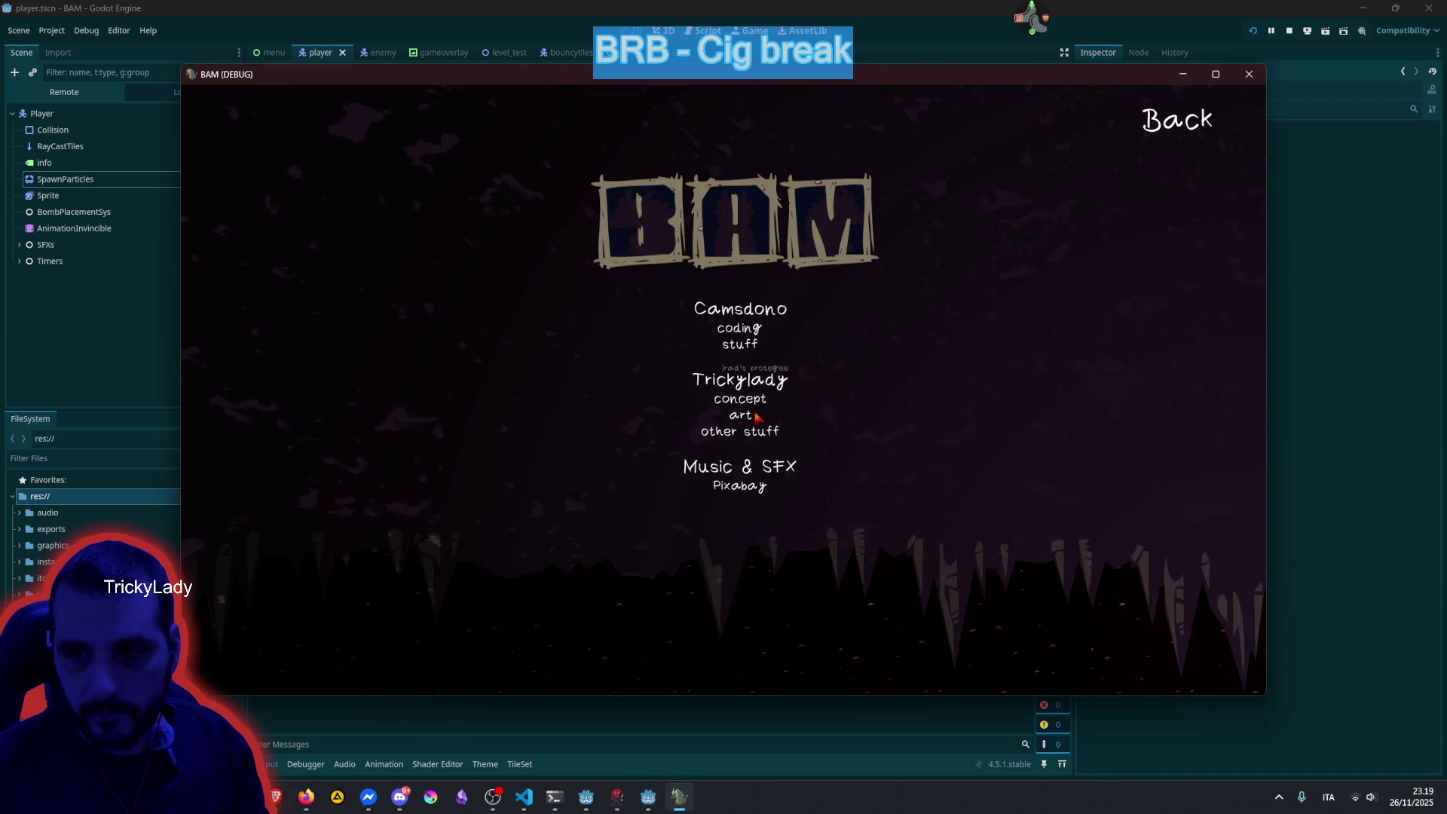
double_click(781, 73)
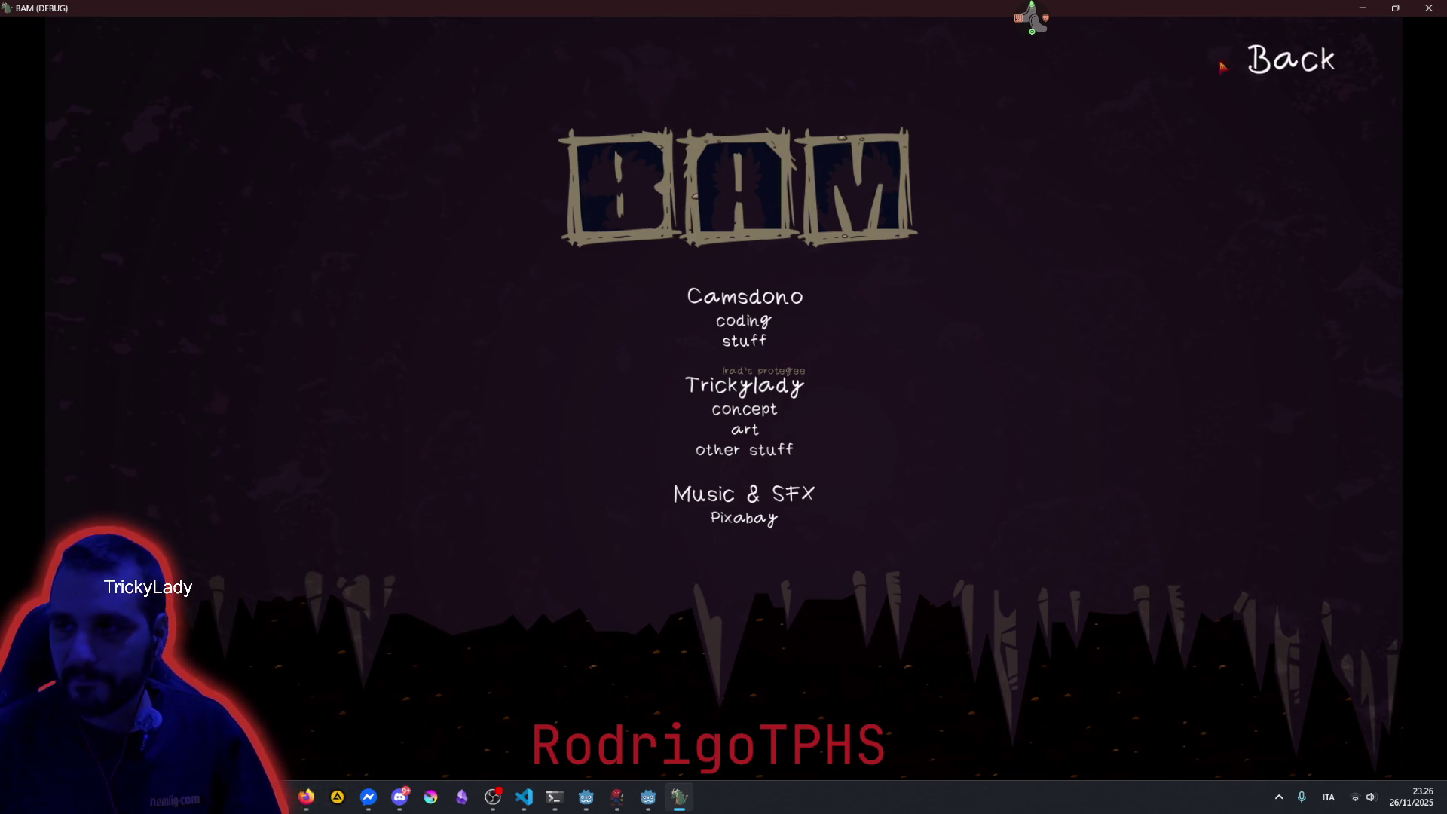
Return to the main menu, start a test level, and drop a bomb, stepping clear of it.
click(1263, 58)
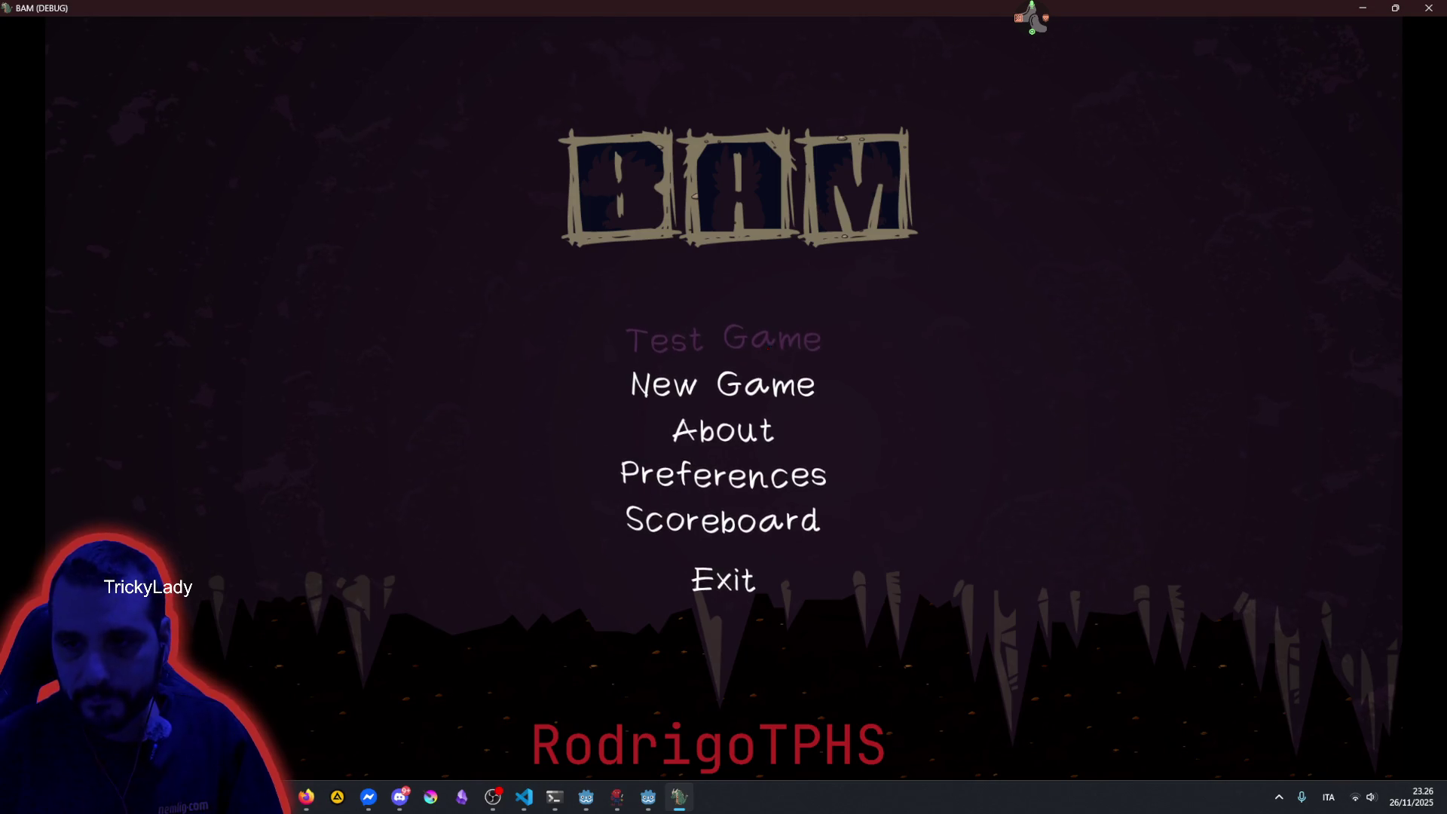
key(Return)
key(Left)
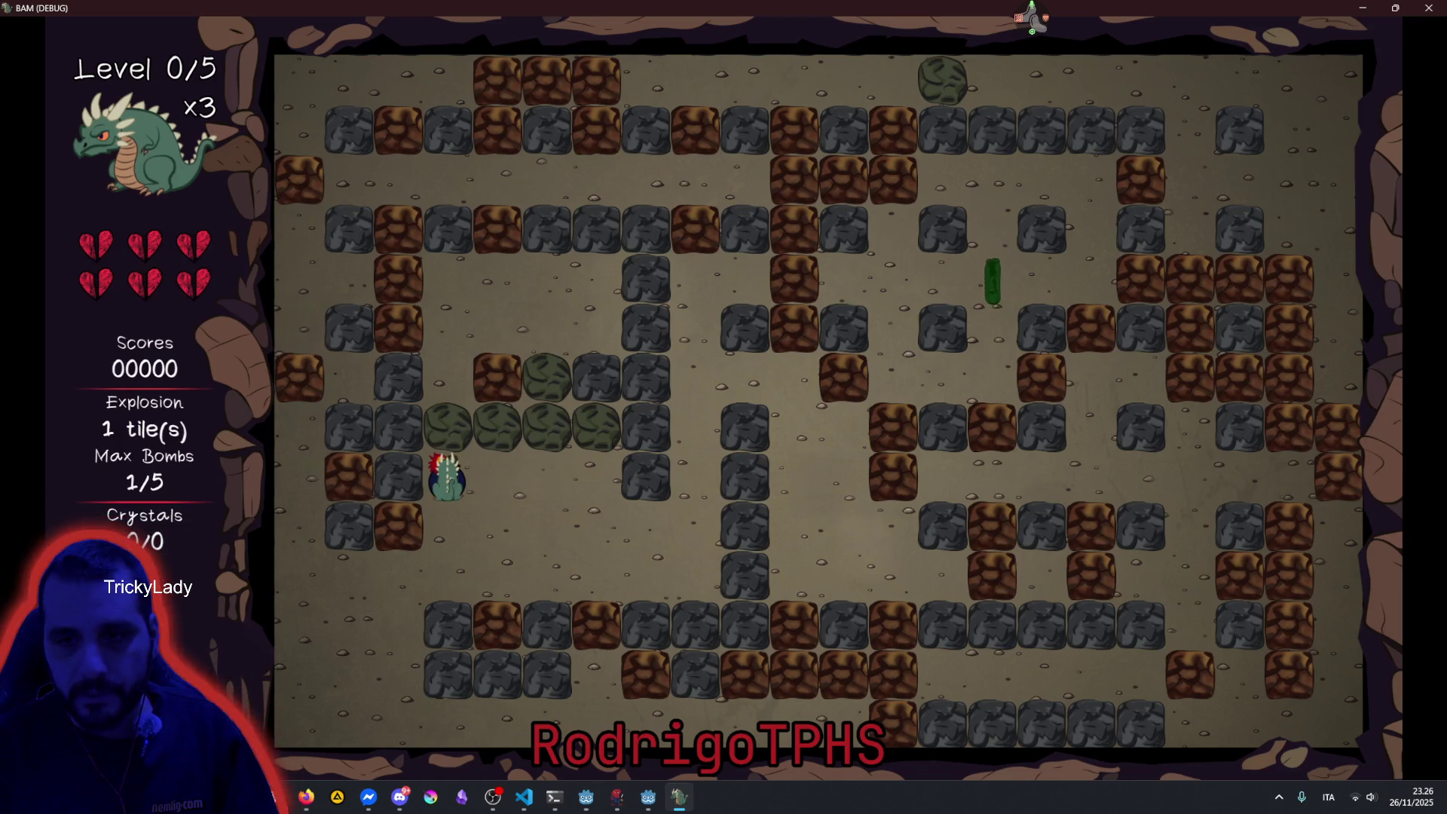
key(space)
key(Down)
key(Left)
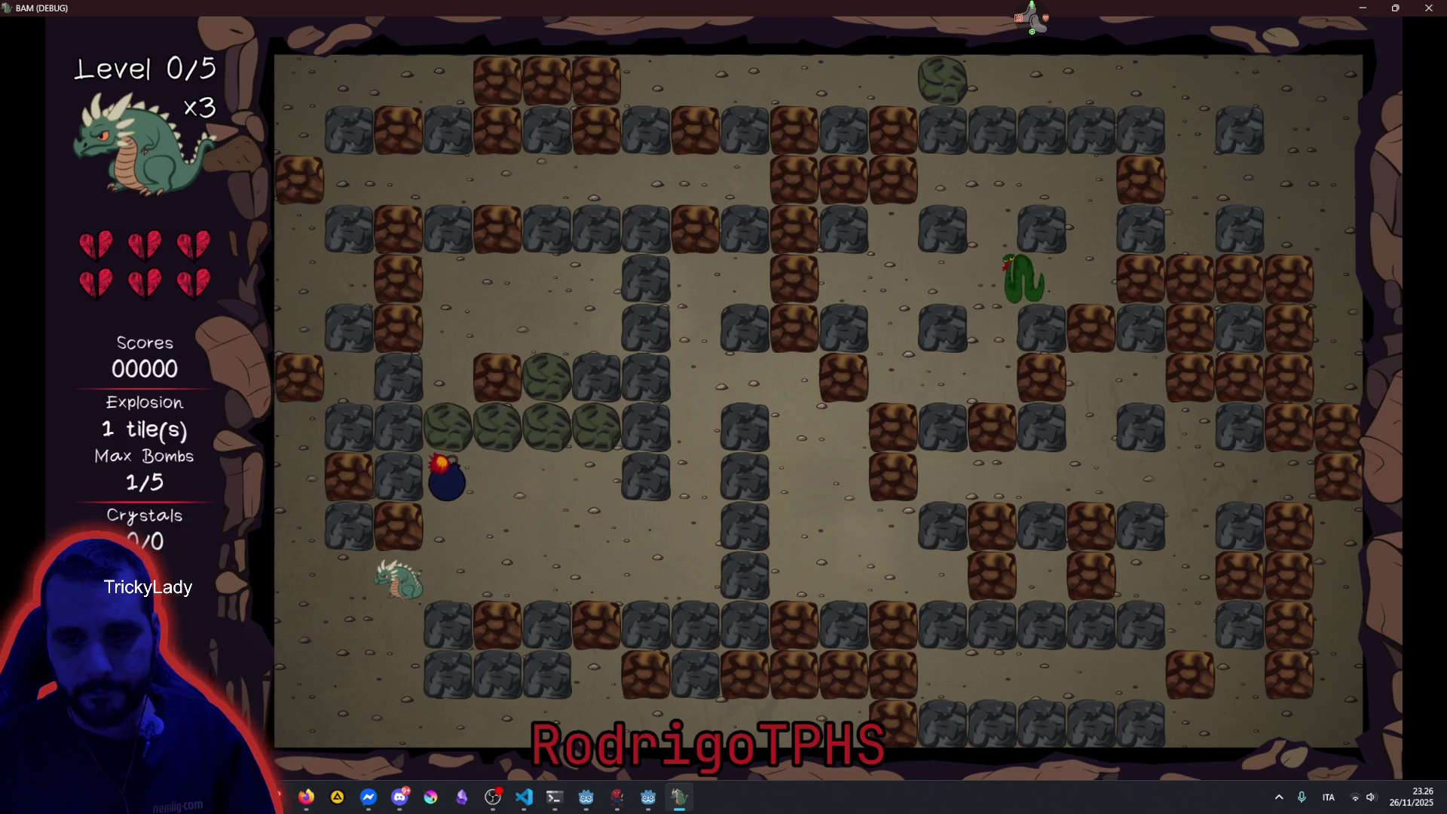
Walk the dragon beside the bomb and push the green rock upward repeatedly to test bouncing.
key(Right)
key(Up)
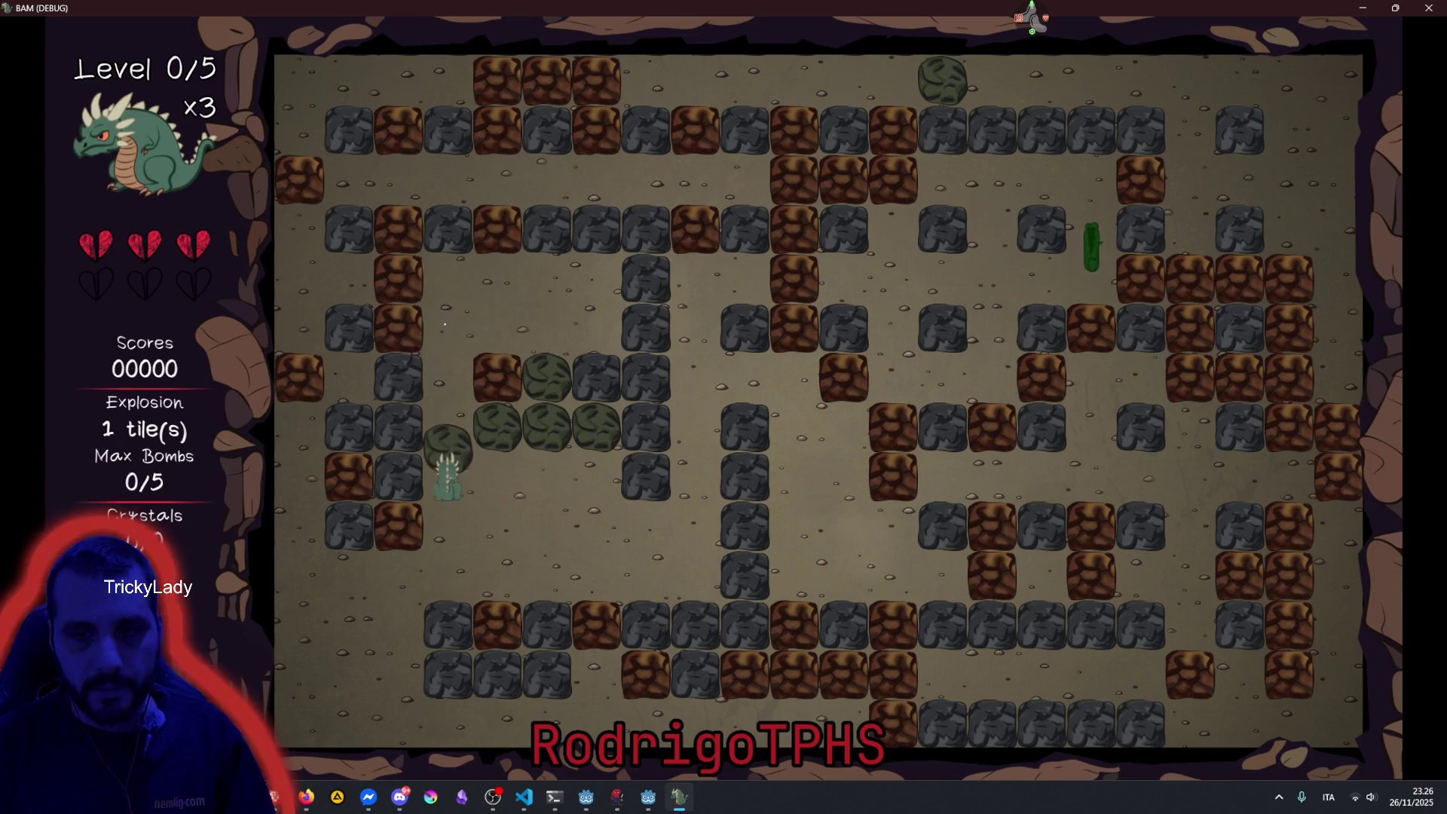
key(Right)
key(Left)
key(Up)
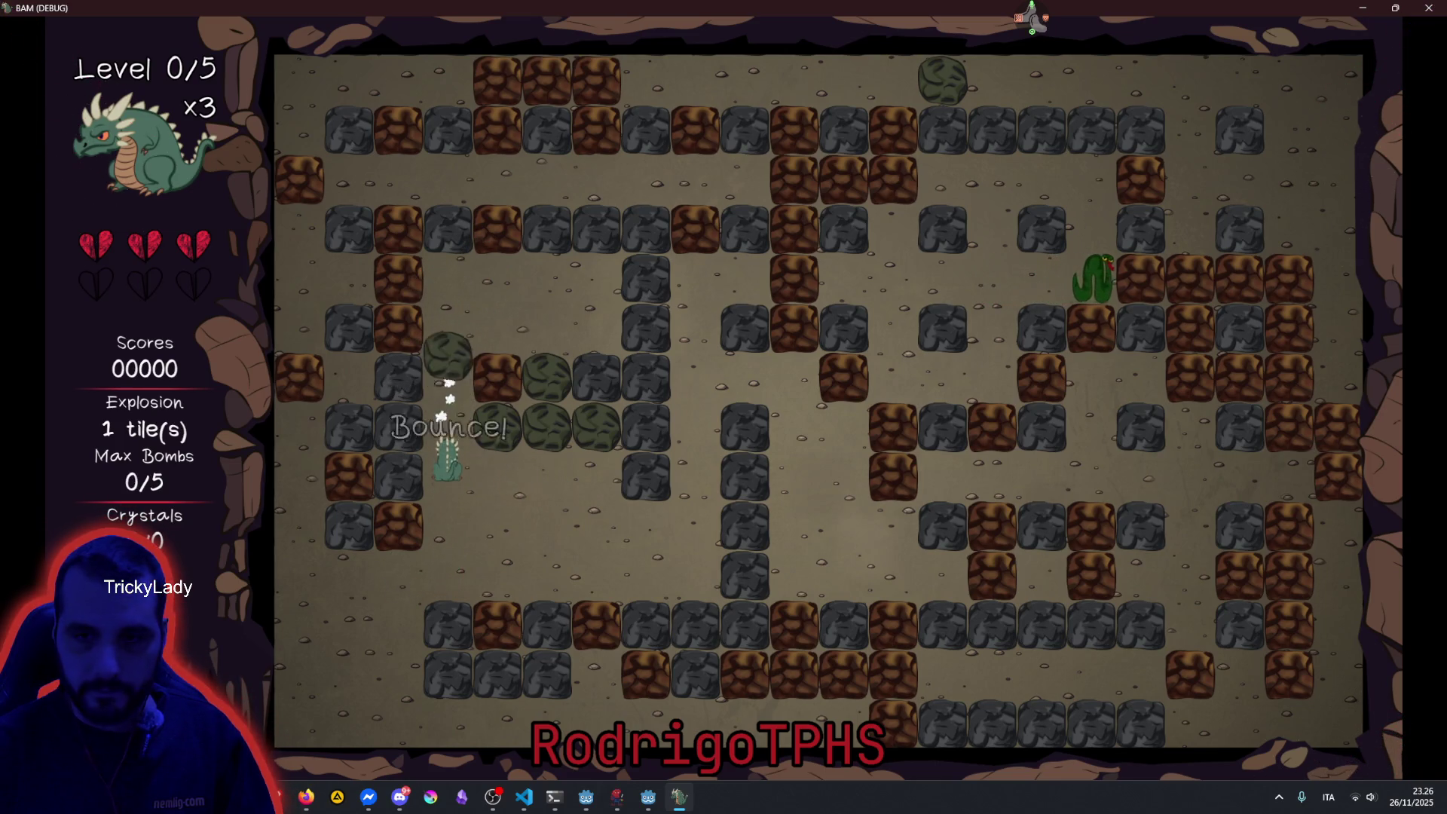
key(Up)
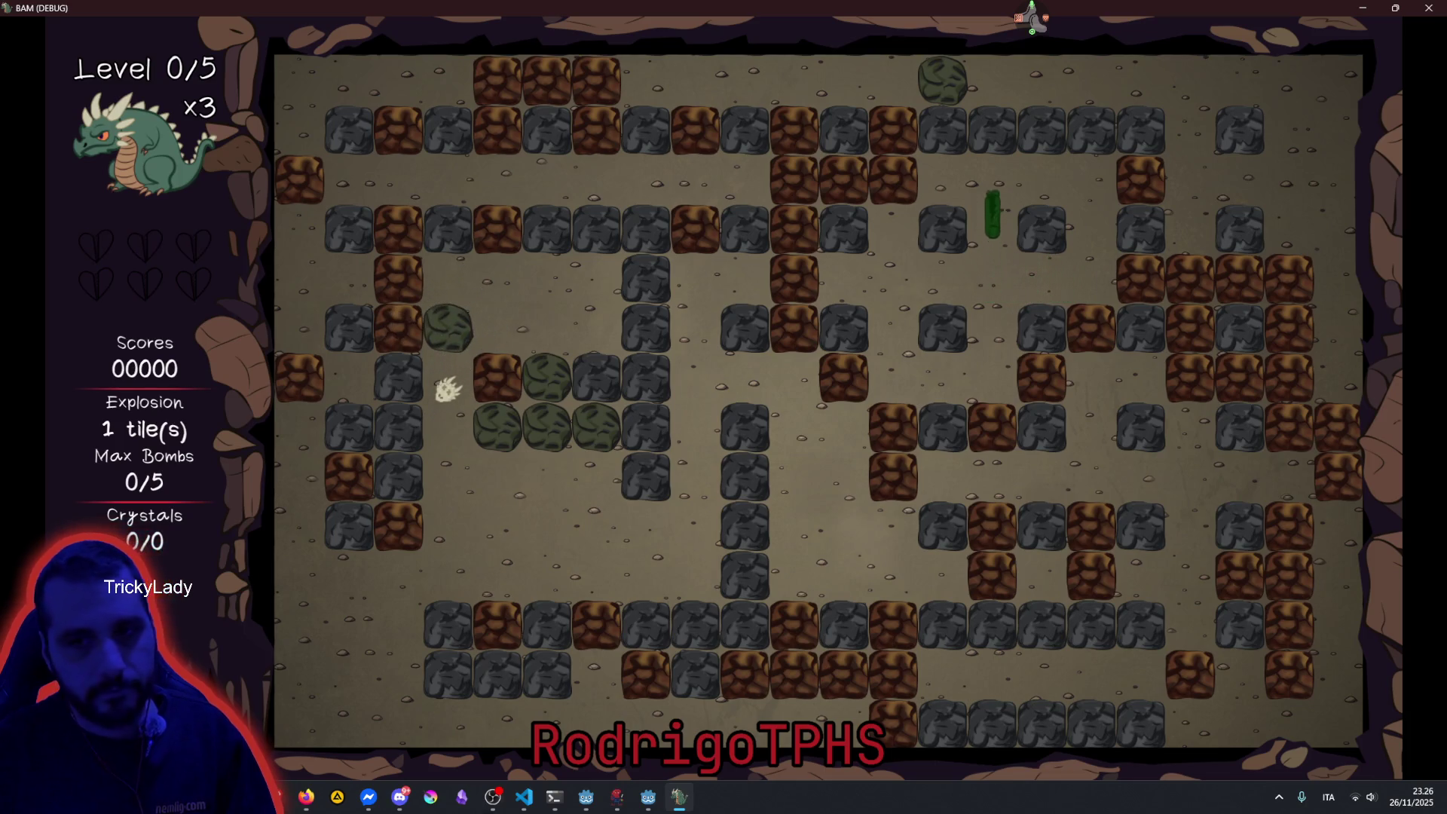
key(Up)
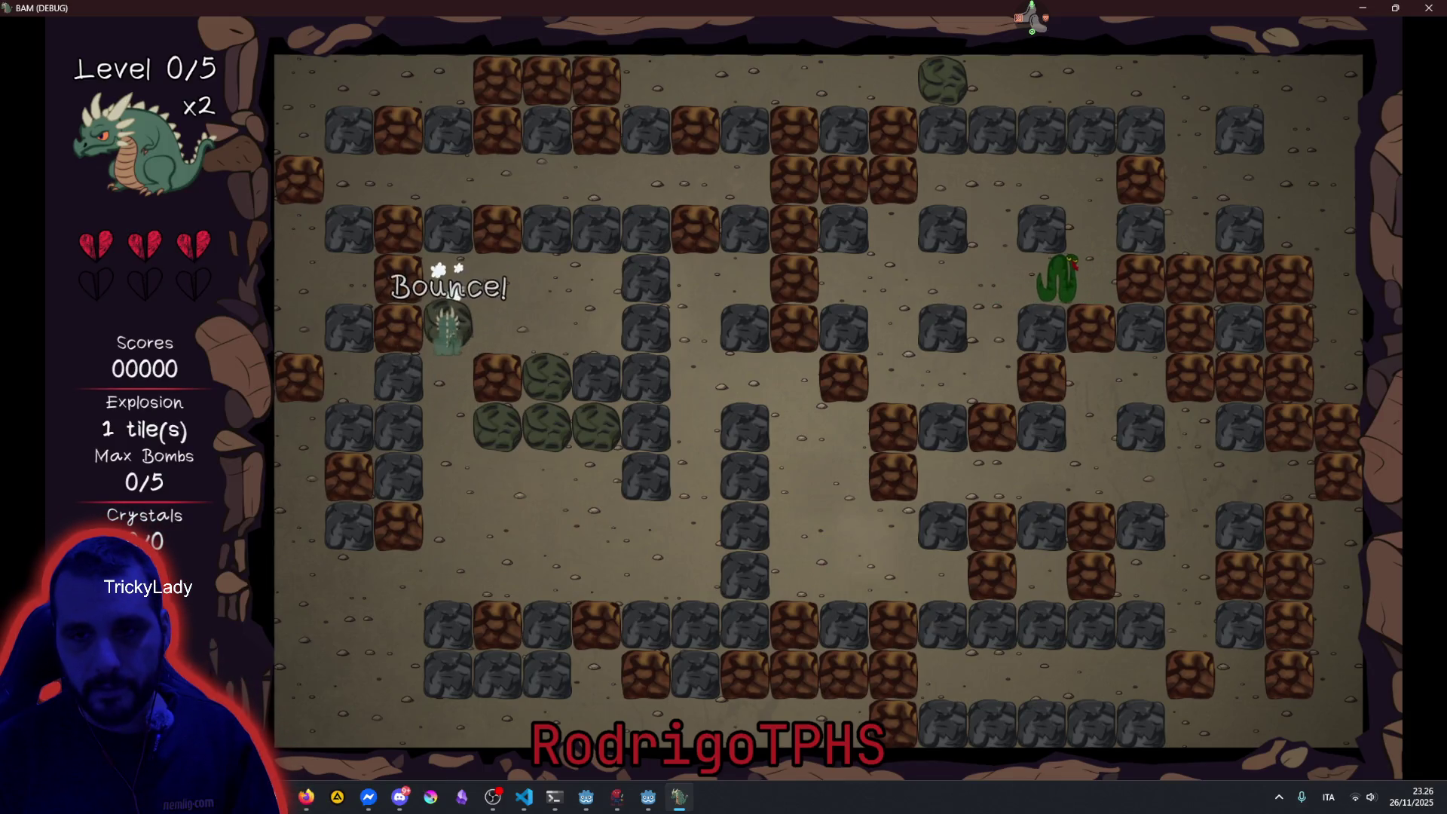
key(Up)
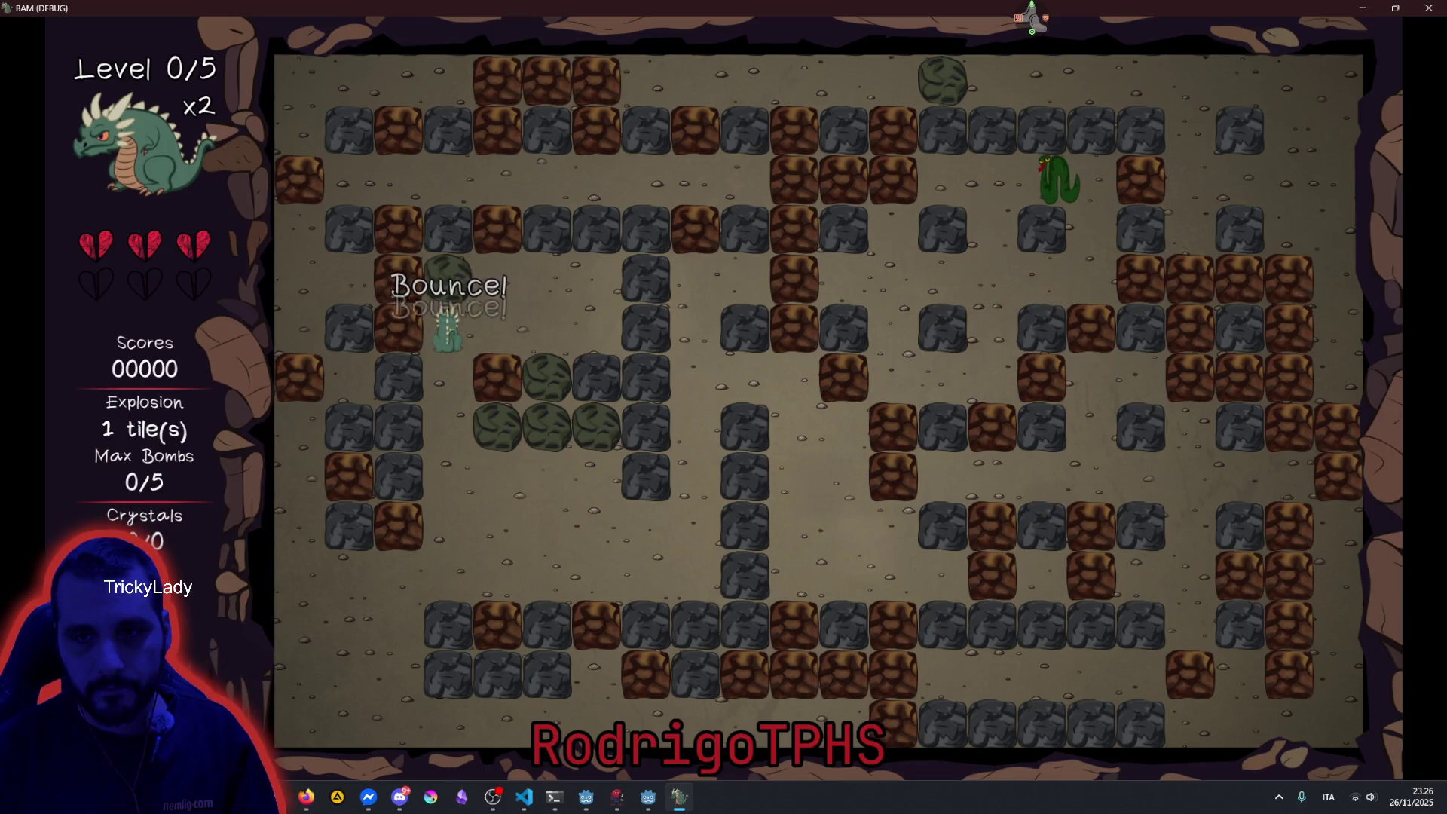
Walk the dragon down and right, then close the BAM debug window.
key(Down)
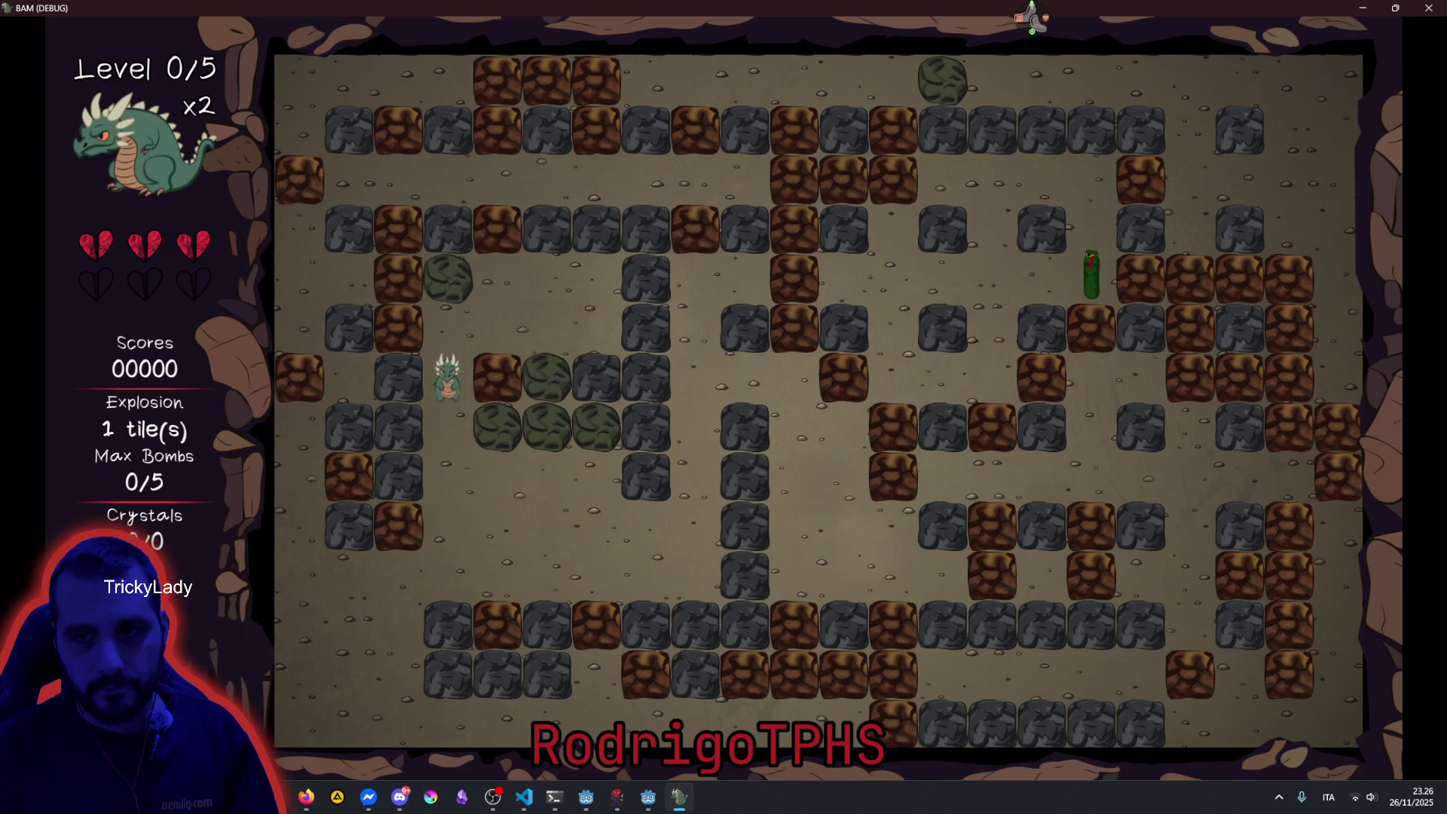
key(Down)
key(Down)
key(Right)
key(Right)
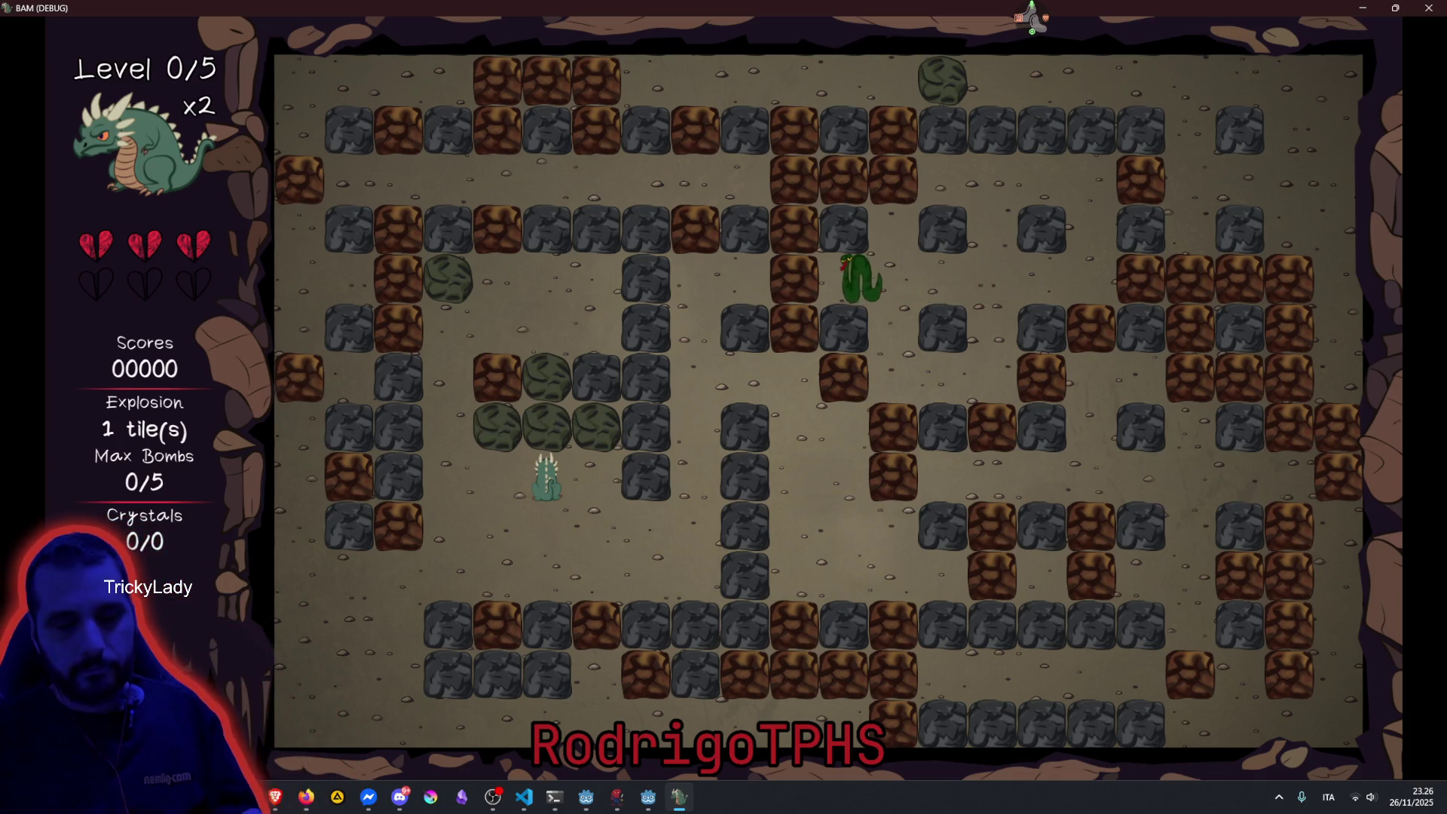
key(alt+F4)
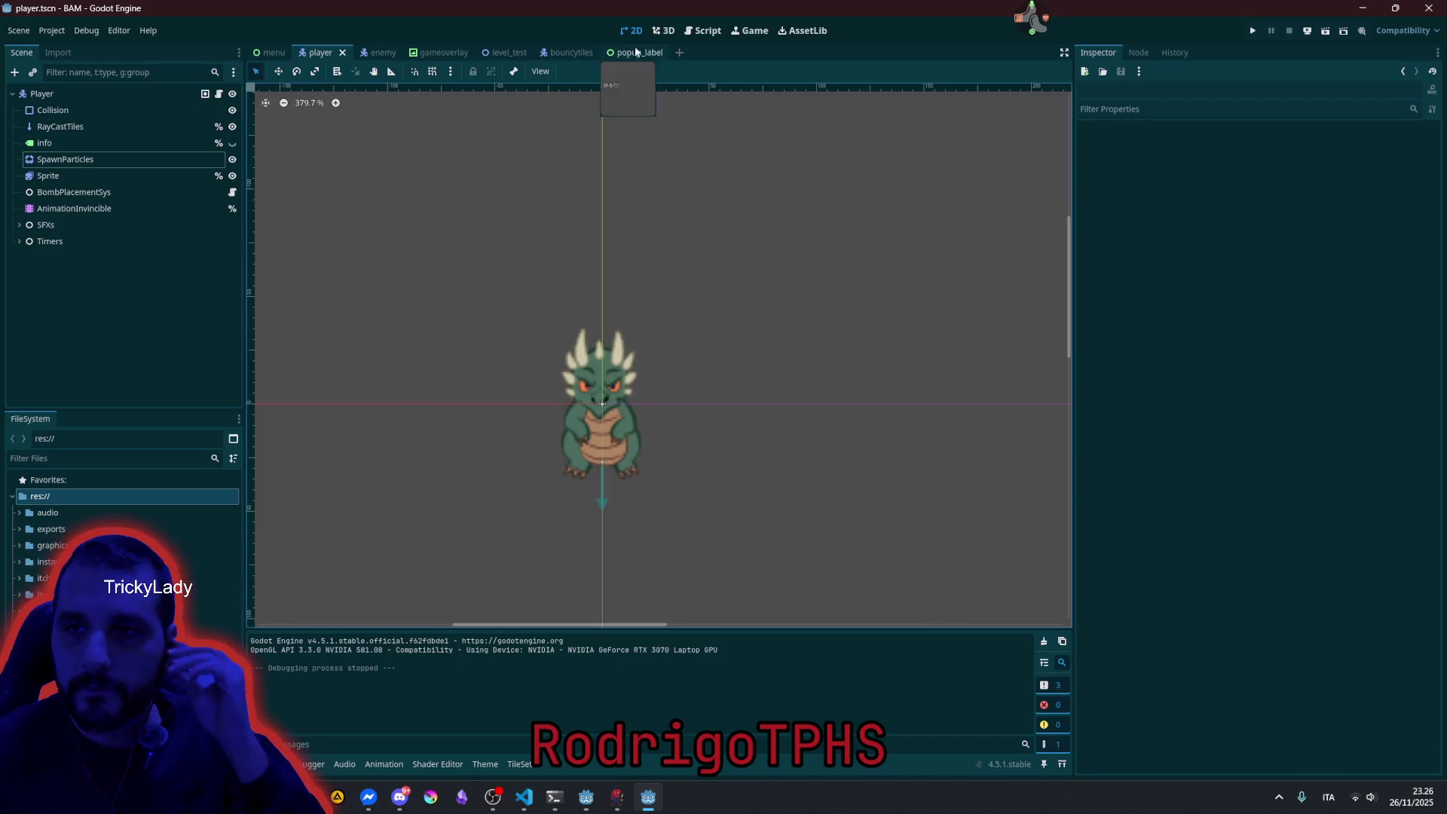
Set the Gameoverlay root node's Z Index to 2 and save the gameoverlay scene.
click(706, 28)
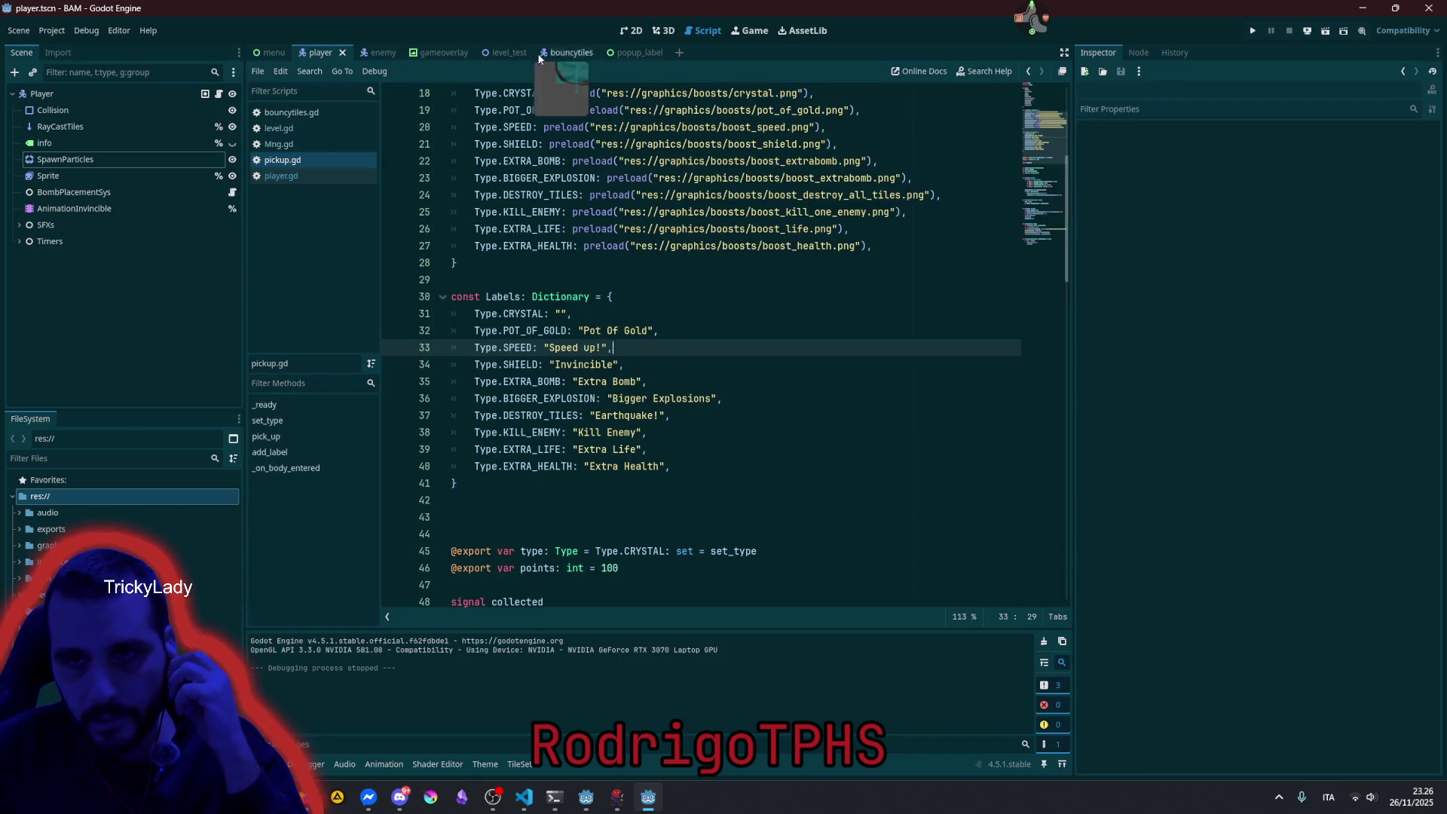
click(446, 57)
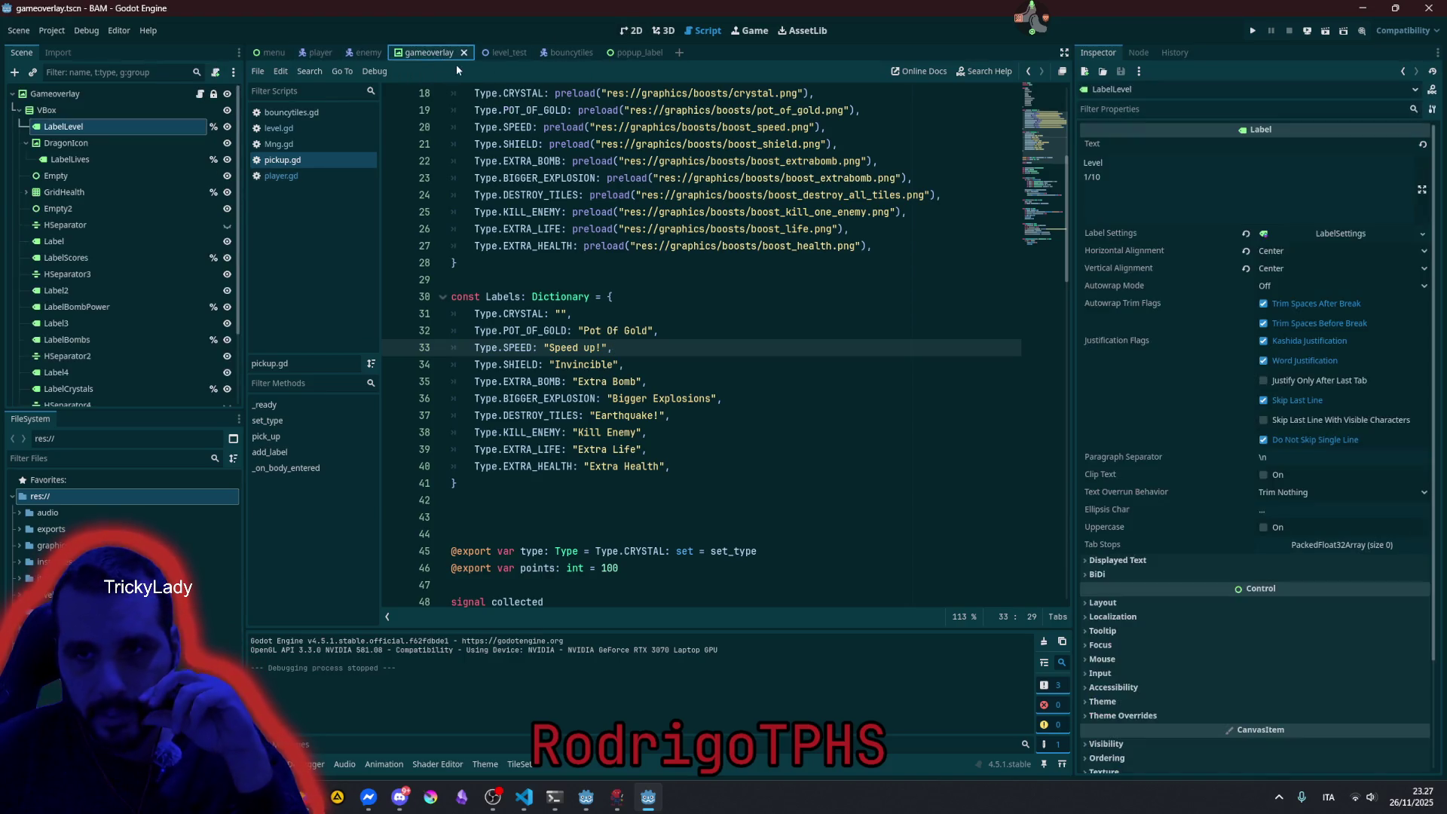
click(119, 93)
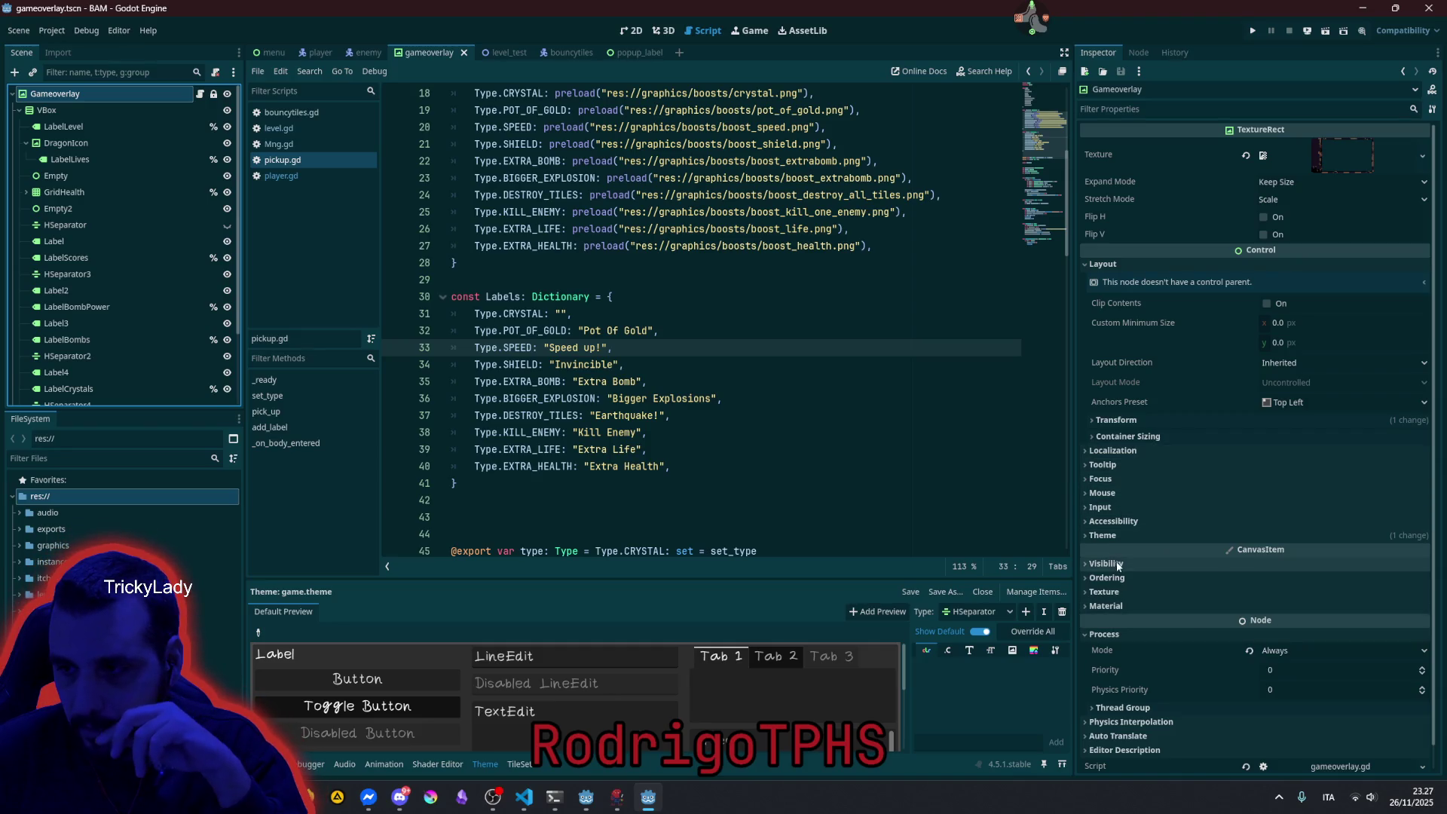
click(1126, 578)
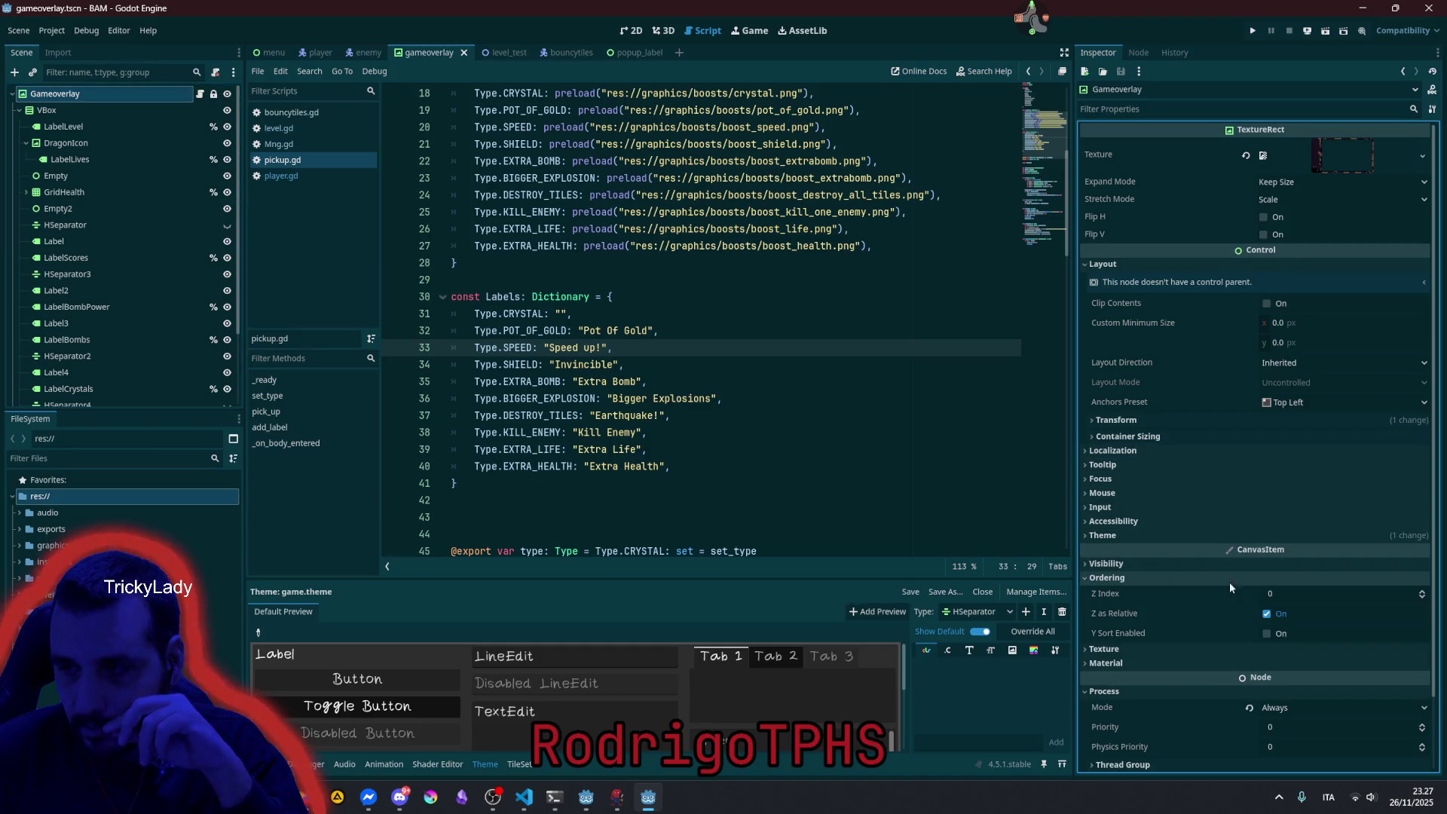
click(1423, 591)
click(1423, 591)
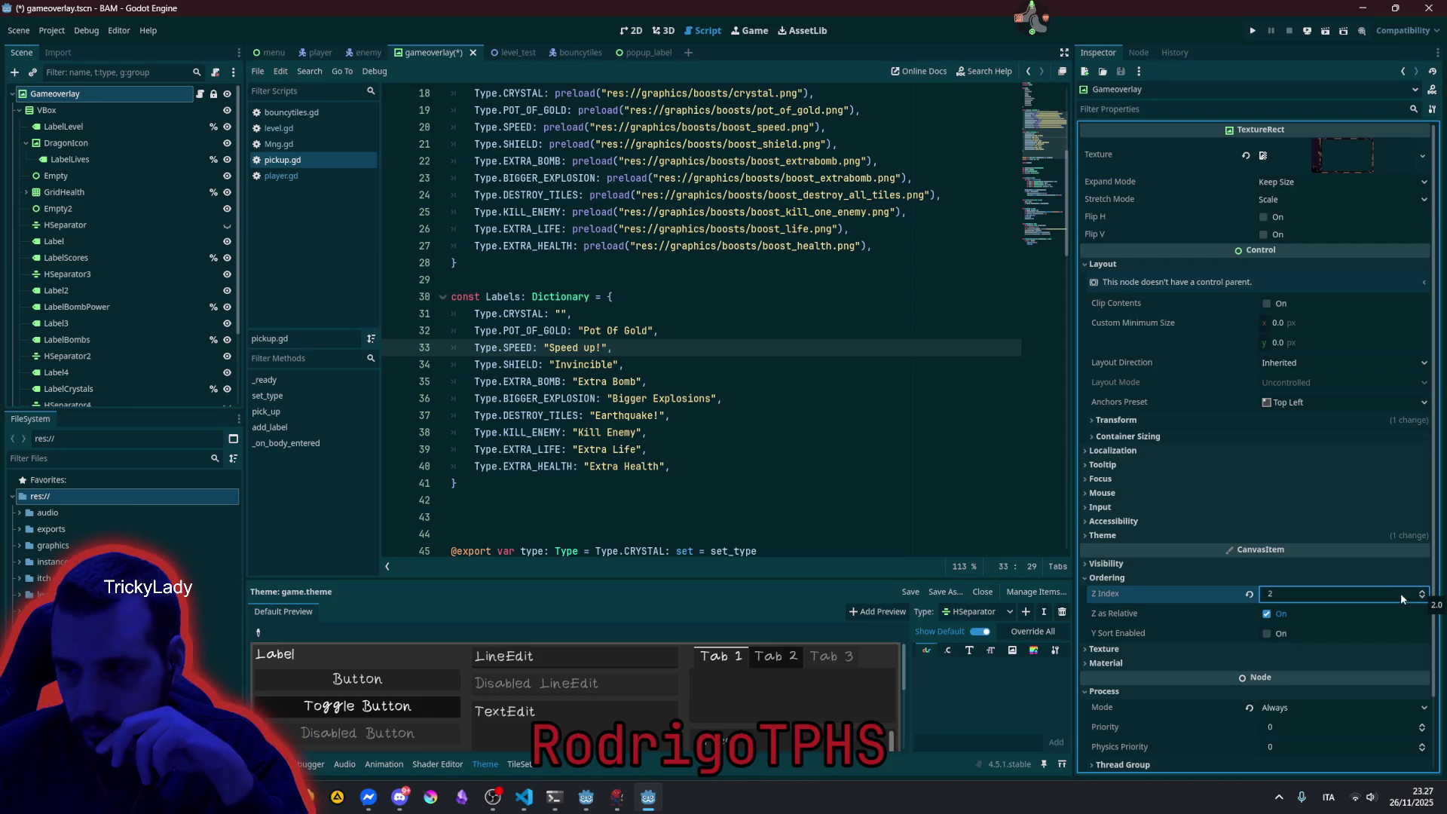
click(776, 347)
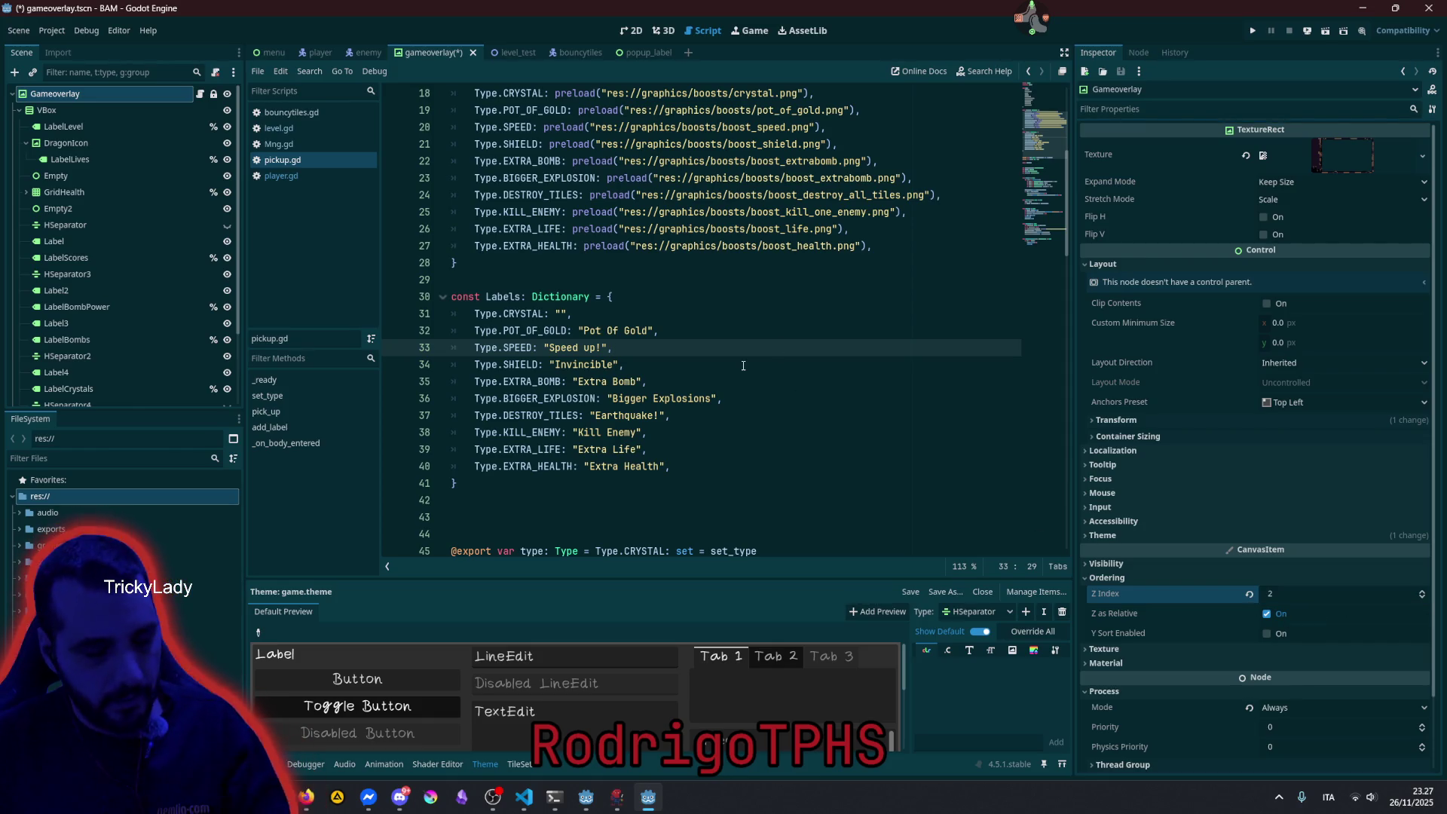
key(ctrl+s)
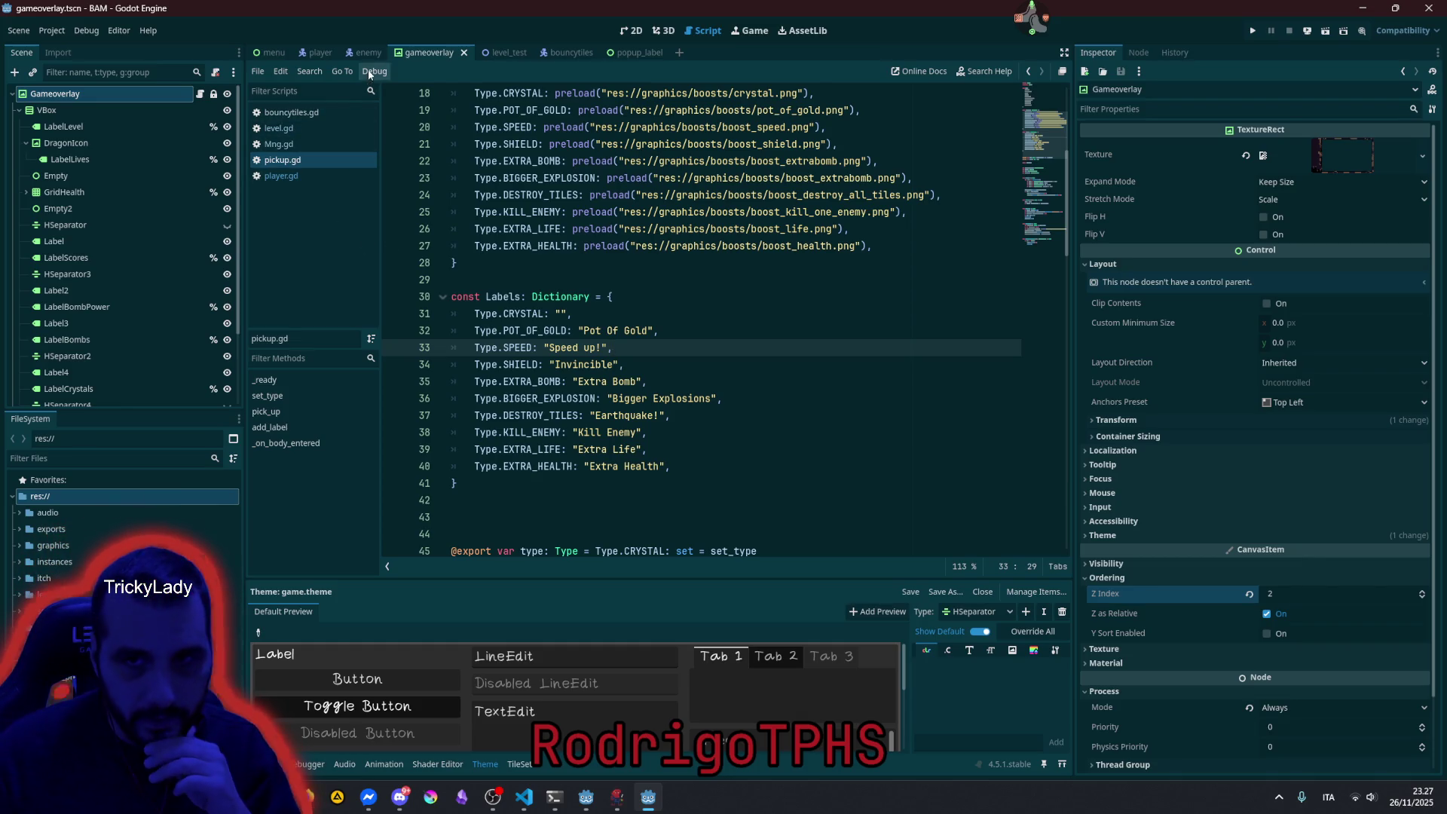
Enable Z as Relative on the popup_label and run the game with F5.
click(625, 53)
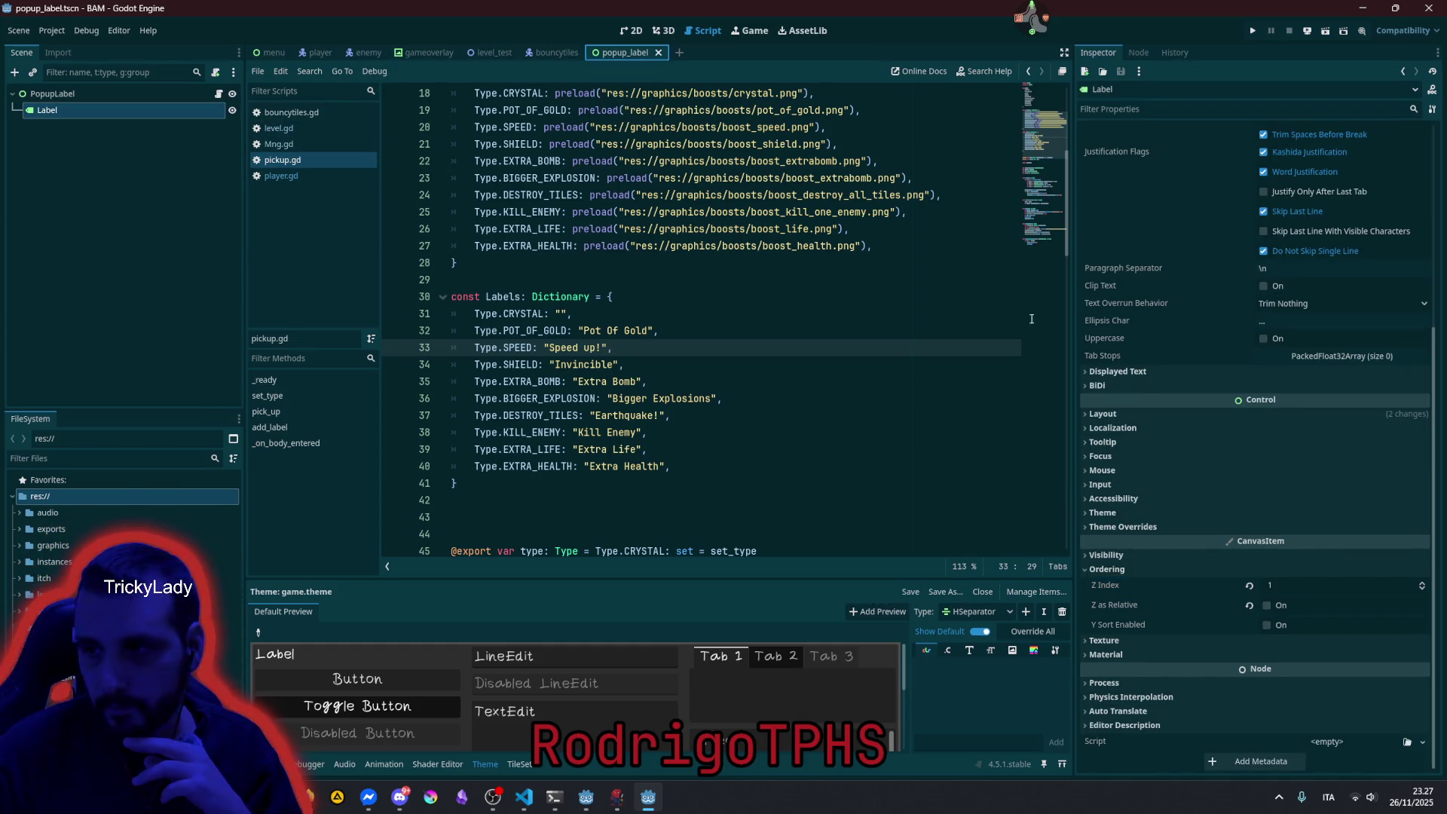
click(1267, 605)
click(771, 280)
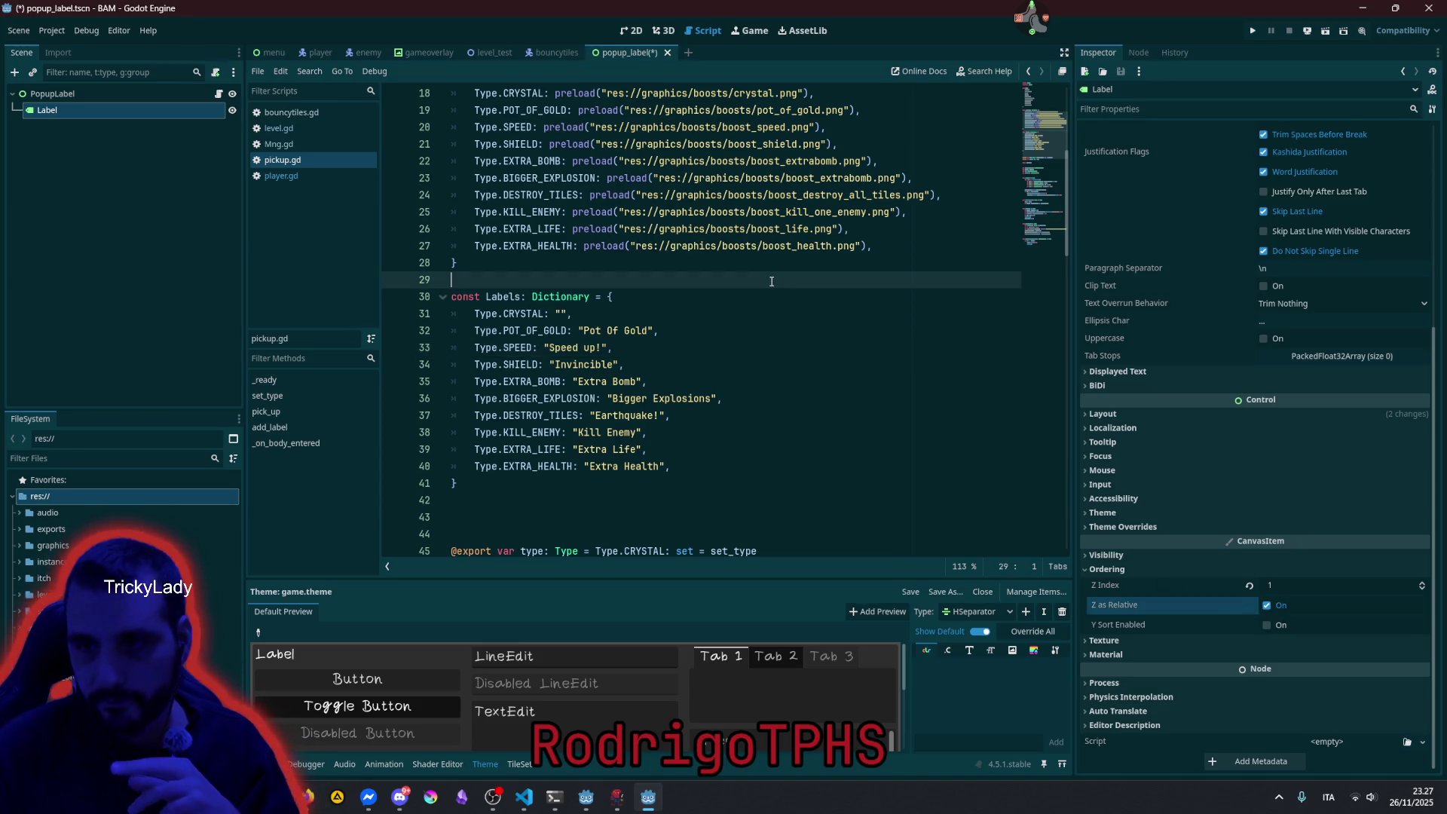
key(F5)
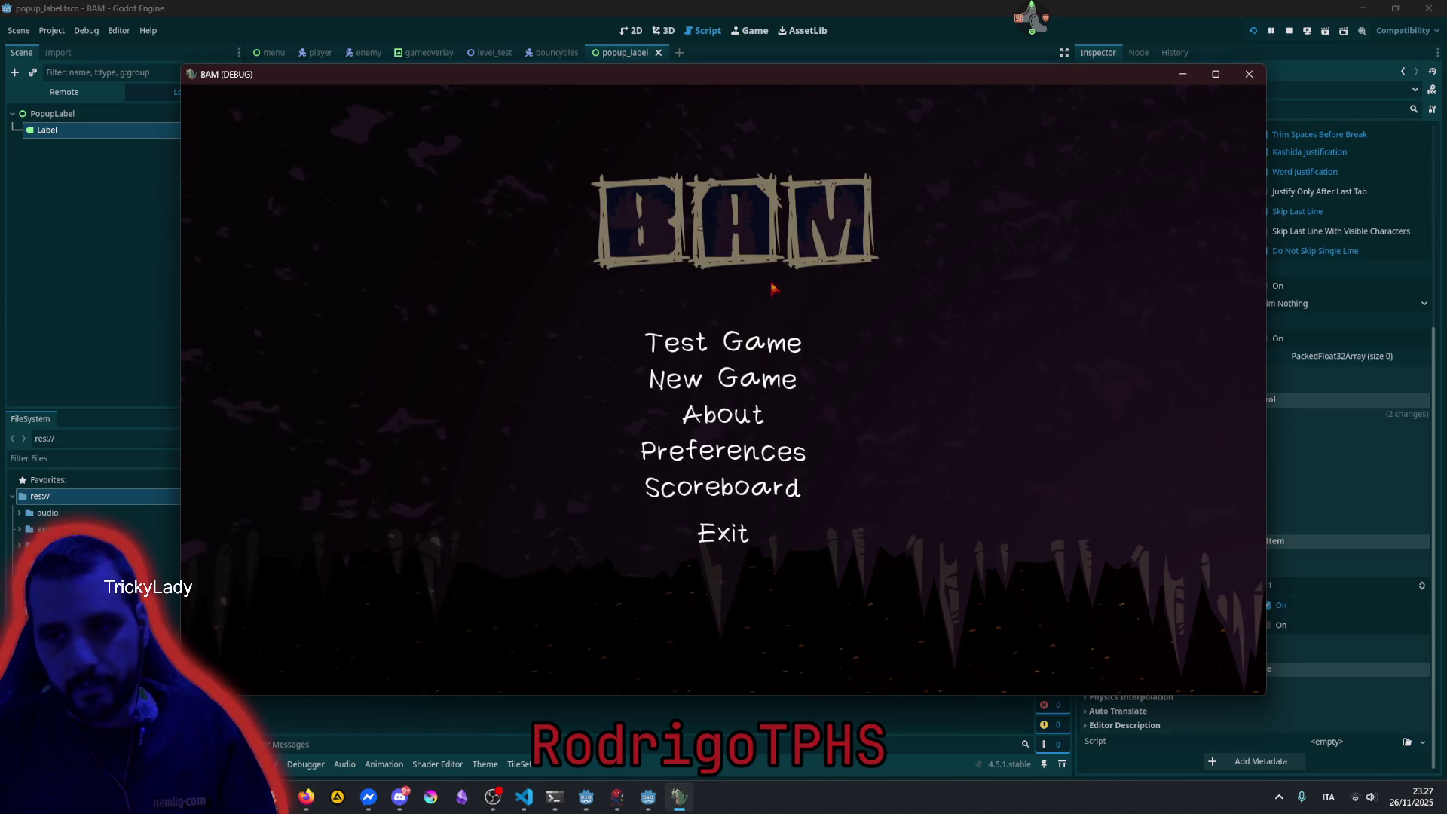
Start Test Game, pause and resume with Esc, push a green rock up, then close the game.
click(663, 343)
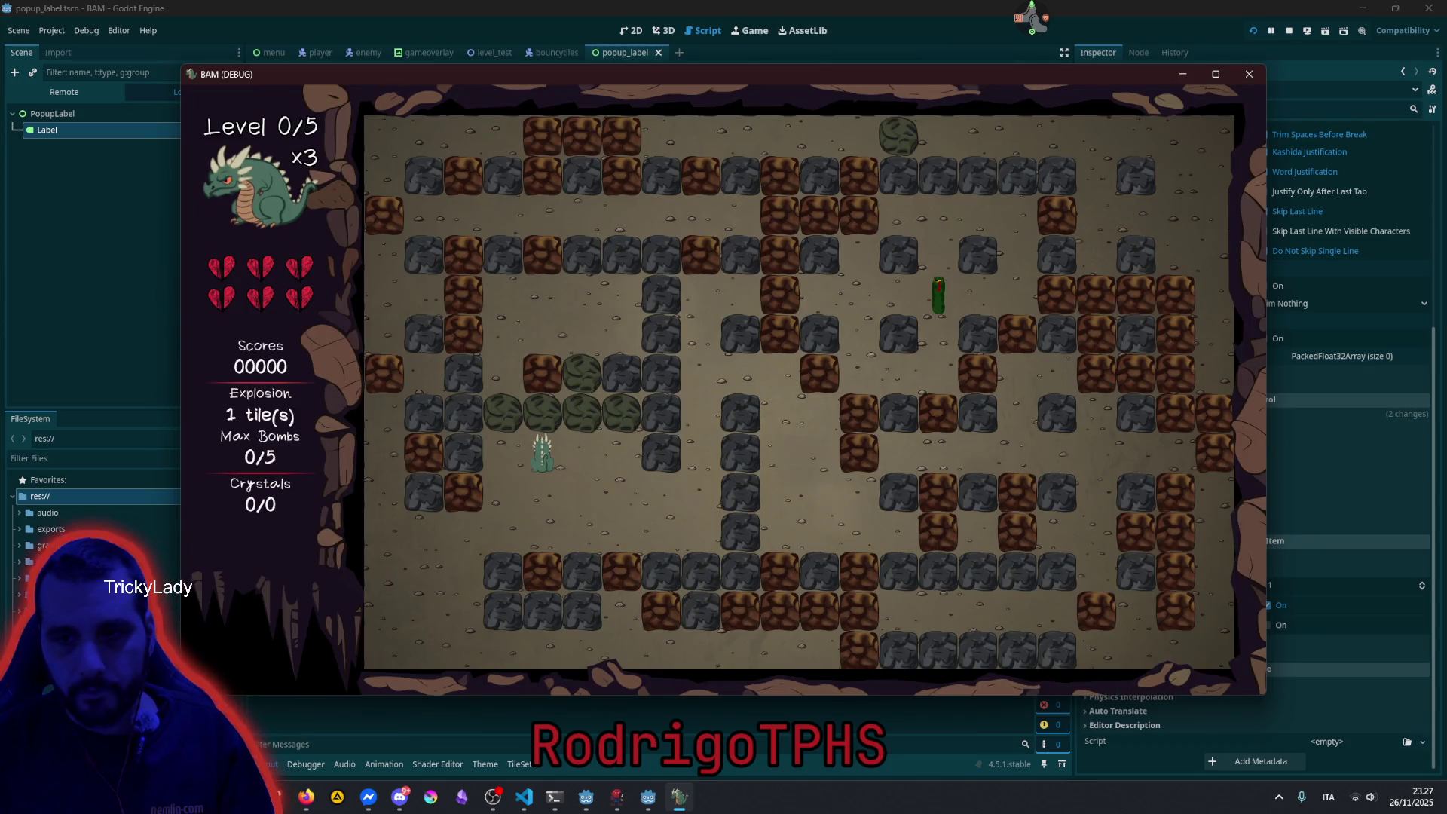
key(Escape)
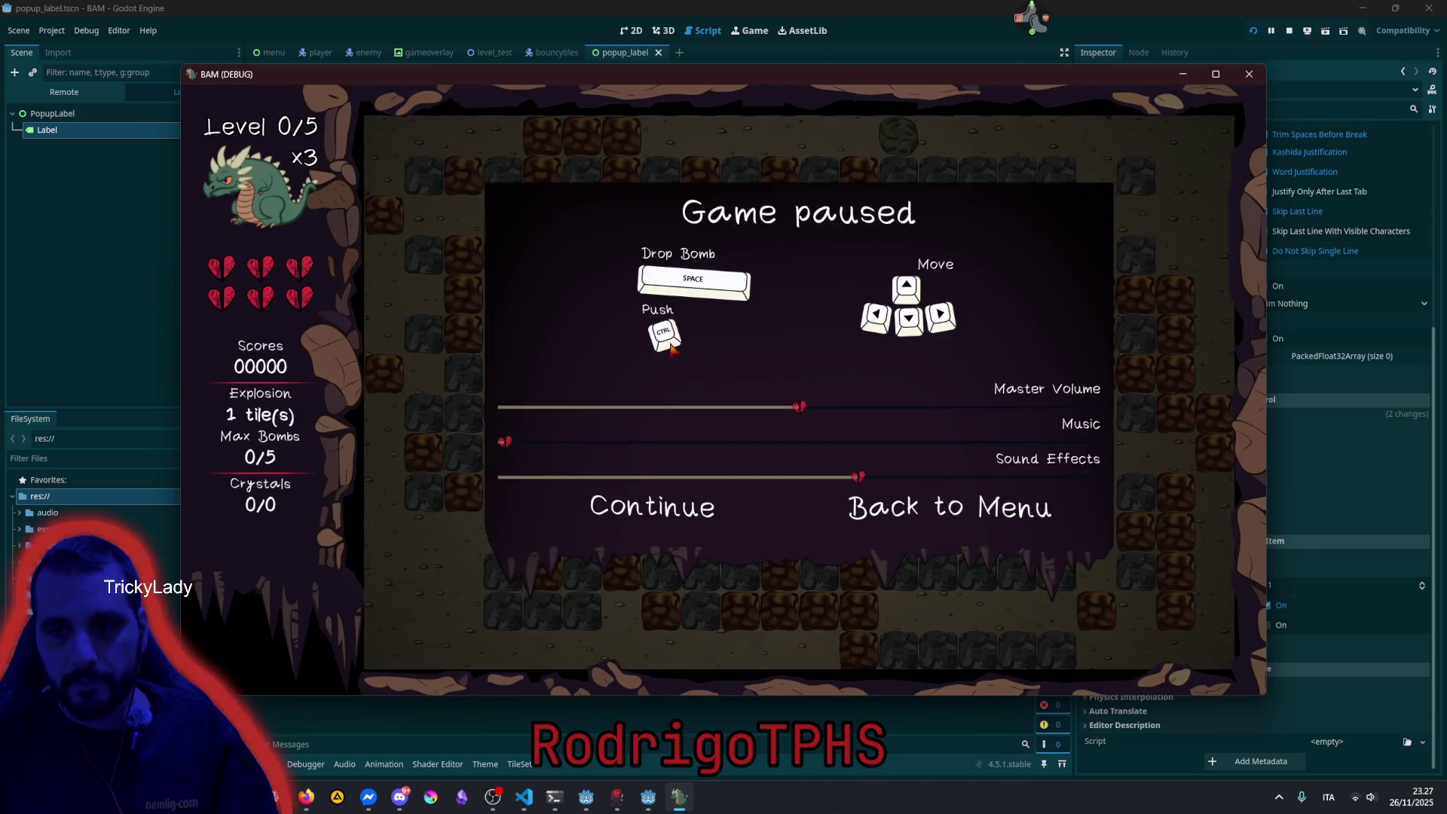
key(Escape)
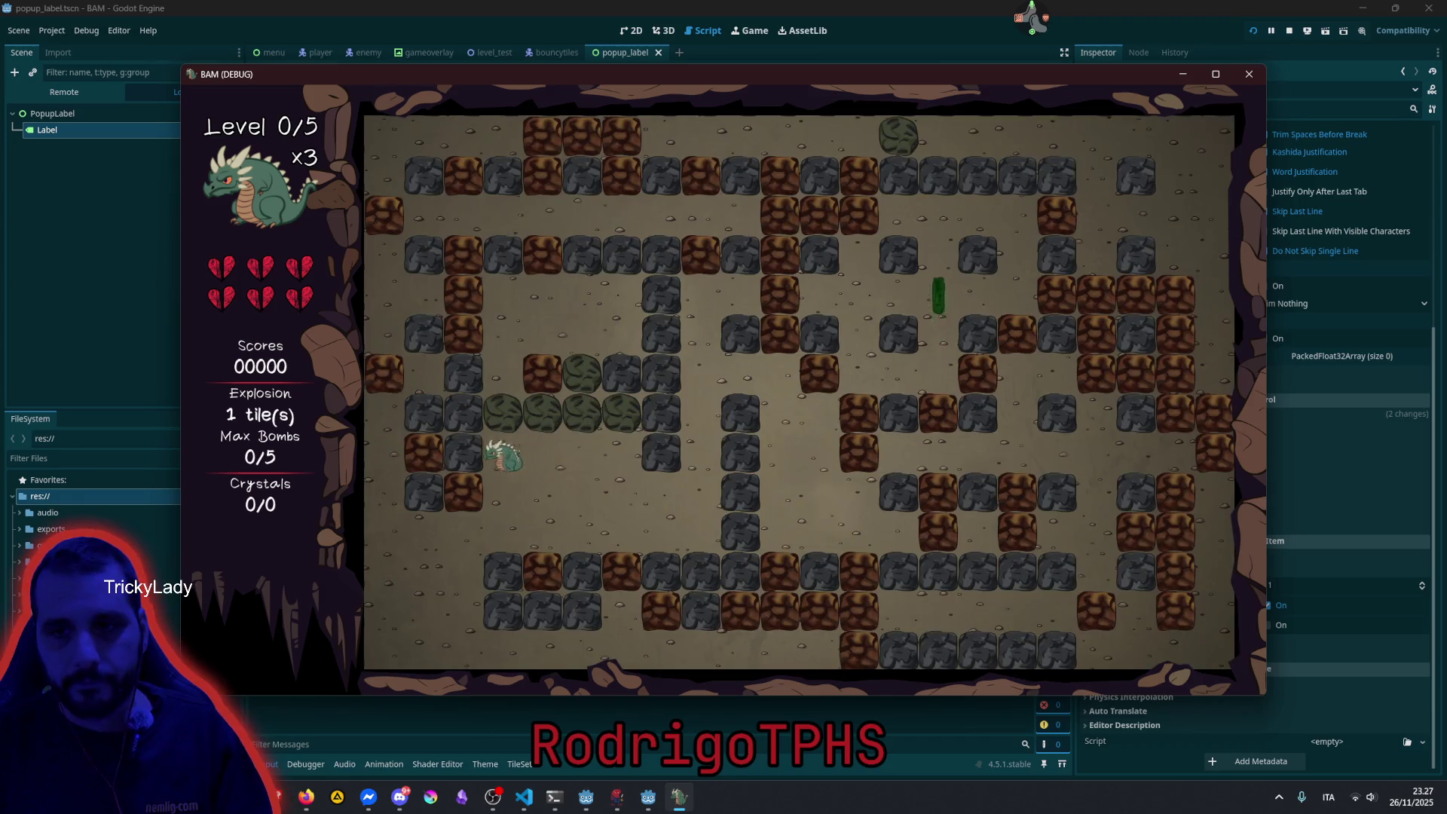
key(Up)
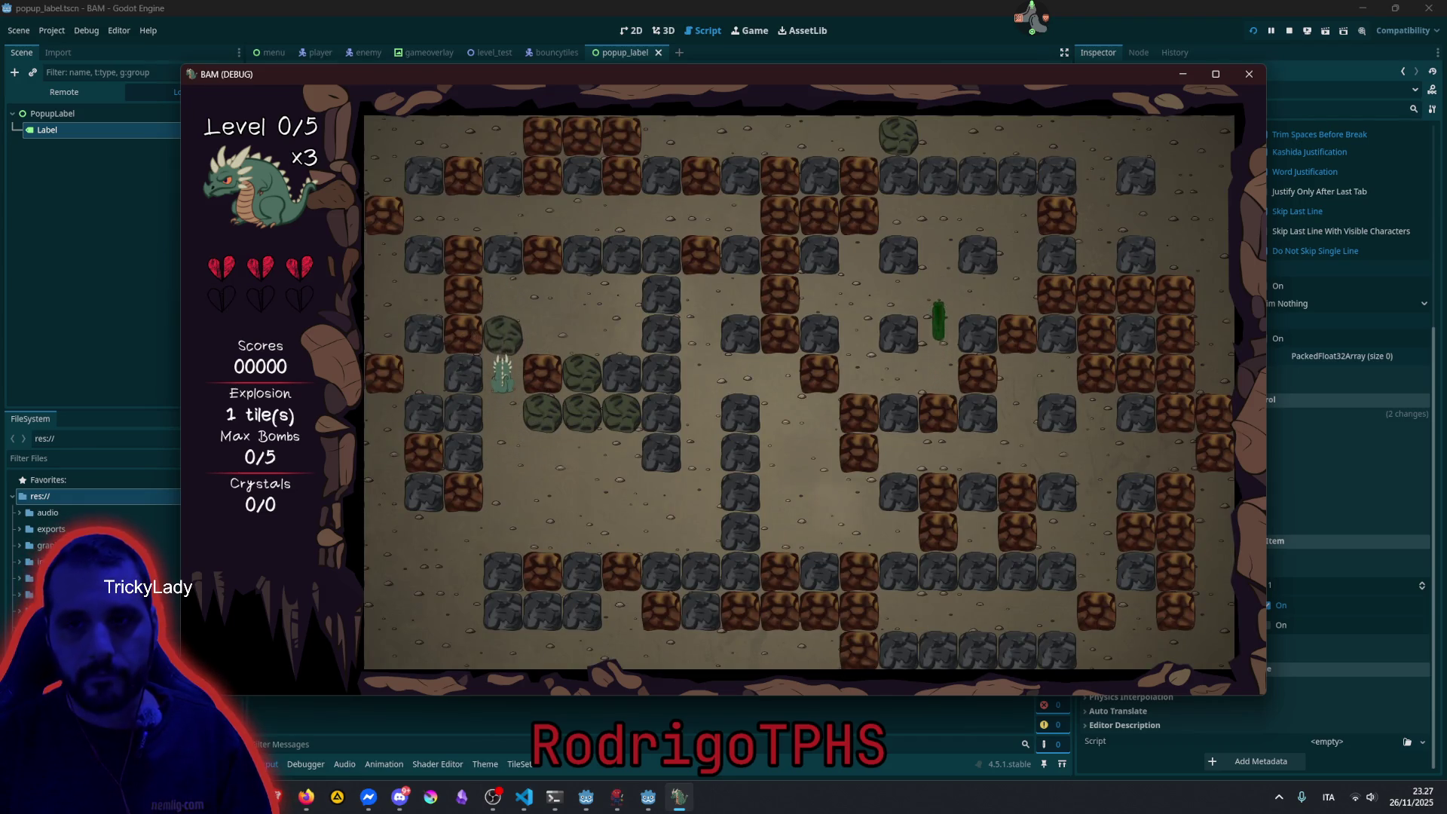
key(alt+F4)
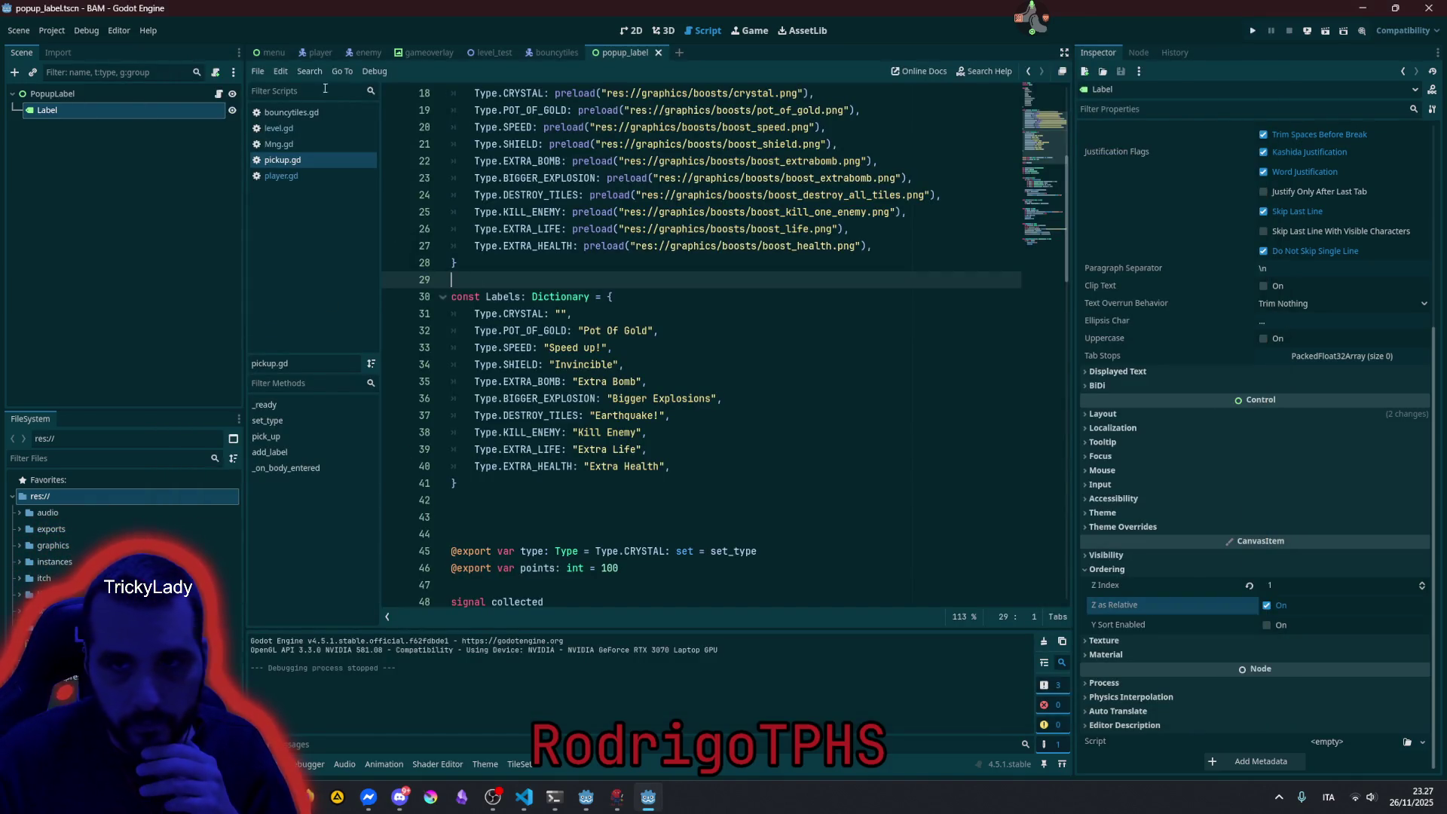
Select the LabelLevel node in the gameoverlay scene's 2D view.
click(427, 55)
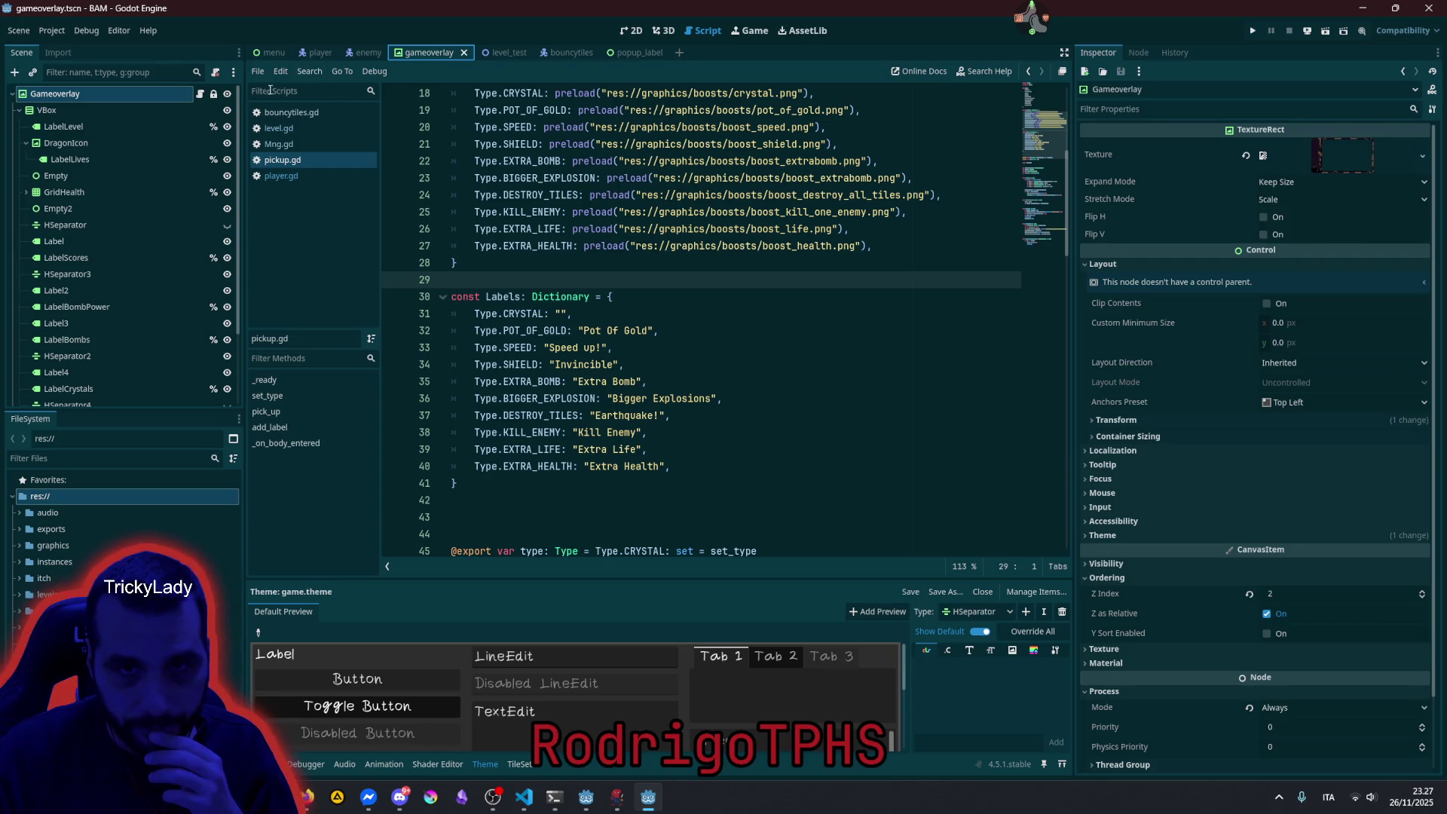
click(624, 29)
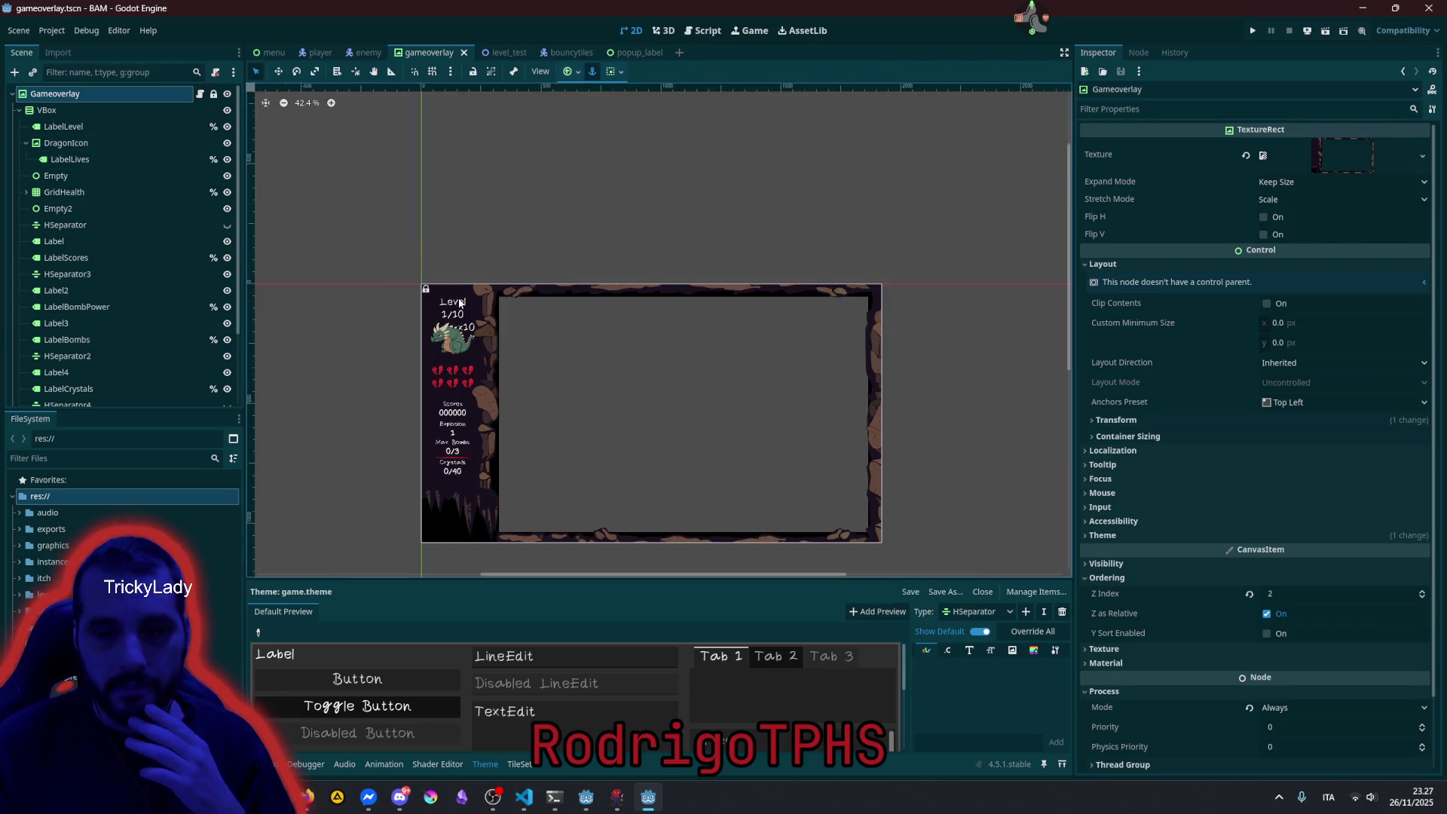
scroll(482, 320, up, 3)
click(486, 320)
mouse_move(606, 328)
mouse_down()
mouse_move(536, 294)
mouse_move(488, 329)
mouse_move(360, 347)
mouse_up()
scroll(536, 296, down, 1)
scroll(361, 347, up, 1)
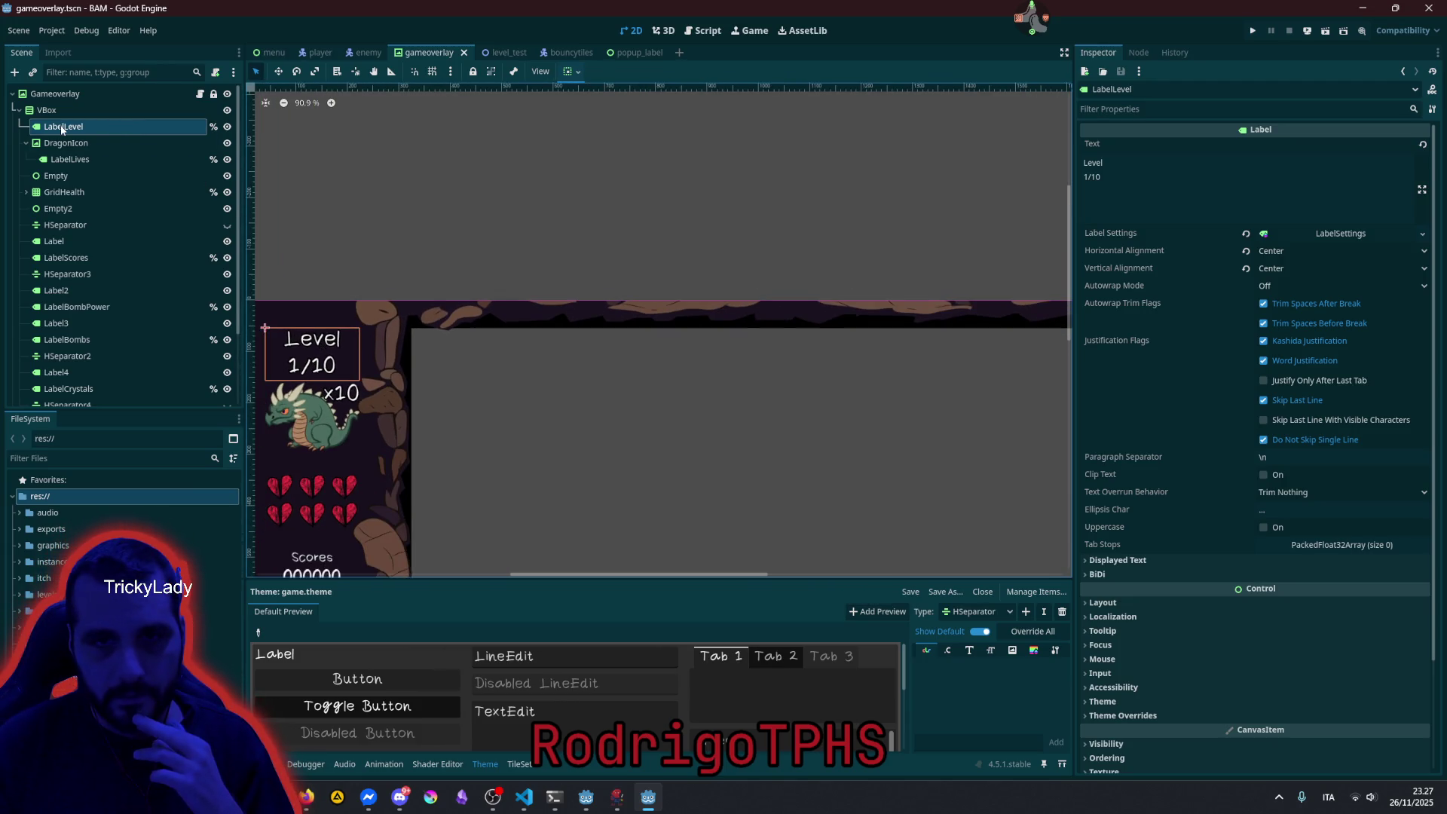
Move LabelLevel out of the VBox to sit directly under Gameoverlay, then open its anchor presets.
drag(62, 129, 64, 113)
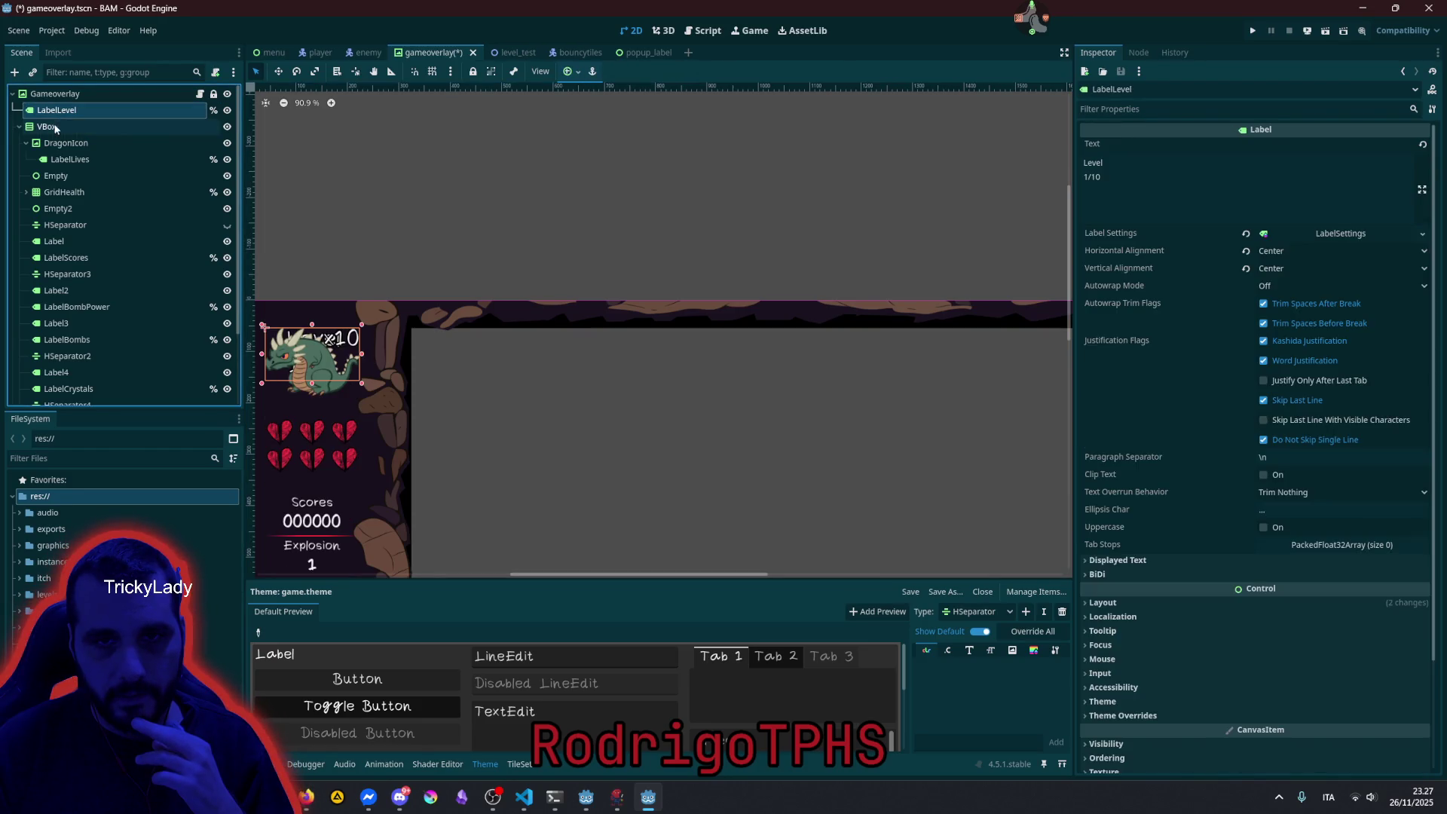
click(46, 127)
click(18, 127)
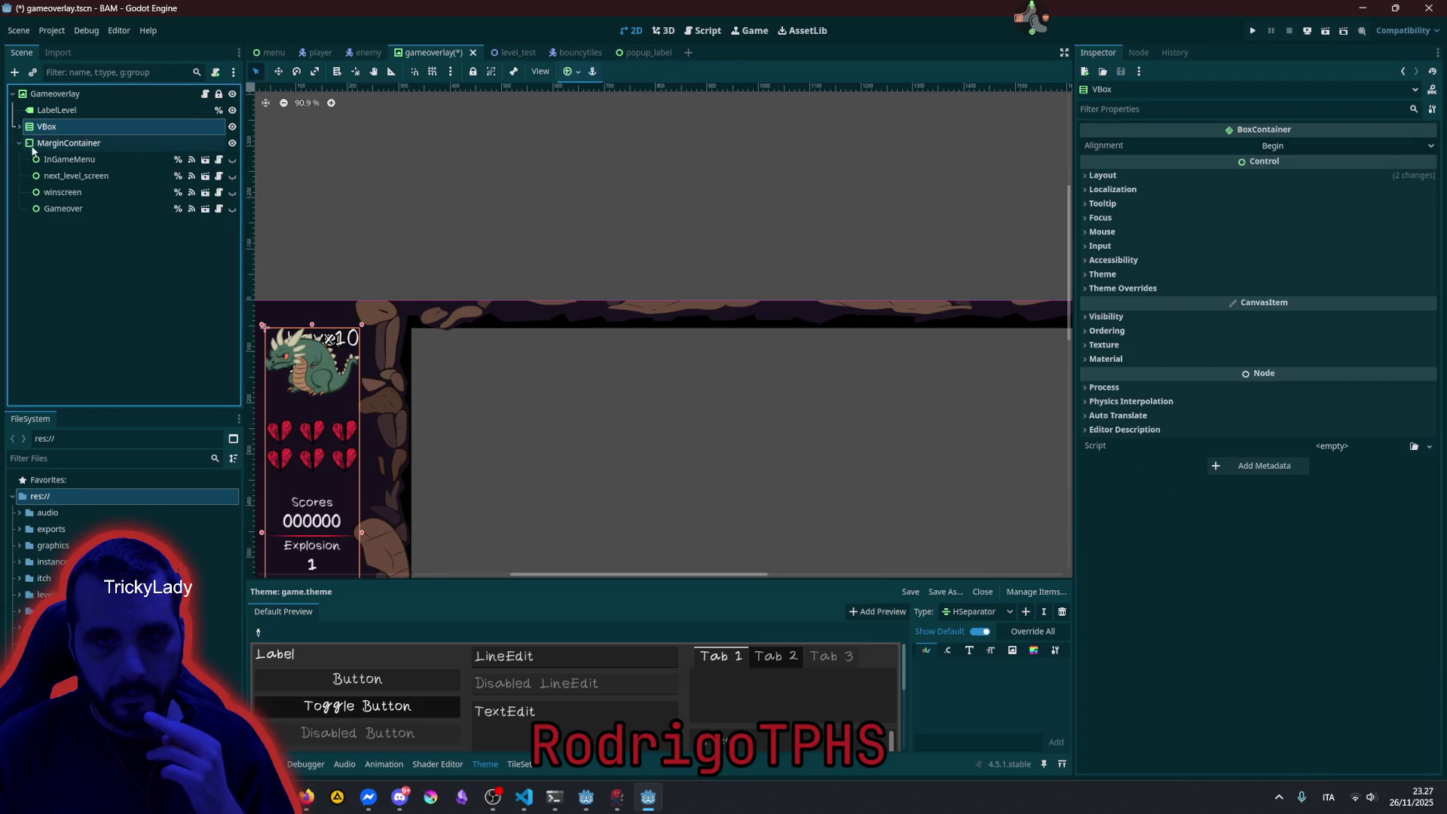
click(34, 143)
click(18, 143)
click(45, 113)
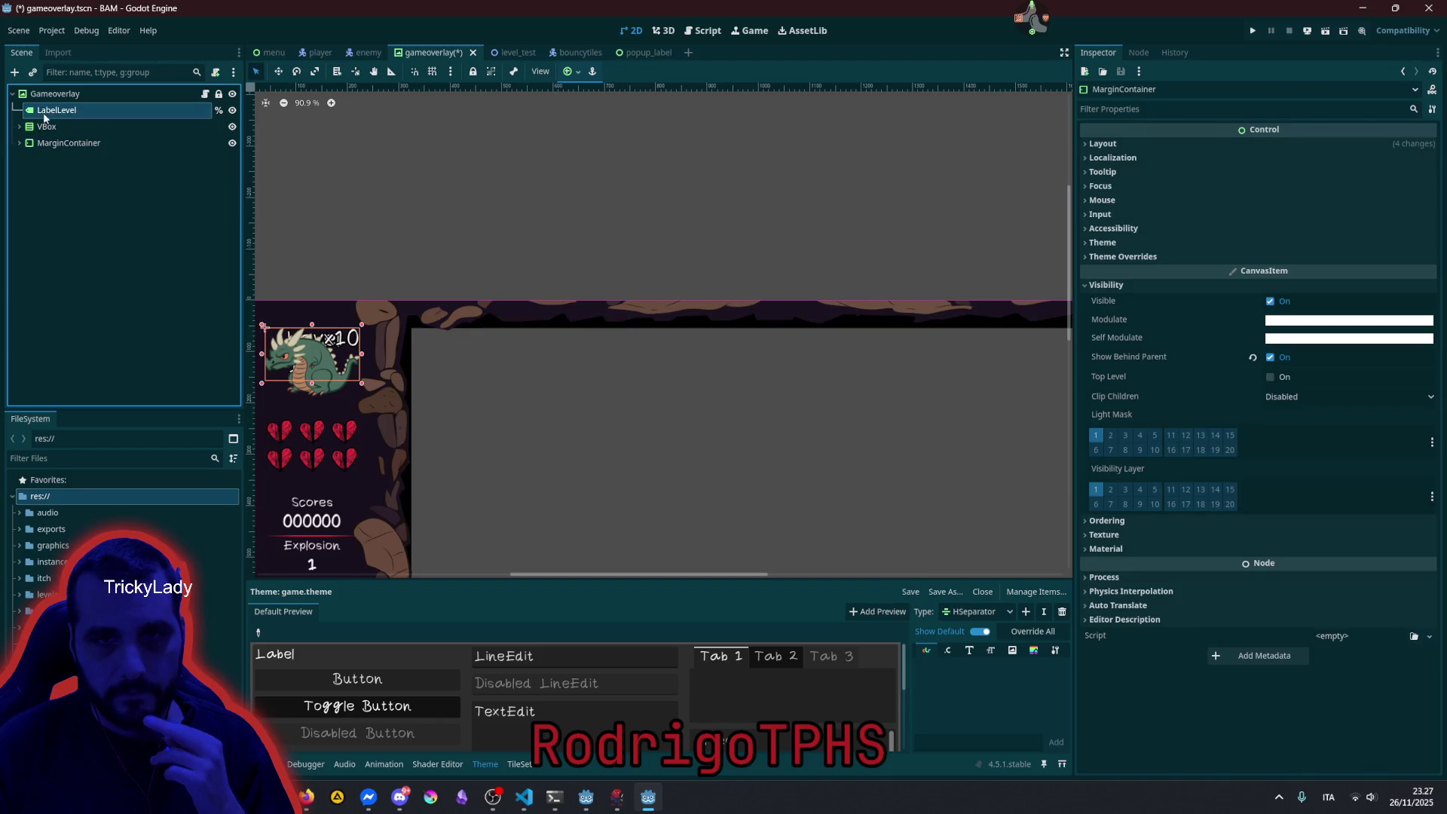
scroll(348, 311, down, 5)
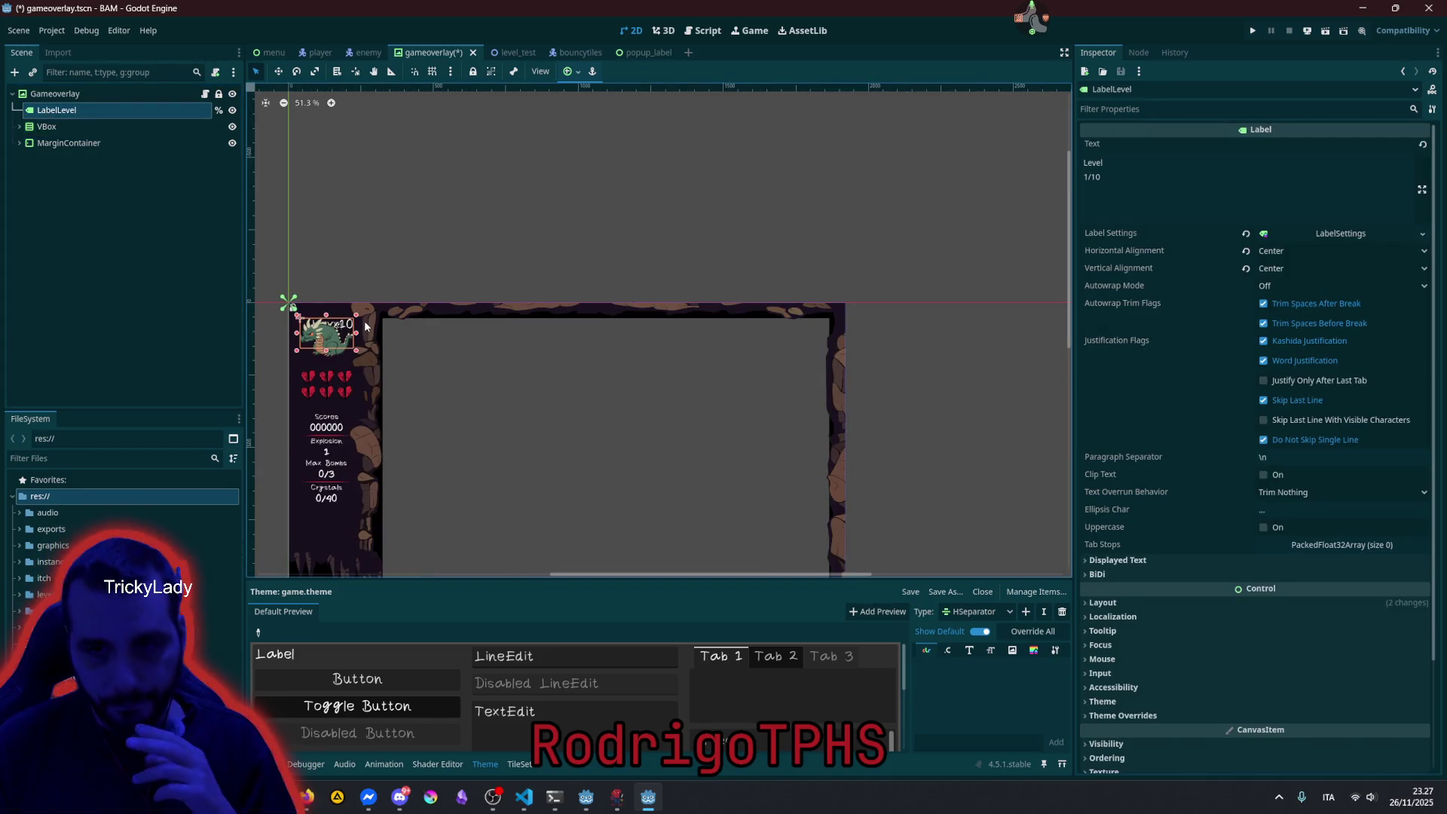
click(569, 72)
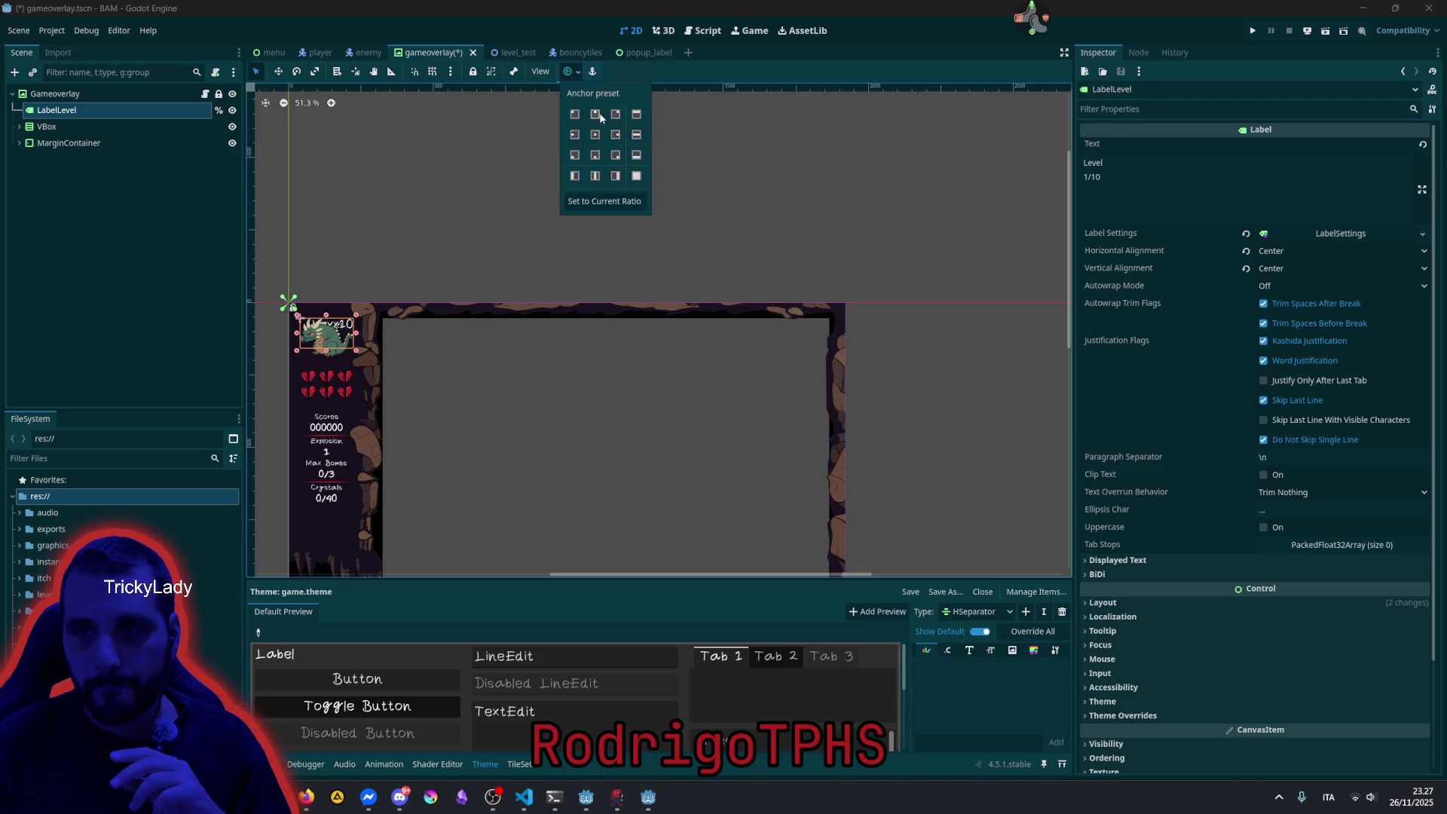
Apply the Top Wide anchor preset and put 'Level 1/10' on a single line.
click(636, 114)
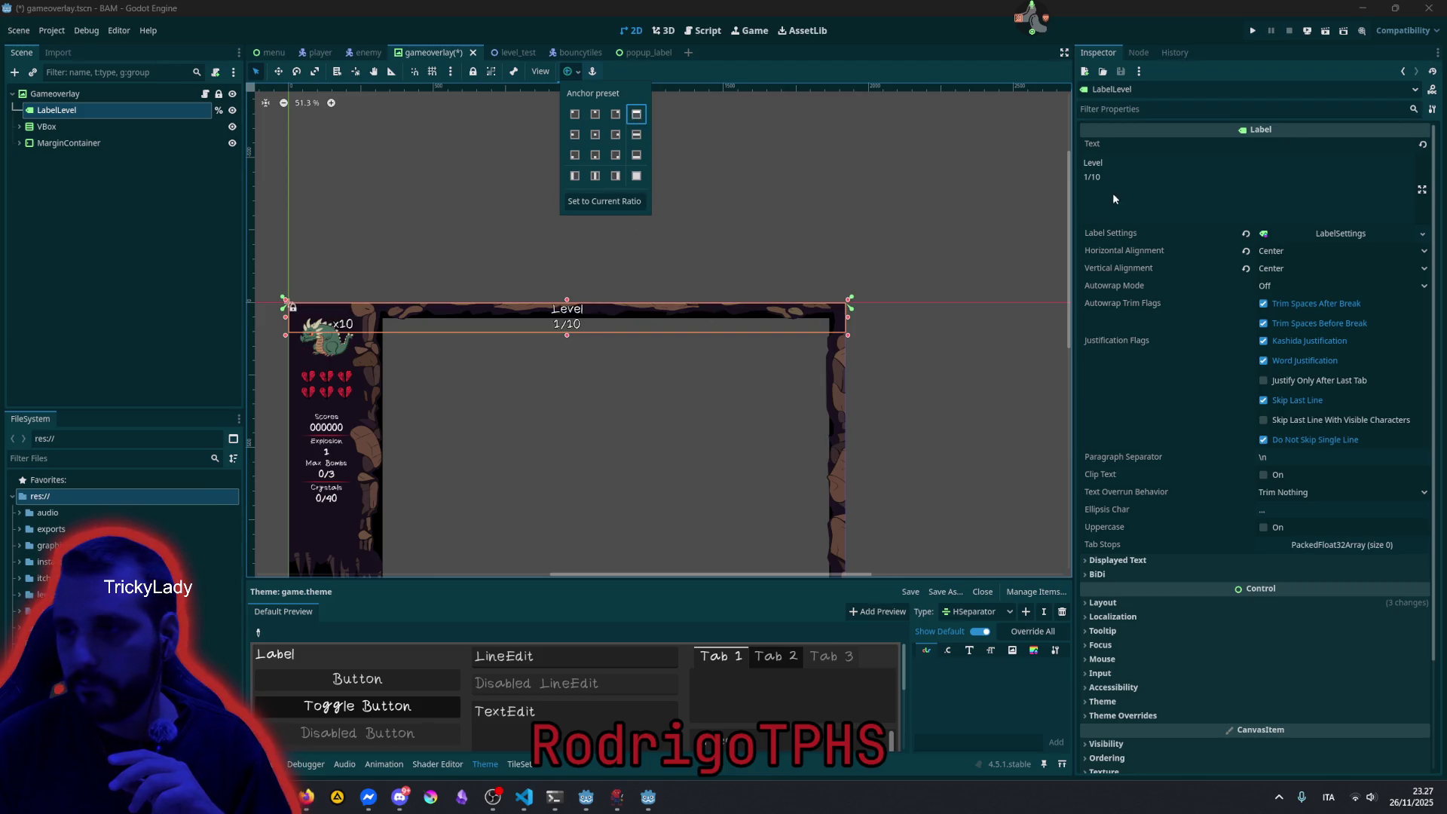
click(1133, 170)
click(1133, 170)
key(Delete)
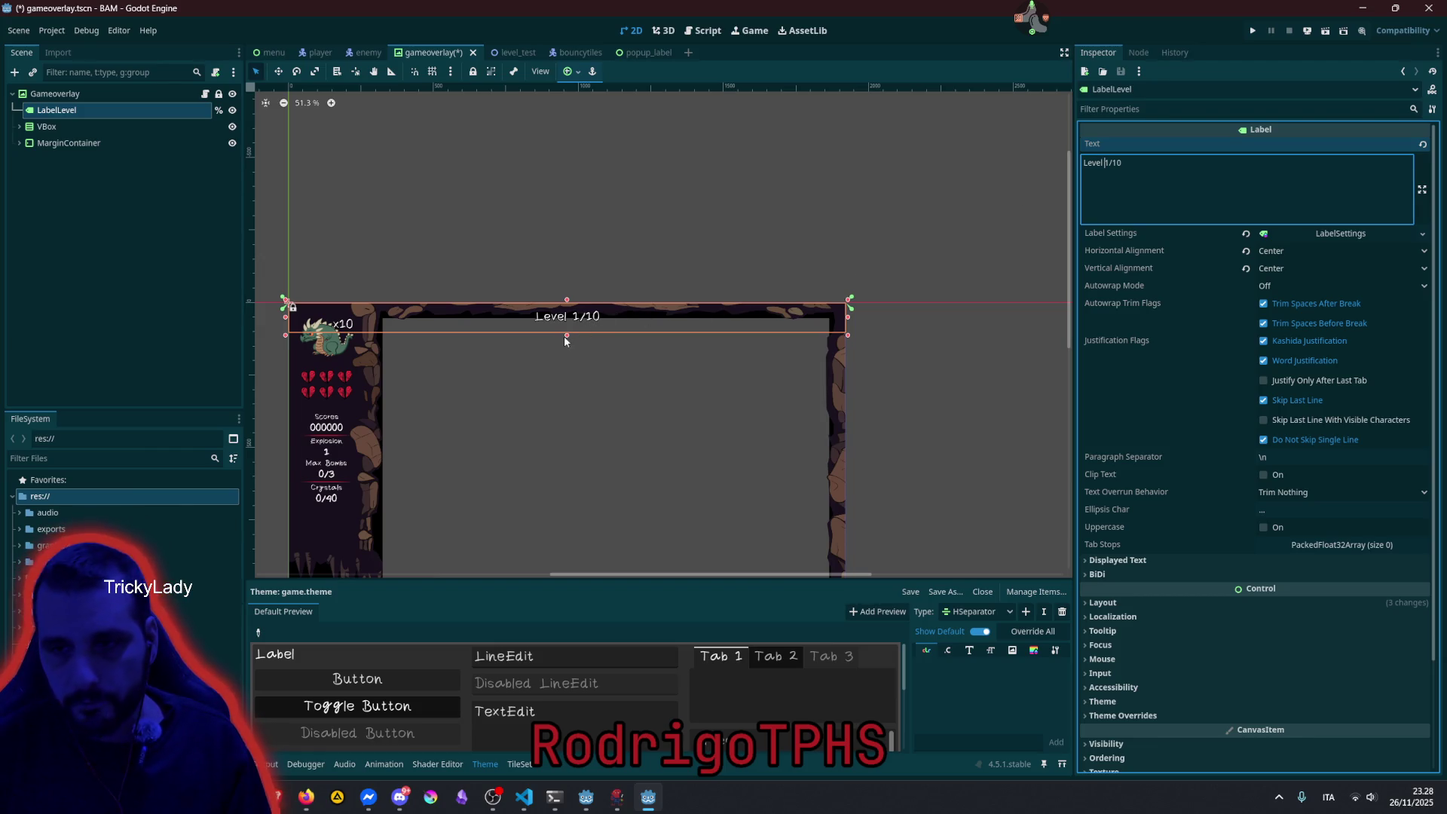
Shorten the level label box and lower its top edge slightly.
drag(563, 336, 567, 320)
scroll(579, 315, up, 4)
scroll(578, 315, up, 6)
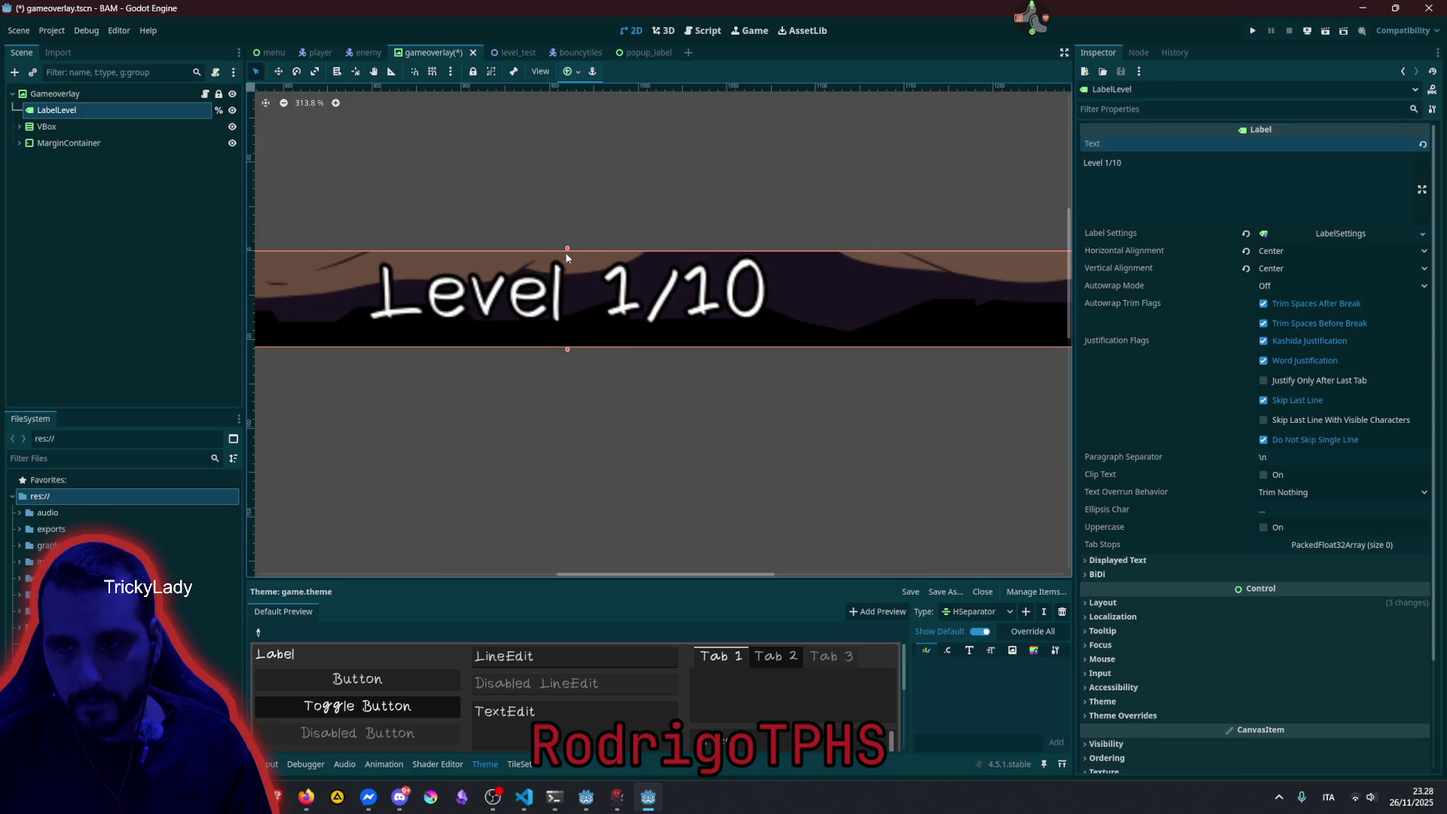
drag(567, 247, 568, 260)
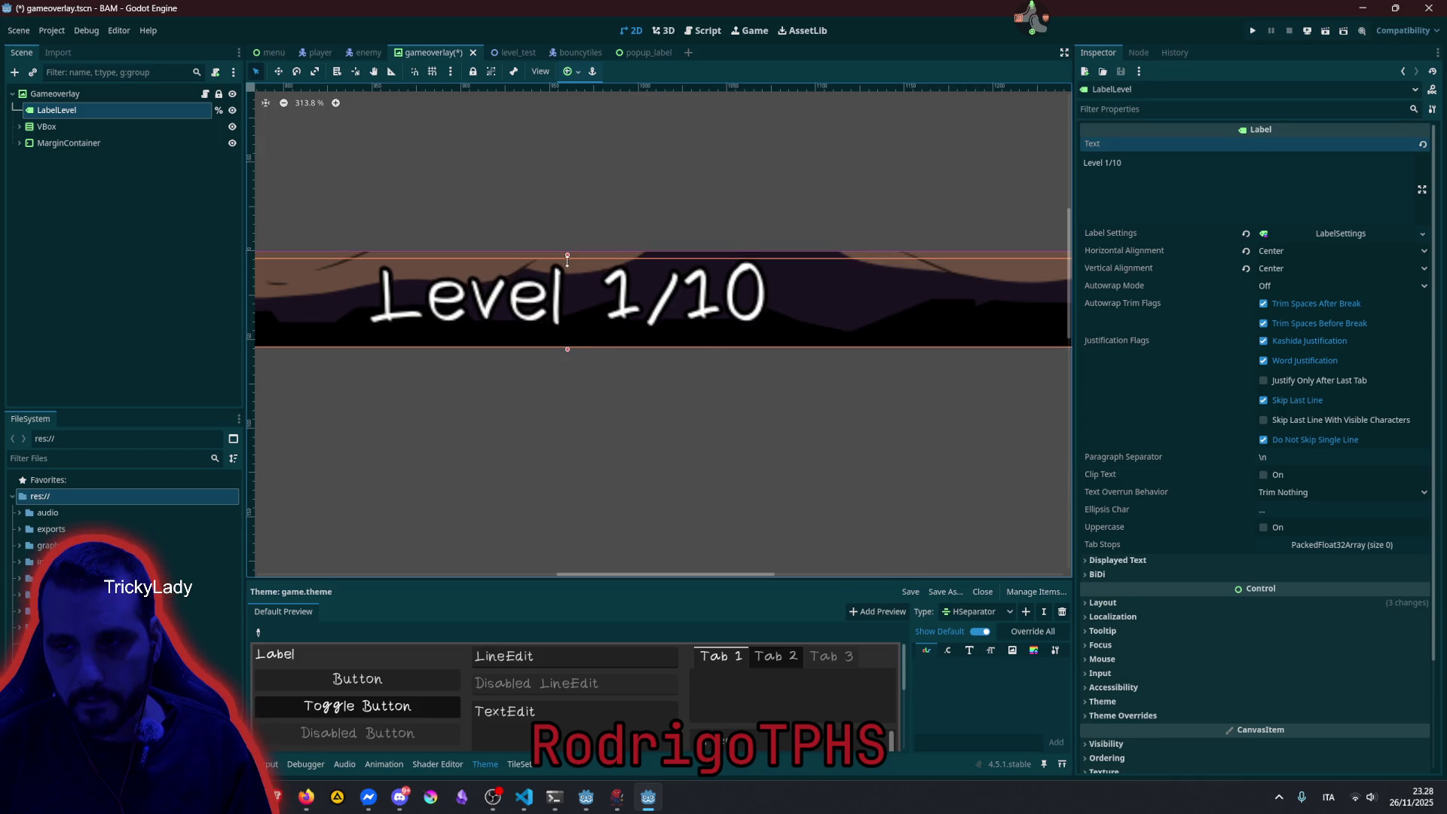
scroll(567, 261, down, 6)
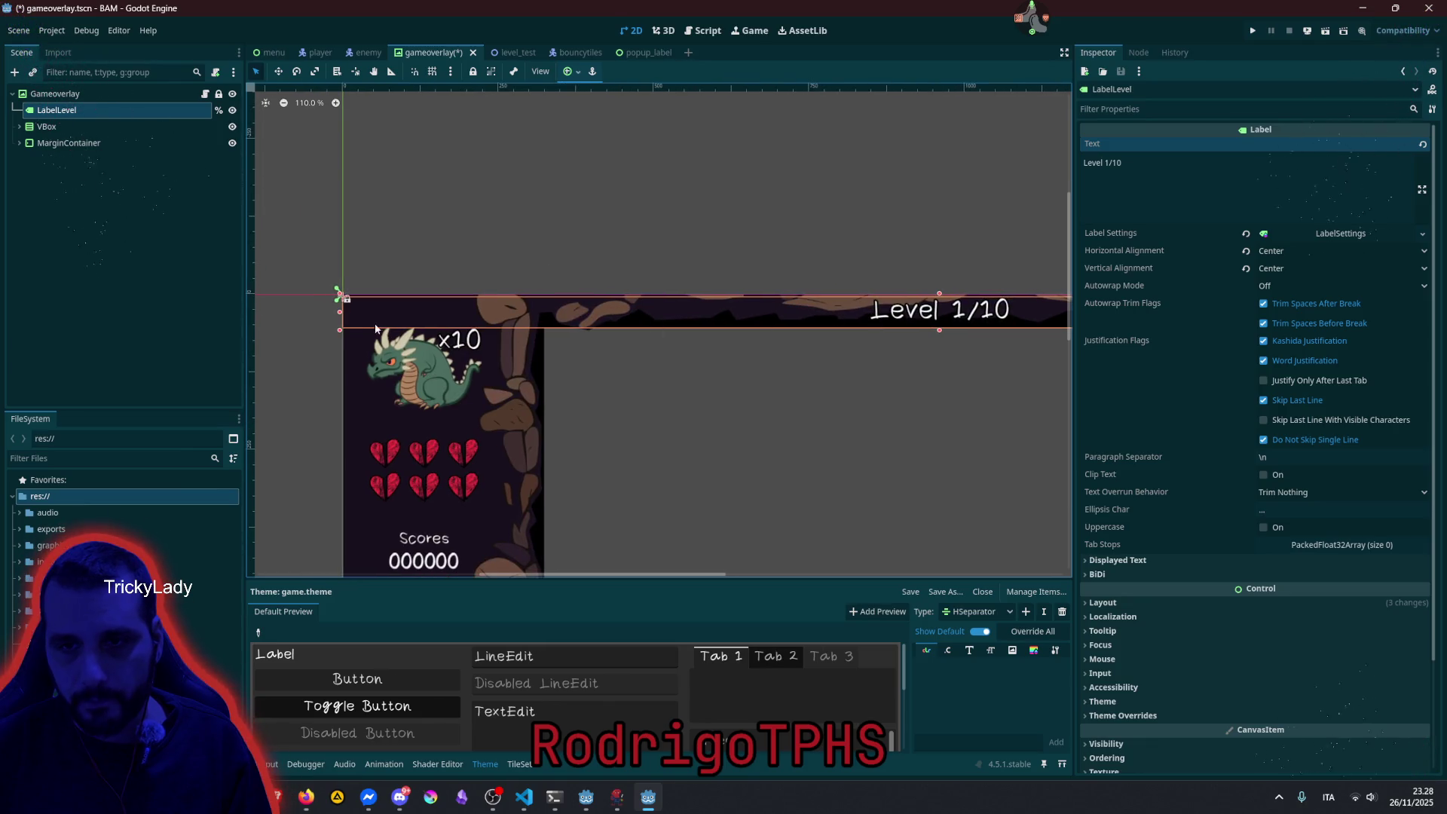
Align the label's left edge with the dragon panel and pull its right edge inward.
drag(340, 315, 542, 313)
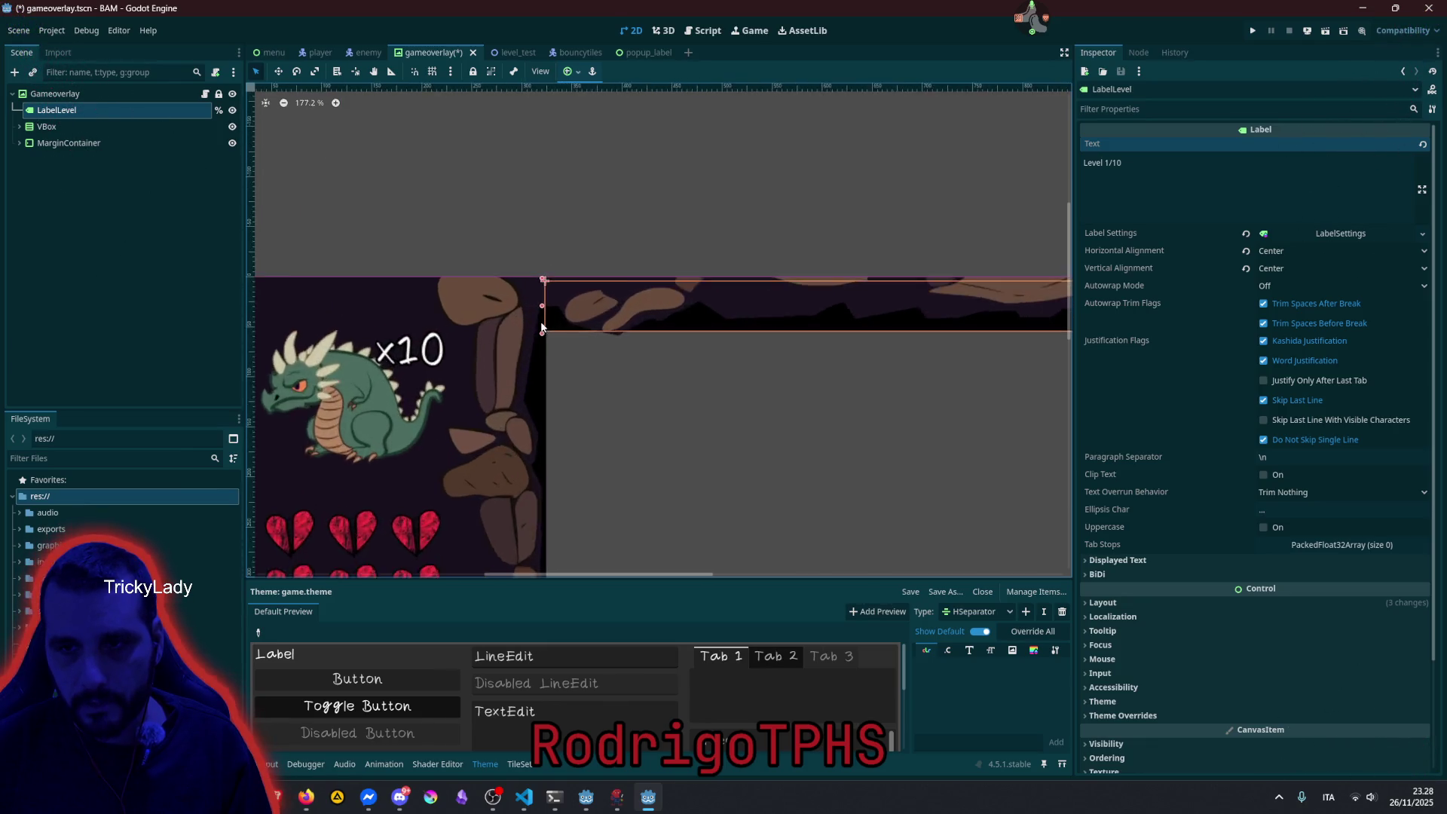
scroll(541, 317, up, 10)
scroll(541, 327, up, 3)
drag(561, 225, 567, 223)
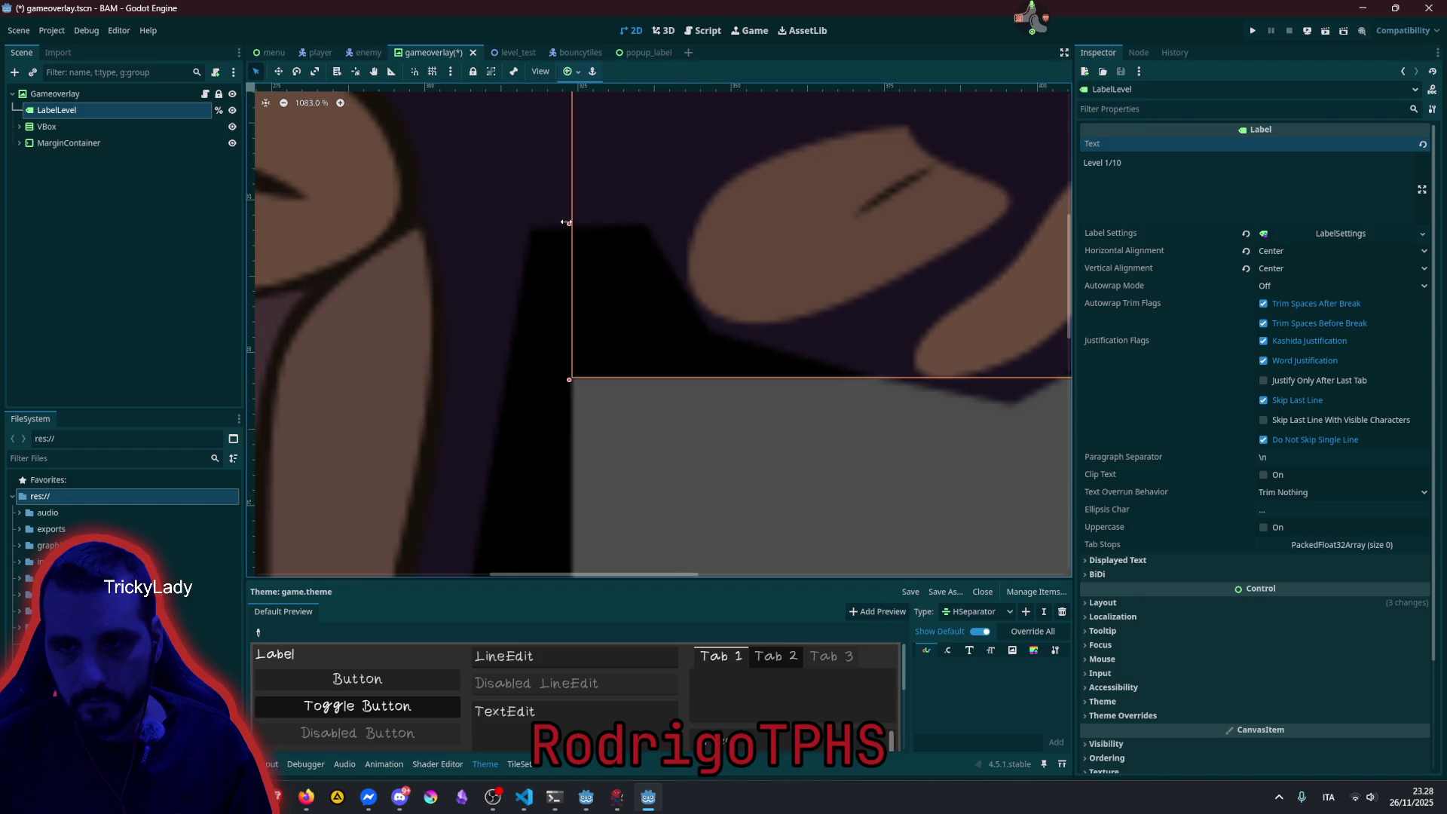
scroll(597, 245, down, 14)
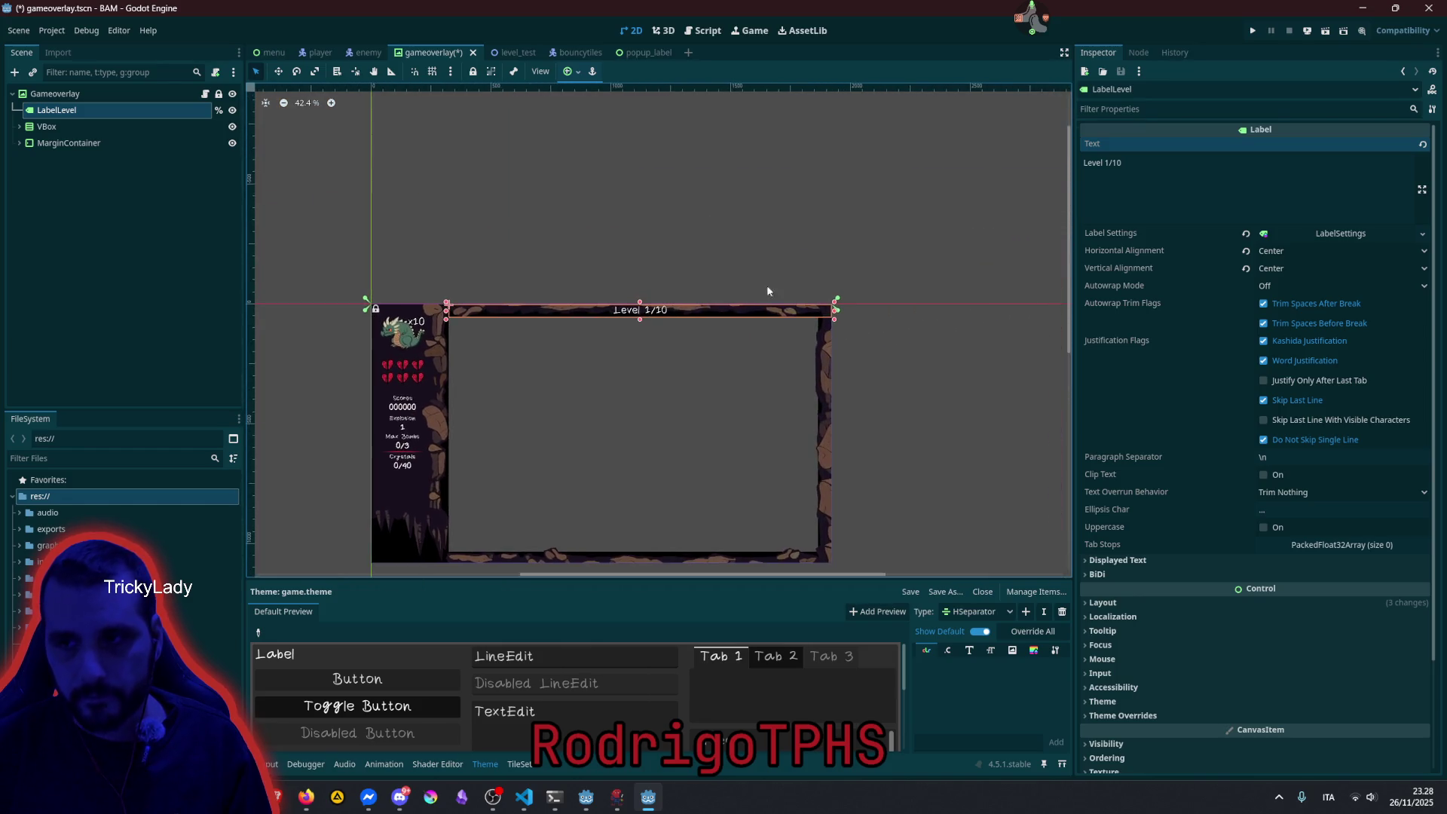
scroll(829, 272, up, 3)
scroll(816, 348, up, 5)
drag(801, 336, 647, 364)
scroll(599, 318, down, 14)
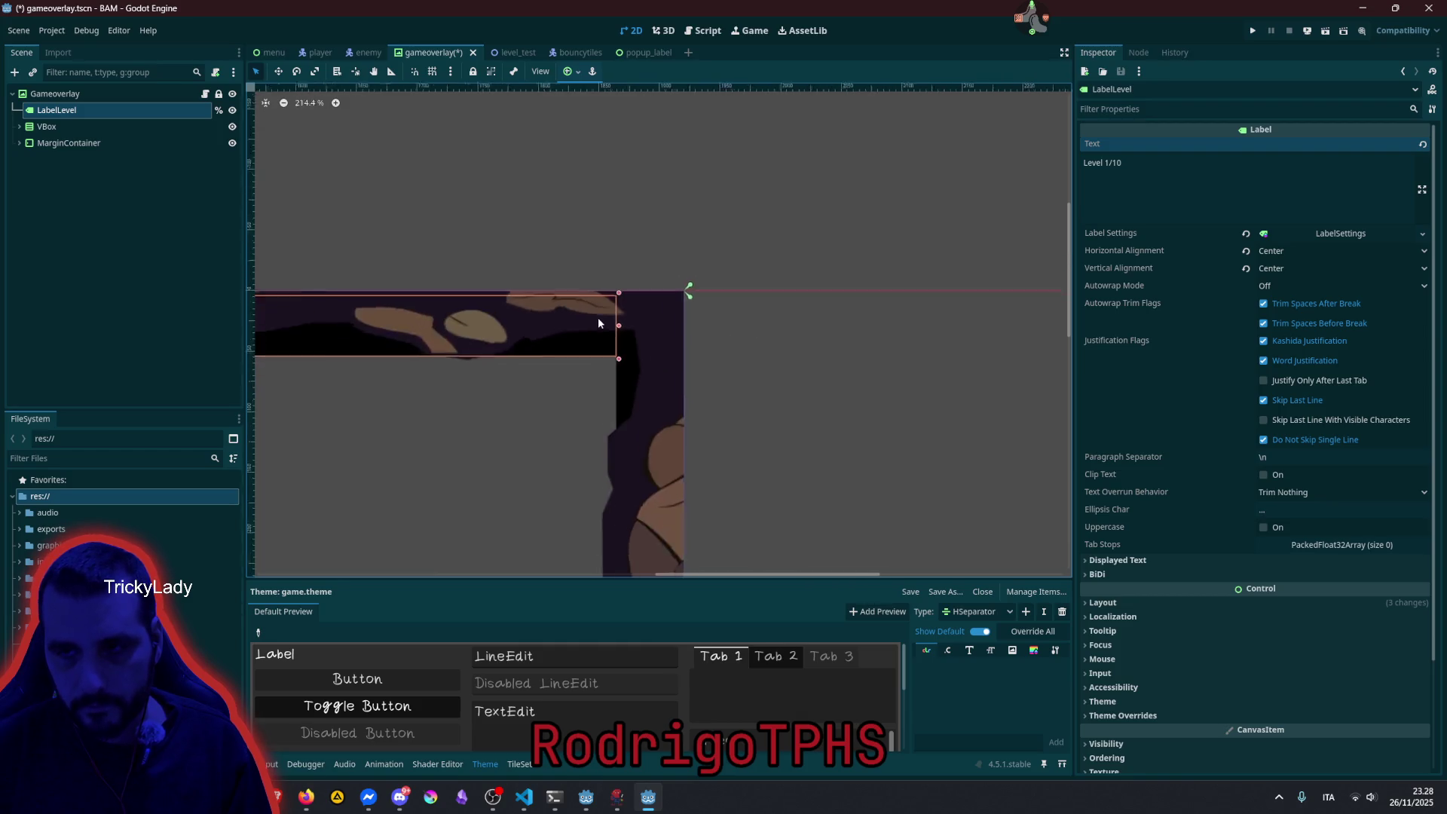
click(513, 228)
scroll(540, 309, up, 4)
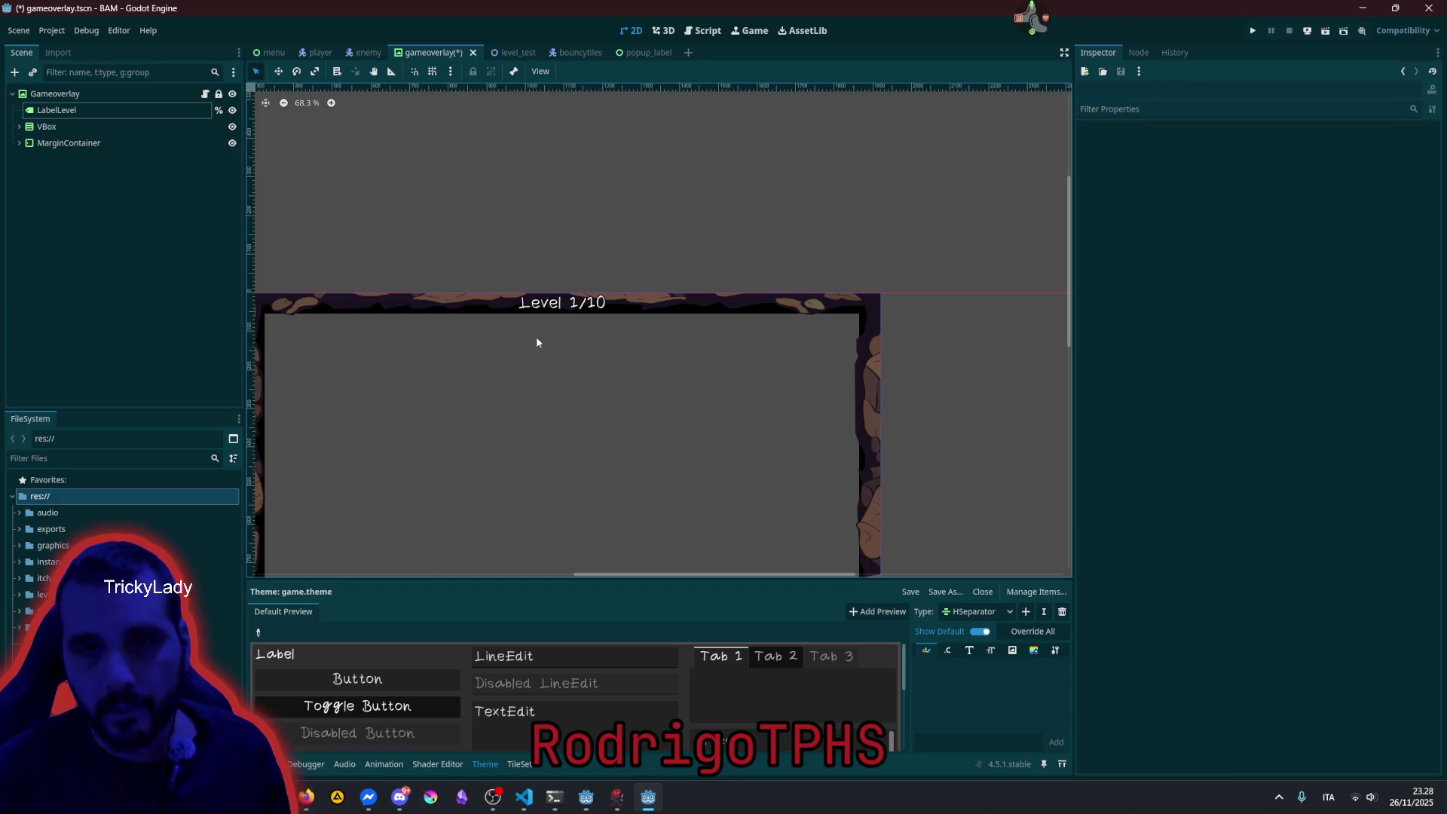
Create a TextureRect child under LabelLevel by searching 'texture' in Create New Node.
click(137, 116)
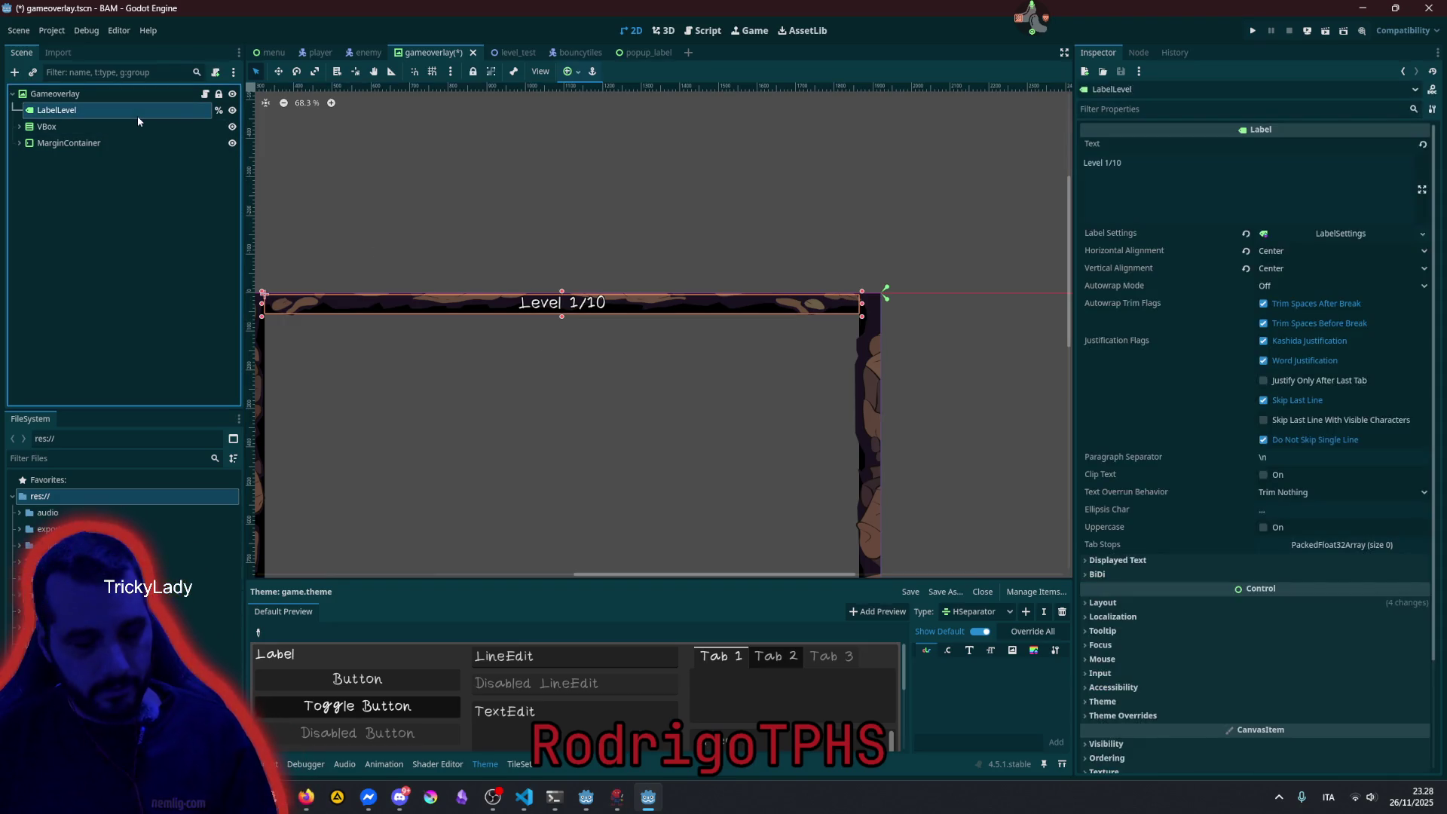
key(ctrl+a)
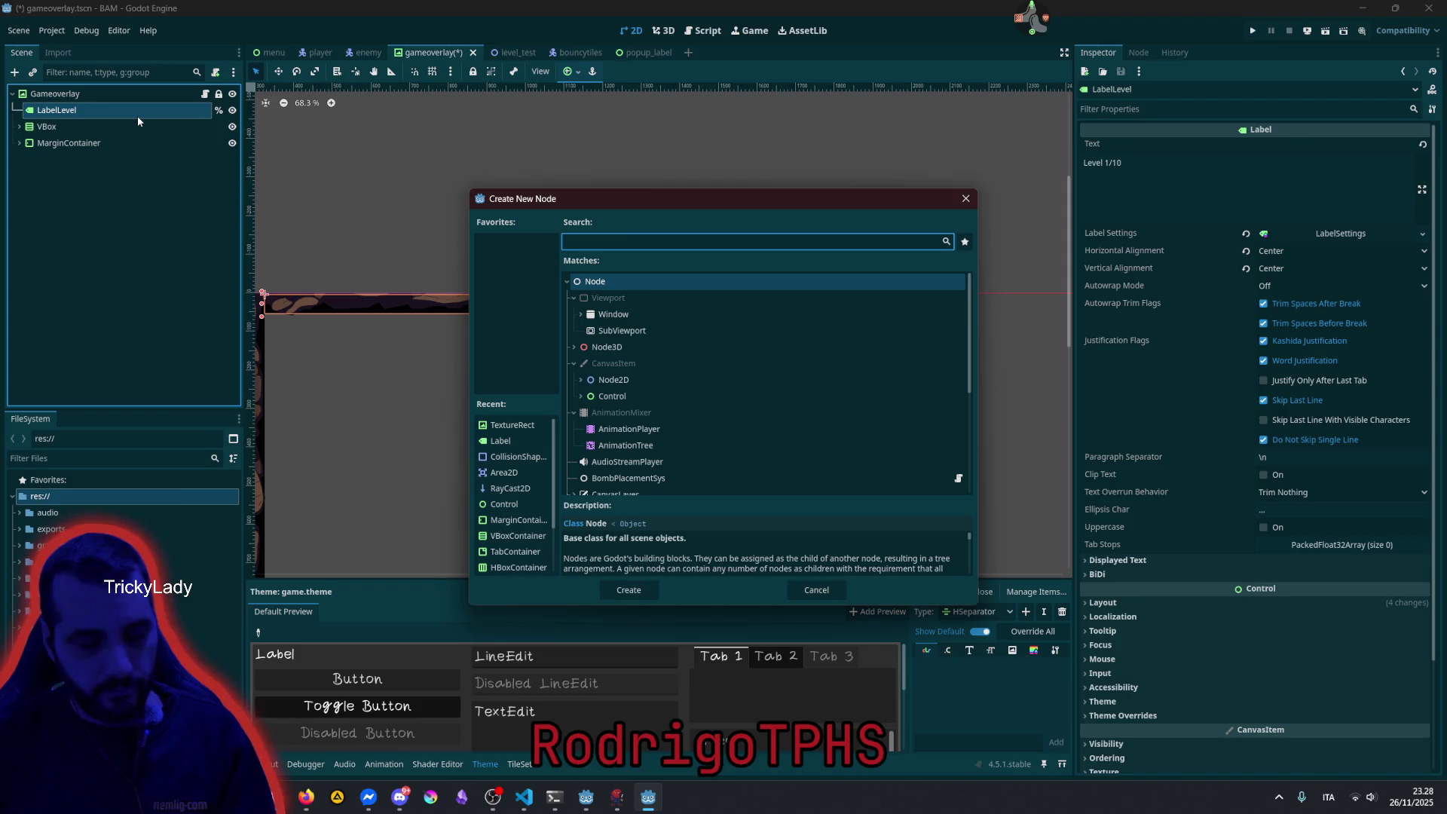
text(texture)
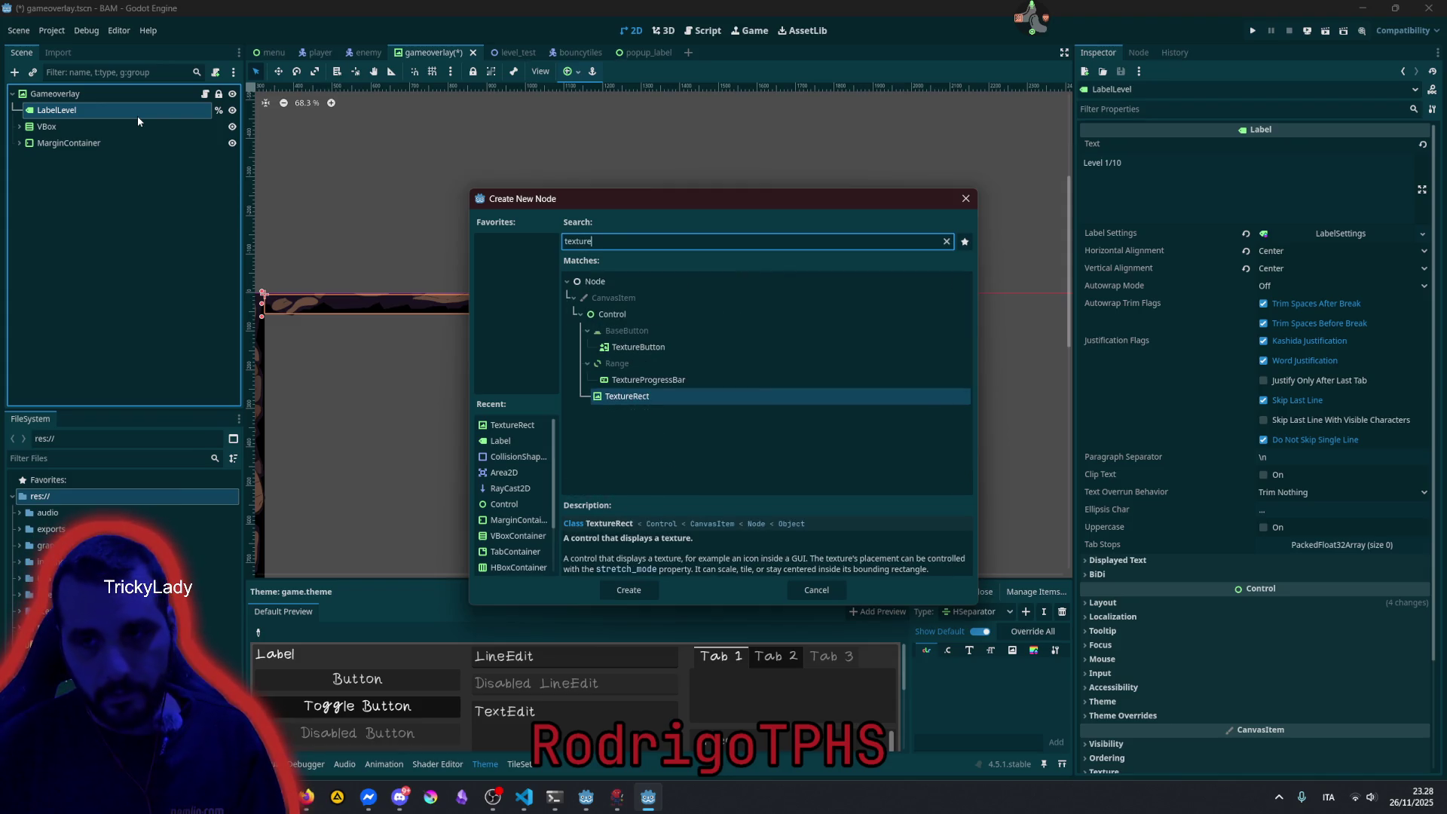
key(Return)
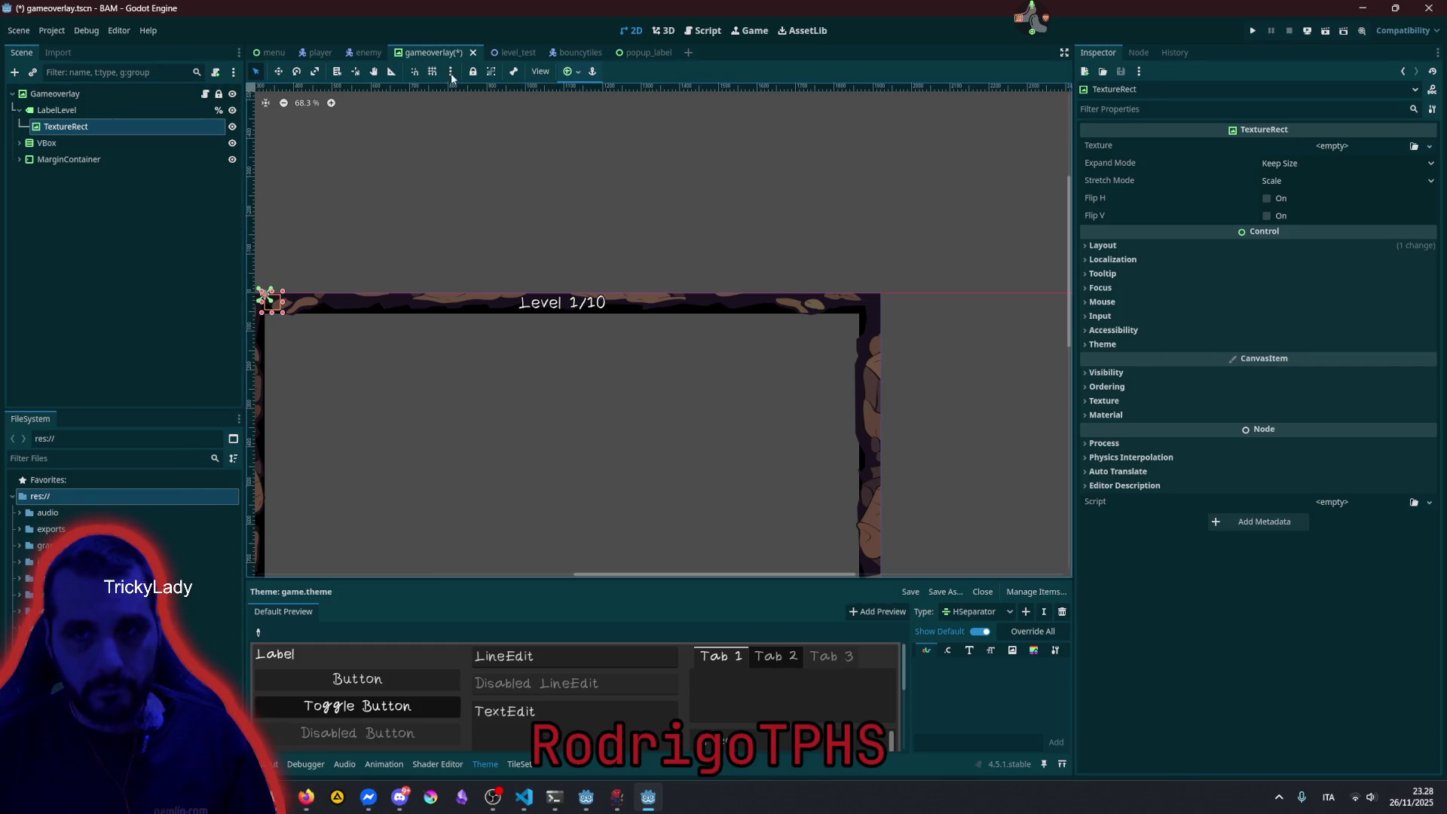
Apply the Full Rect anchor preset and give the TextureRect a new gradient texture.
click(570, 71)
click(639, 179)
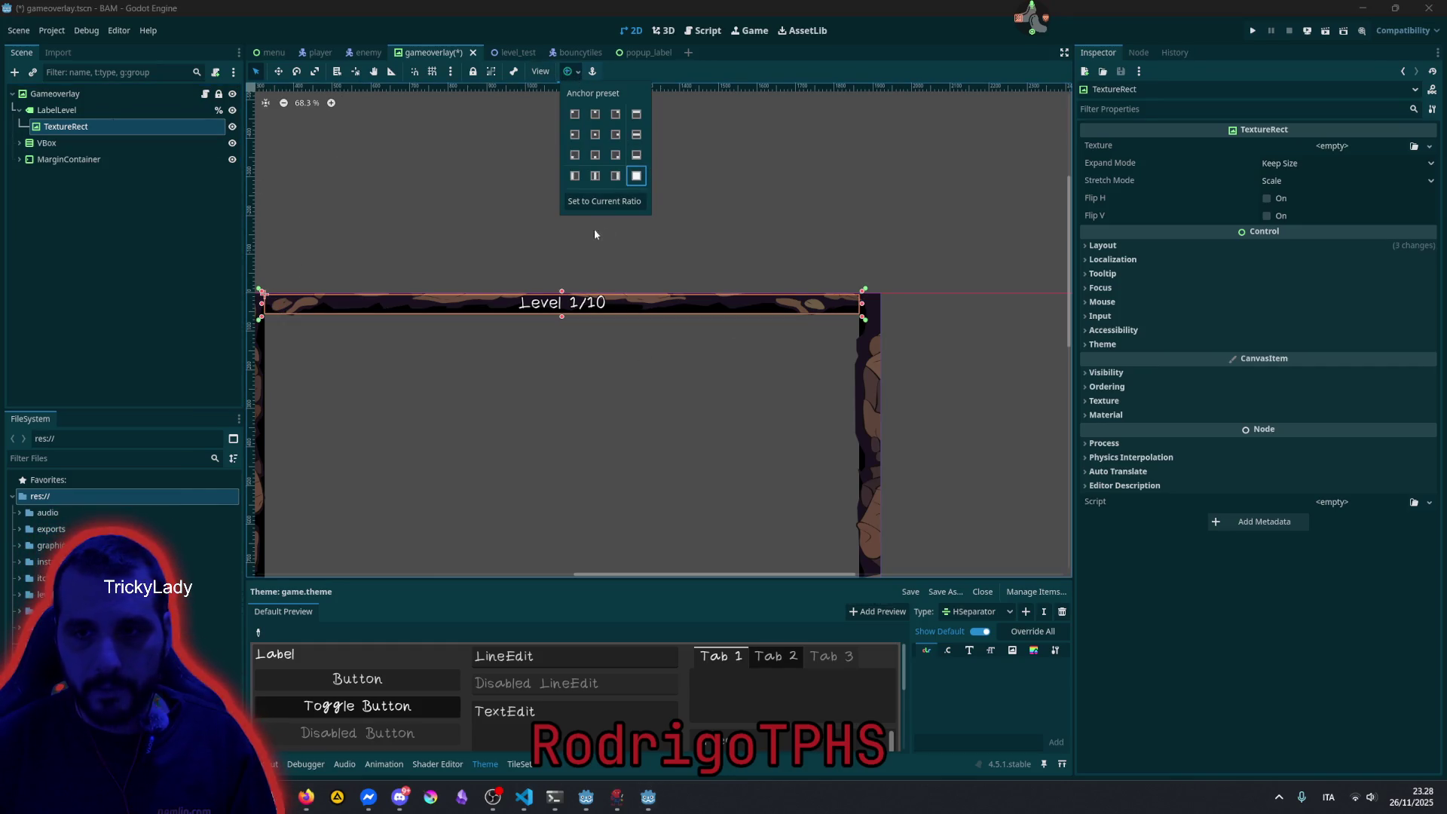
click(1304, 145)
click(1329, 147)
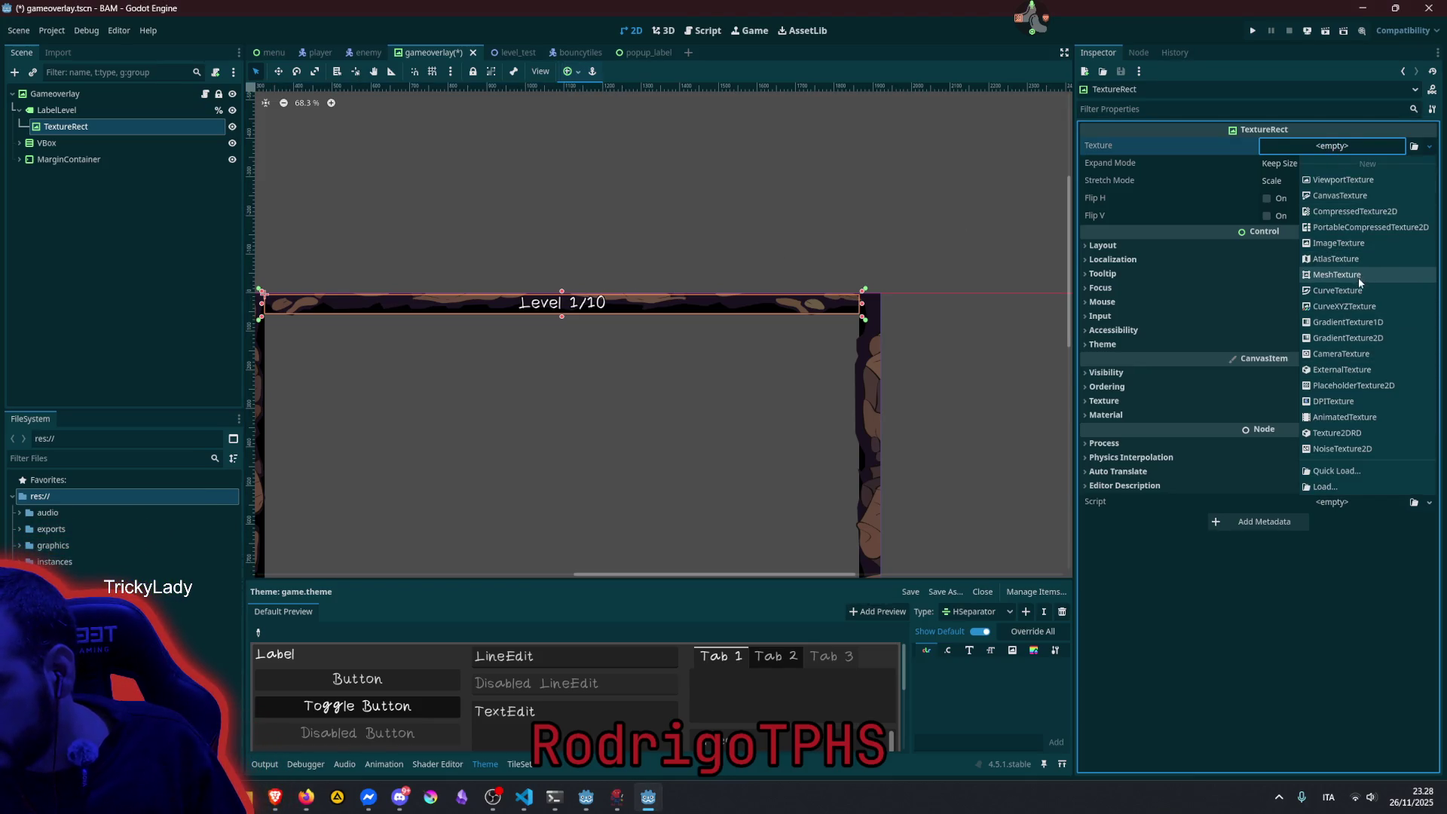
click(1358, 322)
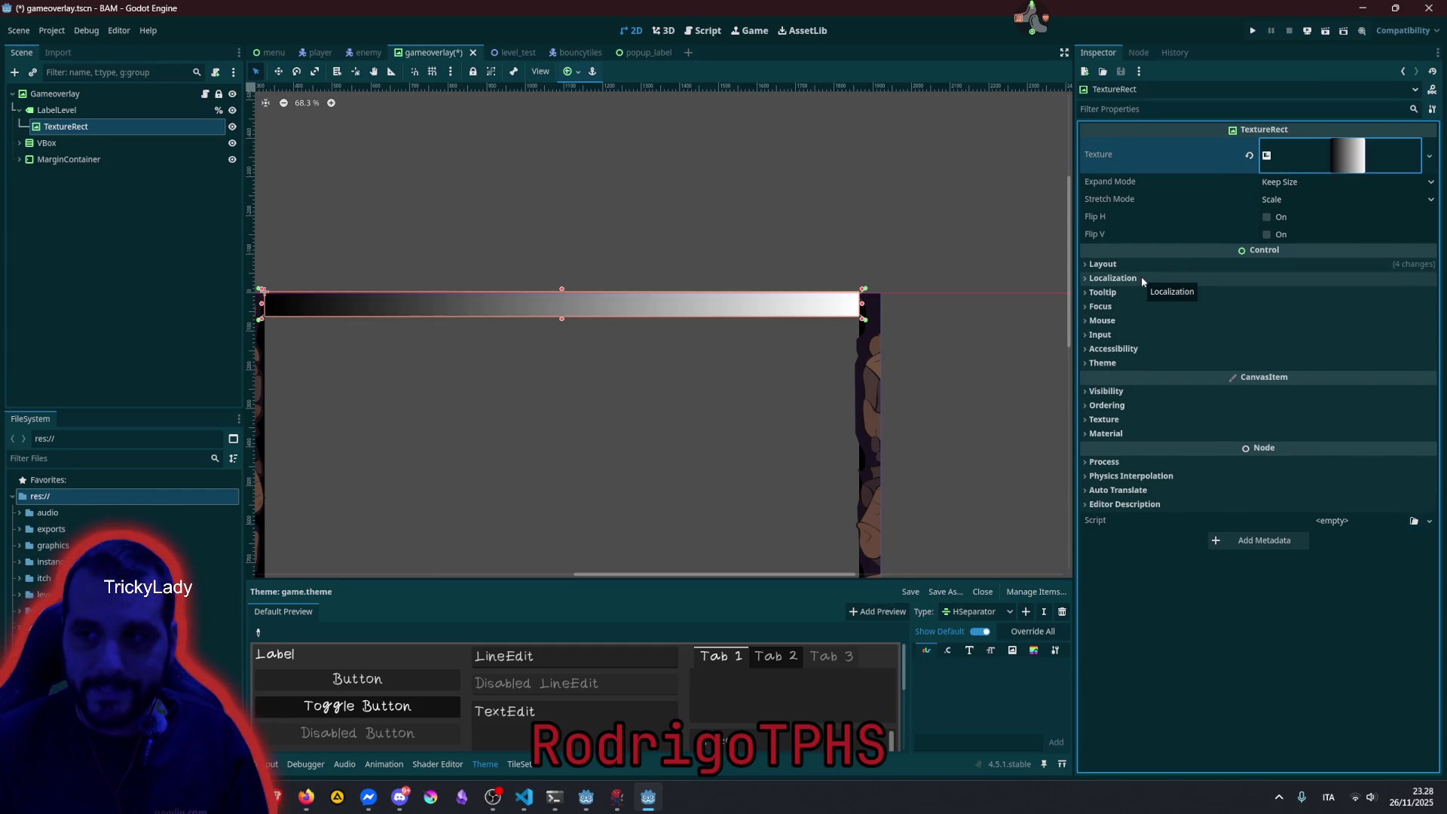
Enable Show Behind Parent so the gradient draws behind the level text.
click(1123, 391)
click(1123, 391)
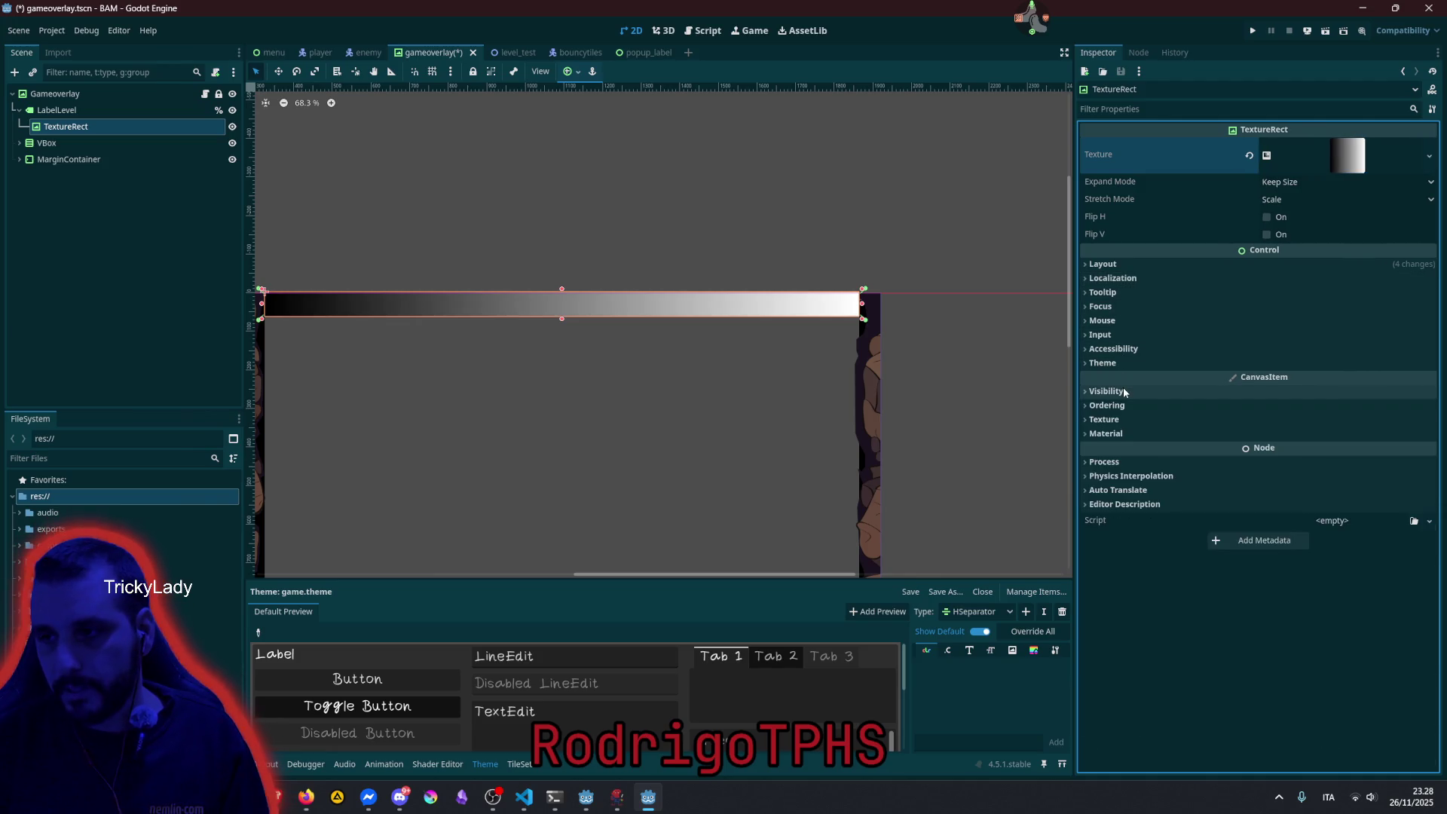
click(1122, 405)
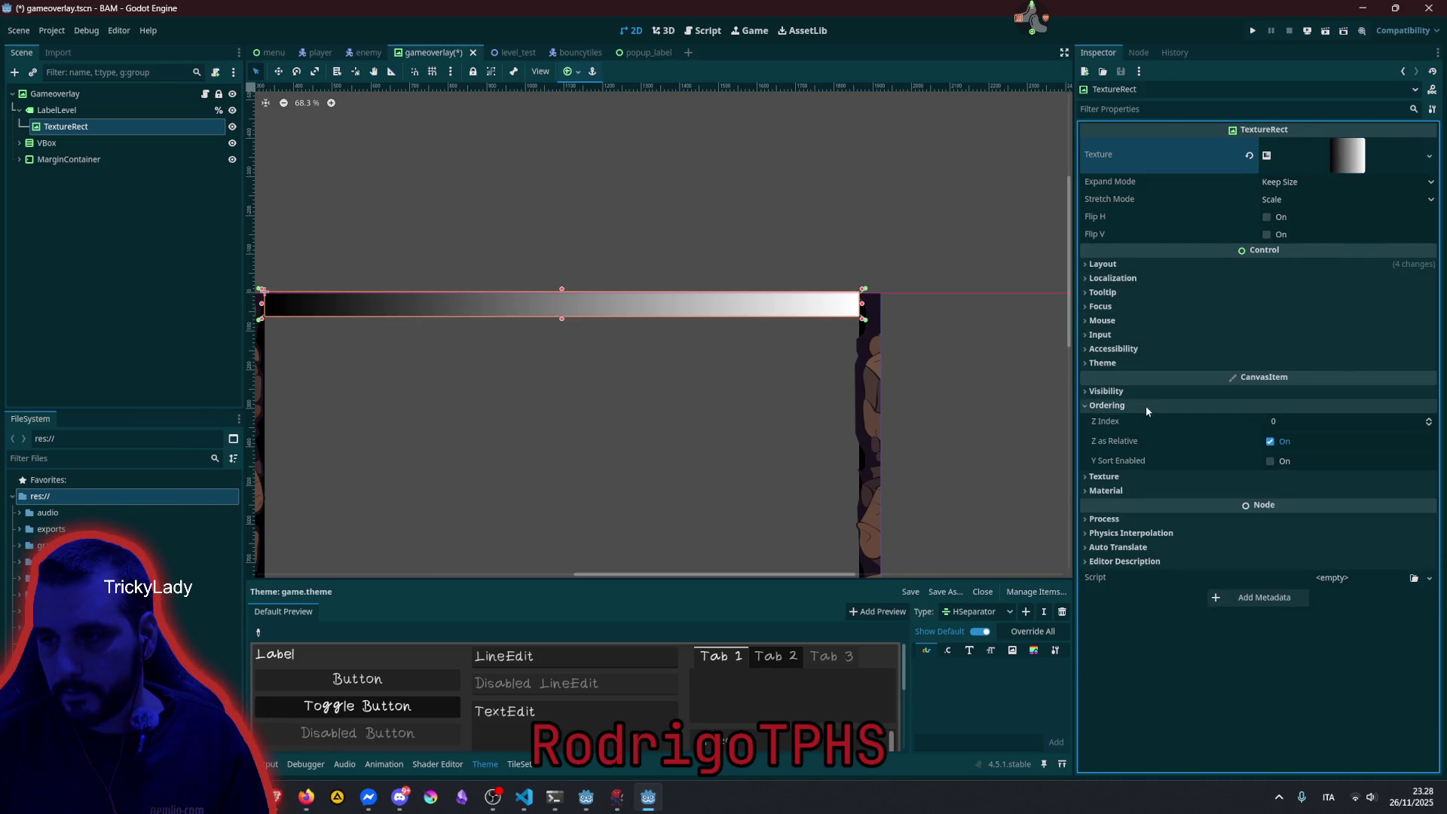
click(1144, 405)
click(1124, 391)
click(1266, 463)
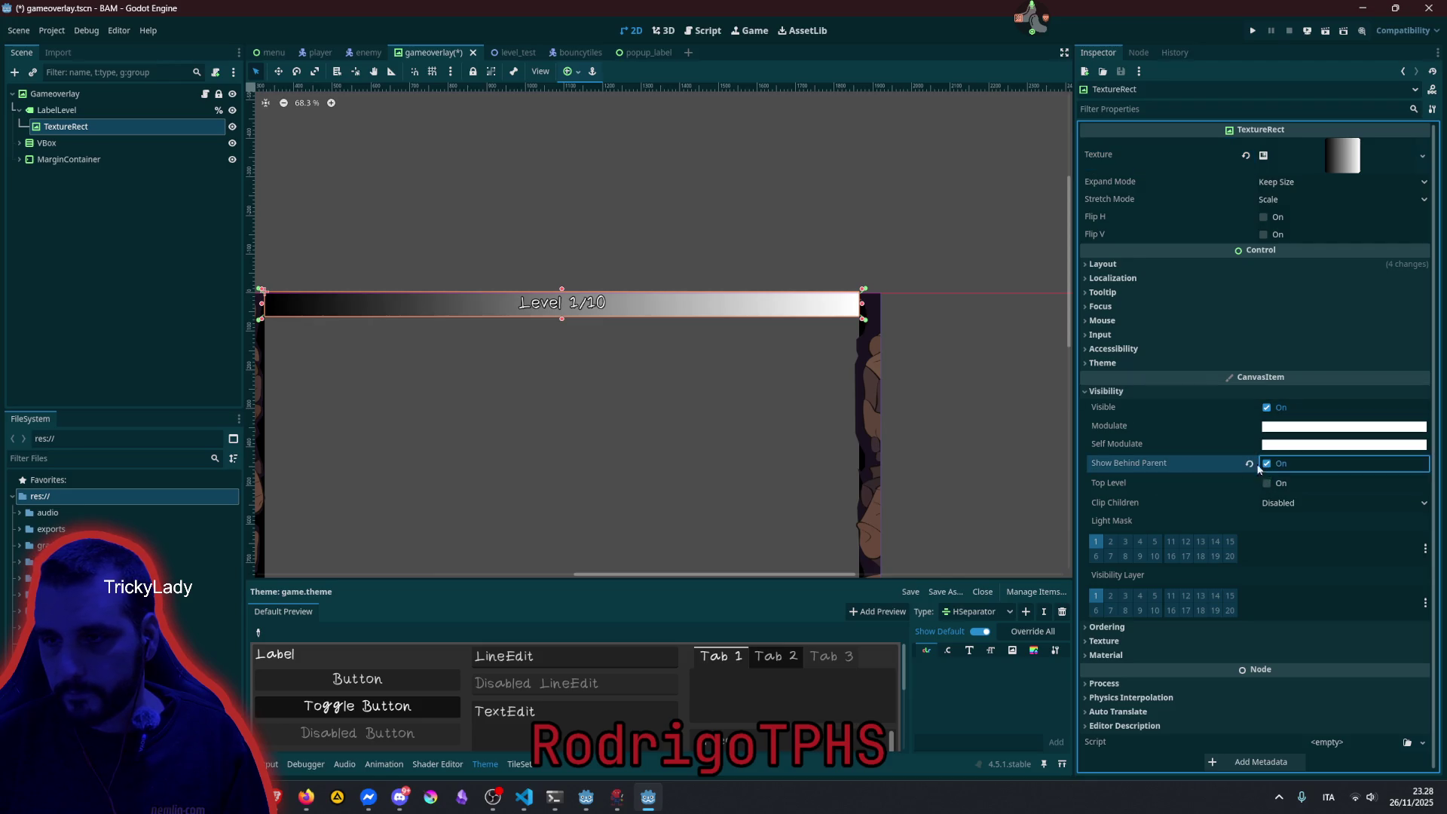
Preview the gradient backdrop on the HUD and reselect the TextureRect.
click(549, 242)
scroll(582, 286, up, 3)
scroll(456, 296, down, 1)
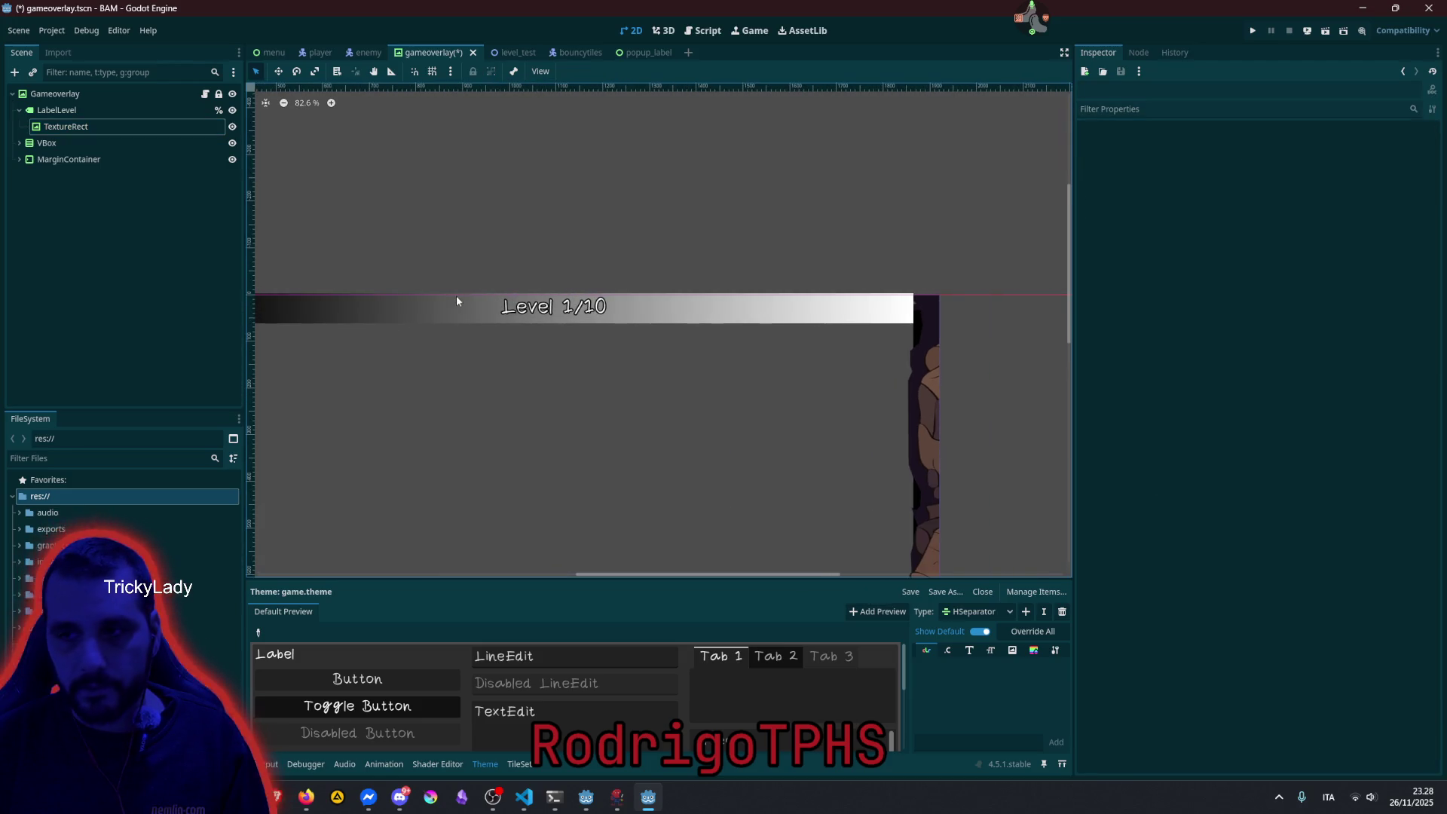
drag(410, 286, 571, 292)
scroll(464, 315, up, 5)
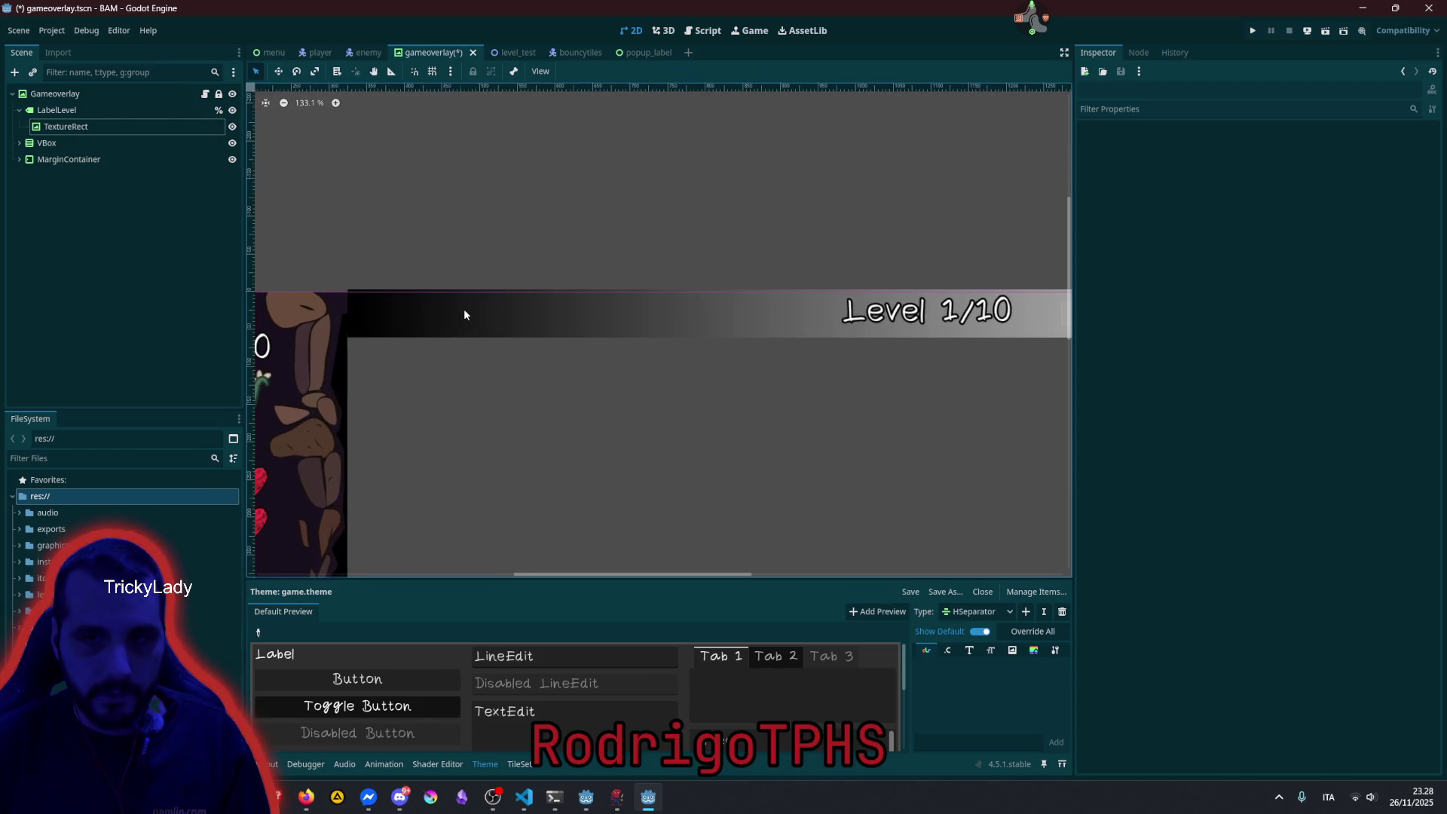
click(92, 130)
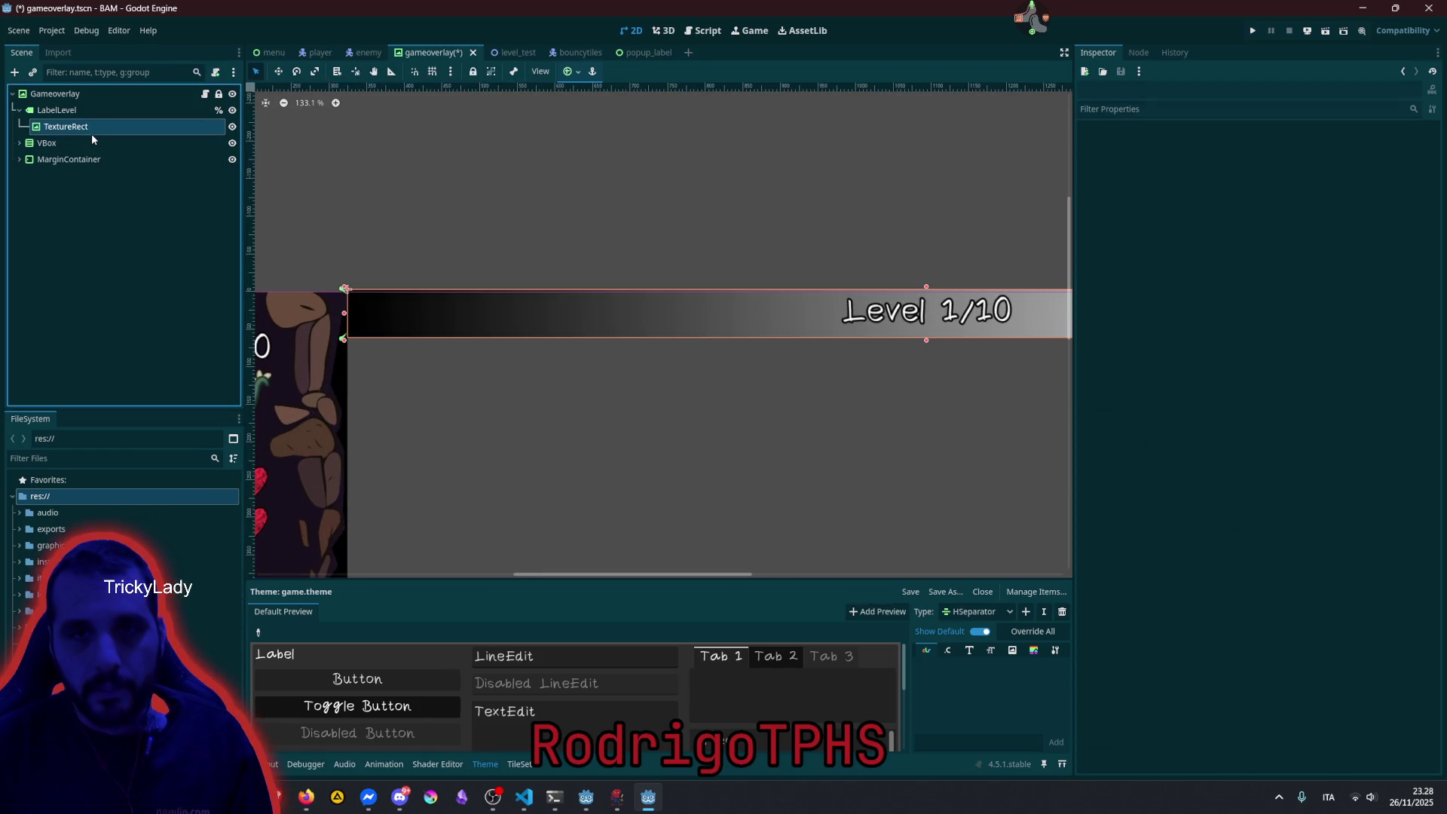
scroll(427, 297, up, 6)
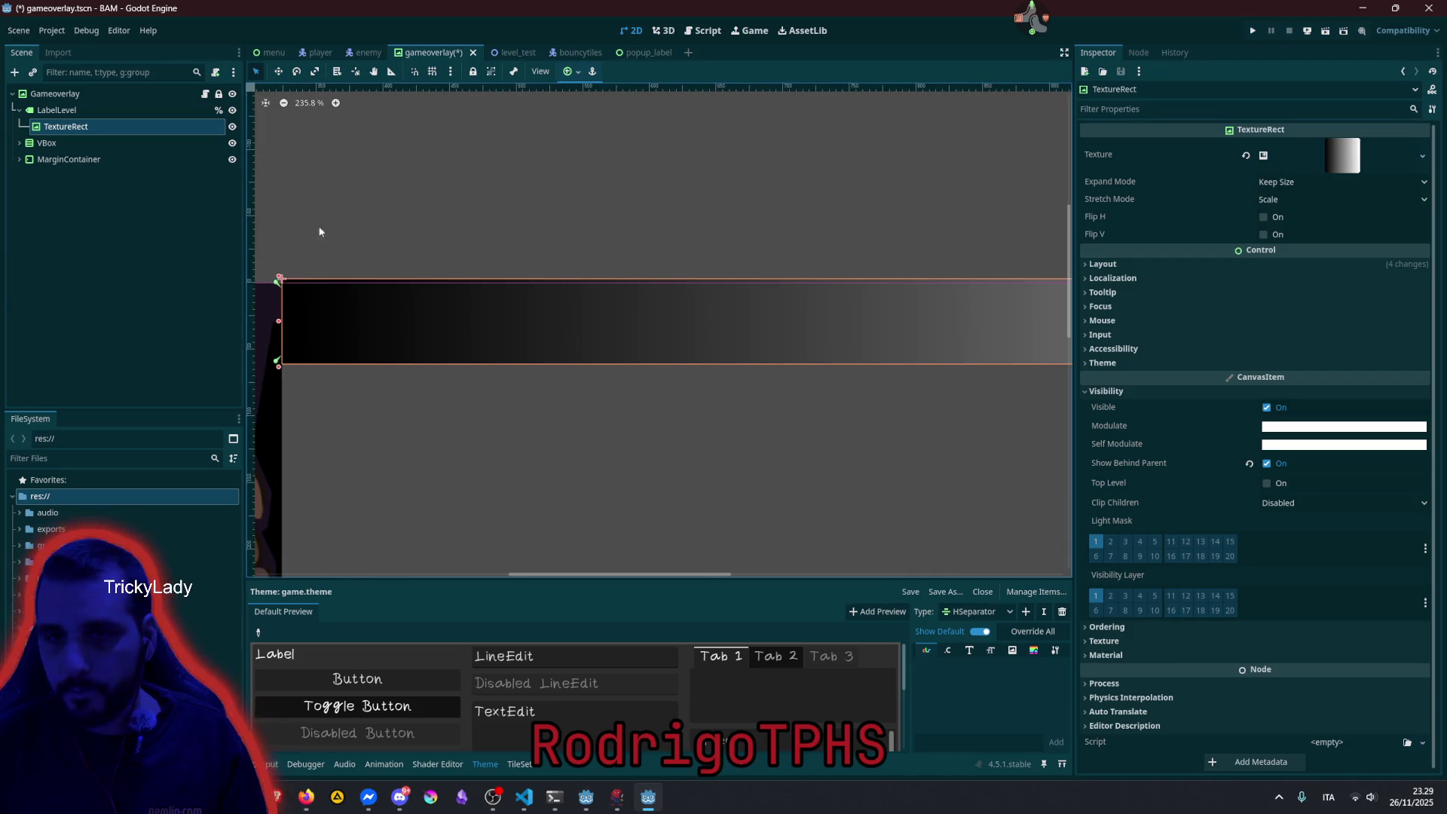
Try stretching the gradient bar and inspect the texture's expand, stretch and width settings.
click(571, 71)
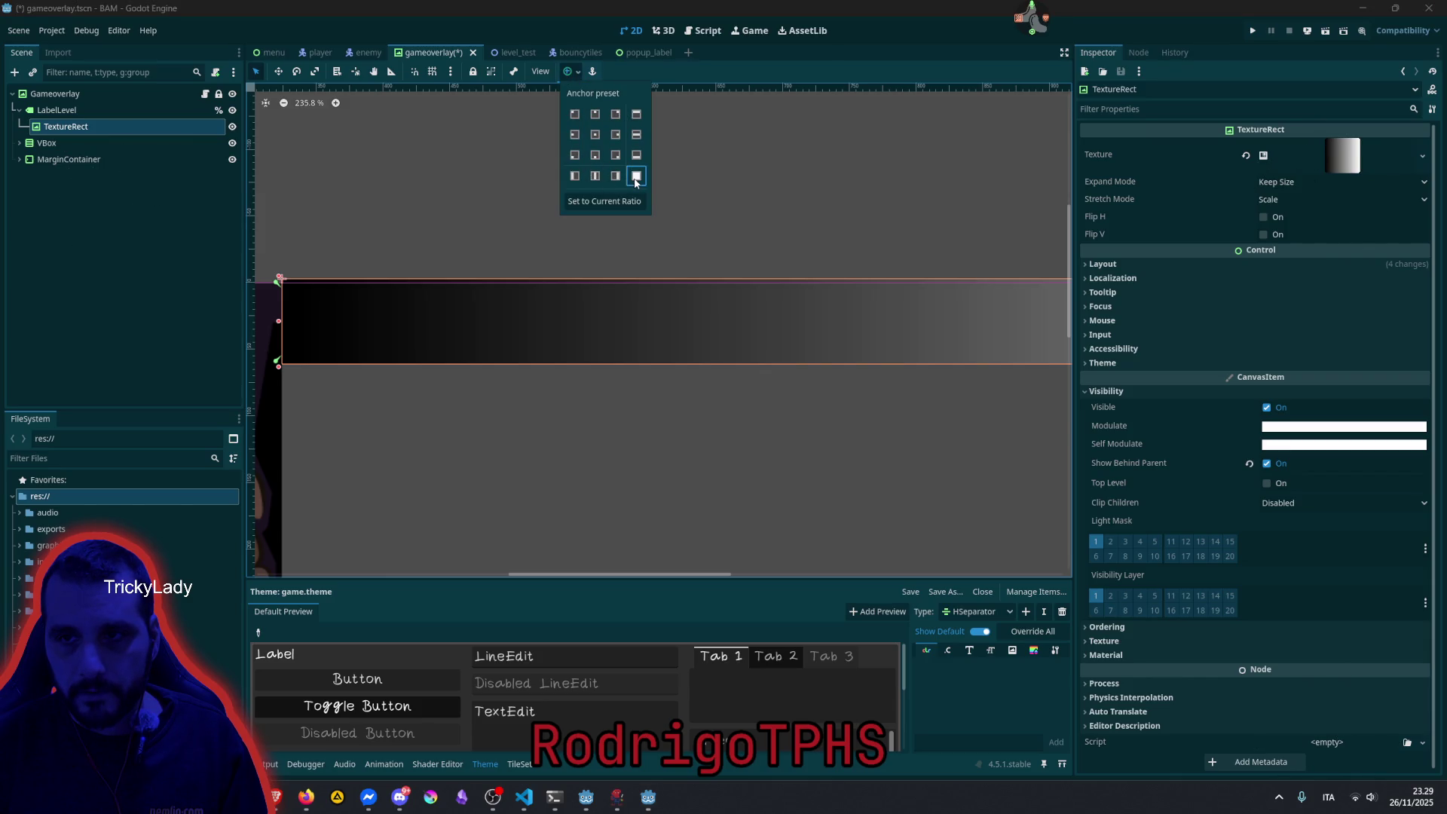
scroll(591, 233, down, 9)
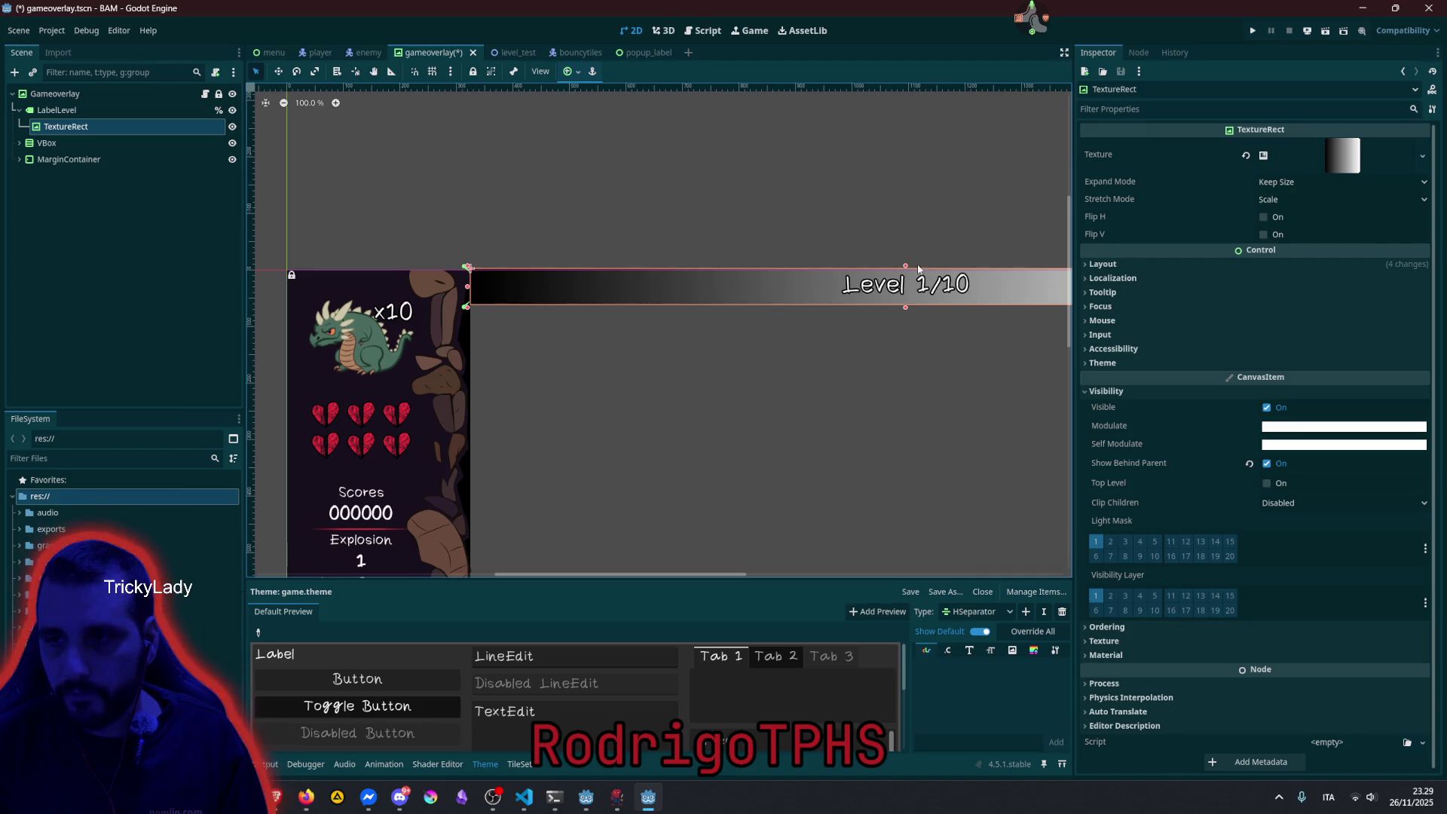
mouse_move(905, 267)
mouse_down()
mouse_move(906, 211)
mouse_move(908, 452)
mouse_move(908, 307)
mouse_up()
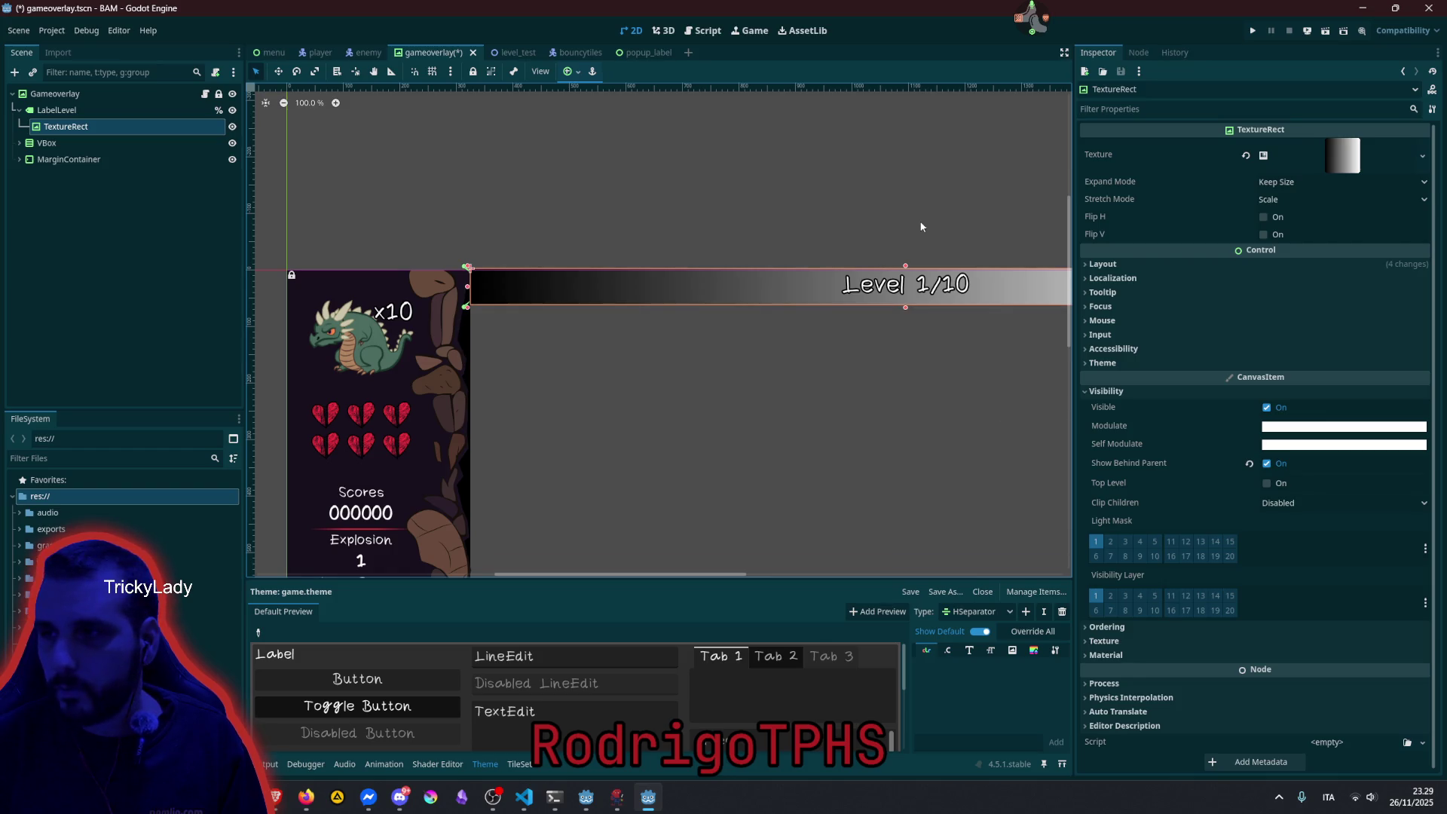
click(1303, 182)
click(1317, 203)
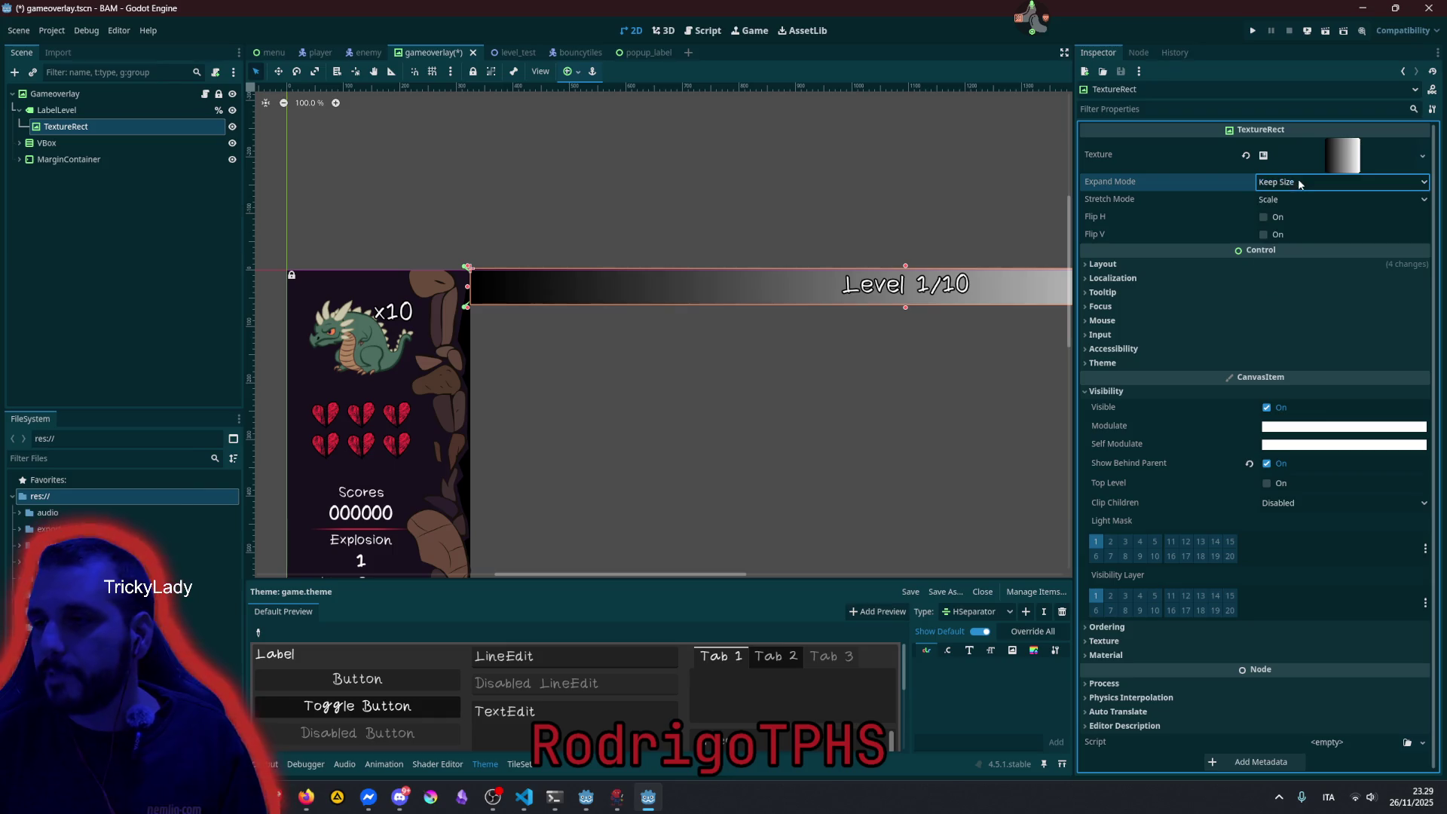
click(1296, 199)
click(1289, 216)
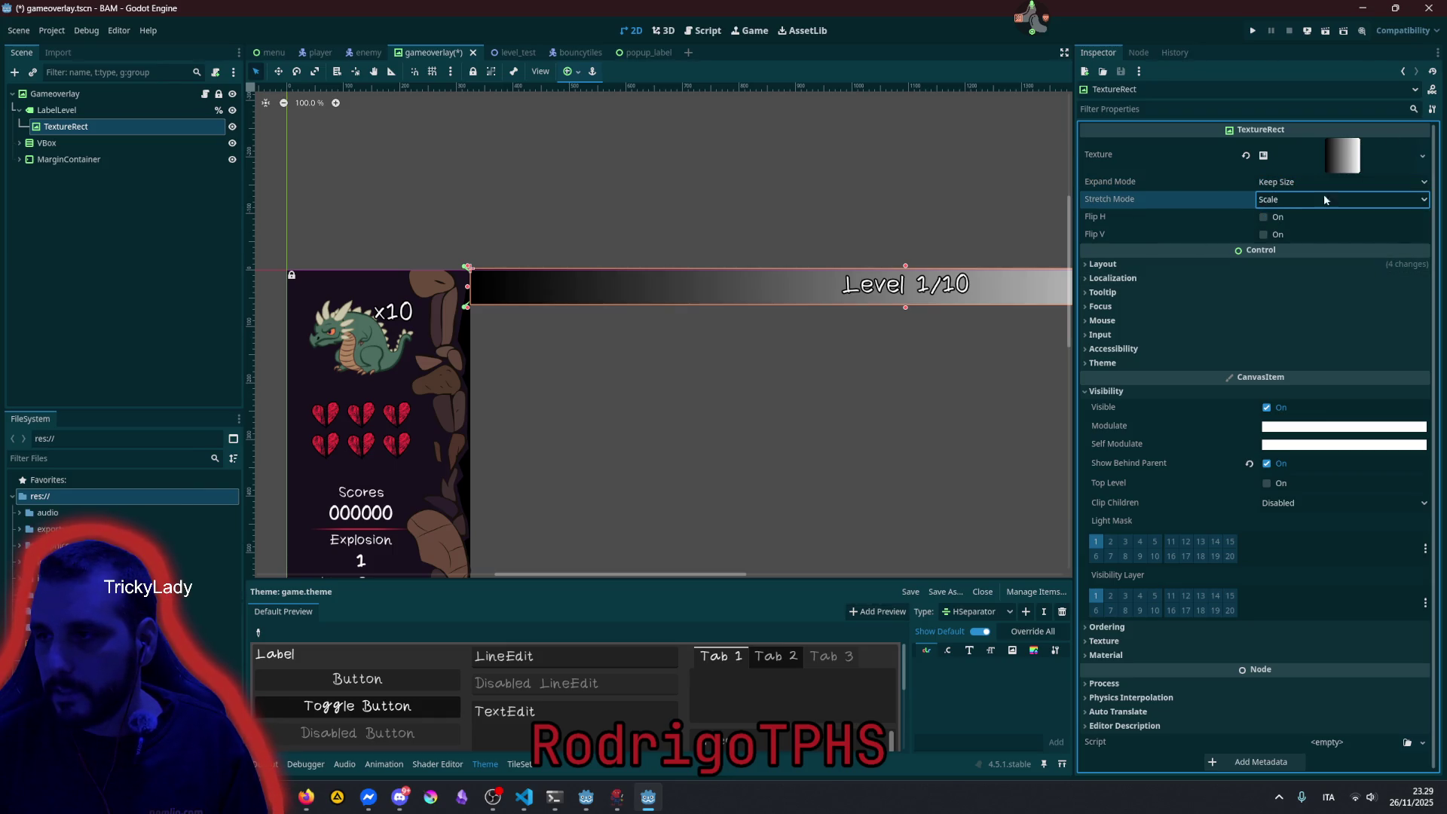
click(1335, 156)
click(1266, 360)
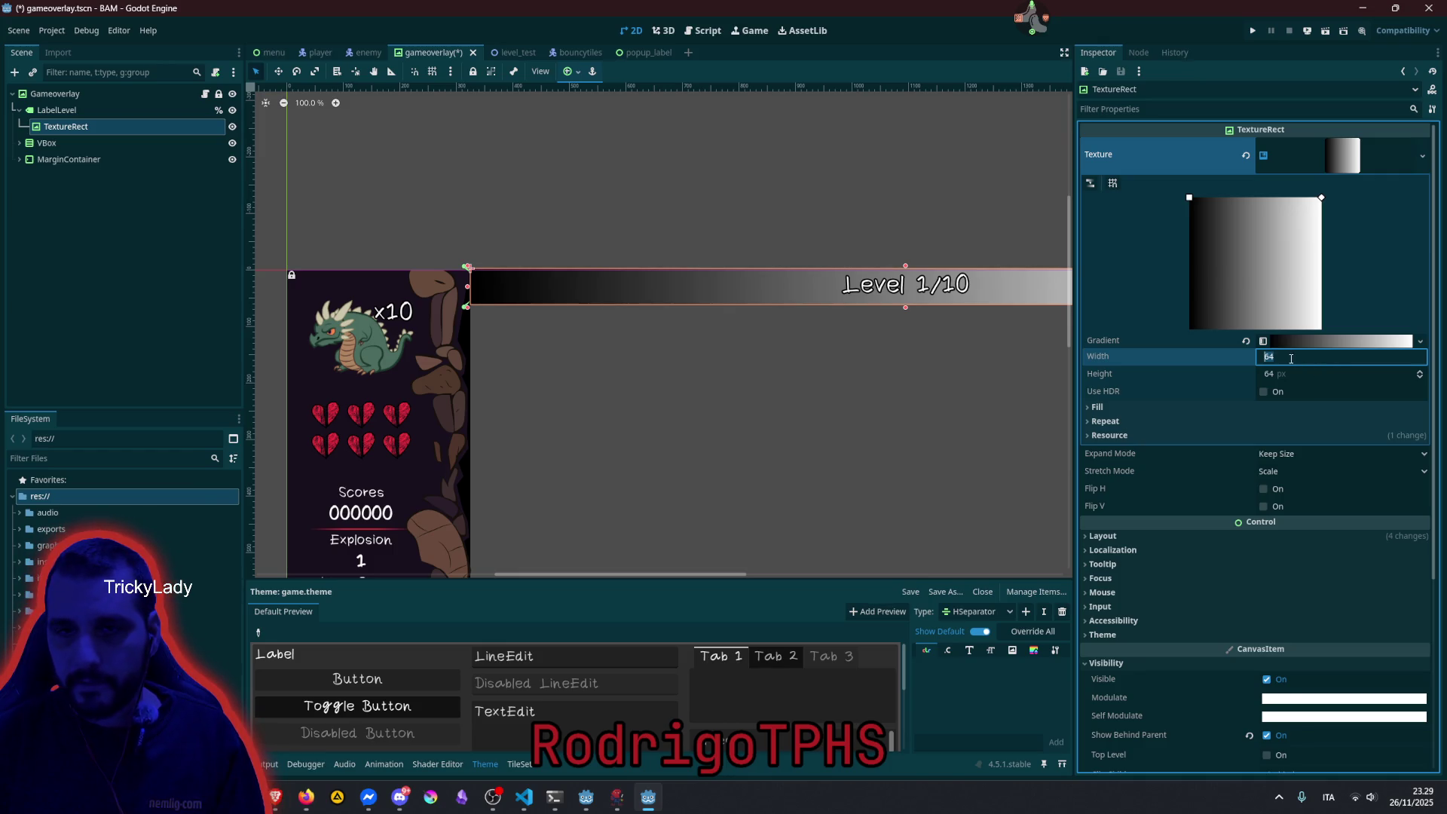
click(1342, 156)
Set Expand Mode to Ignore Size, apply Full Rect anchors, and adjust the banner's top and bottom edges.
click(1313, 182)
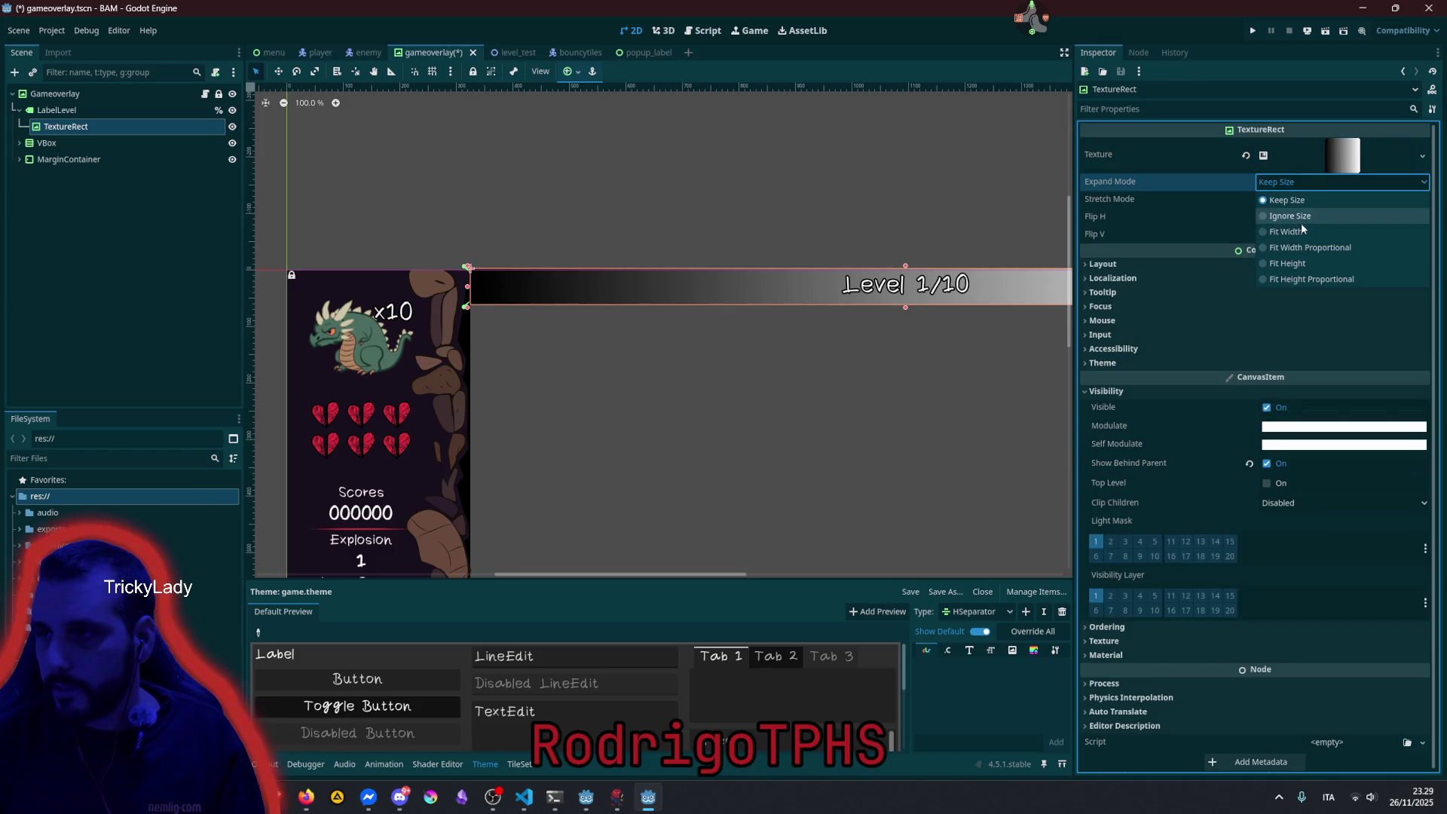
click(1314, 217)
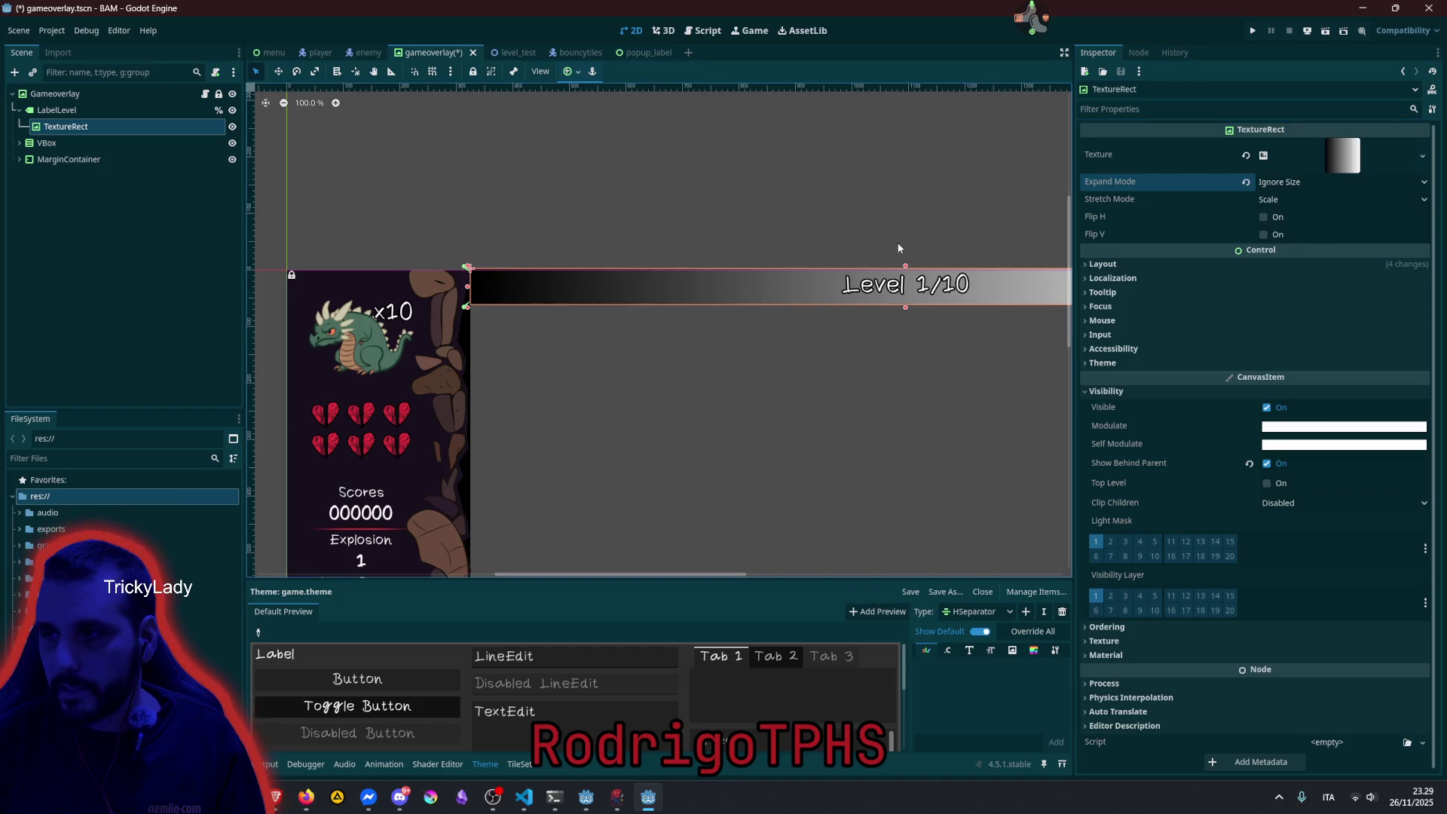
scroll(926, 279, up, 15)
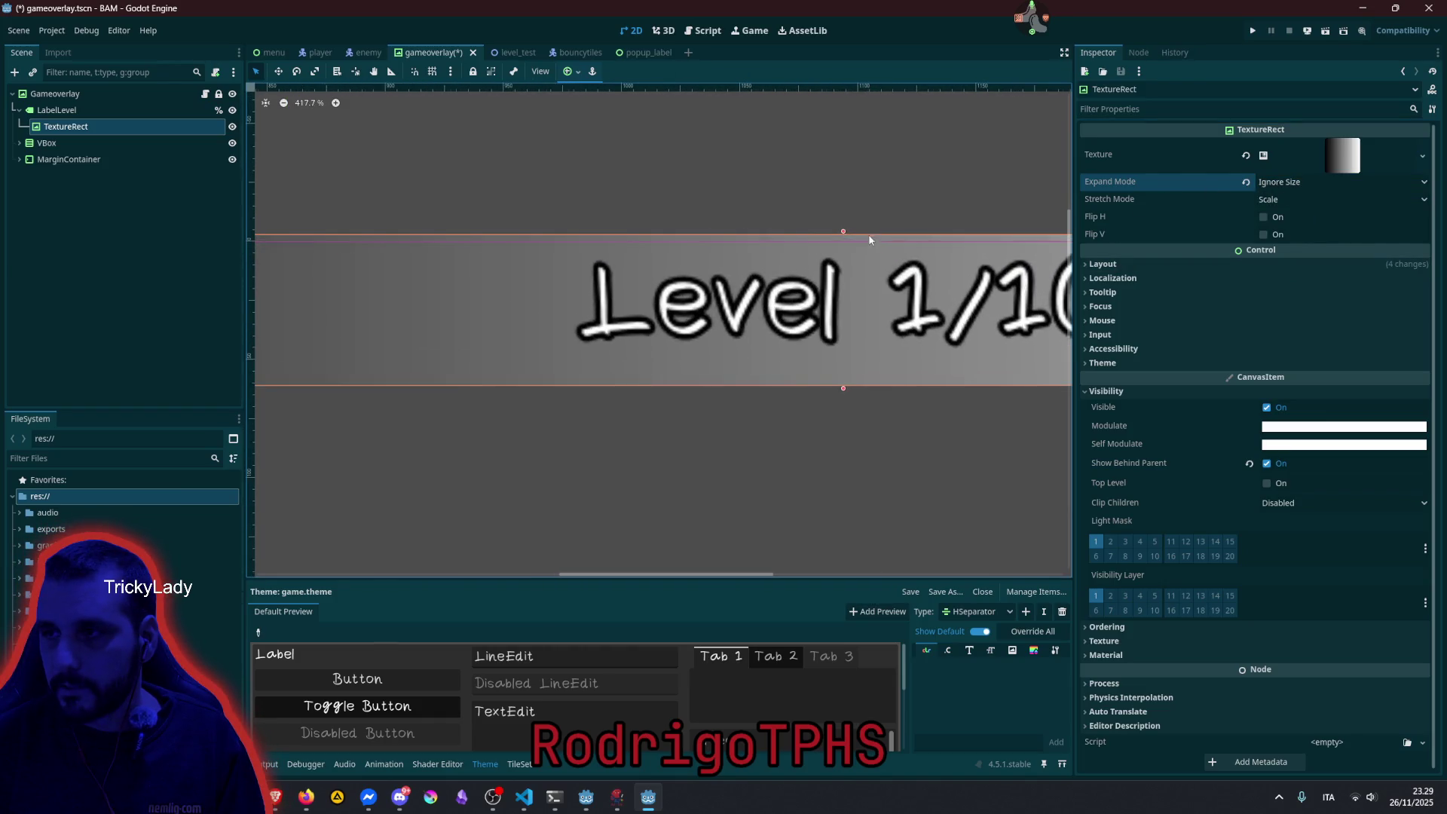
drag(842, 233, 843, 291)
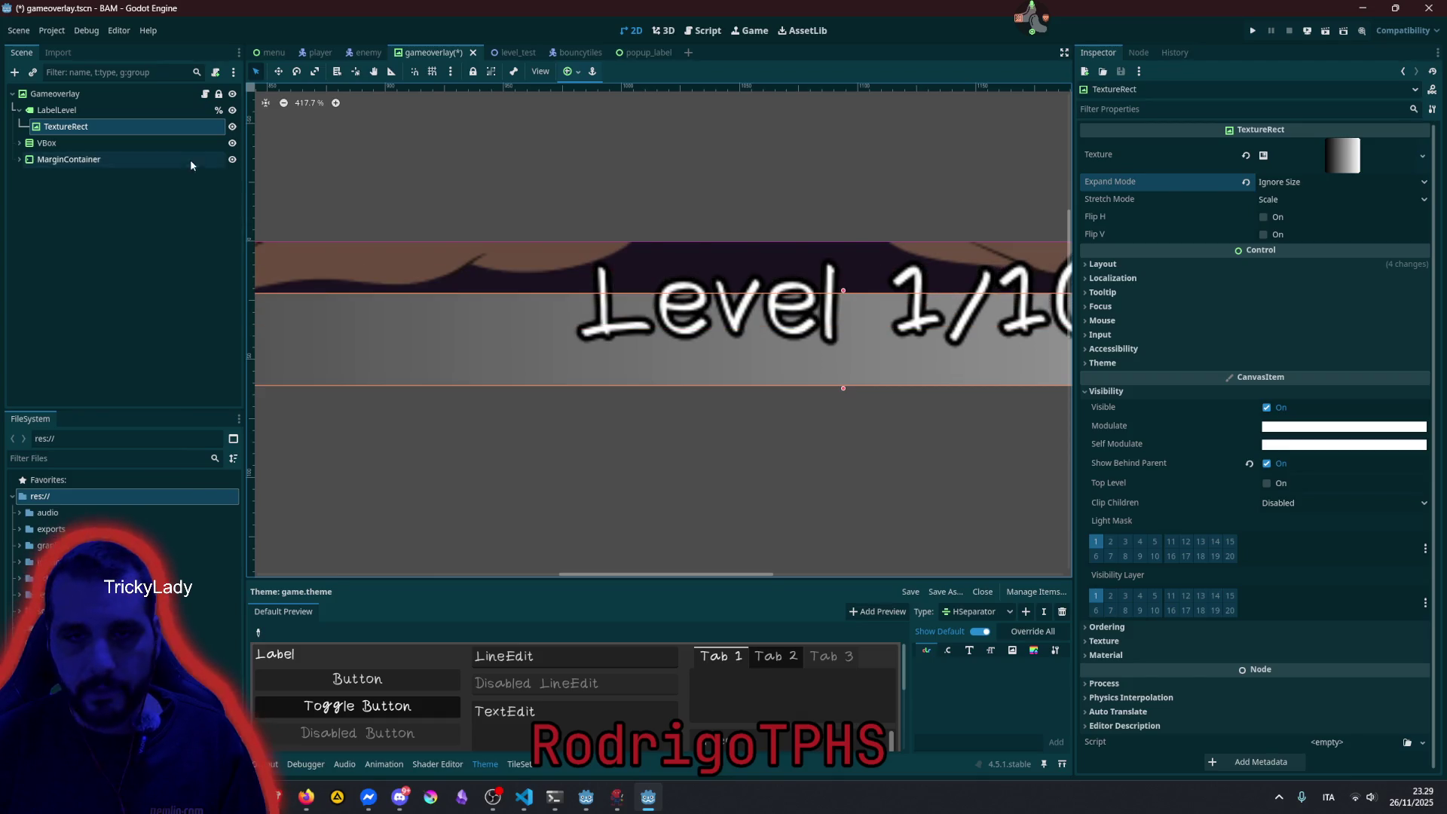
click(569, 72)
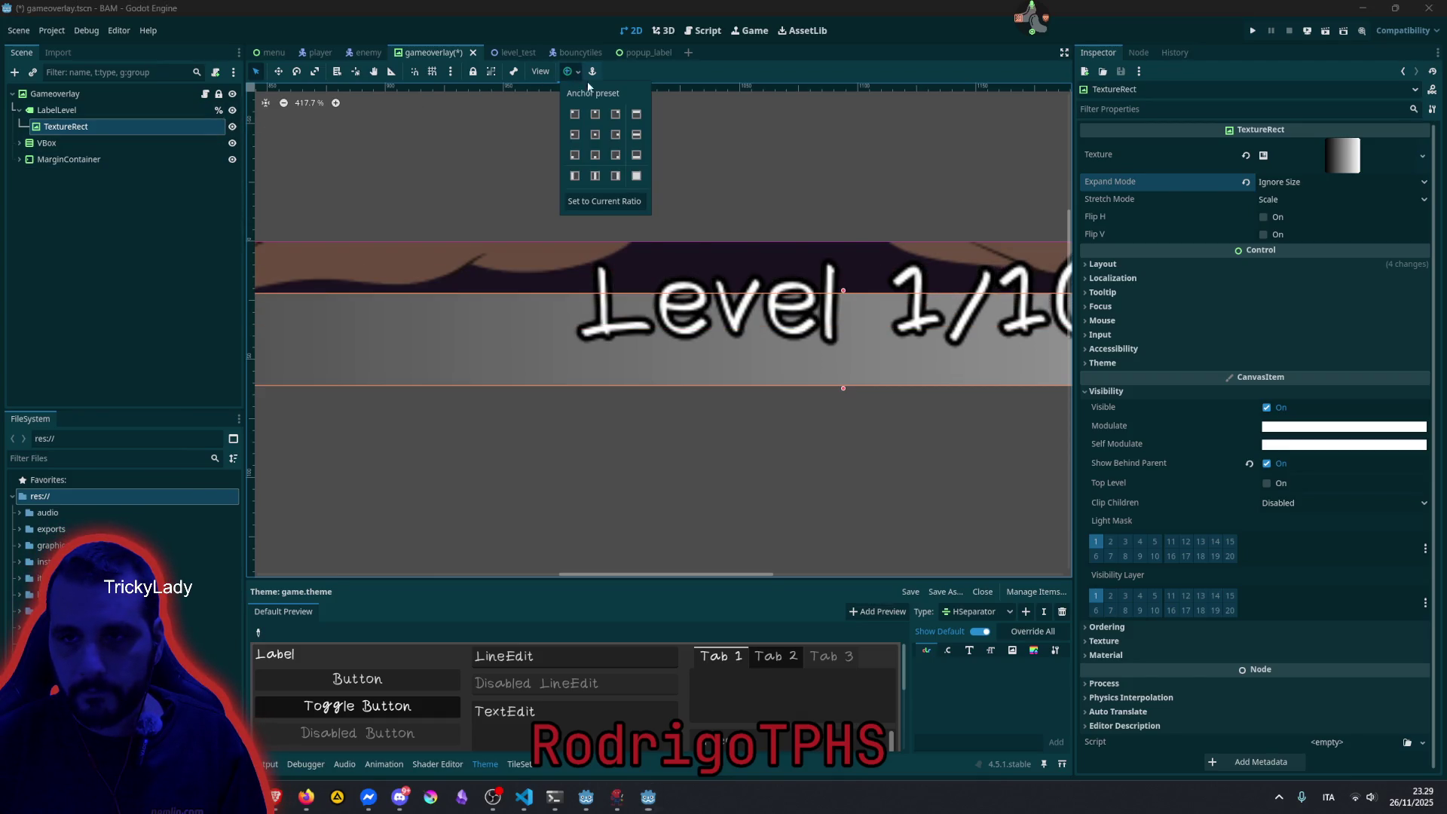
click(631, 176)
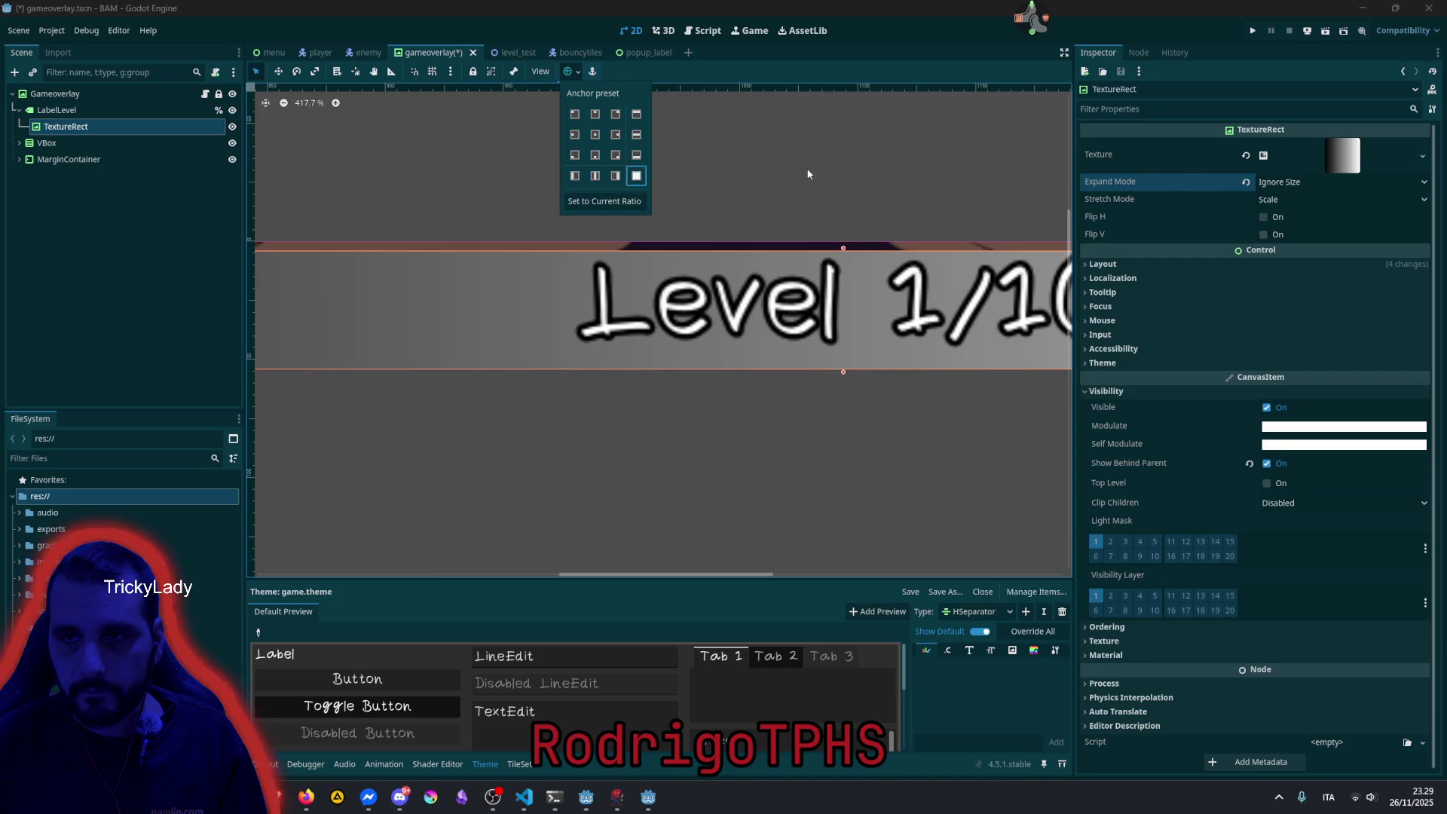
scroll(810, 160, down, 6)
click(759, 248)
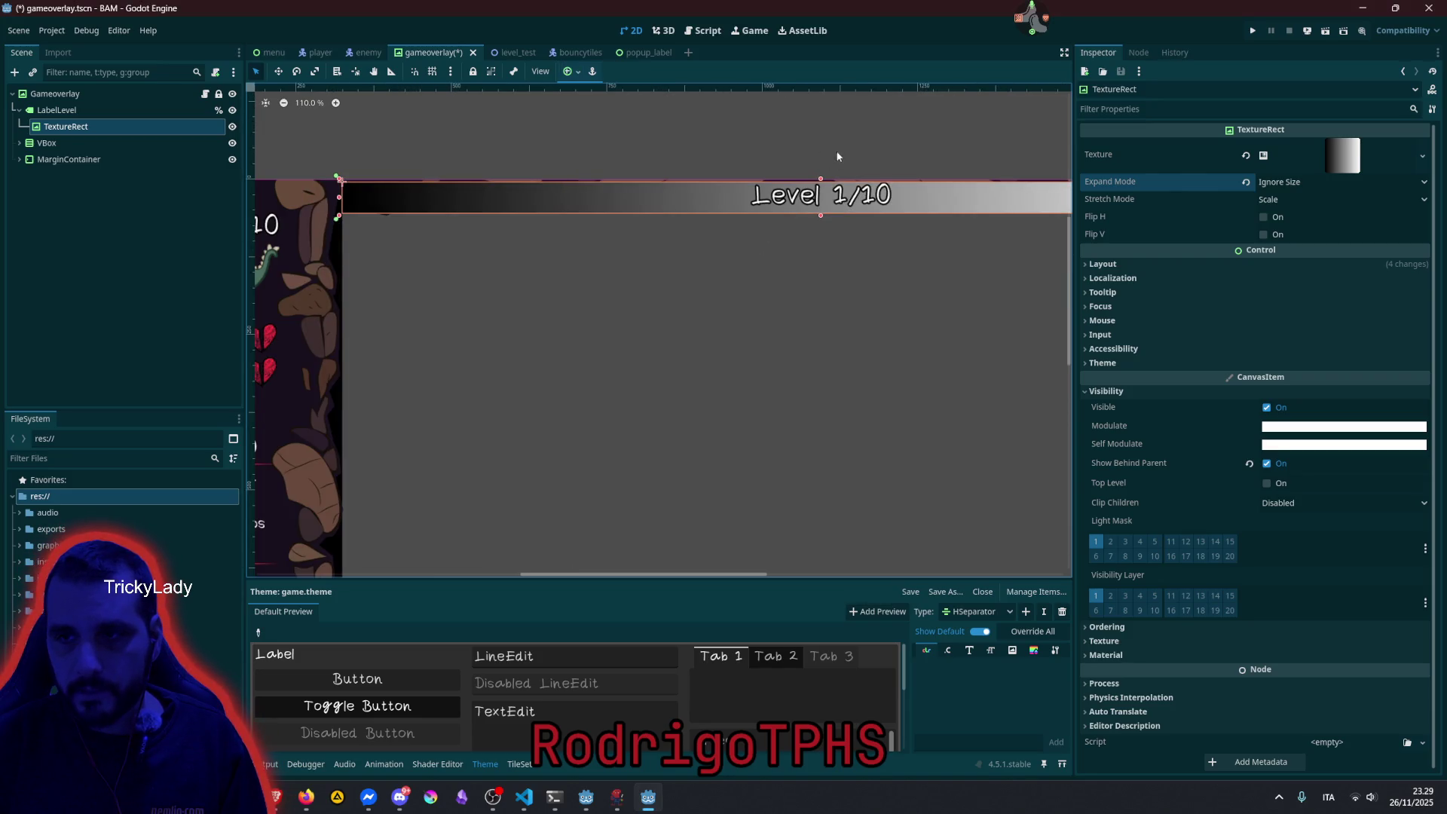
scroll(742, 301, up, 6)
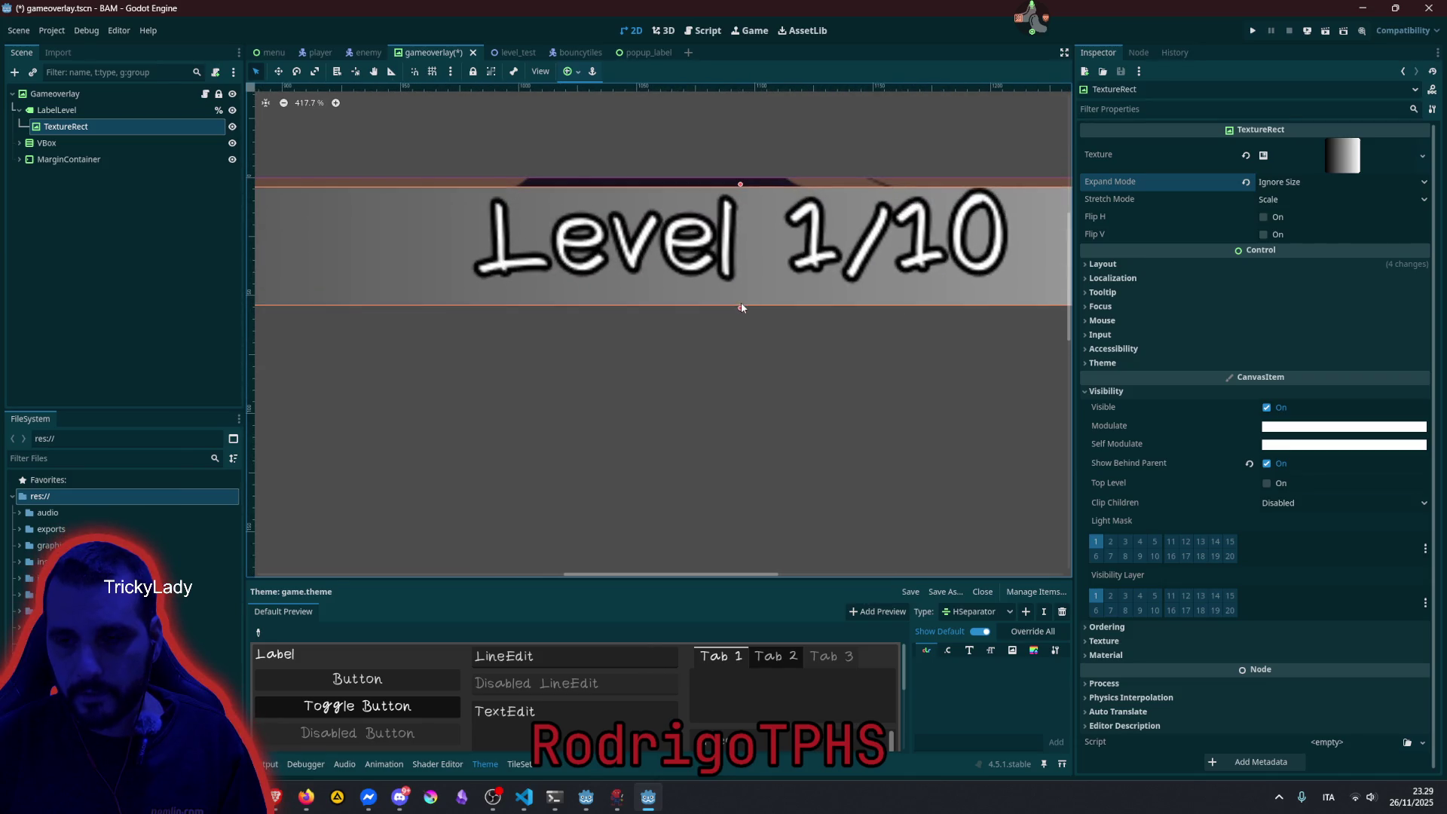
drag(740, 304, 740, 289)
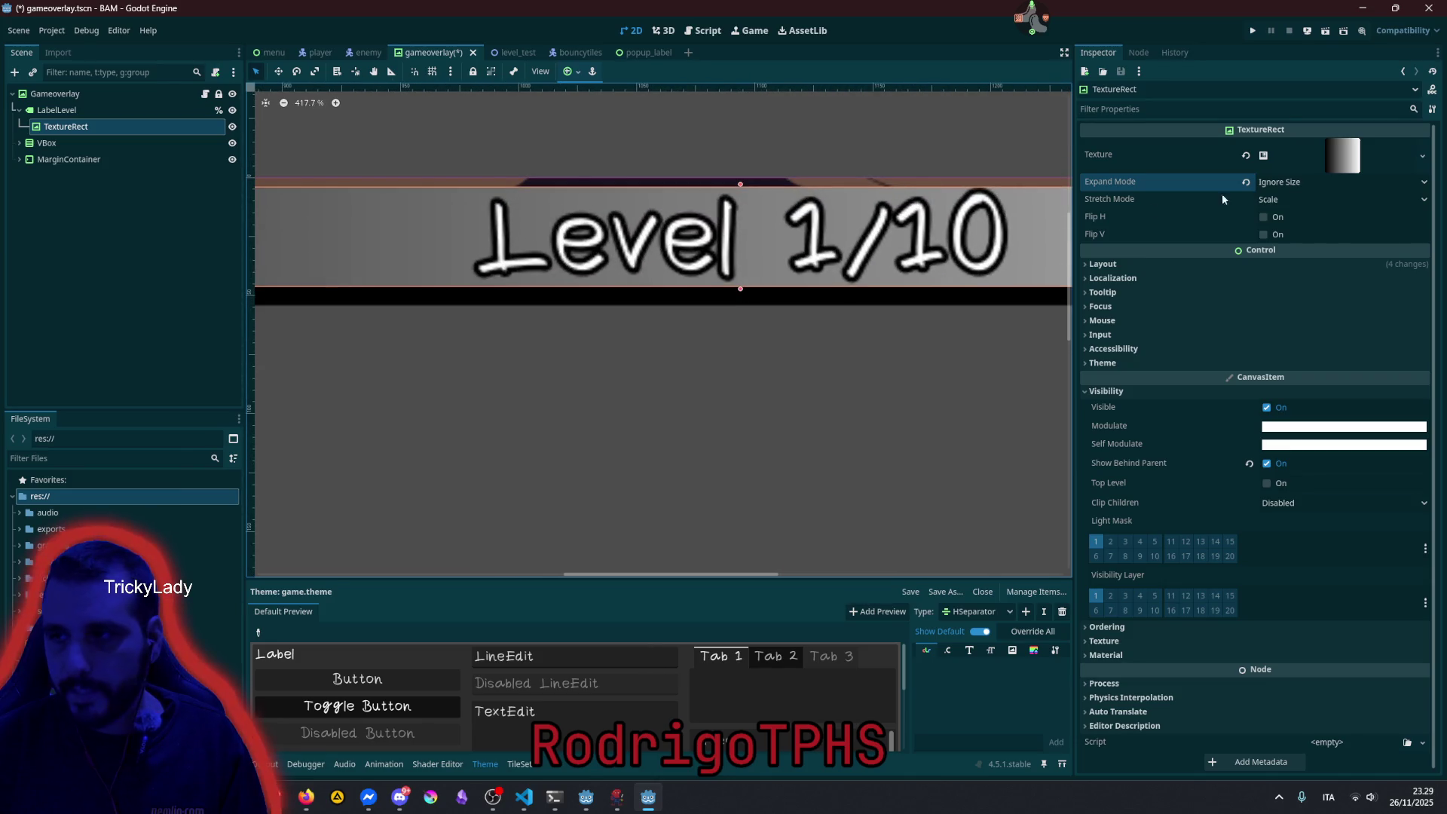
Set the gradient's Fill From to (0.5, 0.5) and its Fill To y to 0.5.
click(1342, 155)
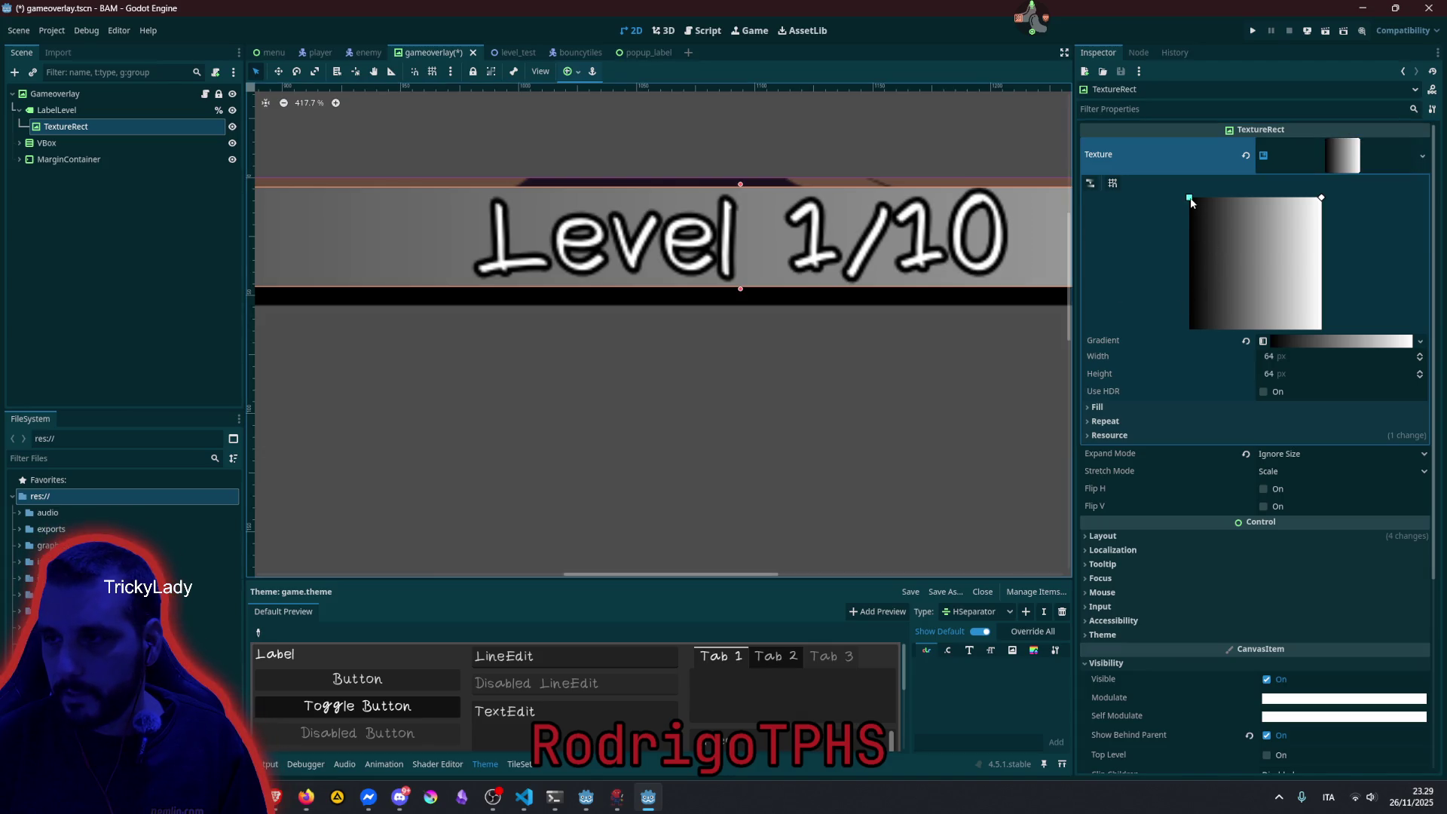
mouse_move(1191, 200)
mouse_down()
mouse_move(1274, 230)
mouse_move(1258, 262)
mouse_up()
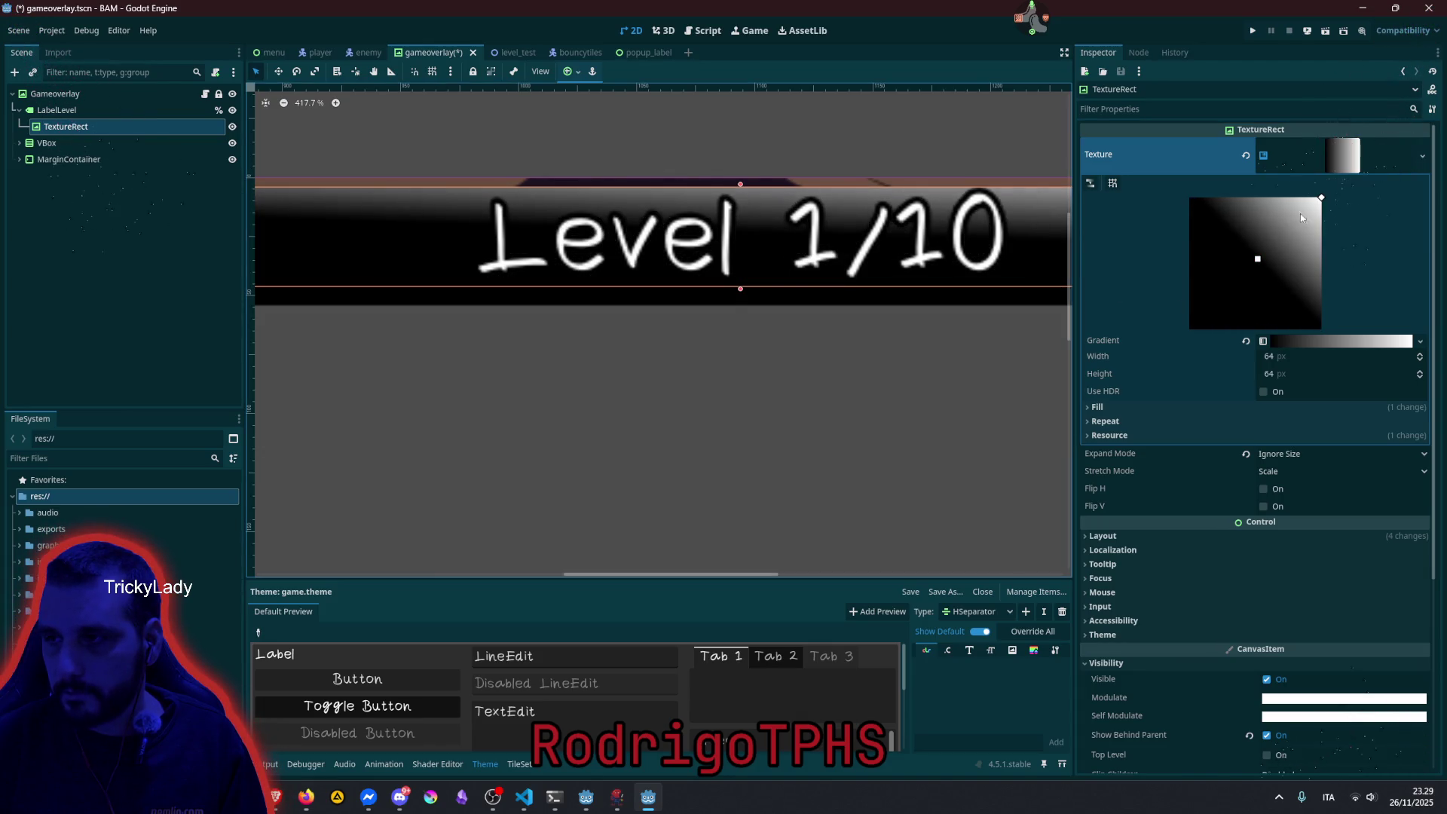
drag(1321, 198, 1353, 262)
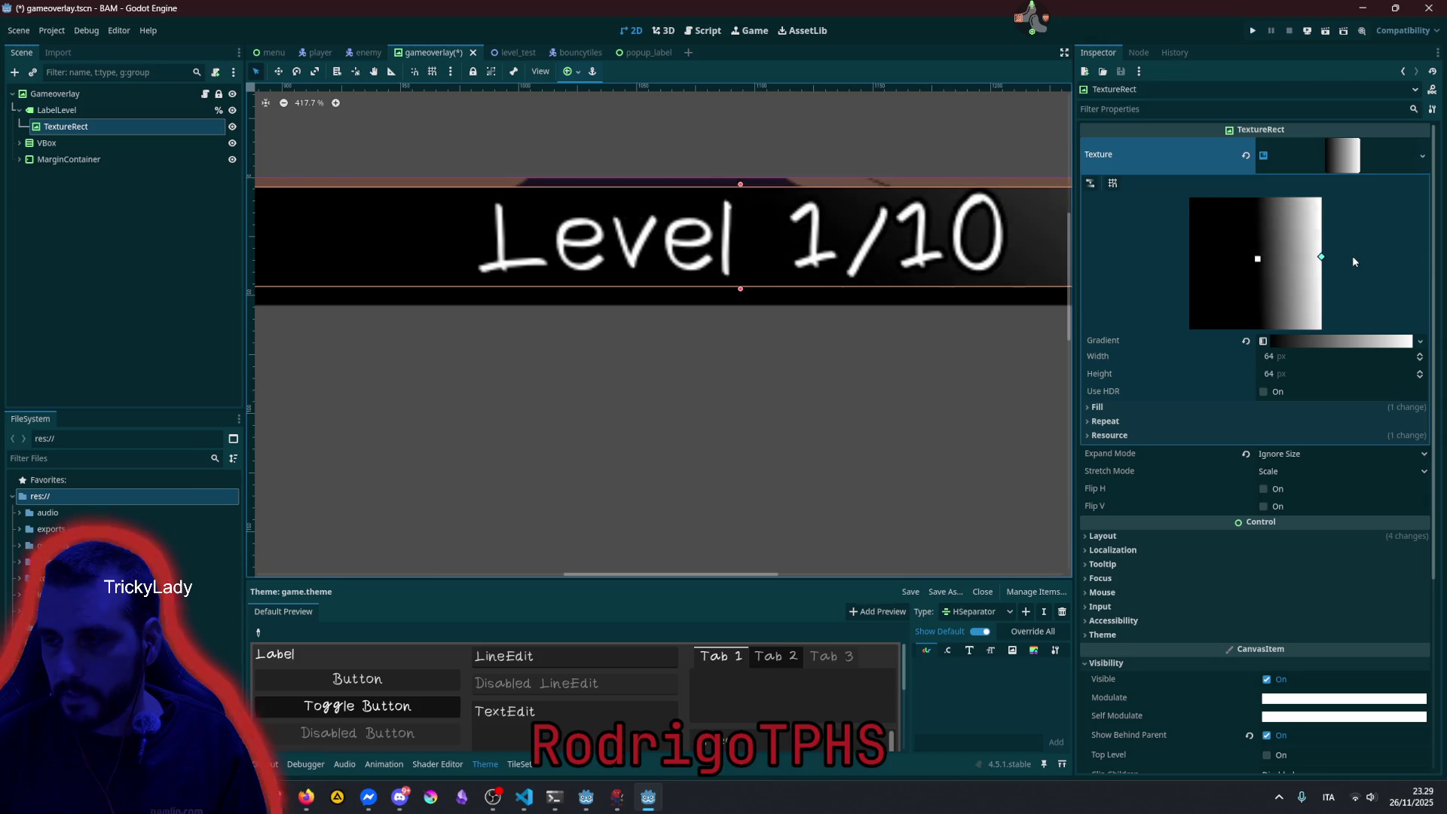
click(1124, 406)
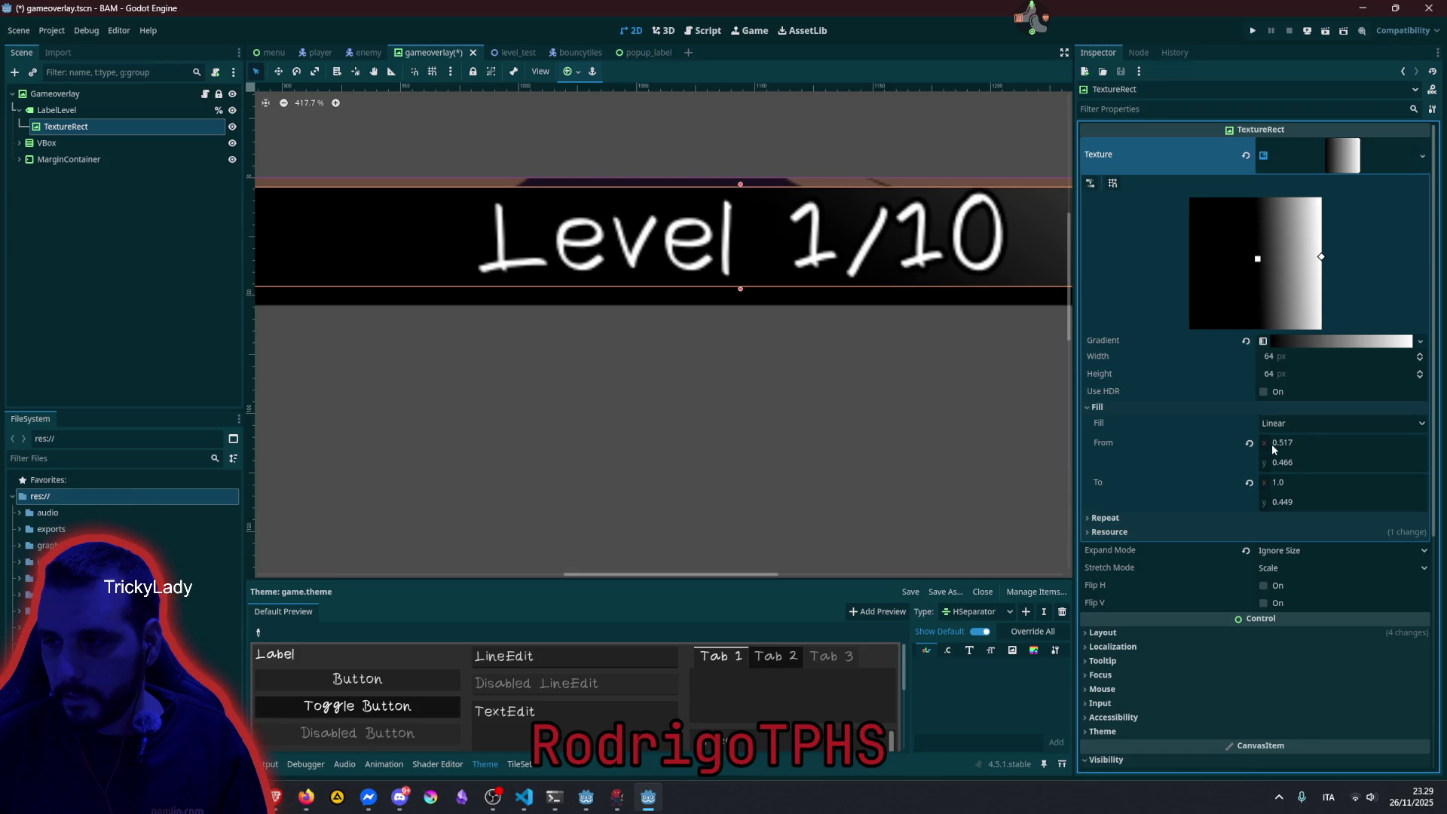
click(1373, 443)
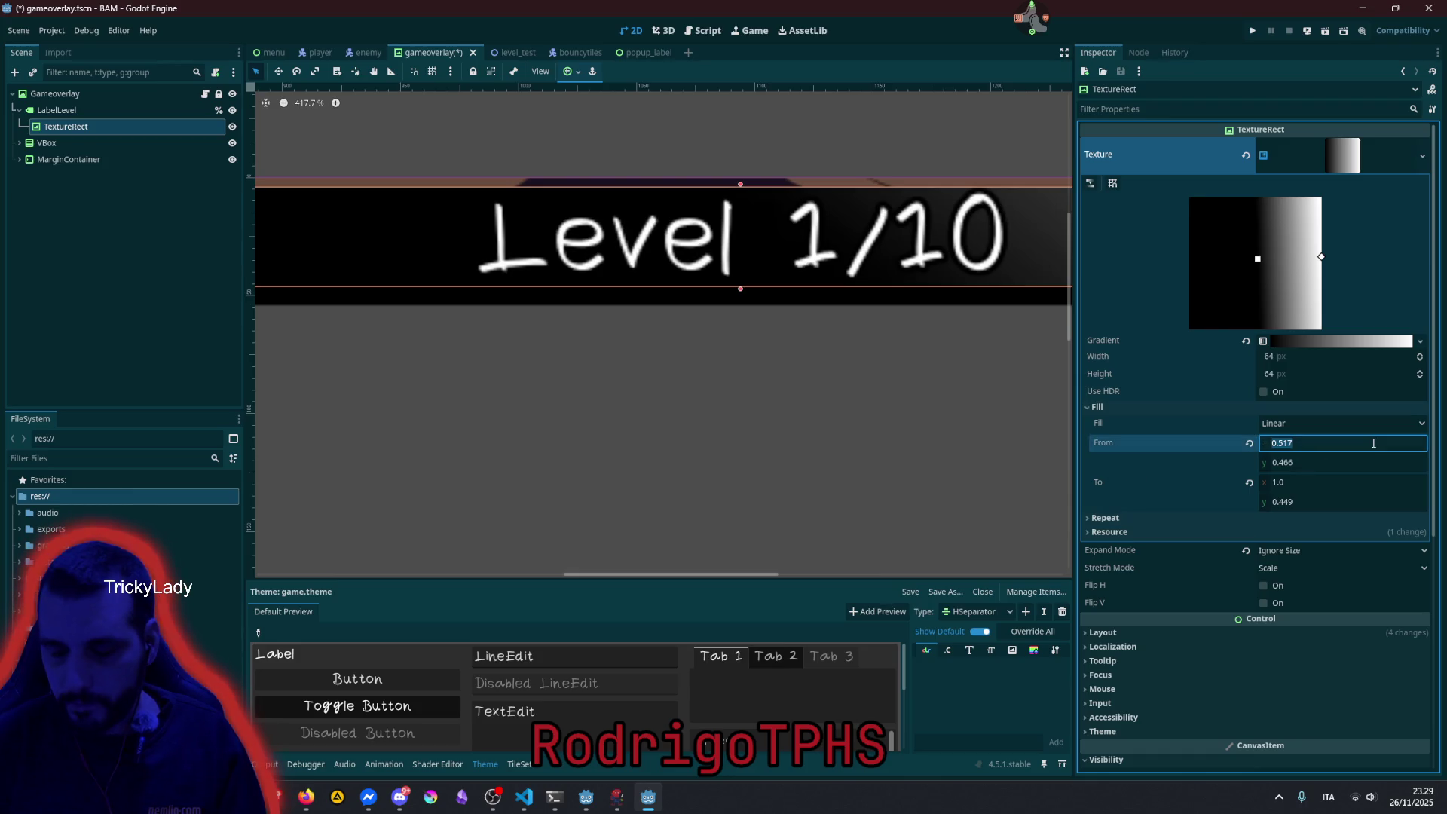
text(0.5)
key(Tab)
text(0.5)
key(Return)
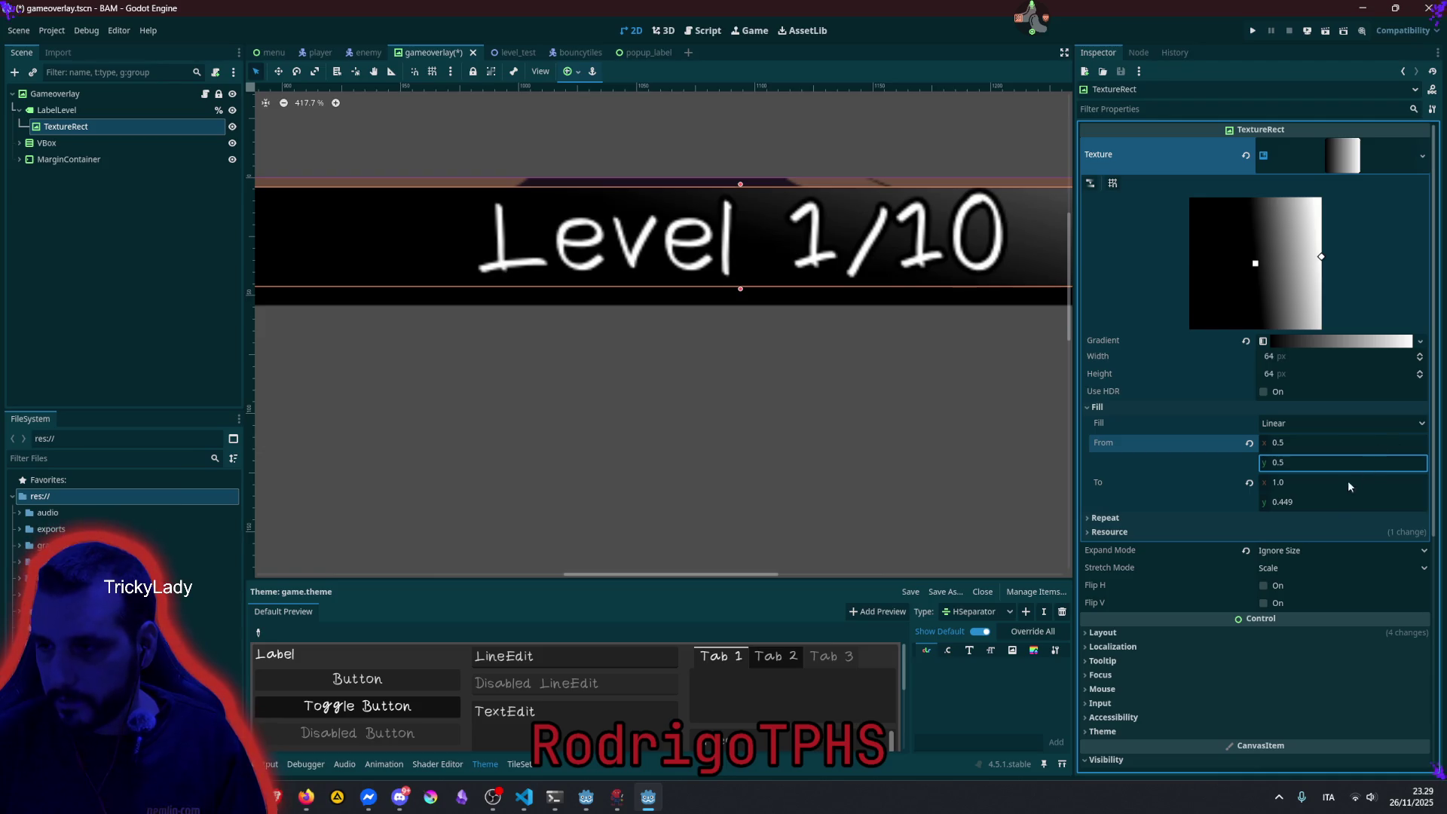
click(1335, 503)
text(0.5)
key(Return)
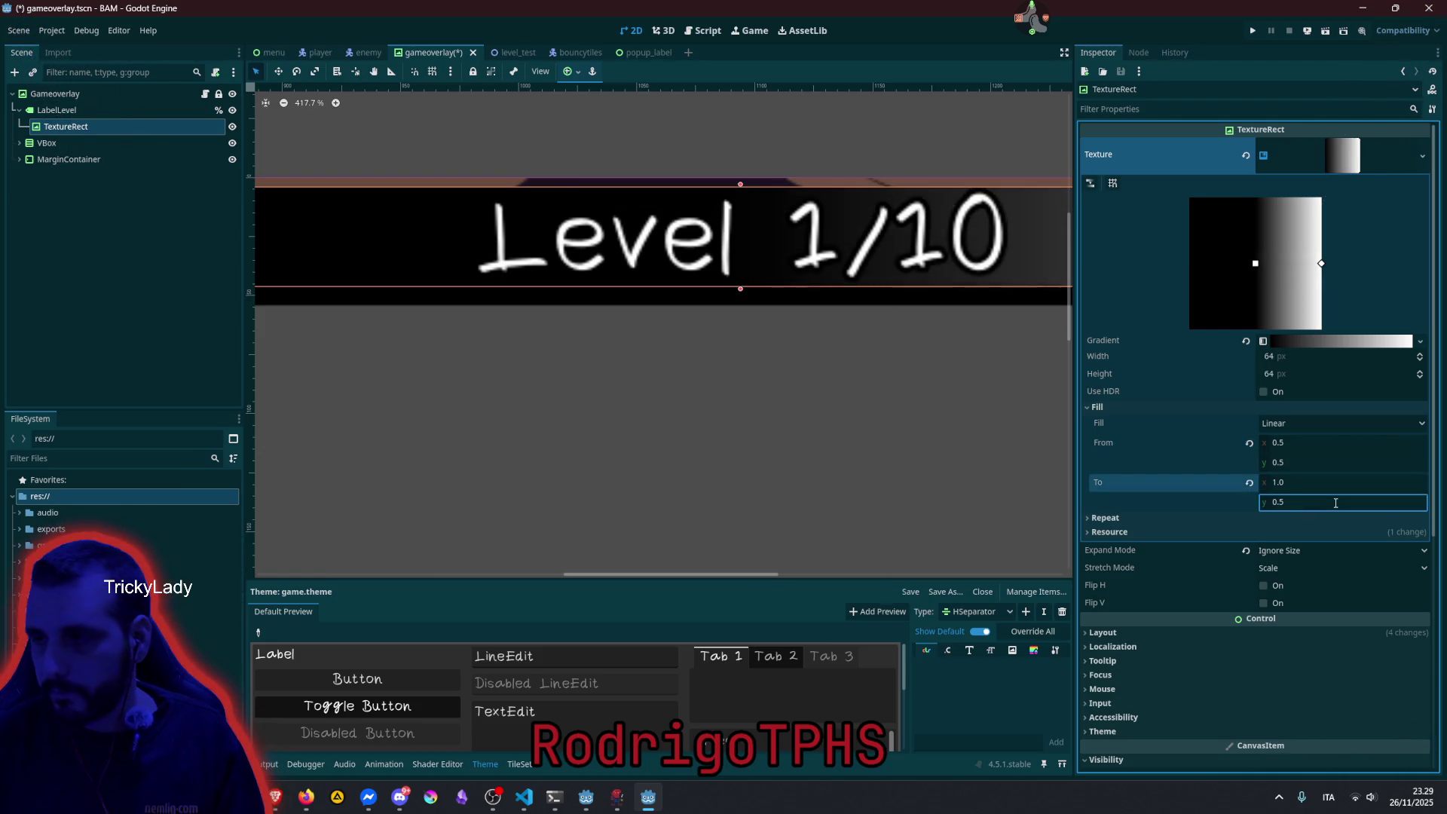
Switch the gradient's fill type to Radial.
click(1263, 403)
click(1254, 411)
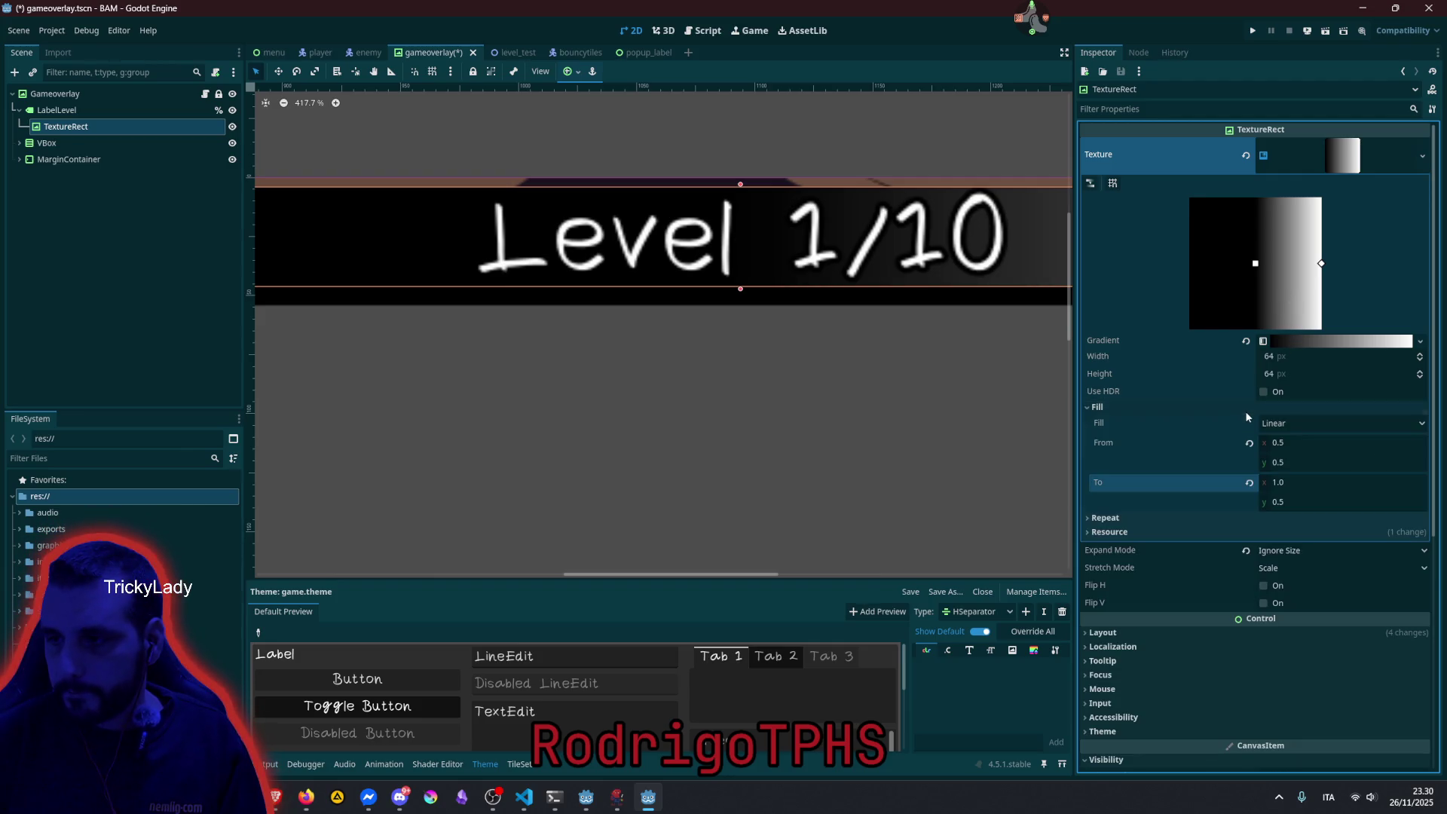
click(1296, 423)
click(1296, 460)
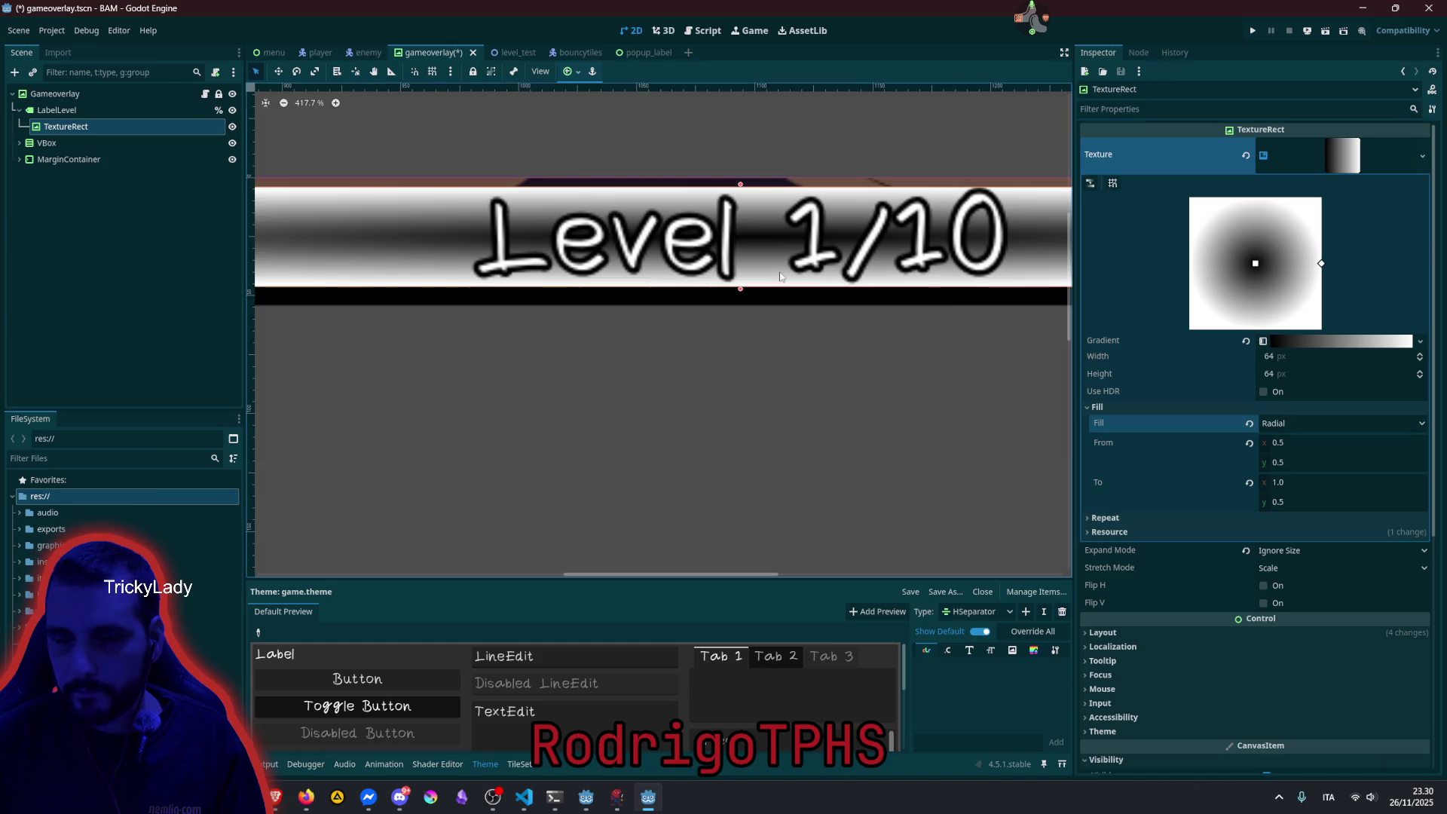
Remove the white colour stop from the TextureRect's gradient.
scroll(780, 277, down, 7)
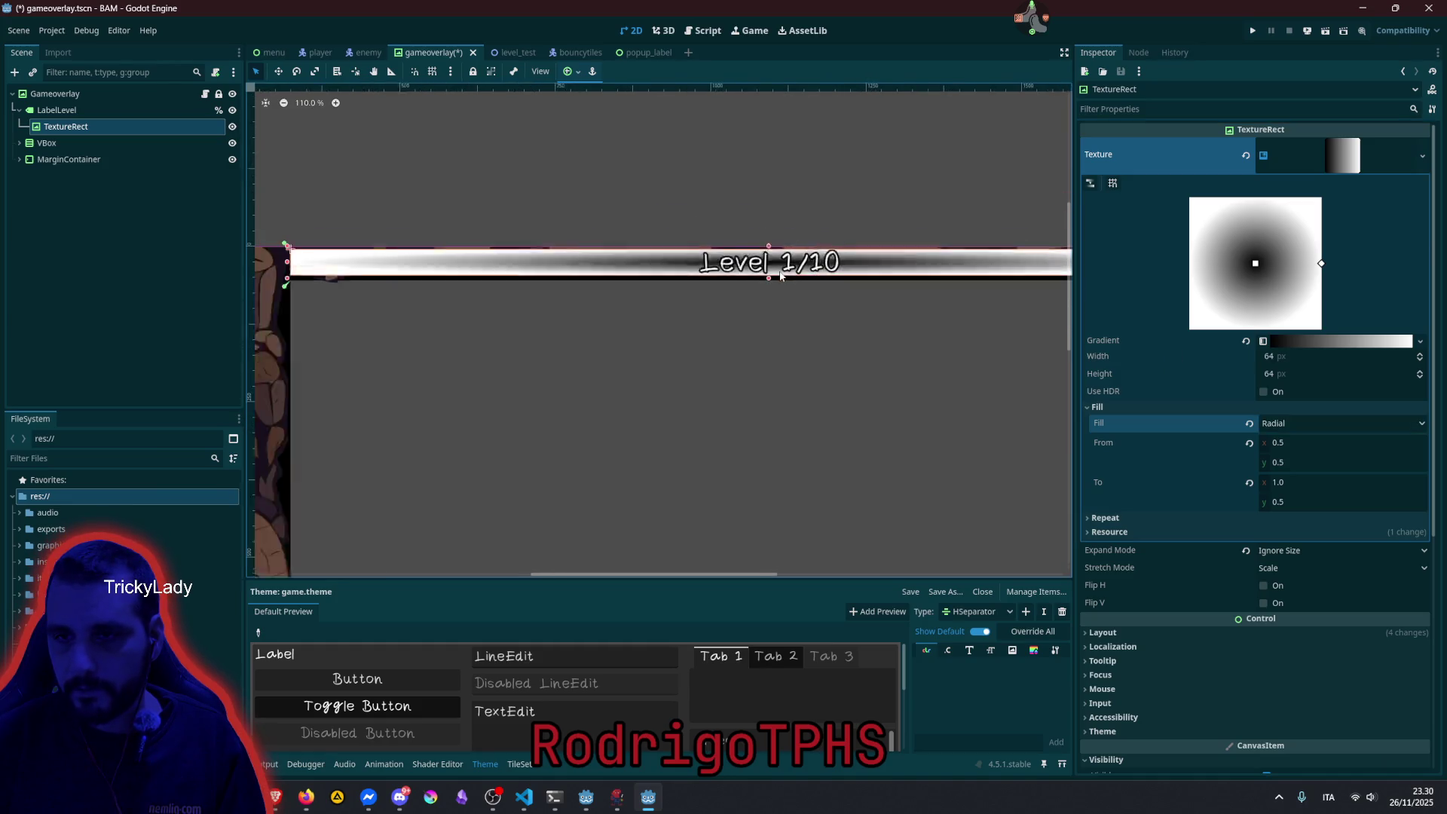
click(1351, 343)
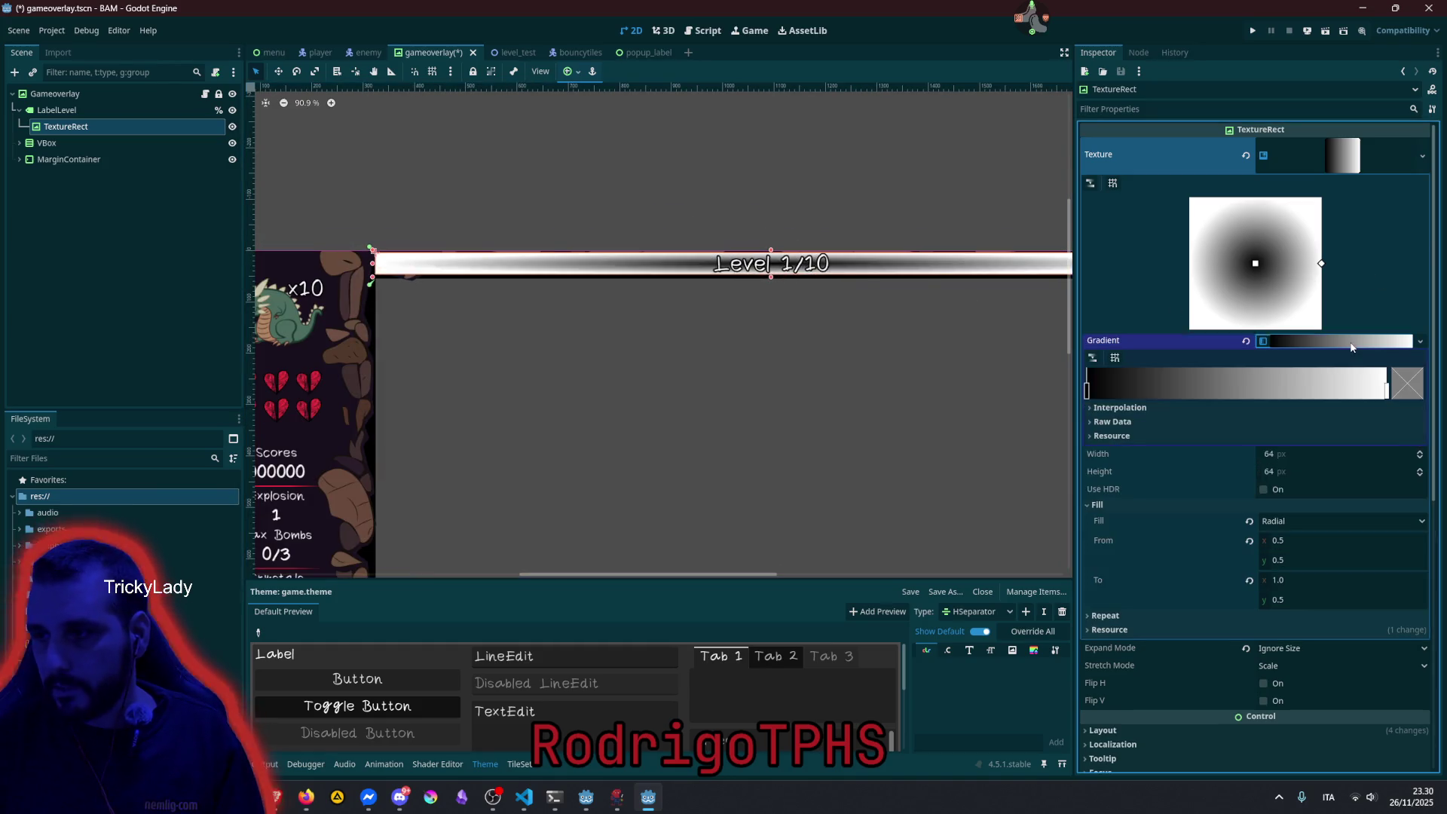
right_click(1385, 391)
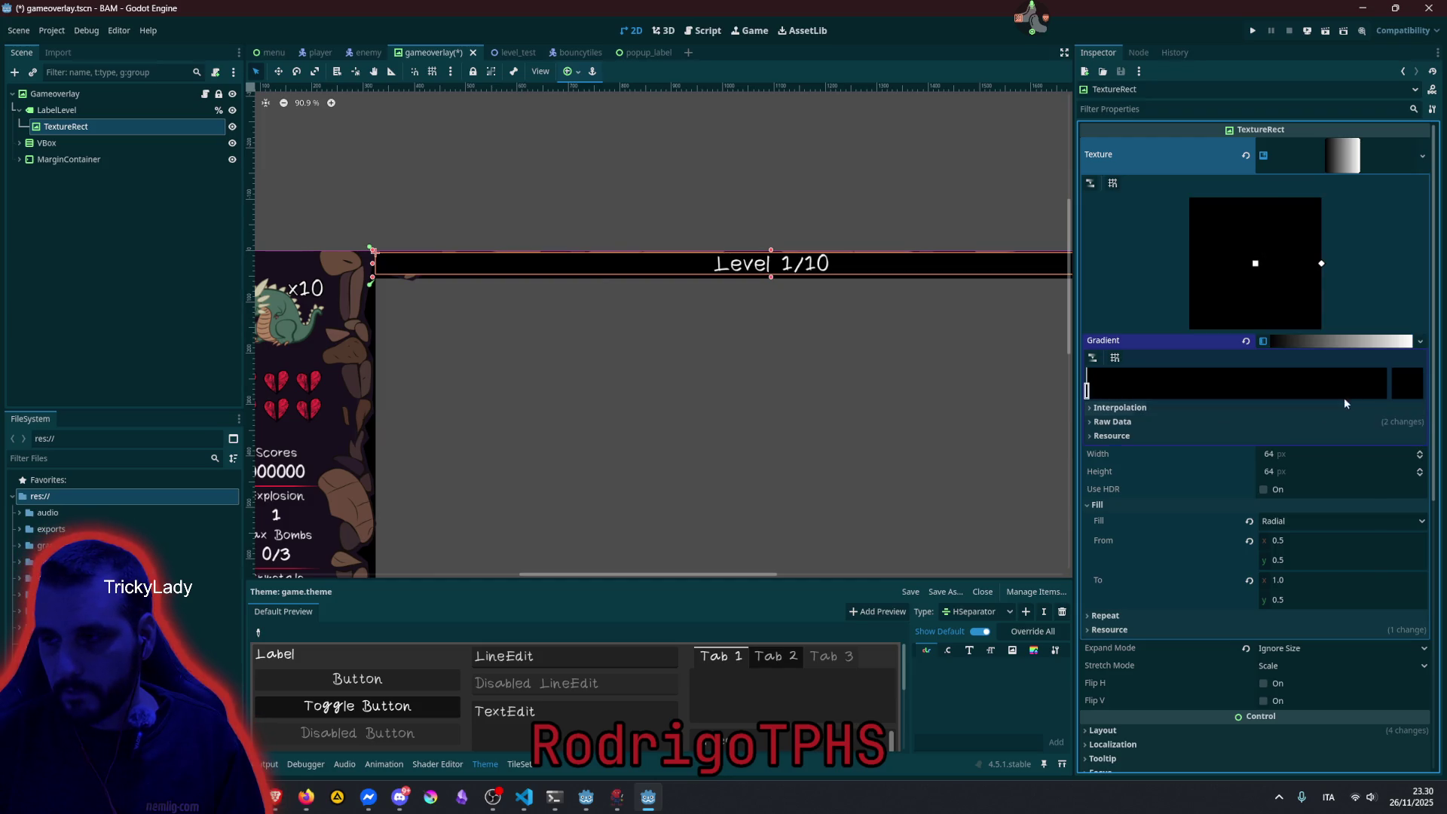
scroll(573, 377, left, 5)
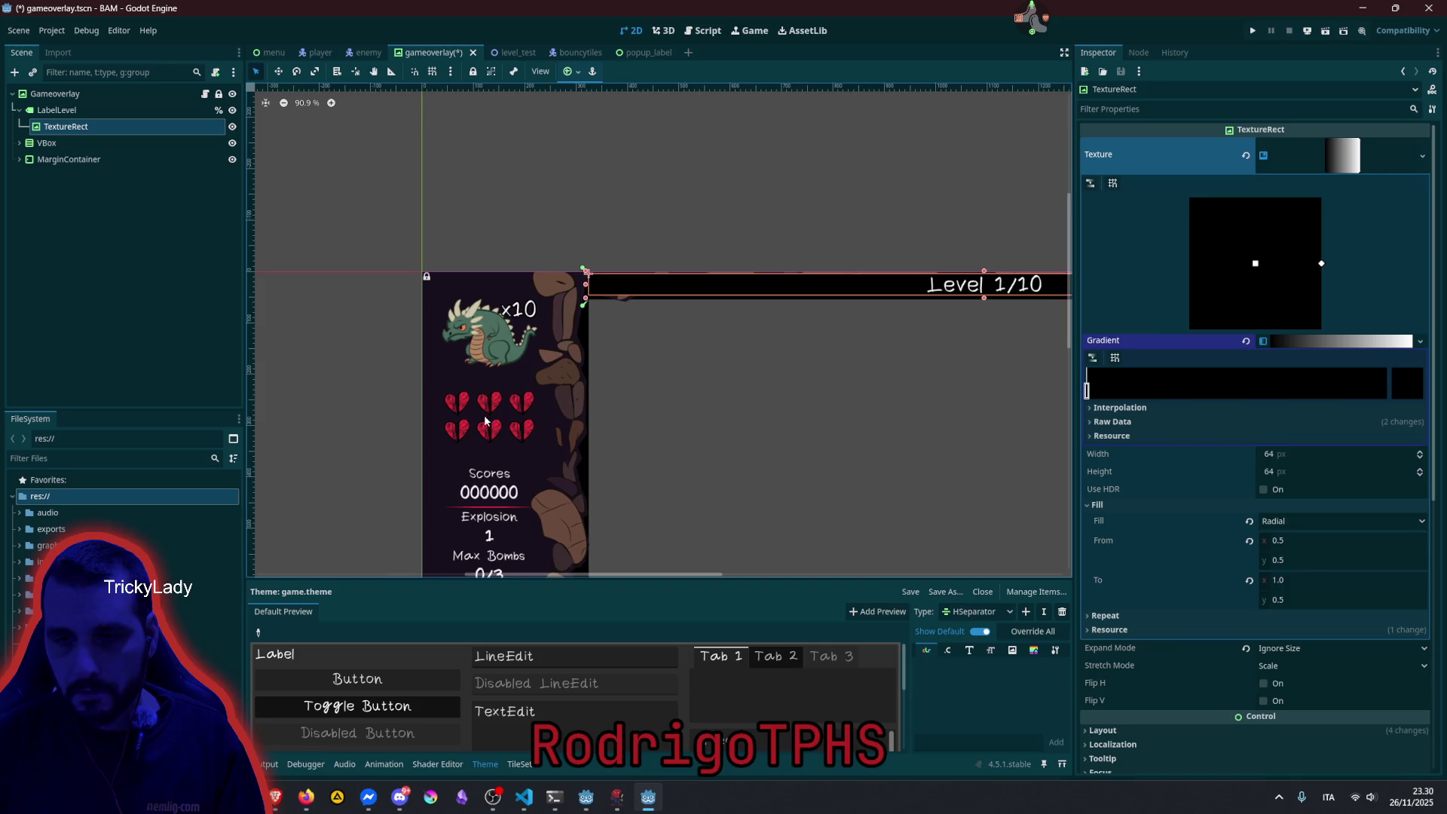
scroll(489, 415, up, 10)
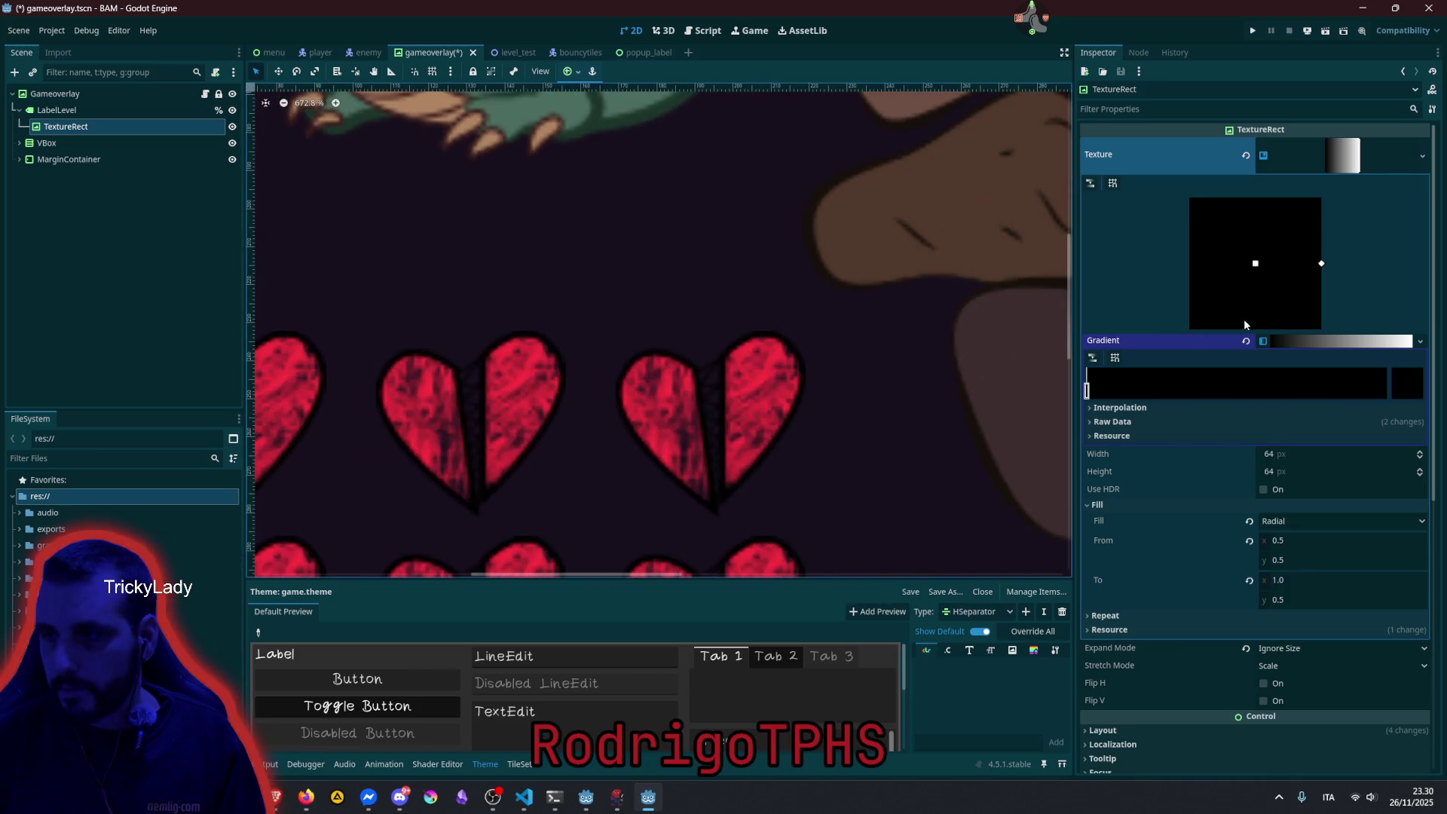
Set the gradient's first stop to red, sampled from the heart with the eyedropper.
click(1403, 395)
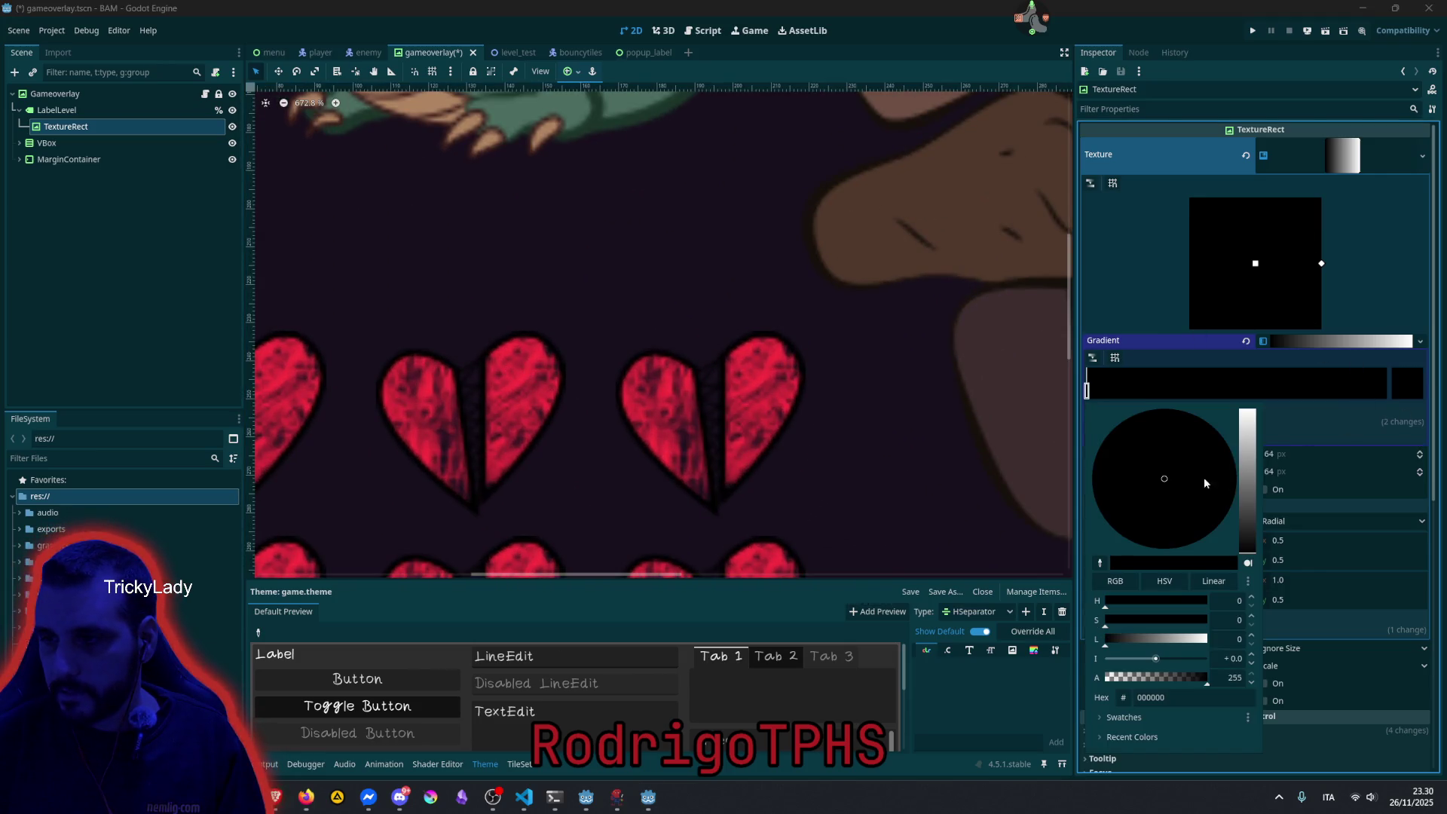
click(1115, 736)
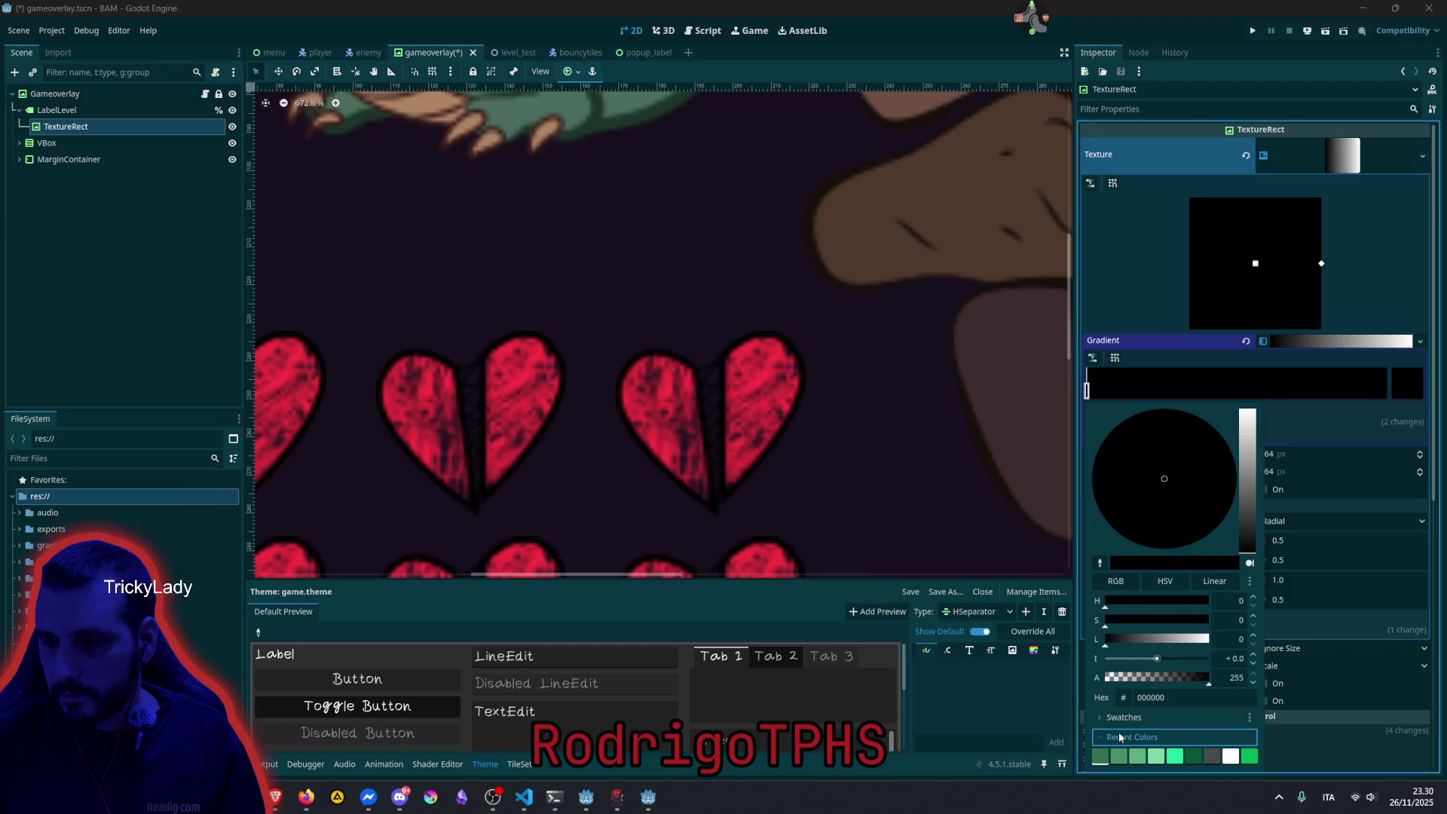
click(1142, 720)
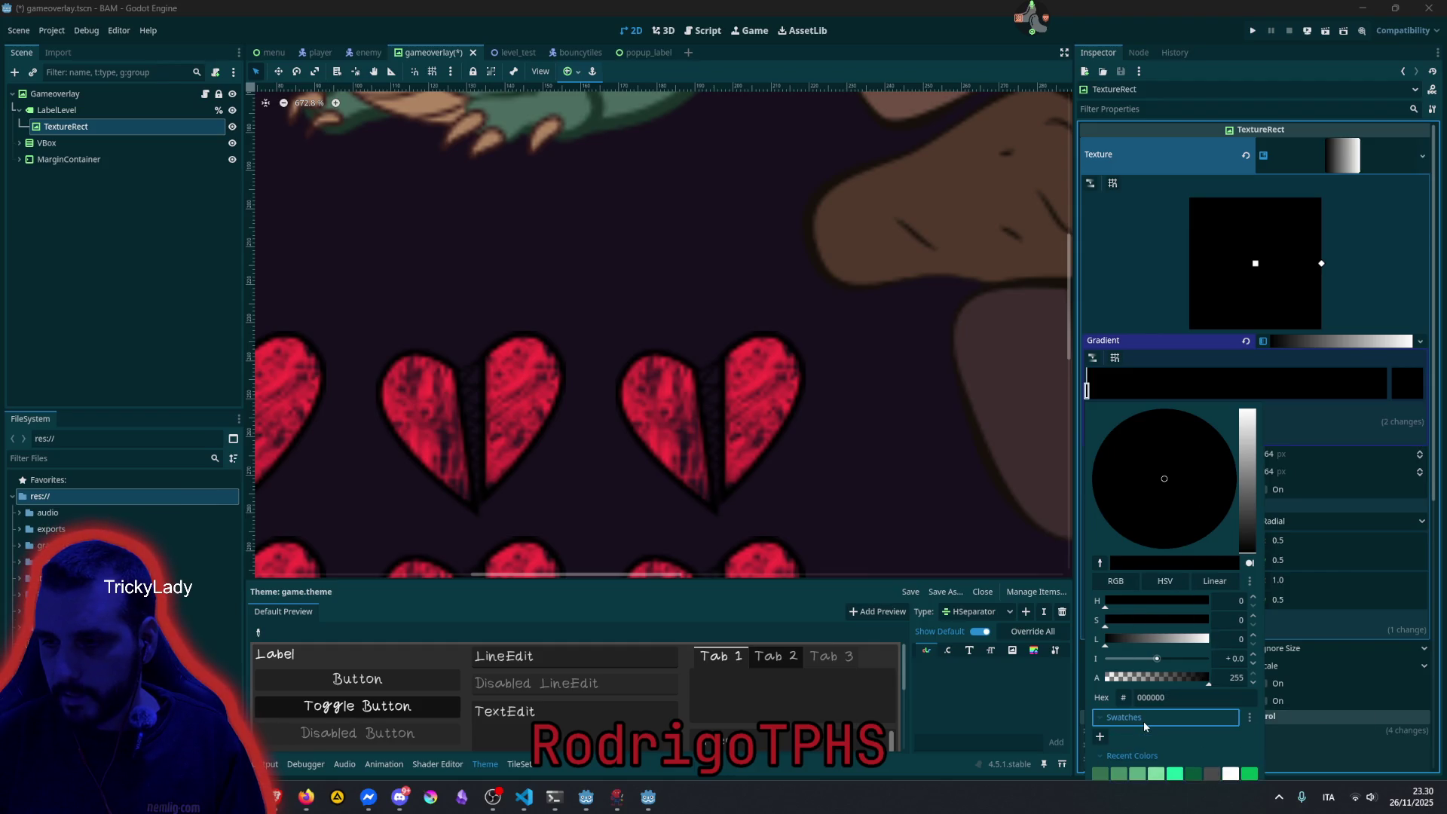
click(1099, 565)
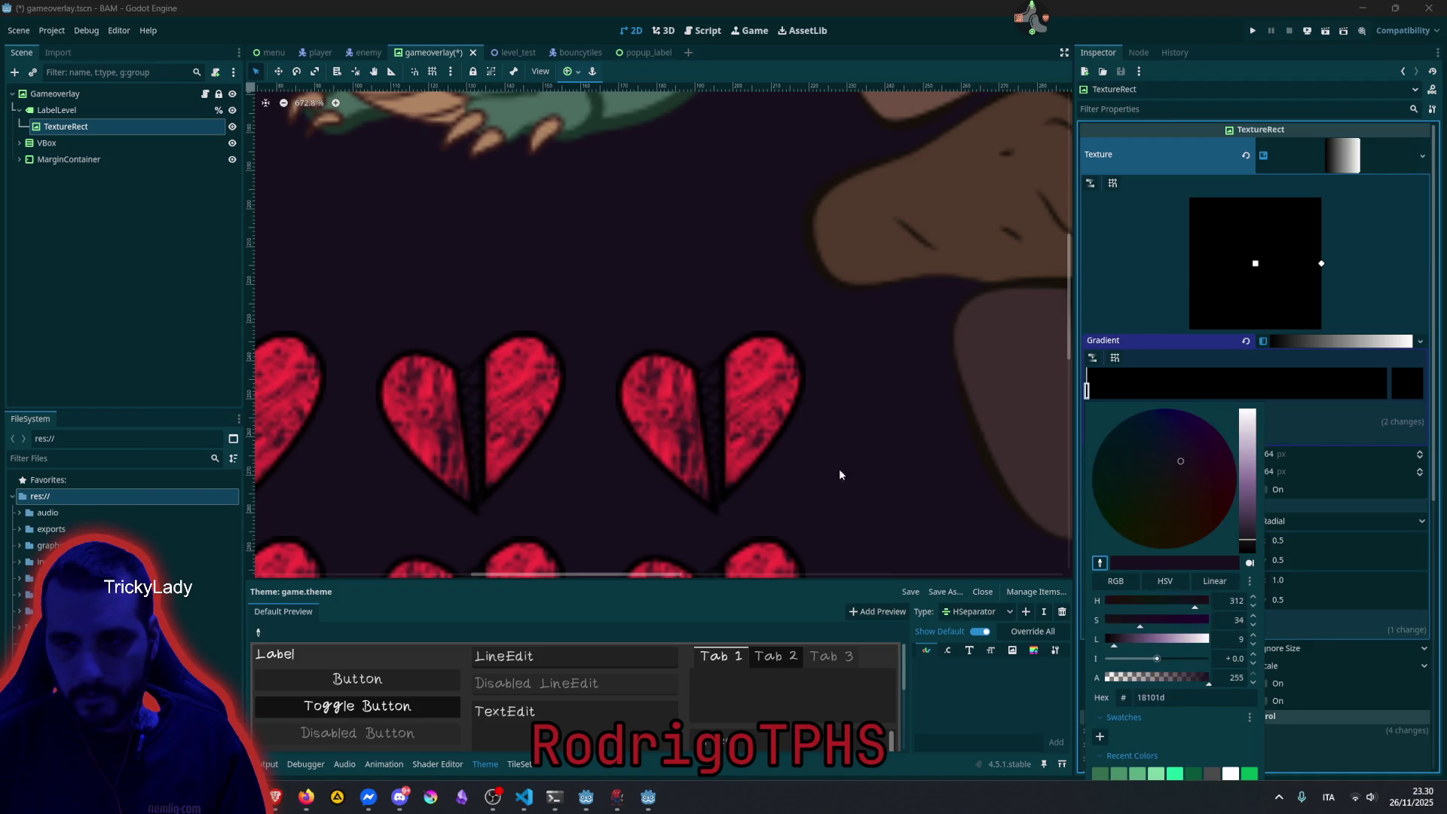
click(653, 441)
Fade the gradient's end stop to alpha 0, then deselect to preview the red glow.
scroll(706, 331, down, 15)
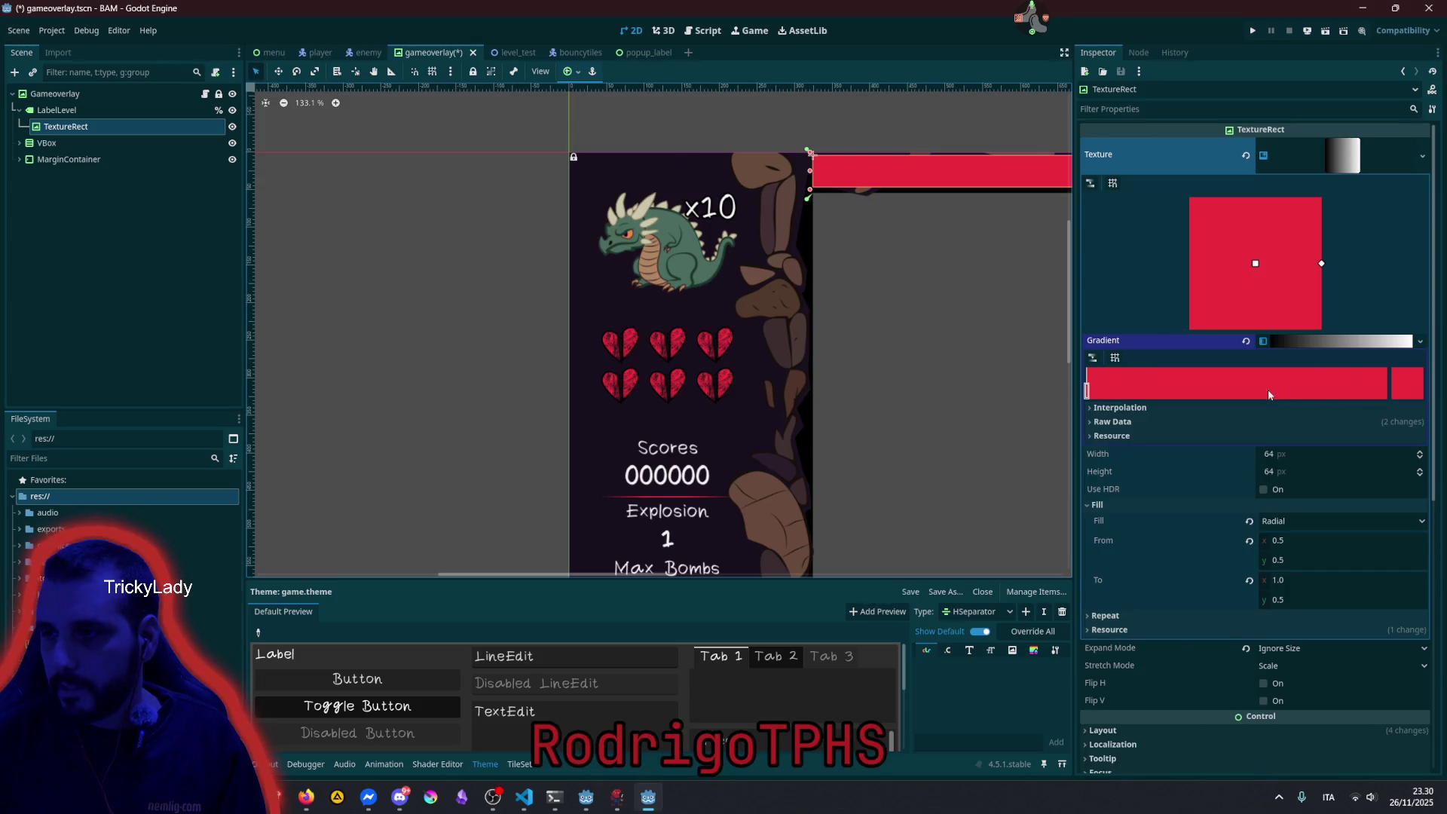
double_click(1386, 386)
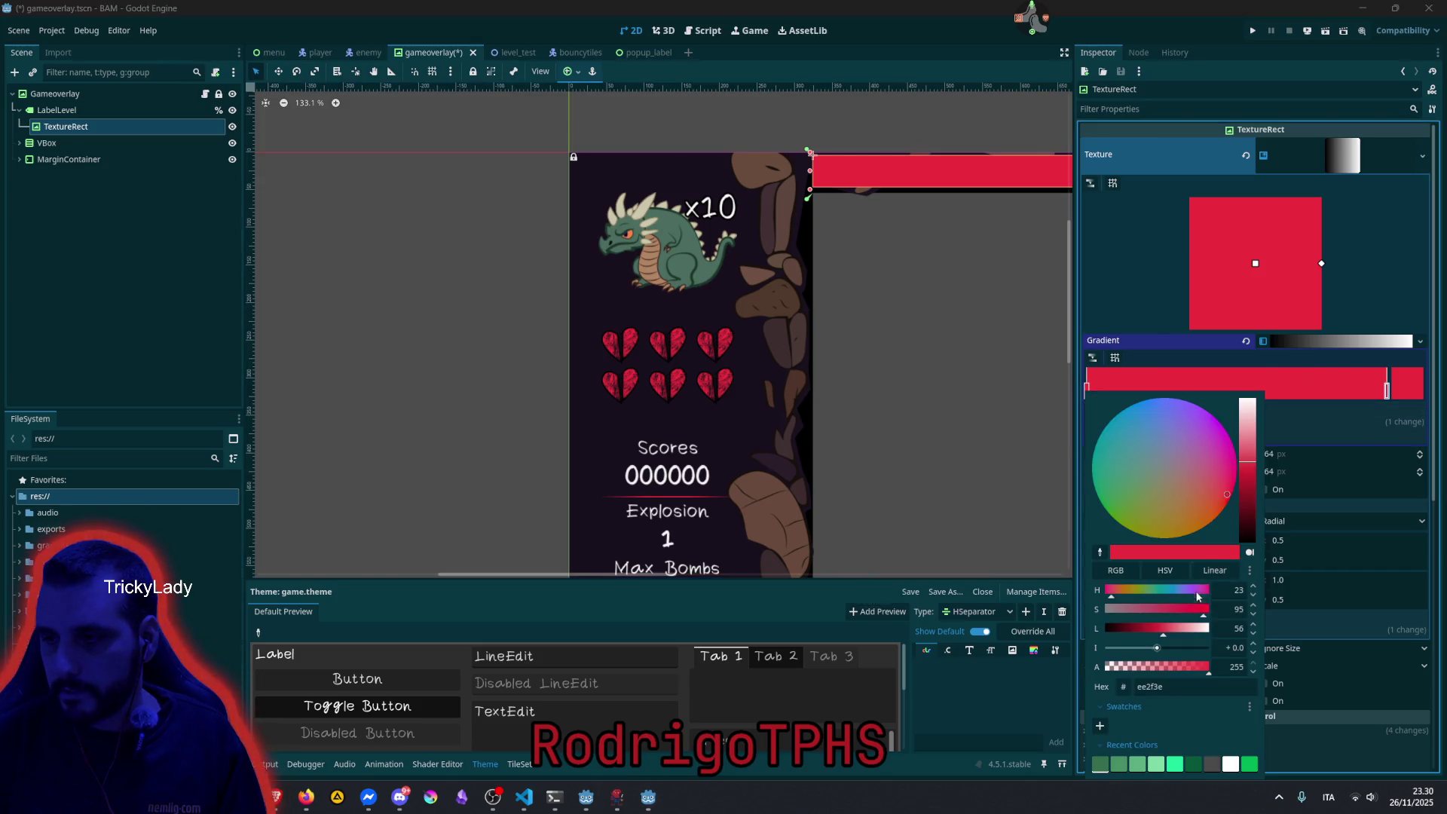
click(1174, 666)
drag(1174, 666, 993, 612)
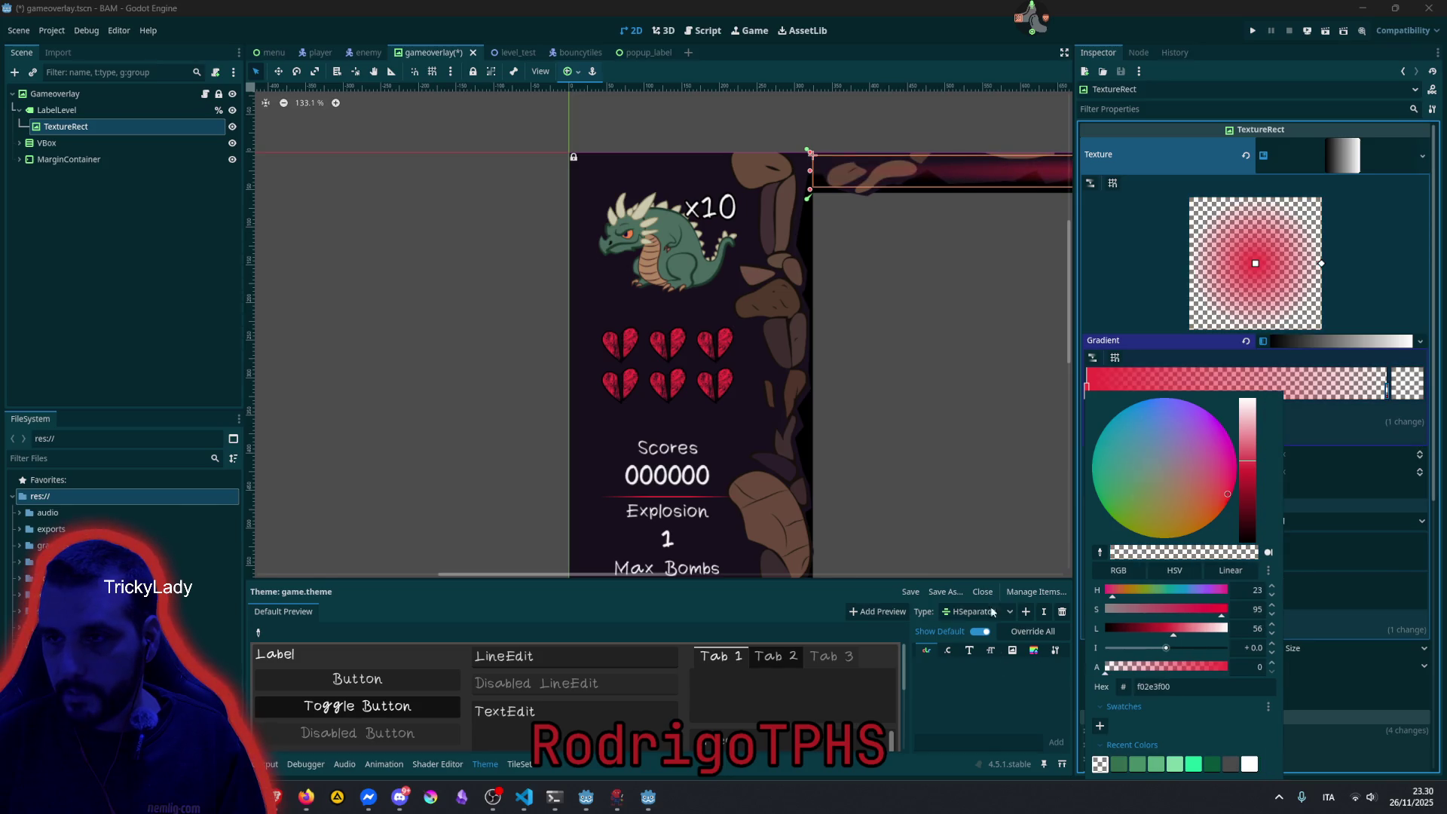
click(978, 141)
scroll(987, 166, down, 4)
click(725, 315)
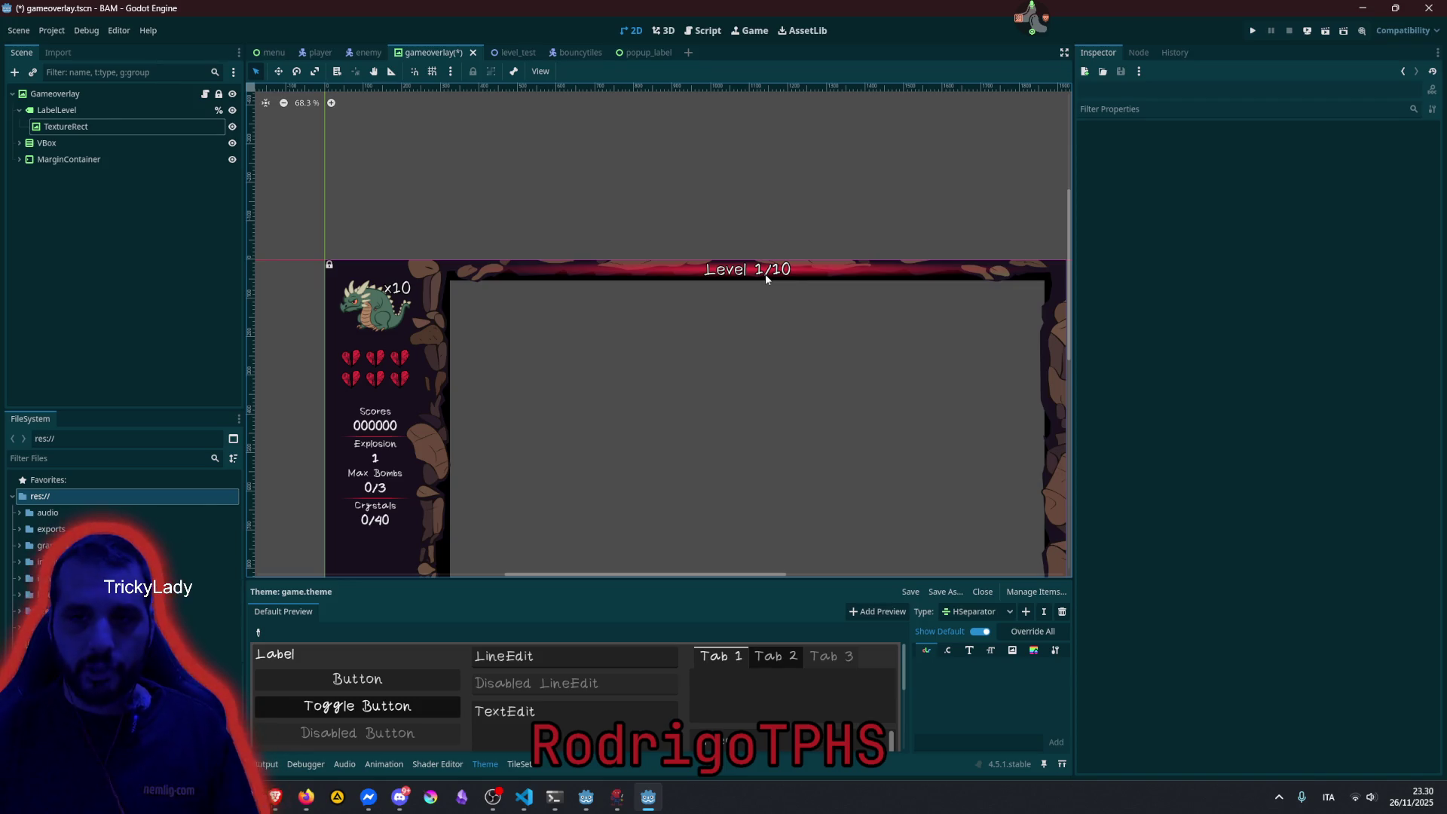
Select TextureRect, cancel the accidental rename, and save gameoverlay.tscn with Ctrl+S.
scroll(791, 276, up, 5)
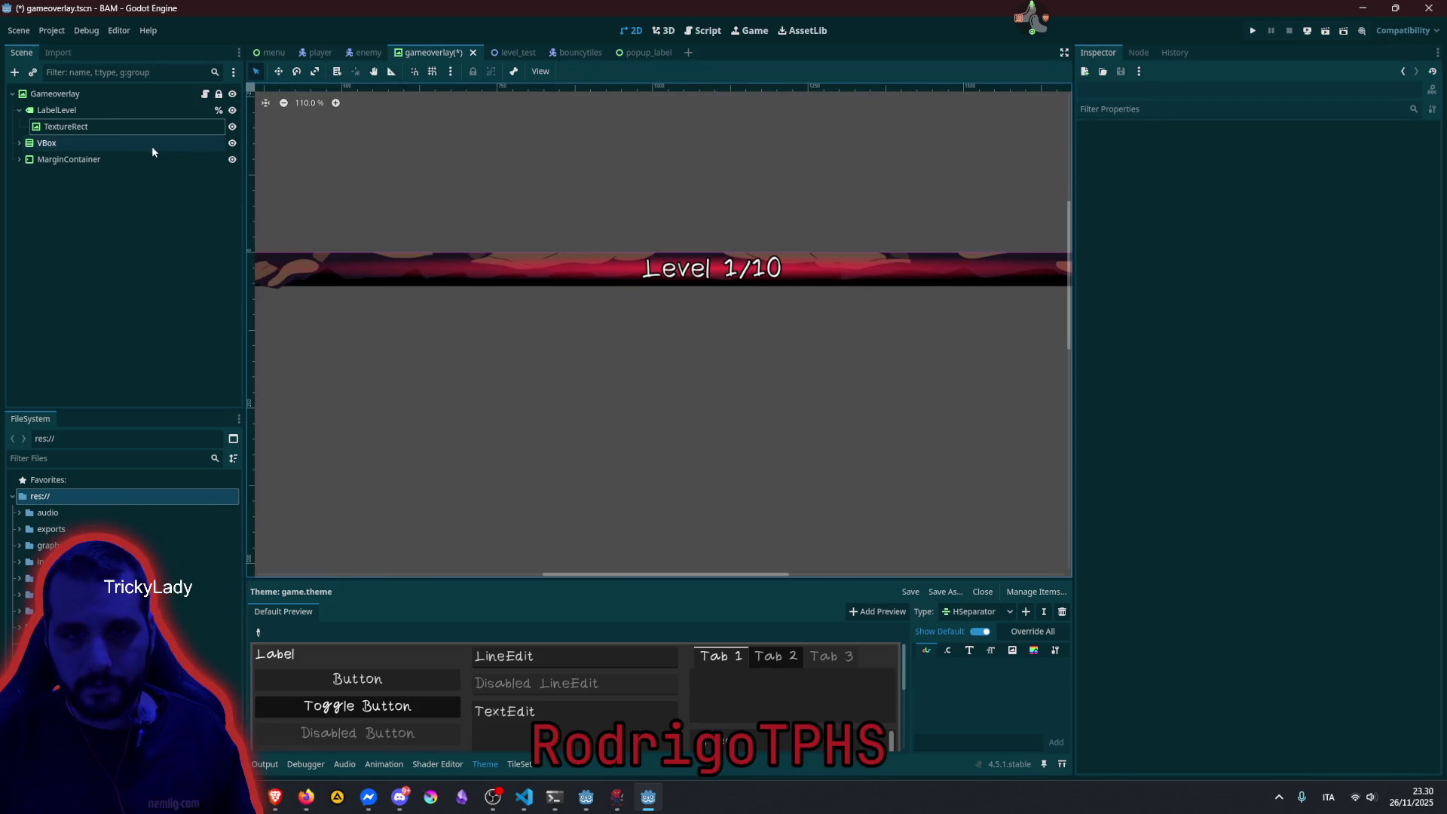
click(130, 129)
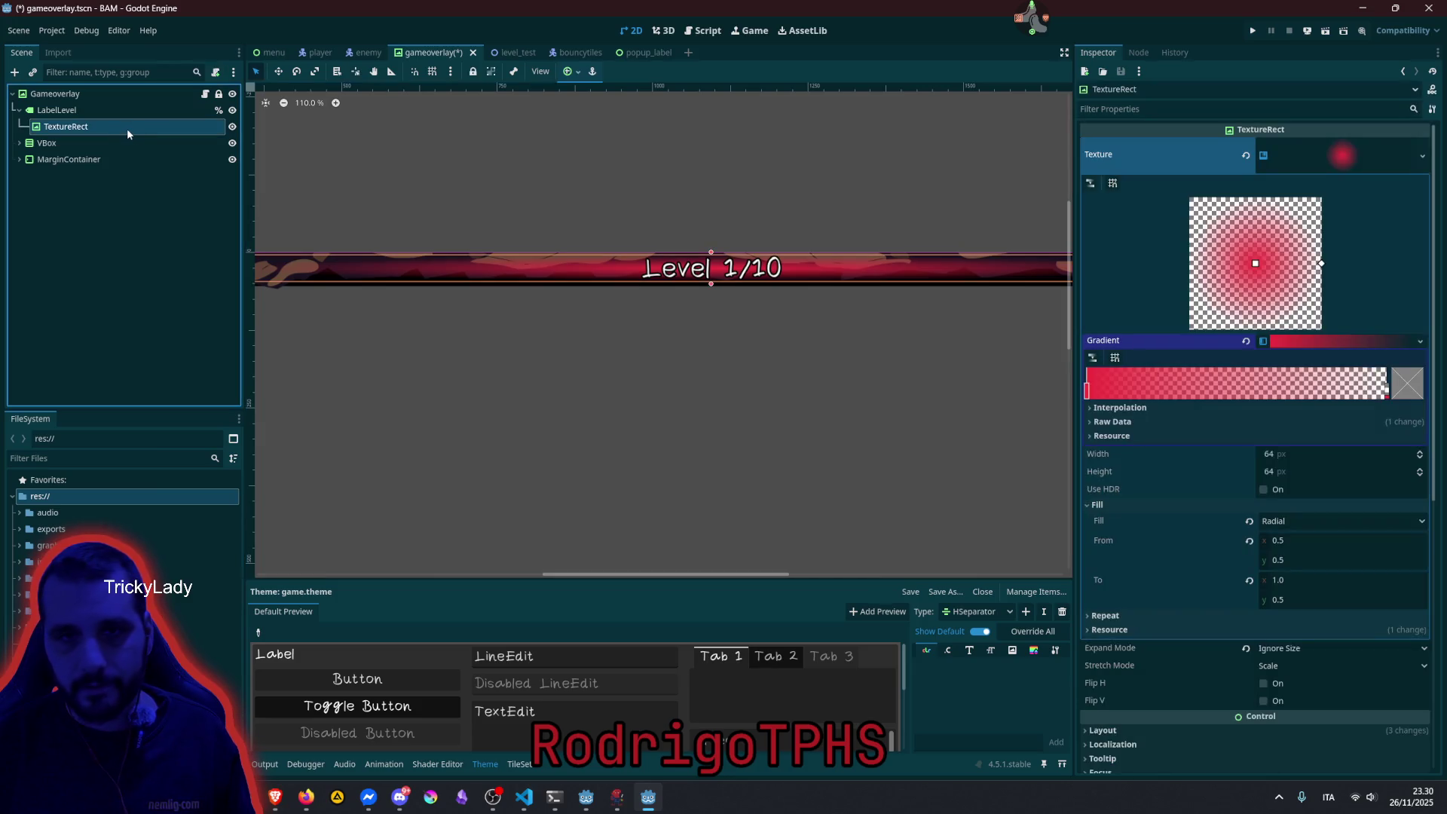
click(120, 128)
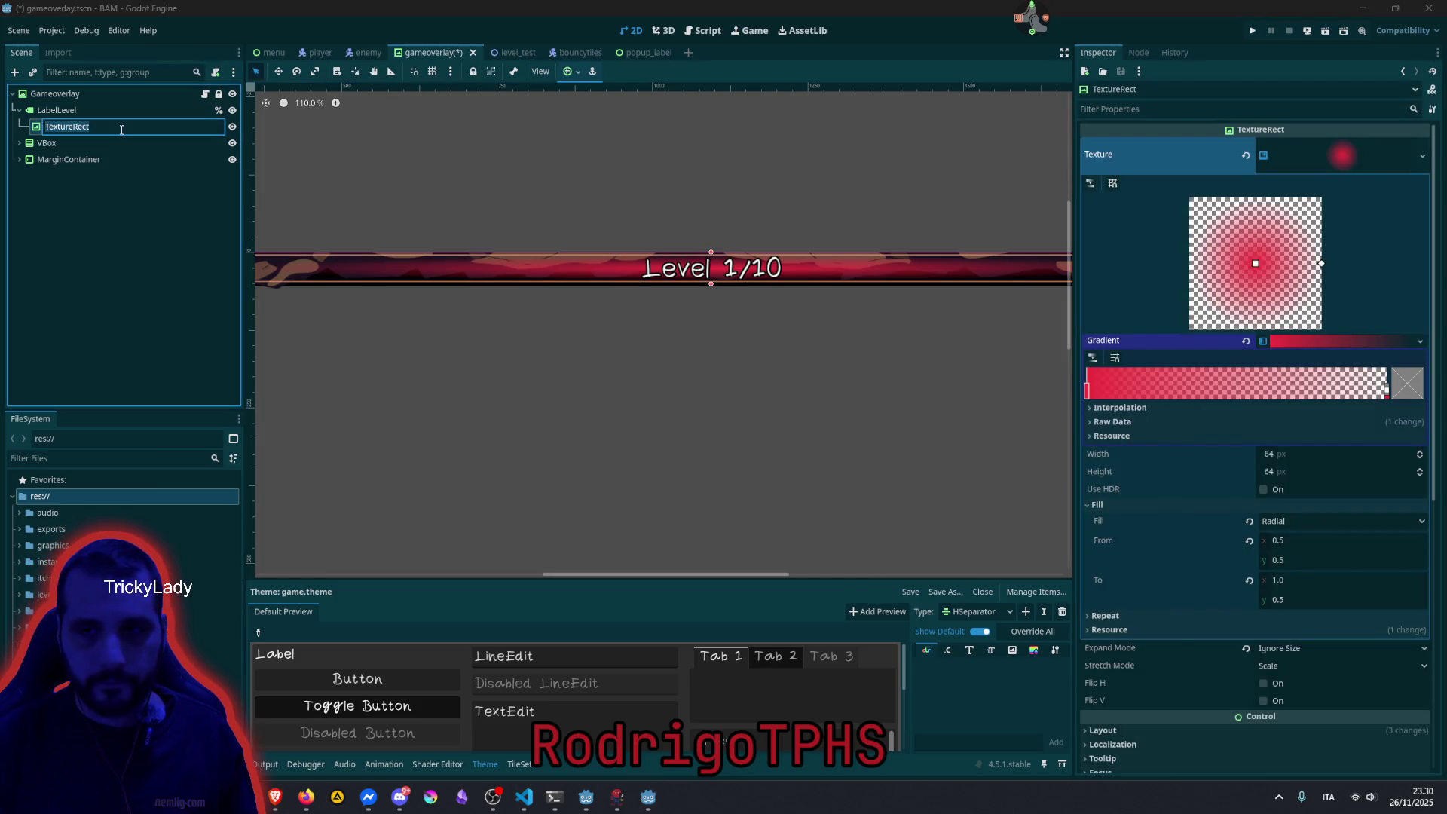
click(616, 128)
scroll(661, 171, down, 5)
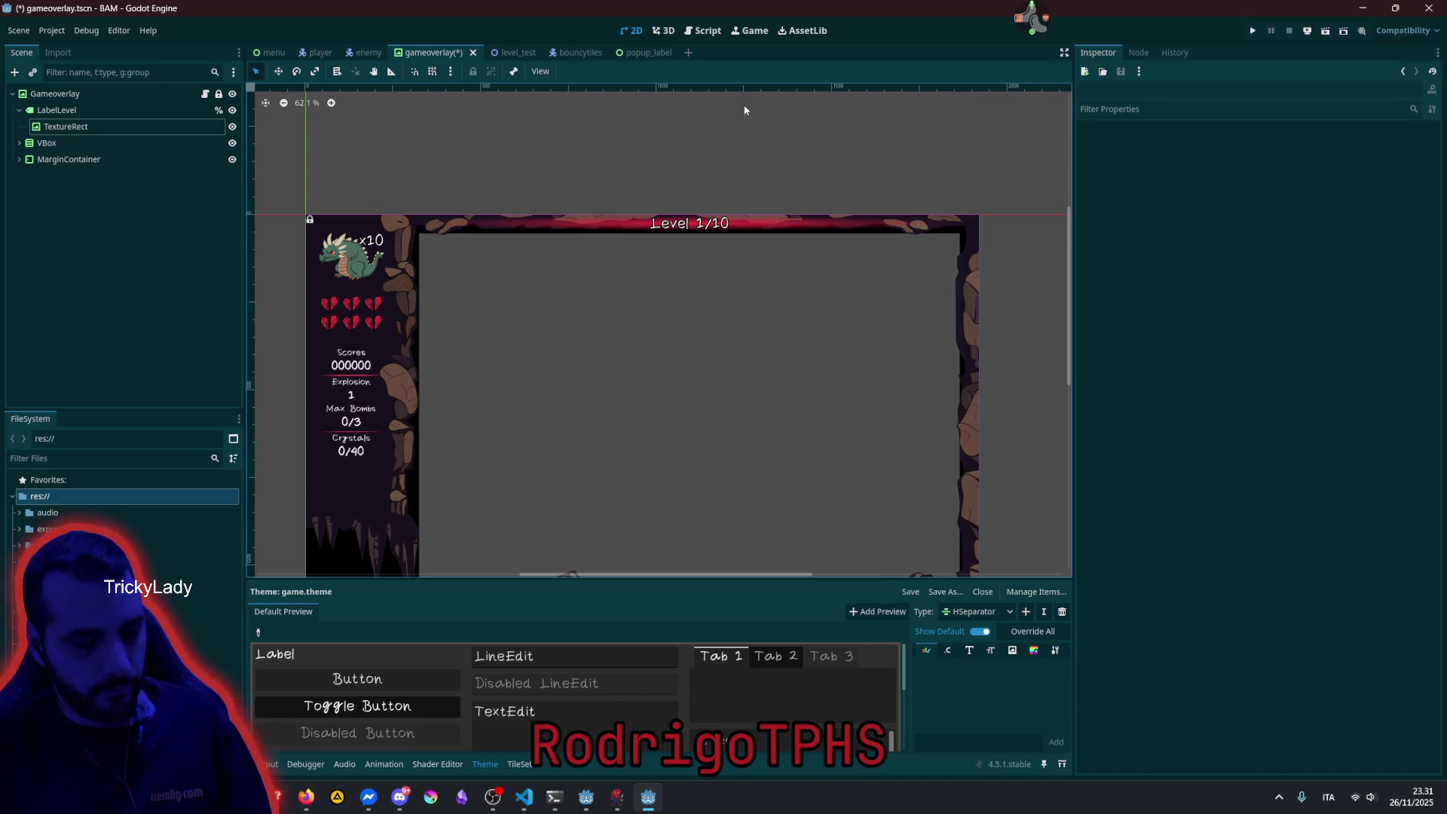
key(ctrl+s)
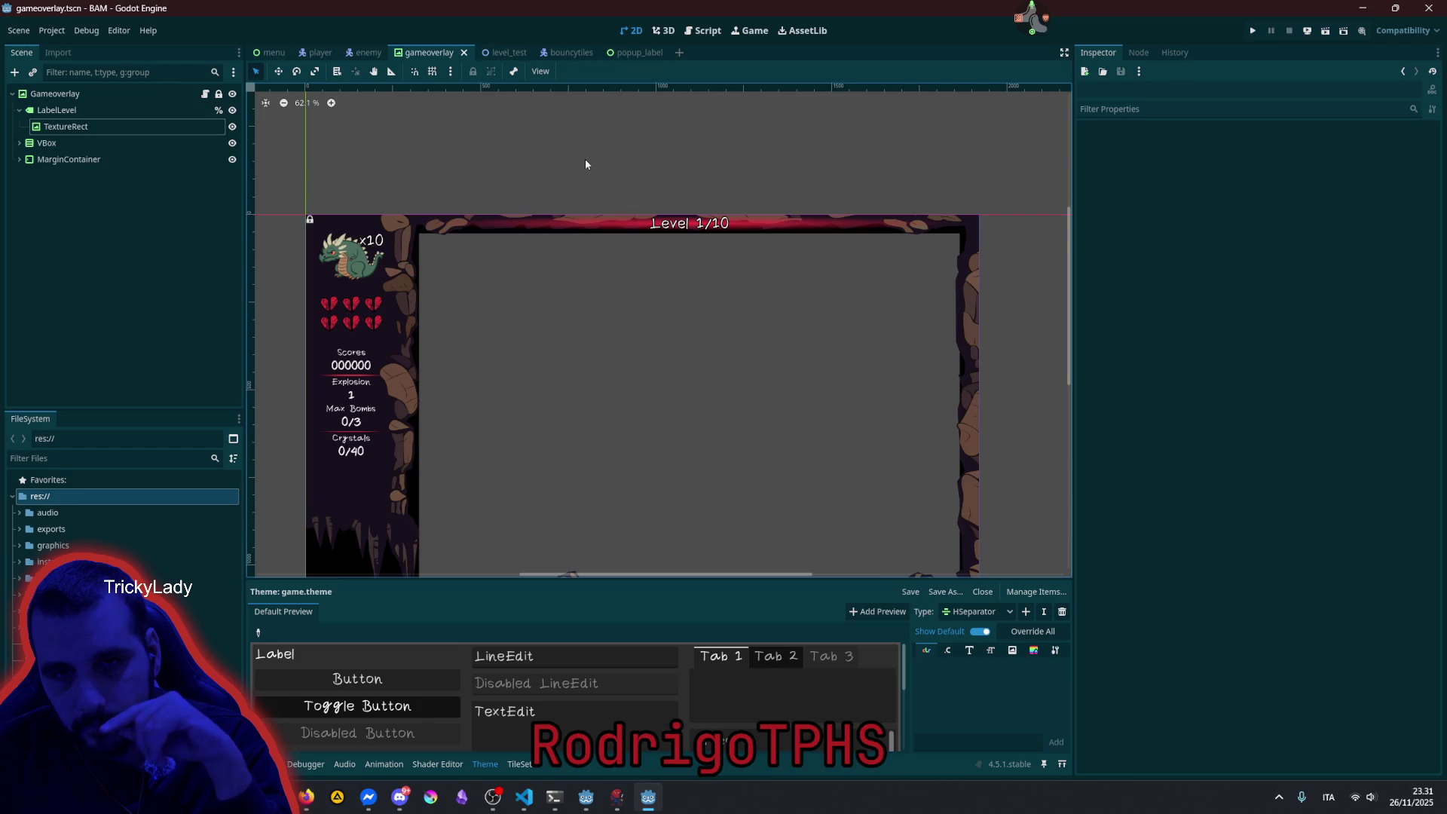
Switch to the player scene tab and select its Collision node.
click(317, 52)
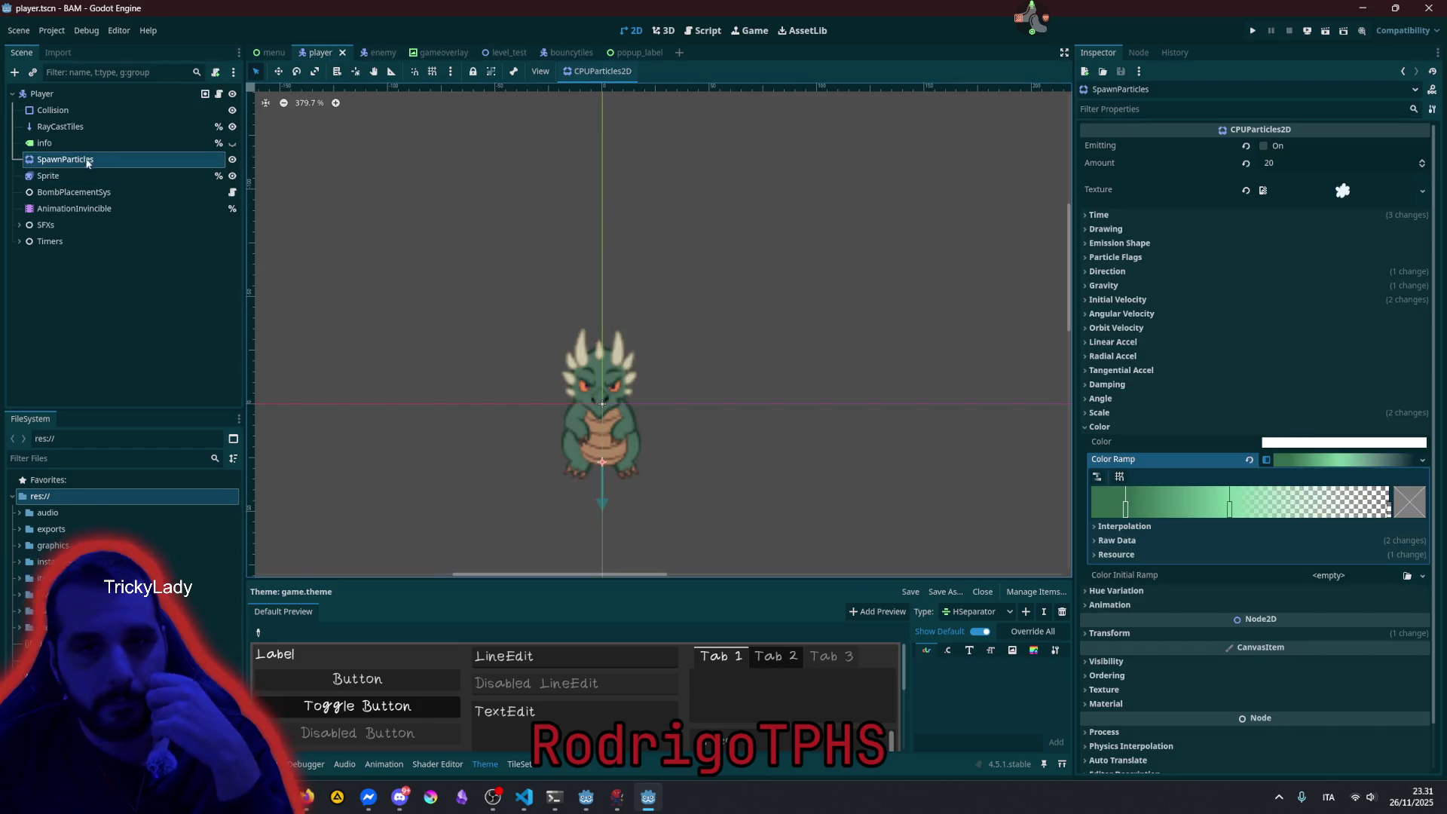
click(66, 110)
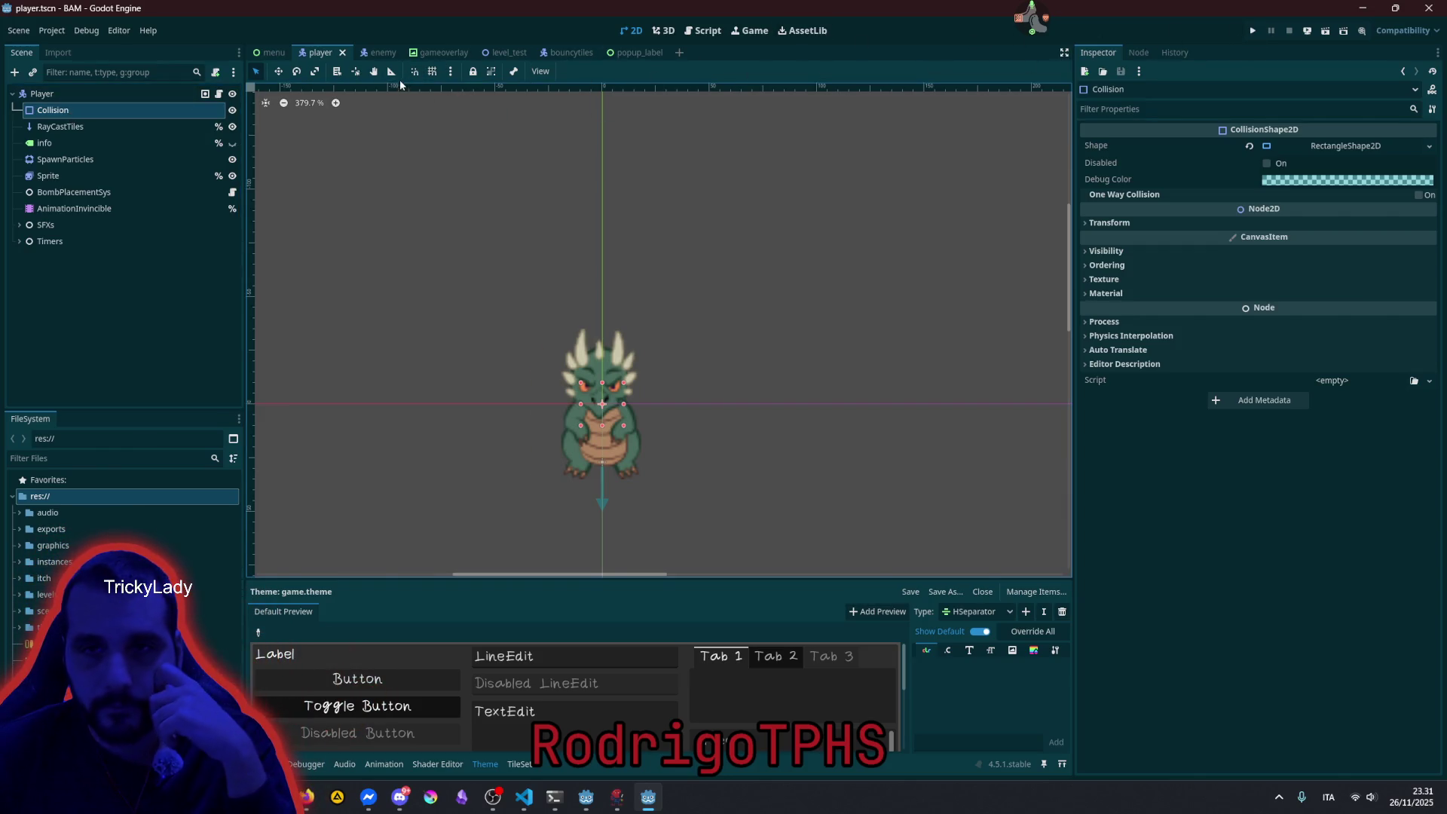
key(ctrl+F3)
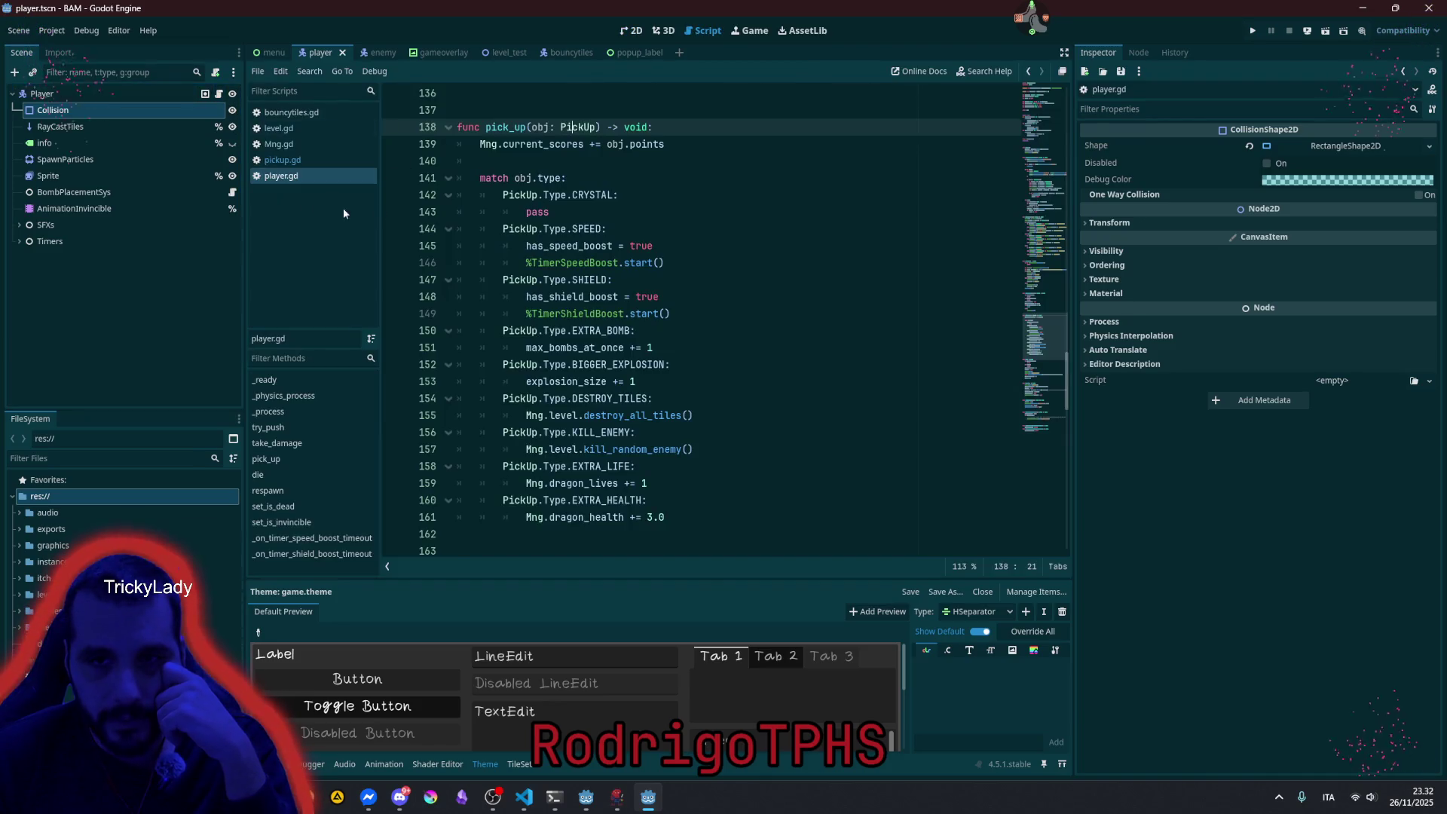
scroll(942, 253, up, 15)
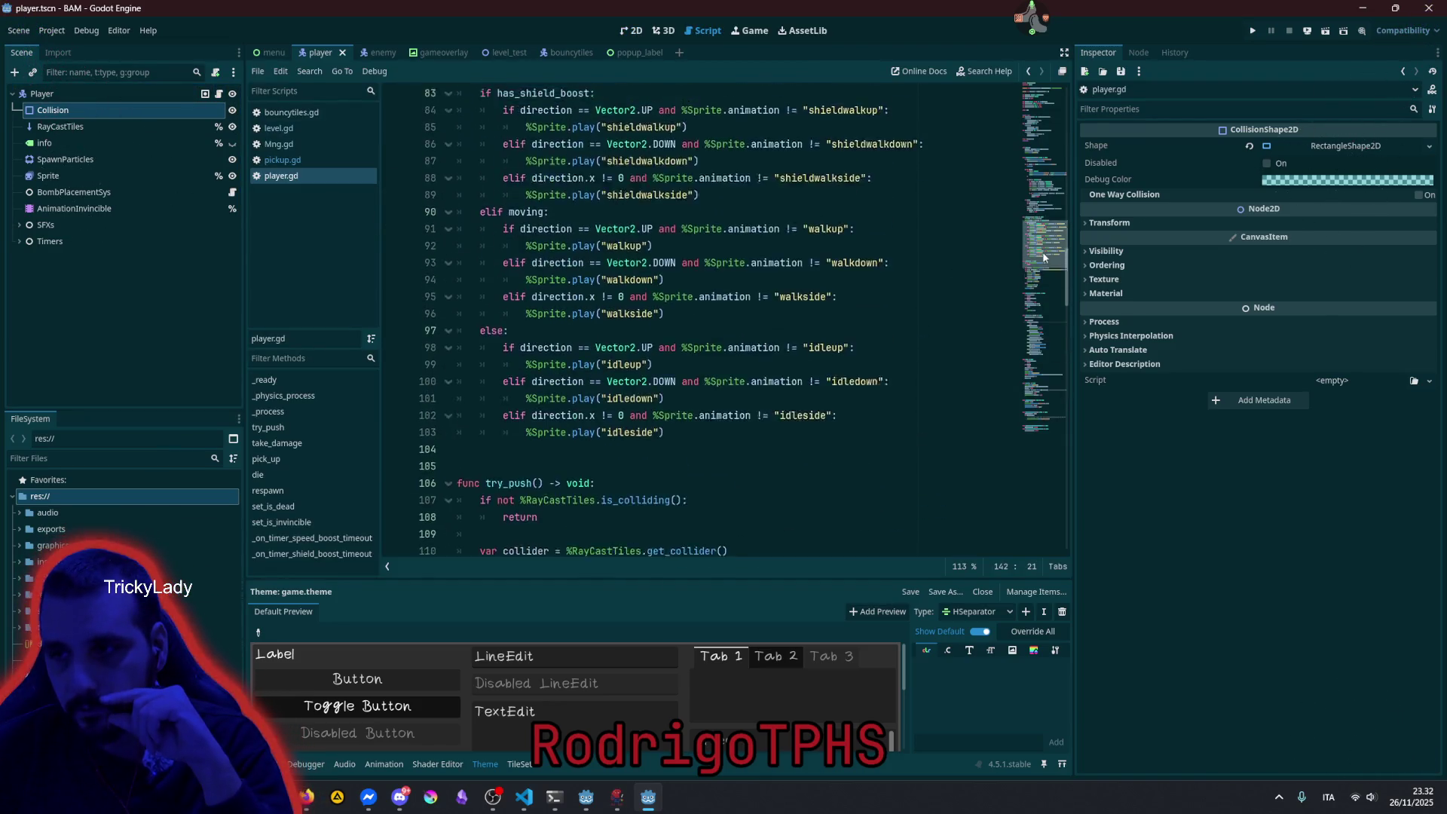
click(591, 194)
scroll(595, 256, up, 6)
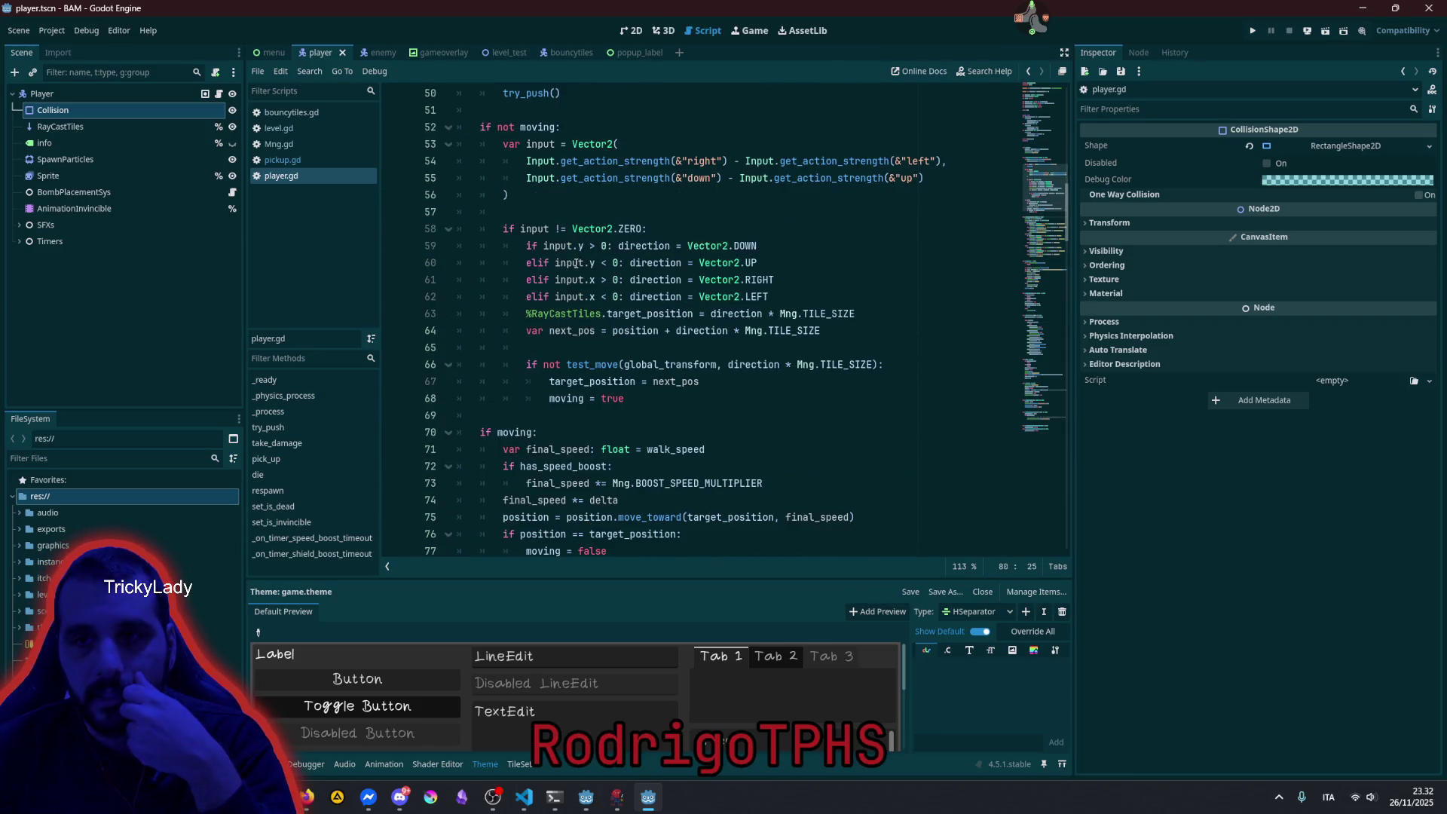
scroll(579, 346, up, 1)
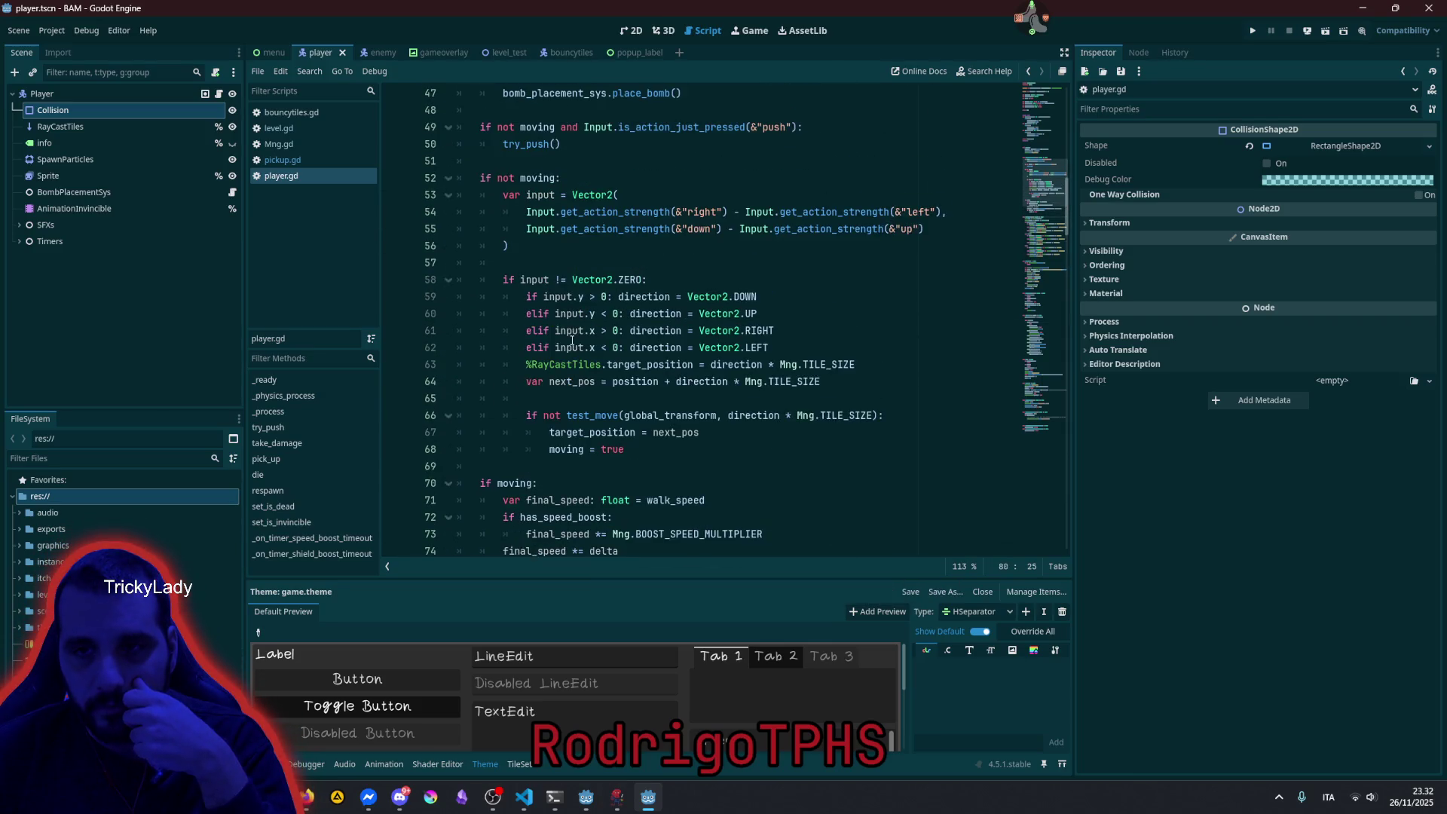
click(580, 266)
double_click(580, 413)
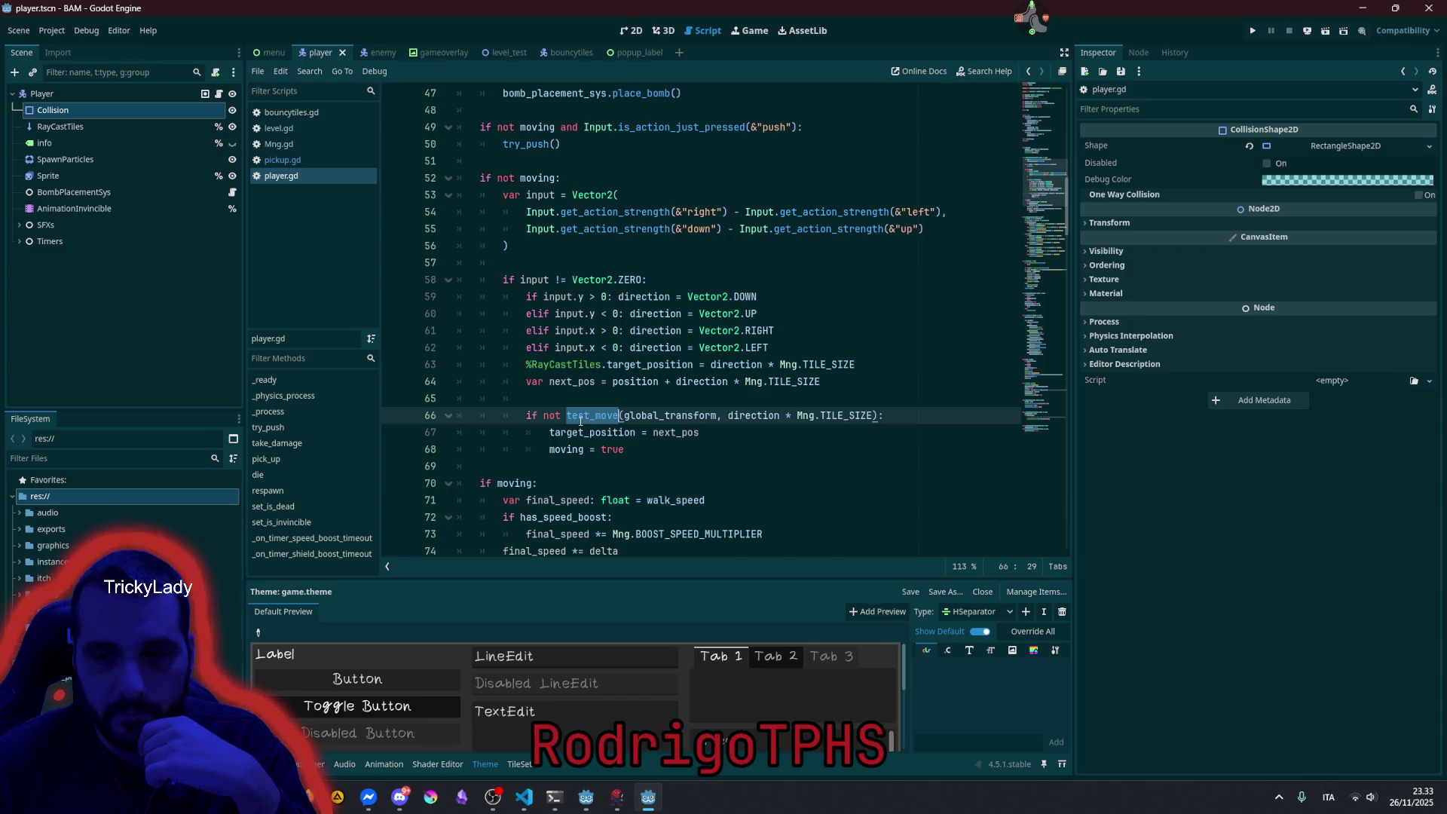
mouse_move(580, 420)
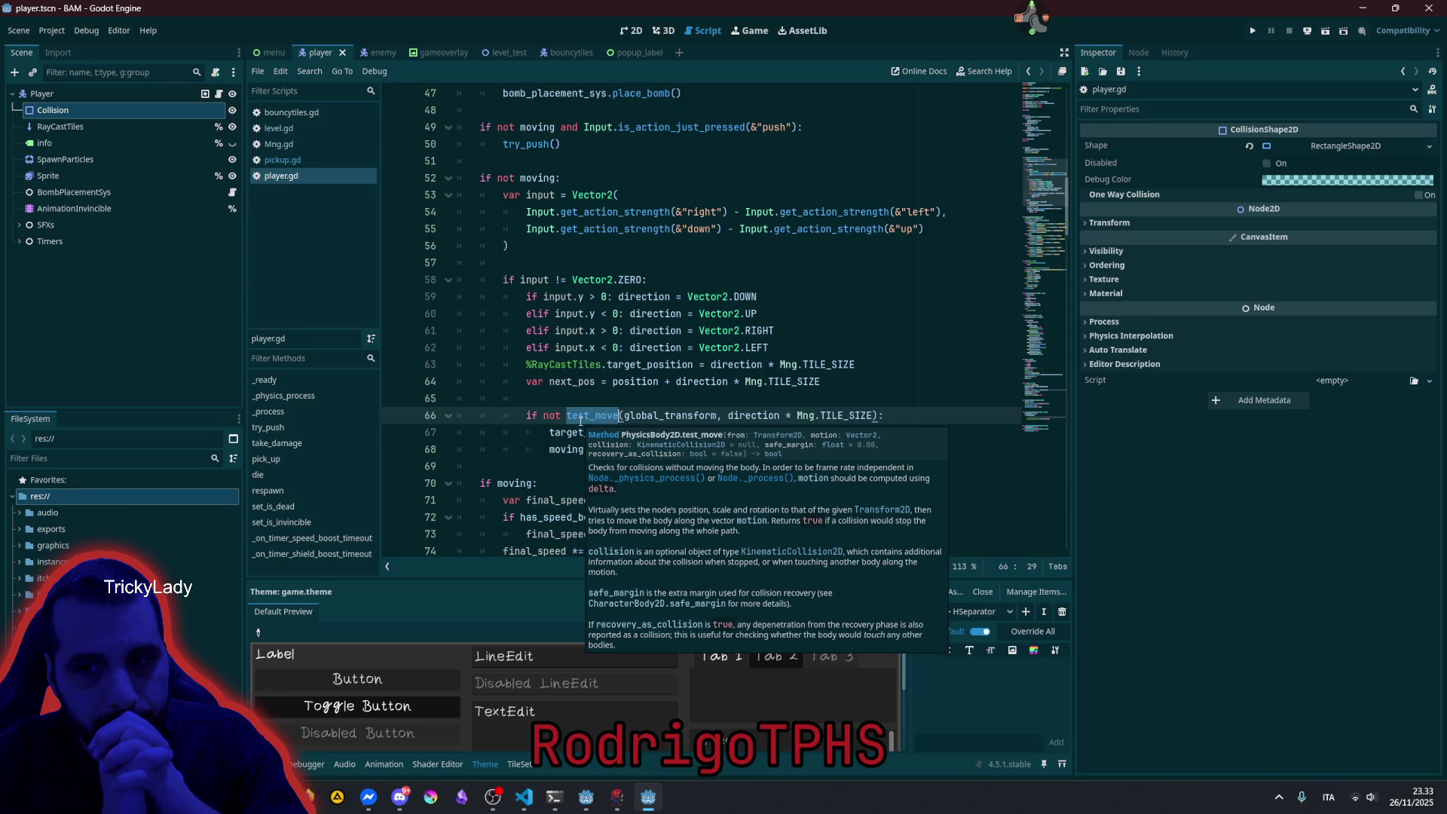
click(587, 397)
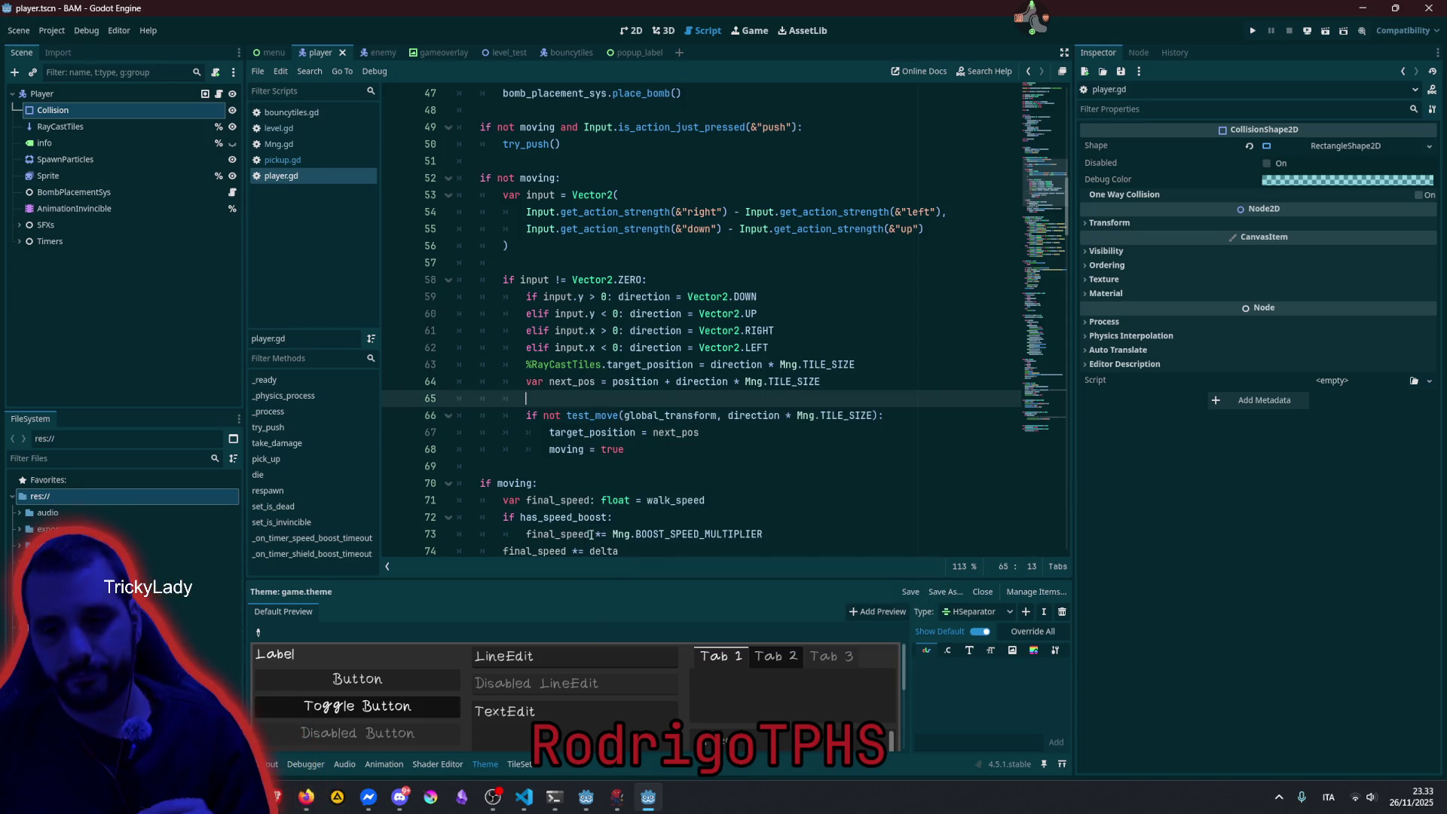
click(524, 797)
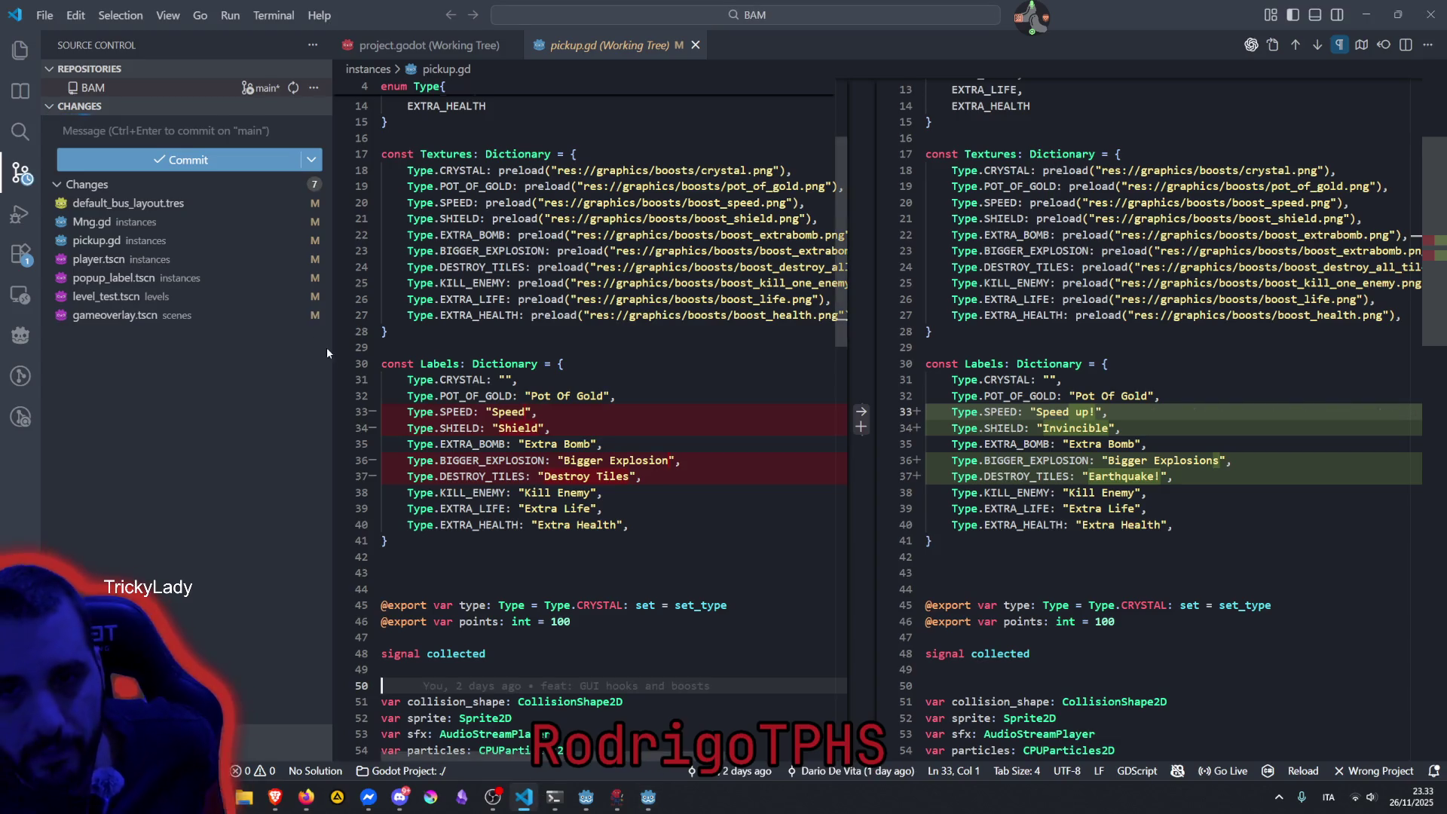
Launch the game with F5 from the editor and start a test level.
click(648, 796)
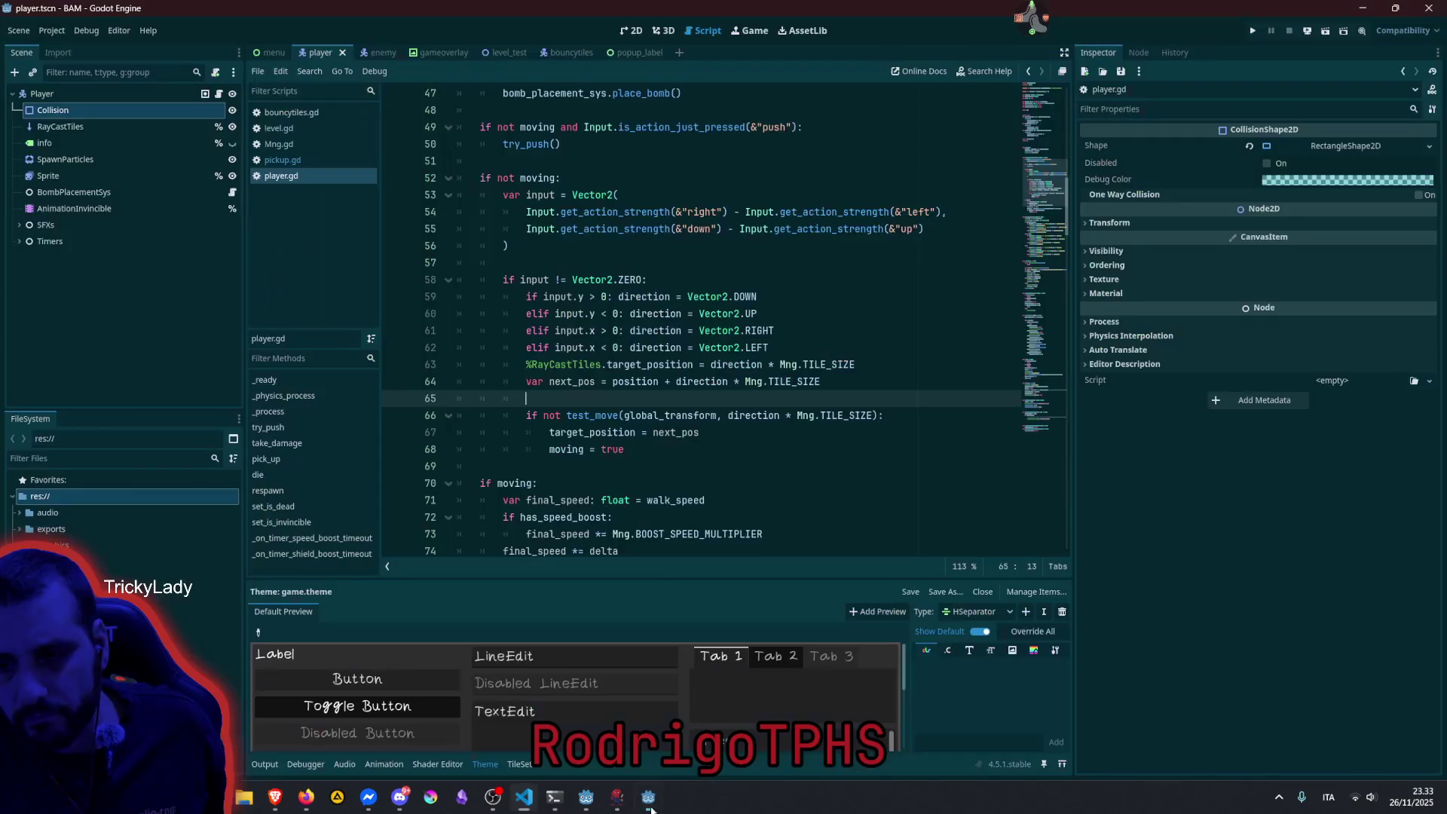
click(674, 414)
key(F5)
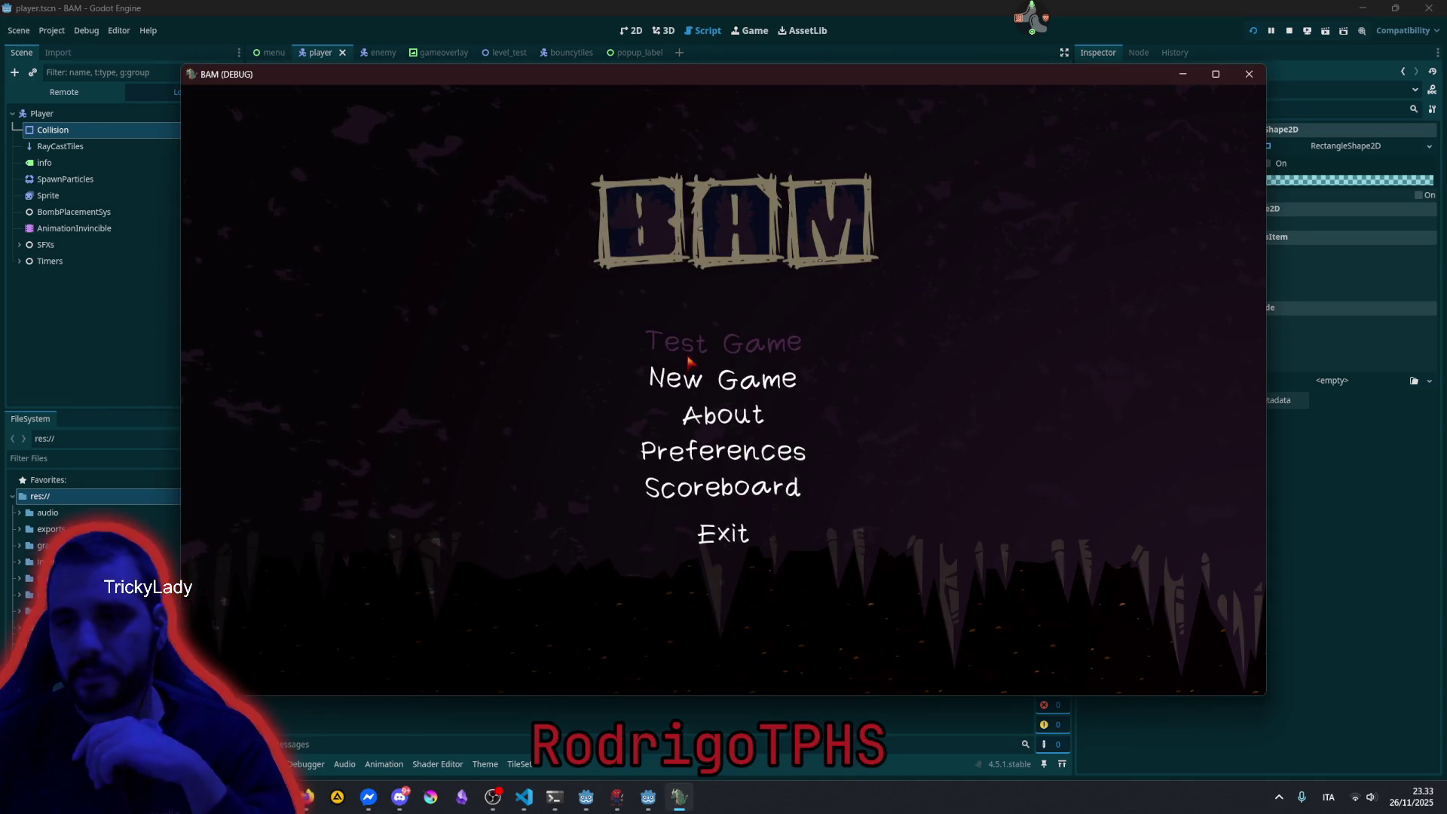
click(677, 338)
Drop a bomb, then kick the green boulder back and forth to test its bouncing.
key(Left)
key(space)
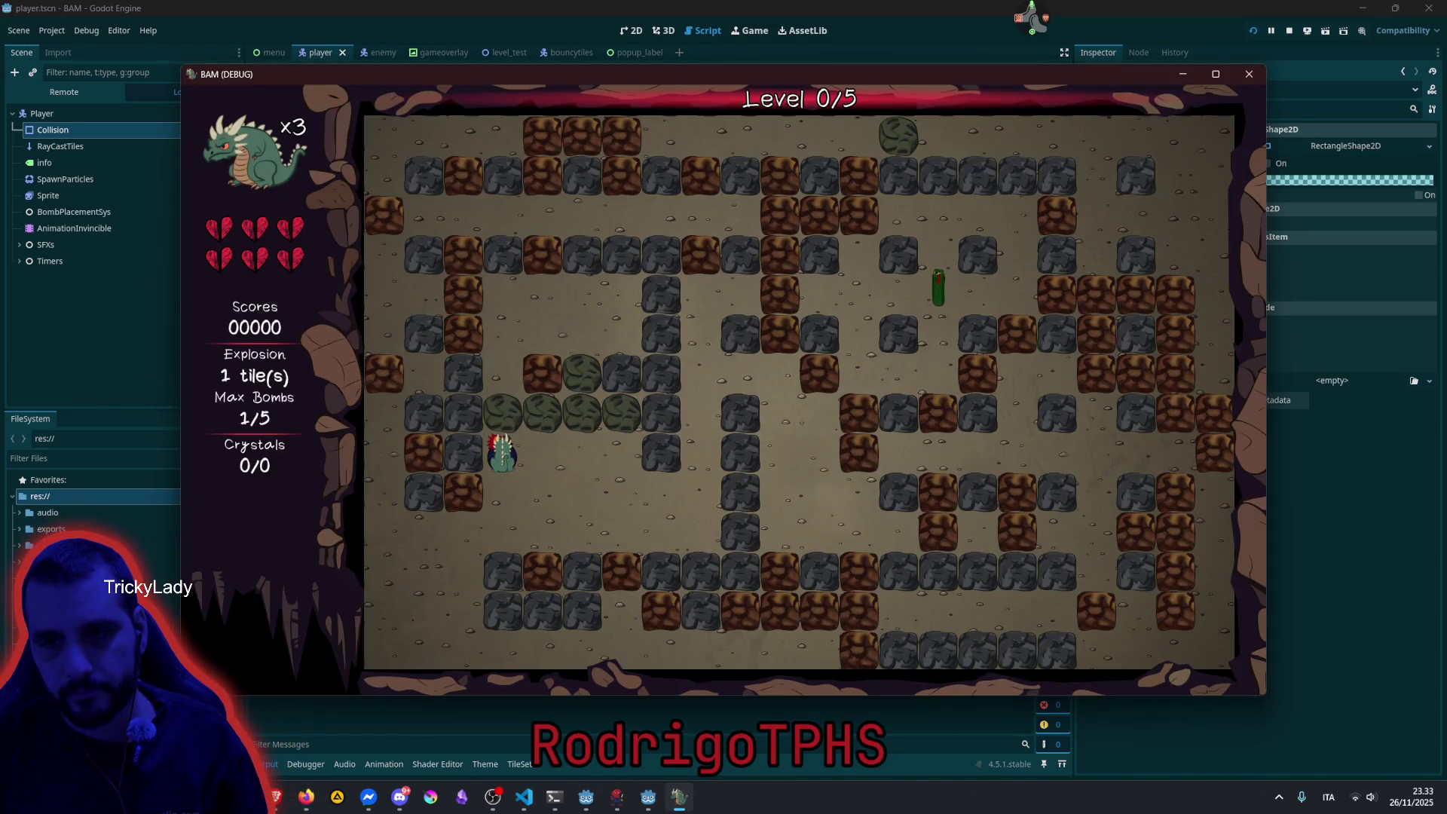
key(Down)
key(Right)
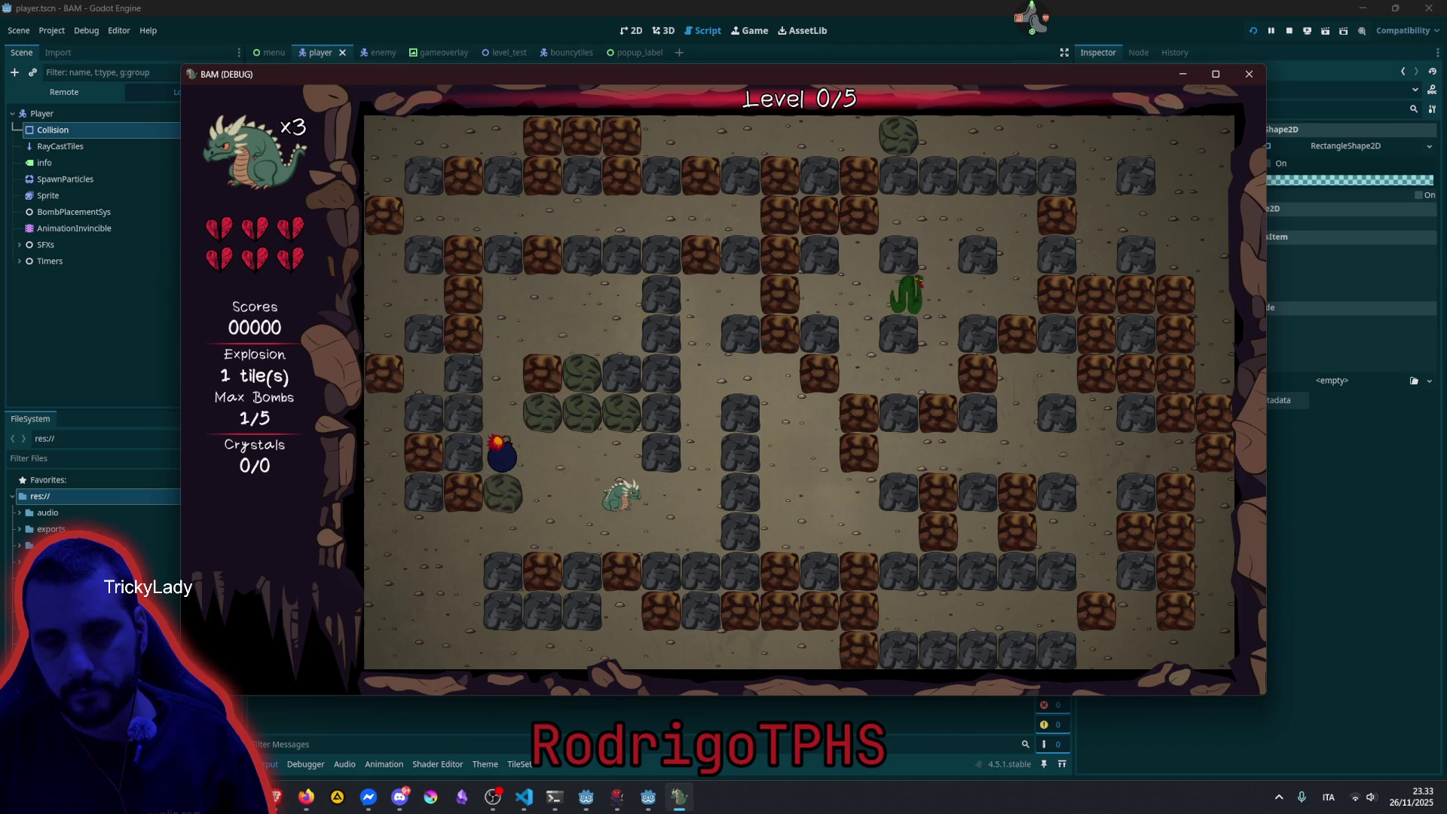
key(Left)
key(Down)
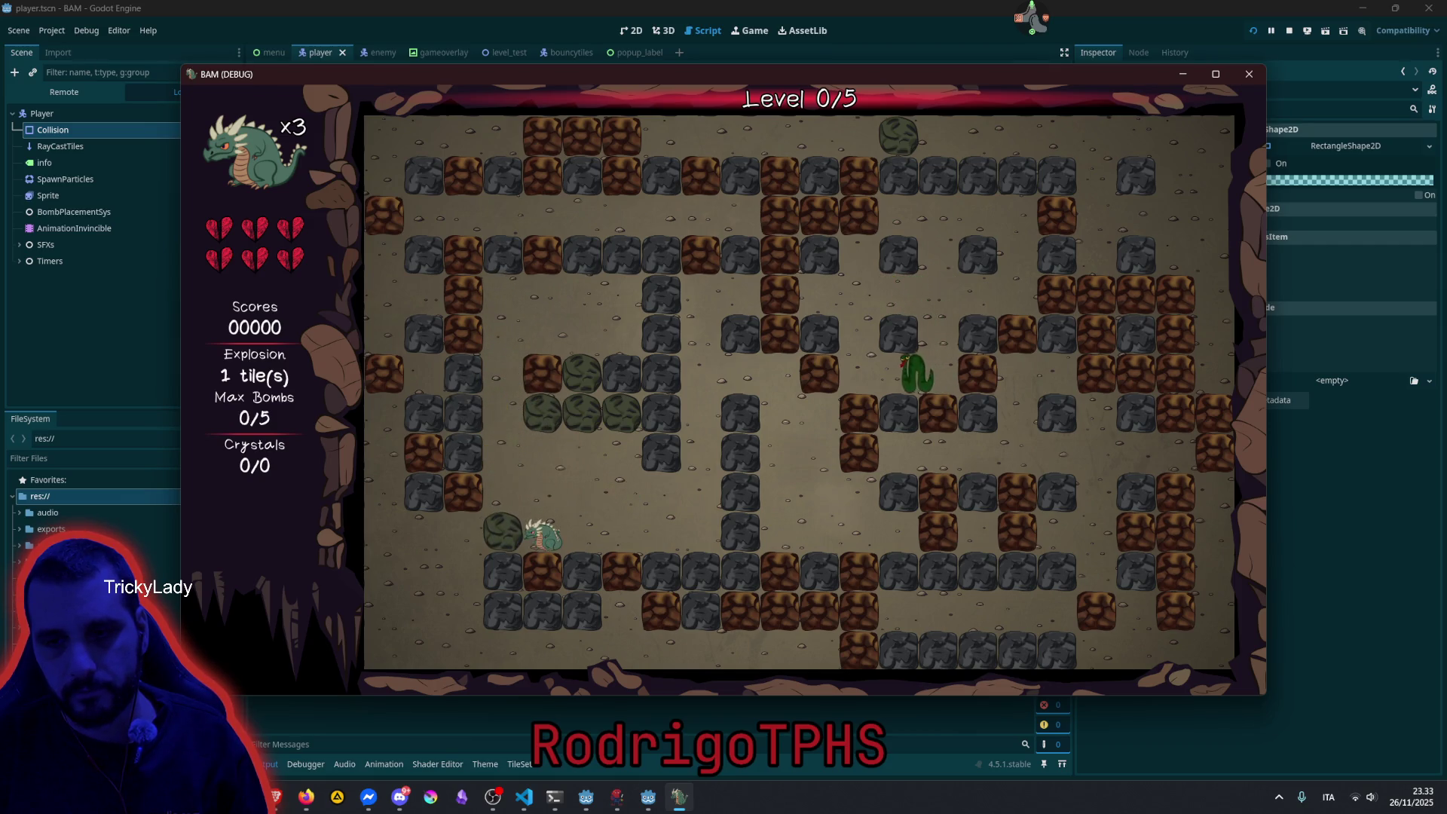
key(Left)
key(Down)
key(Down)
key(Up)
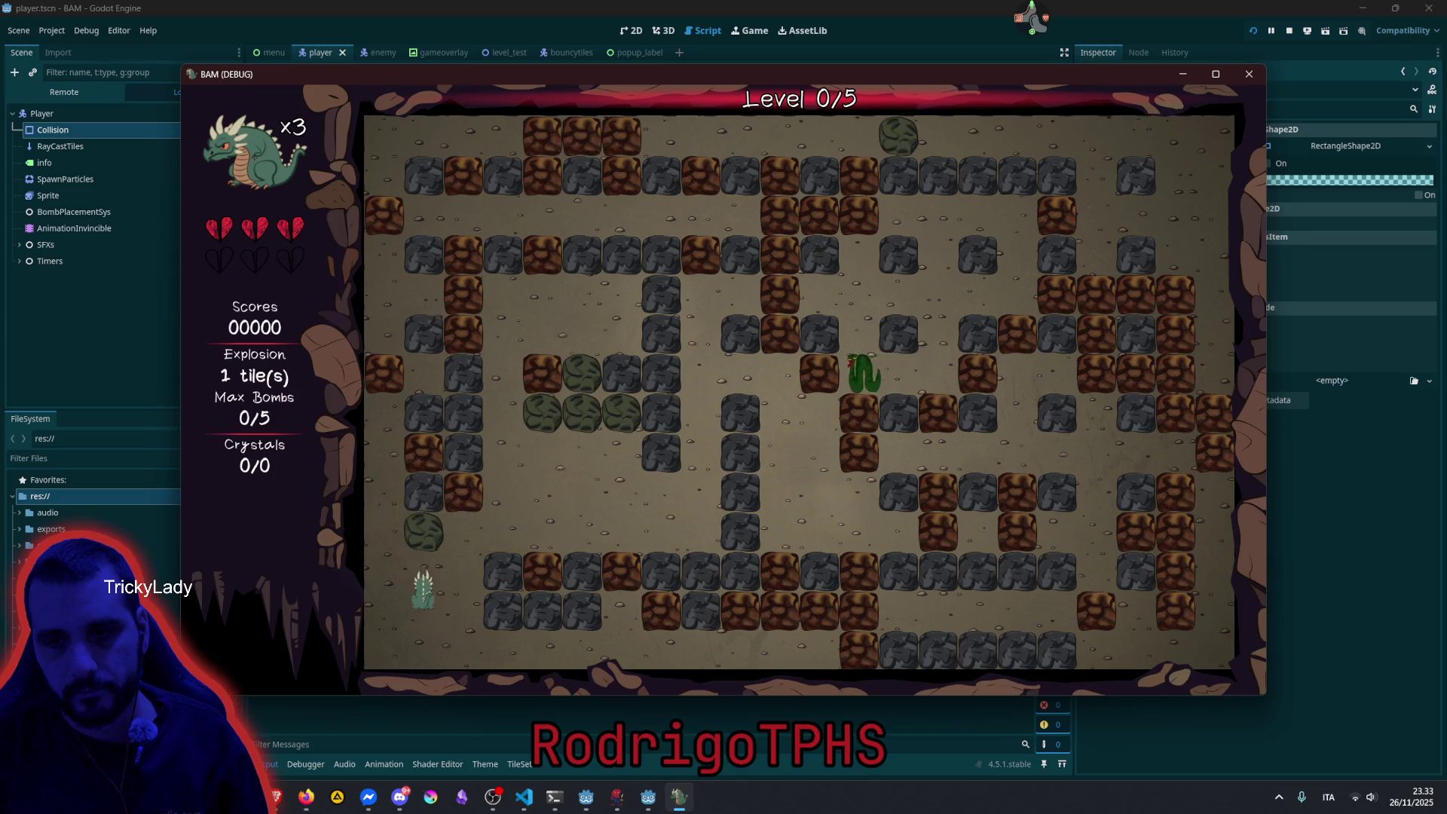
key(Left)
key(Right)
key(Left)
key(Up)
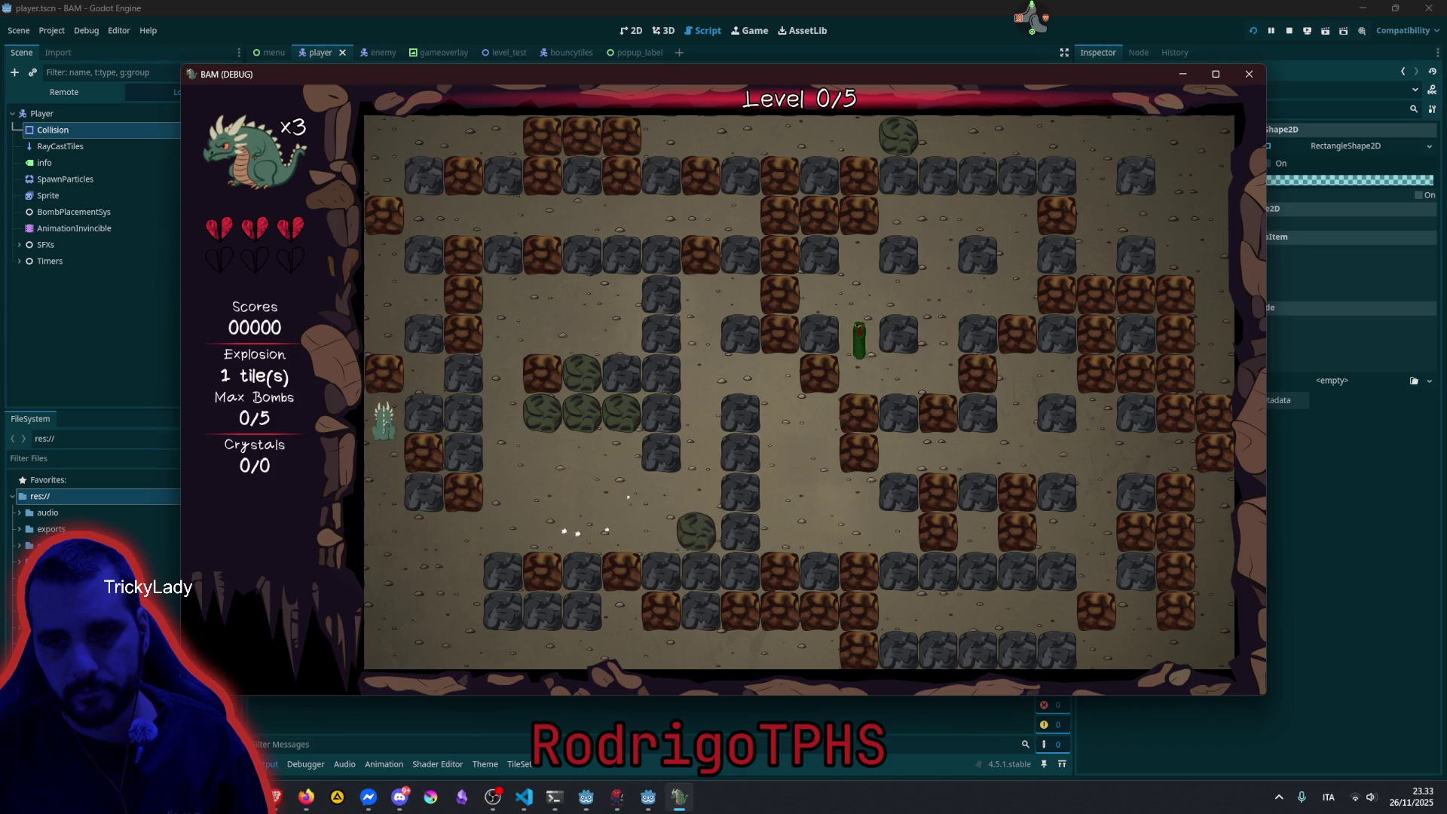
key(Down)
key(Down)
key(Right)
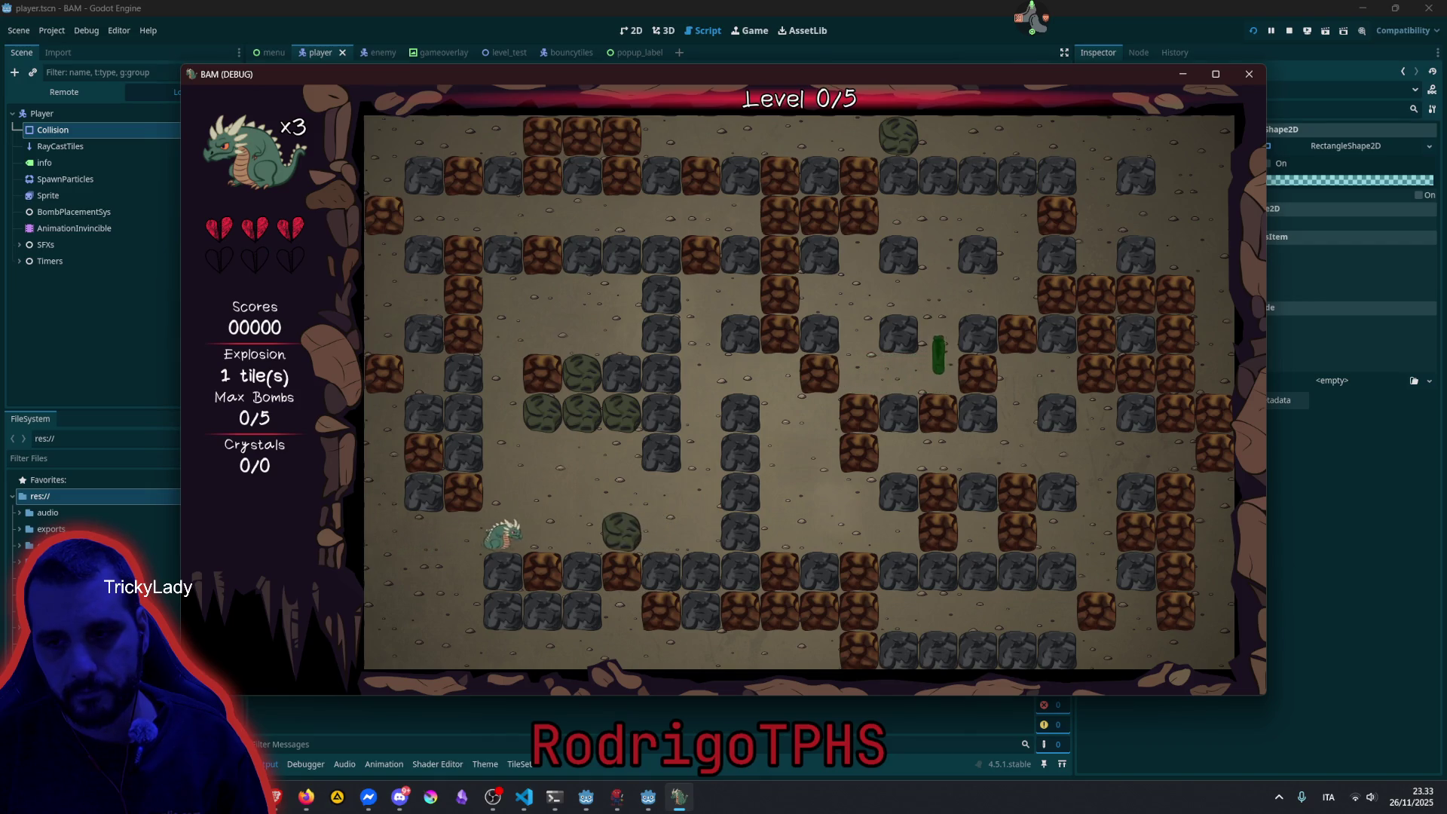
key(Up)
key(Up)
key(Right)
key(Down)
key(Right)
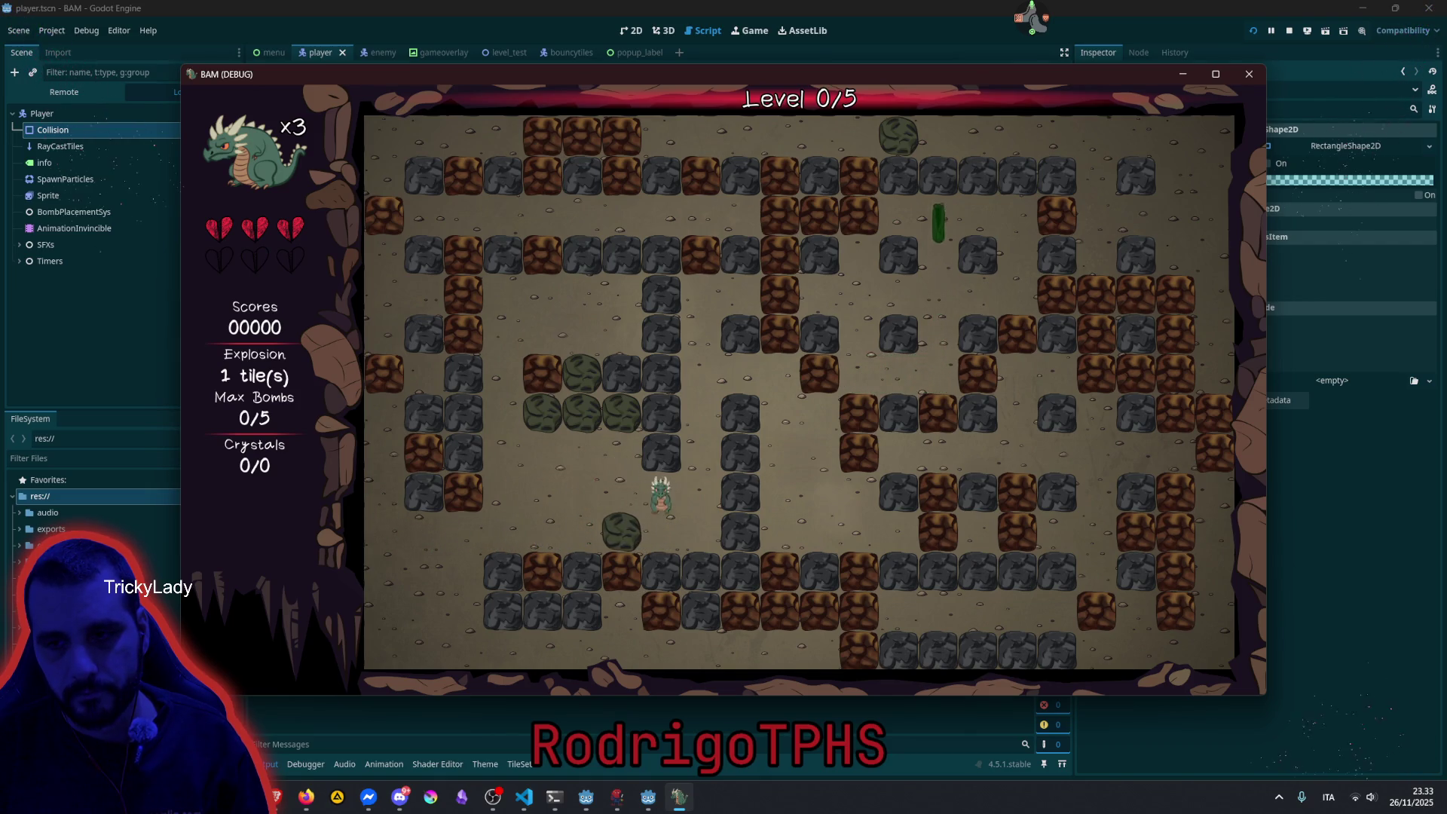
key(Down)
key(Left)
key(Up)
key(Left)
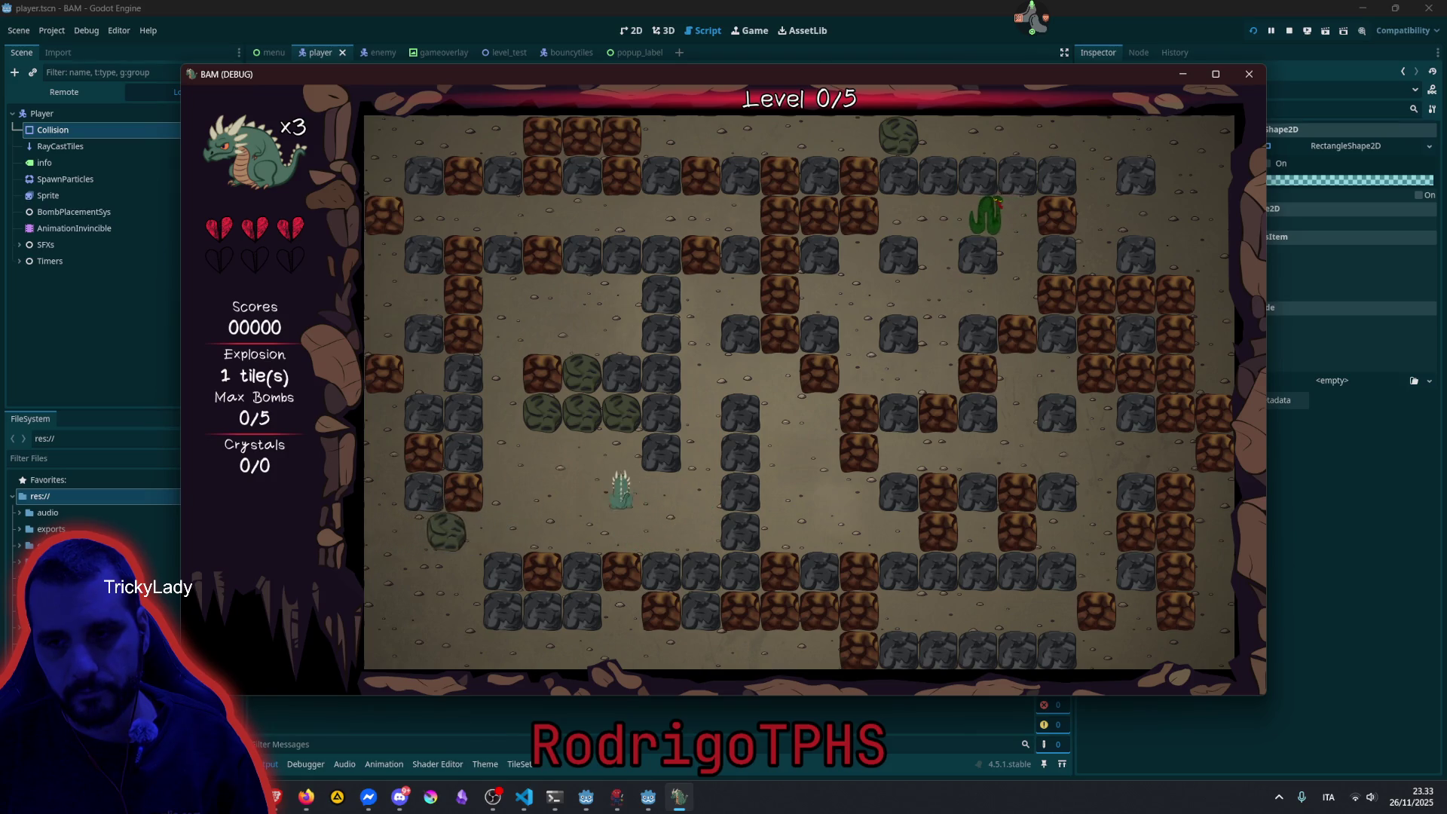
key(Up)
key(Left)
key(Up)
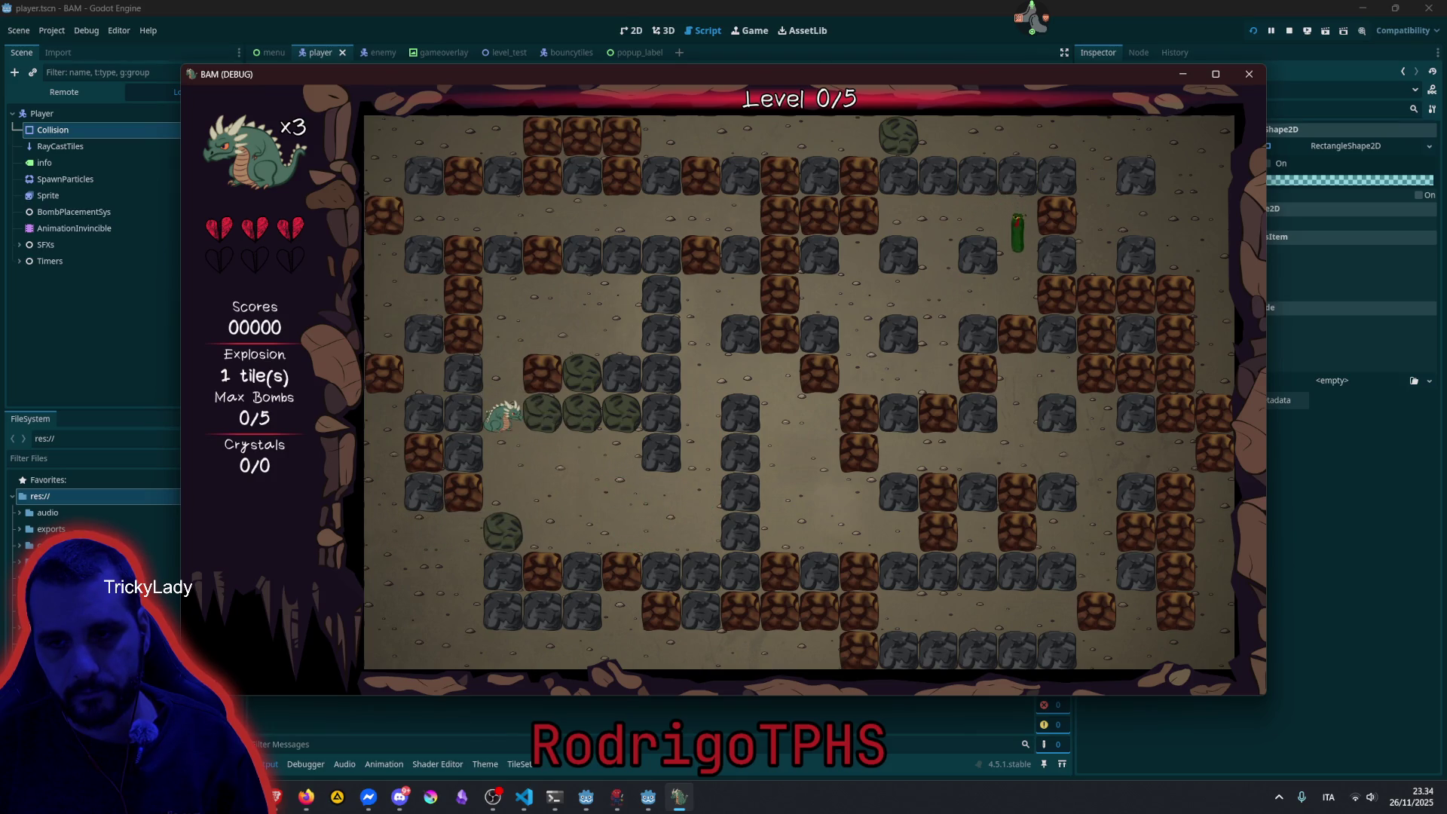
key(Right)
key(Down)
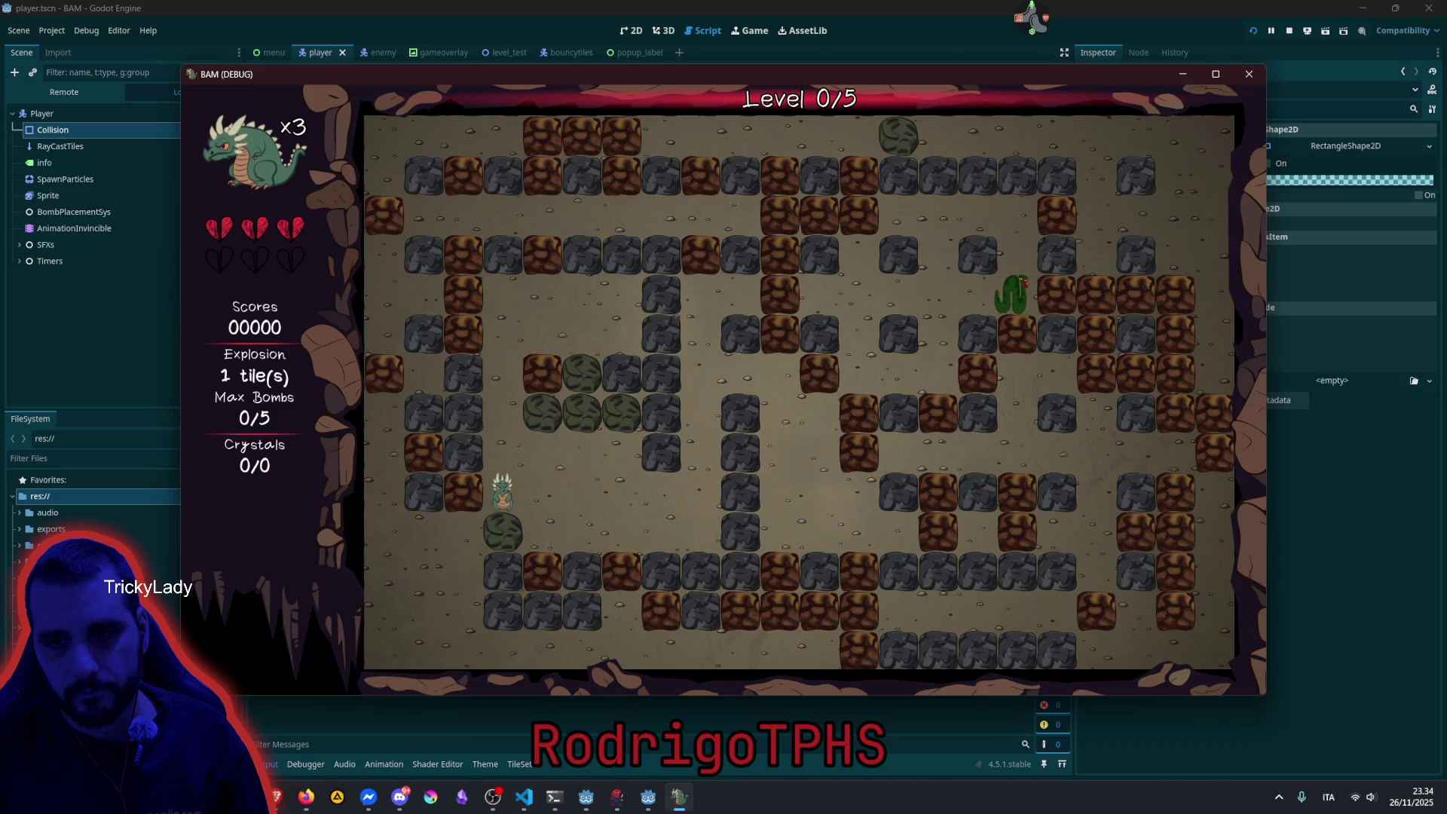
key(Right)
key(Down)
key(Left)
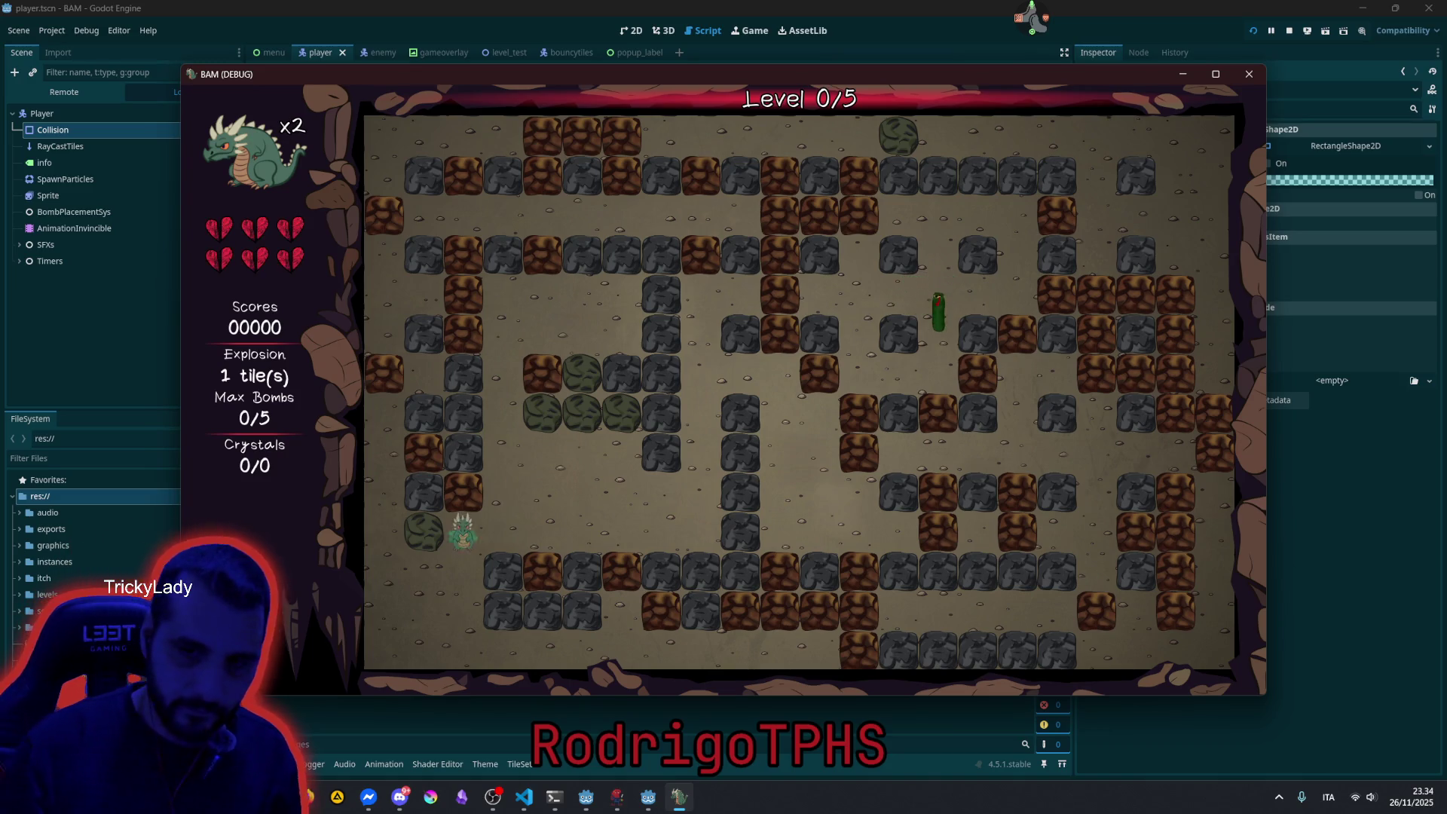
key(Up)
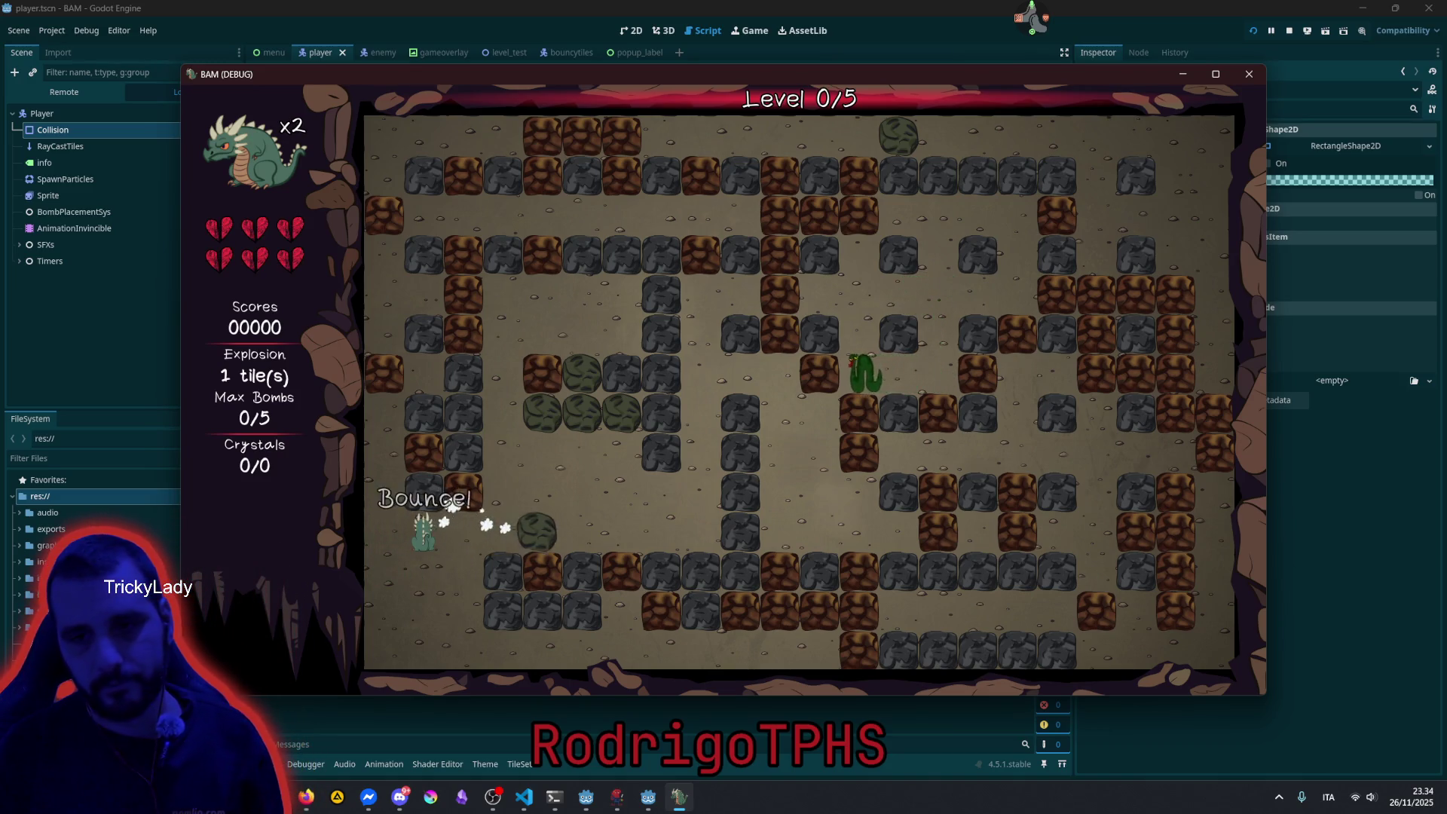
key(Right)
key(Right)
key(Up)
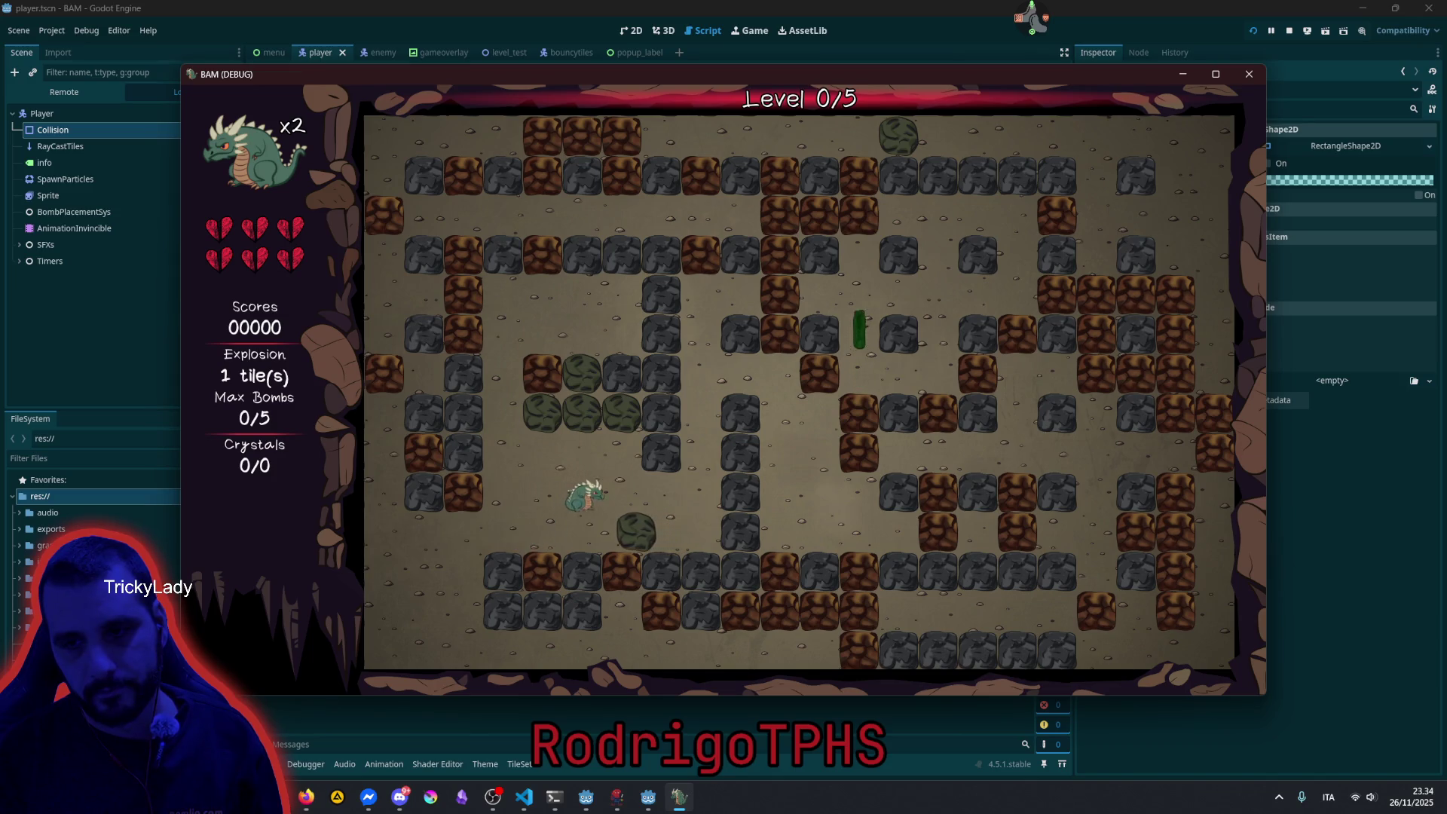
key(Right)
key(Up)
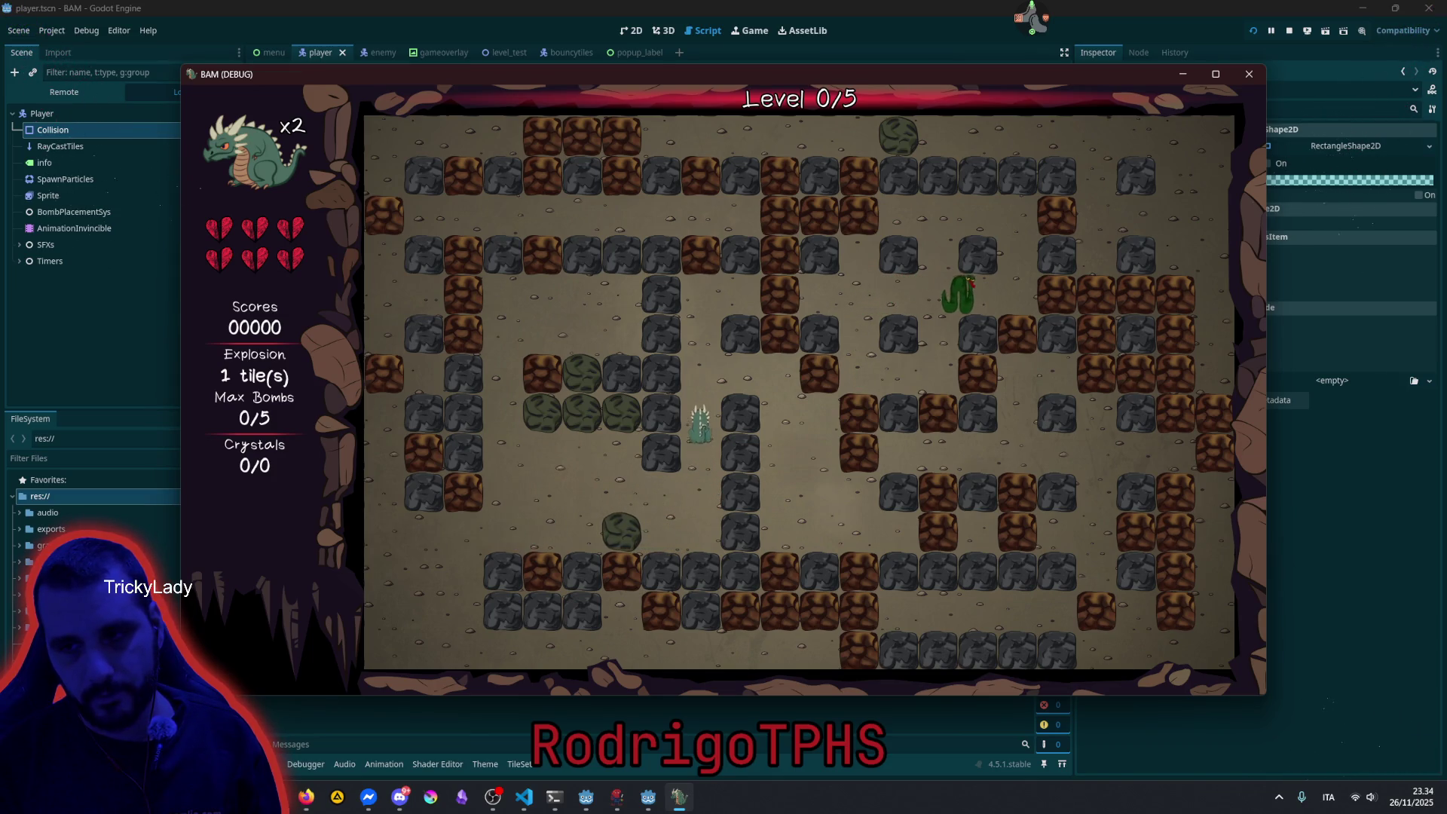
key(Down)
Drop two bombs beside the brick blocks and move the dragon clear of the blasts.
key(Right)
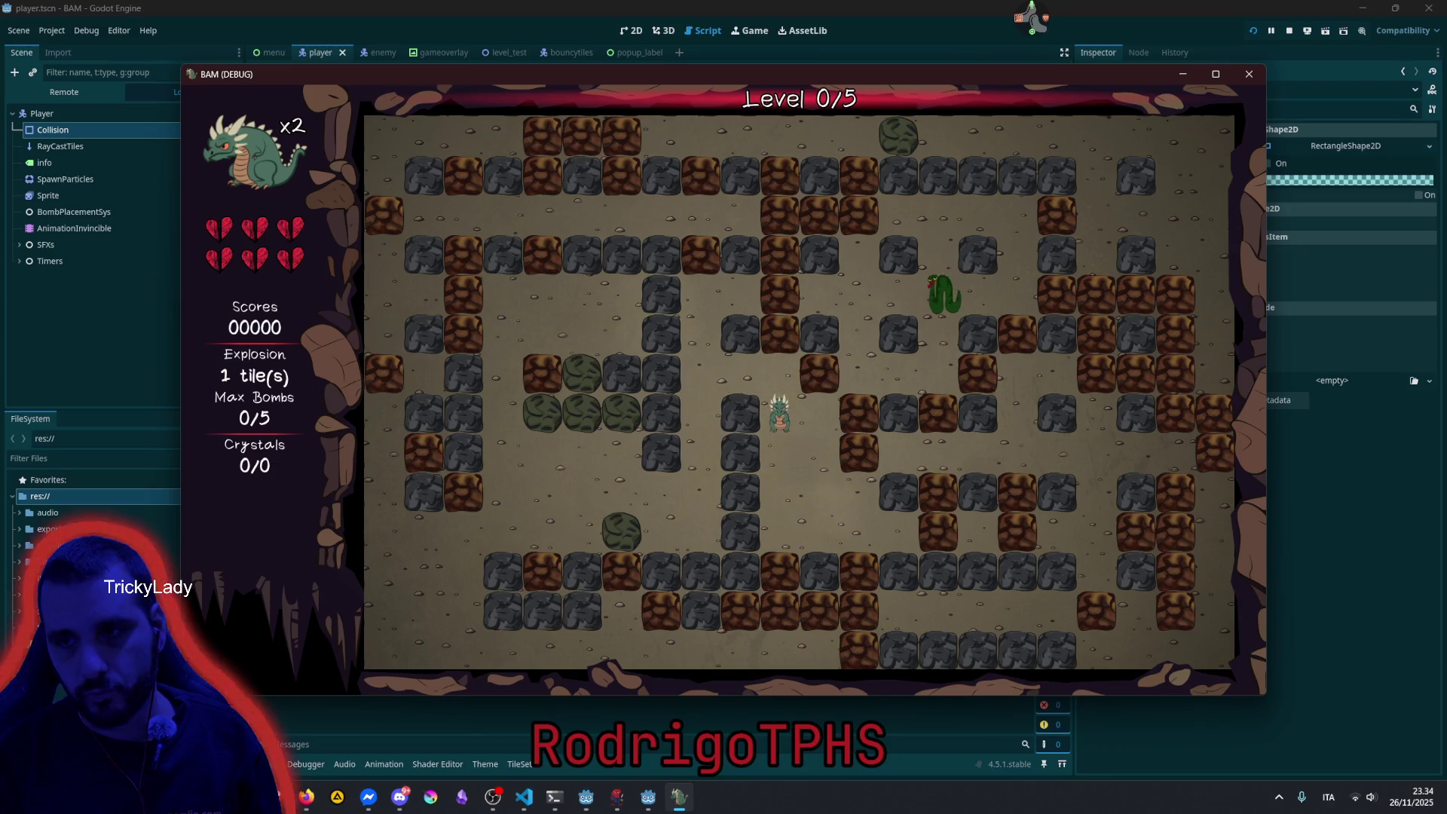
key(space)
key(Down)
key(Right)
key(Right)
key(space)
key(Left)
key(Up)
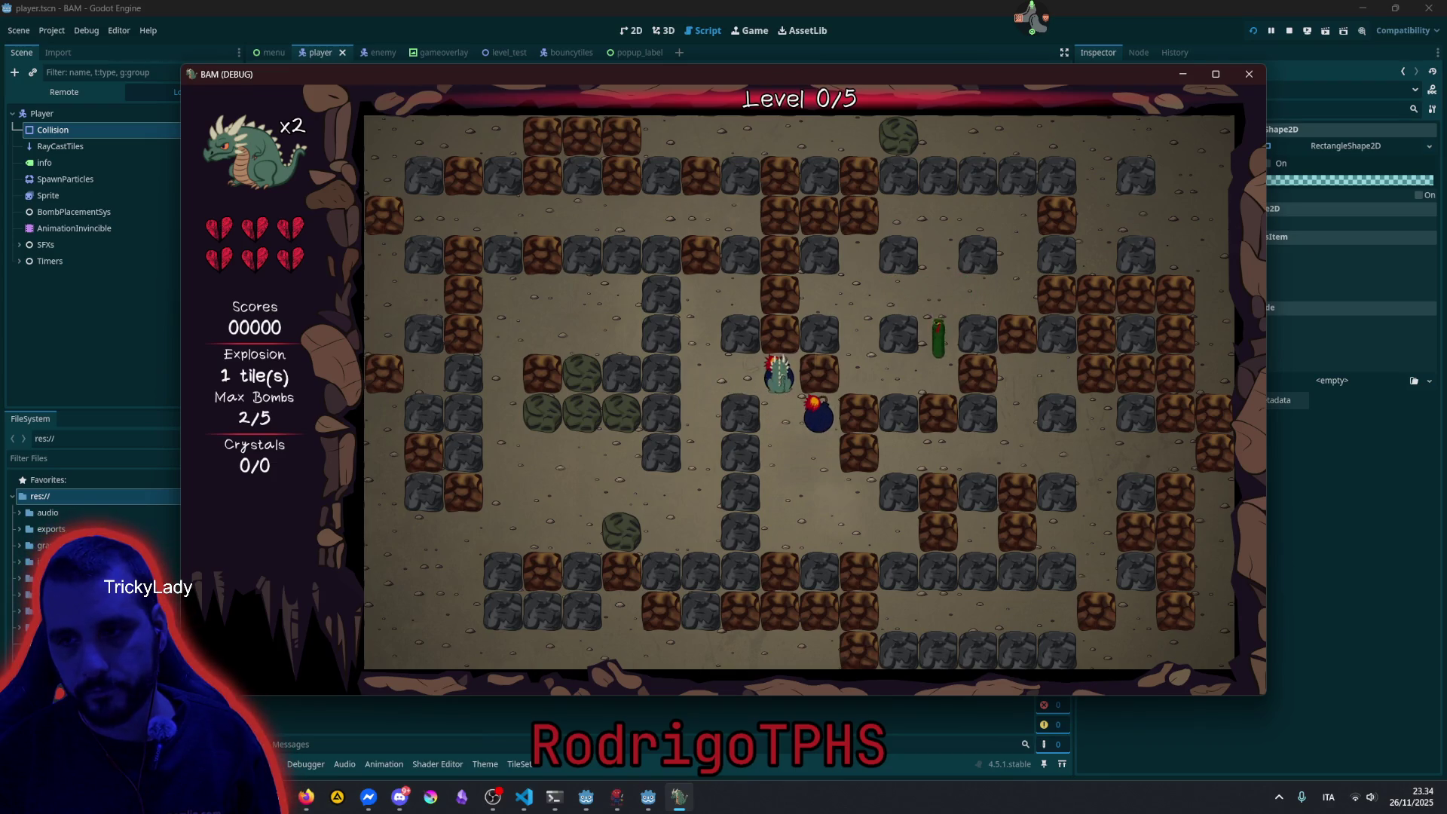
key(Left)
key(Down)
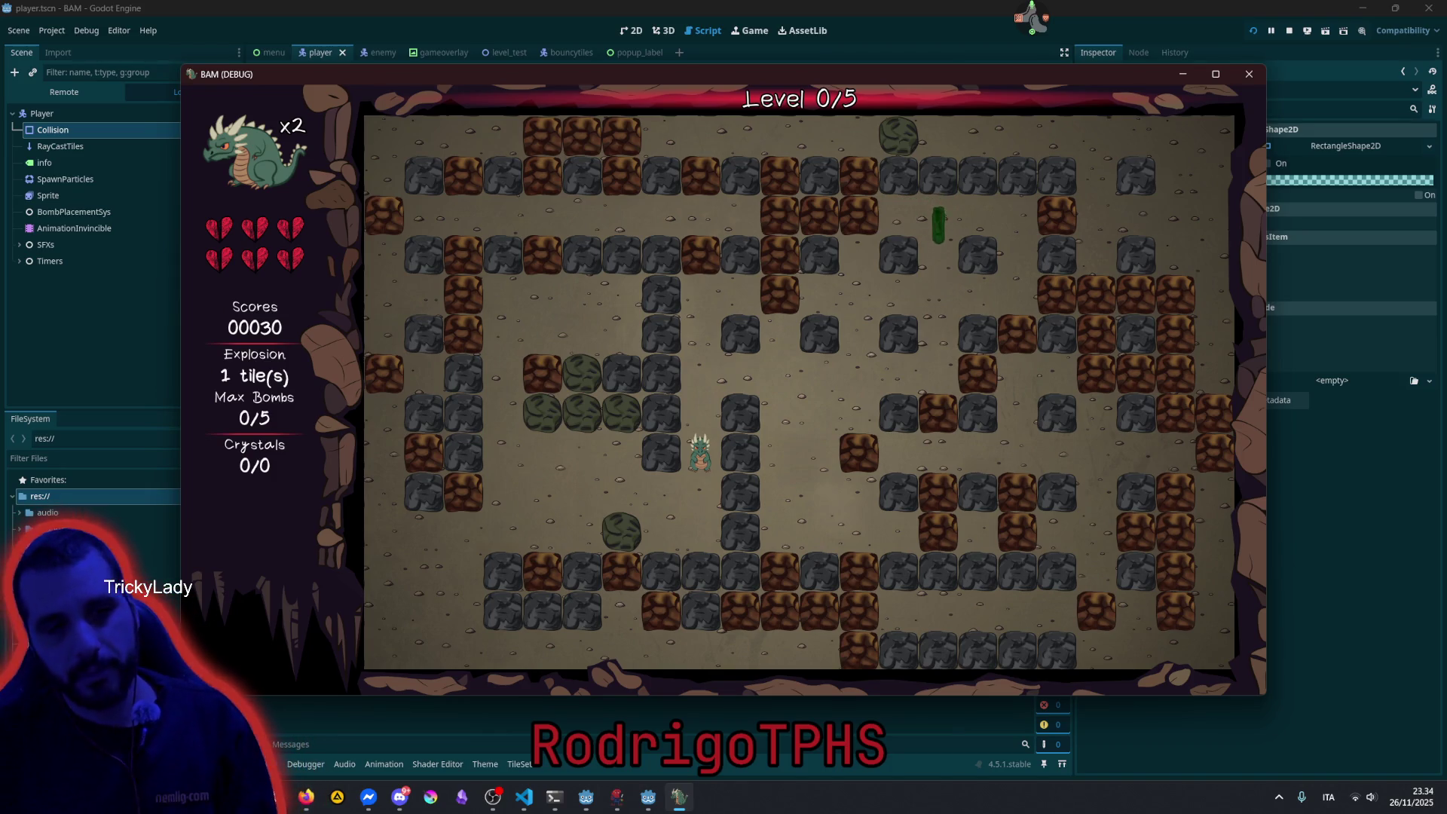
Walk up to the snake, bomb it, and walk back through the cleared spot.
key(Down)
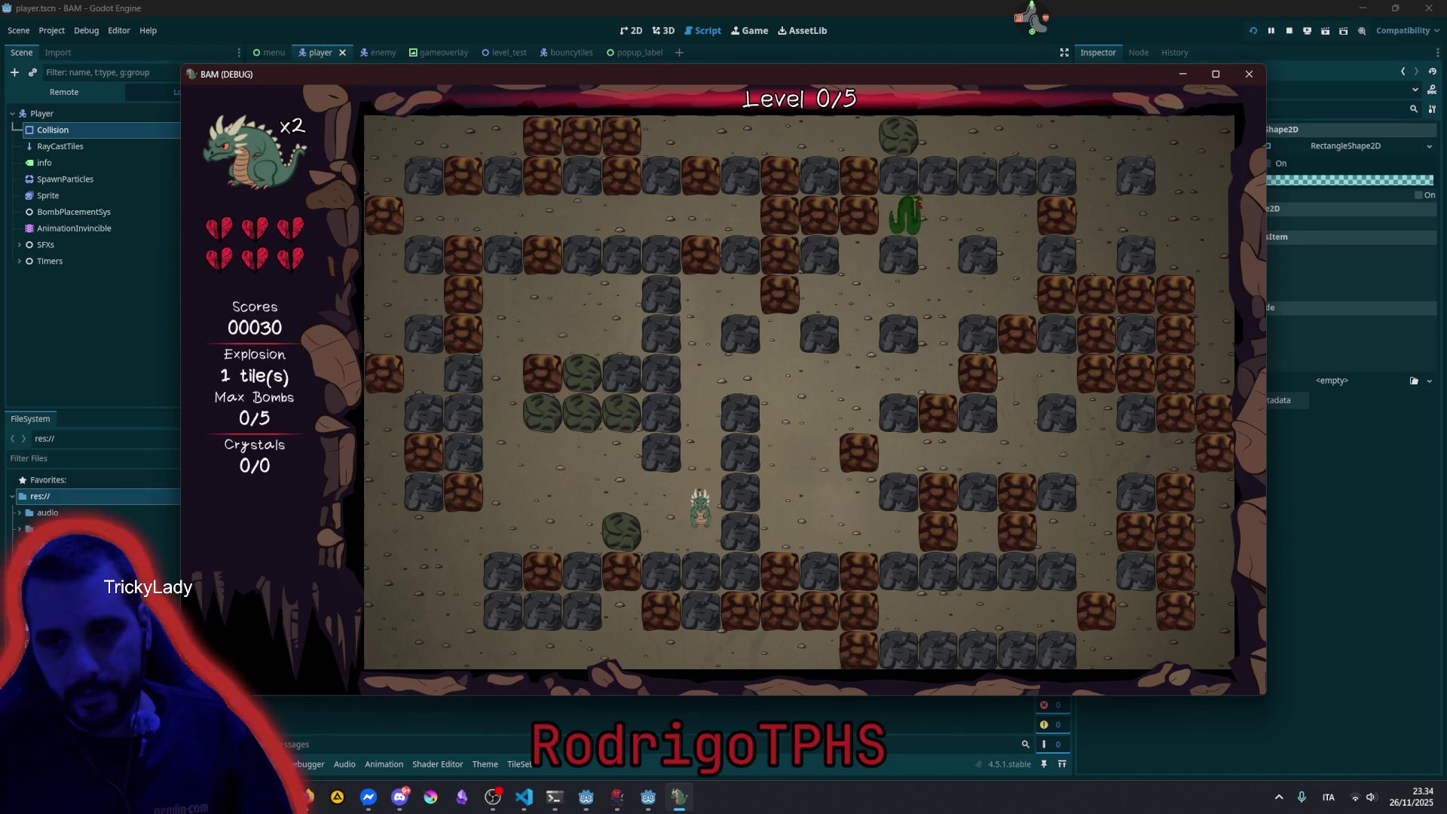
key(Up)
key(Up)
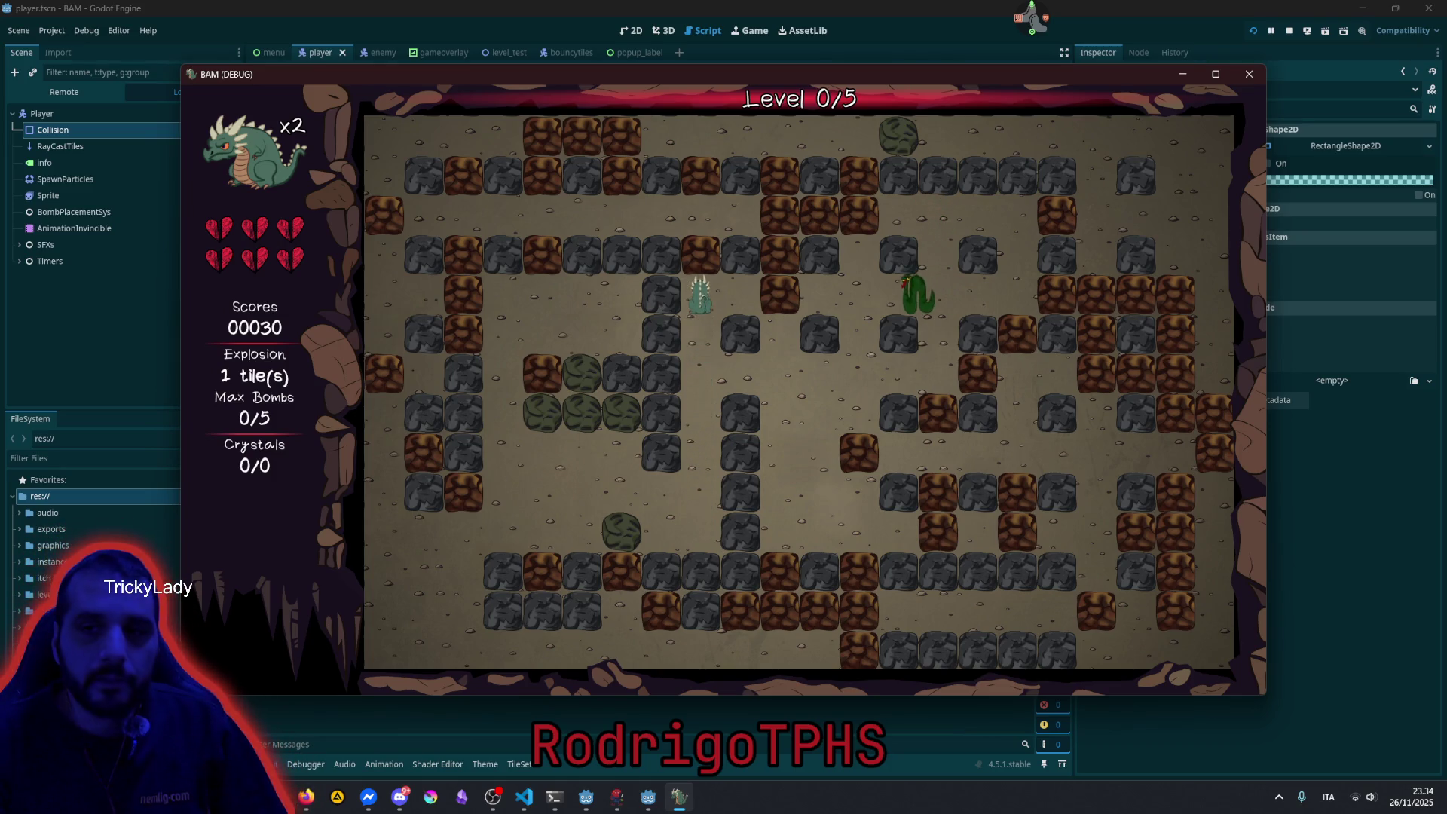
key(Down)
key(Left)
key(Right)
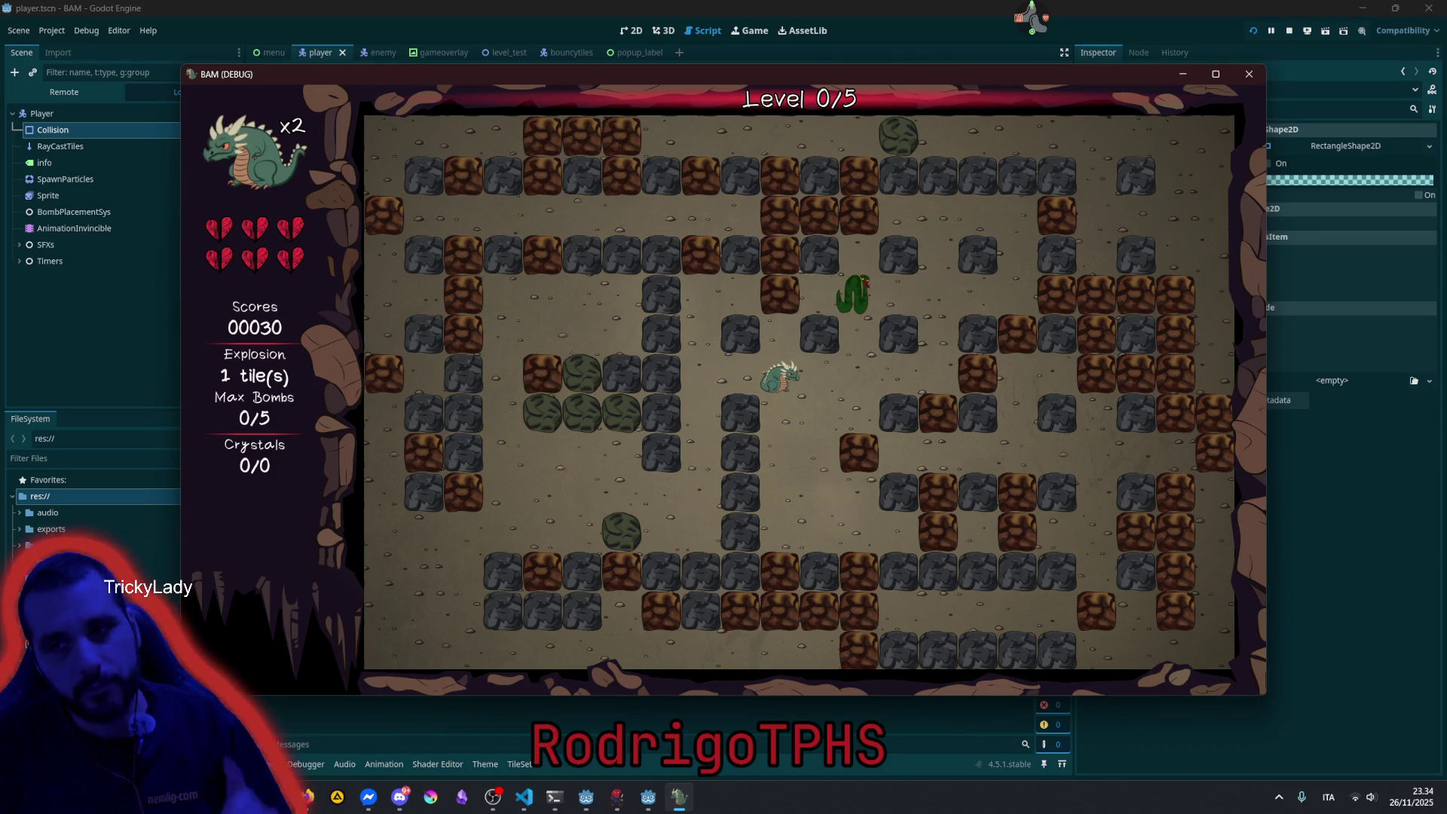
key(Up)
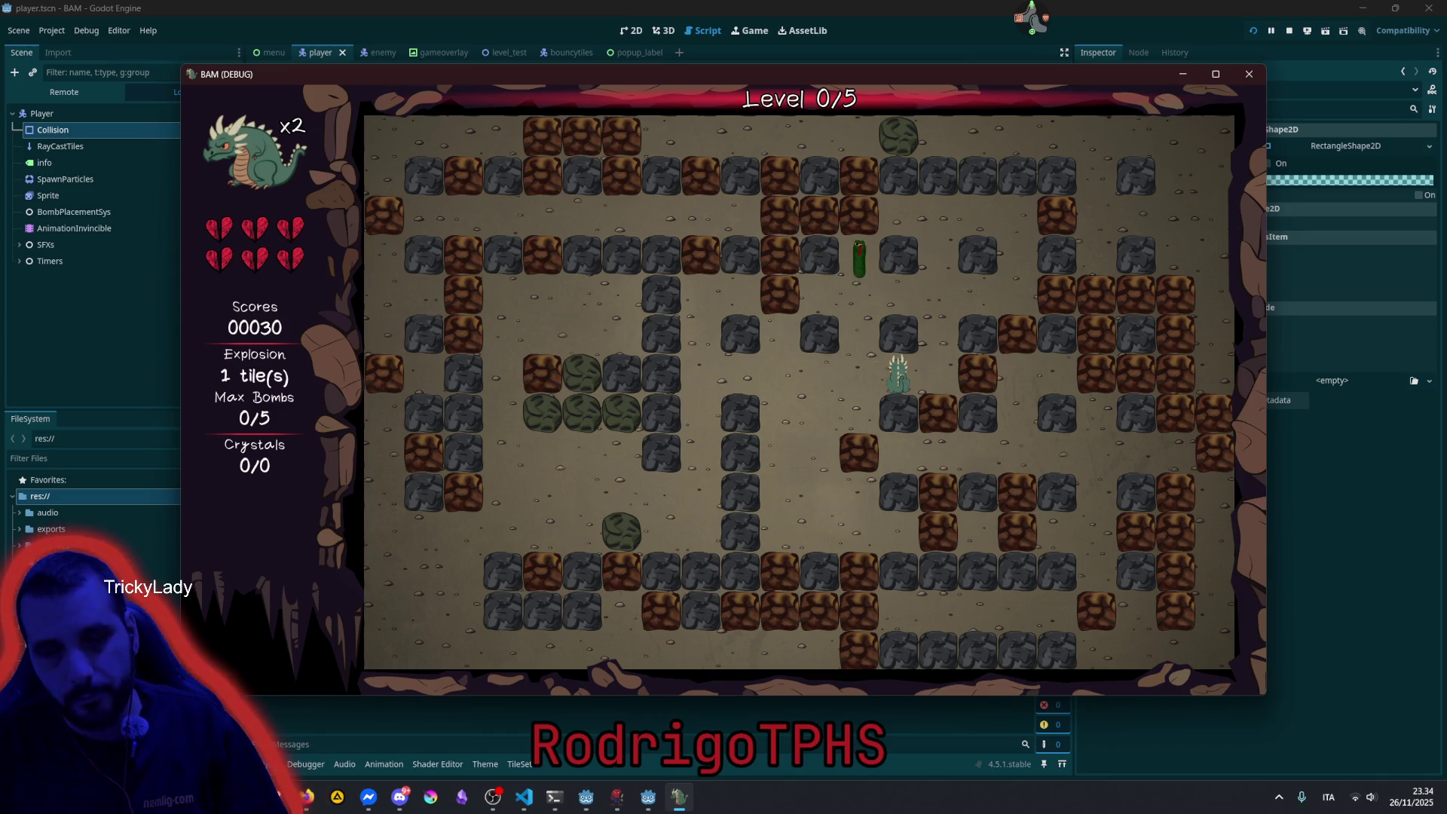
key(Left)
key(Up)
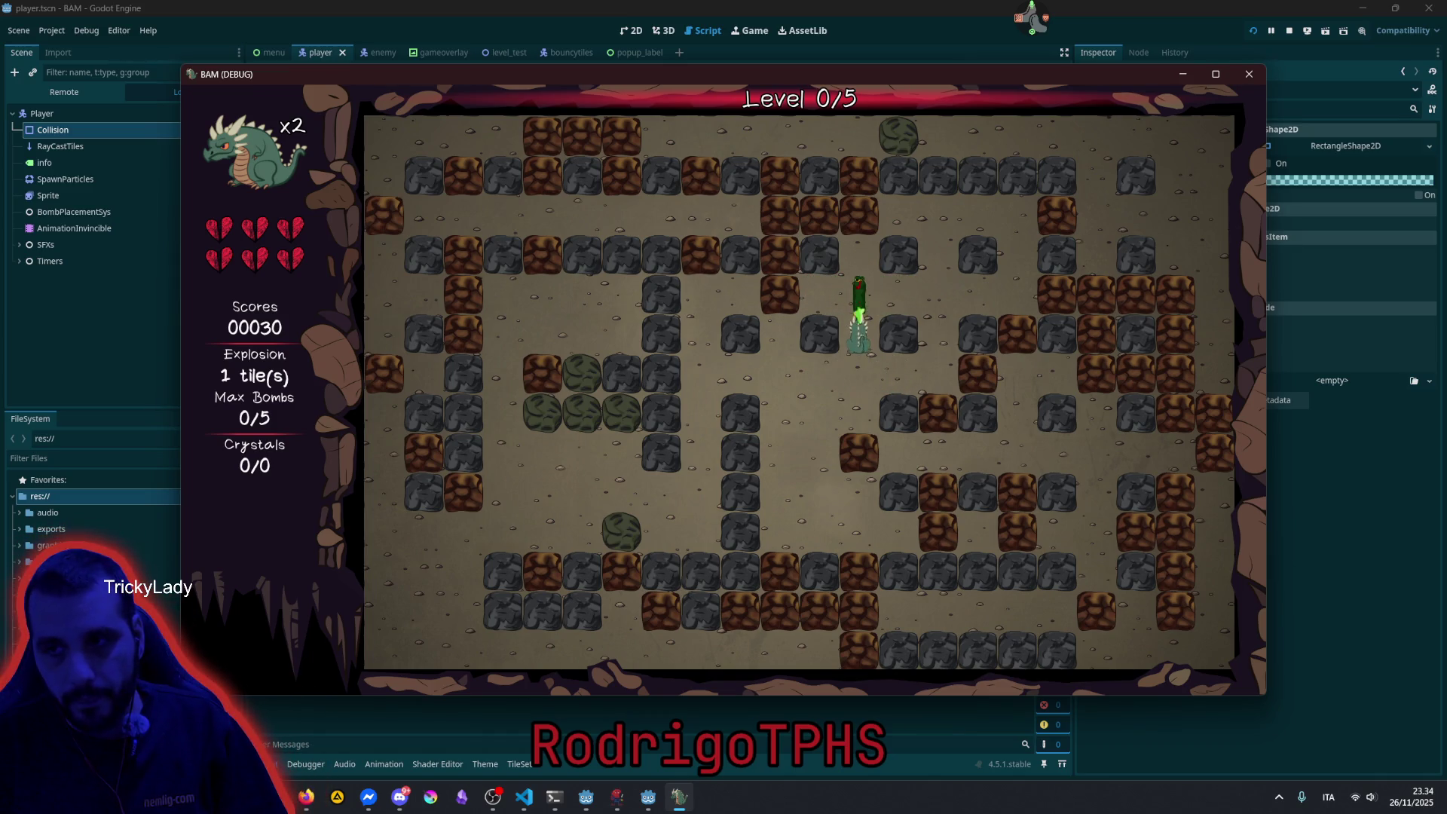
key(Down)
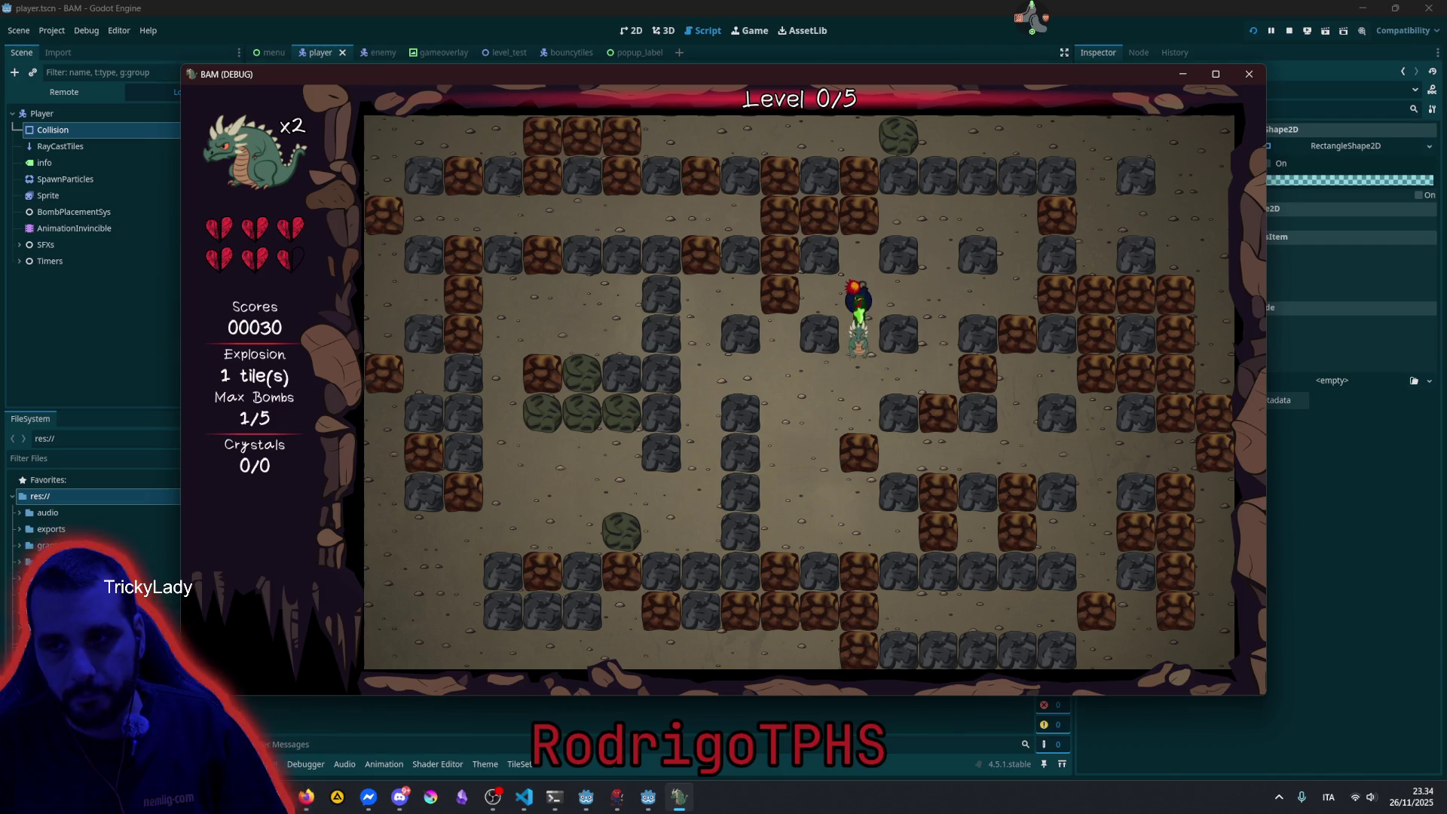
key(Left)
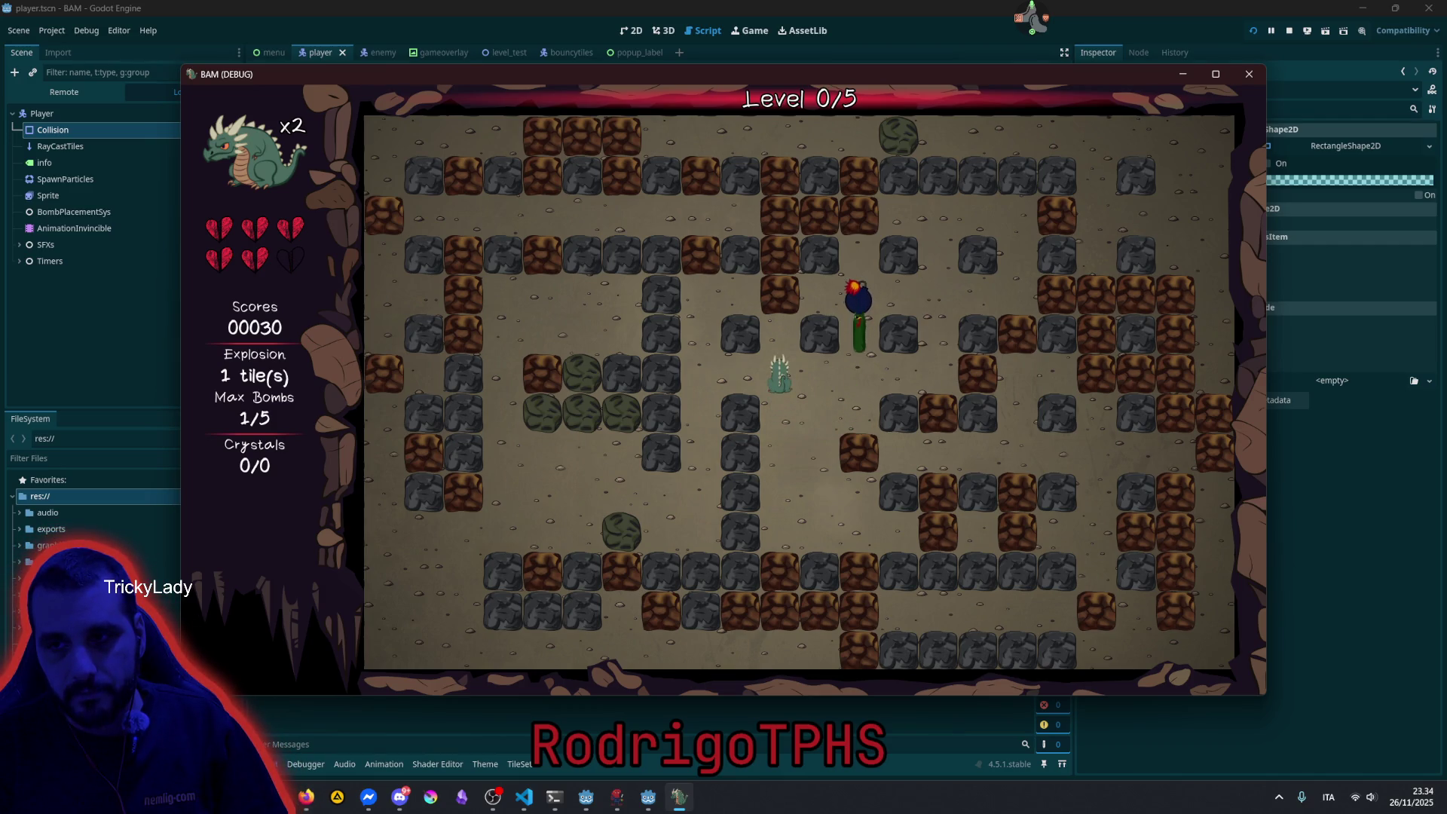
key(Right)
key(Up)
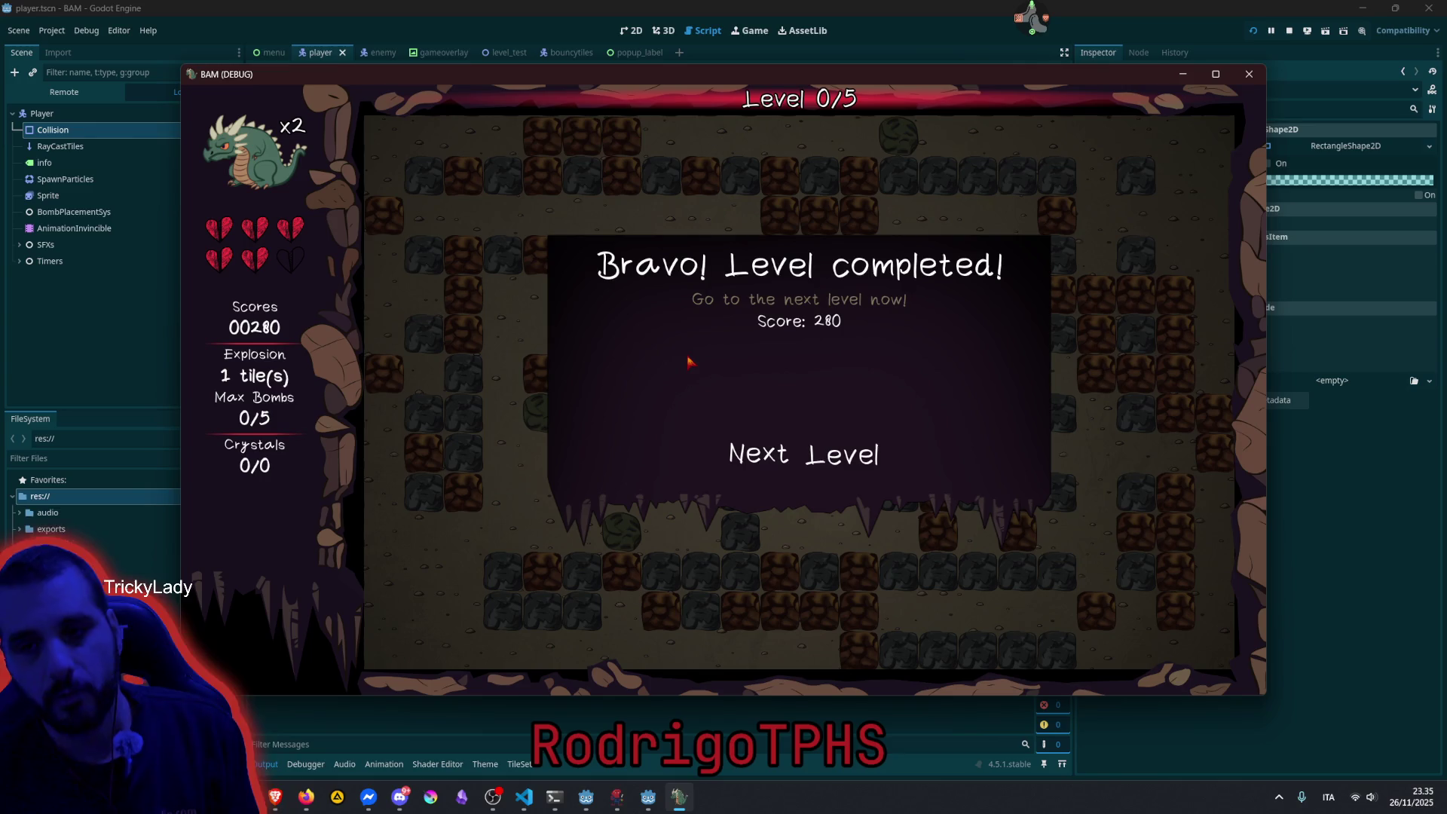
Choose Next Level on the Level completed dialog to load Level 1/5.
click(767, 475)
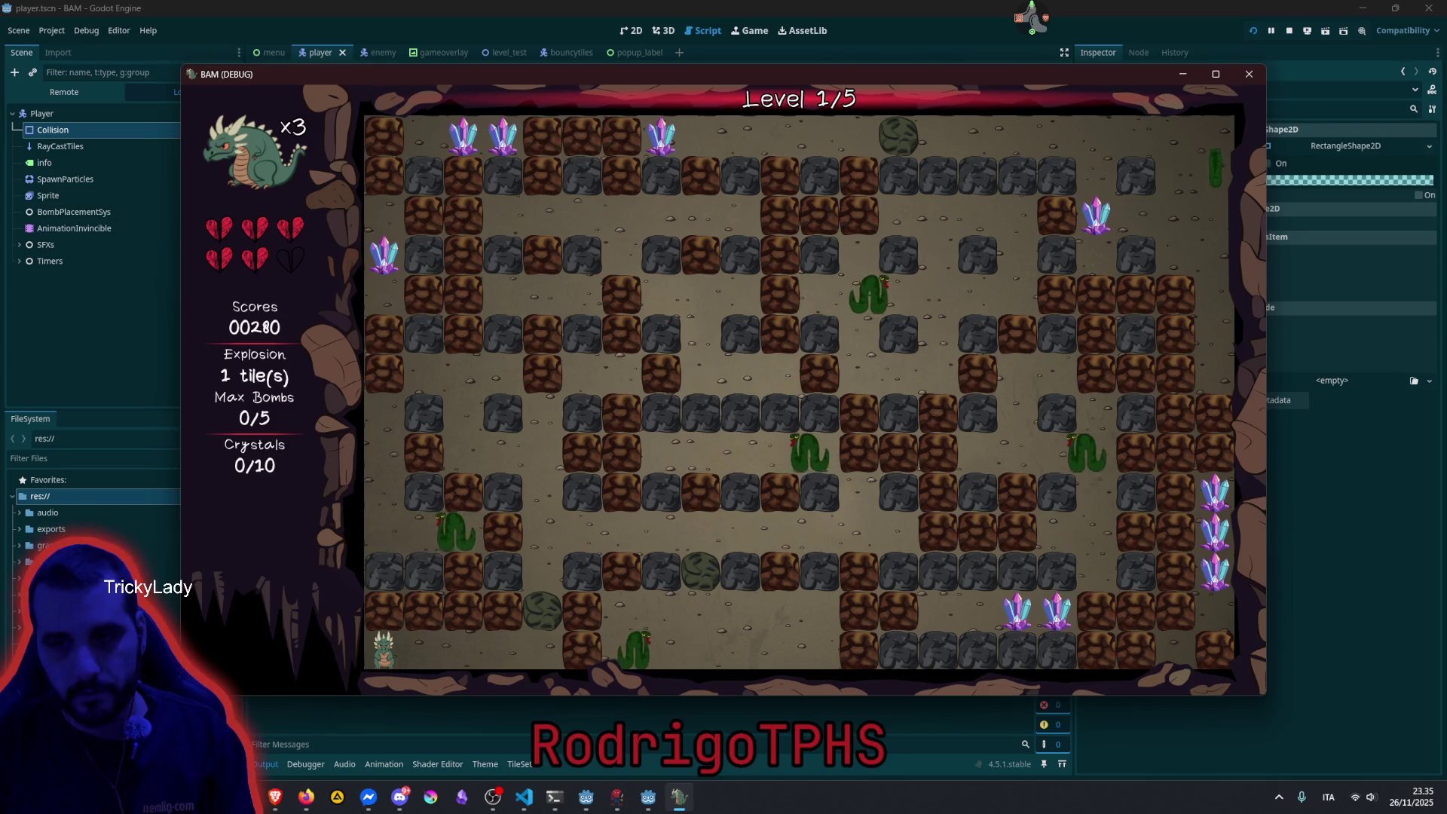
Stop the game with F8 and open level.gd at its _input function.
key(F8)
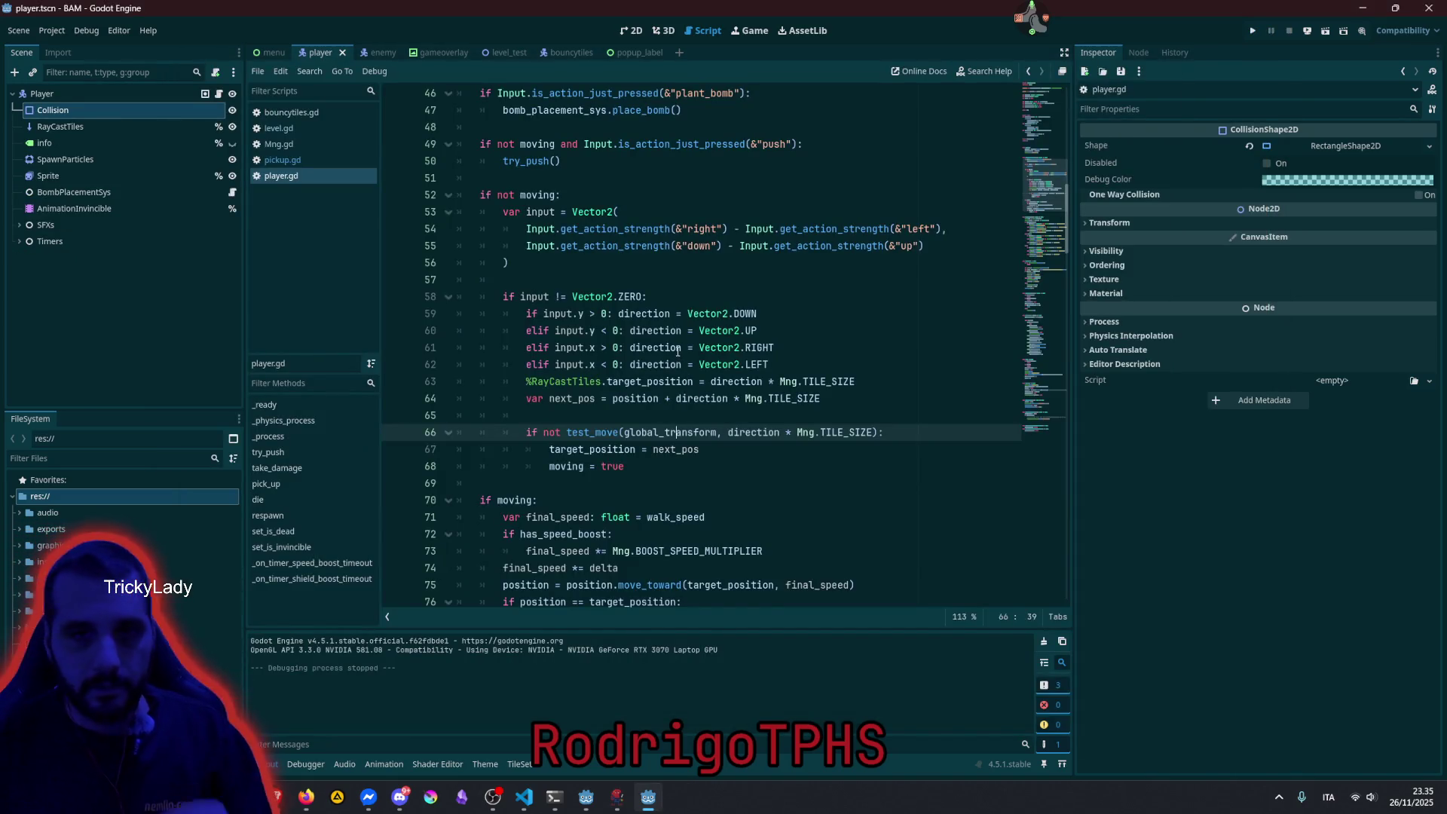
click(278, 129)
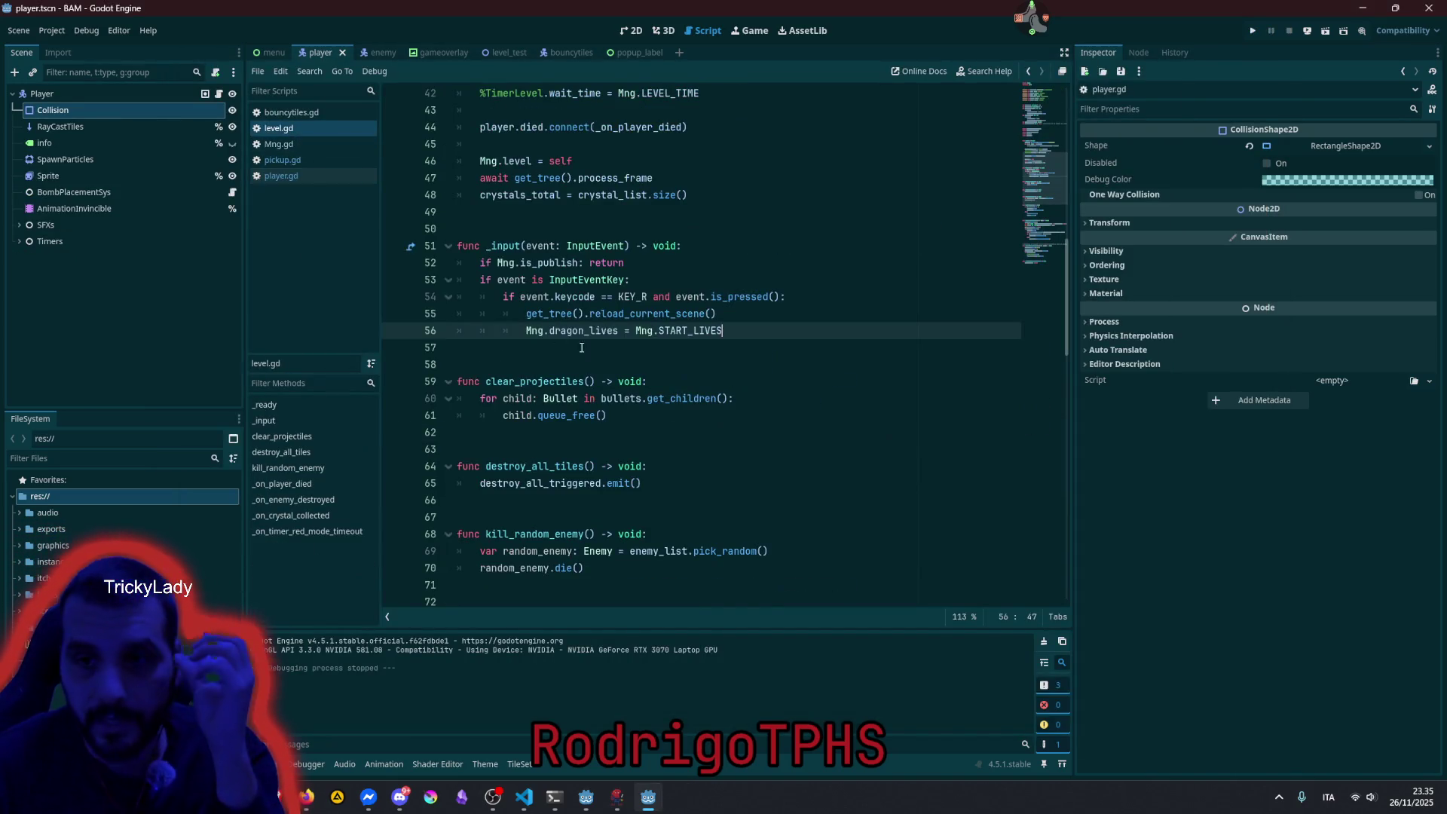
click(641, 283)
click(744, 318)
Delete the whole _input reload-on-R function and its leftover blank line.
key(Down)
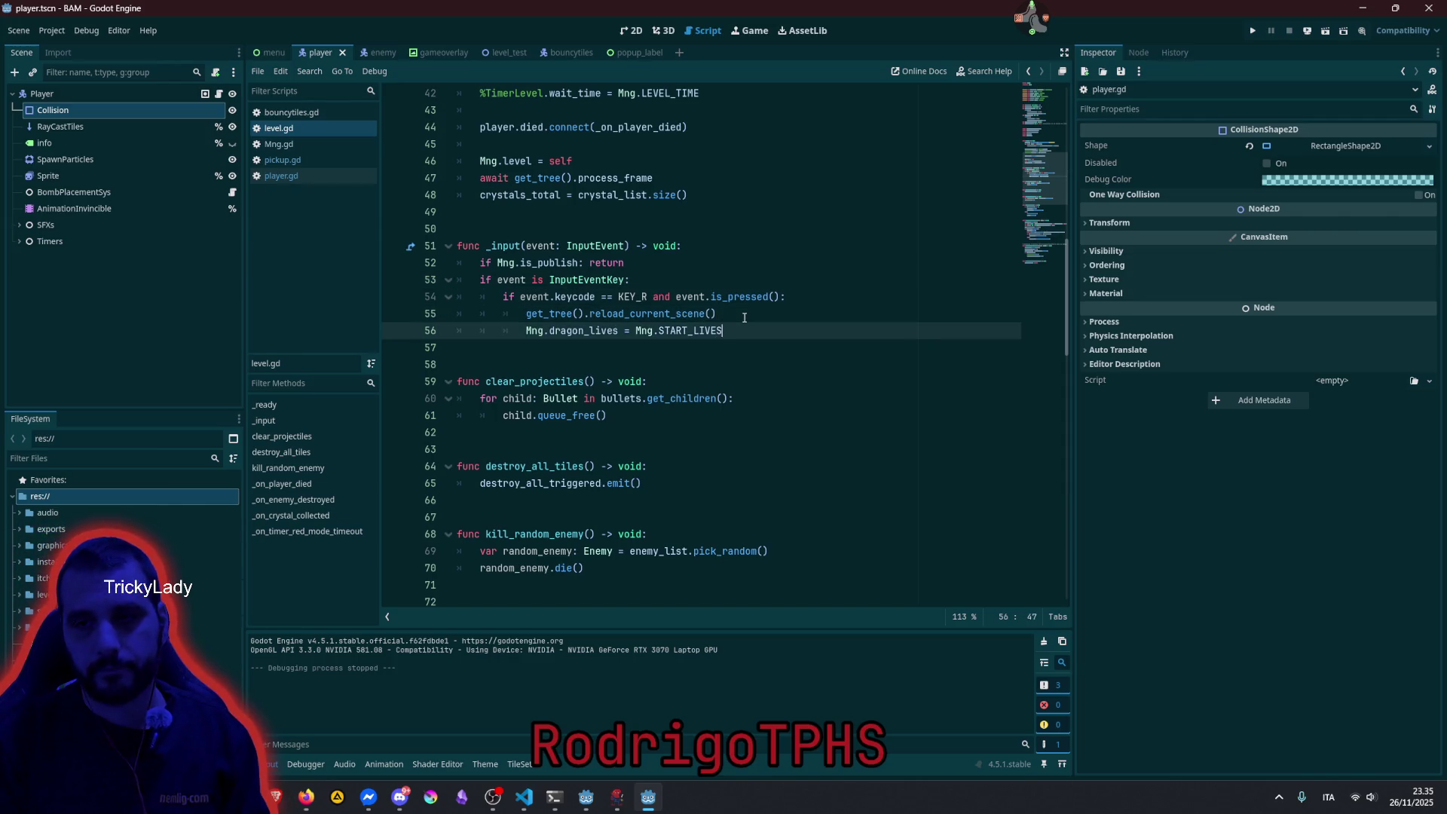
key(shift+Home)
key(shift+Up)
key(shift+Up)
key(shift+Up)
key(shift+Up)
key(shift+Home)
key(ctrl+c)
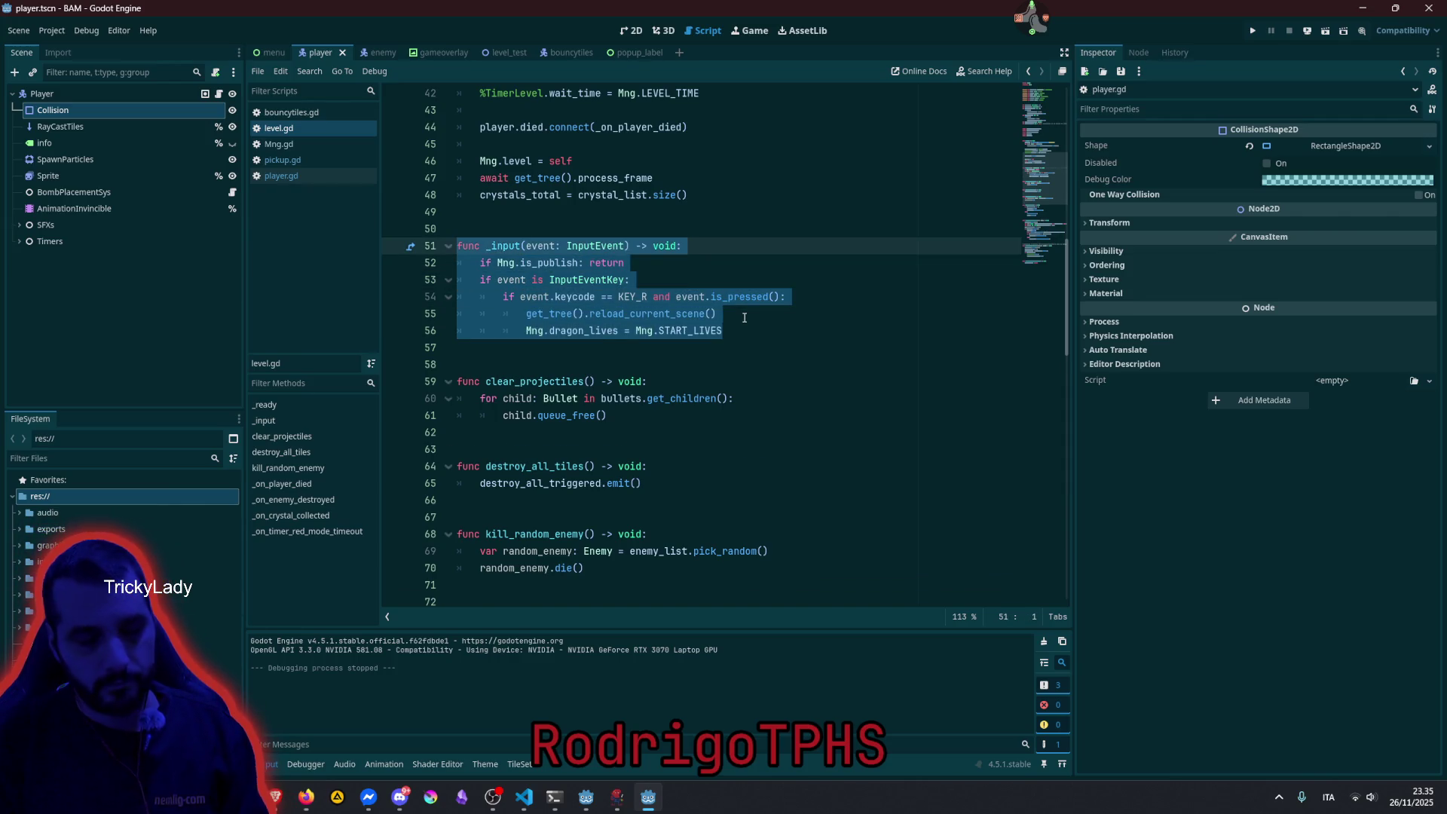
key(BackSpace)
key(BackSpace)
key(BackSpace)
key(Delete)
click(625, 280)
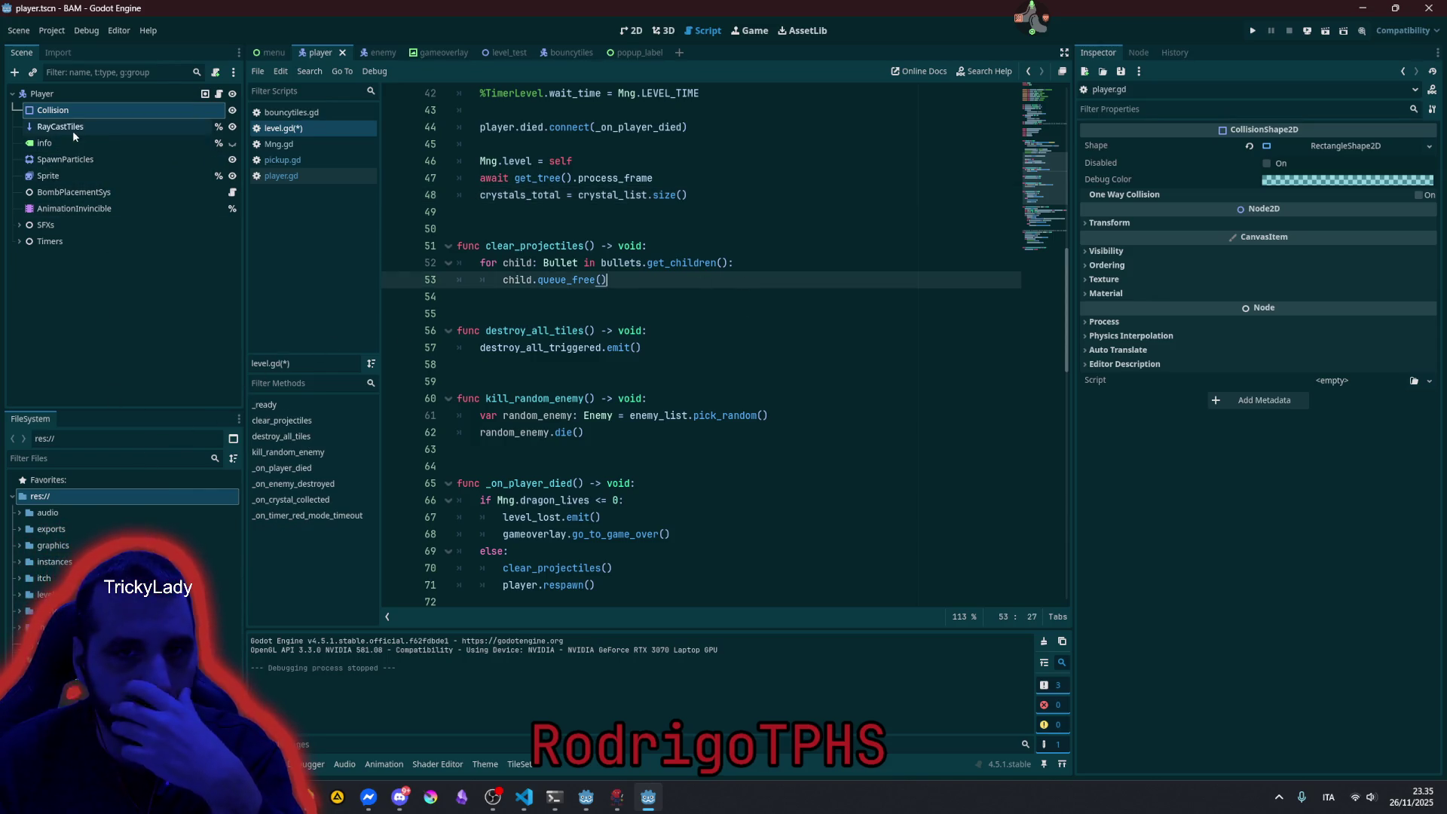
click(532, 347)
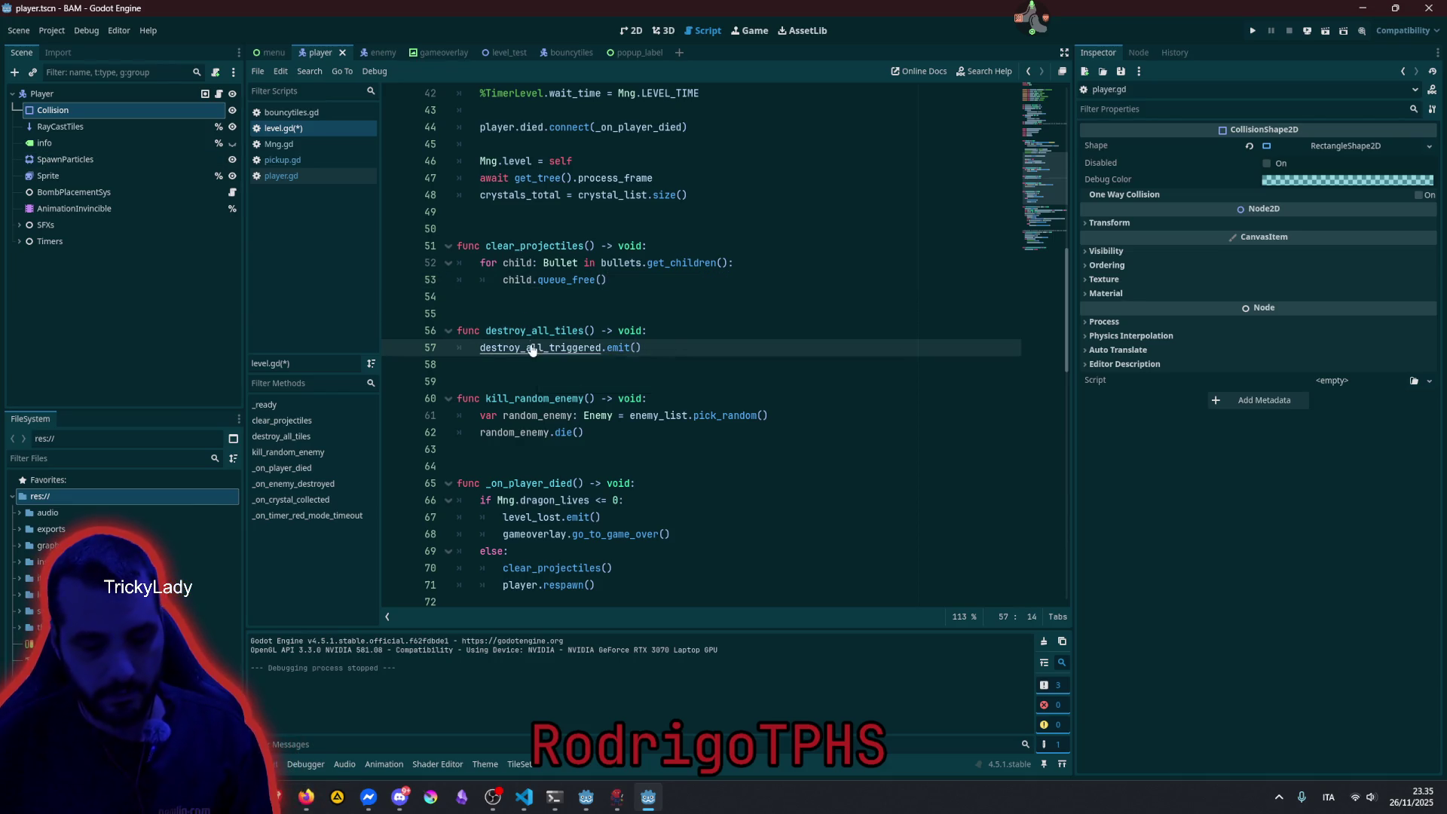
Open Mng.gd through the quick file search and go to the end of _ready.
key(shift+alt+o)
text(mng)
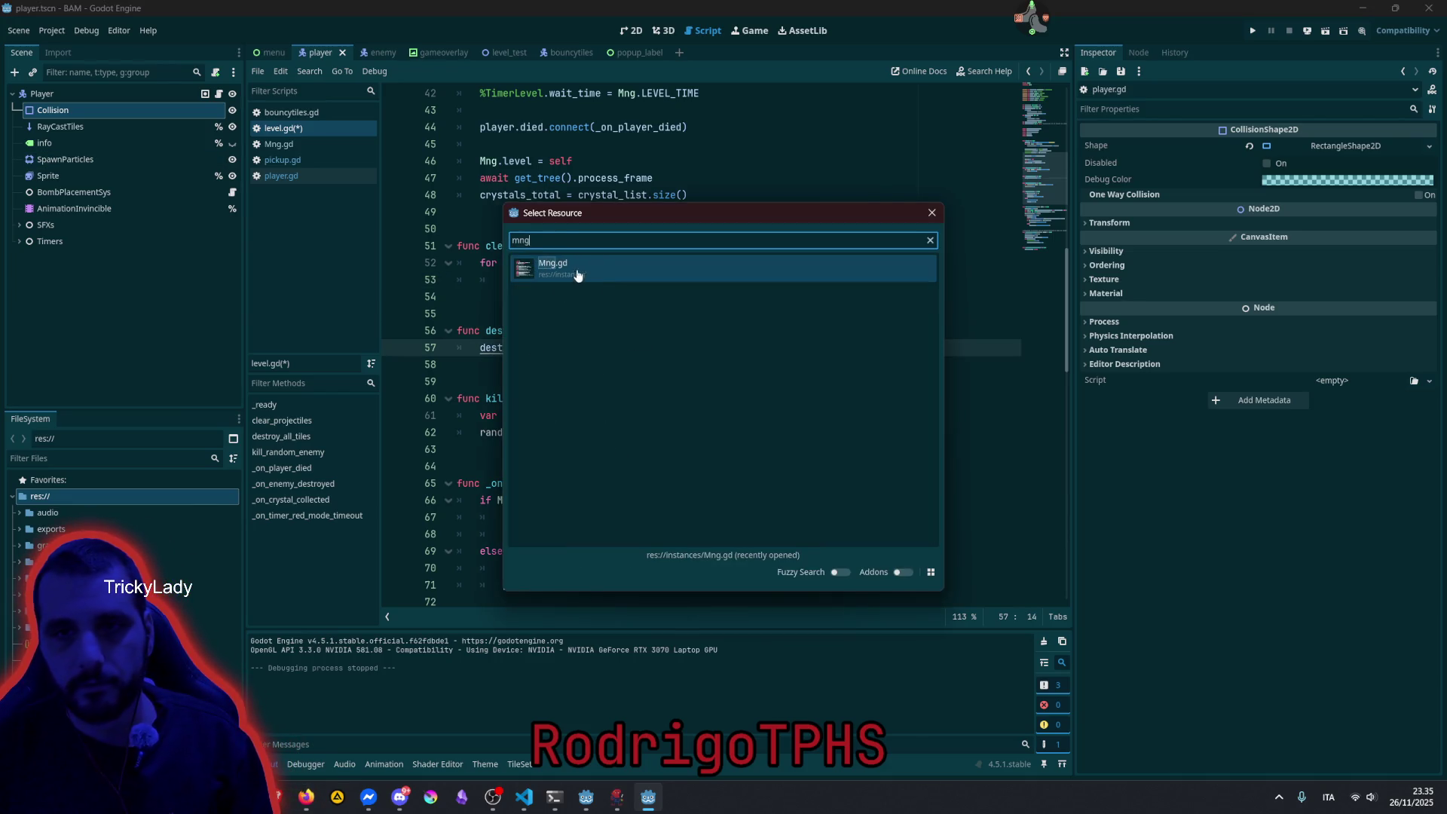
double_click(575, 273)
click(571, 466)
scroll(571, 462, down, 4)
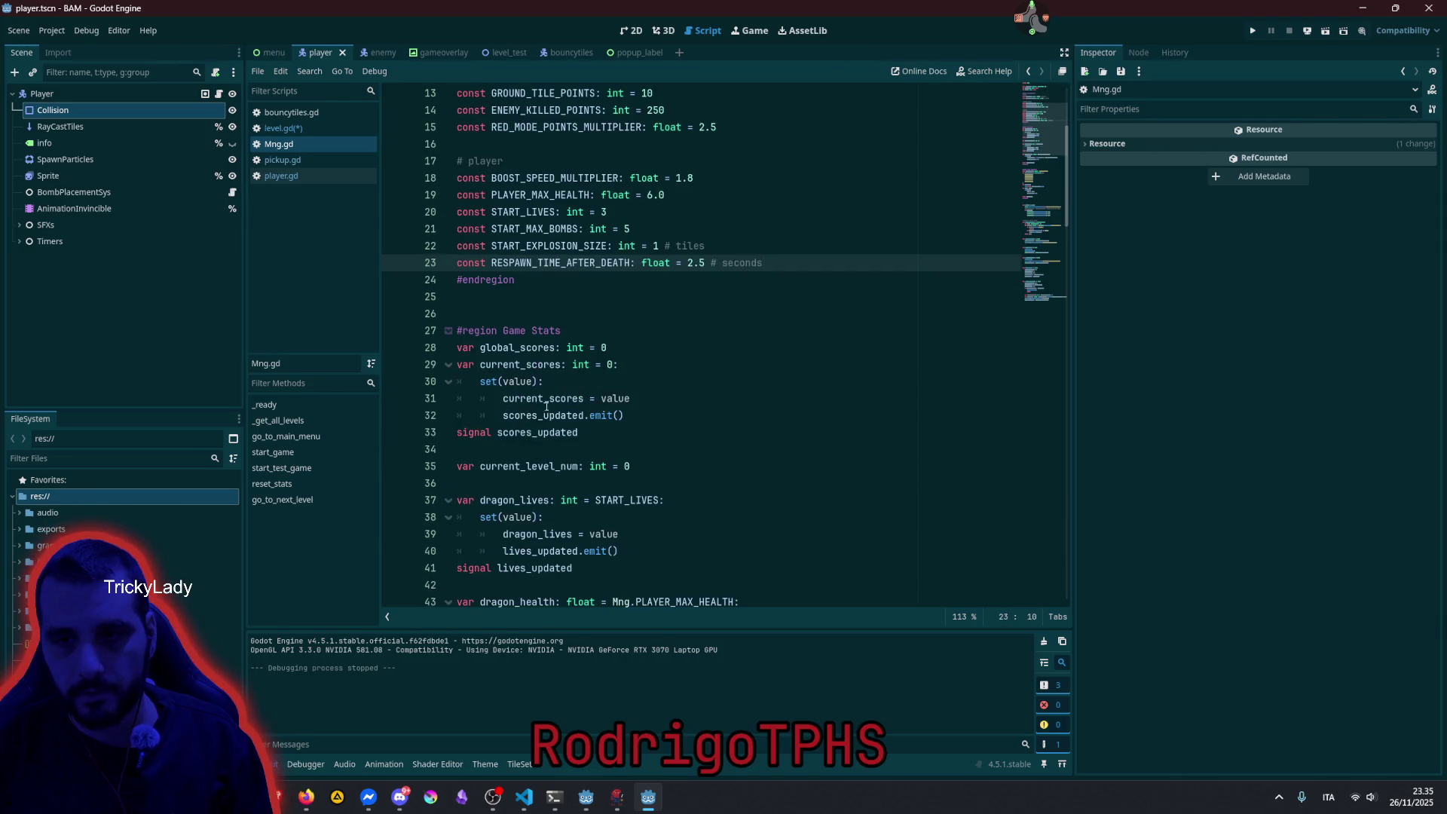
click(547, 398)
scroll(571, 457, down, 4)
scroll(571, 458, down, 11)
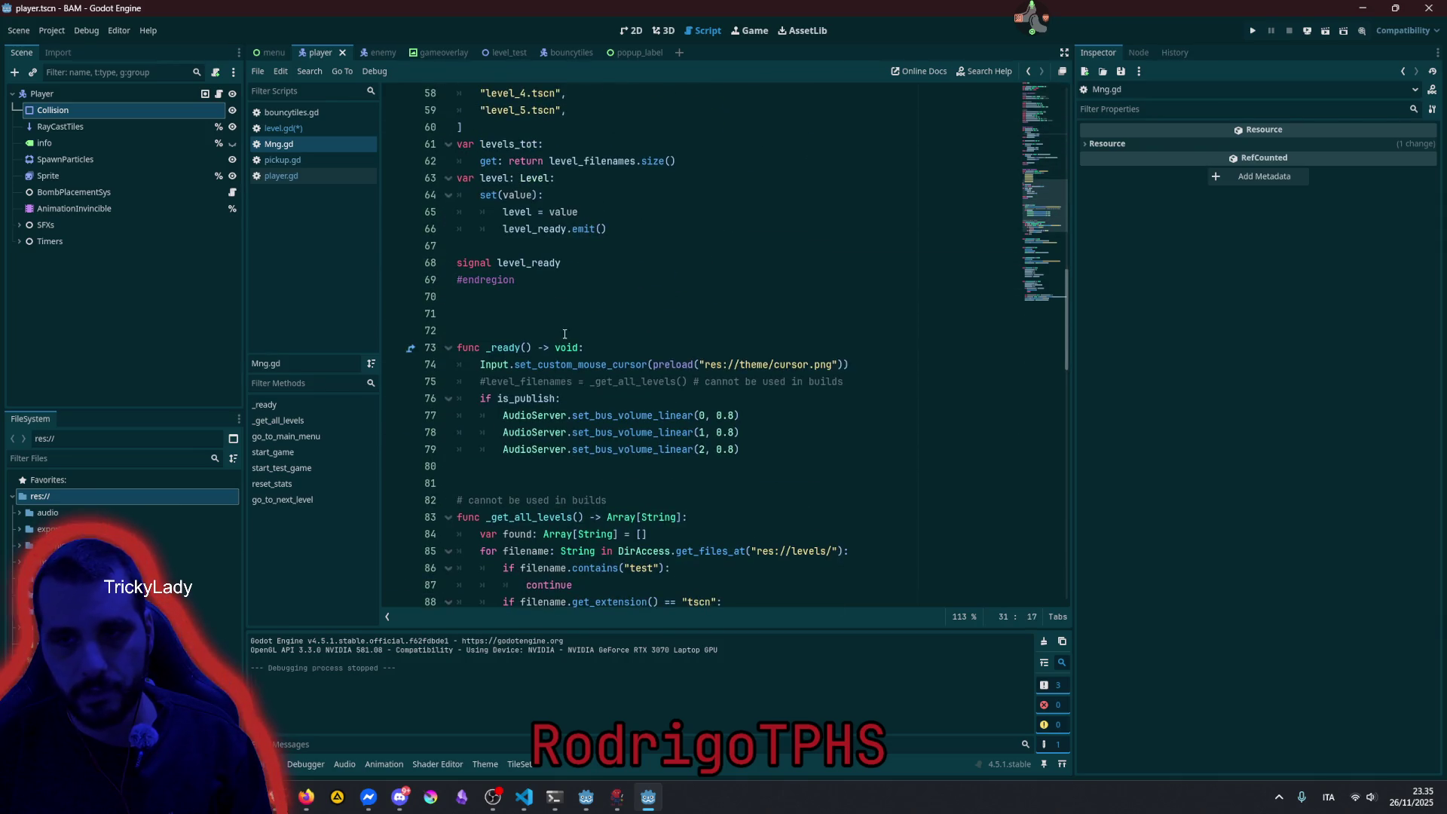
click(650, 330)
scroll(650, 313, down, 3)
click(547, 323)
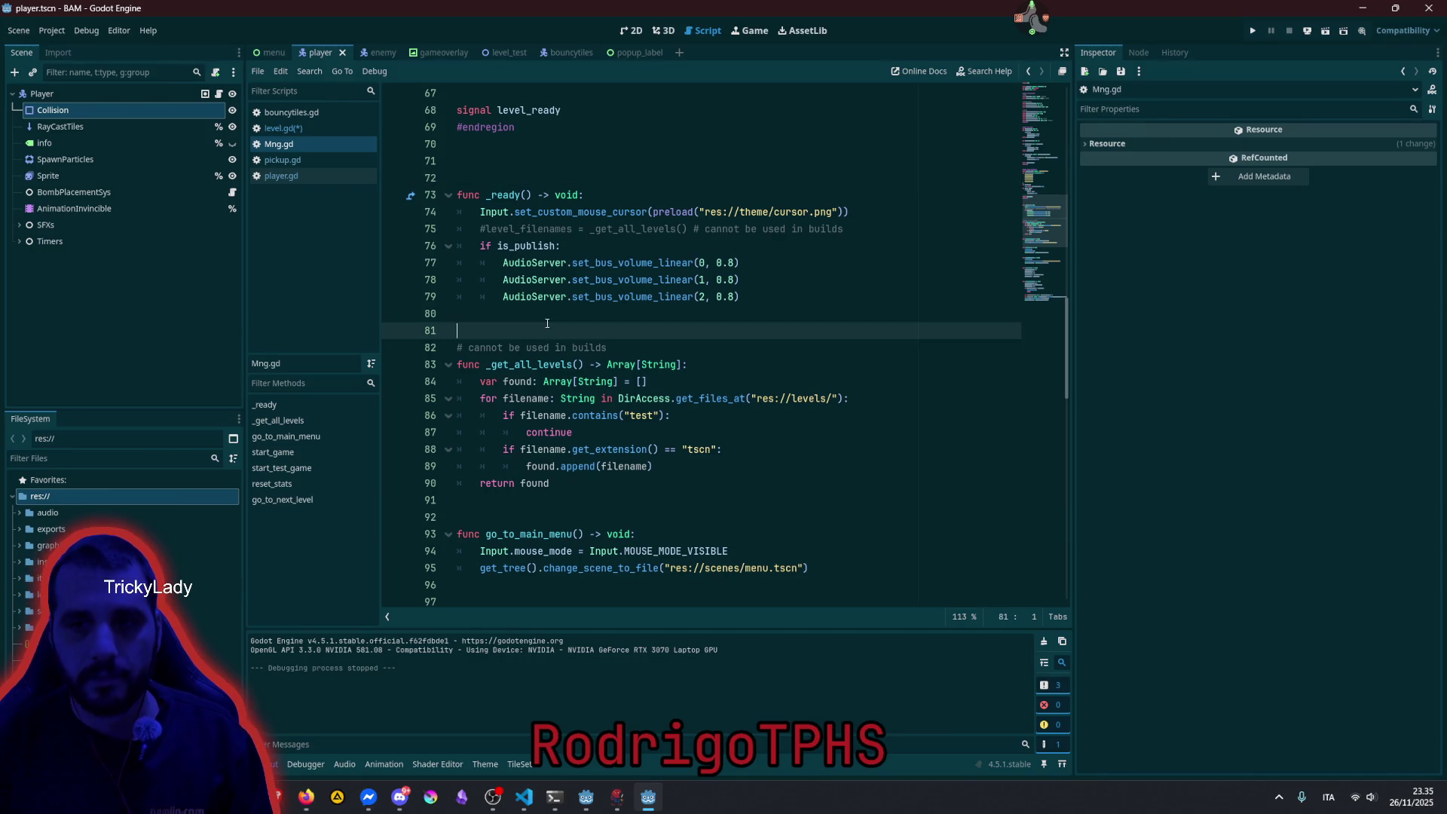
Paste the _input handler and replace reload_current_scene() with start_test_game().
key(Return)
key(Return)
key(ctrl+v)
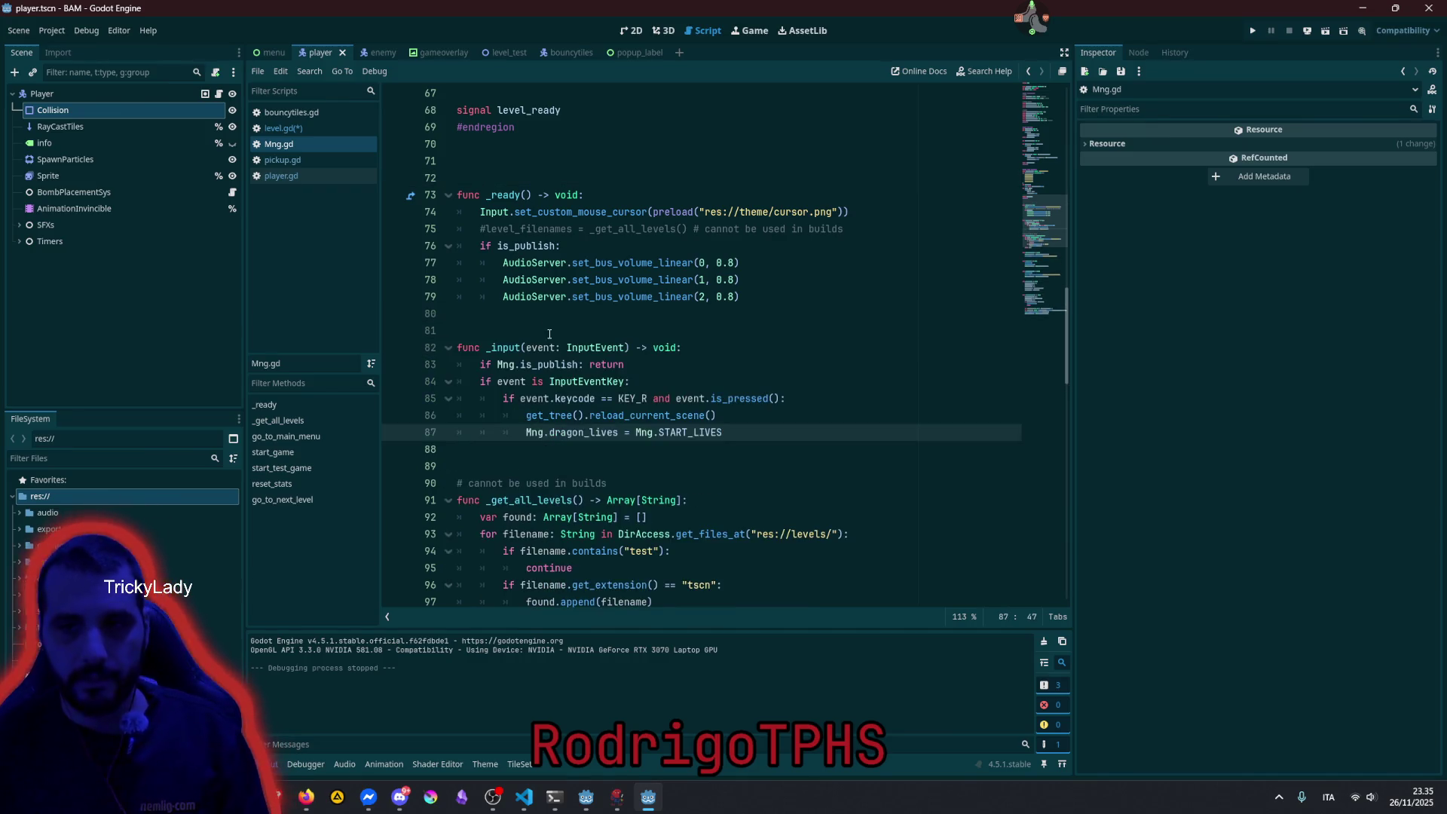
click(549, 347)
double_click(647, 415)
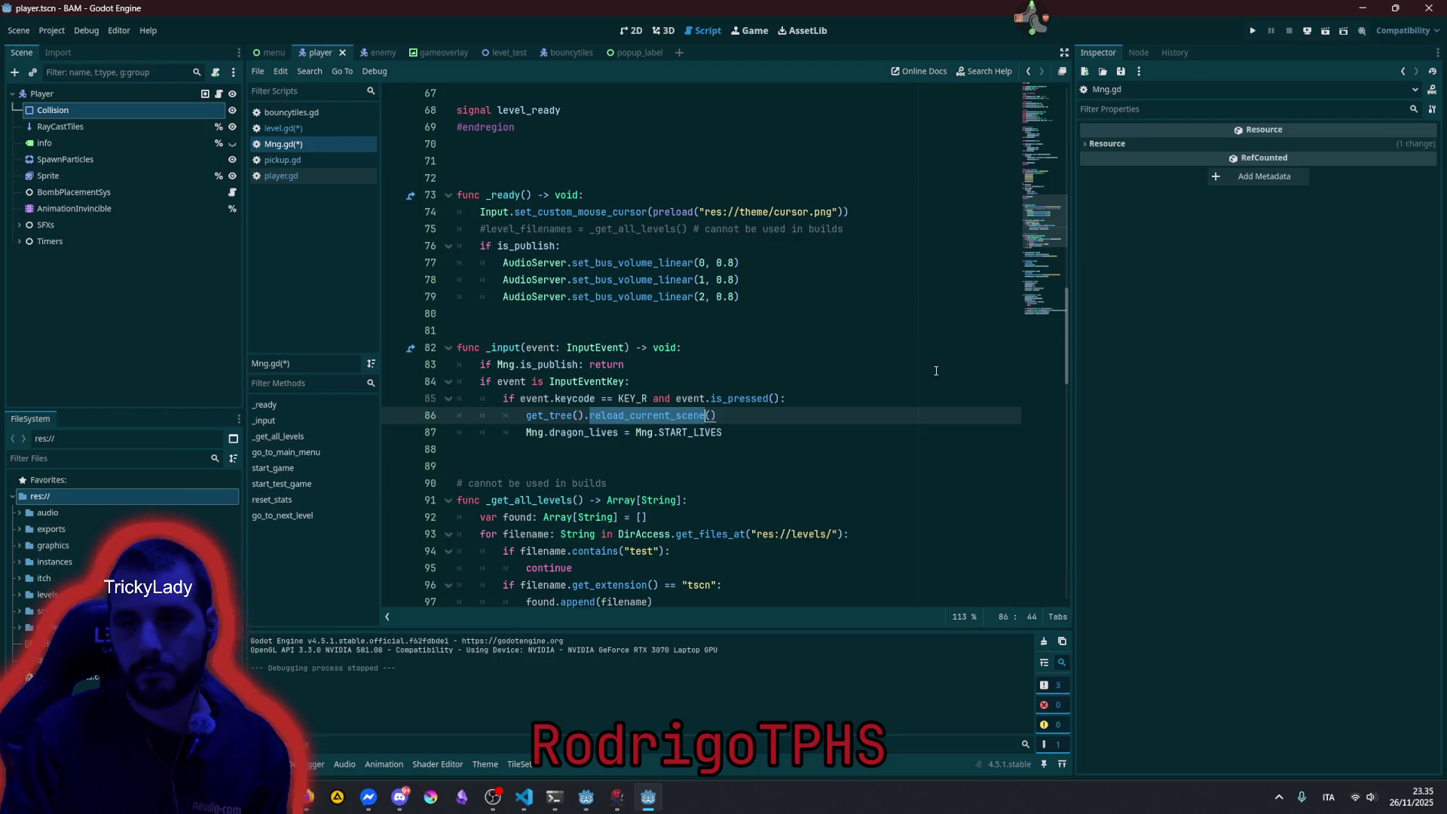
key(End)
key(shift+Home)
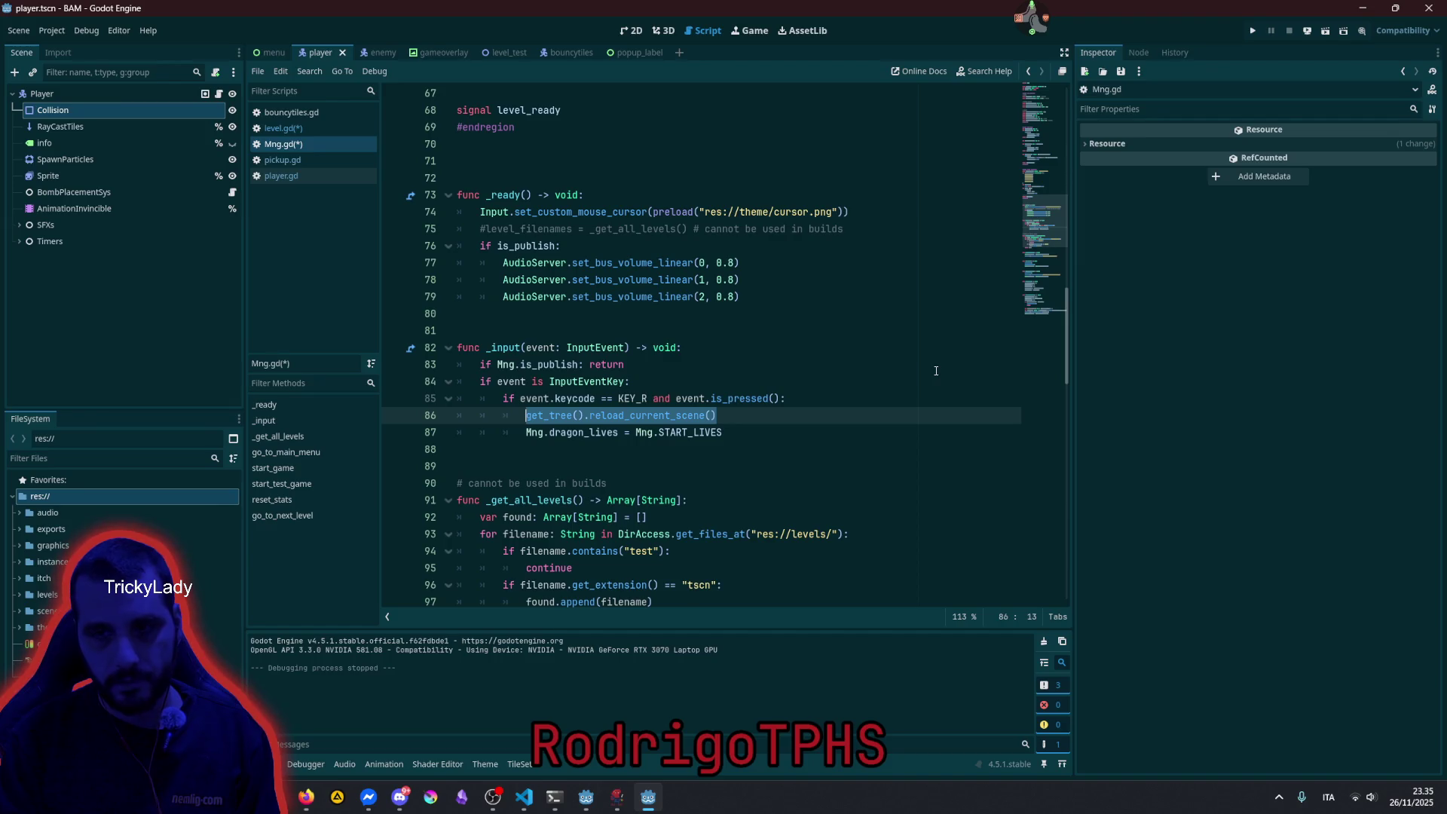
text(go_t)
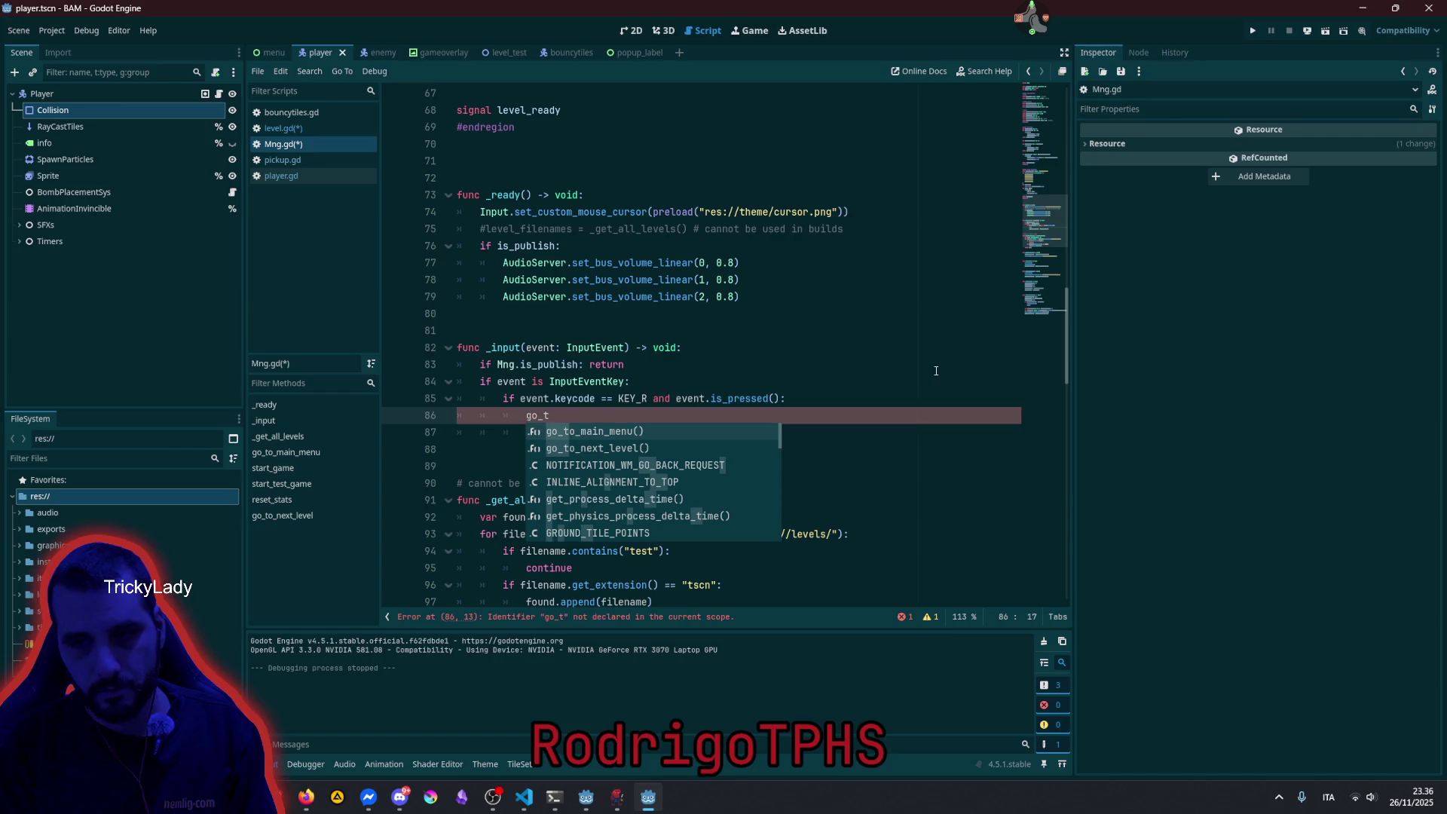
key(BackSpace)
key(BackSpace)
key(BackSpace)
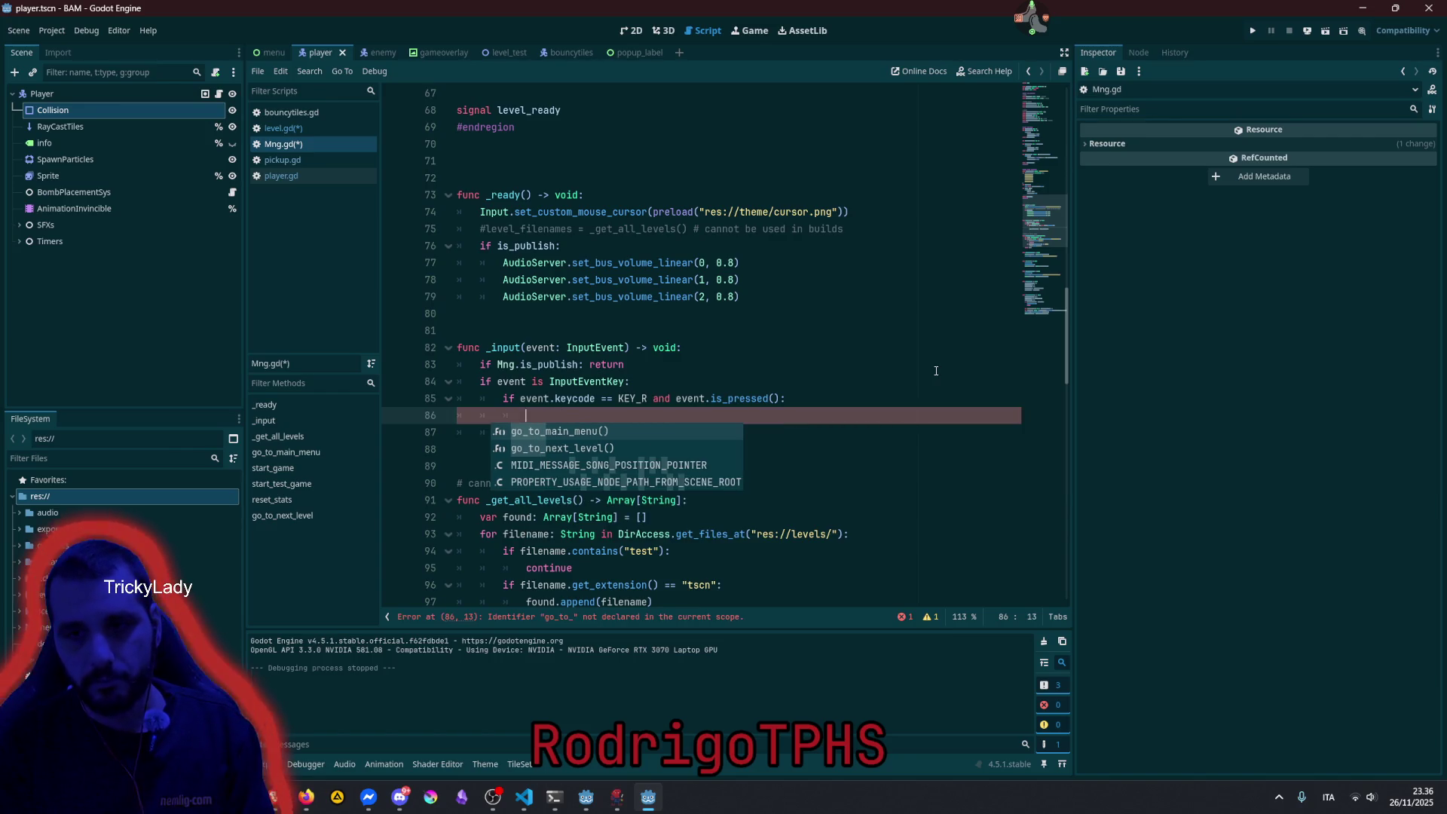
text(stat)
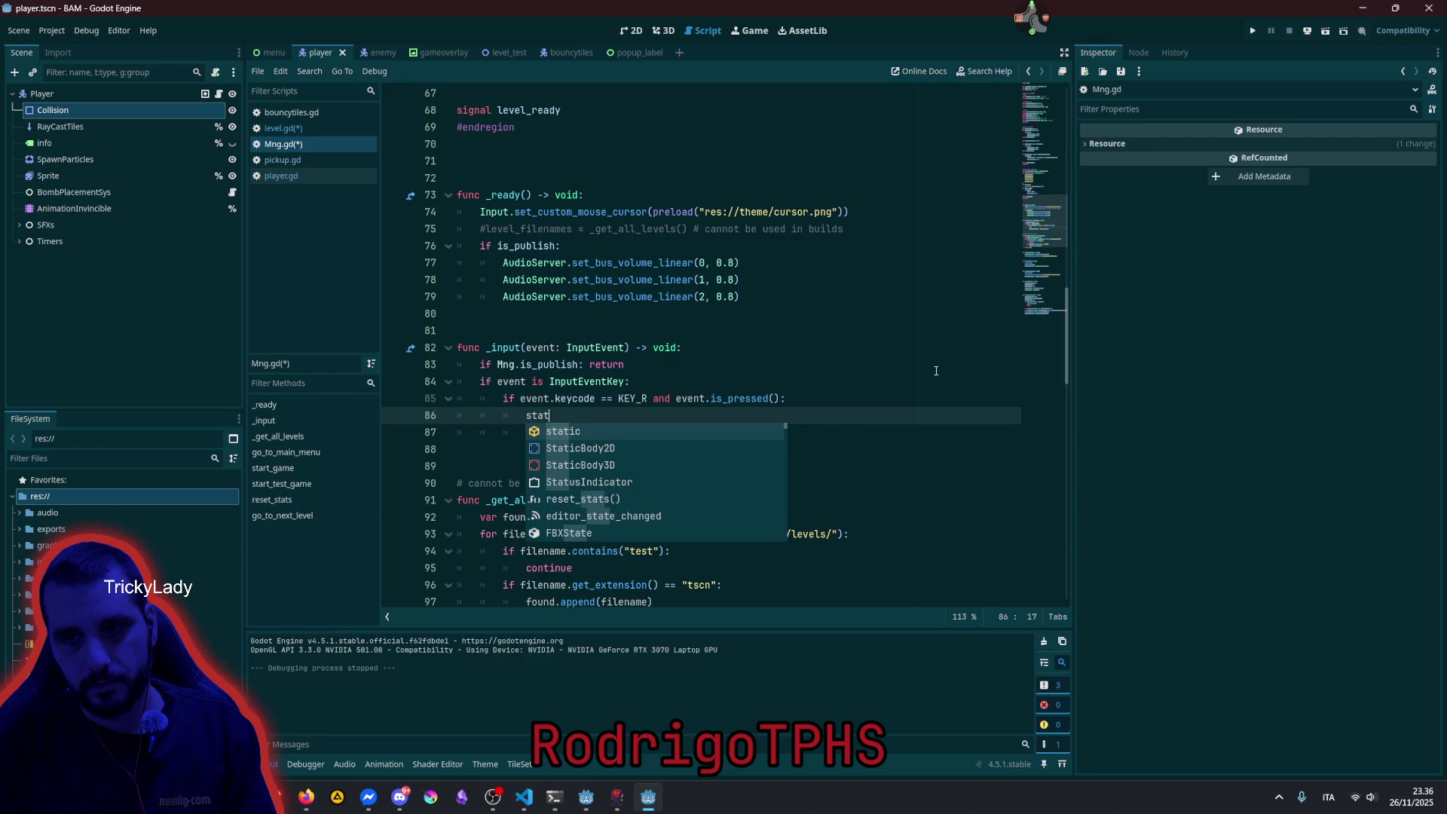
key(BackSpace)
text(r)
key(Down)
key(Return)
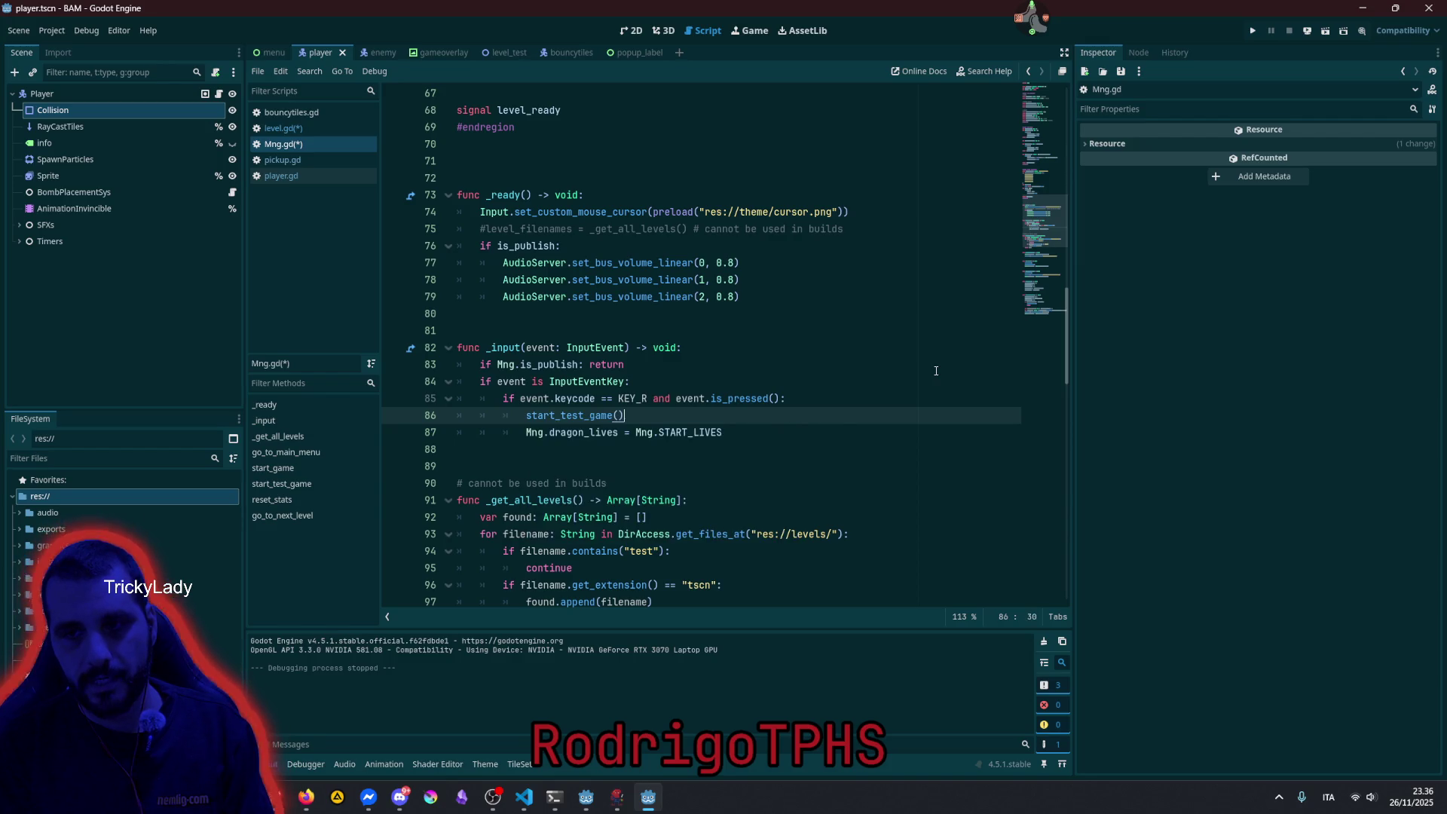
Add a reset_stats() call above start_test_game() and delete the dragon_lives reset line.
key(Down)
key(Up)
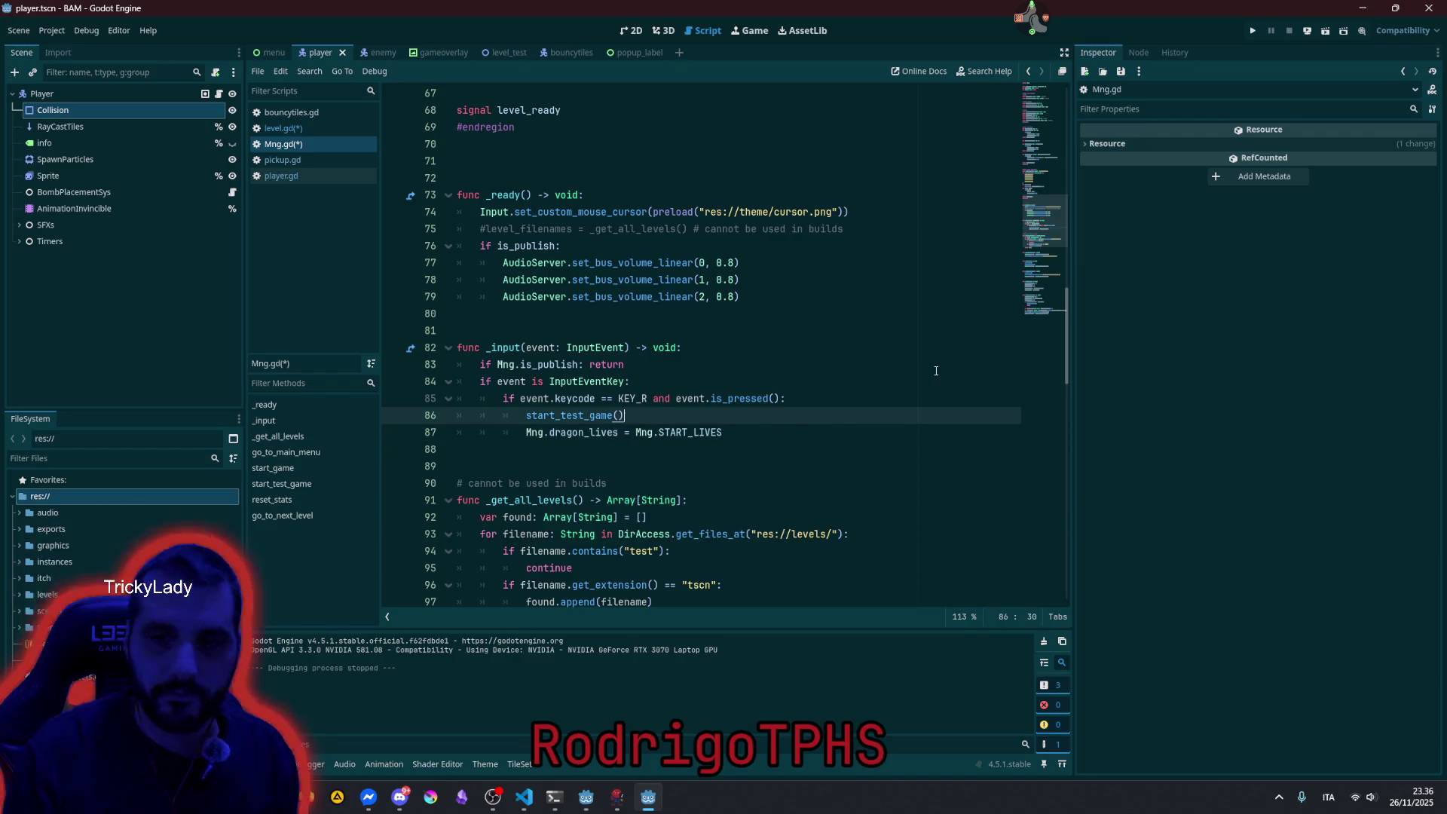
key(Home)
key(Return)
key(Up)
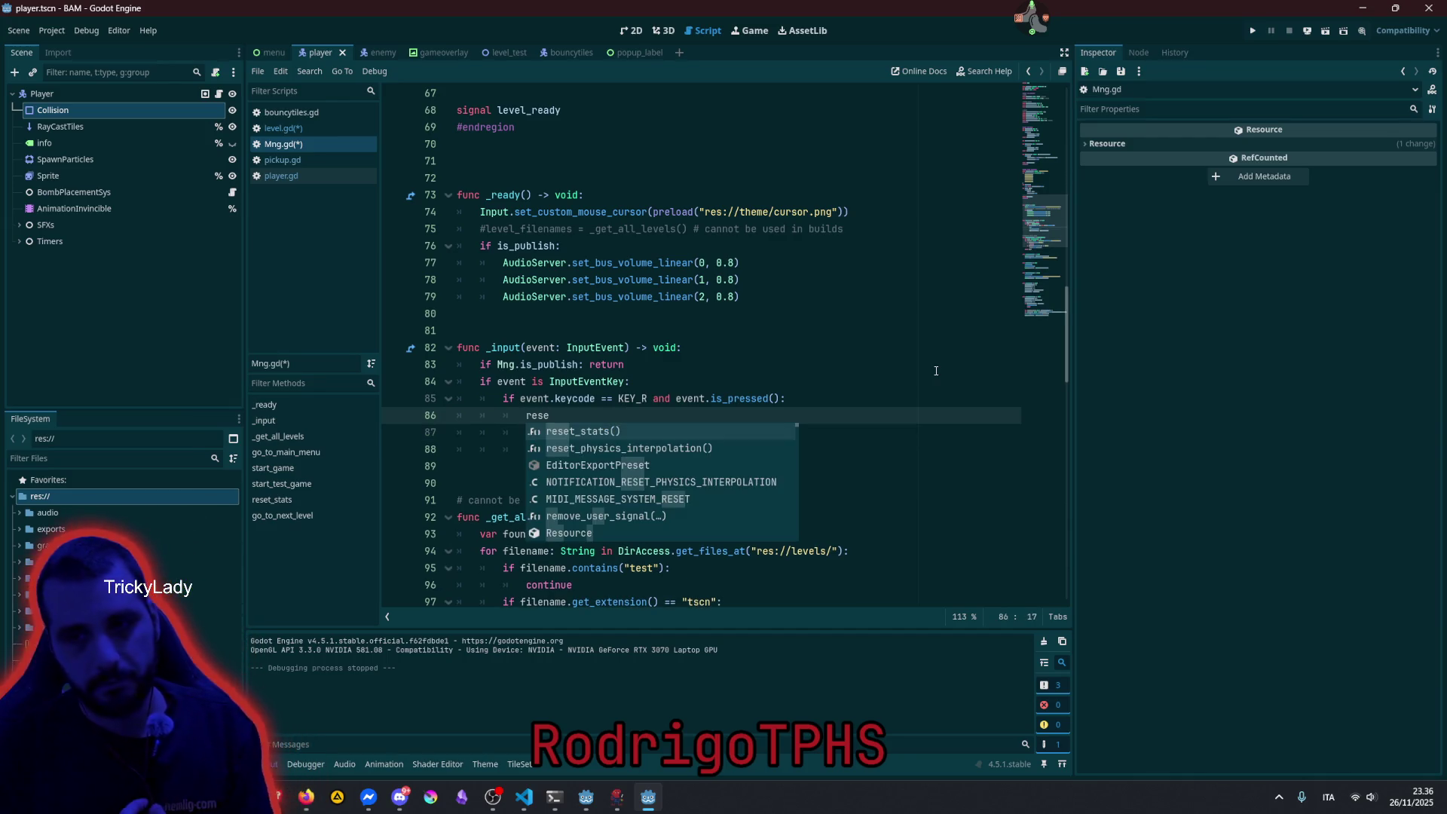
key(Return)
key(Down)
key(Down)
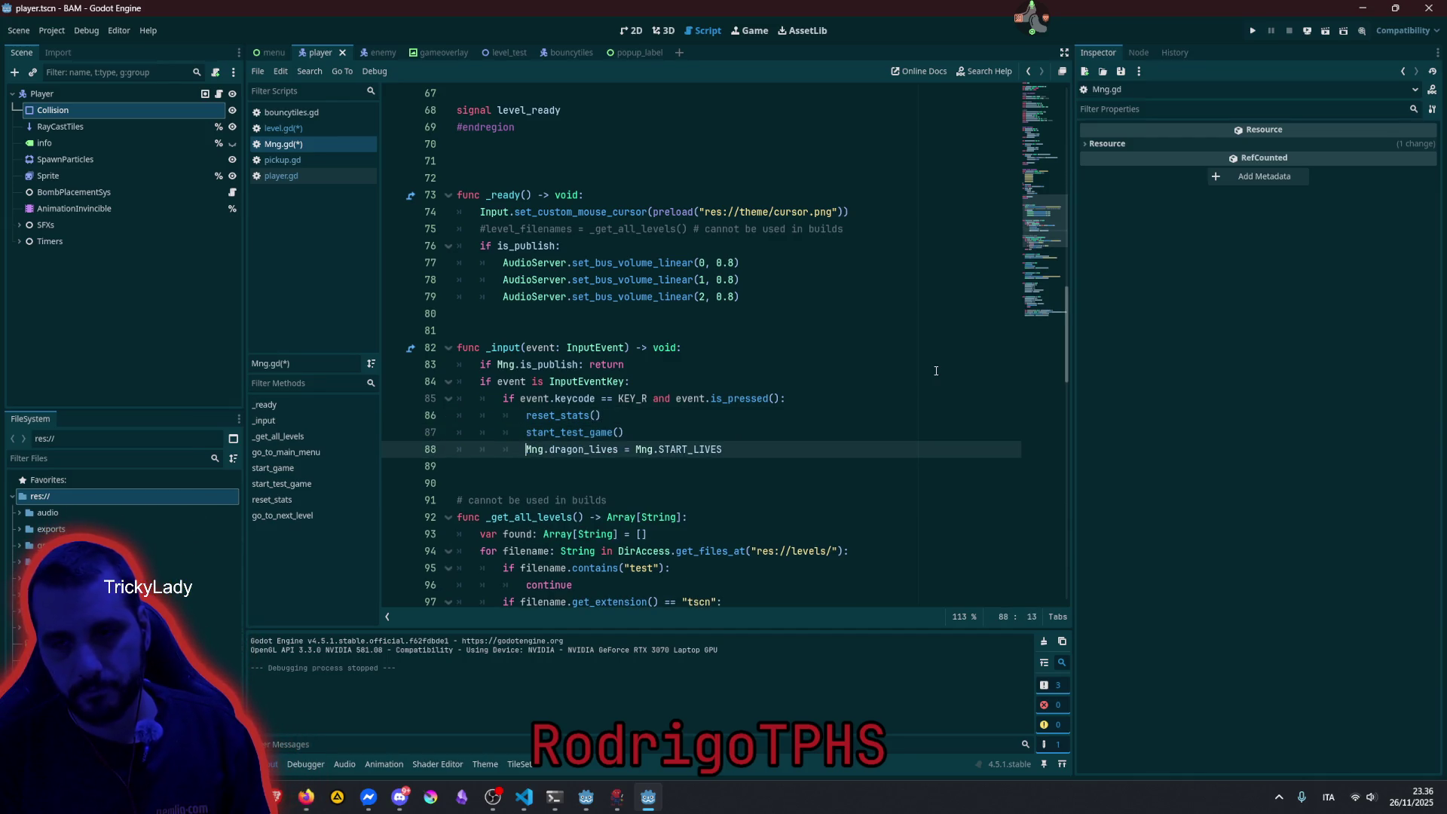
key(End)
key(shift+Home)
key(shift+Home)
key(BackSpace)
key(BackSpace)
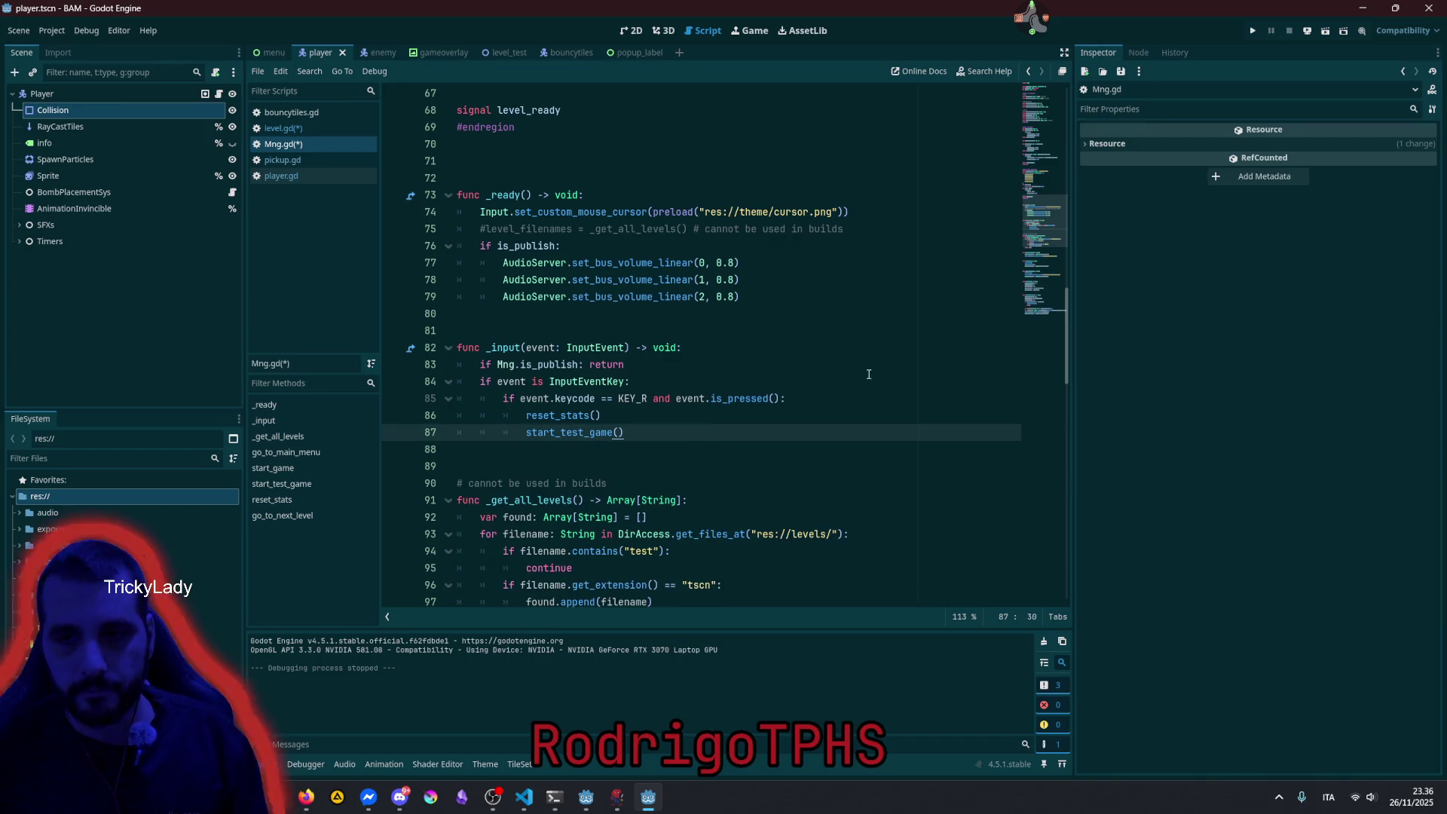
Save the edited scripts and run the game with F5.
click(627, 399)
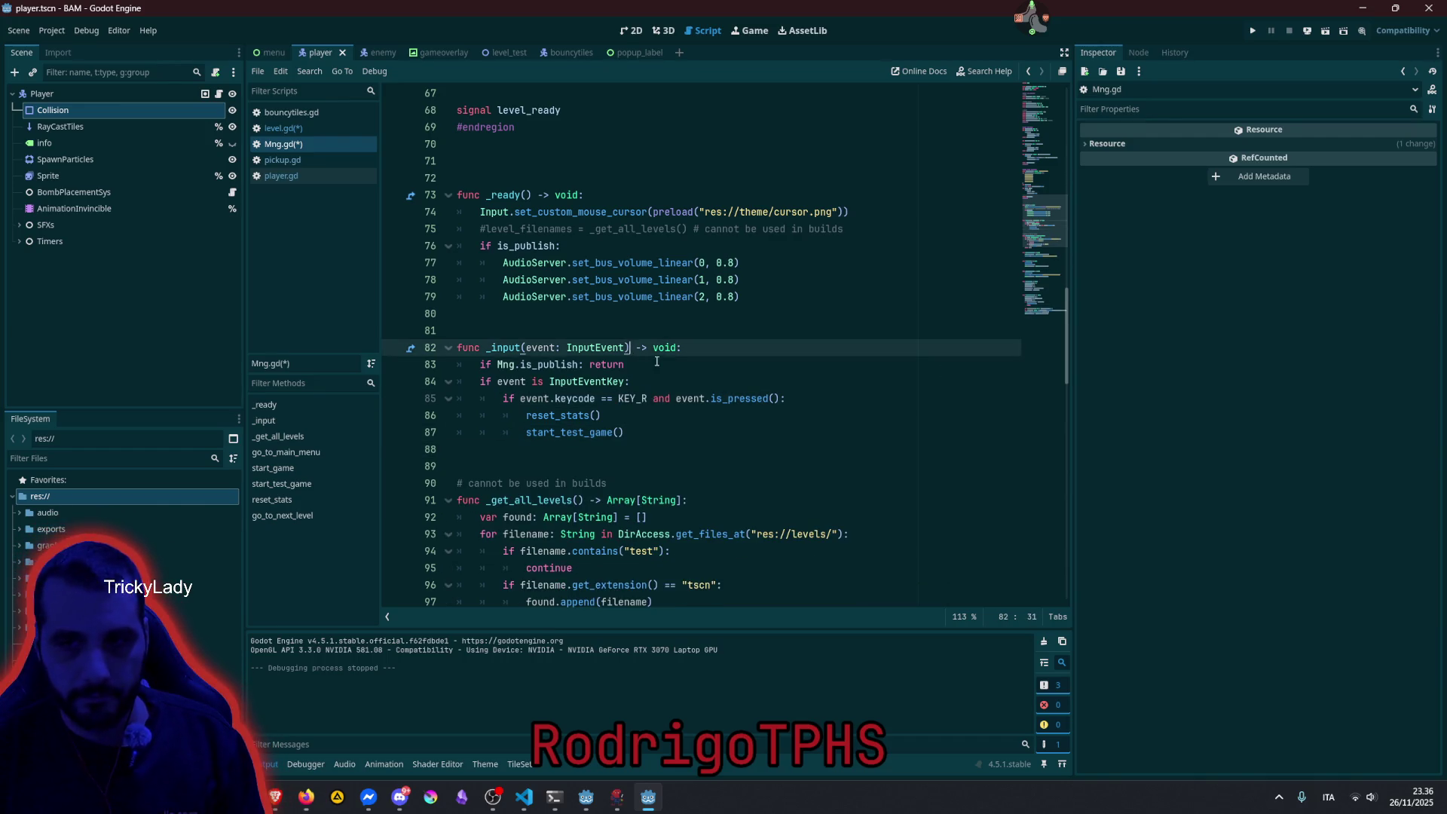
click(670, 398)
click(667, 464)
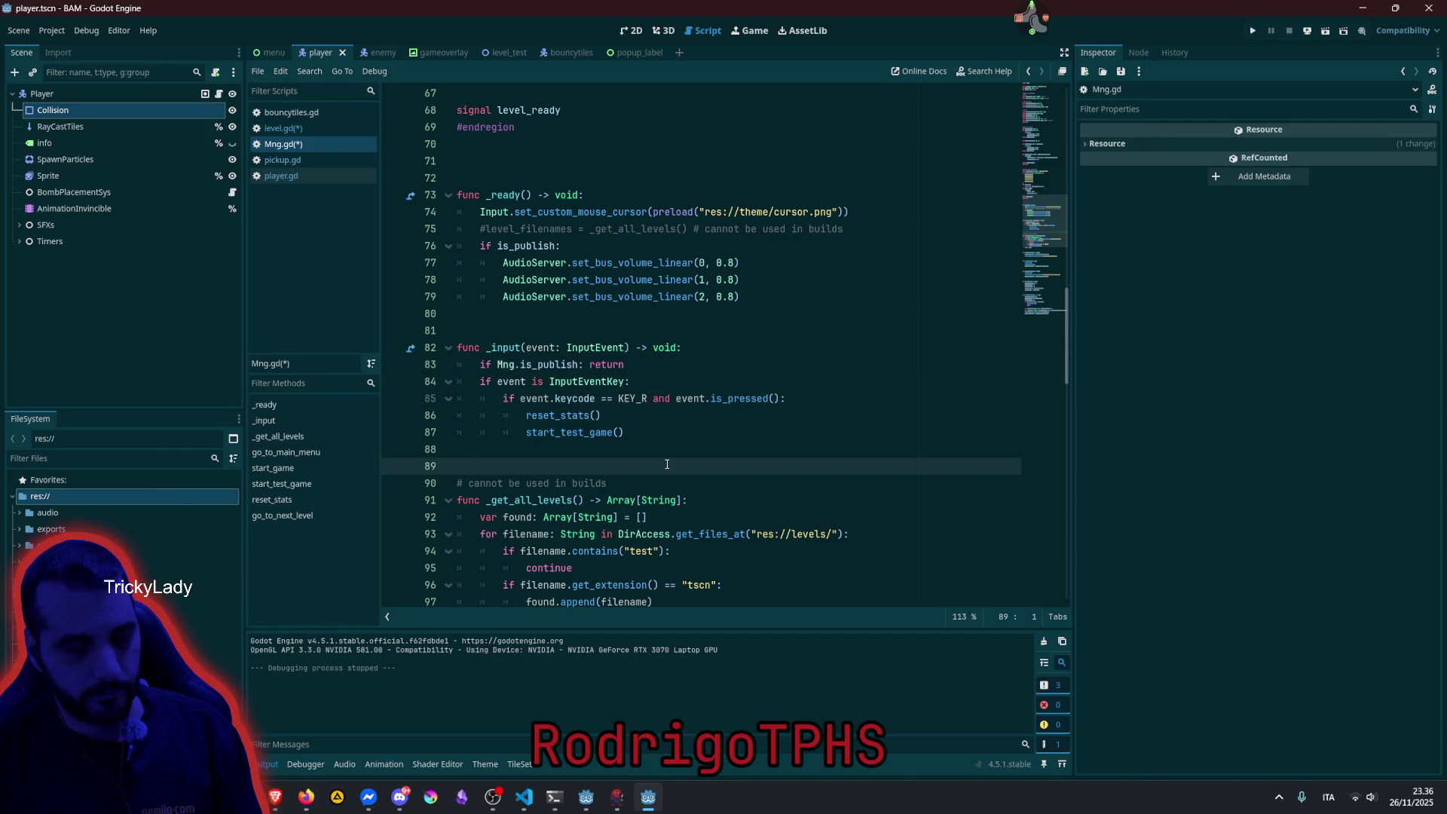
key(ctrl+s)
click(772, 298)
key(F5)
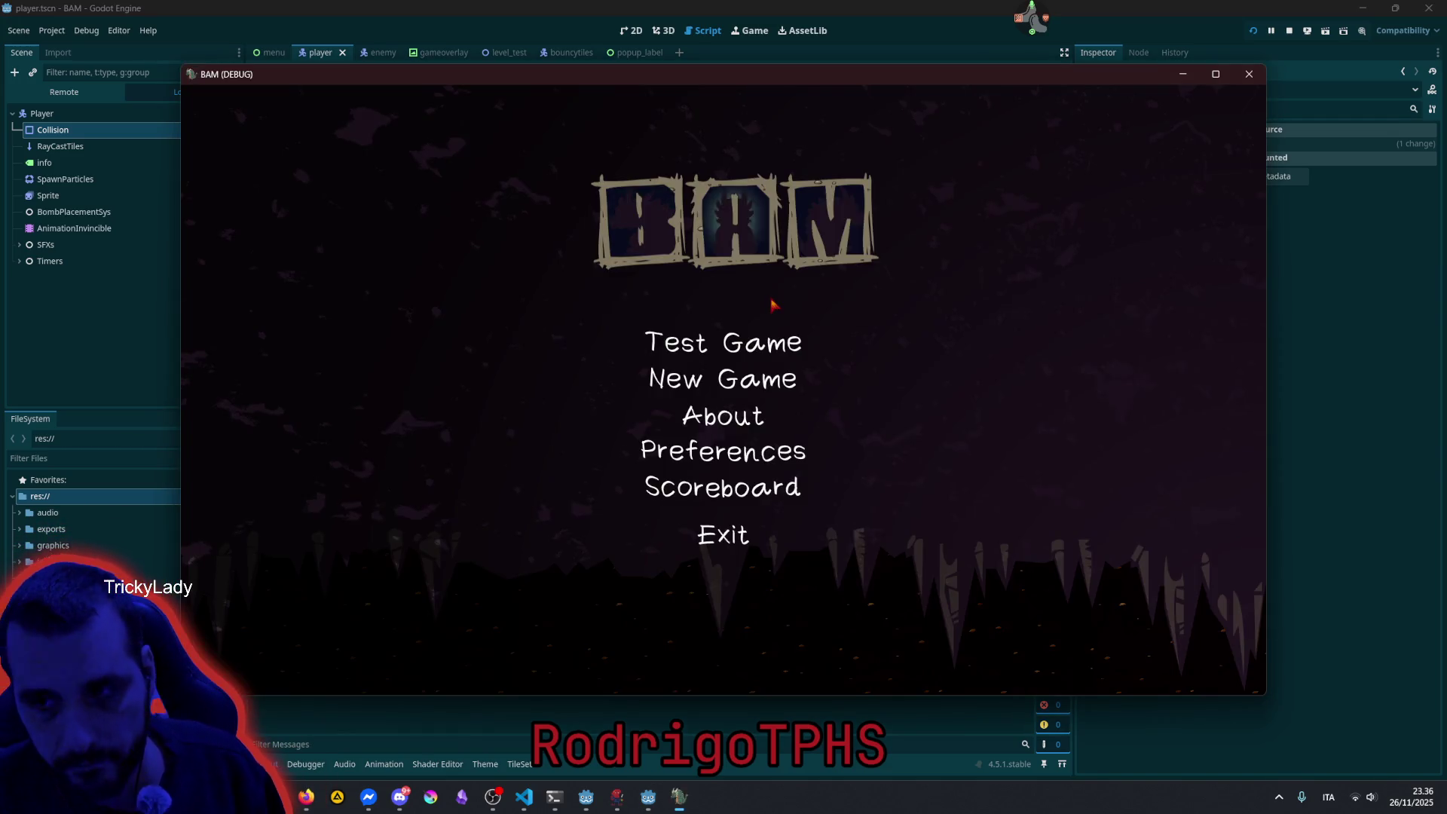
Start the test game and bomb the first blocks while steering the dragon clear.
key(r)
key(Left)
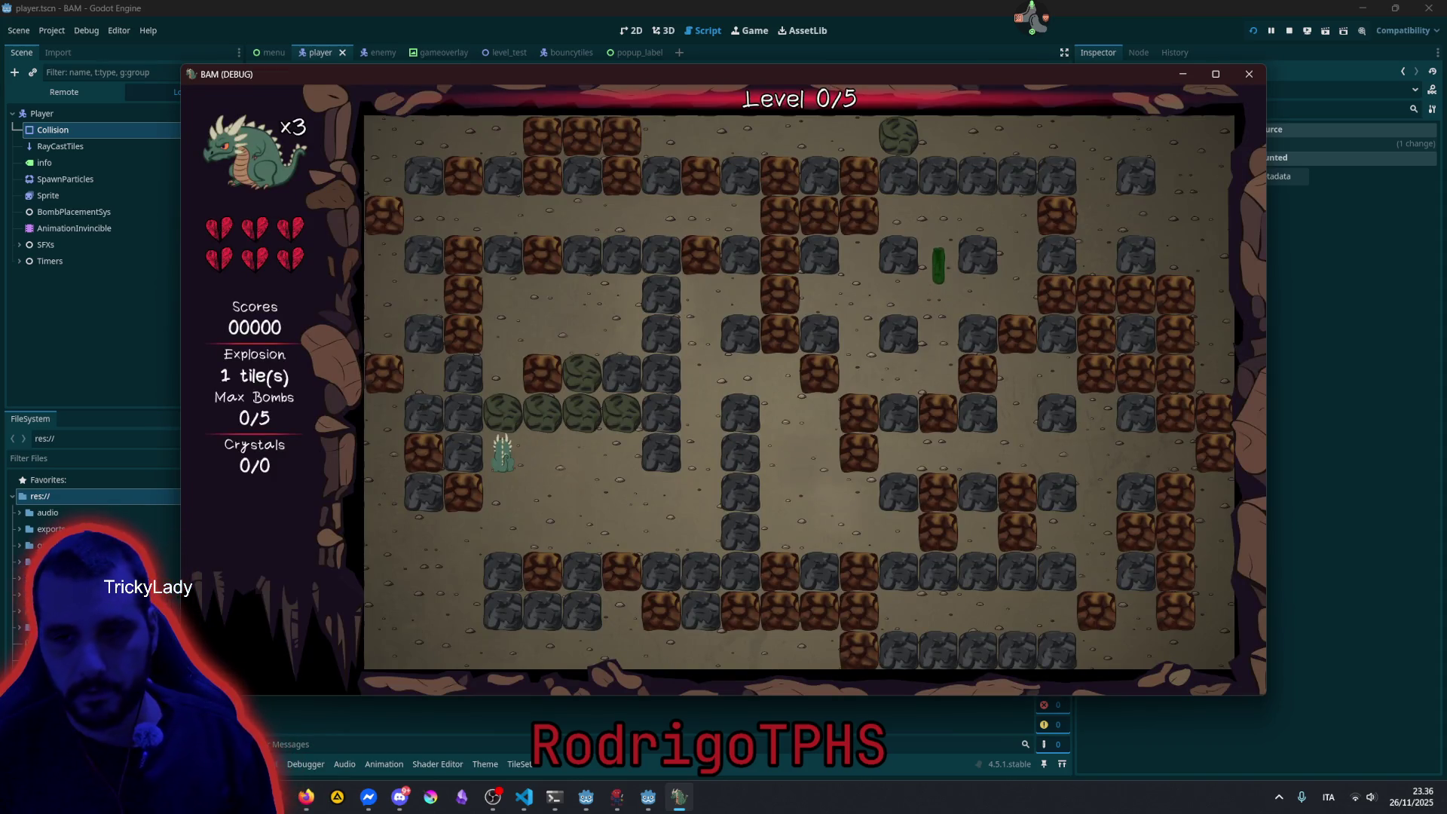
key(Right)
key(Left)
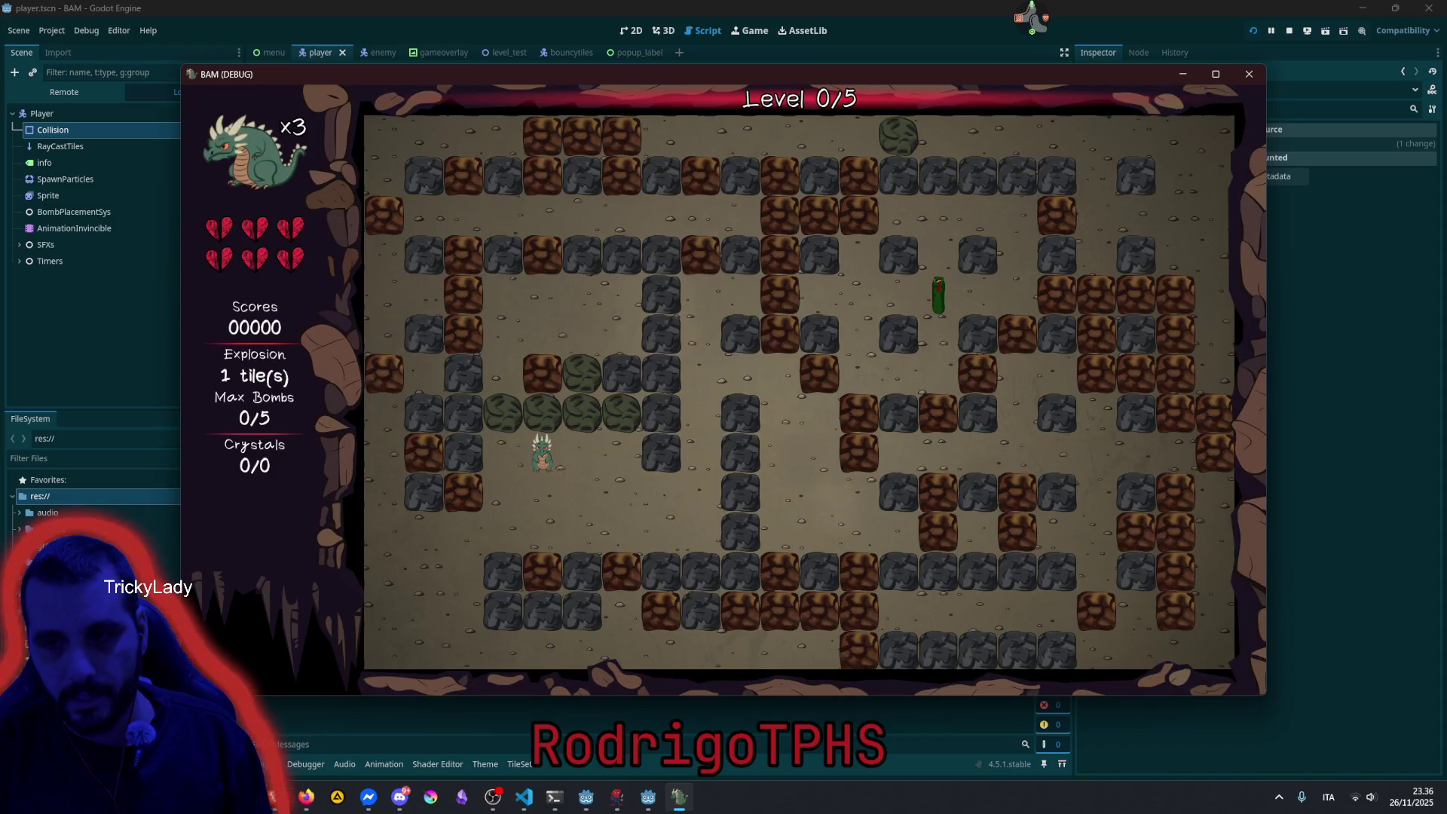
key(Up)
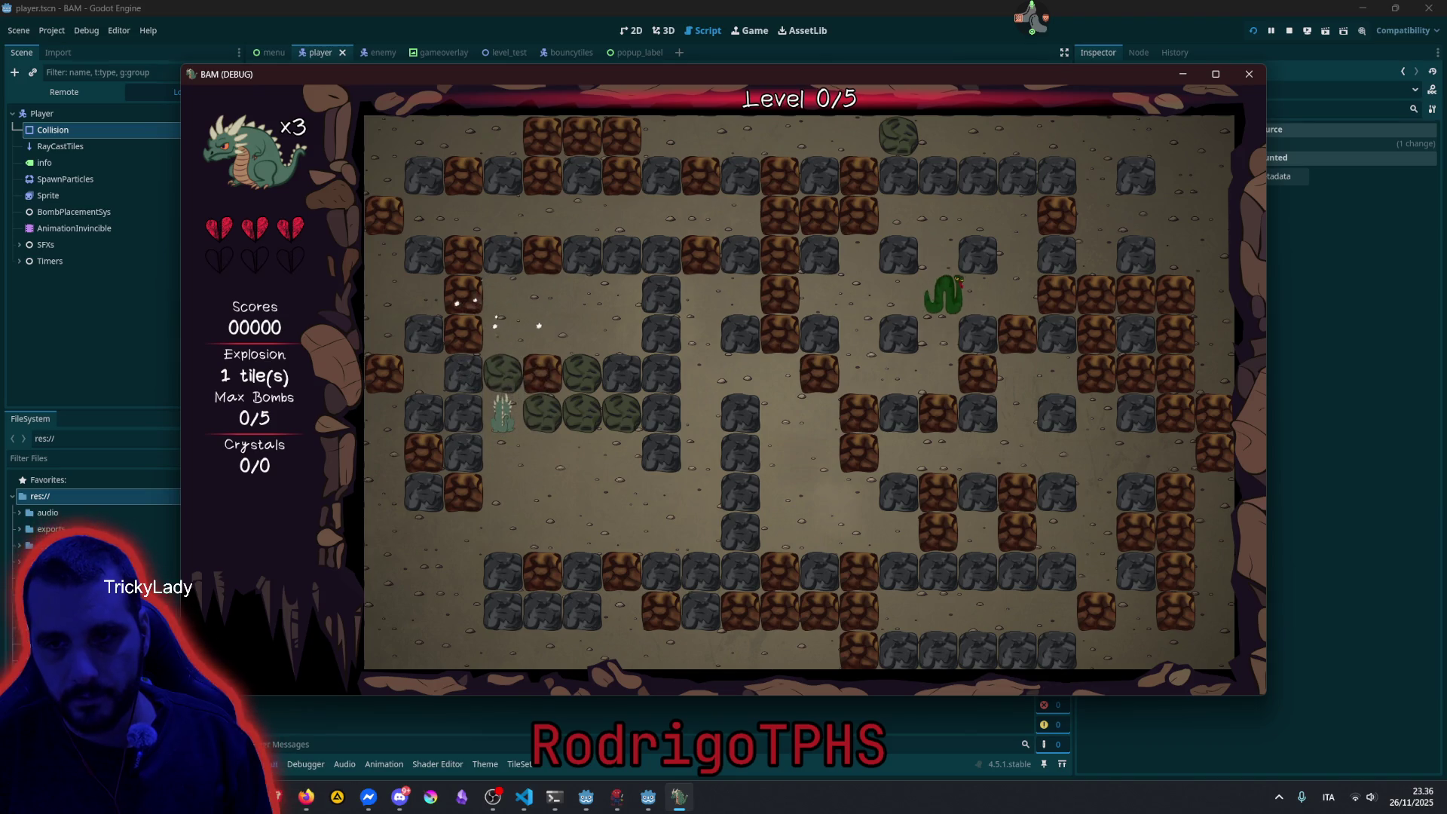
key(Down)
key(Right)
key(Down)
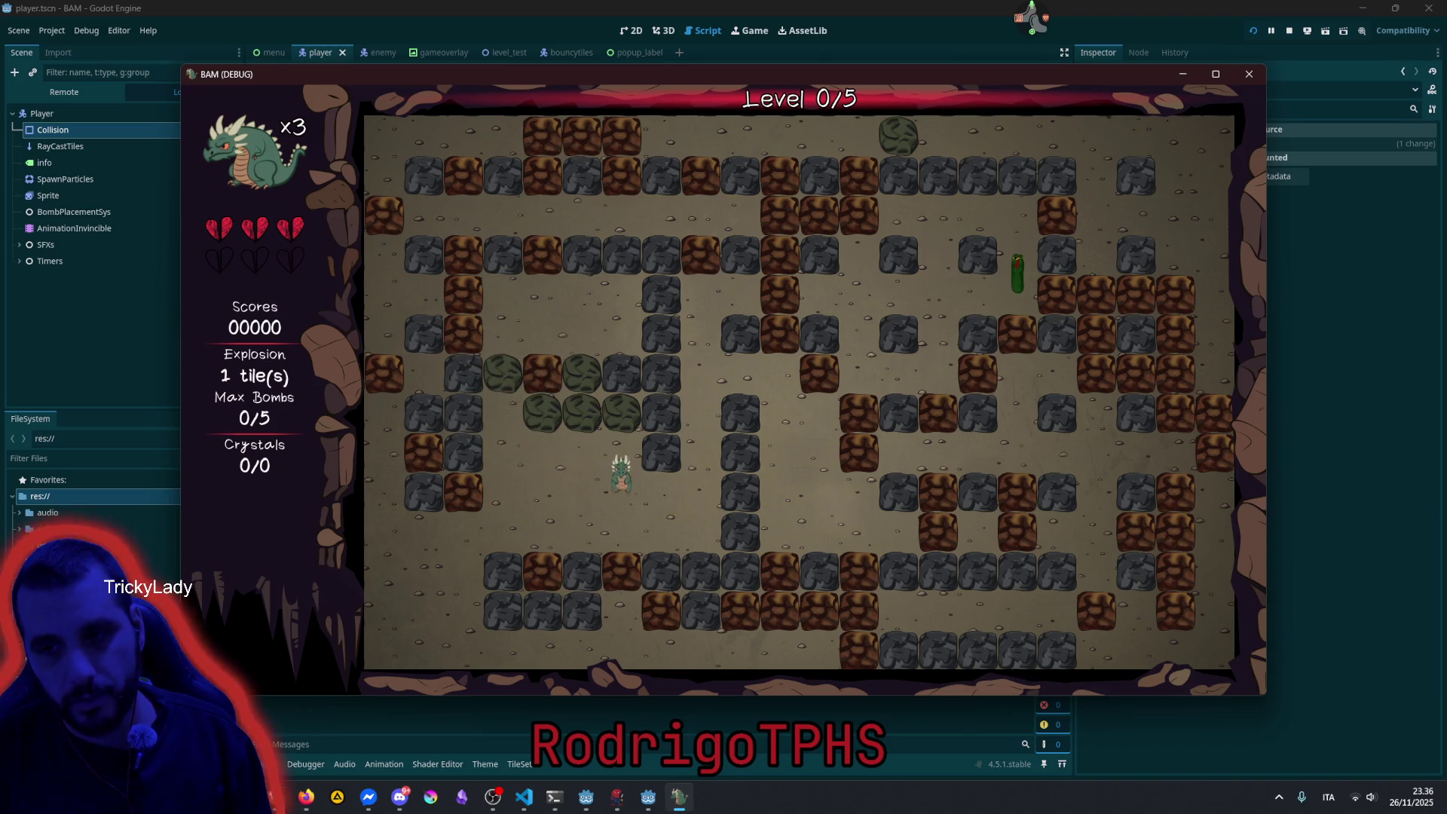
key(Right)
key(Right)
key(Up)
key(Right)
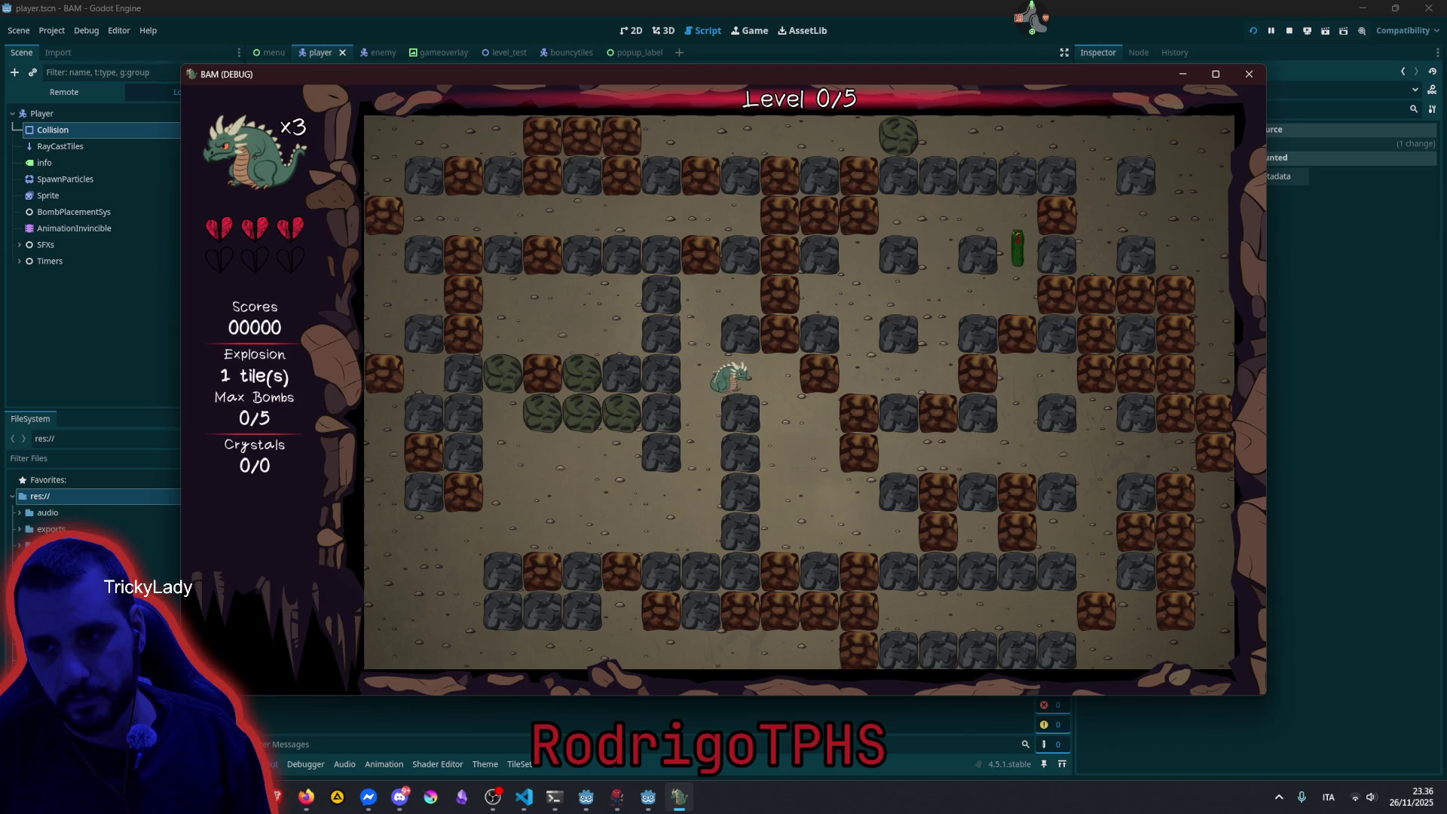
key(space)
key(Down)
key(Right)
key(space)
key(Down)
key(Left)
key(Down)
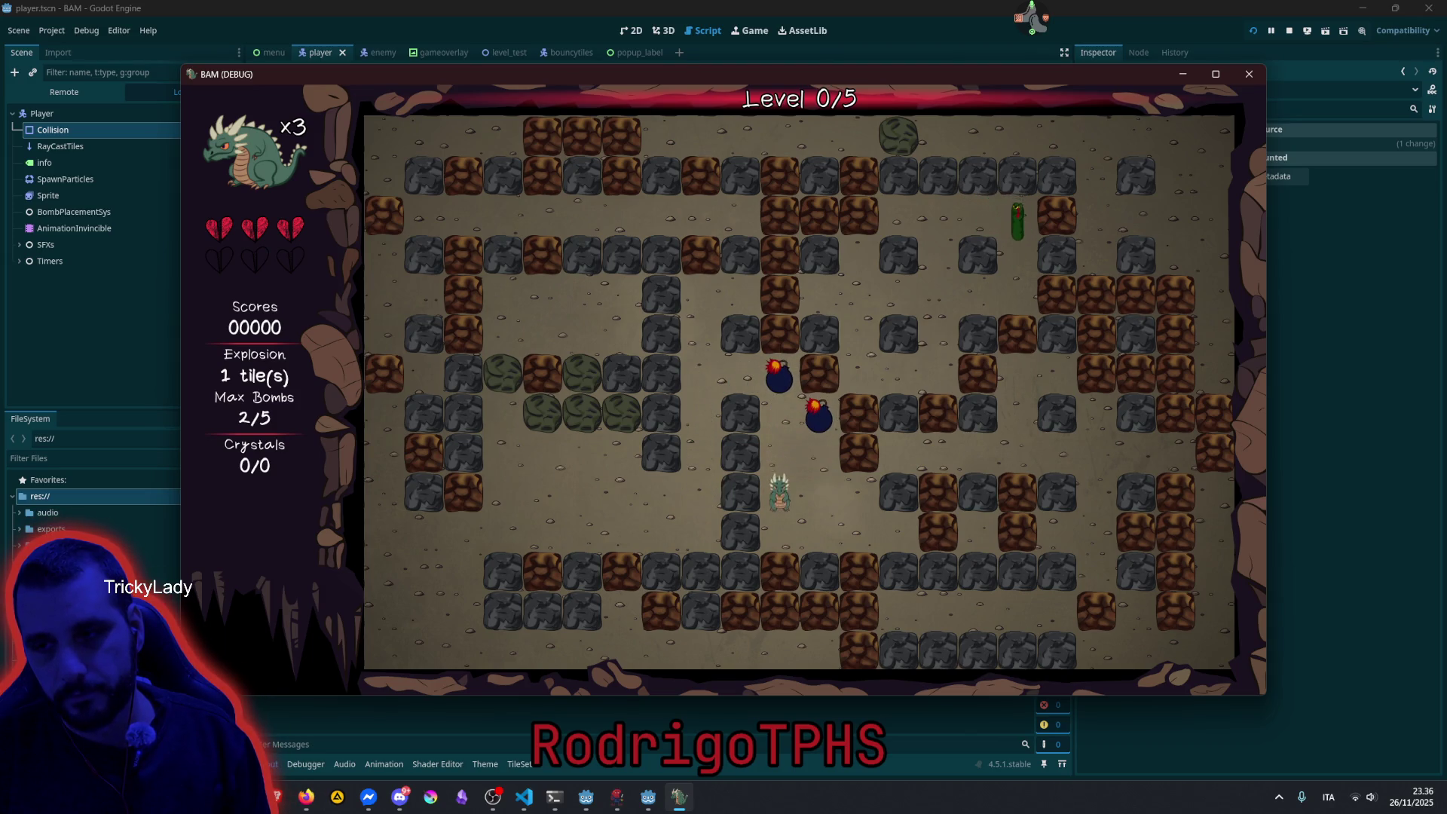
key(Up)
key(Right)
key(space)
key(Down)
key(Right)
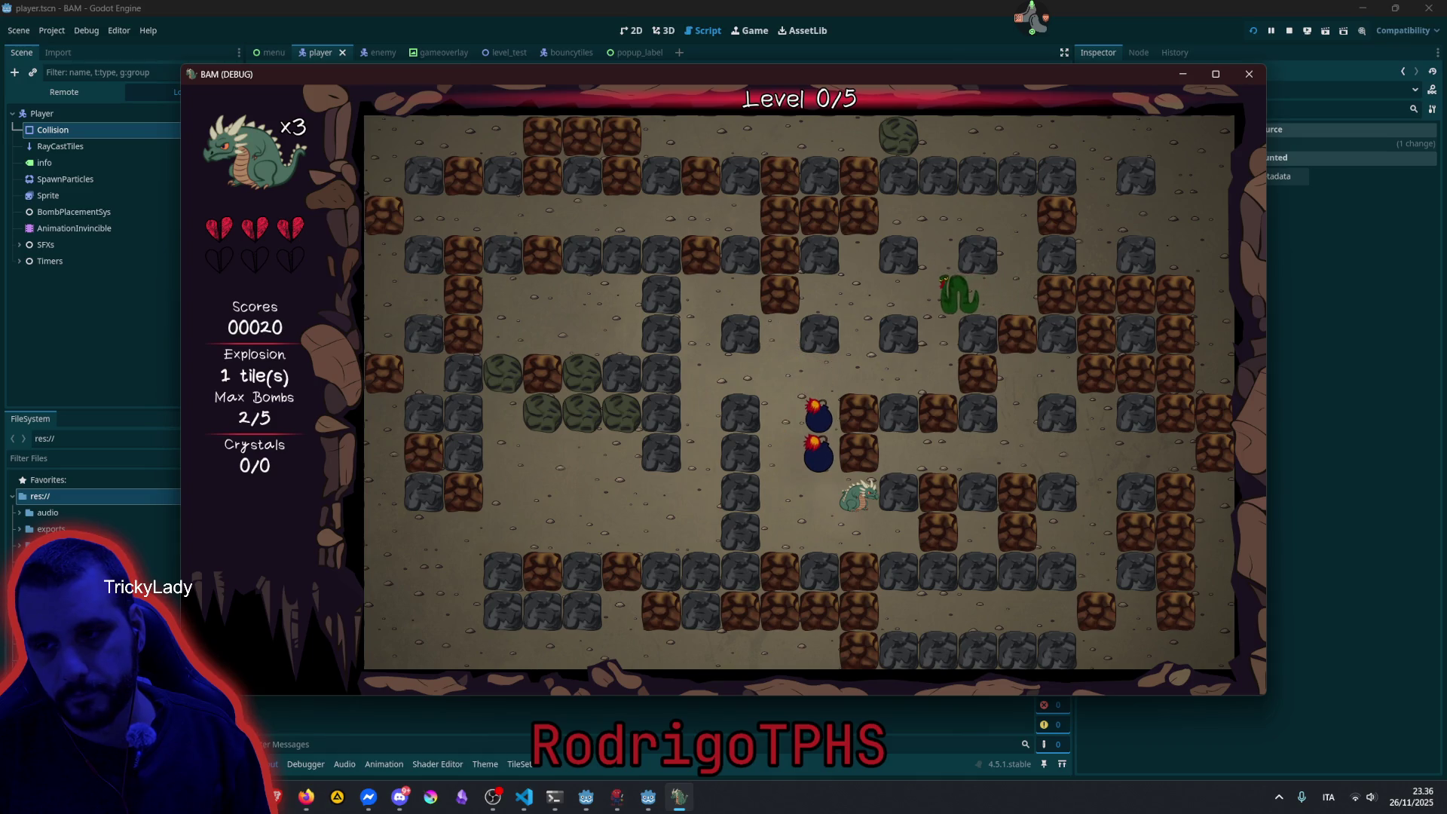
Drop more bombs beside the remaining blocks and retreat left from the blasts.
key(Up)
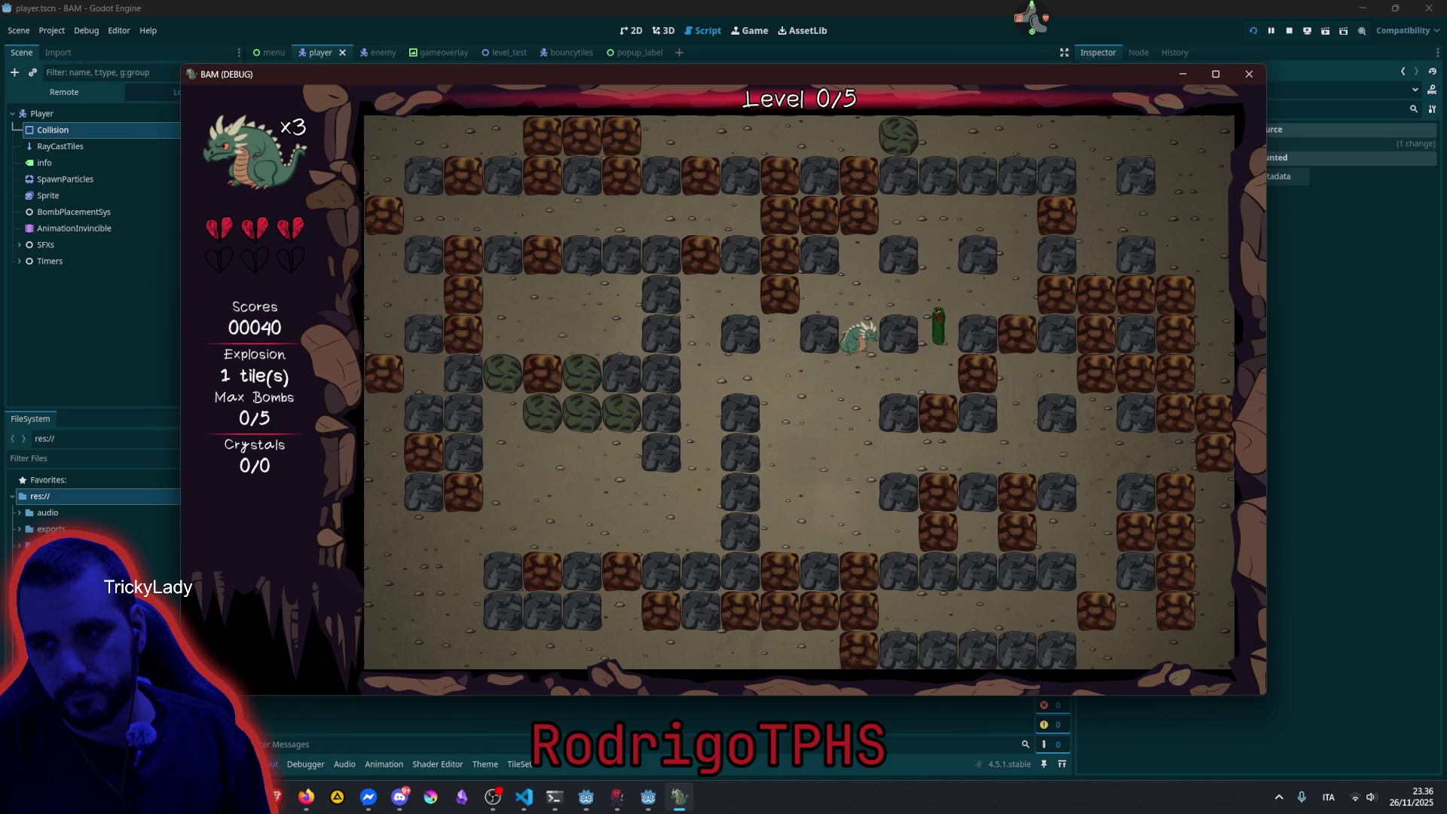
key(Down)
key(Right)
key(Right)
key(space)
key(space)
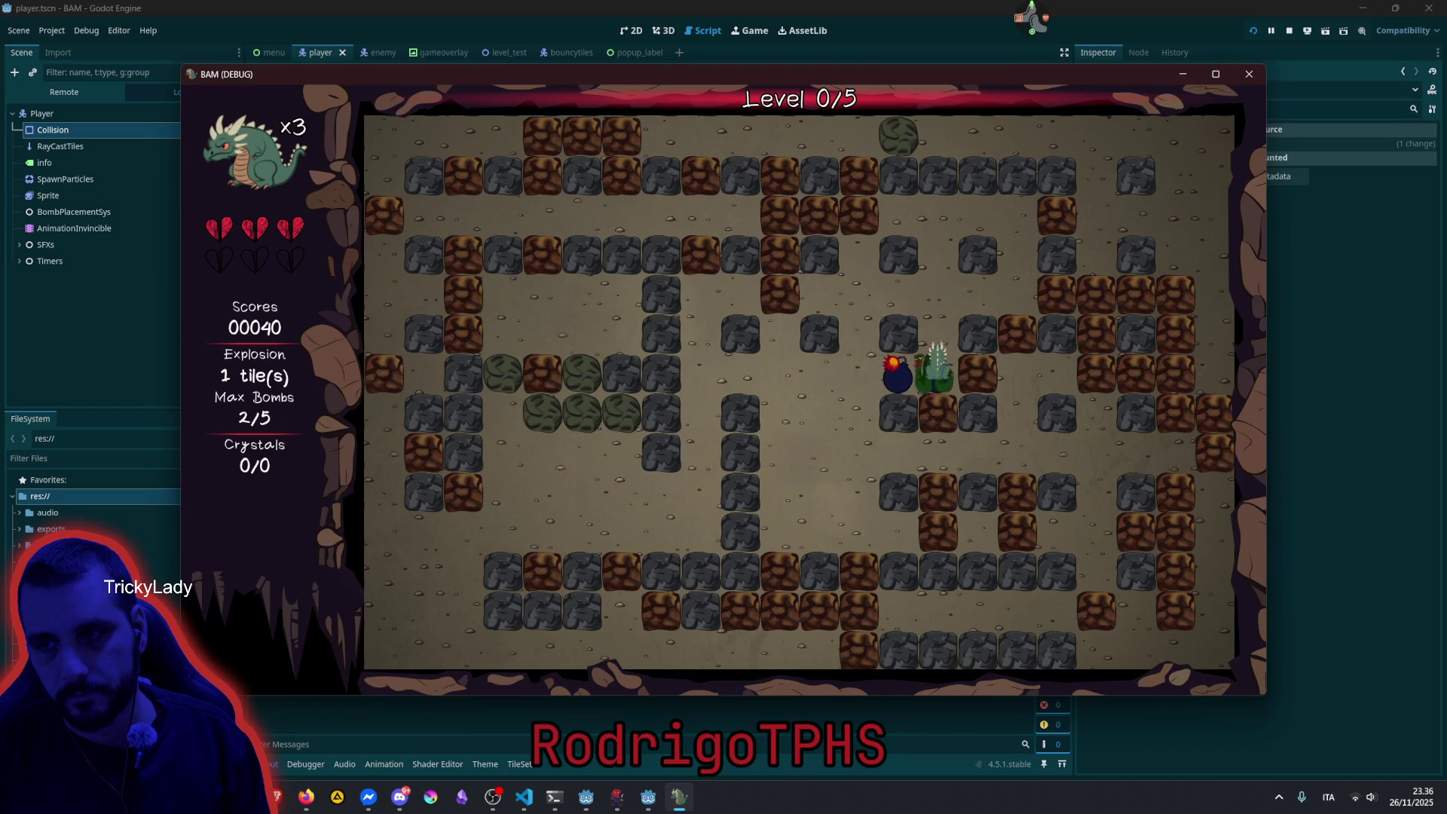
key(Up)
key(space)
key(Left)
key(Down)
key(Left)
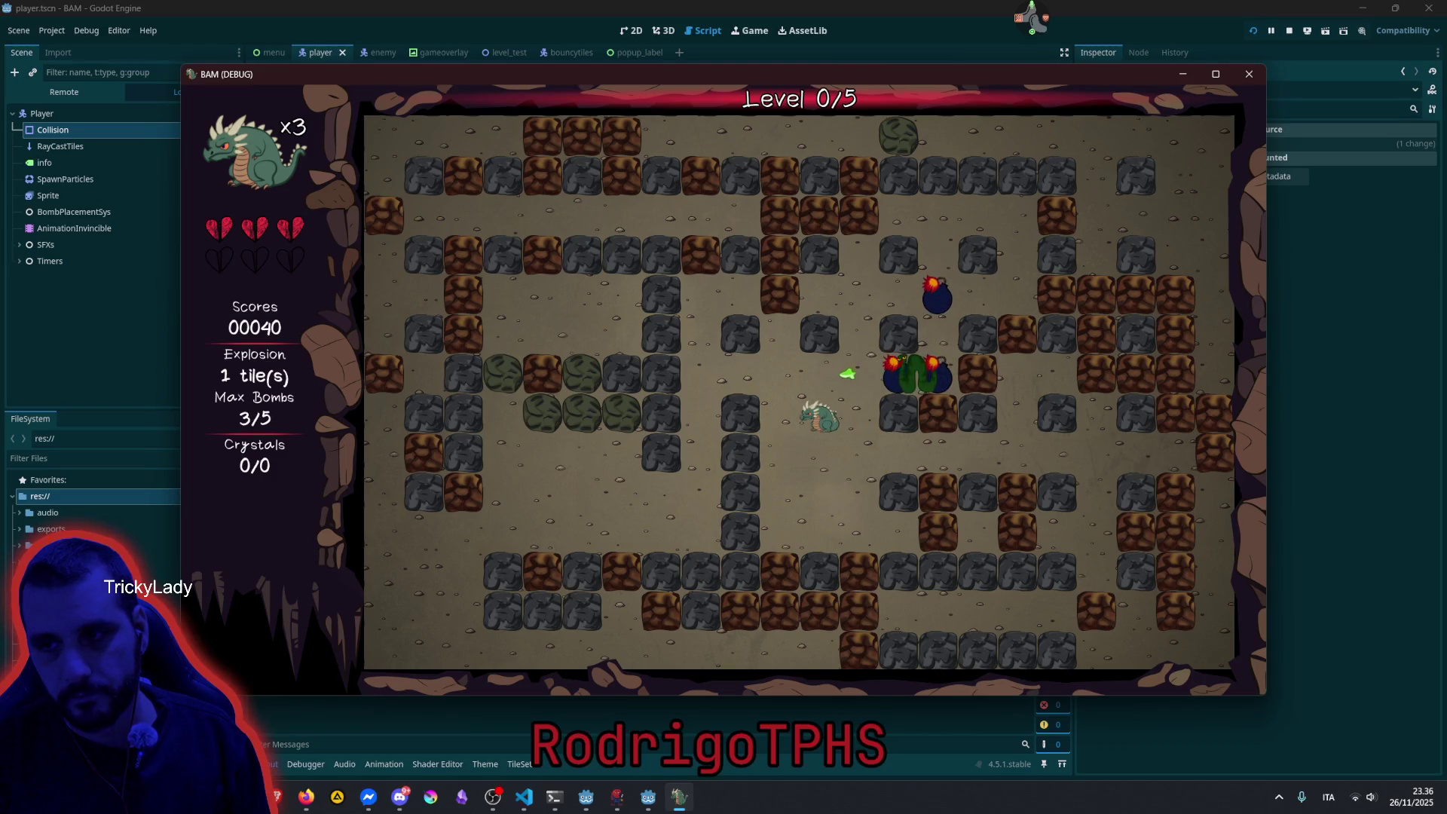
key(Up)
Bomb the snake, retreat to safety, and continue to Level 1/5 after scoring 310.
key(space)
key(Right)
key(space)
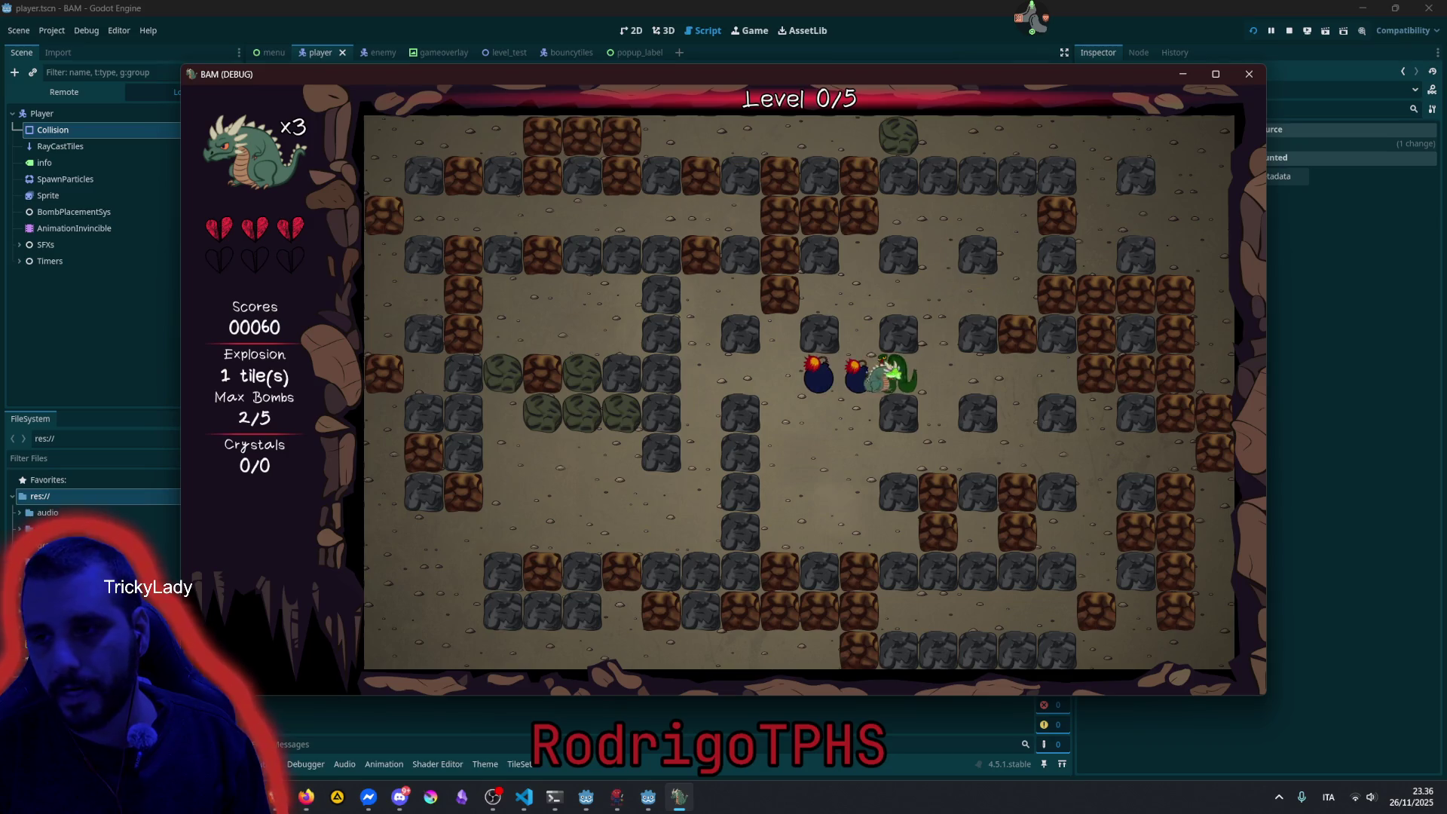
key(Right)
key(Left)
key(Down)
key(Left)
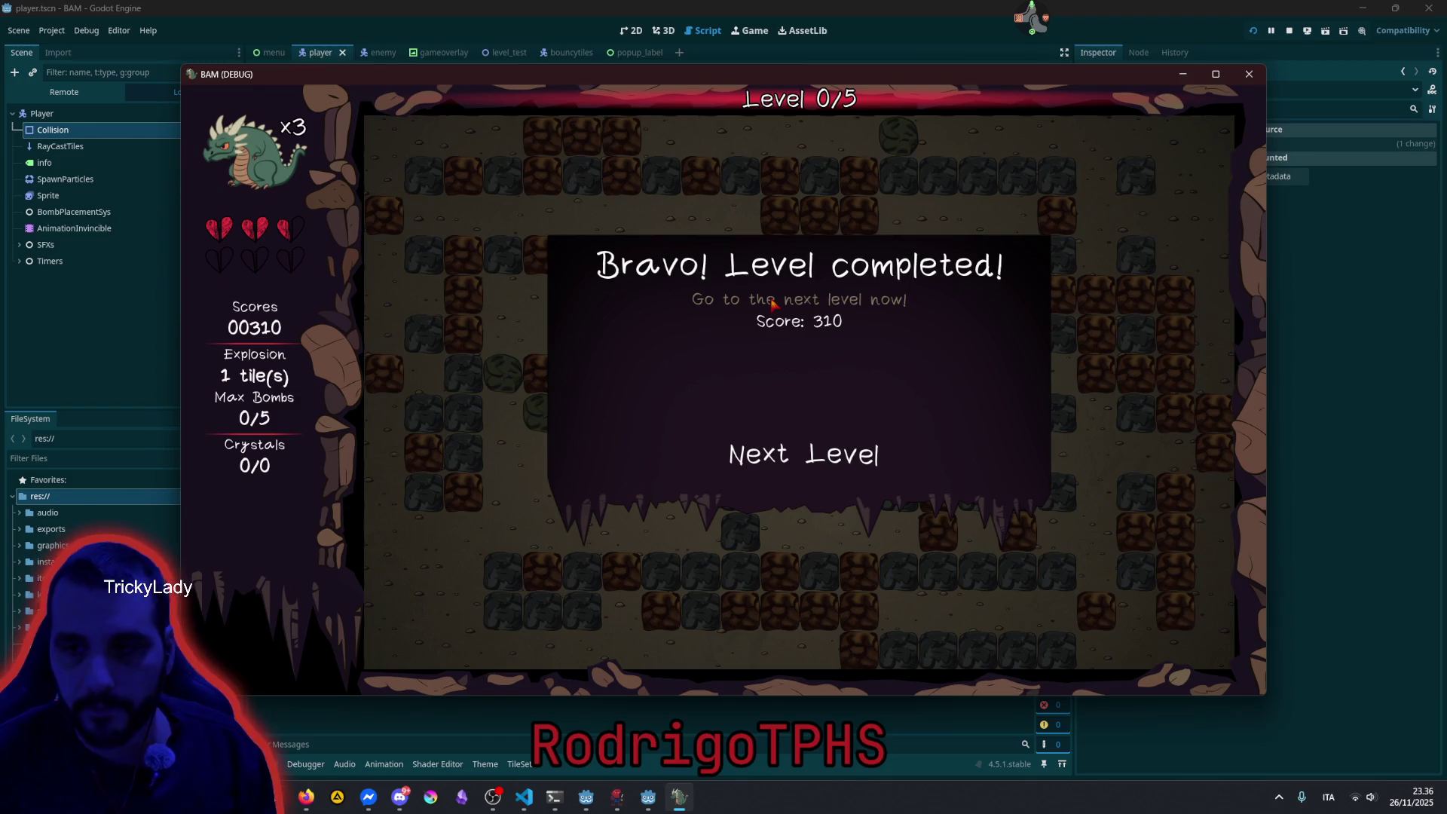
click(800, 454)
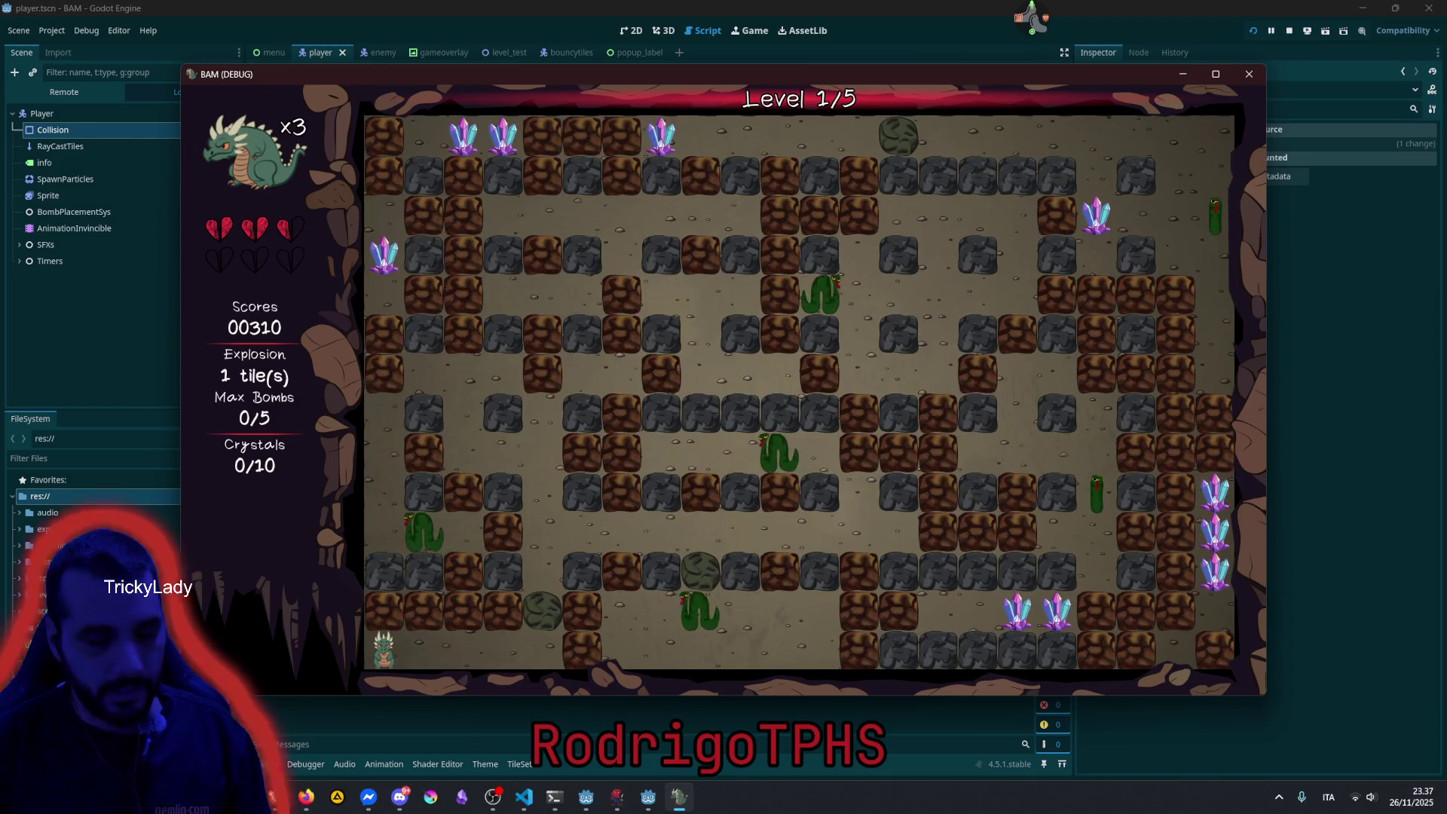
Restart the test game with stats reset and push the bouncing boulder left and right.
key(r)
key(Left)
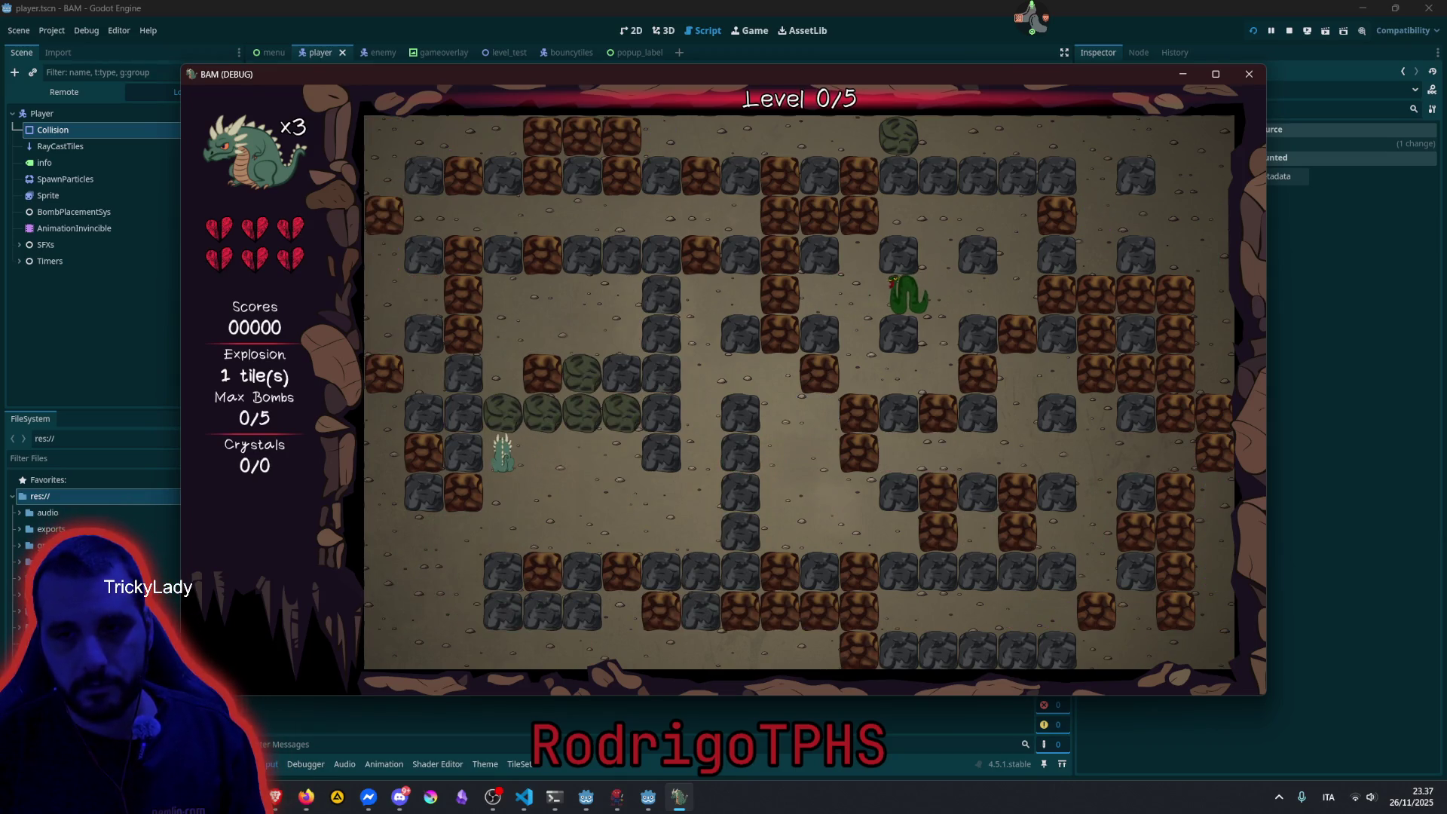
key(space)
key(Down)
key(Left)
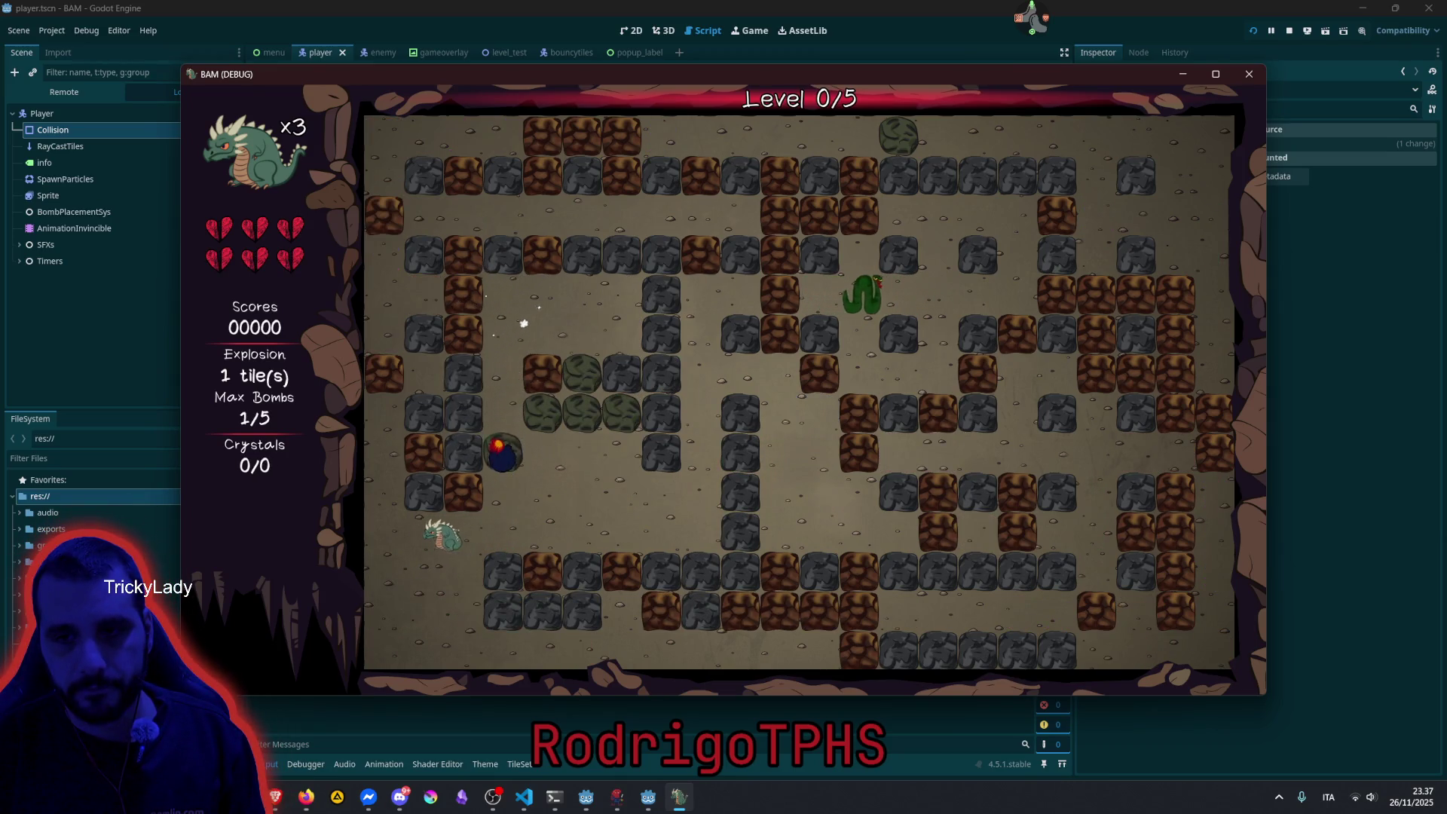
key(Right)
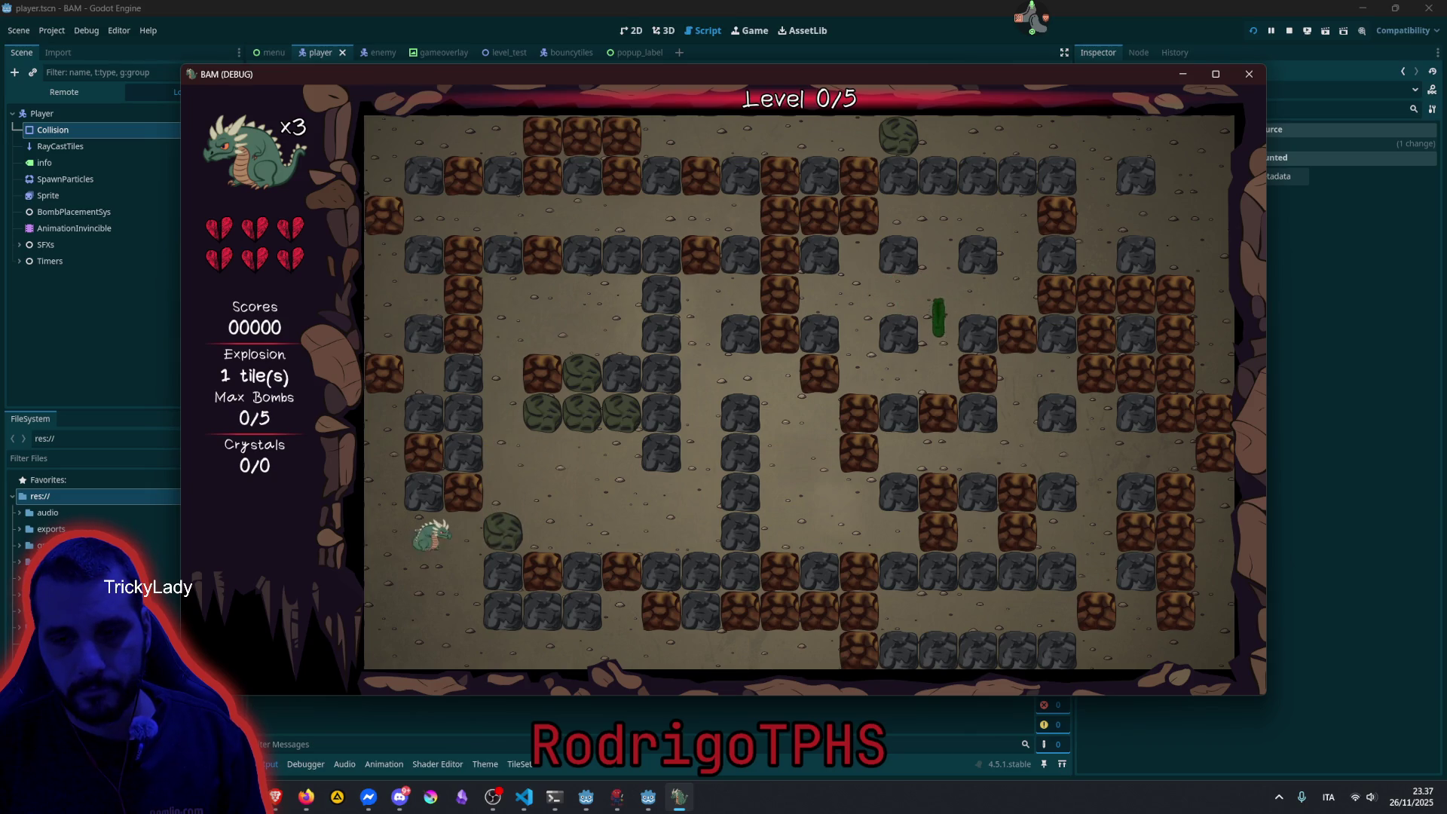
key(Up)
key(Down)
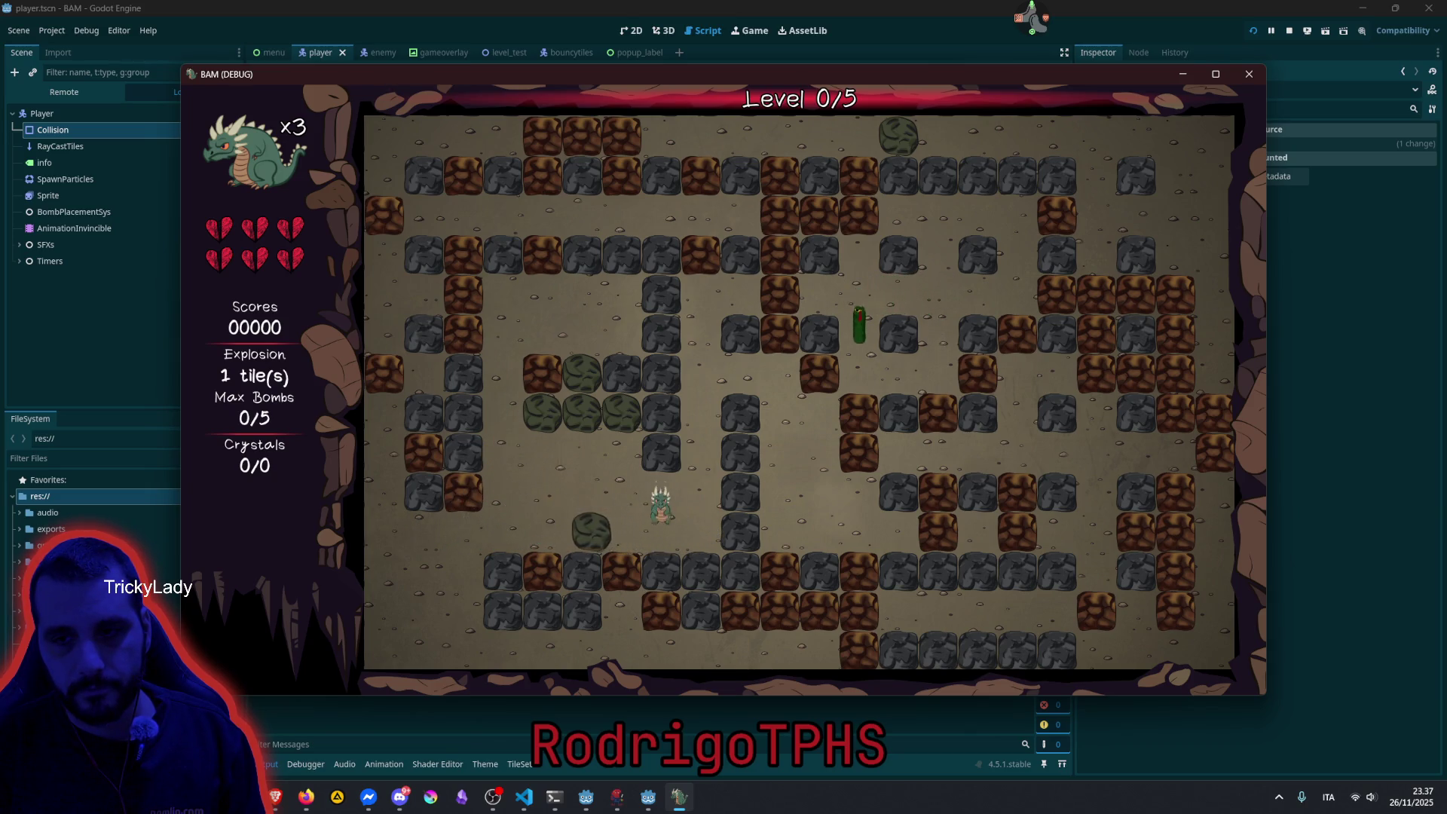
key(Left)
key(Left)
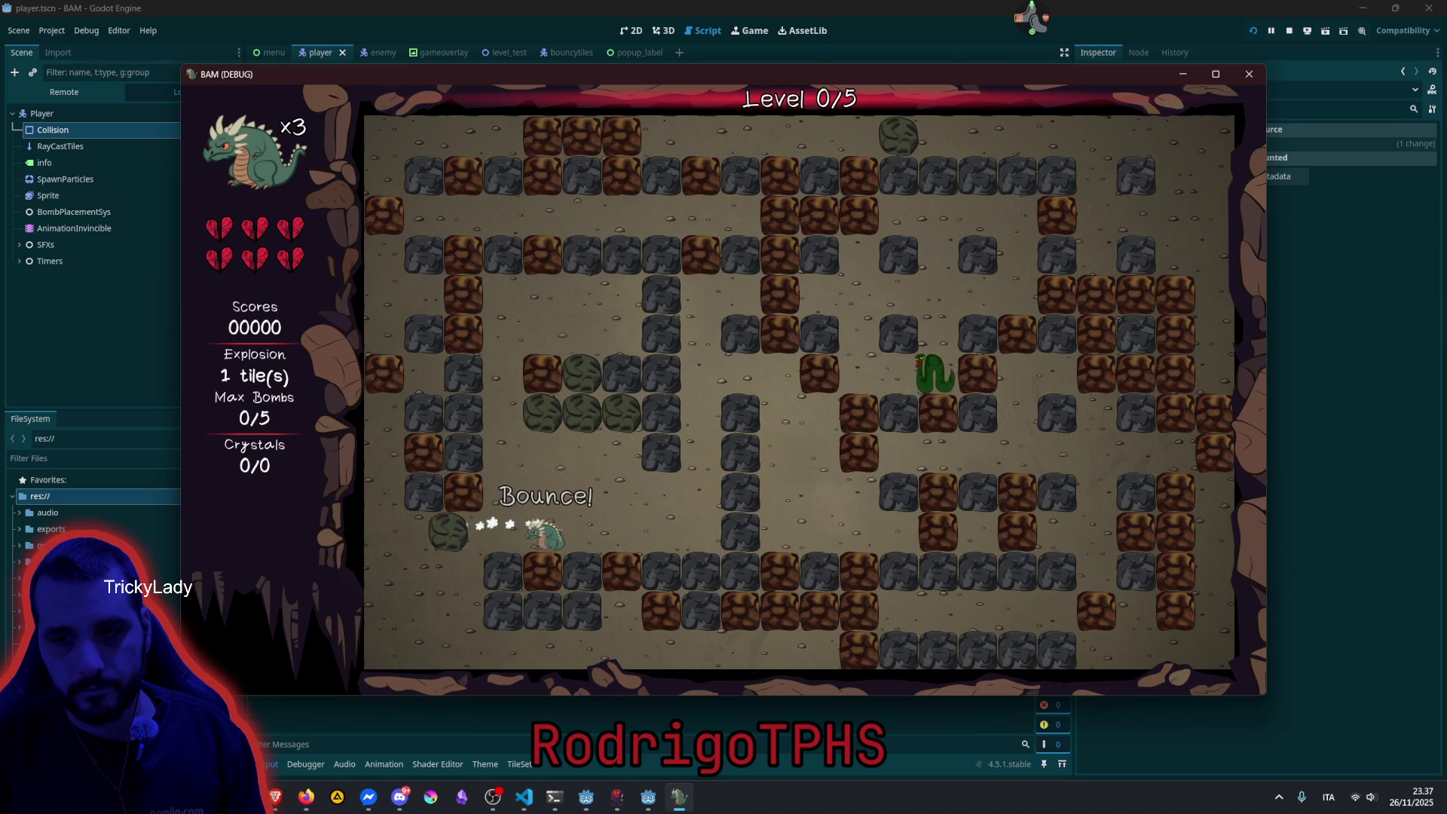
key(Up)
key(Right)
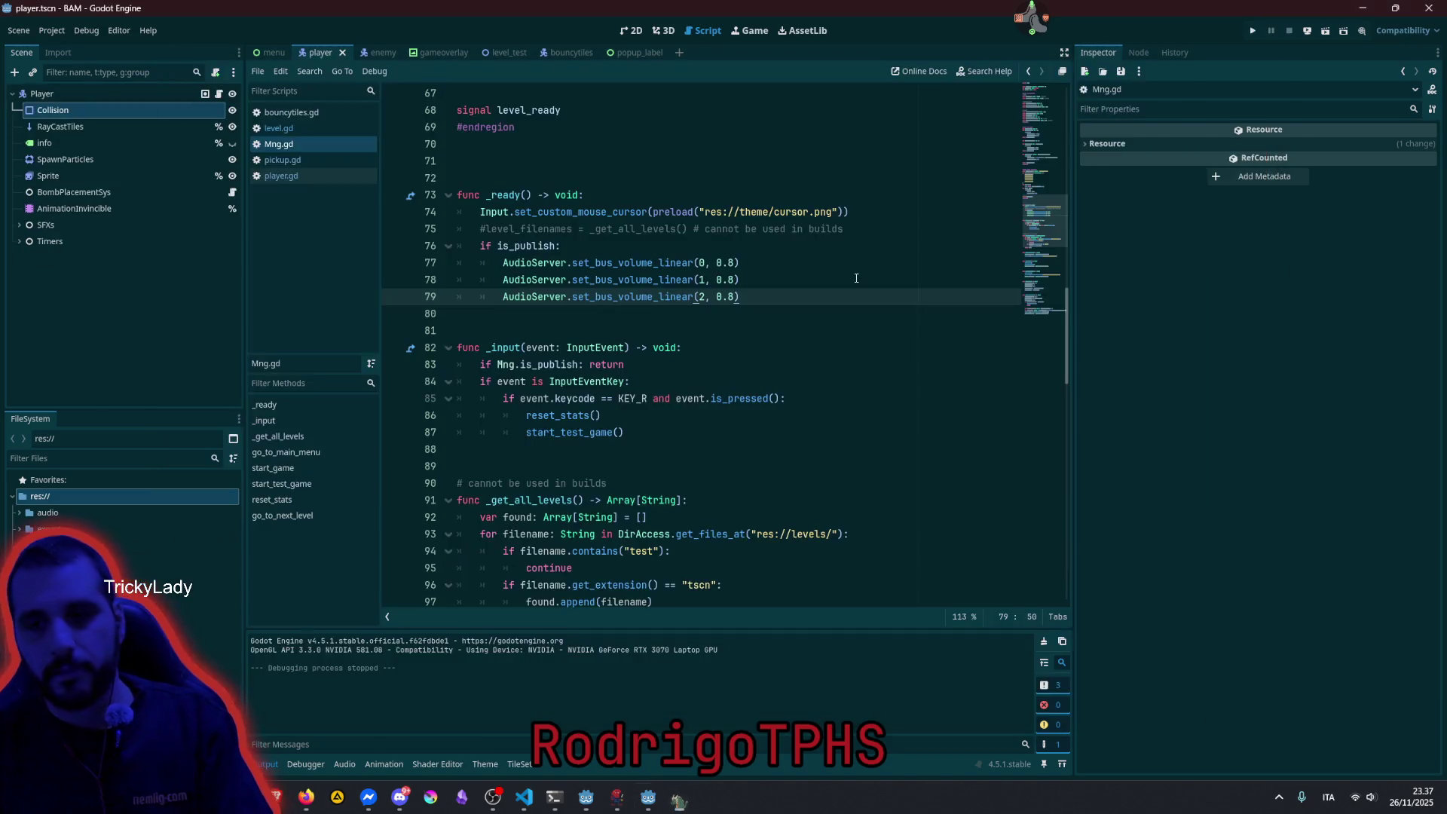
Stop the running game and open the bouncytiles scene's BouncyTile script.
key(alt+F4)
click(856, 280)
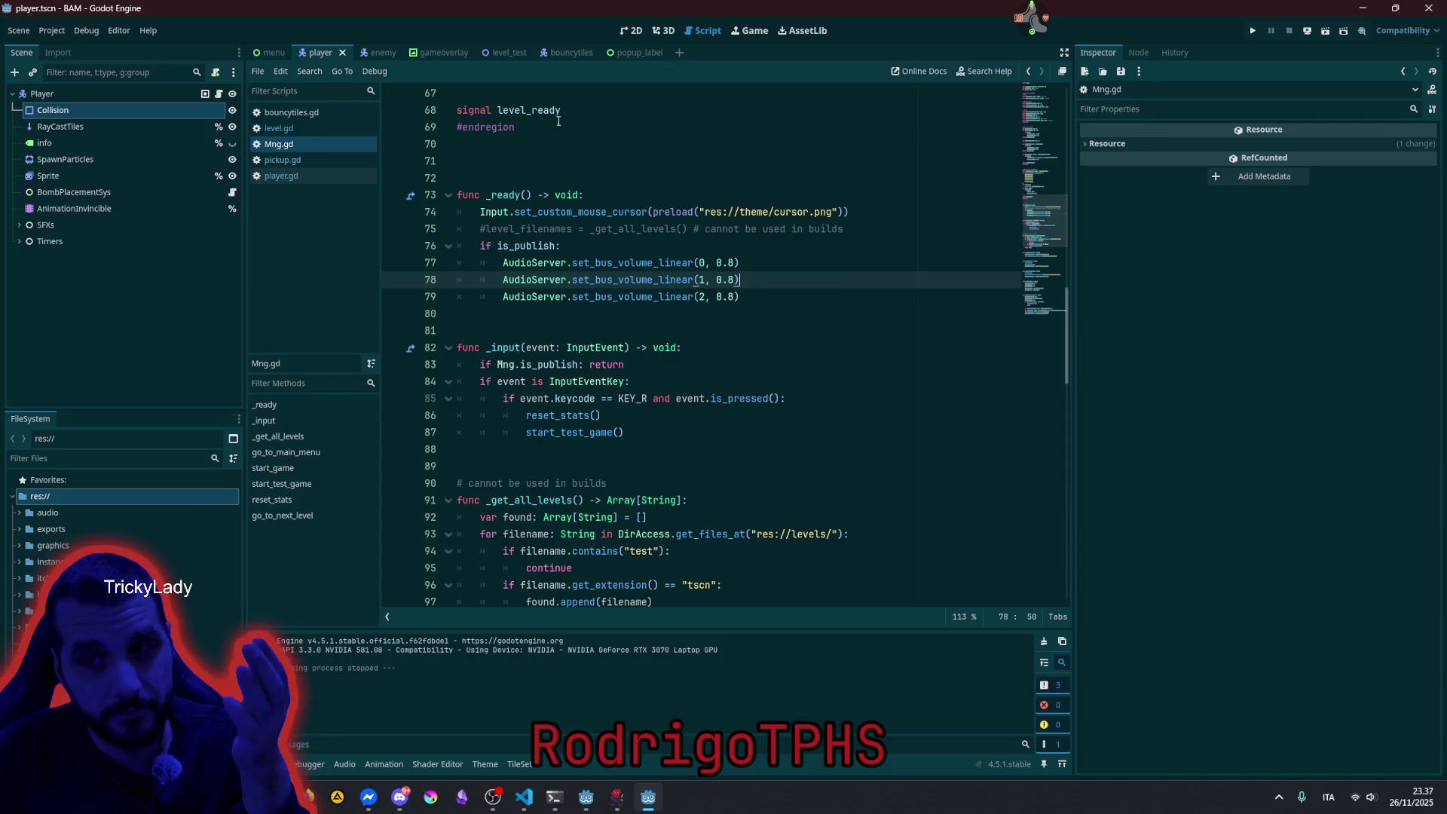
click(563, 52)
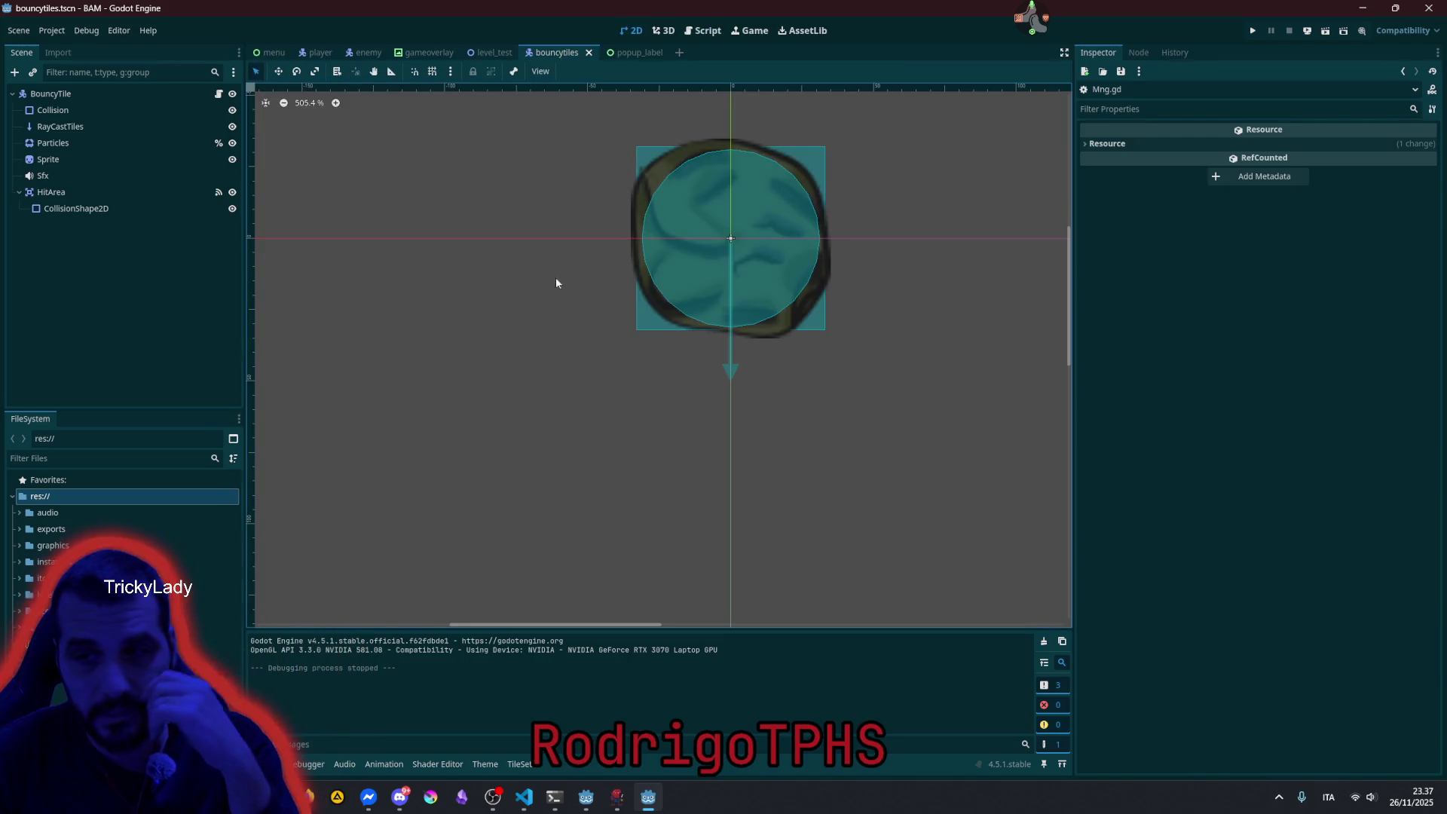
click(219, 95)
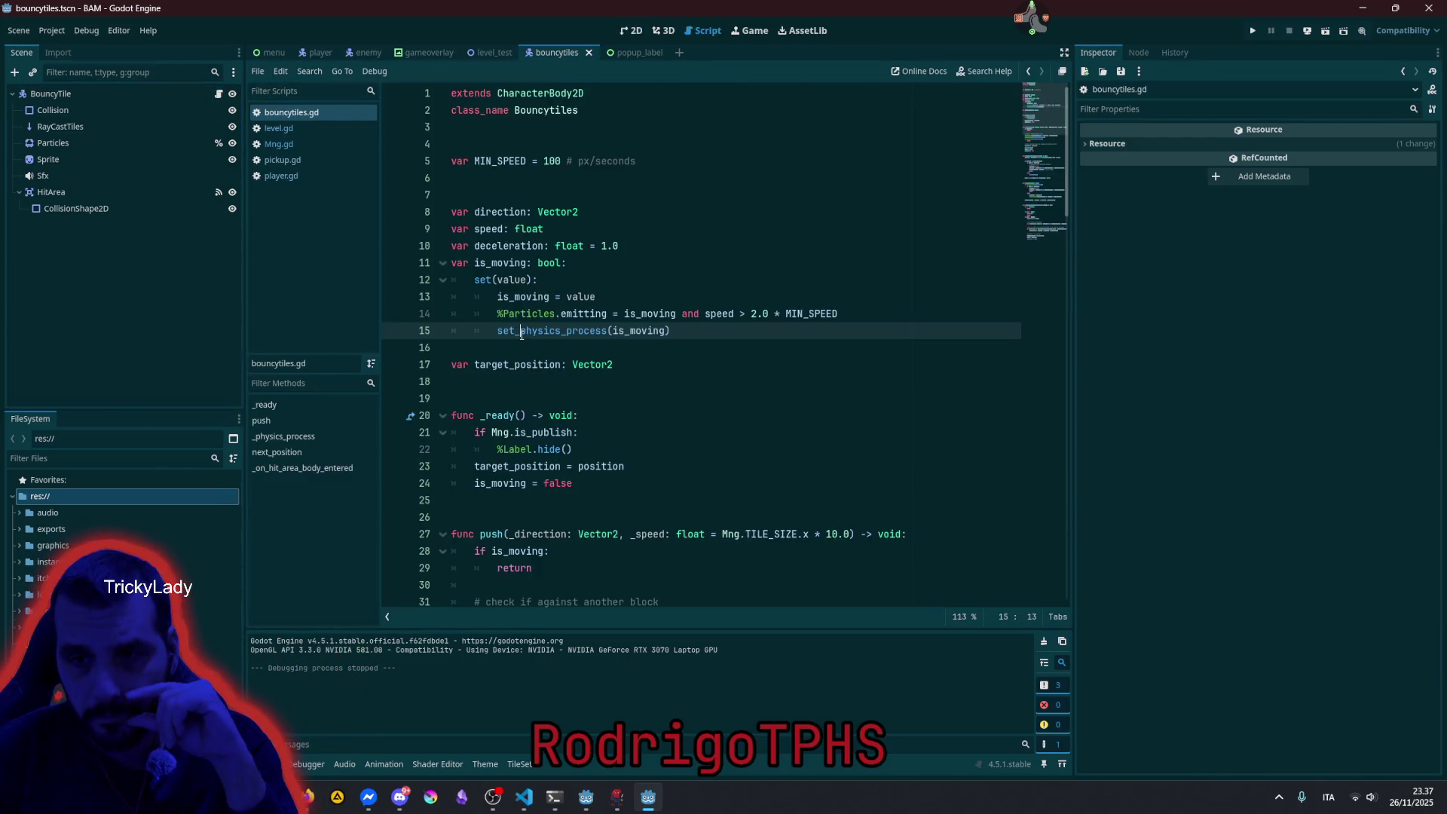
Inspect next_position(), the hit-area body-entered handler, and its RayCastTiles reference.
scroll(521, 334, down, 15)
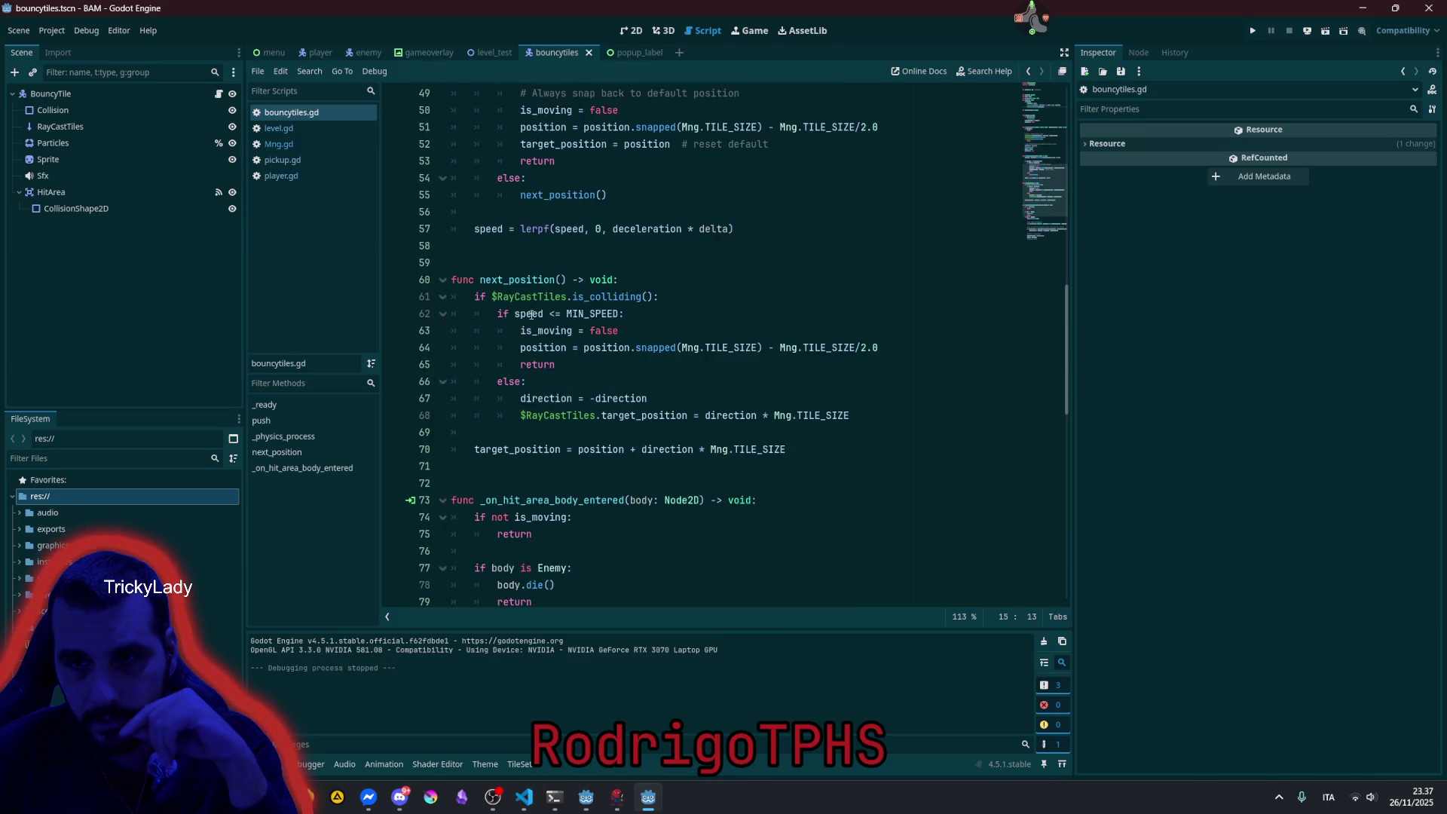
double_click(518, 279)
mouse_move(612, 312)
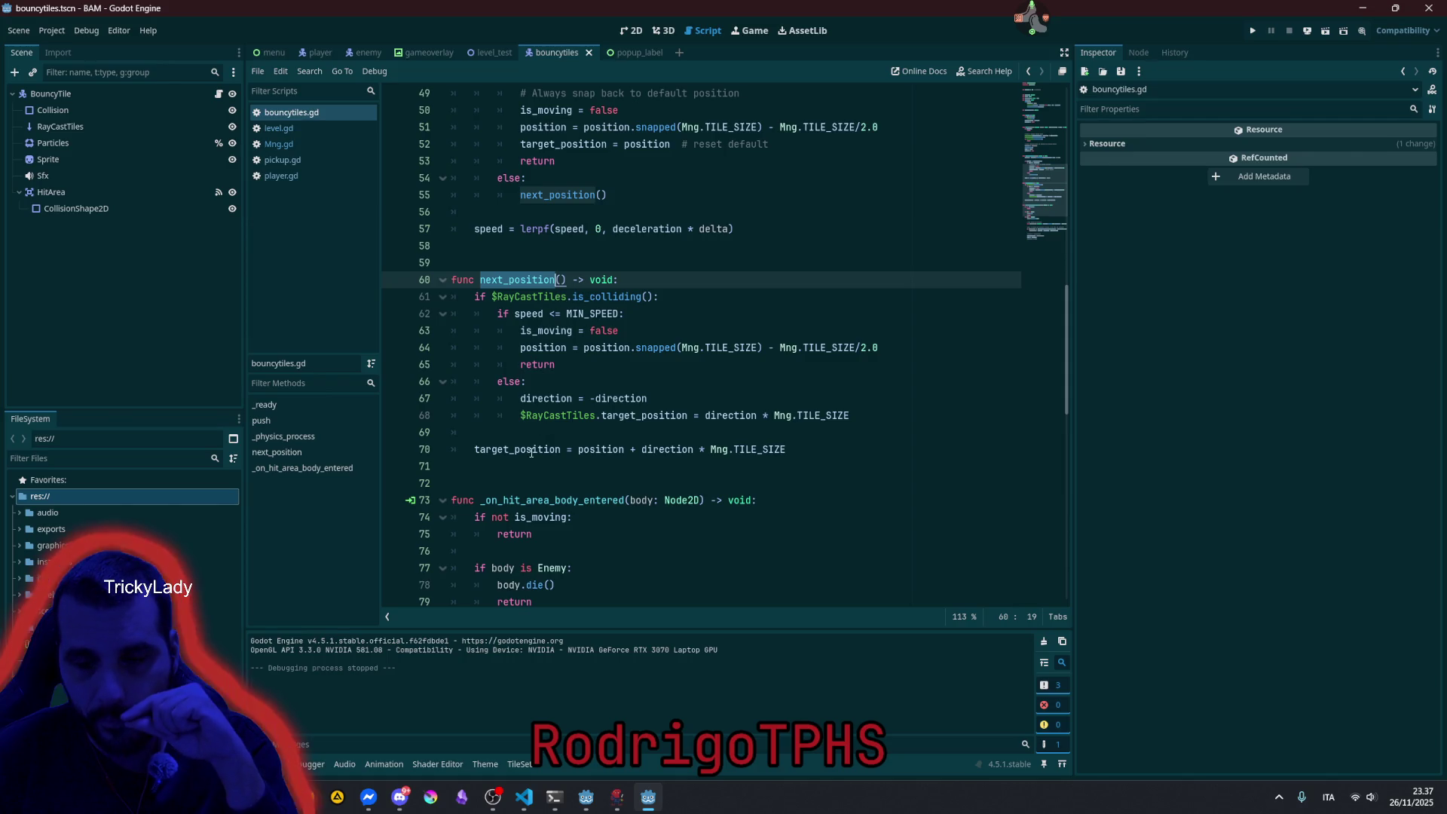
scroll(531, 452, down, 3)
double_click(539, 347)
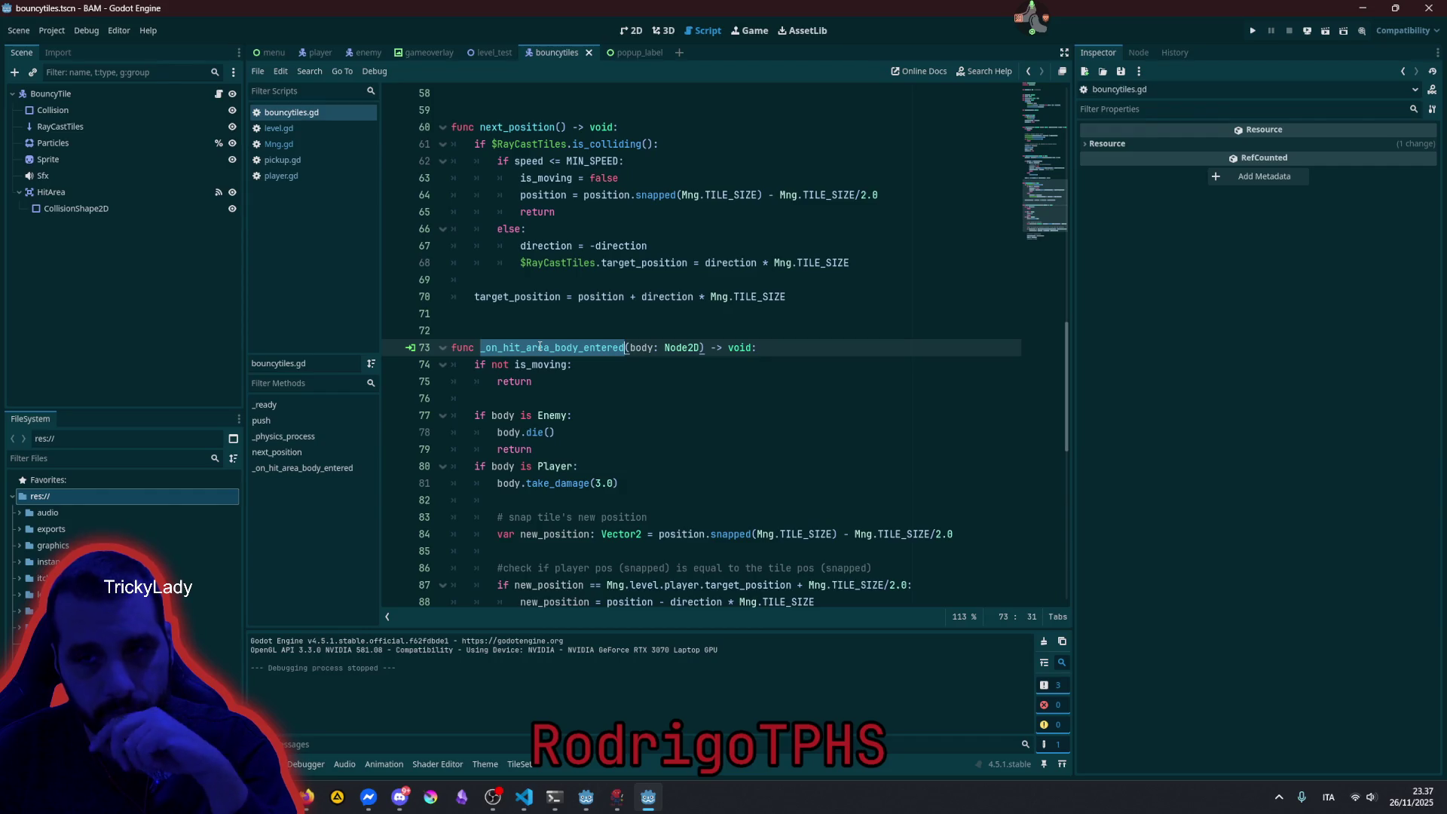
double_click(534, 145)
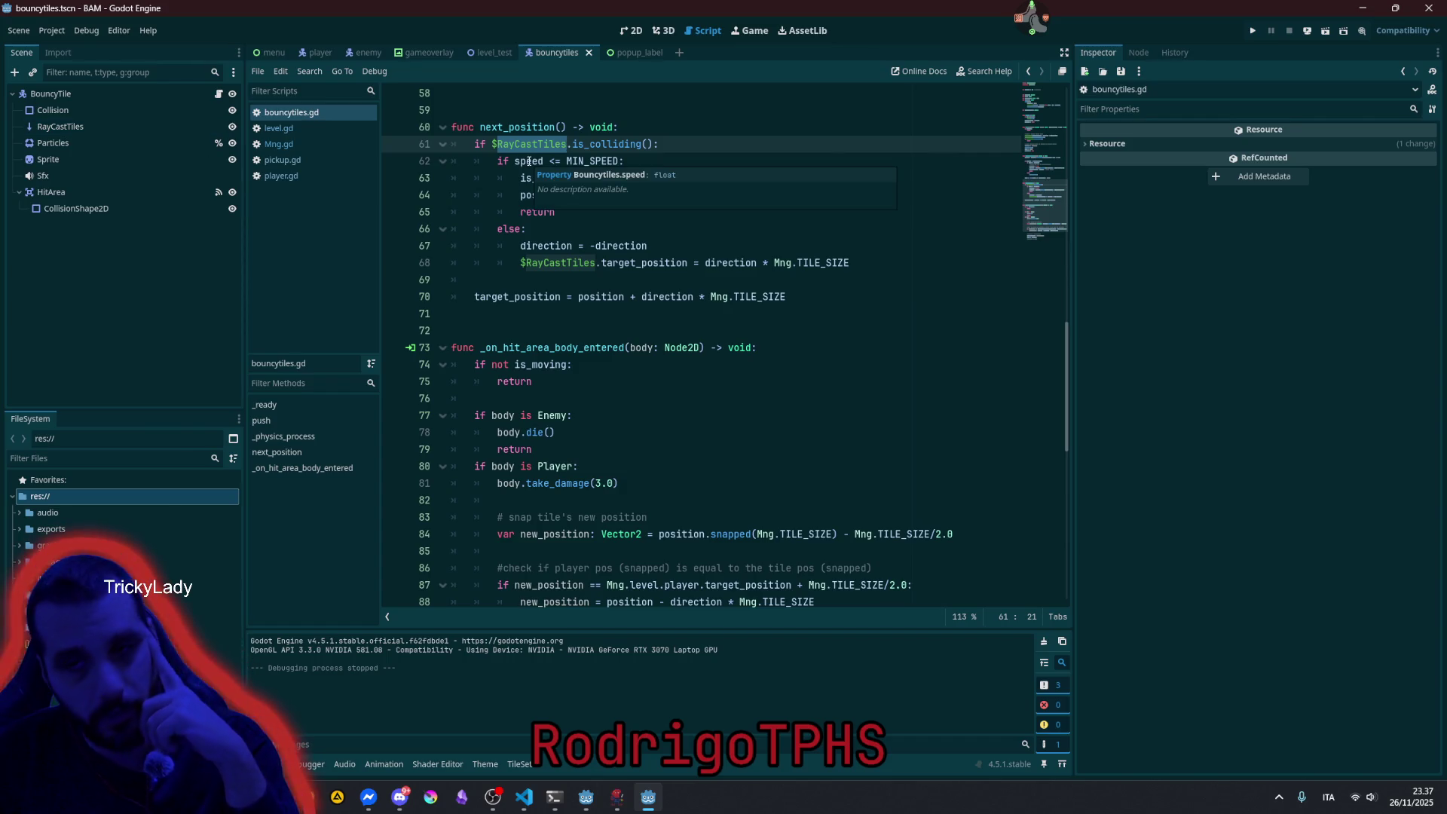
Duplicate the RayCastTiles node as RayCastBombs and make it collide with layer 4.
click(71, 90)
click(68, 126)
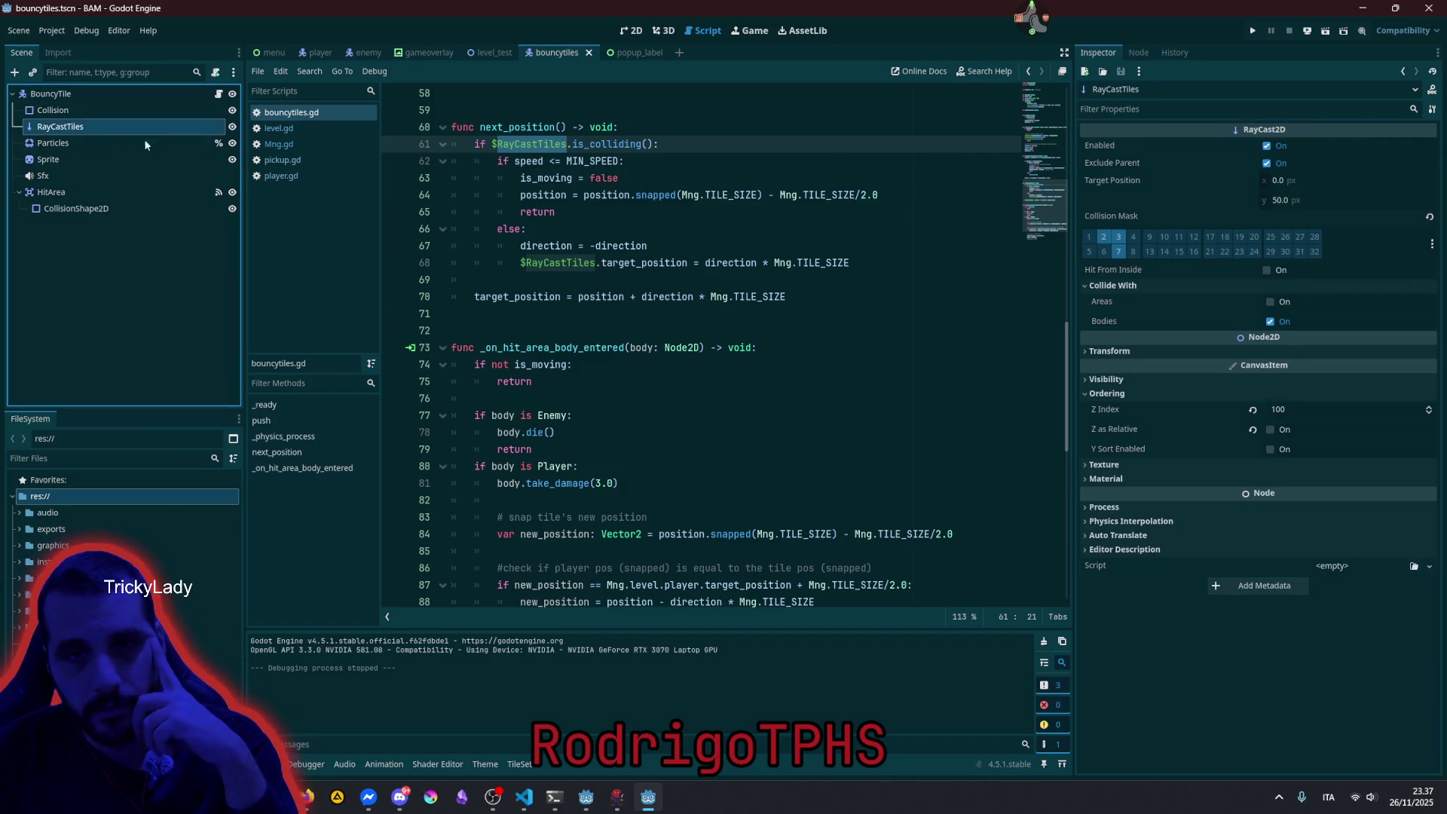
click(84, 95)
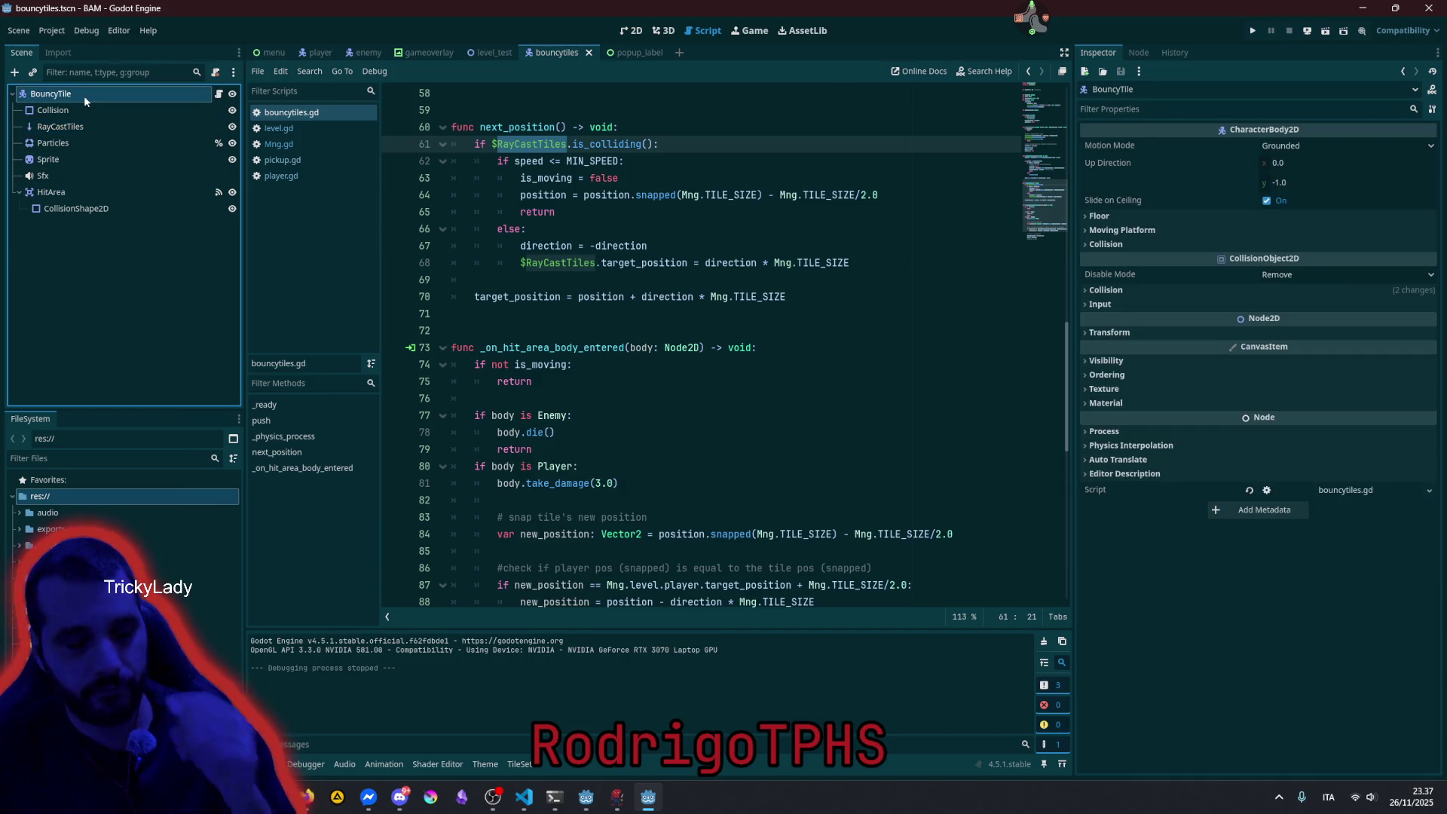
click(59, 127)
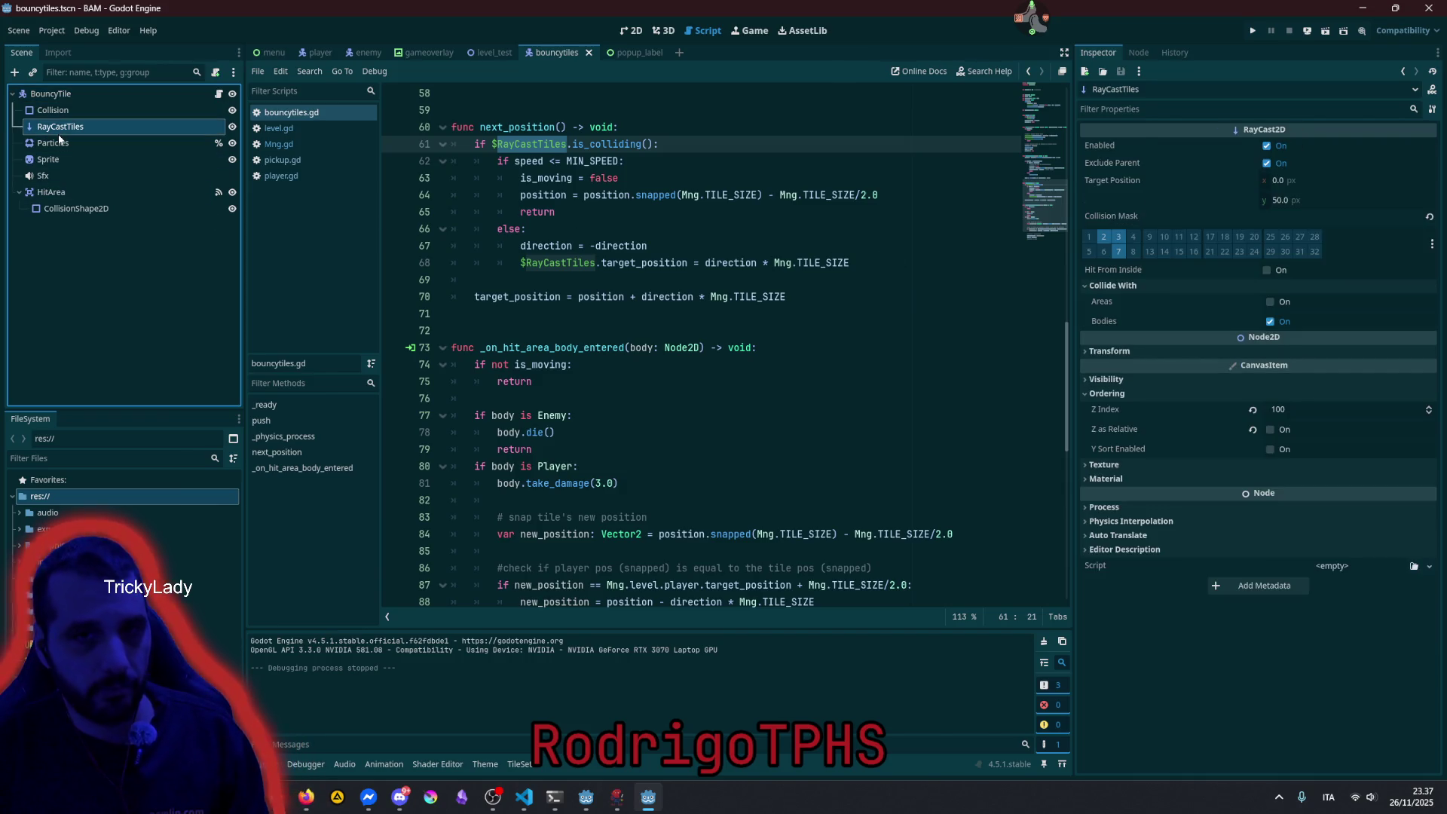
key(ctrl+d)
double_click(65, 143)
click(85, 142)
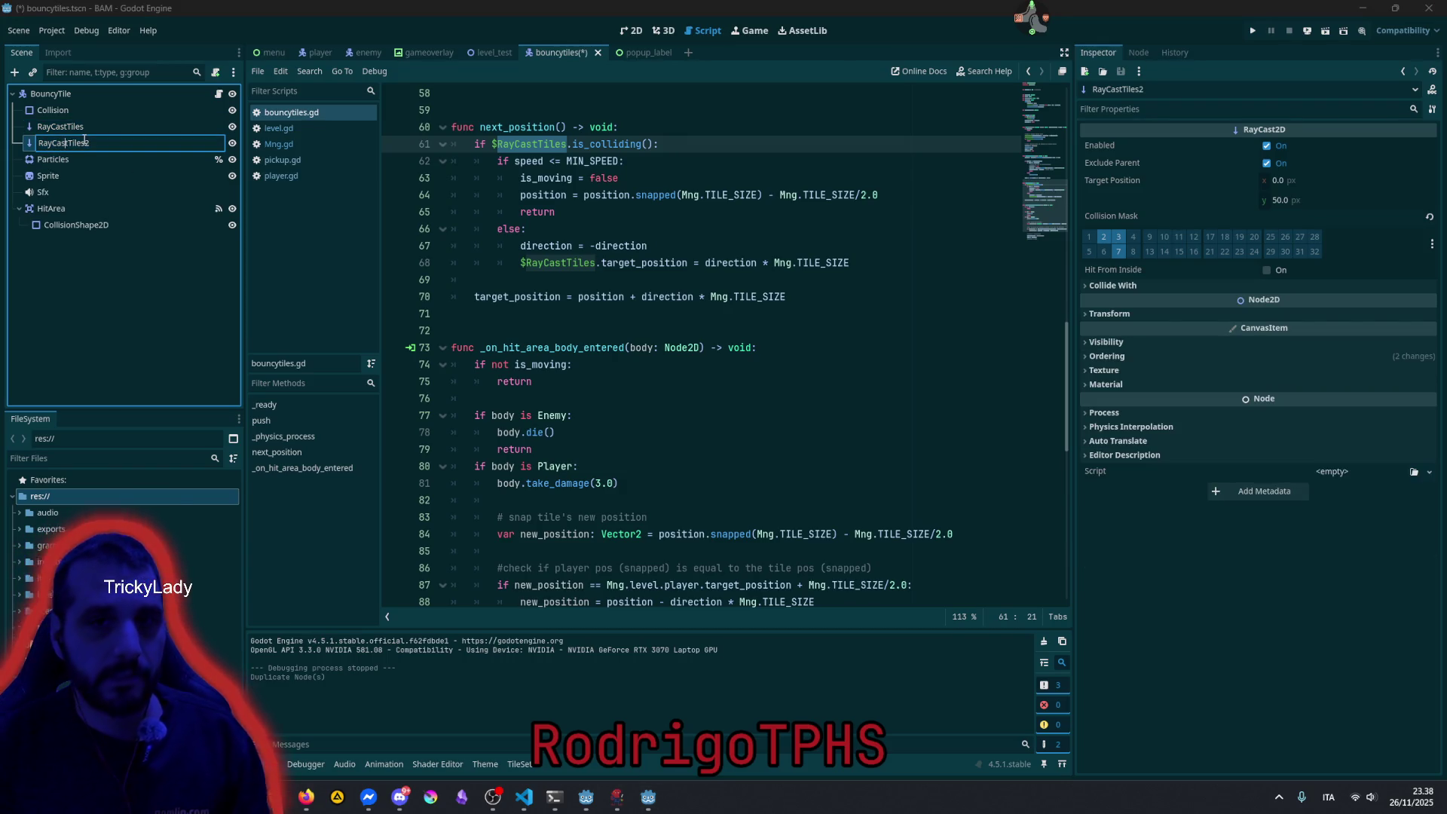
key(BackSpace)
key(BackSpace)
key(BackSpace)
text(Bombs)
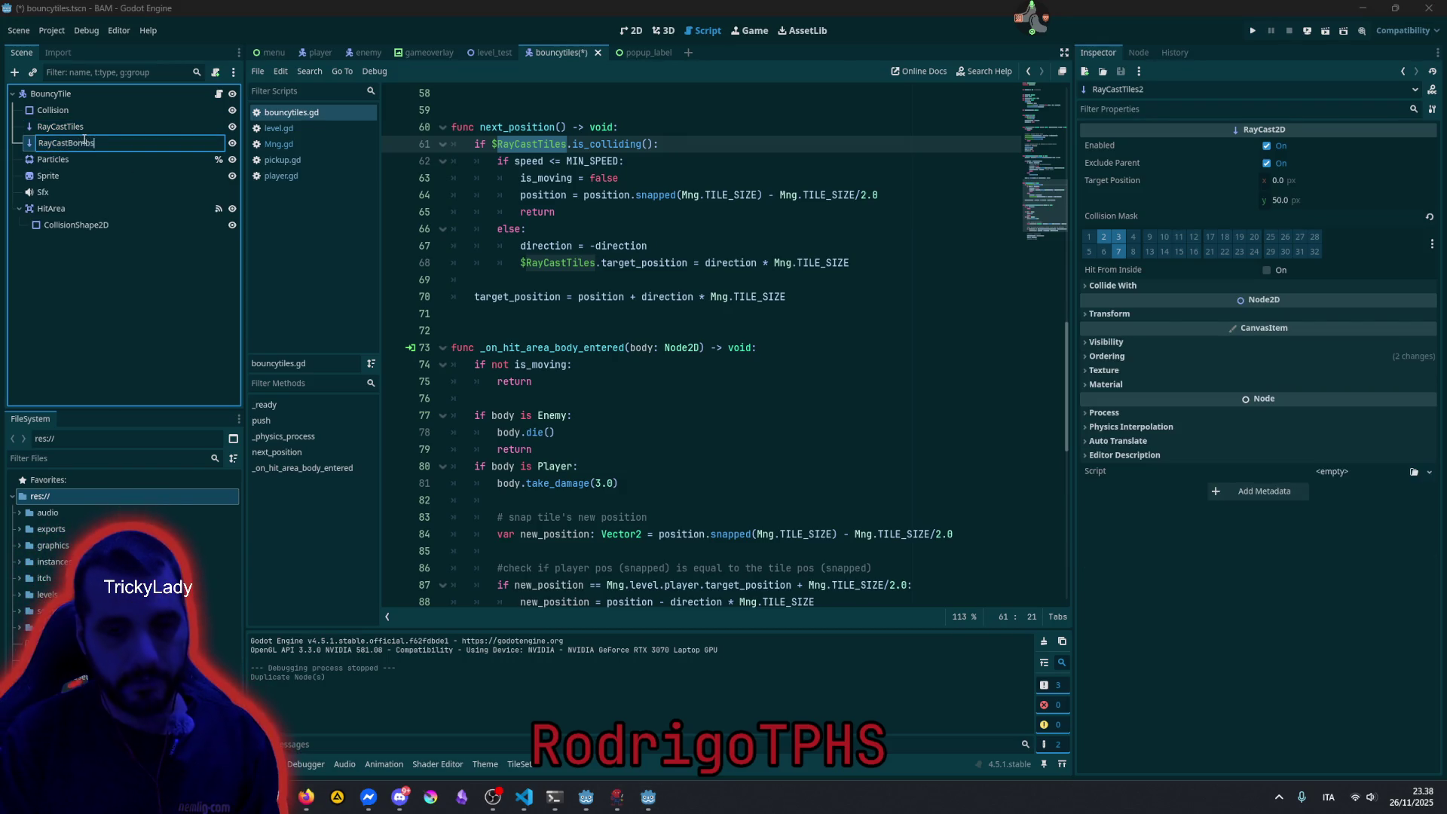
key(Return)
click(1128, 240)
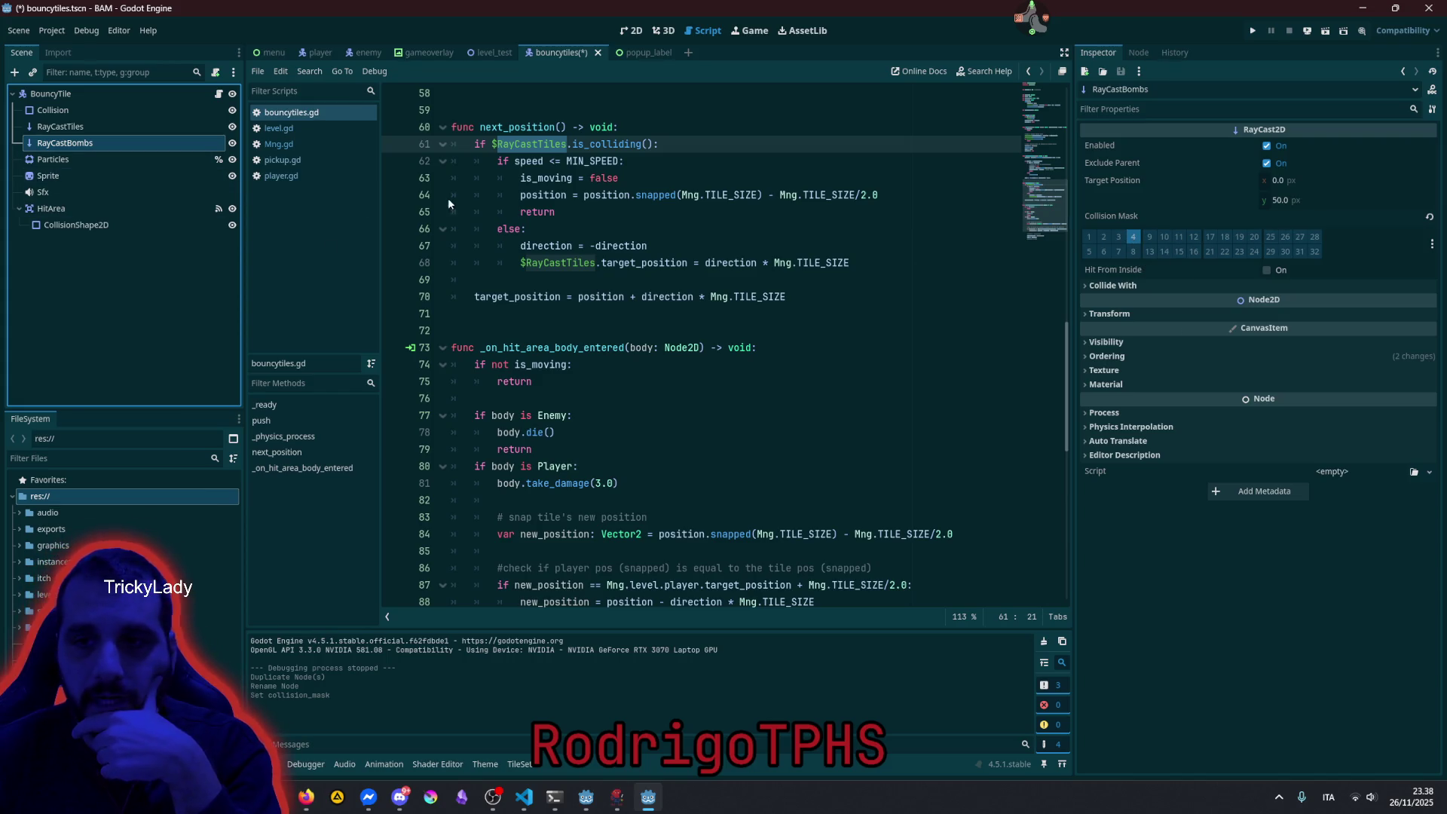
In push(), add a $RayCastBombs.target_position line below the RayCastTiles assignment on line 32.
double_click(597, 262)
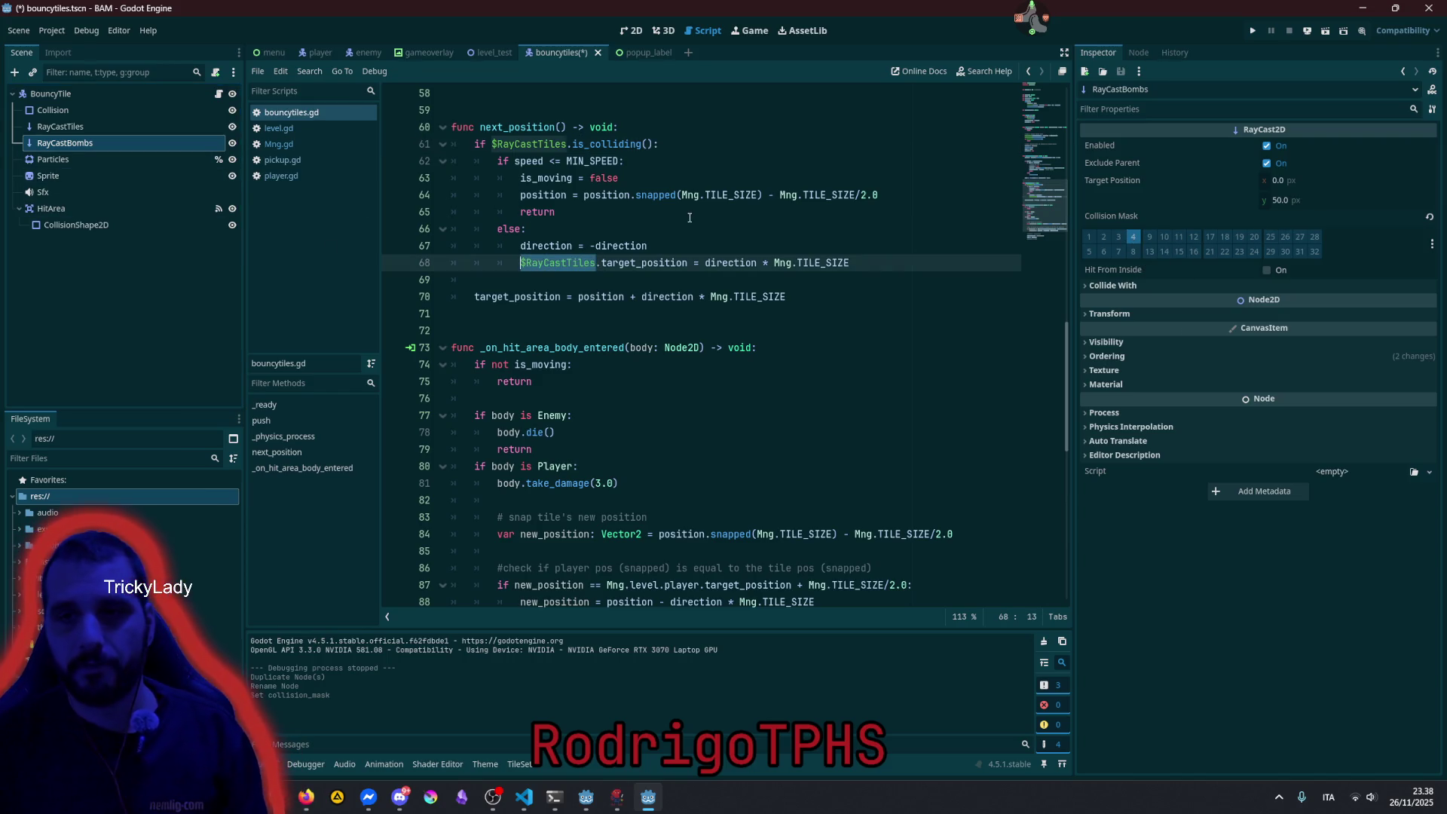
scroll(688, 217, up, 10)
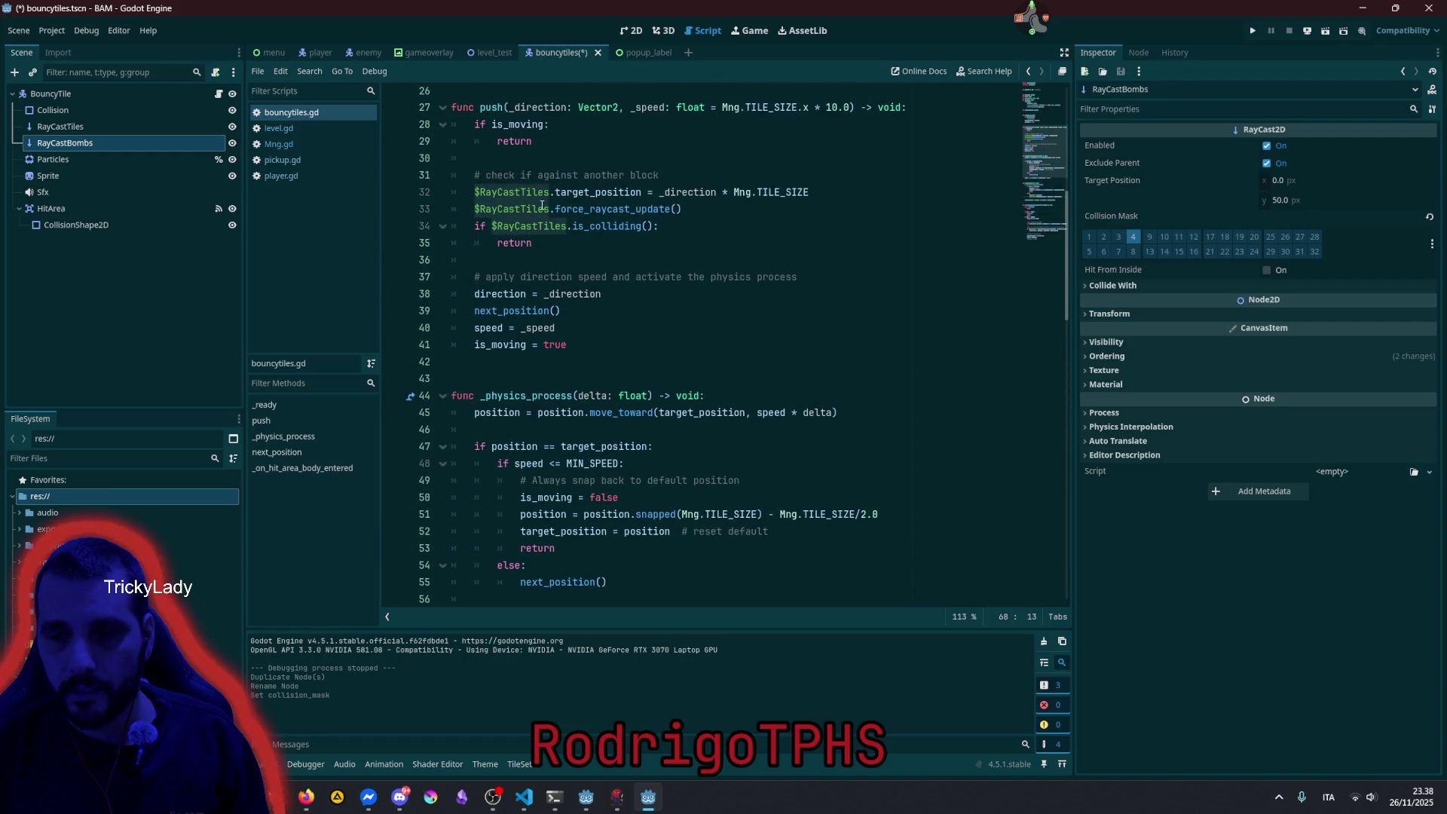
click(538, 193)
key(Return)
text($RayCastTiles)
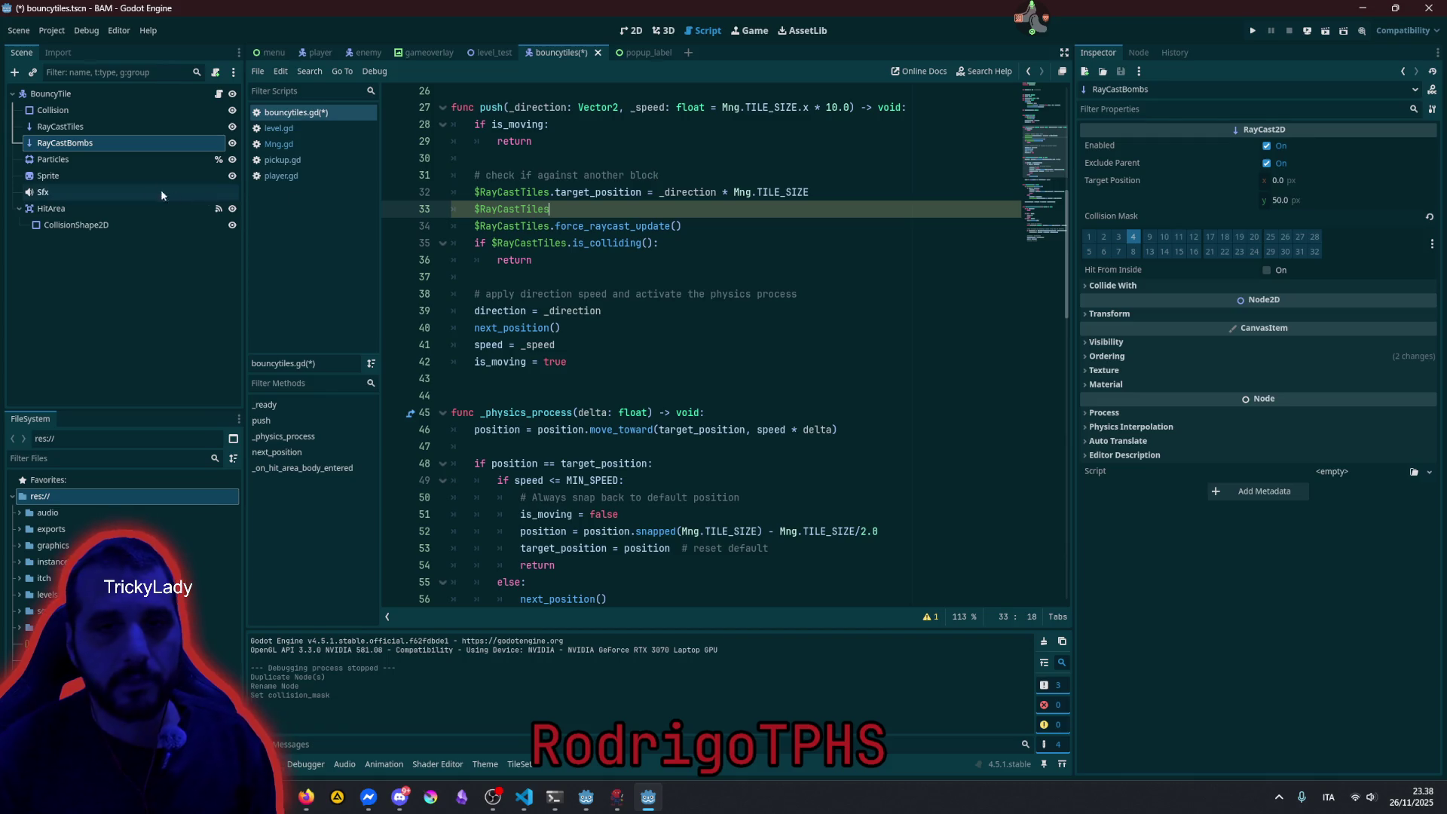
double_click(490, 211)
click(489, 211)
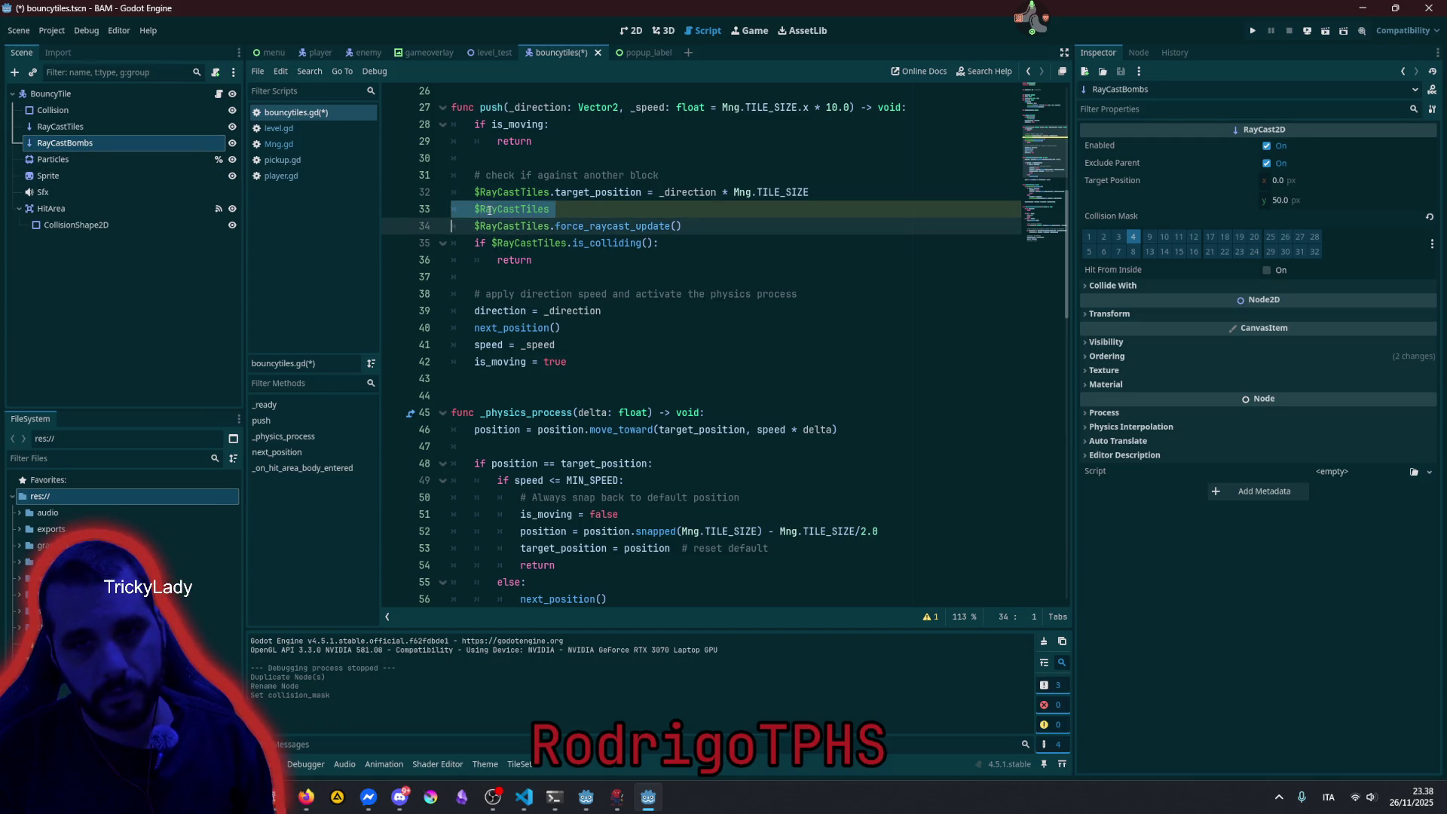
key(BackSpace)
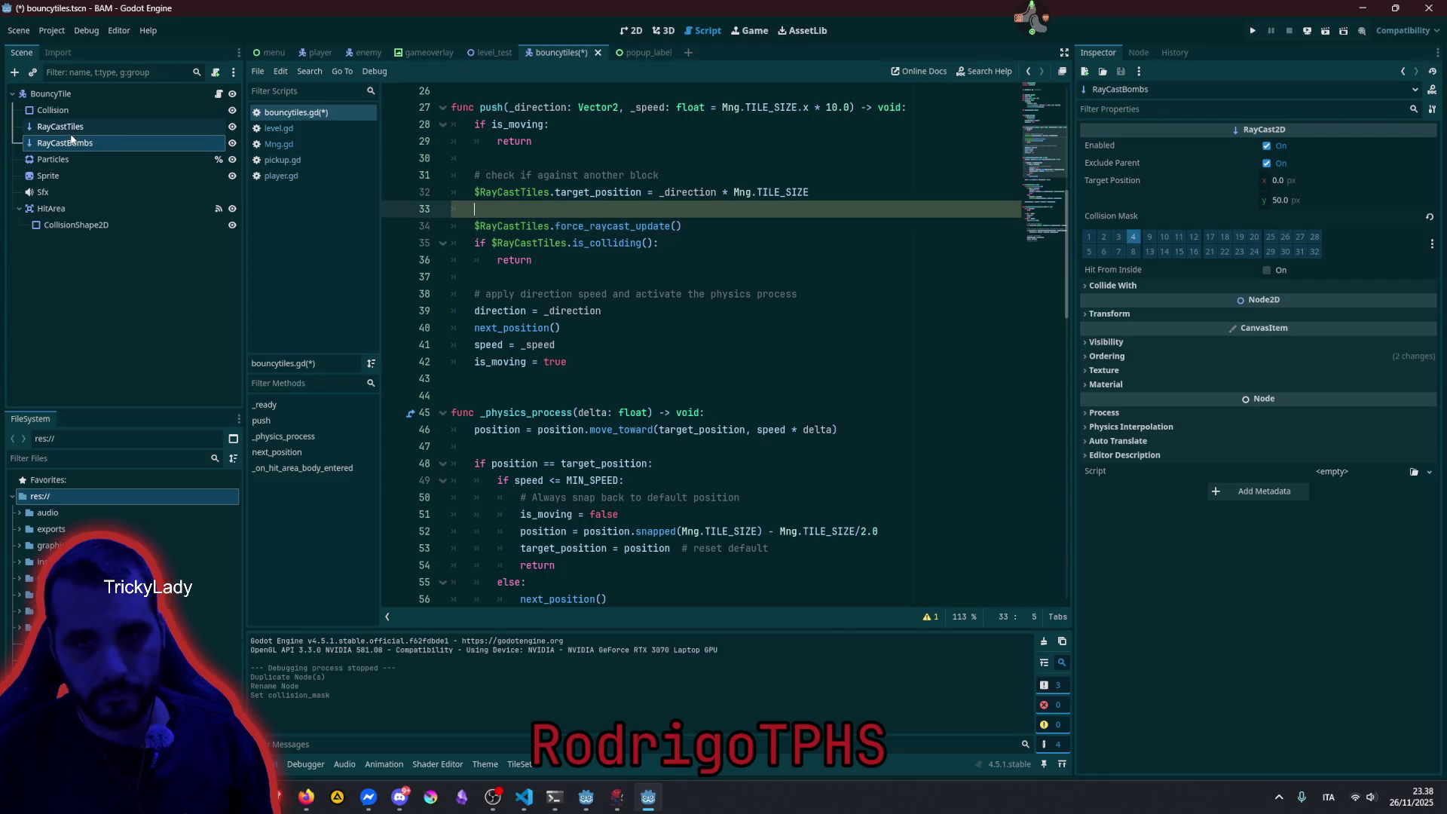
mouse_move(68, 143)
mouse_down()
mouse_move(513, 230)
mouse_move(495, 216)
mouse_up()
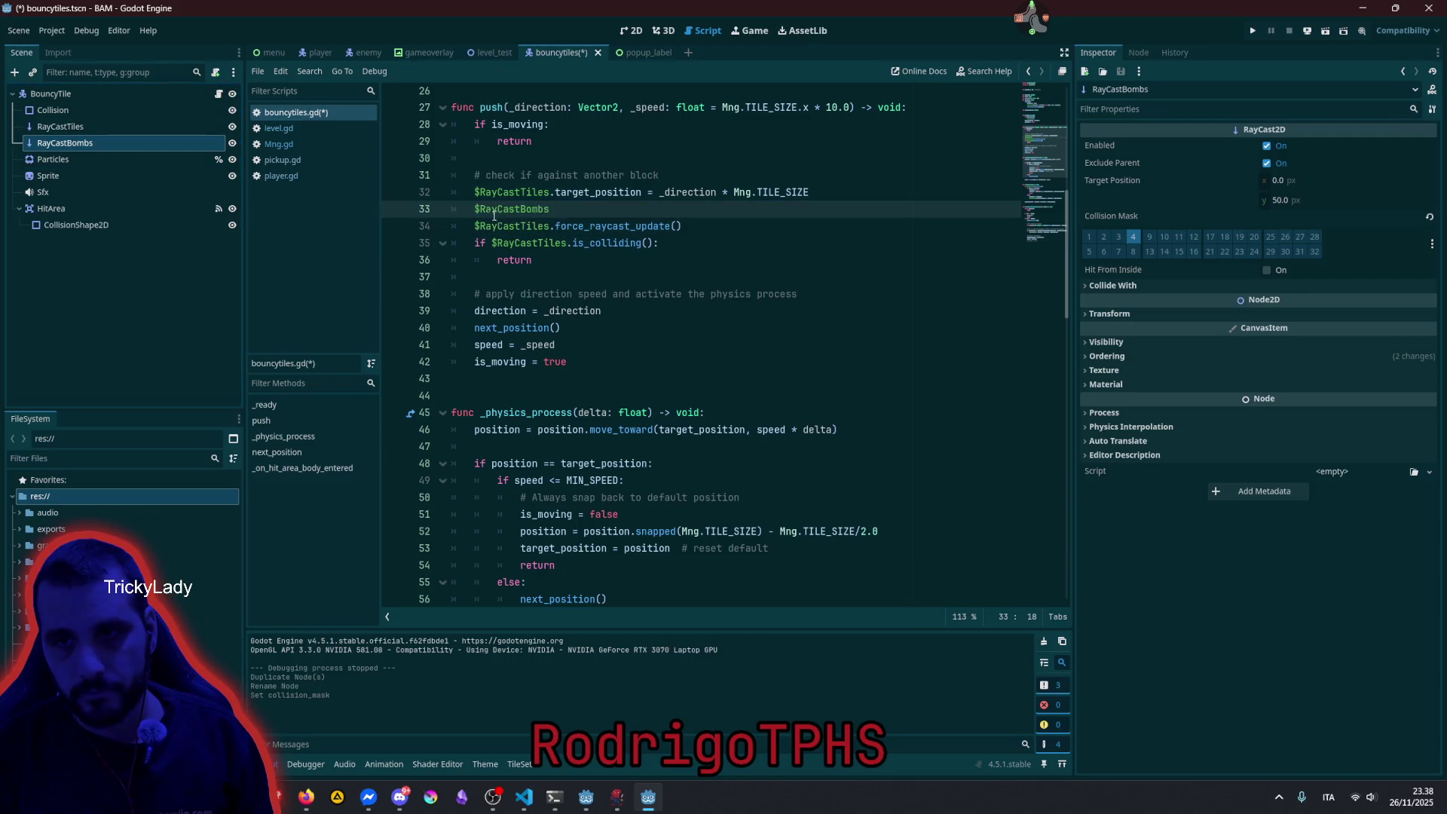
click(550, 194)
key(shift+End)
key(ctrl+c)
key(Down)
key(ctrl+v)
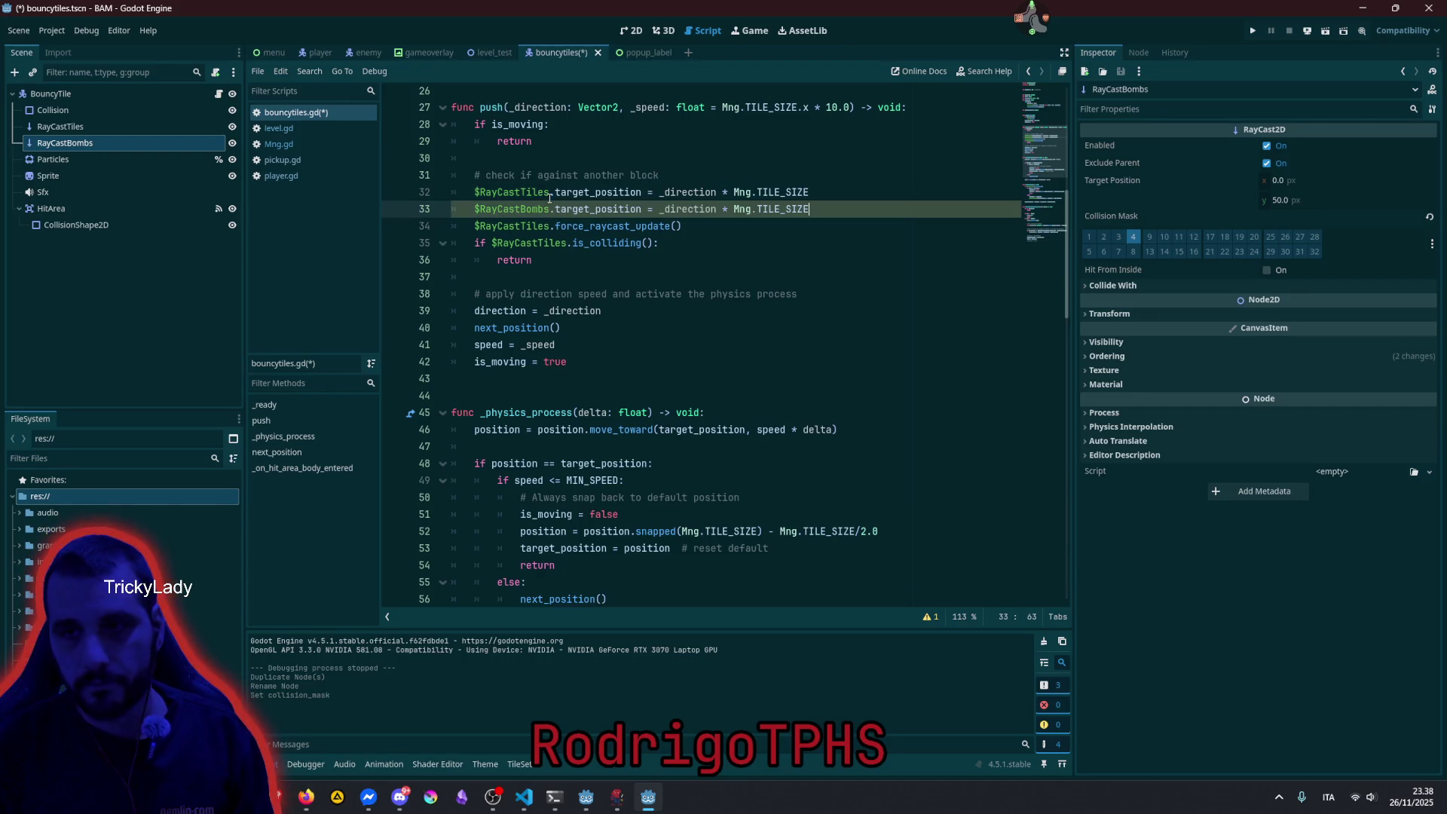
Find the other RayCastTiles.target_position use in next_position().
scroll(550, 198, up, 2)
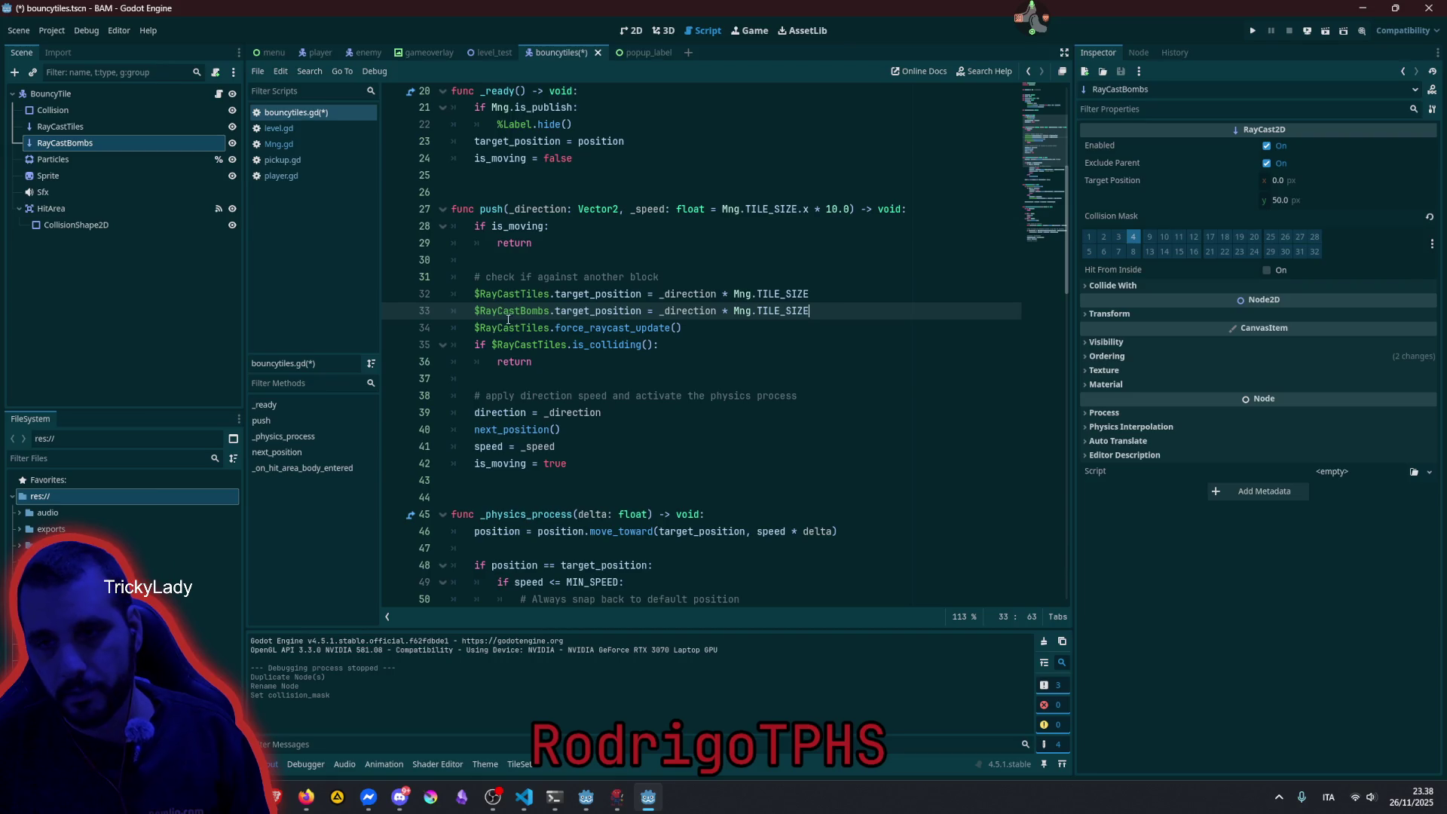
key(shift+End)
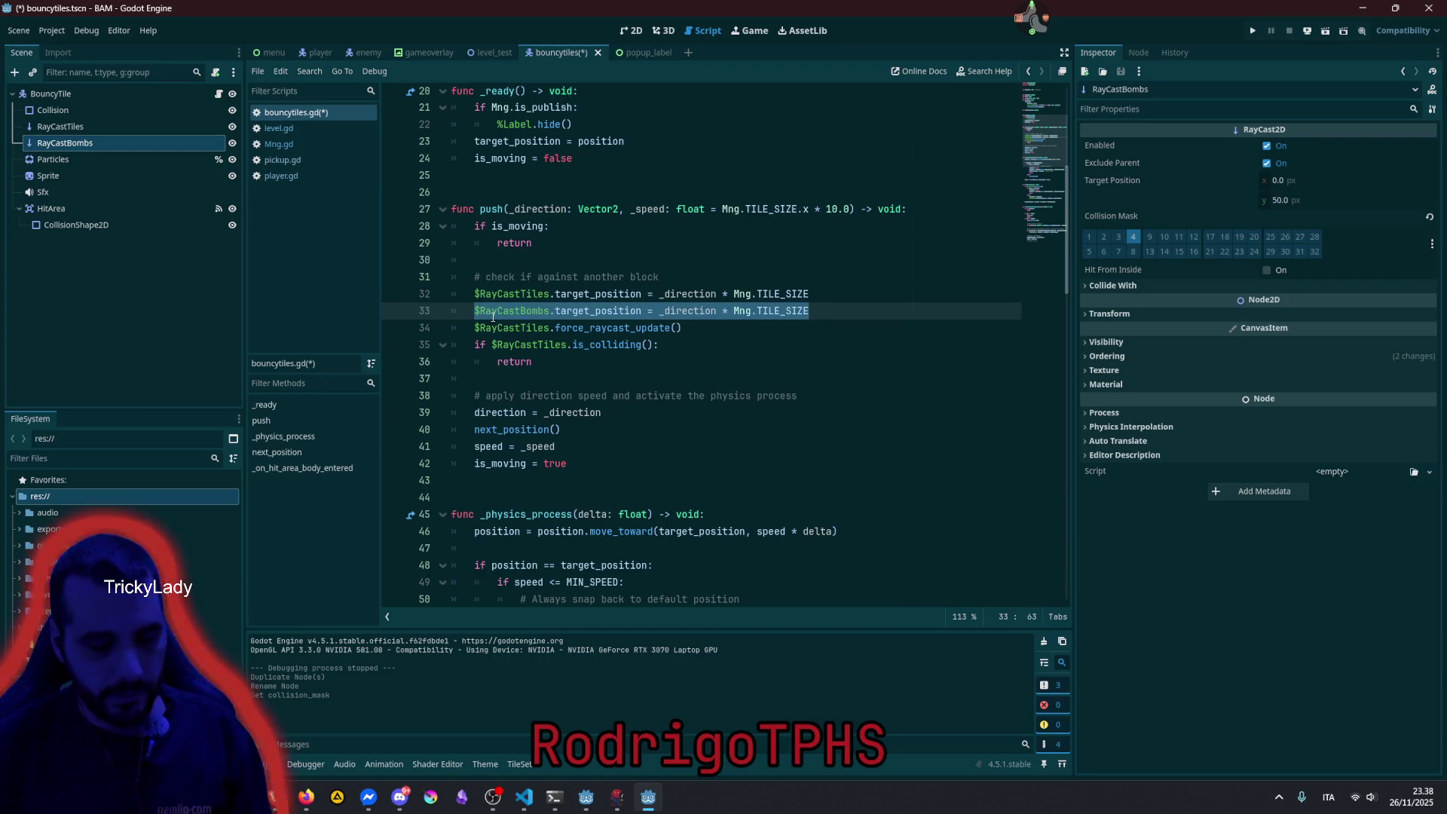
click(559, 293)
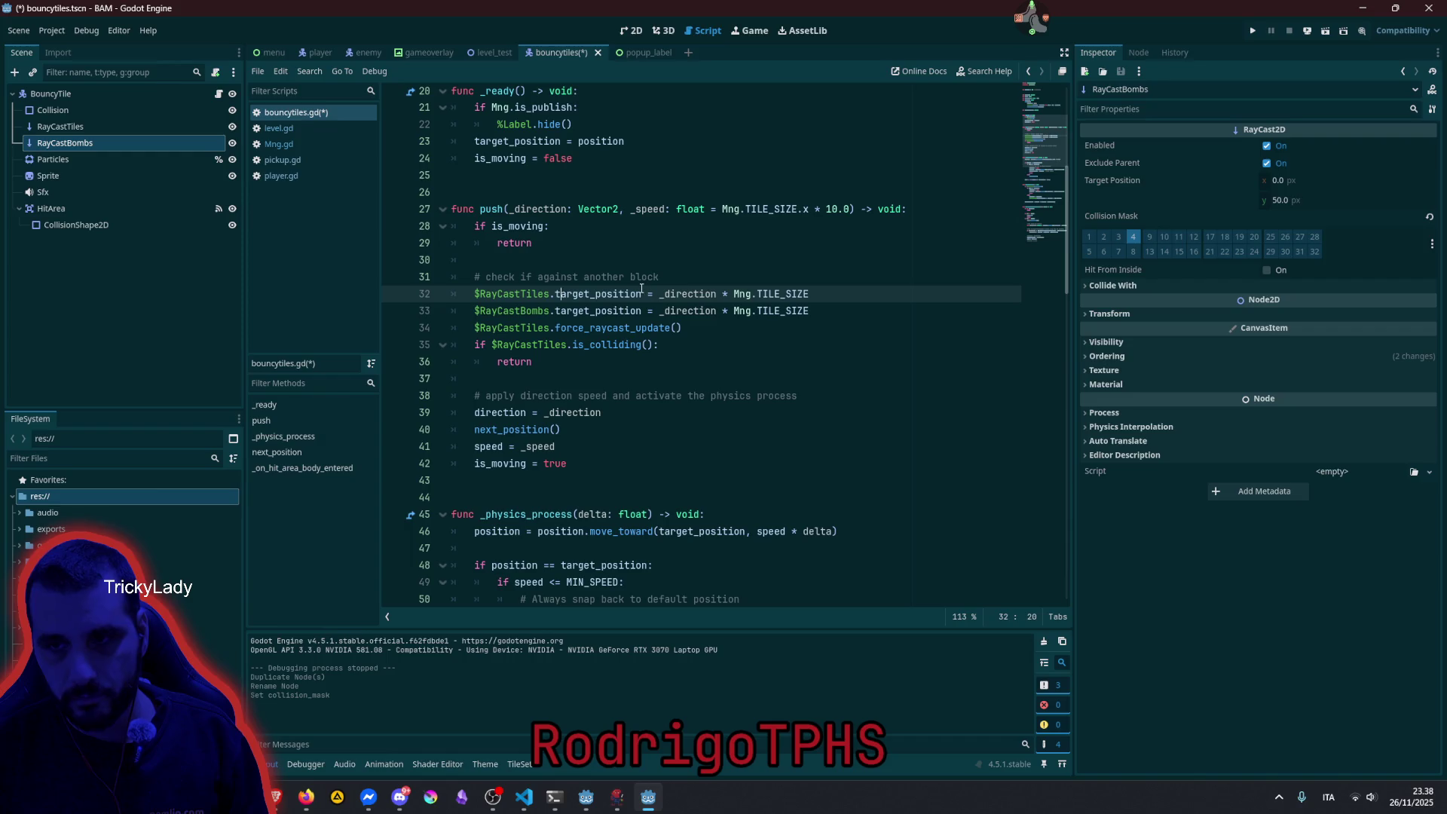
key(shift+Home)
key(ctrl+f)
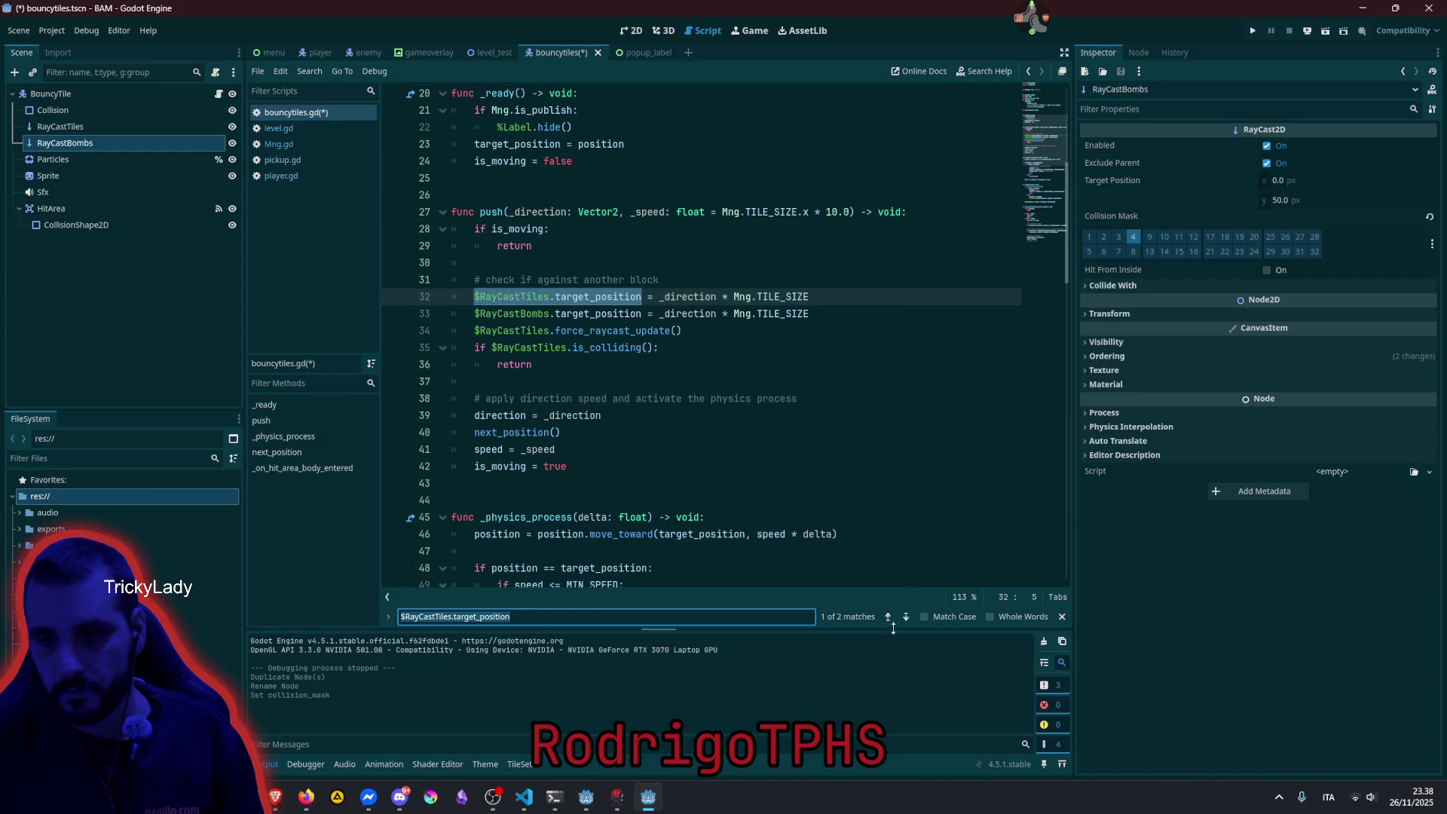
click(906, 620)
Duplicate line 69 as a RayCastBombs target line, remove the stray underscore, and save.
click(707, 332)
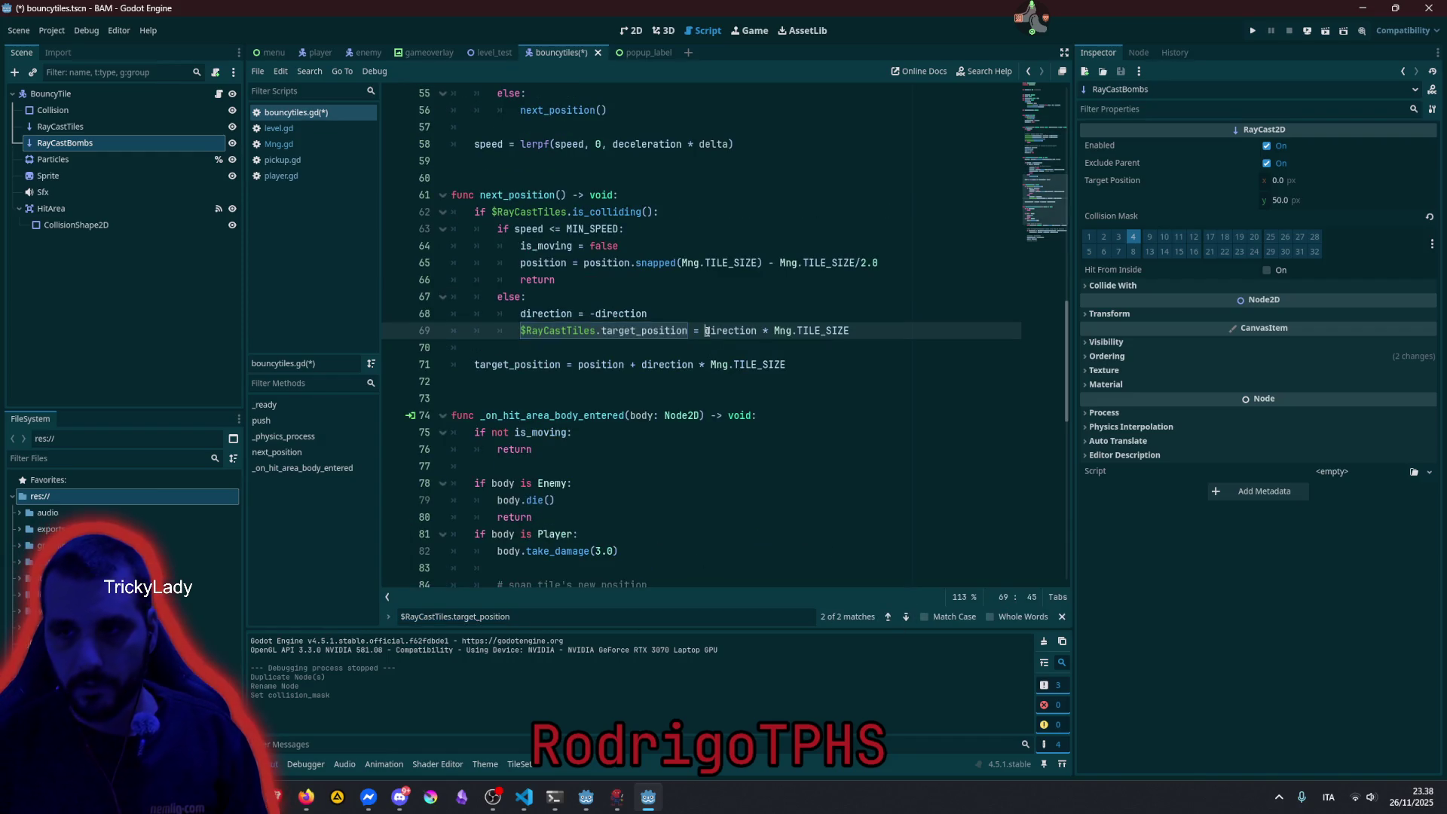
key(ctrl+shift+d)
text(Bombs)
key(Up)
key(Up)
key(Up)
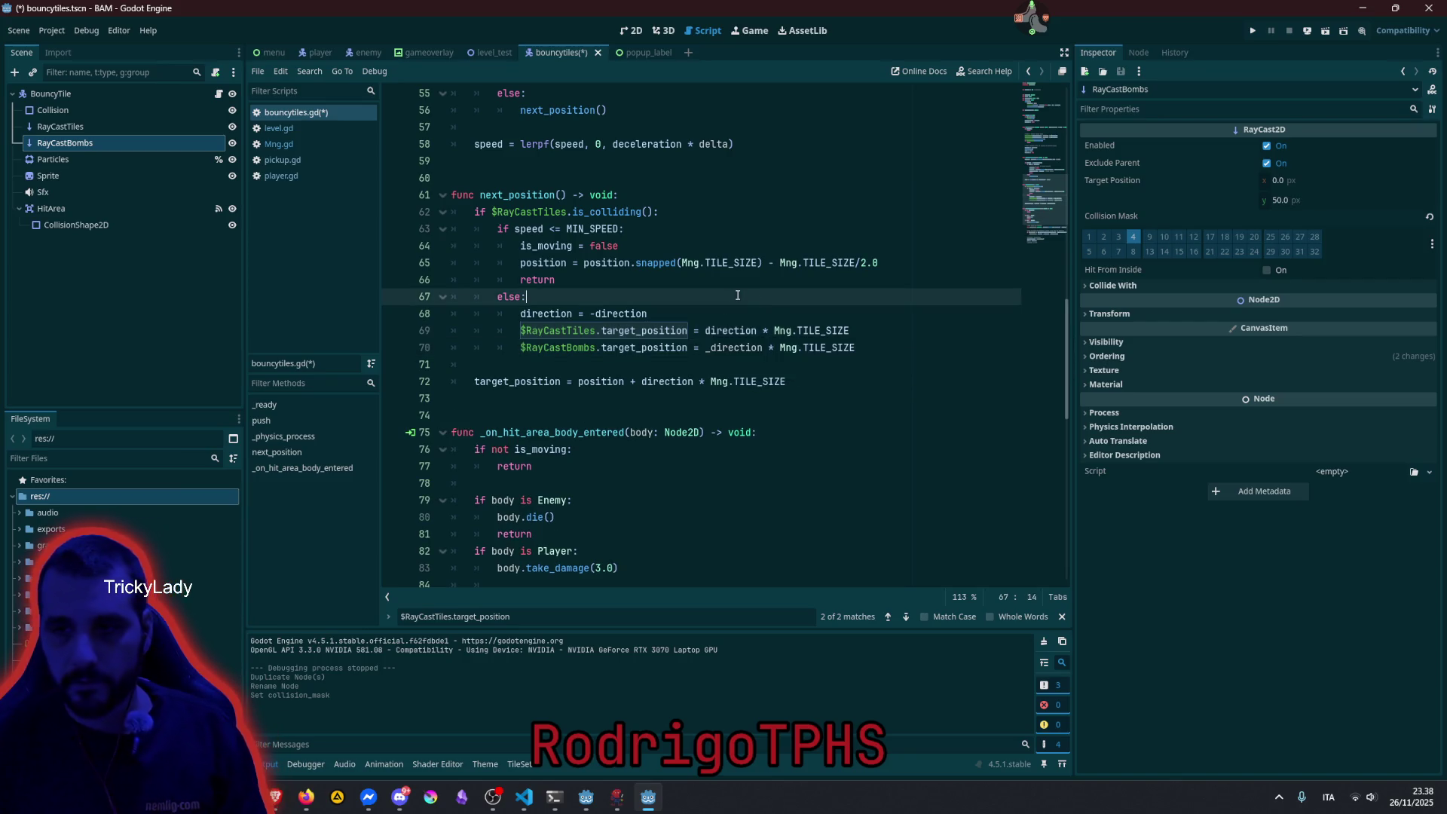
click(710, 348)
key(BackSpace)
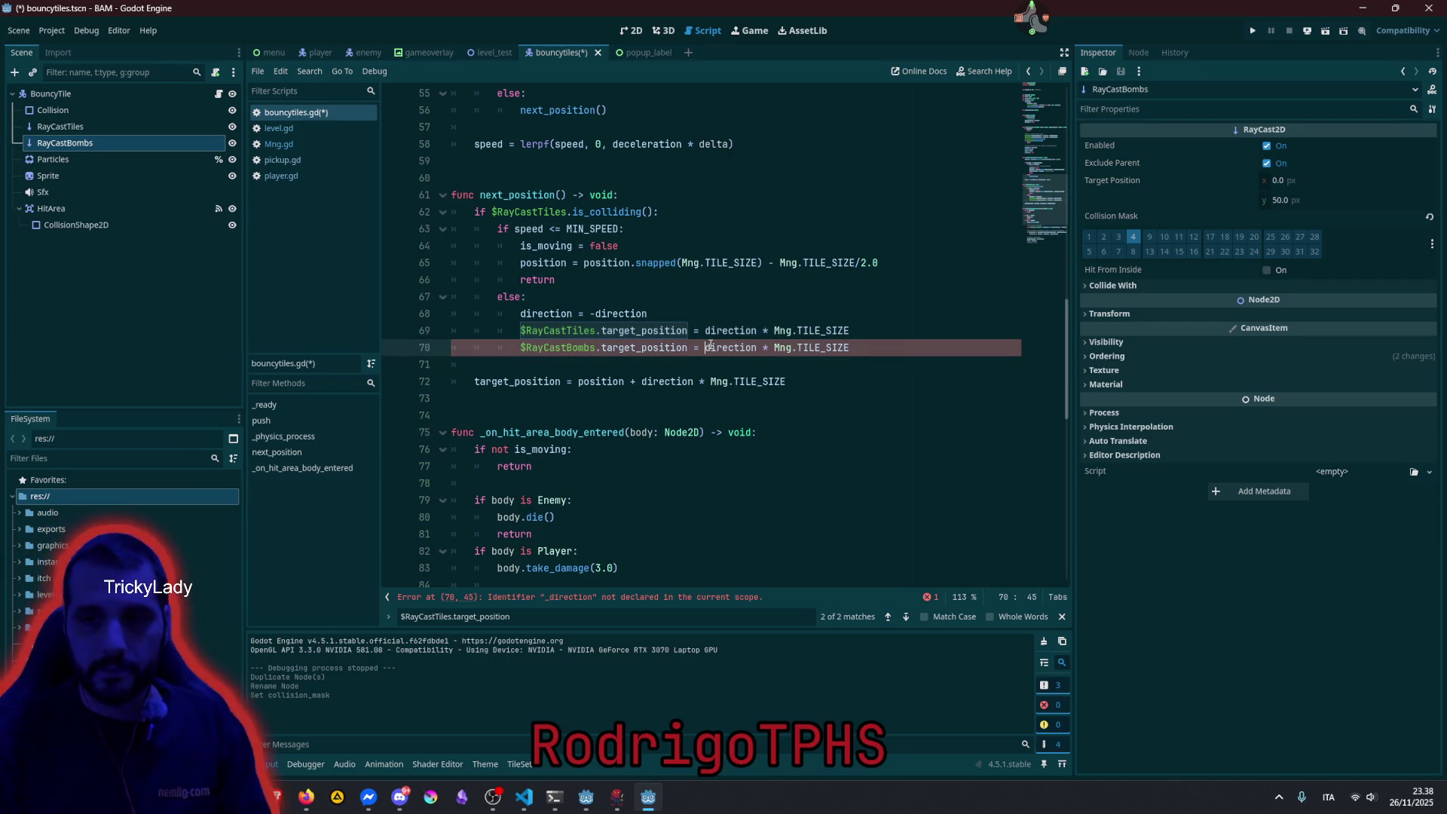
click(719, 315)
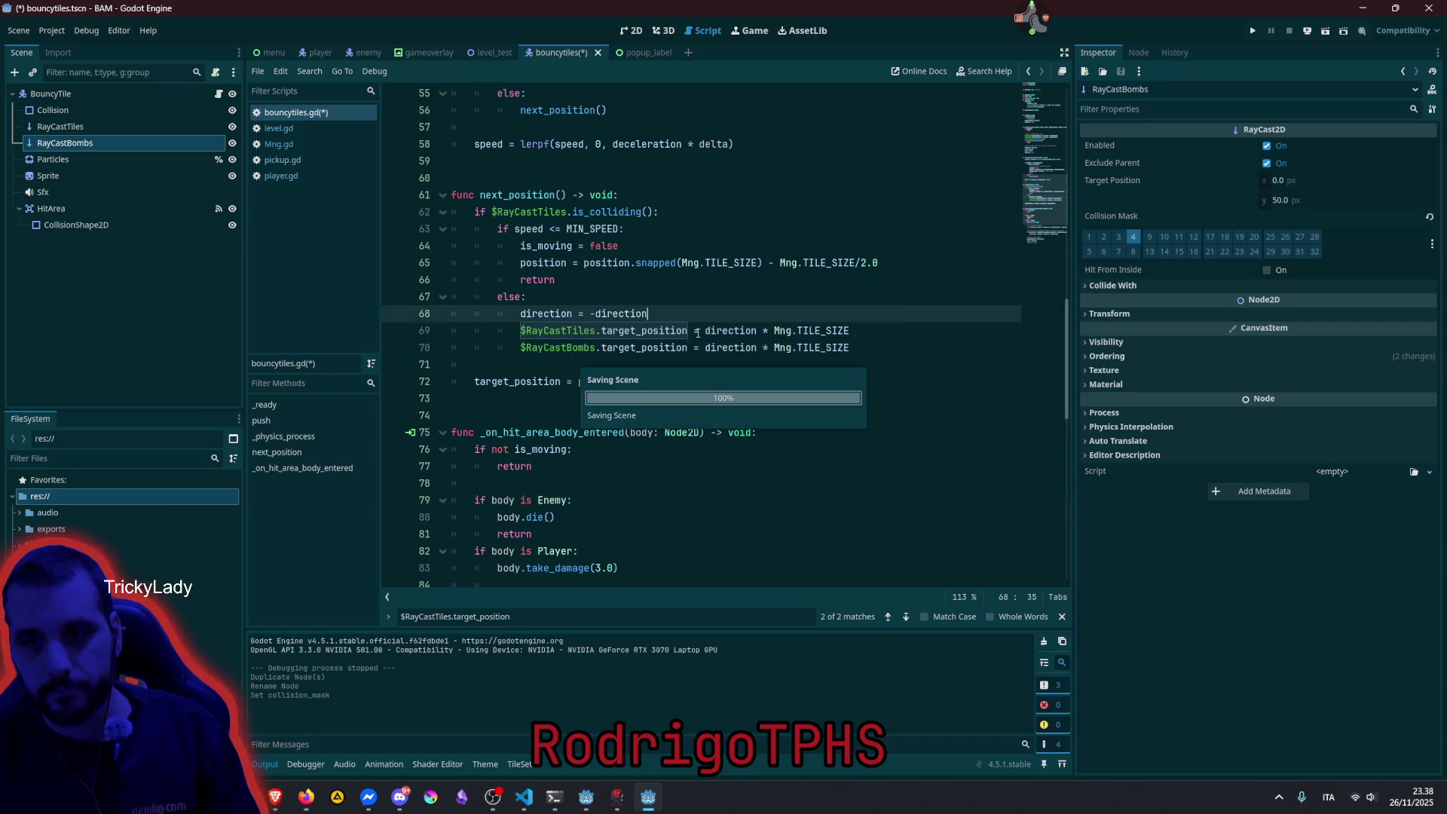
key(ctrl+s)
Multiply the RayCastBombs target on line 70 by 0.6.
double_click(572, 348)
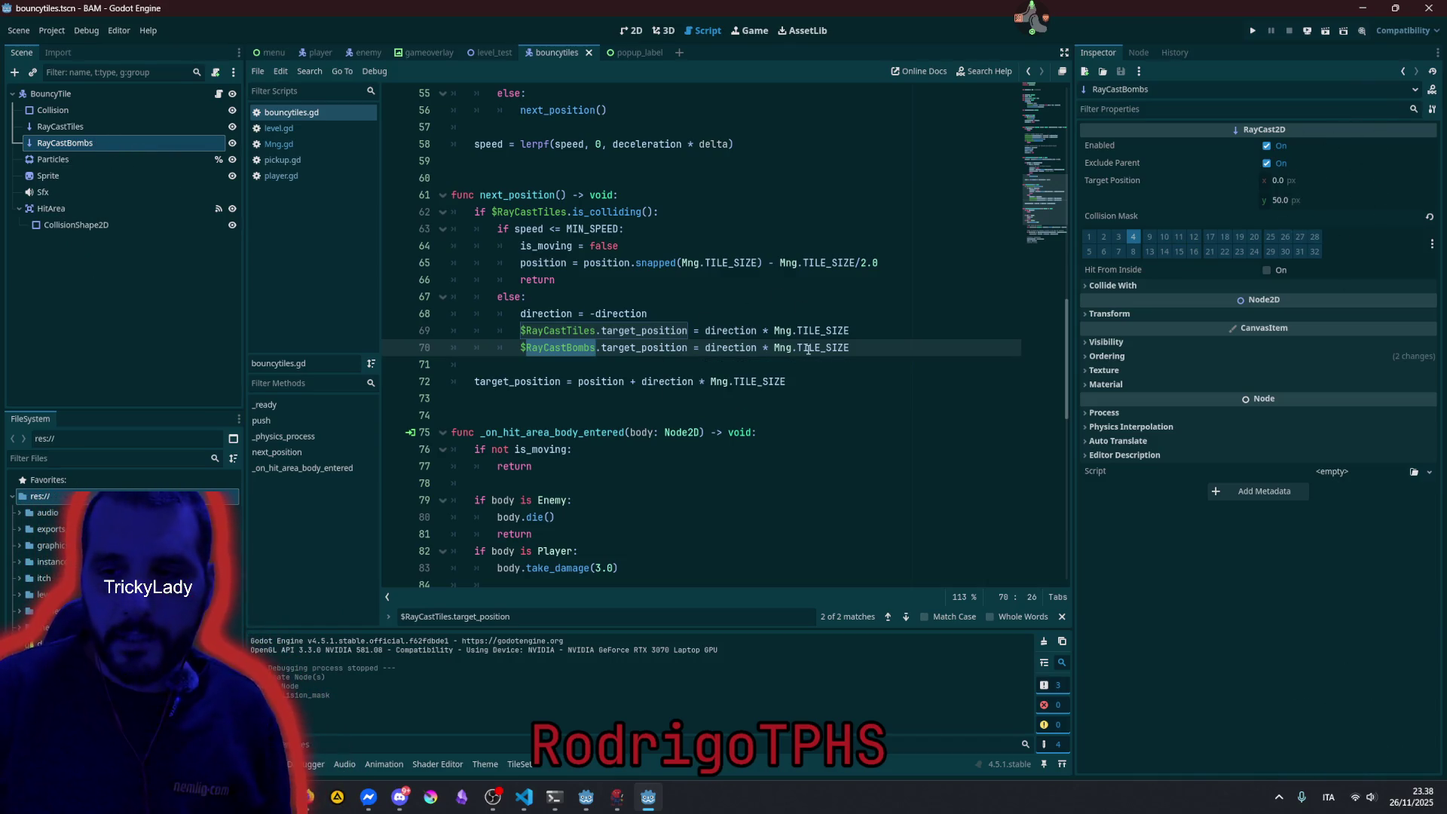
click(894, 348)
text(* .)
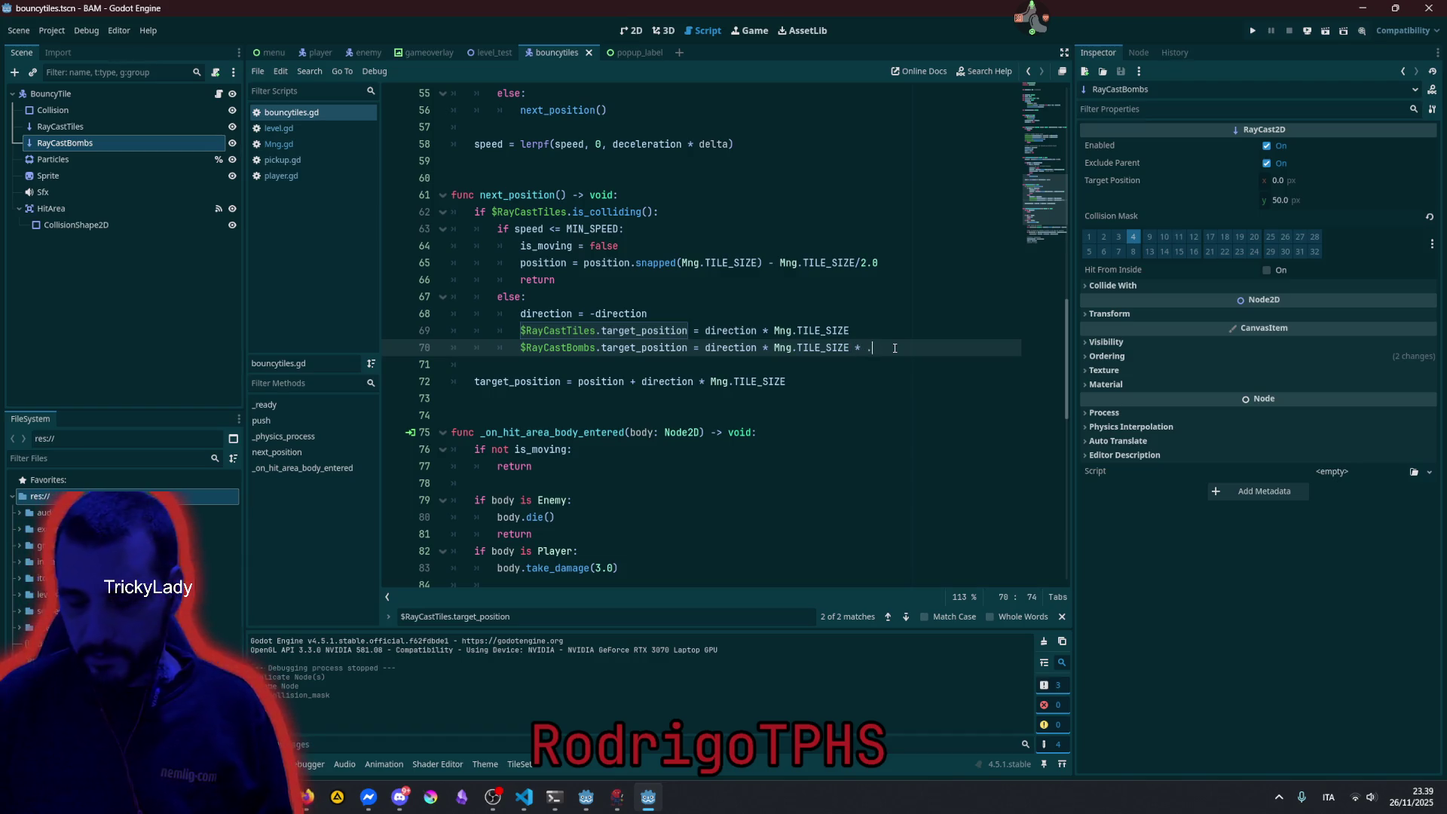
text(06)
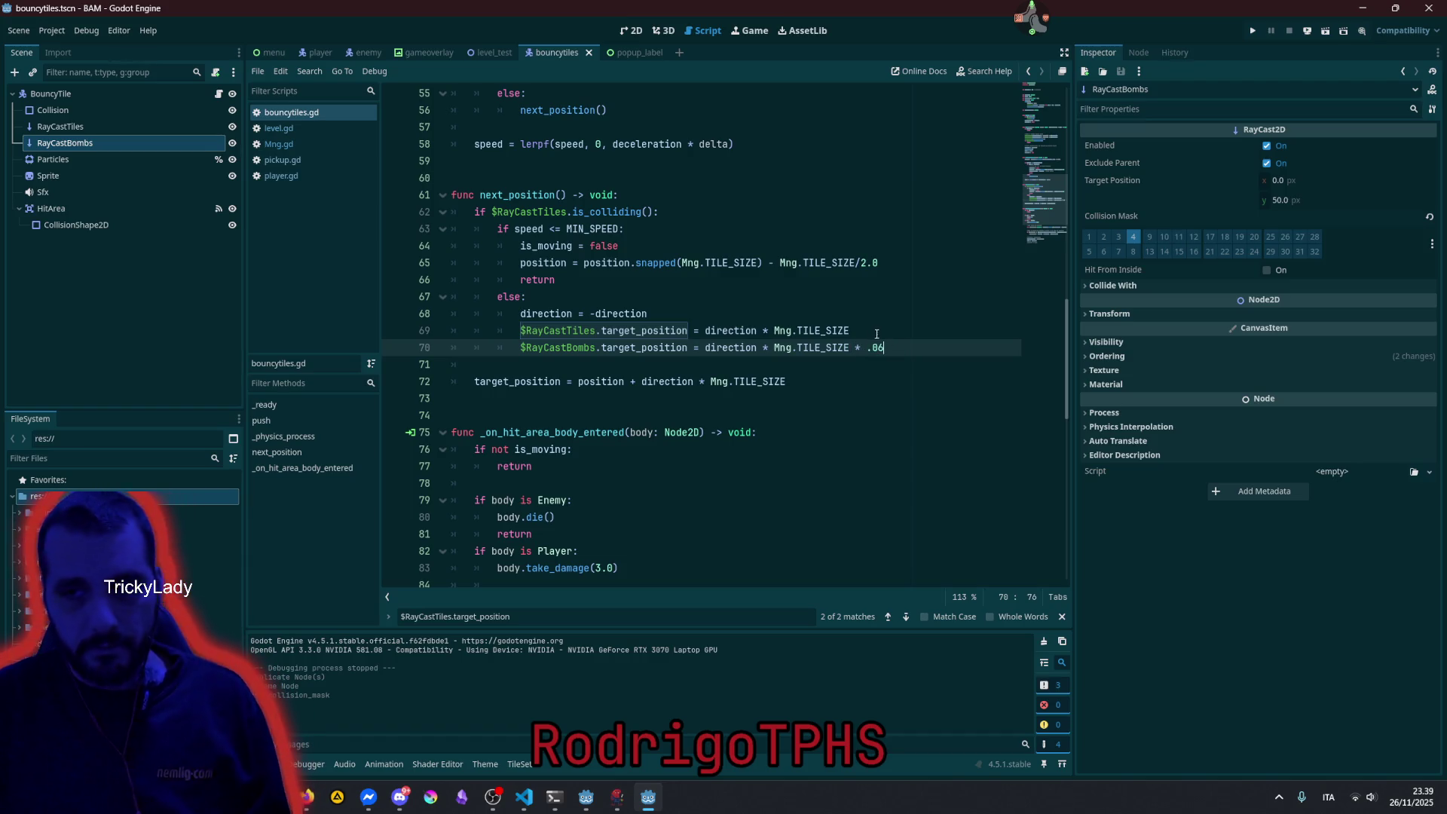
key(BackSpace)
key(BackSpace)
text(0.)
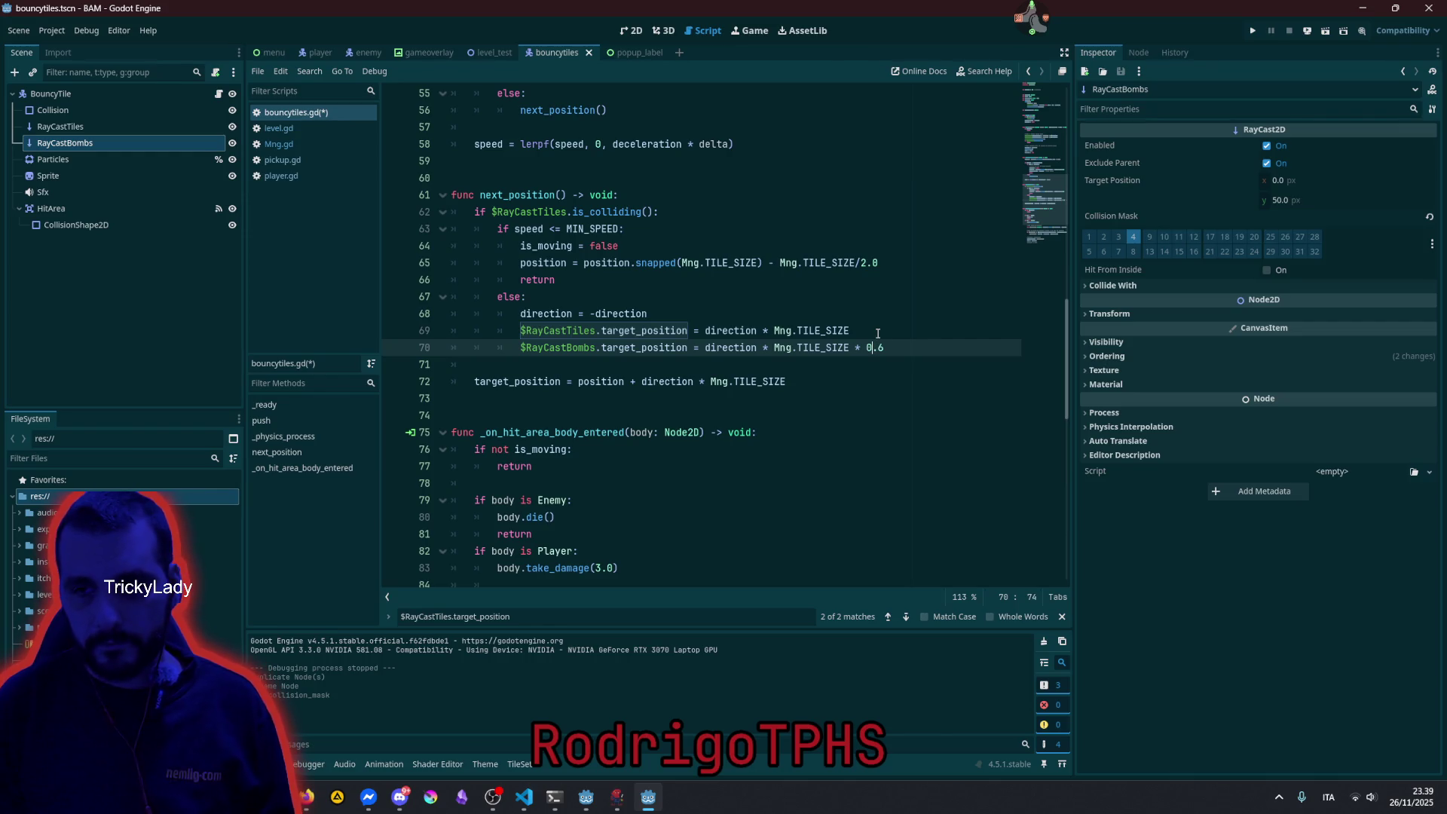
Search for RayCastBombs.target_position to reach its matching line in push().
key(ctrl+Left)
key(ctrl+Left)
key(ctrl+Left)
key(ctrl+Left)
key(ctrl+Left)
key(ctrl+Left)
key(shift+End)
key(shift+Left)
key(shift+Left)
key(shift+Left)
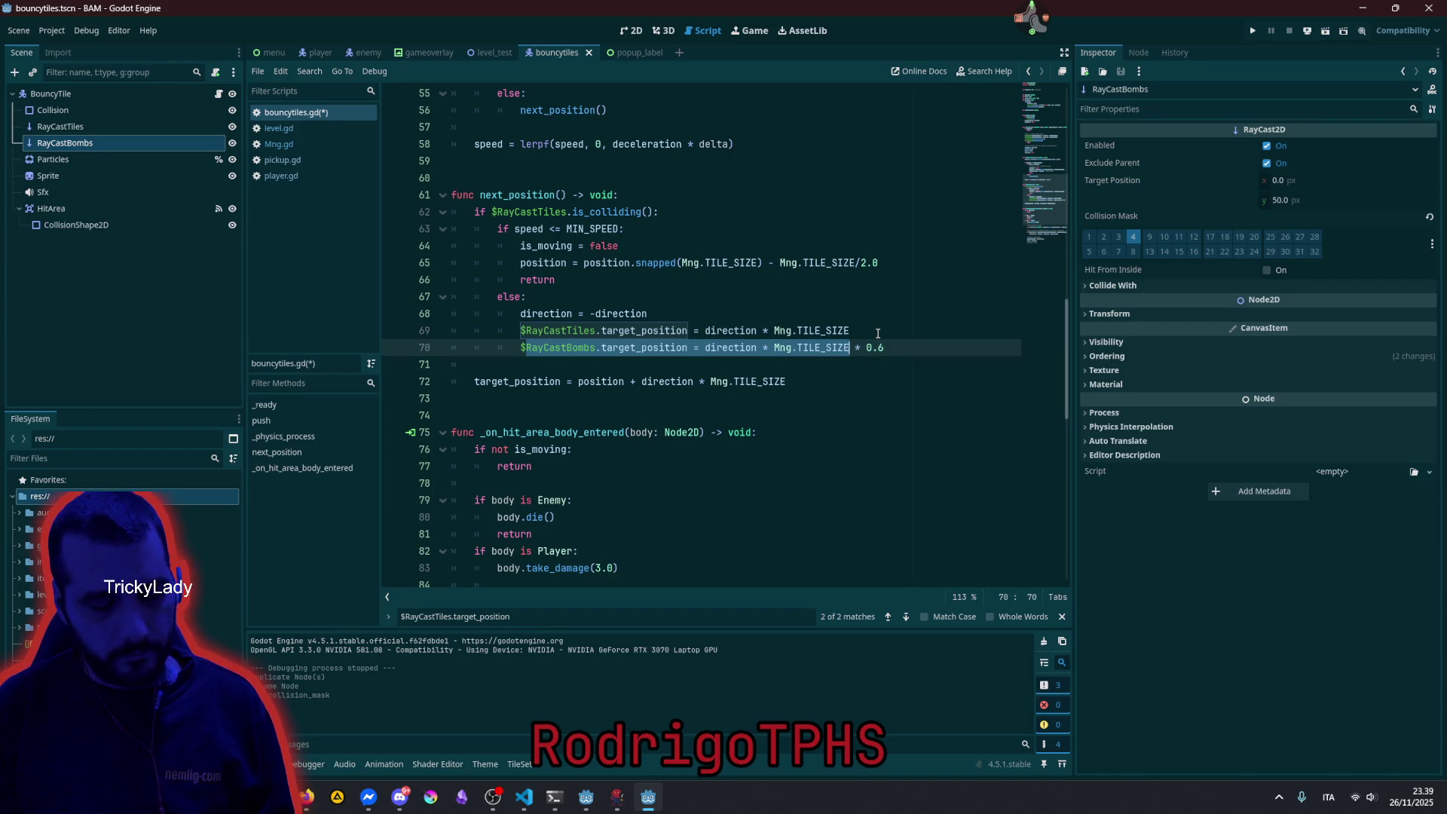
key(ctrl+f)
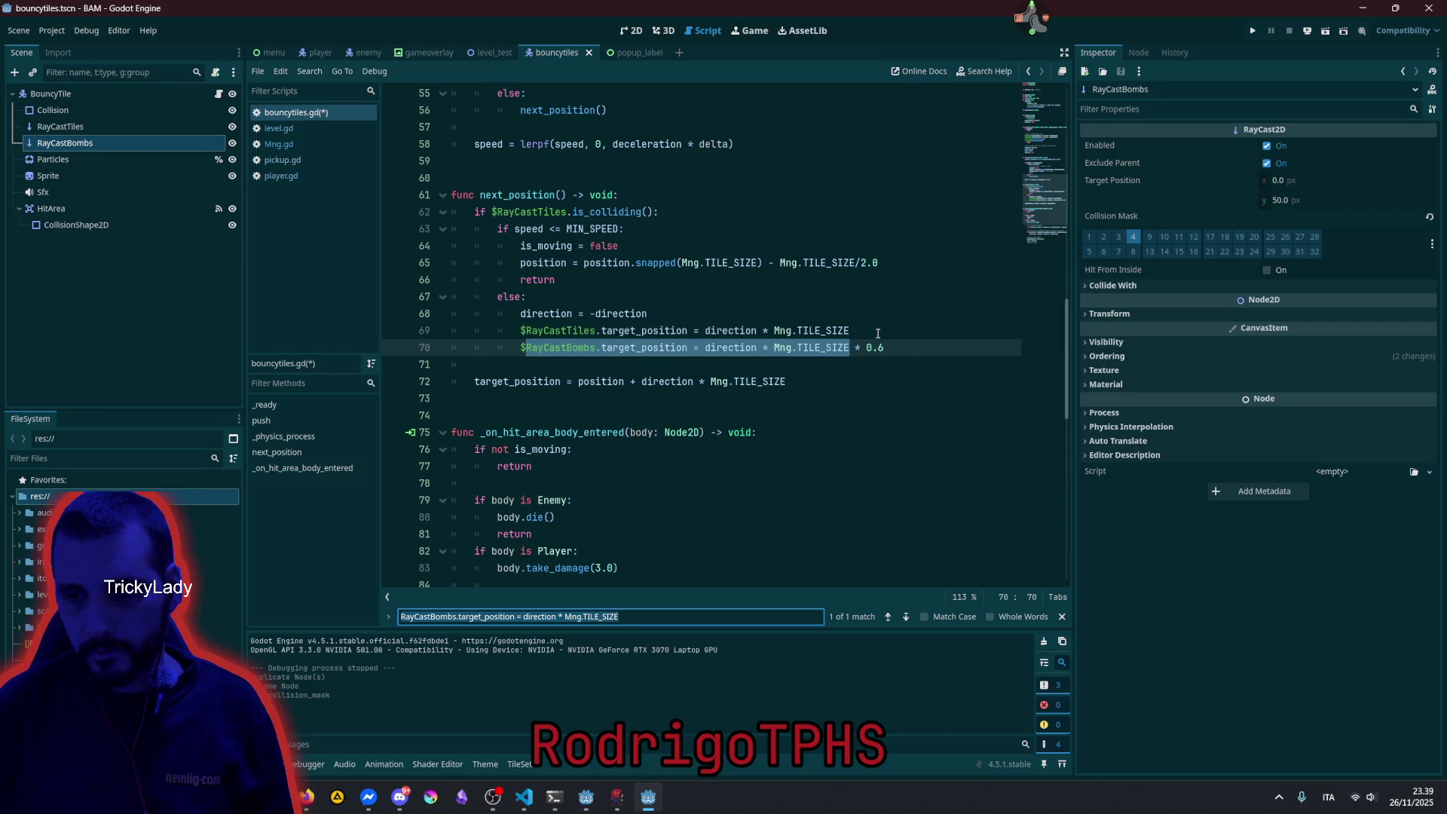
key(Return)
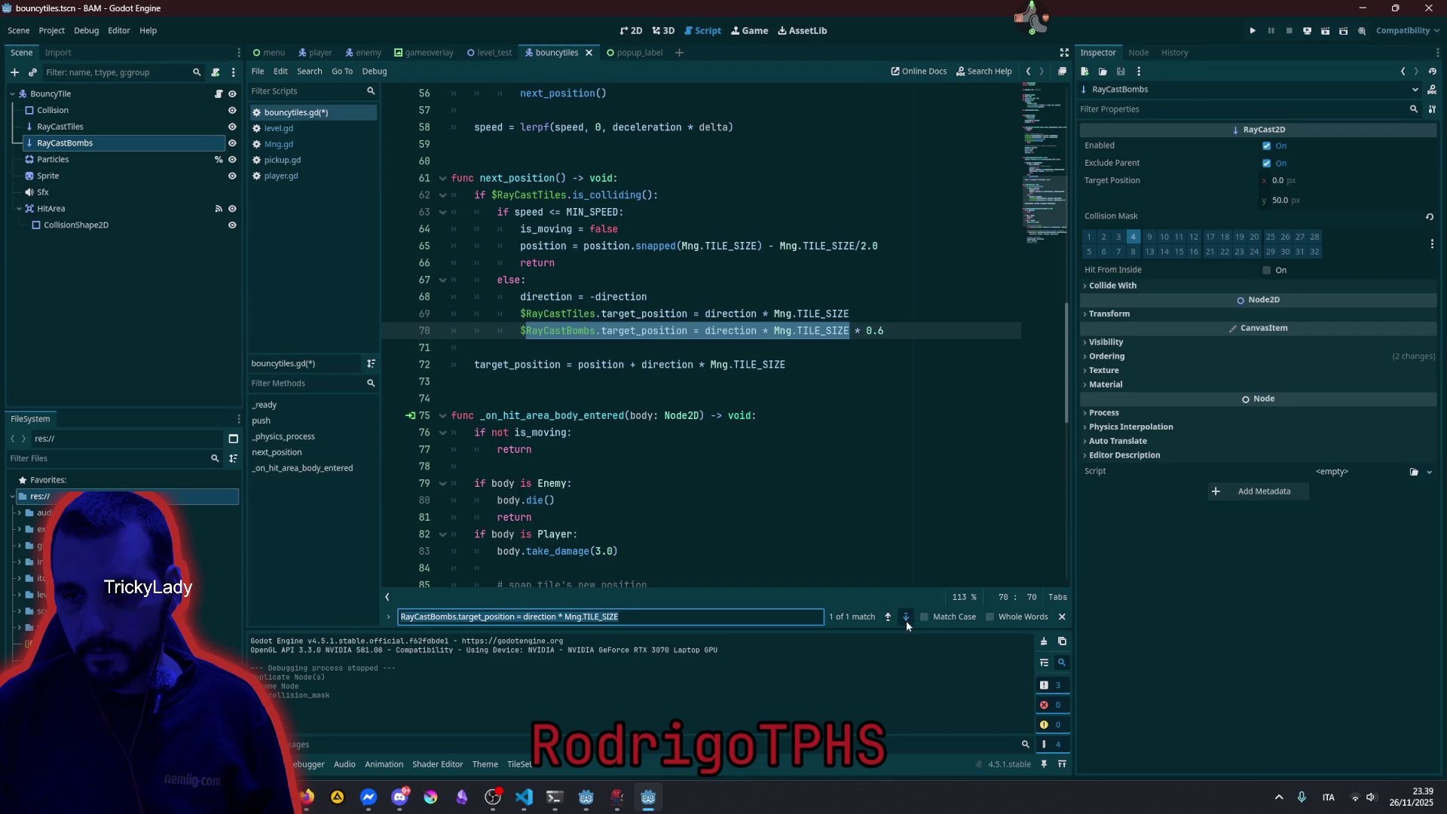
click(741, 330)
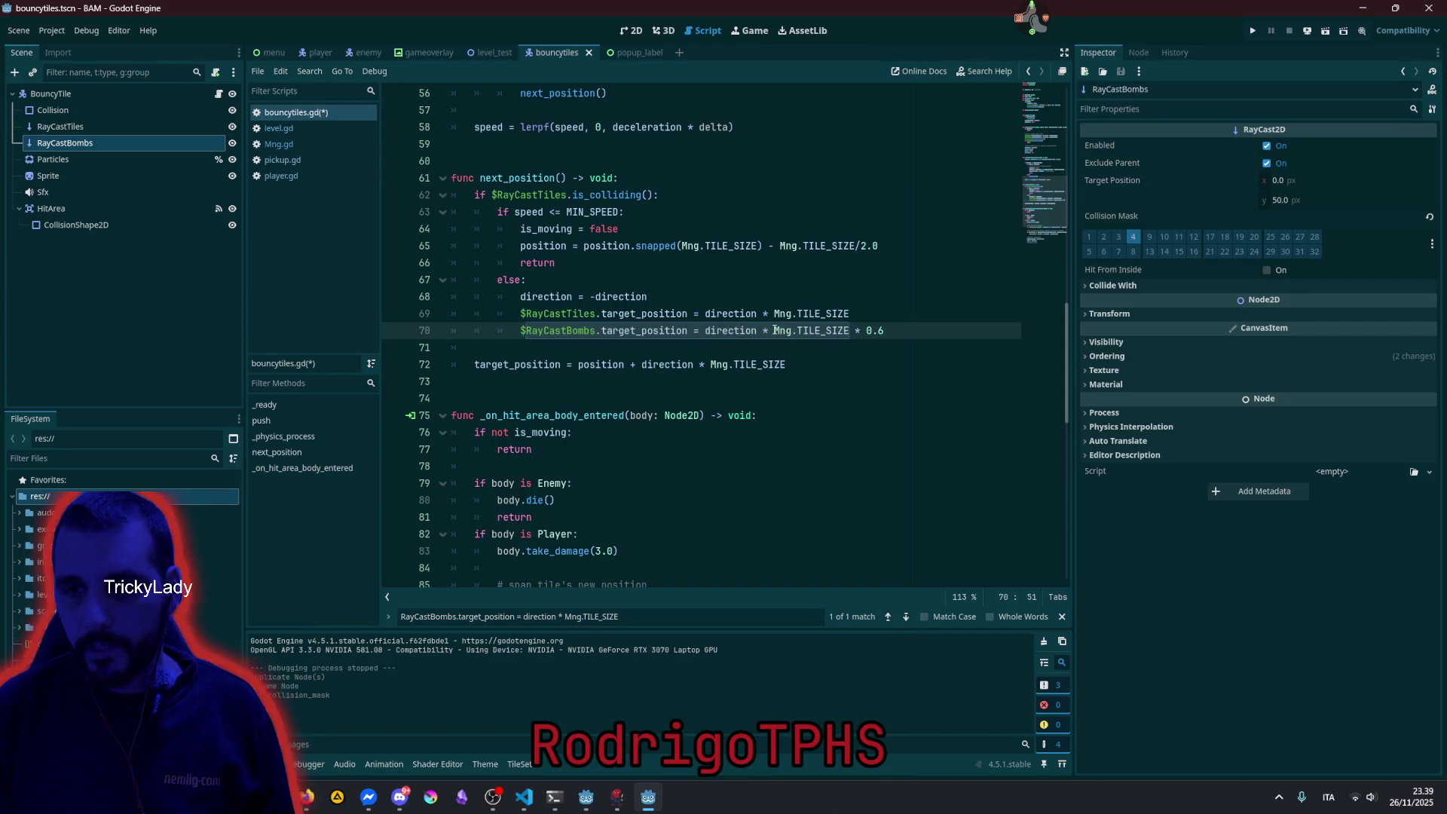
key(Home)
key(Right)
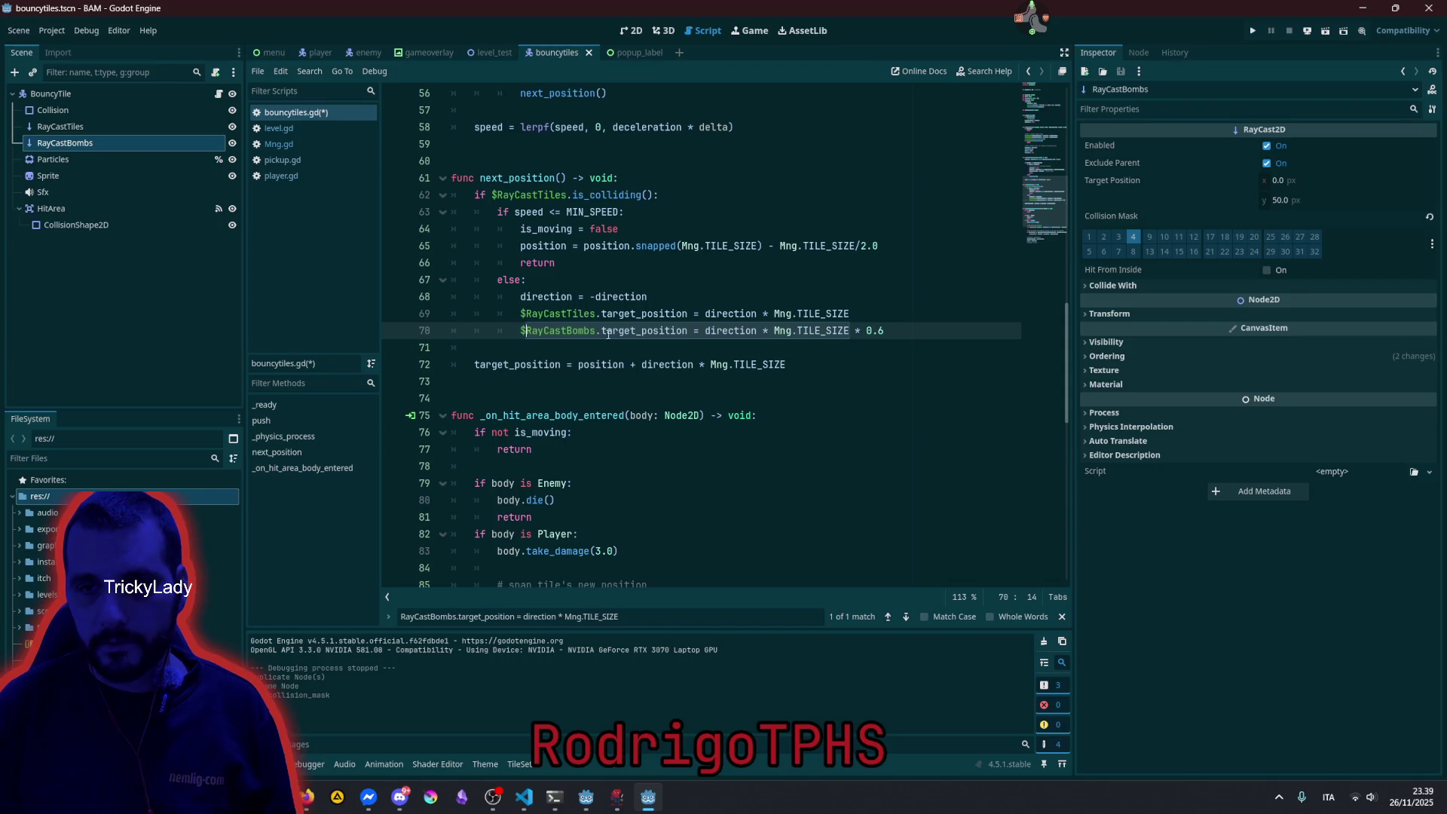
shift+click(685, 333)
shift+click(687, 333)
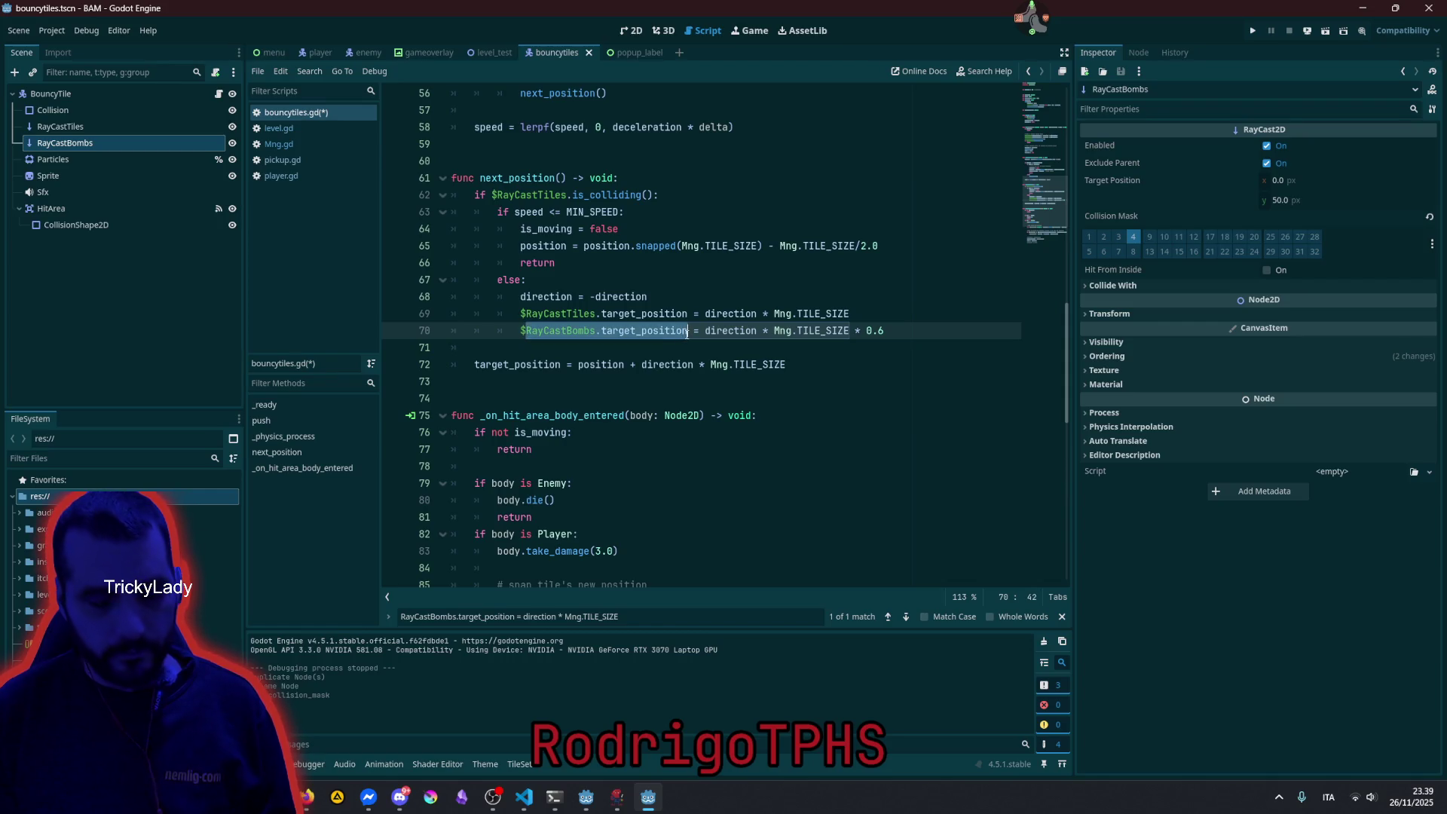
key(ctrl+f)
click(888, 617)
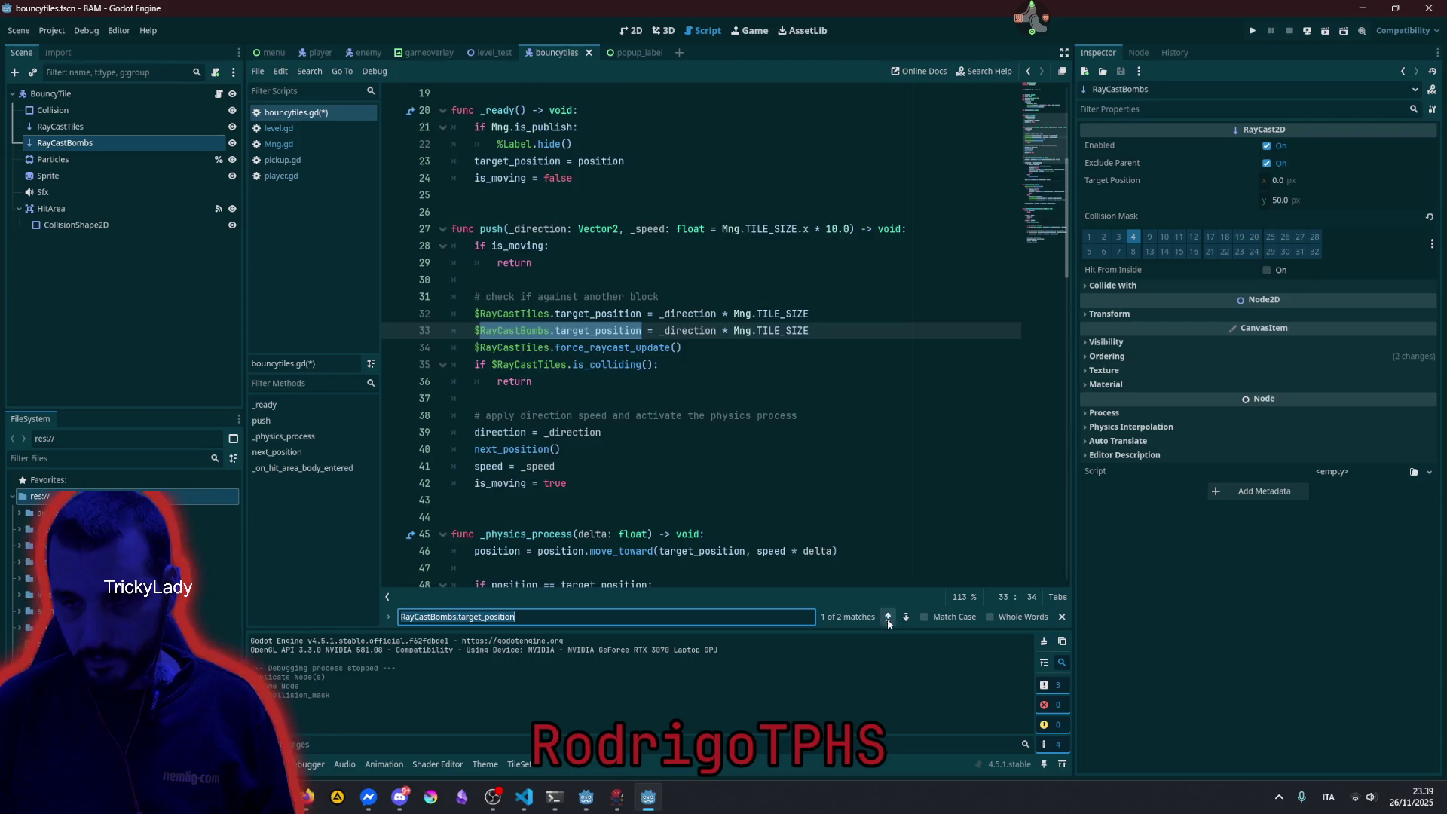
Append * 0.6 to line 33 in push() and save the script.
click(819, 330)
text(* 0.6)
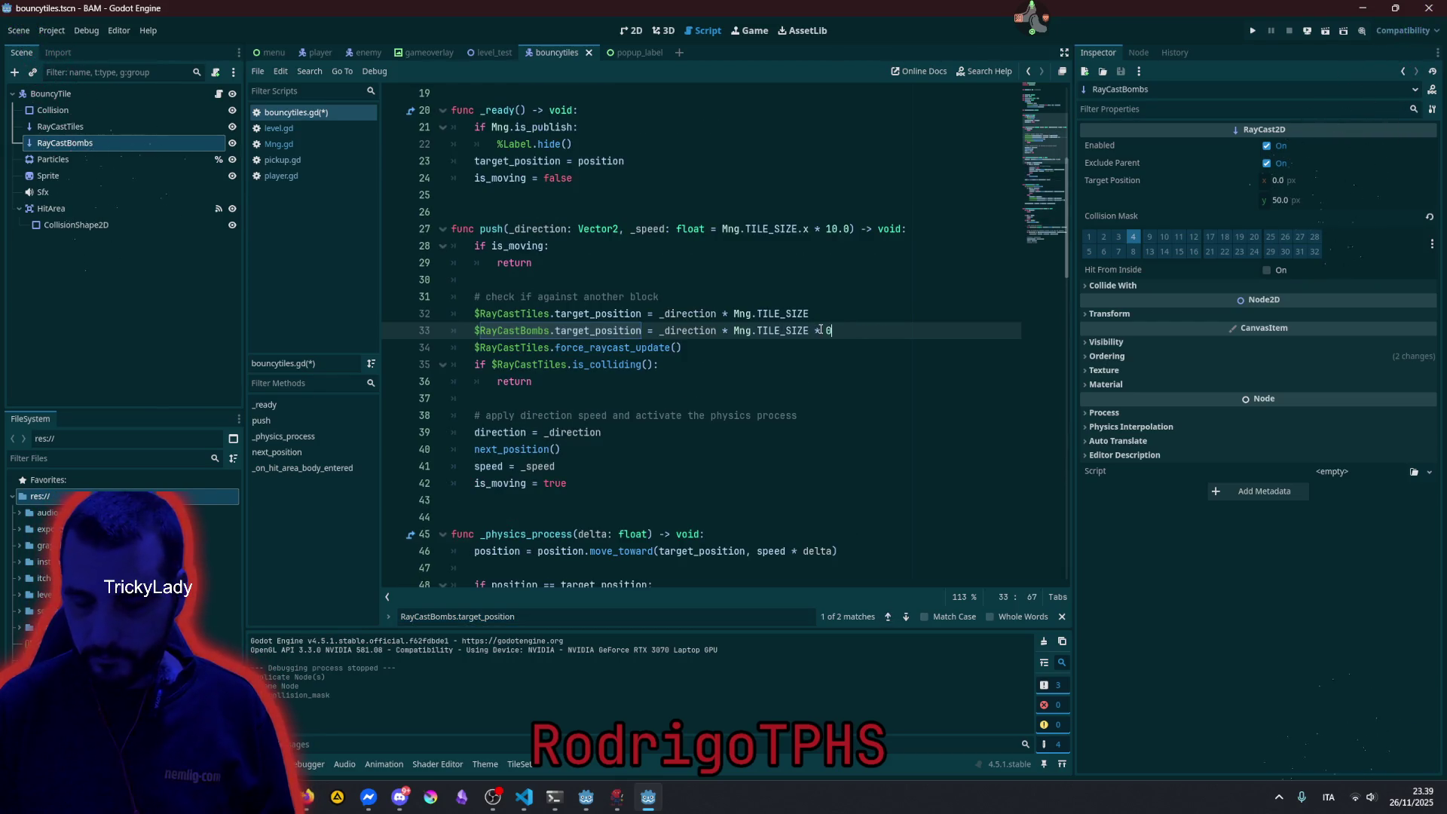
key(Up)
key(Up)
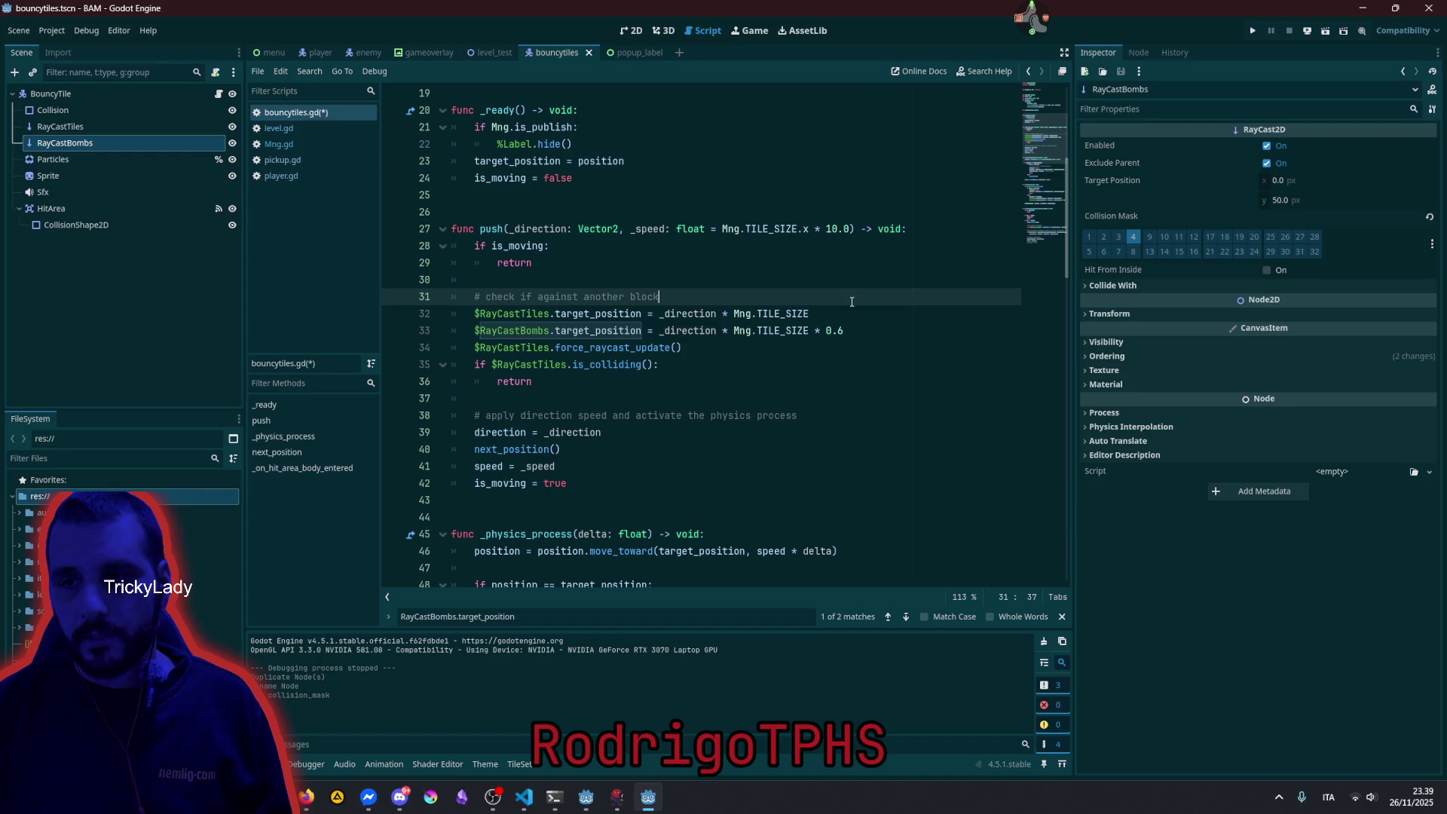
key(ctrl+s)
key(Up)
key(Up)
double_click(788, 331)
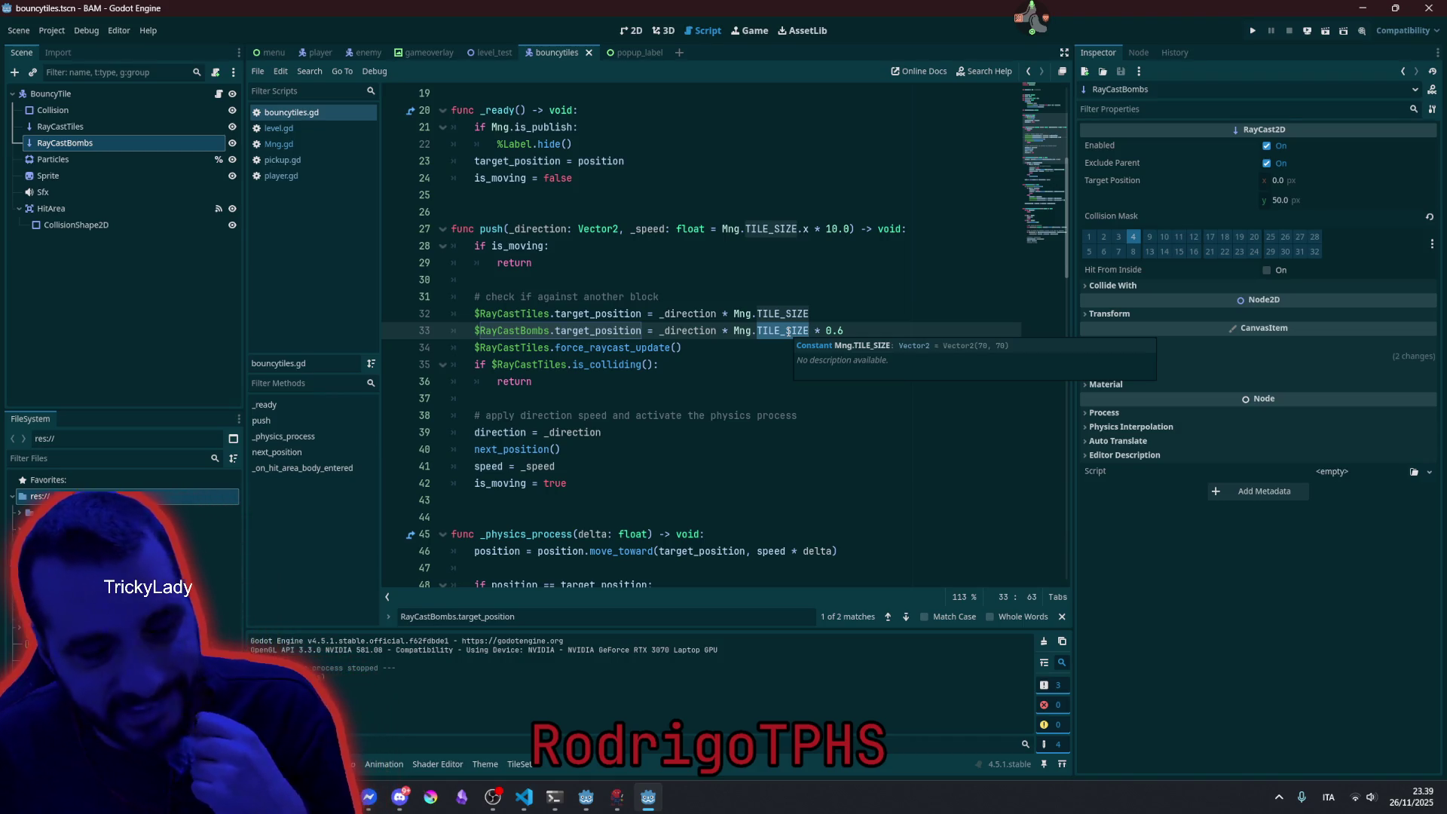
click(835, 313)
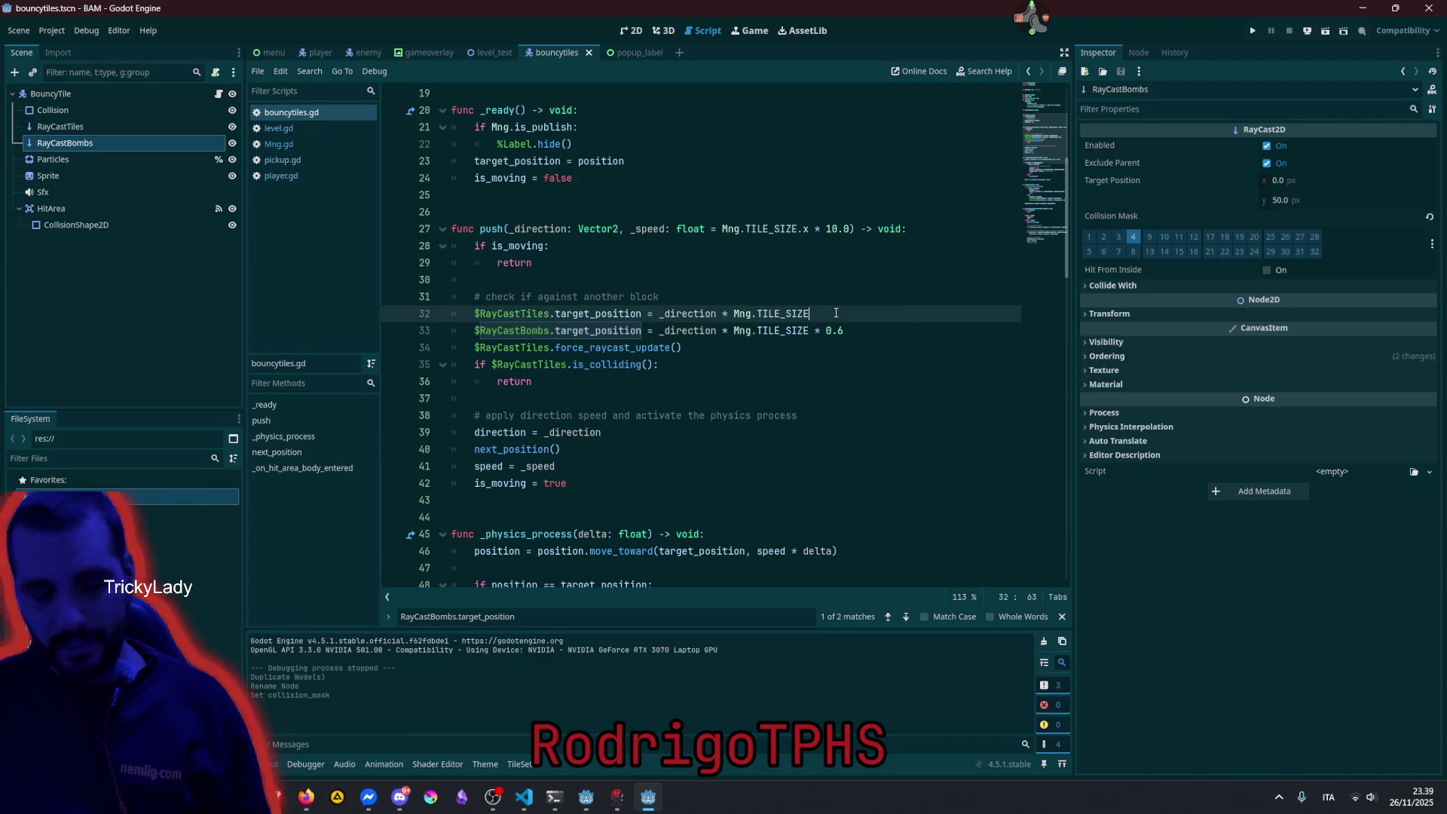
click(813, 289)
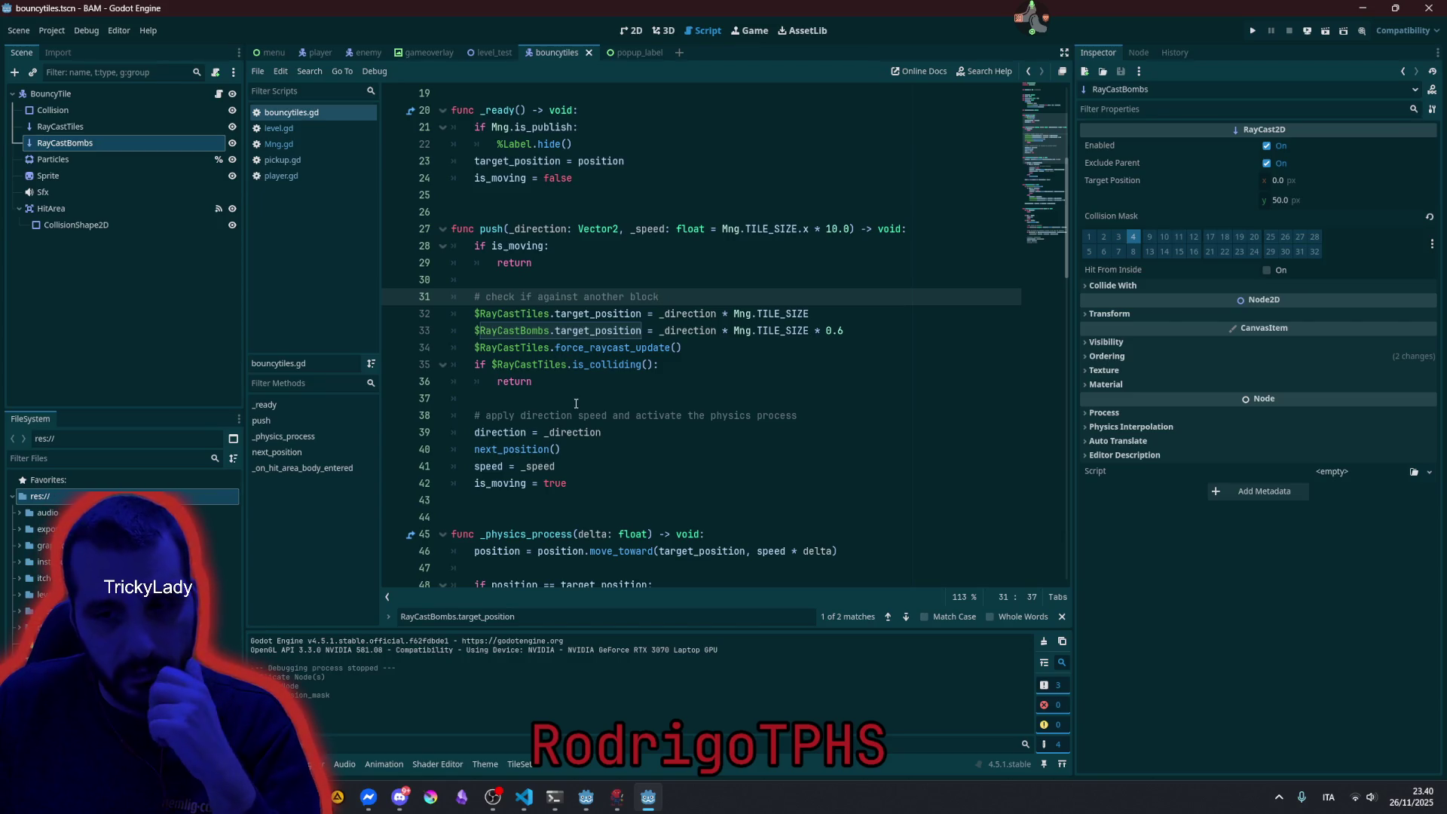
scroll(584, 372, down, 5)
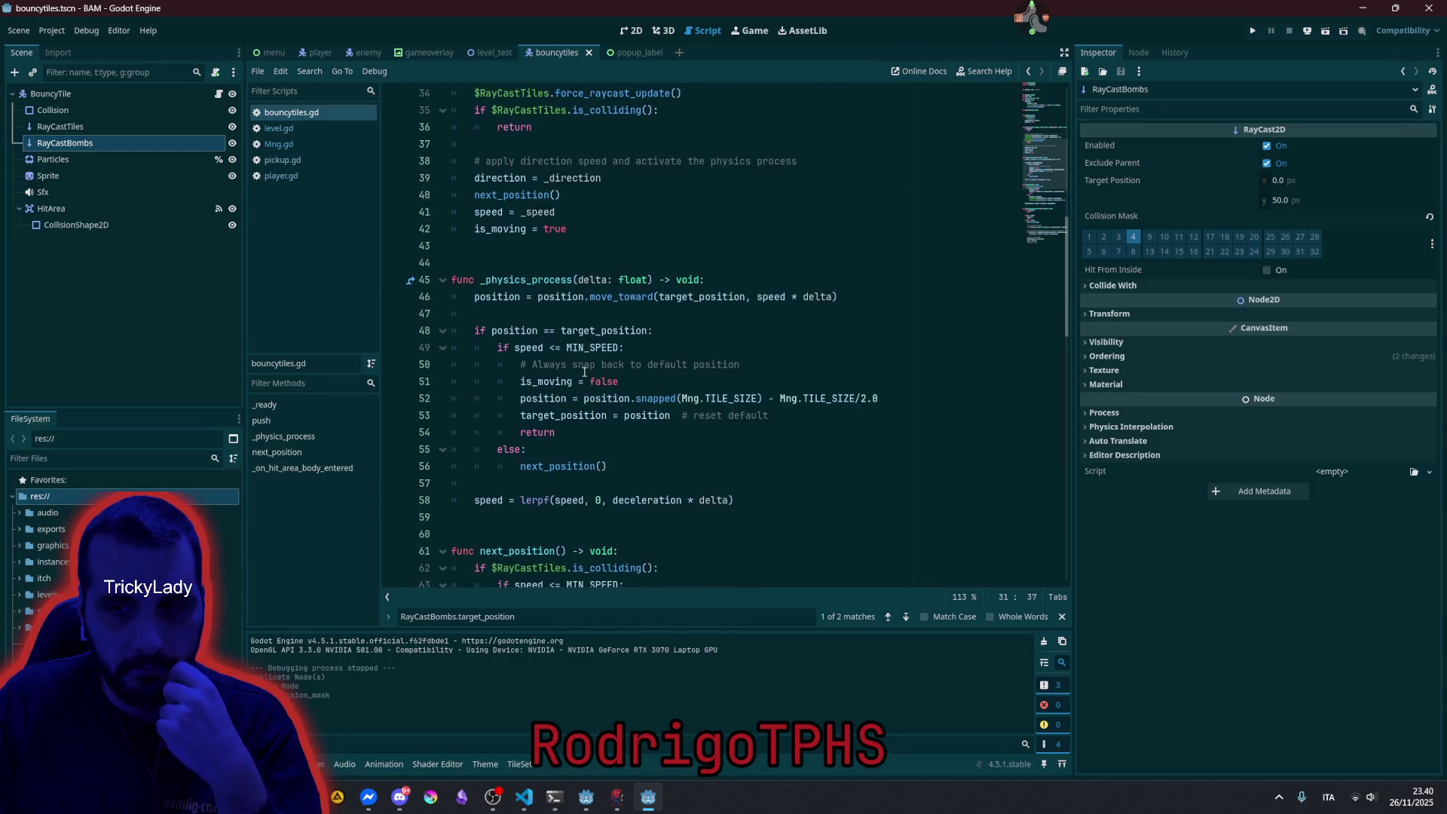
scroll(584, 372, down, 6)
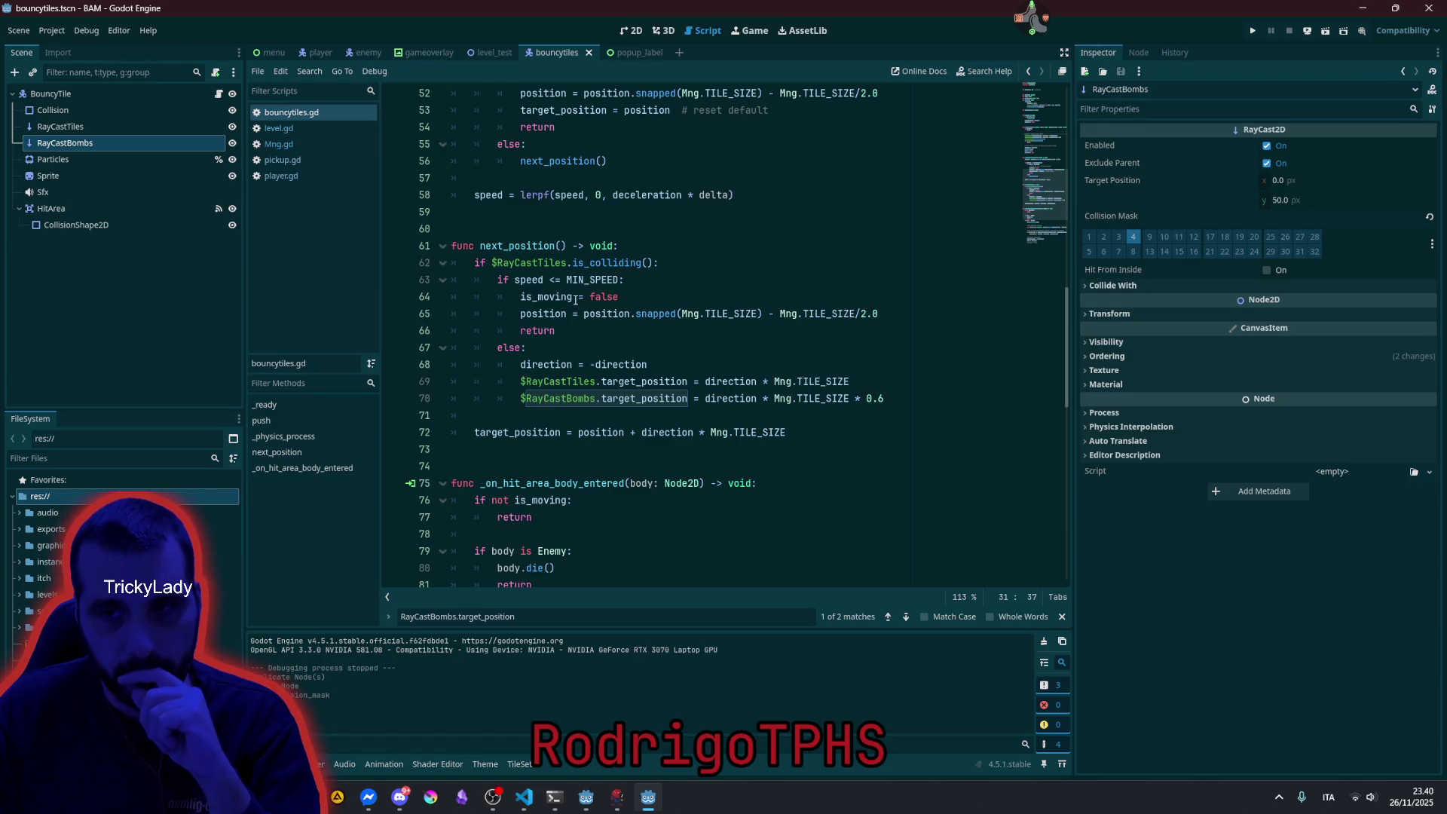
mouse_move(576, 299)
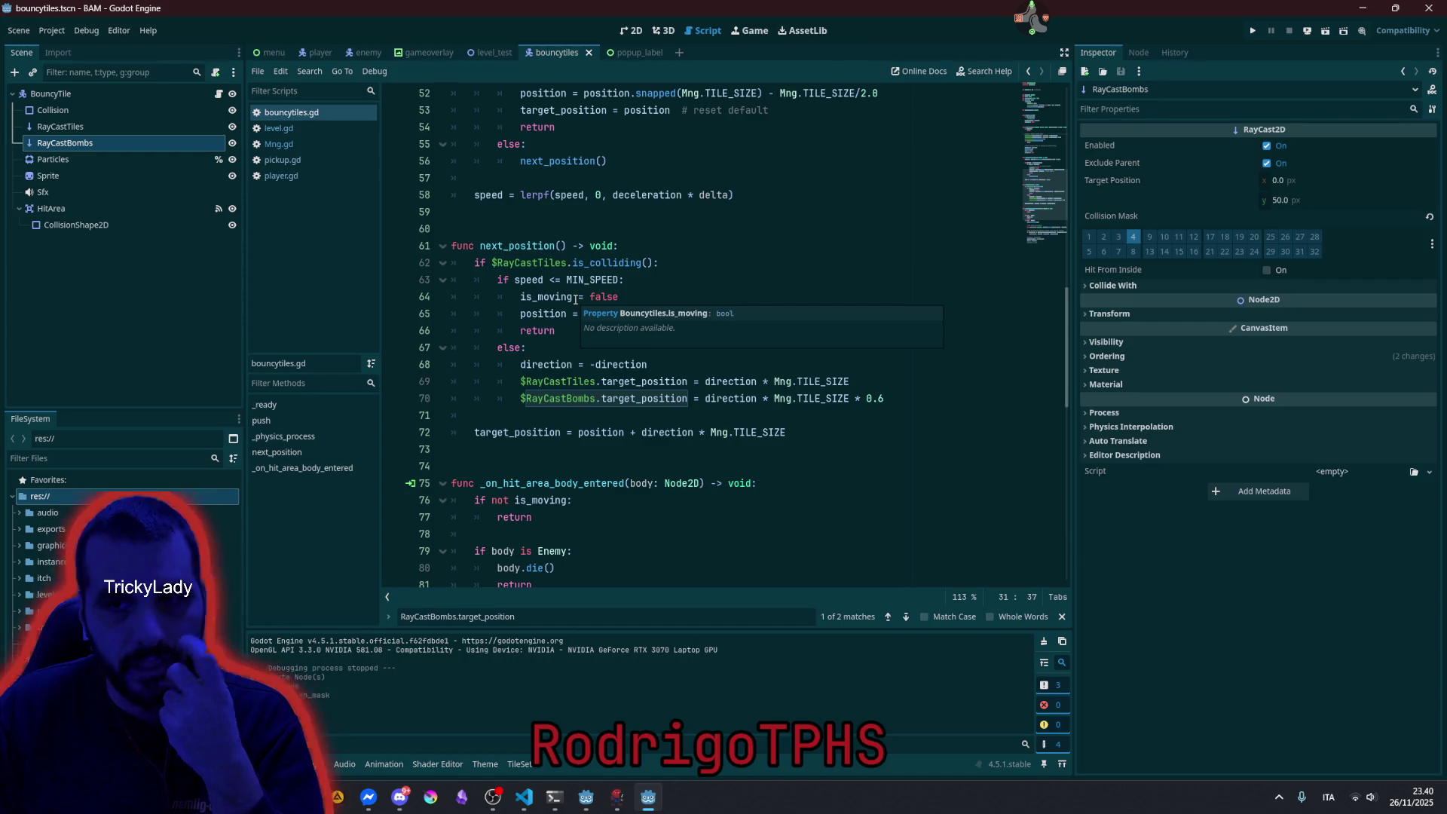
On line 72, add 'if $RayCastBombs.is_colliding():' with an empty indented body line.
click(476, 263)
key(Down)
key(Down)
key(Down)
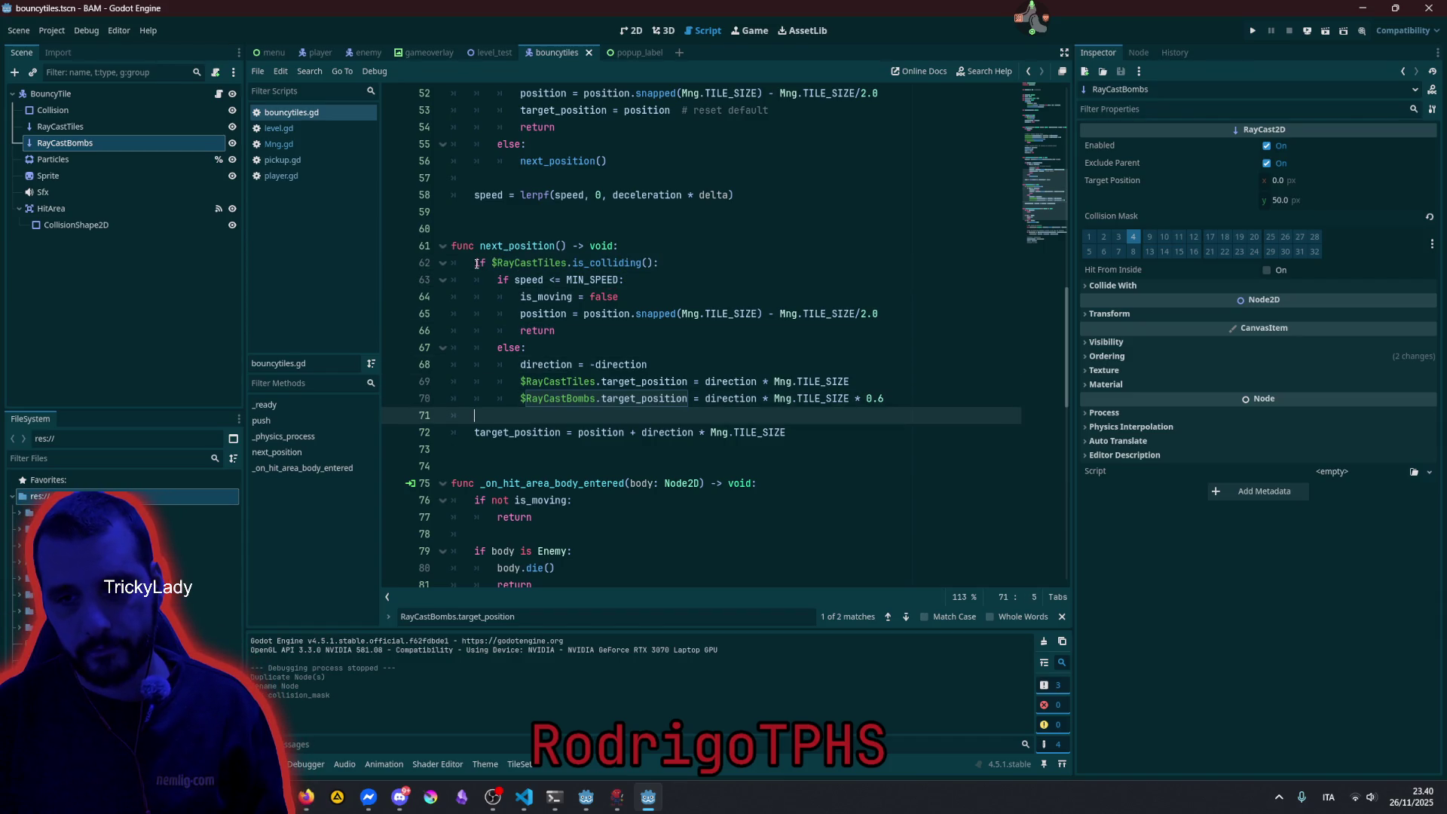
key(Return)
text(if $RayCastTiles.is_colliding():)
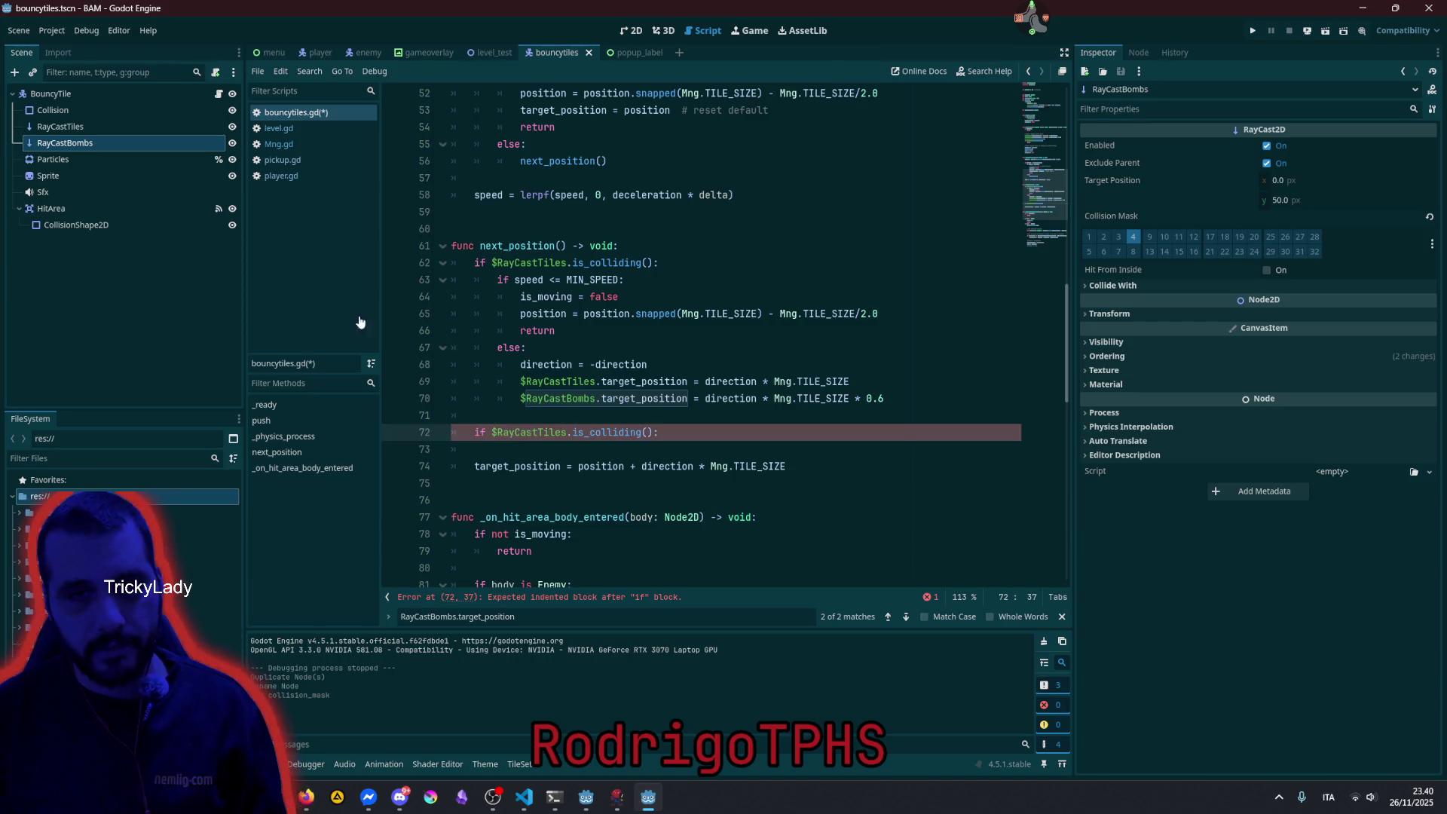
click(538, 432)
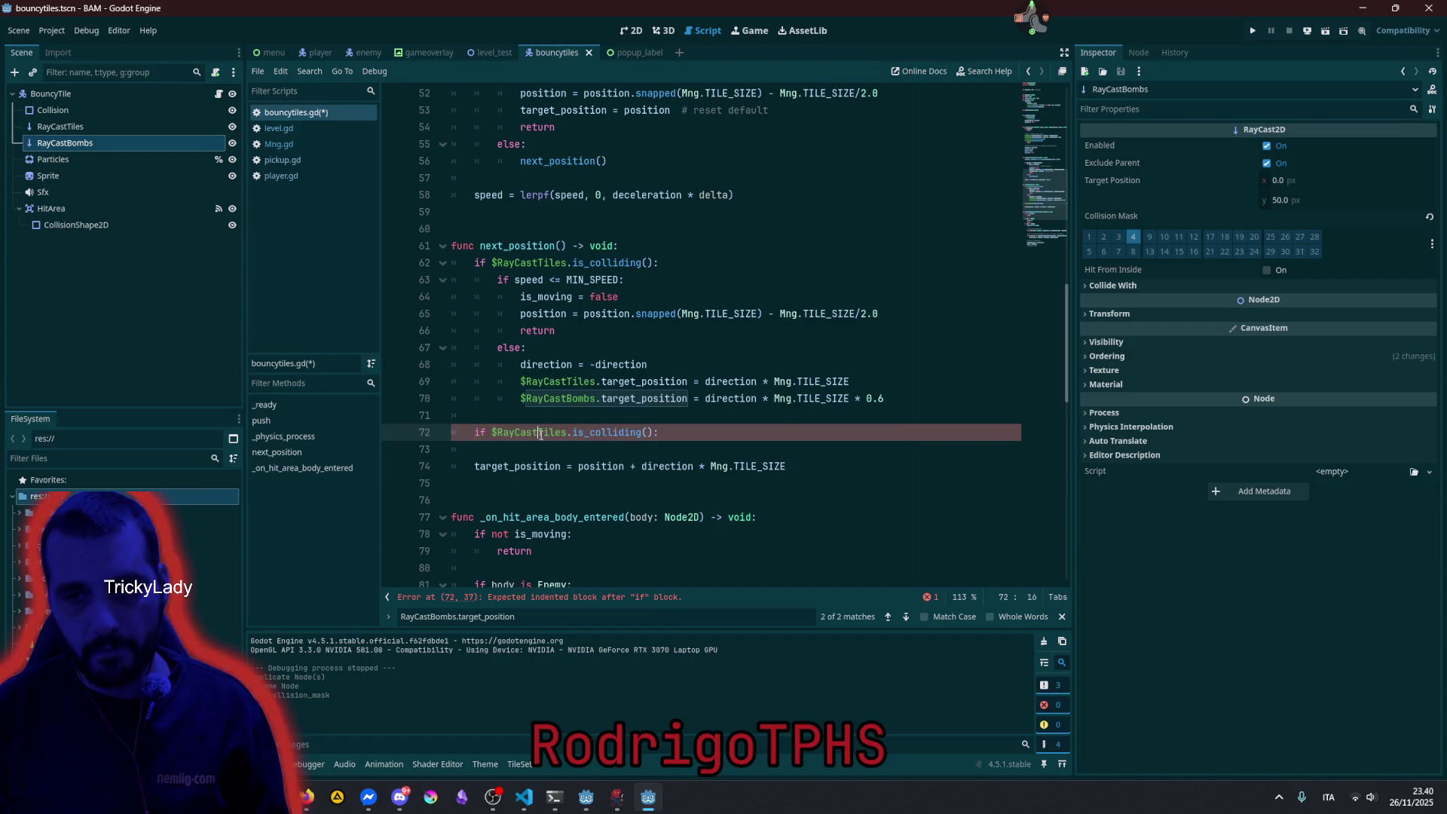
key(ctrl+shift+Right)
text(B)
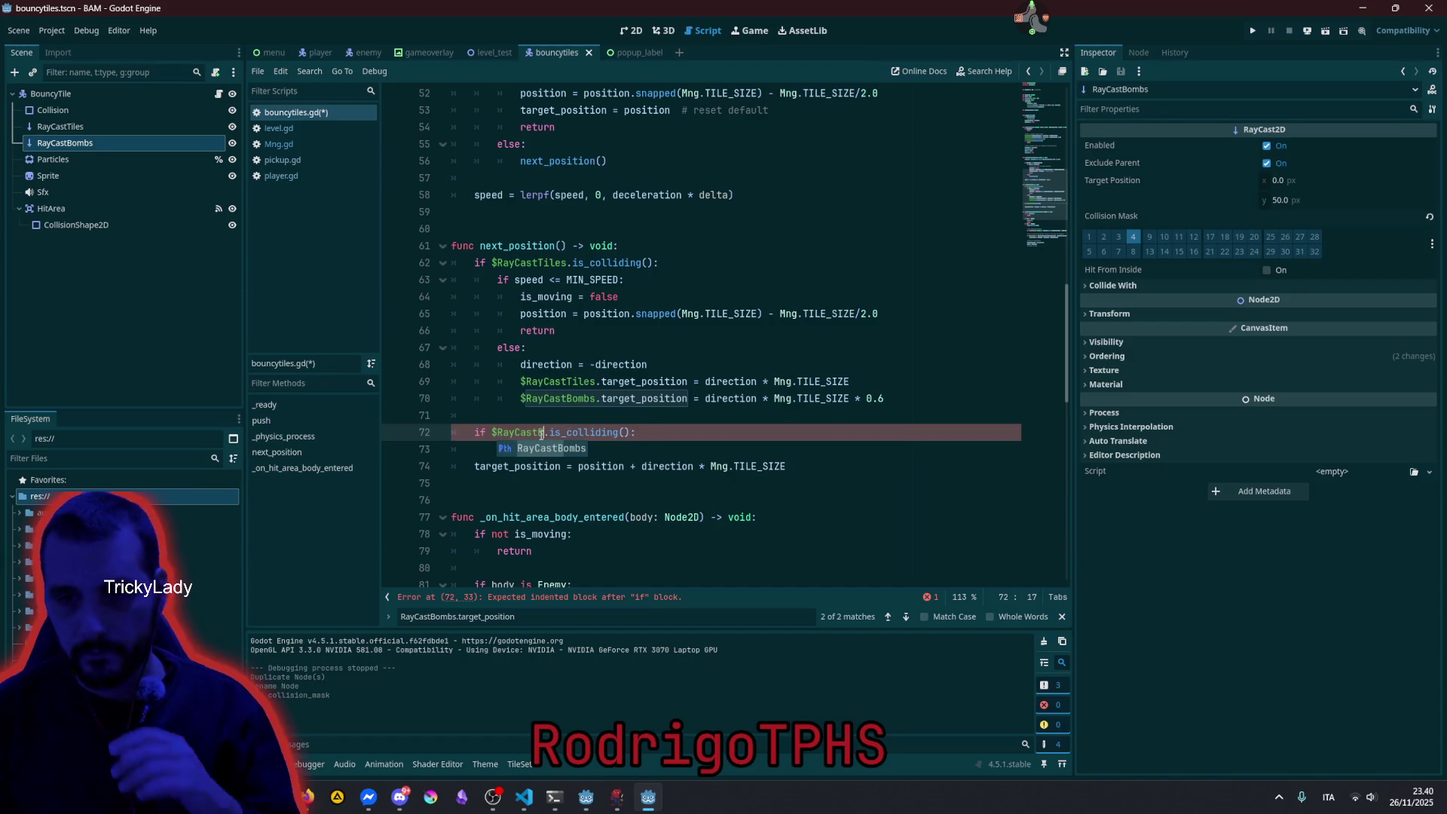
key(Return)
key(End)
key(Return)
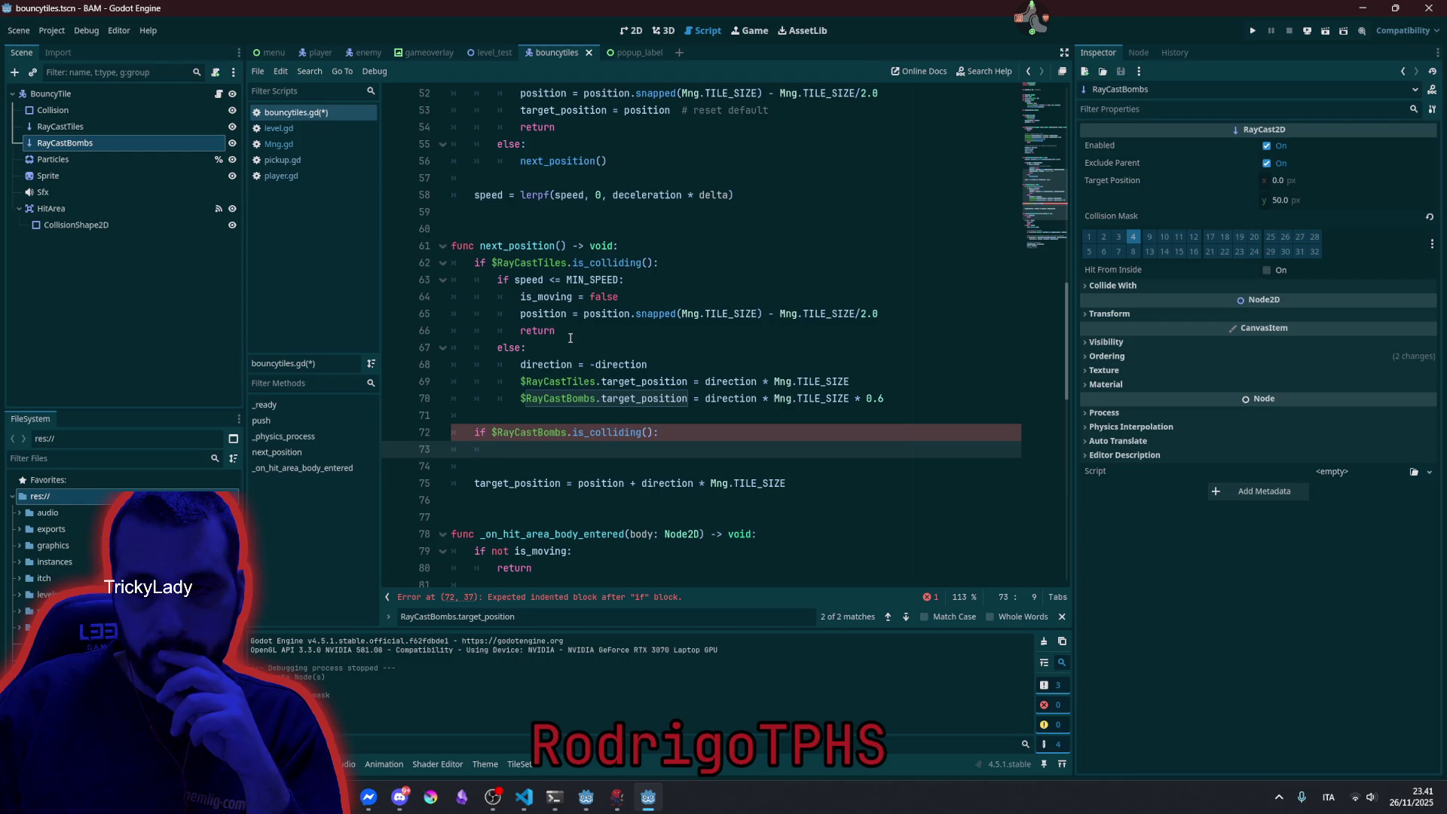
double_click(536, 365)
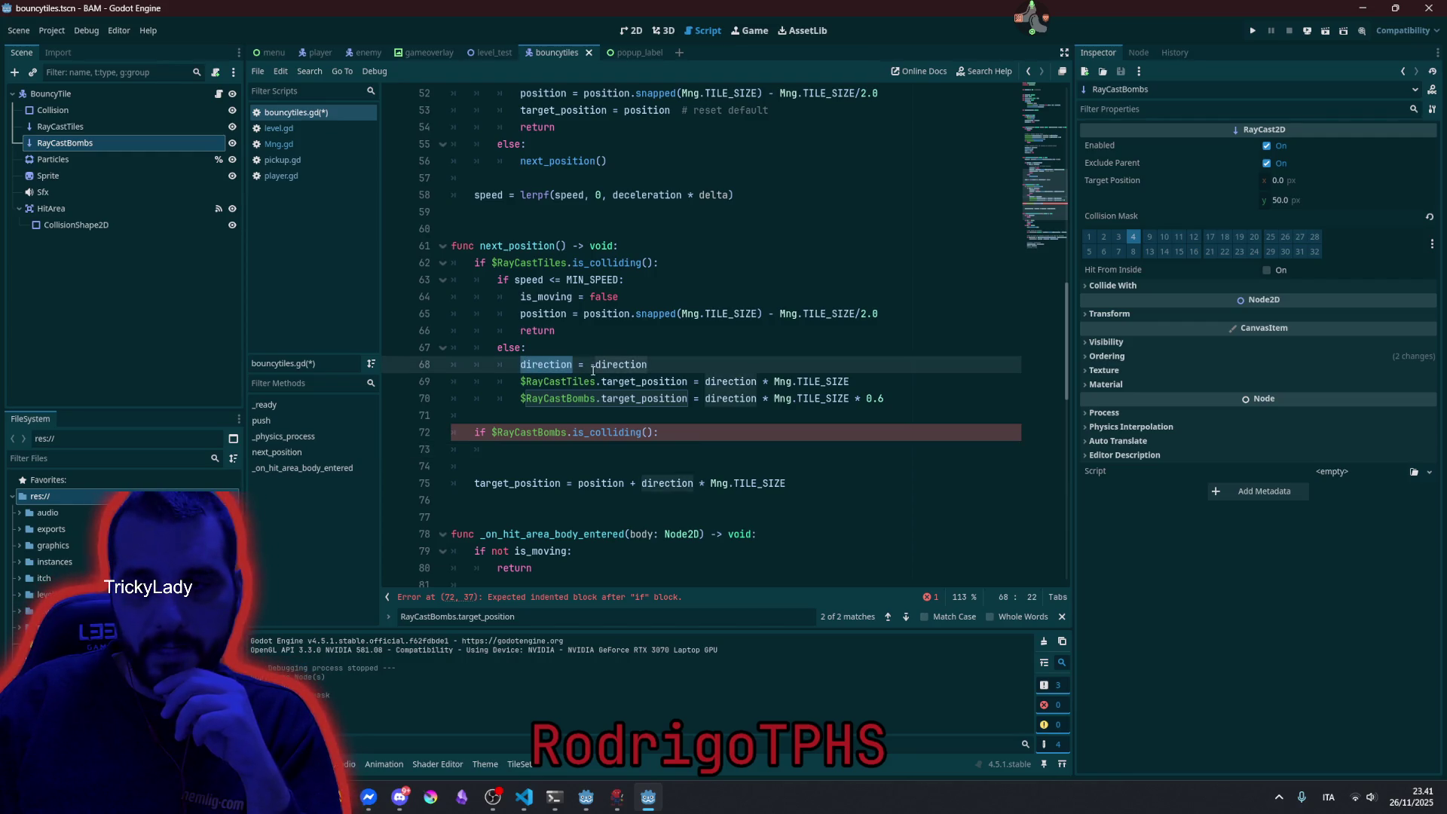
click(512, 451)
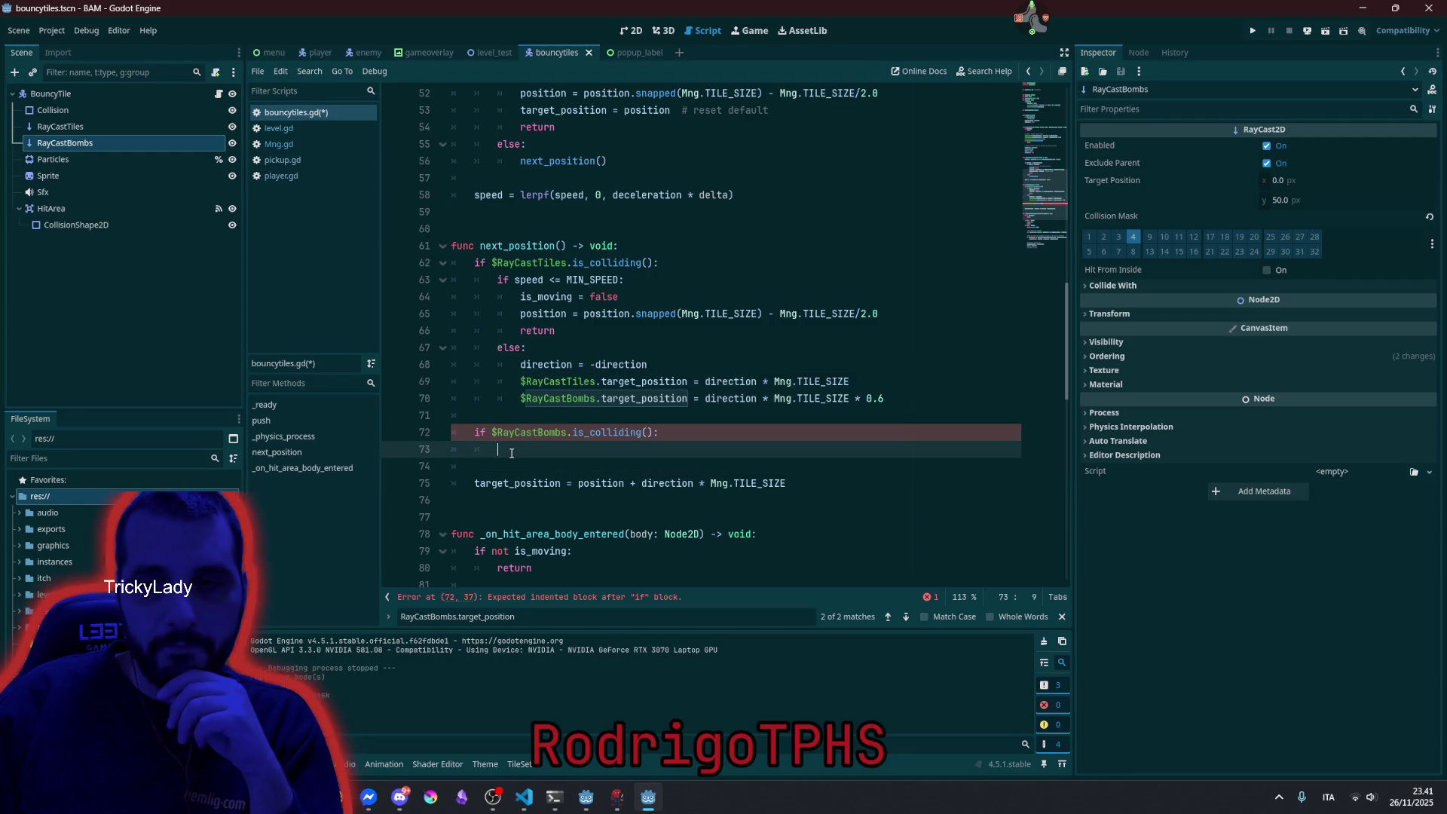
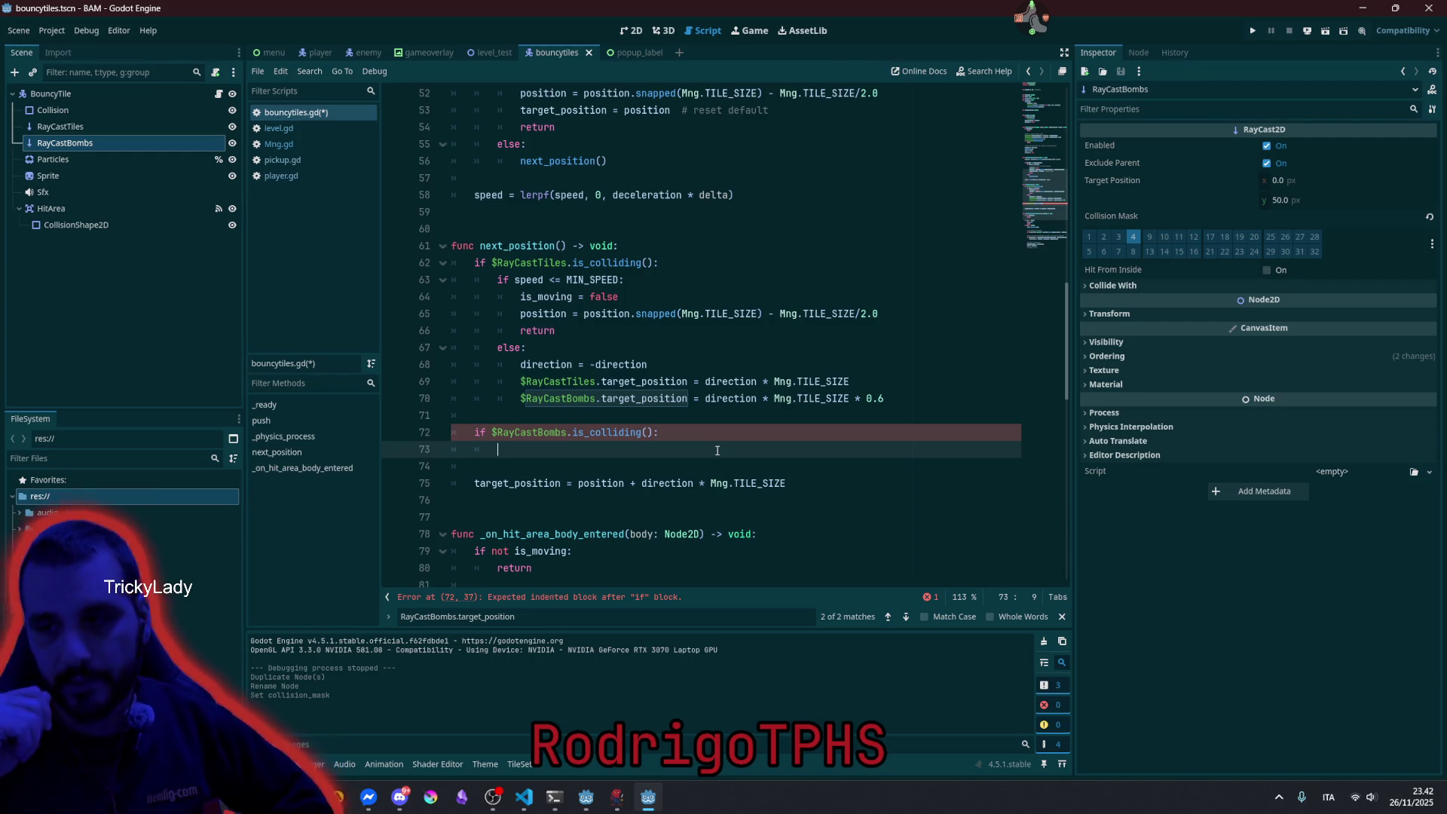
Under the RayCastBombs check, store the ray's collider as 'var bomb: Bomb' and call bomb.explode().
click(1060, 617)
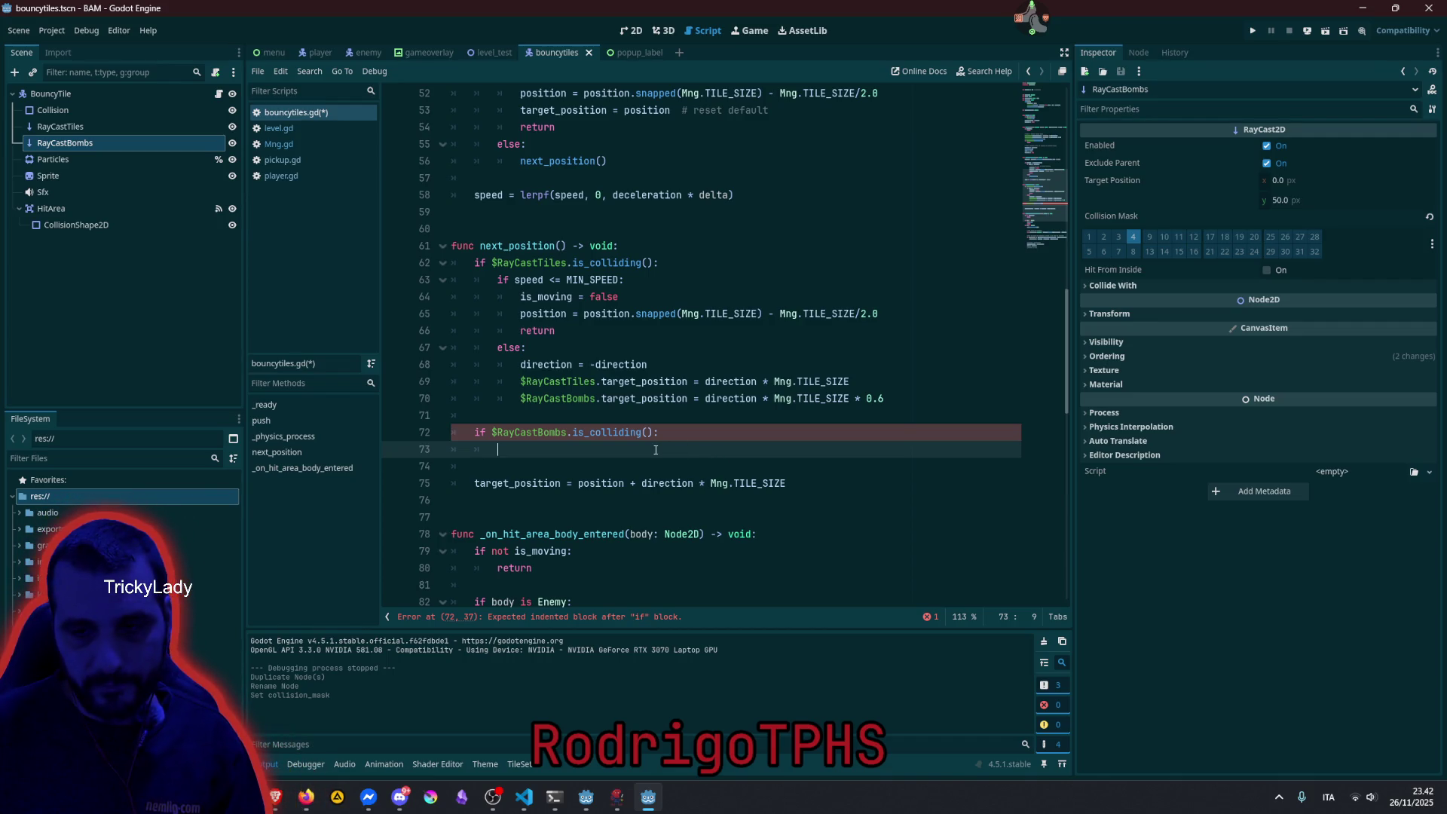
key(Up)
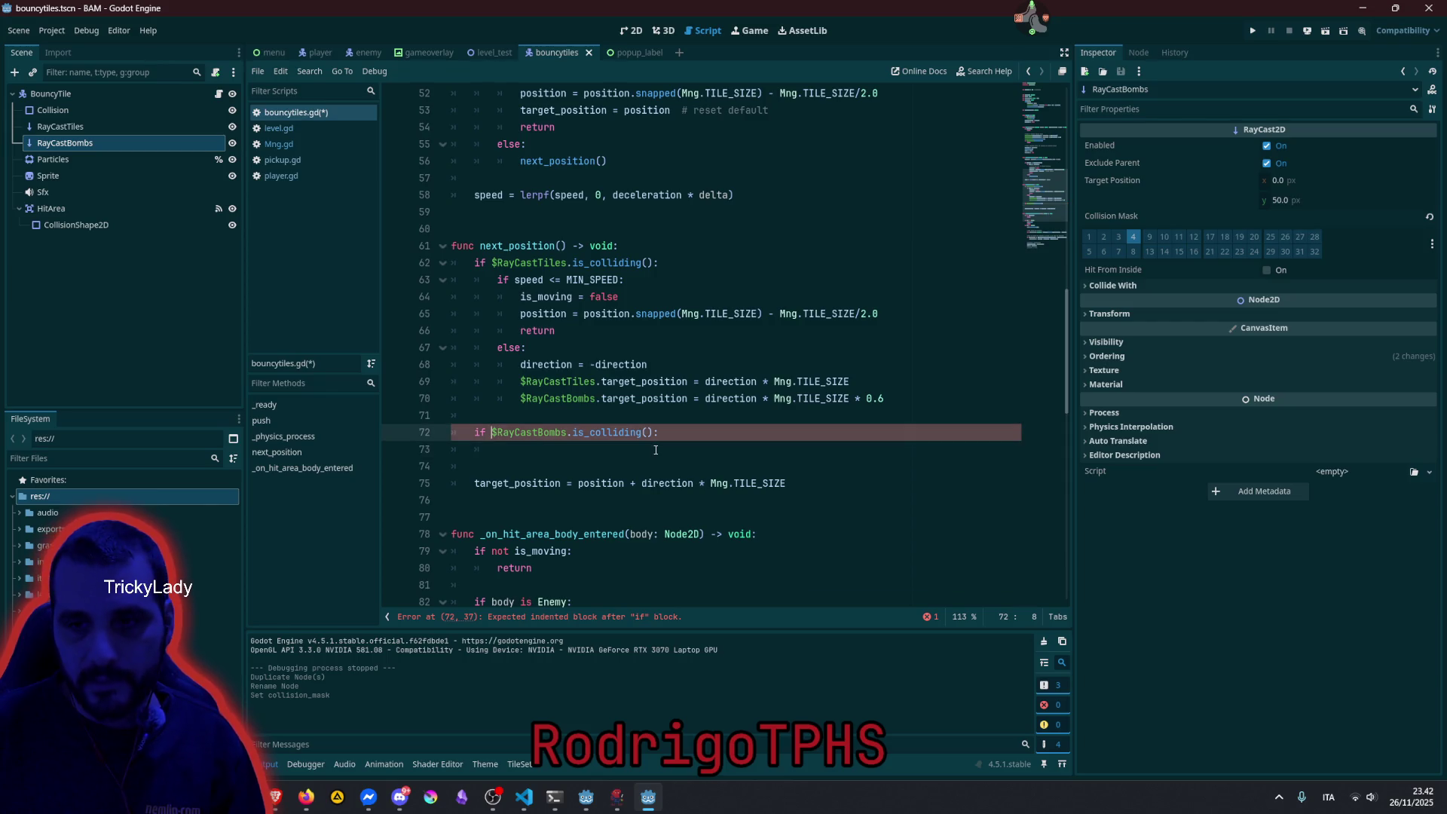
key(ctrl+d)
key(ctrl+c)
key(Down)
key(ctrl+v)
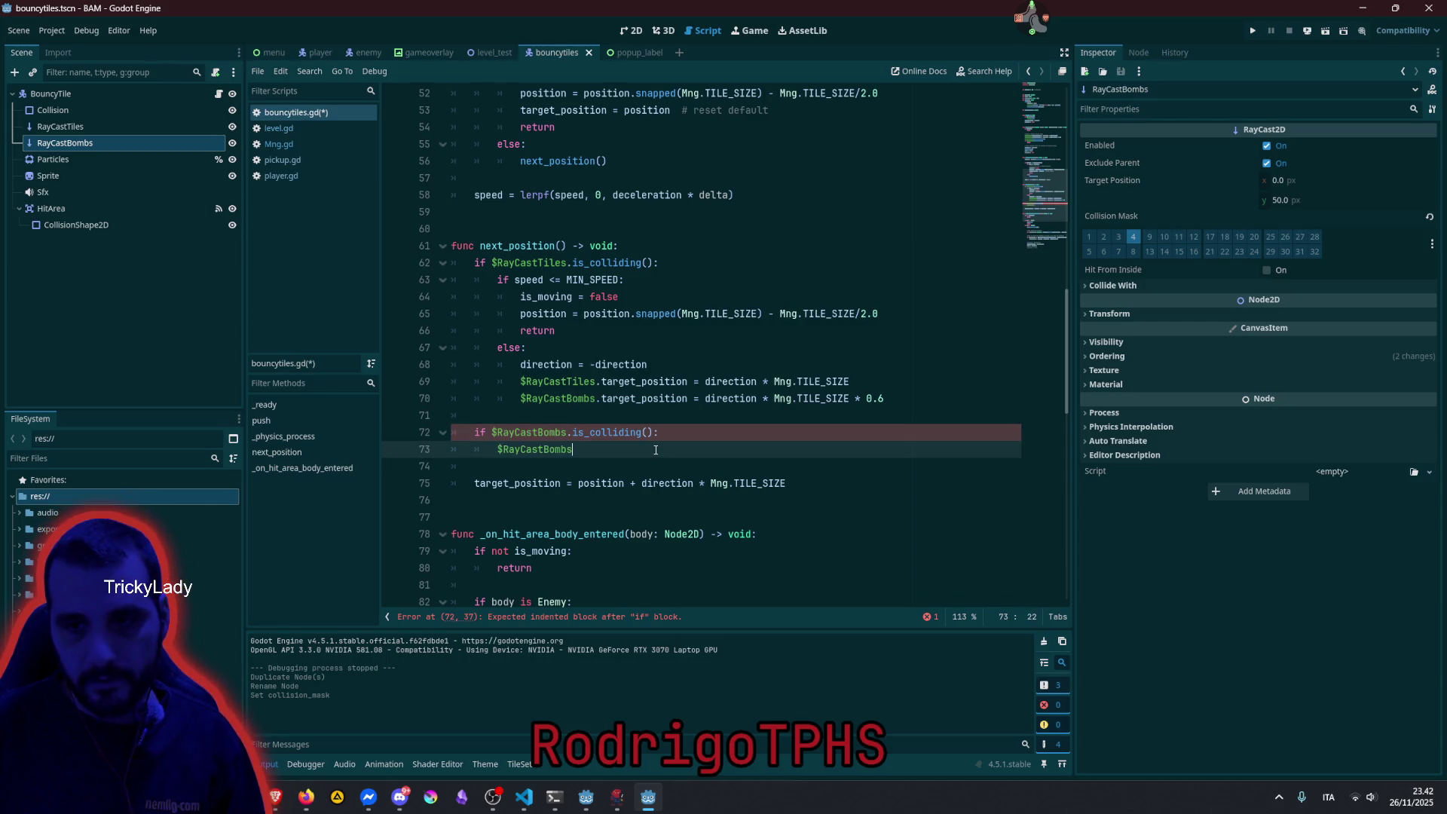
key(Home)
text(var bomb)
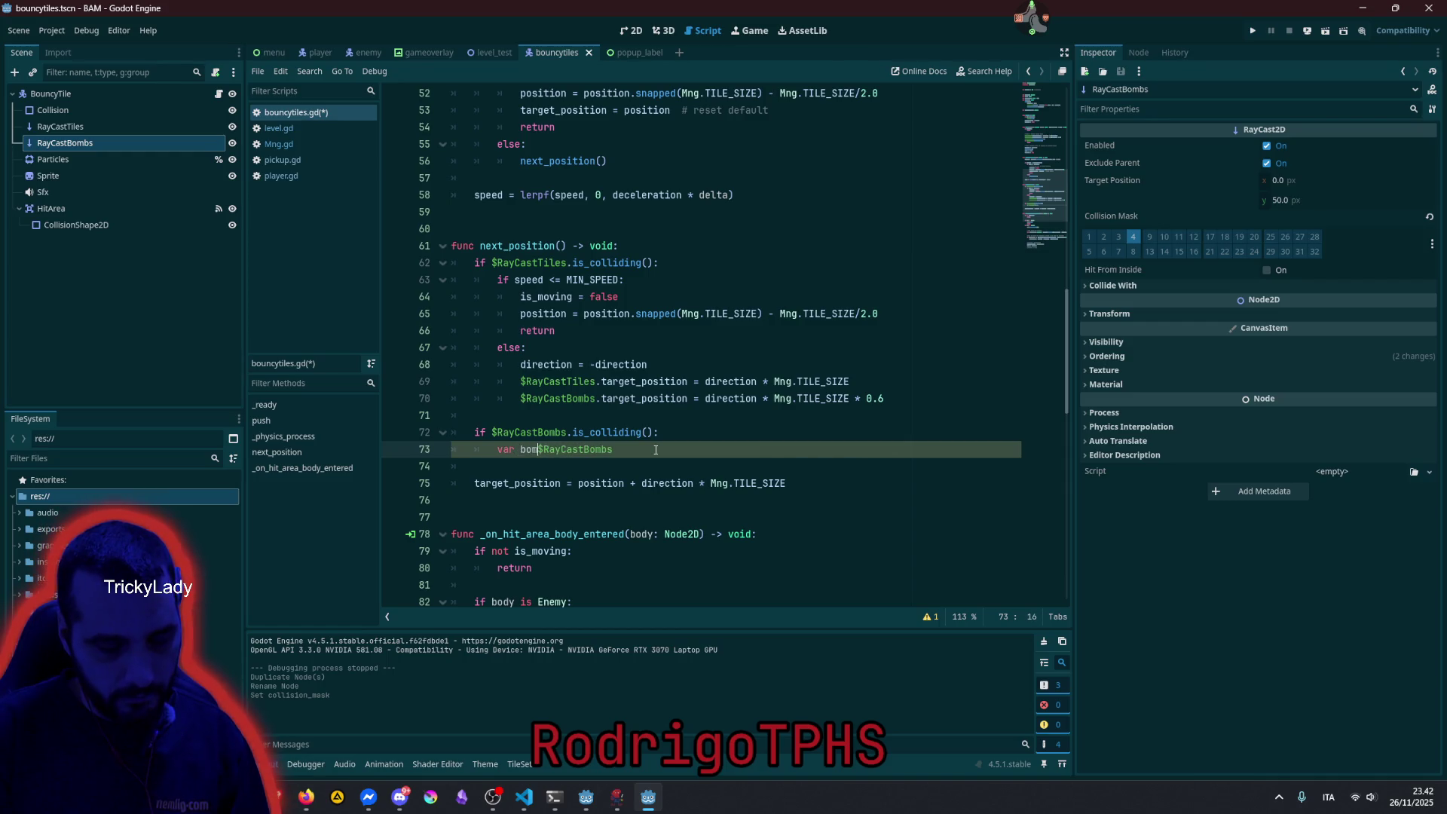
text(: Bomb =)
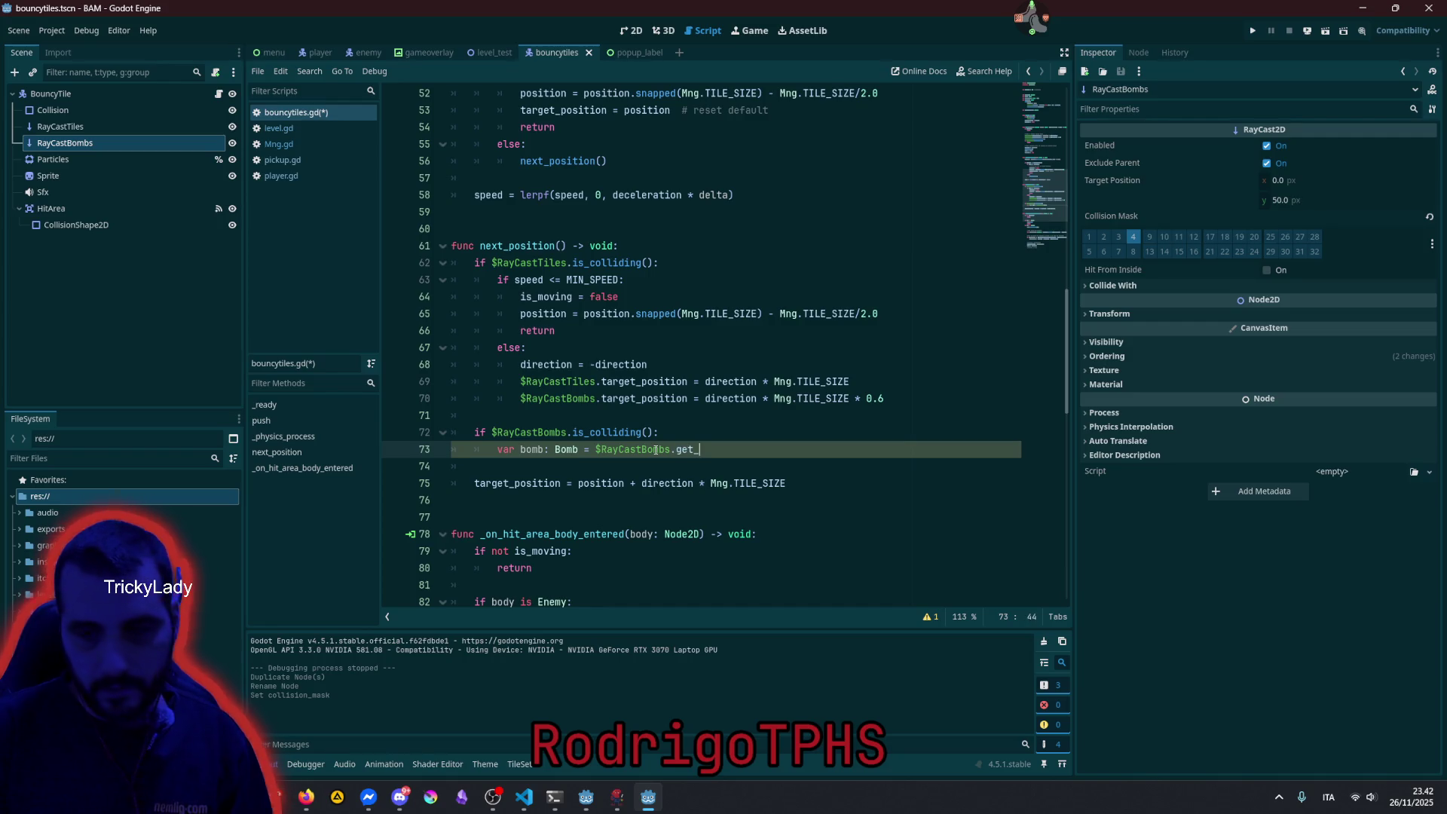
key(Return)
key(Return)
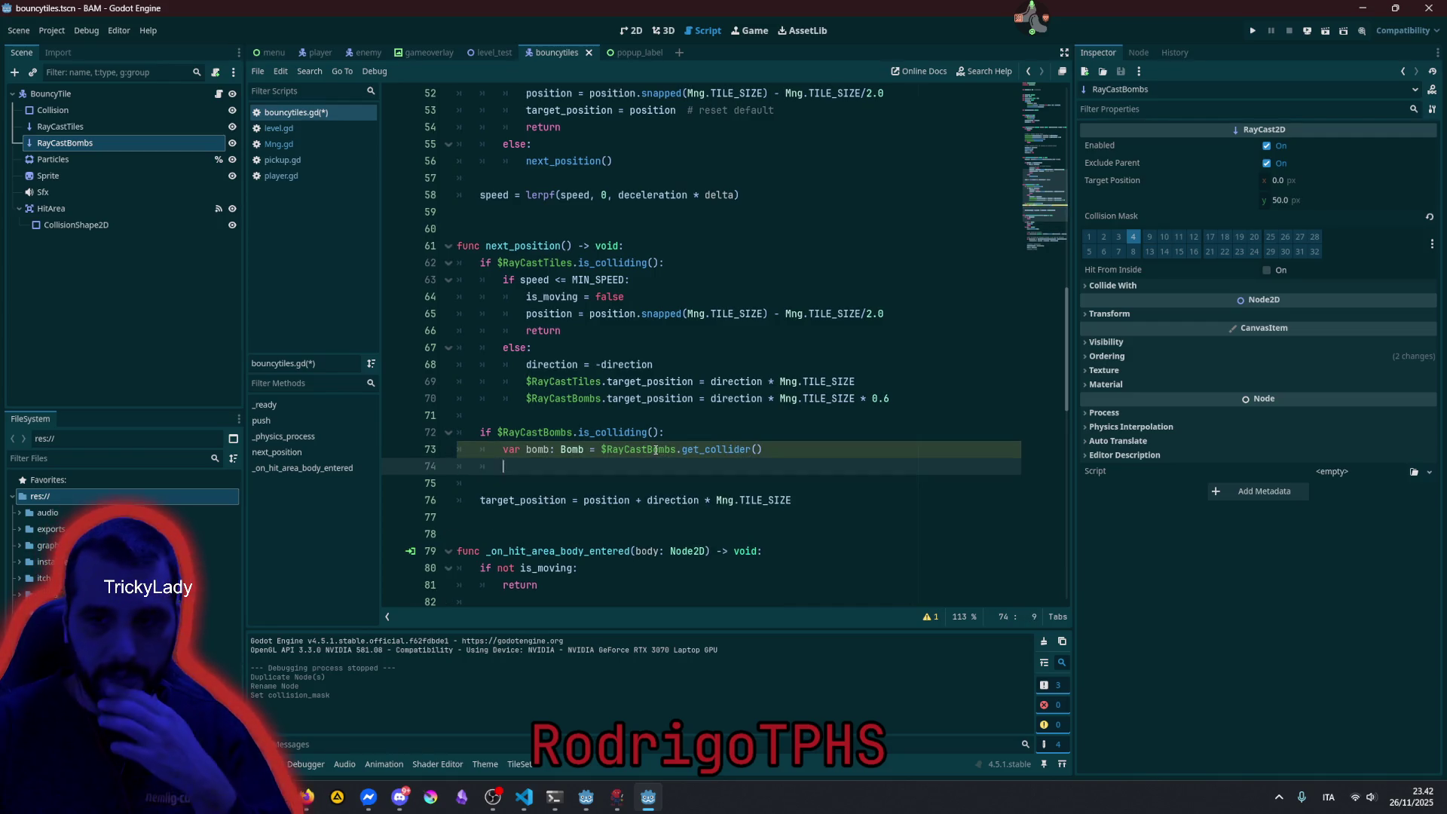
text(bomb.e)
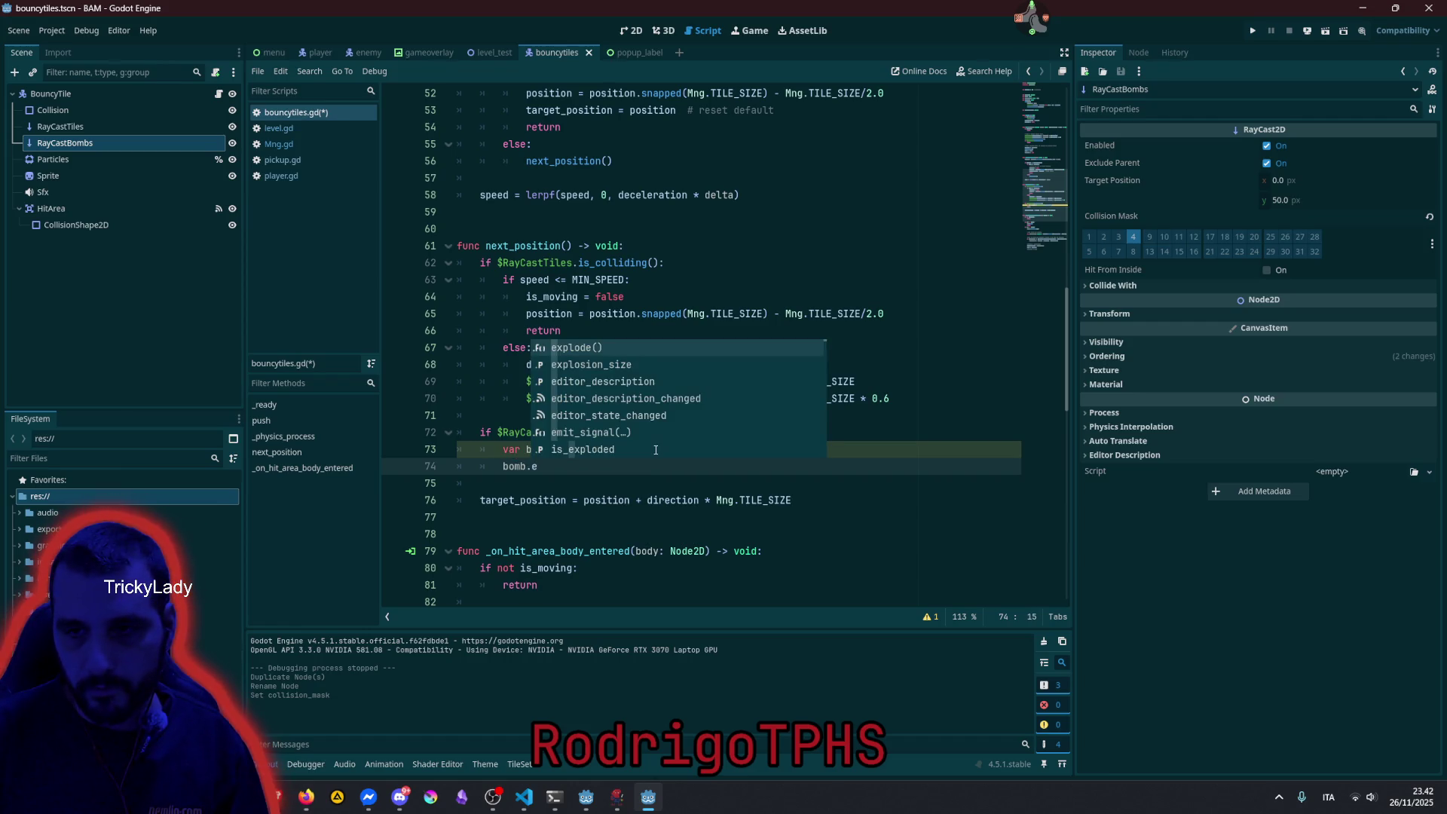
key(Return)
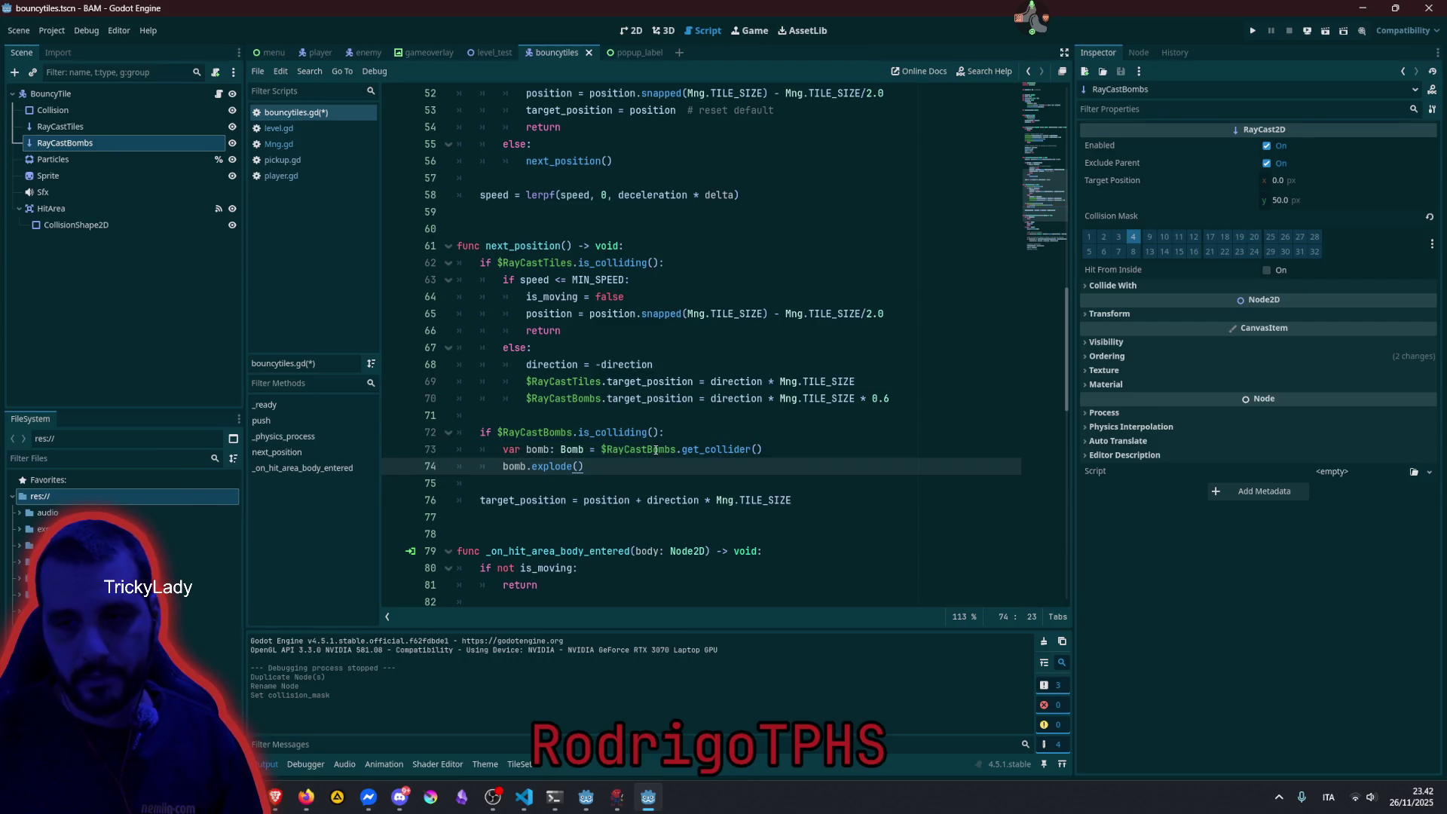
Insert 'is_moving = false' above the bomb variable so the tile stops on a bomb hit.
key(Up)
key(ctrl+shift+Return)
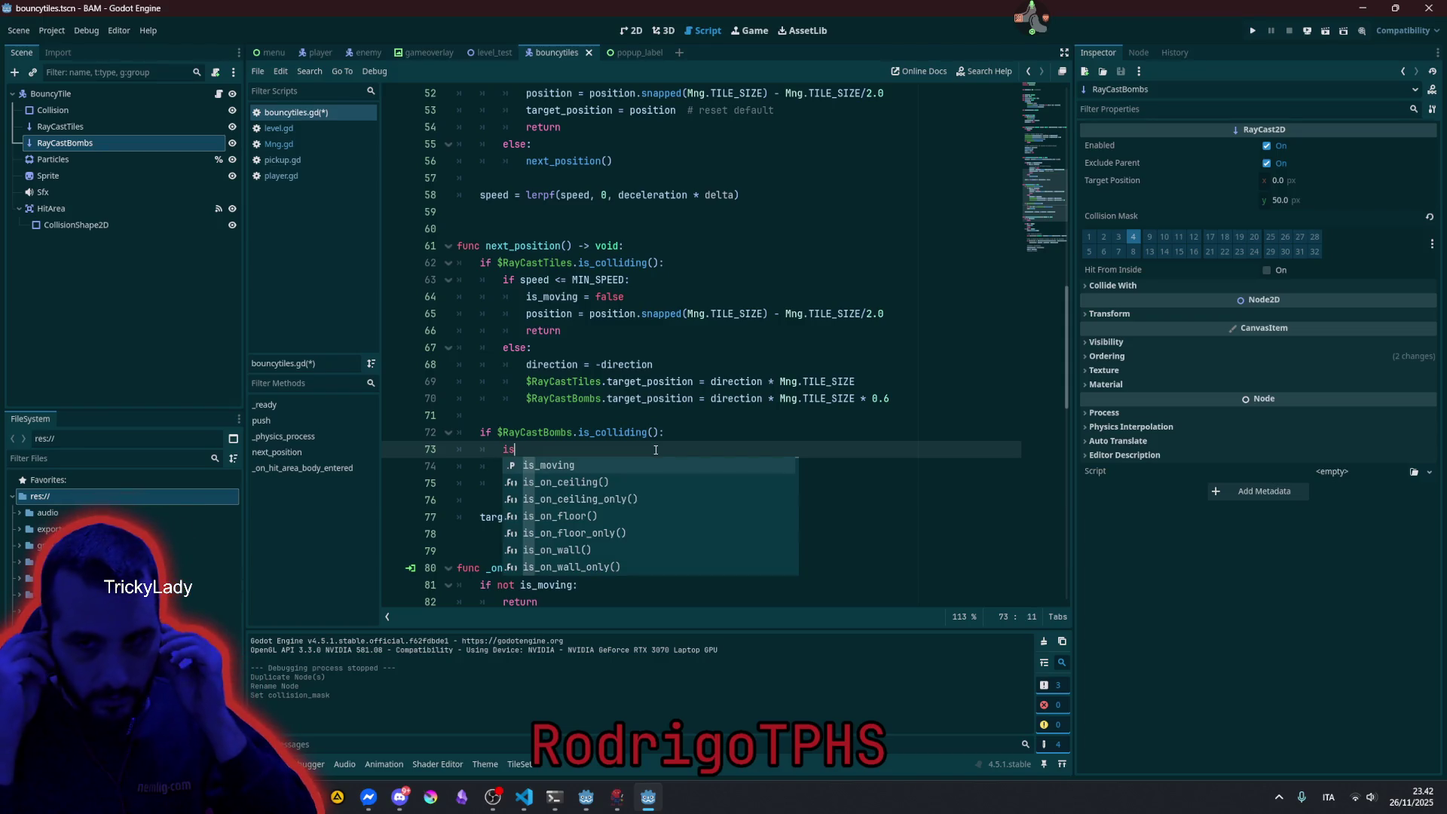
key(Return)
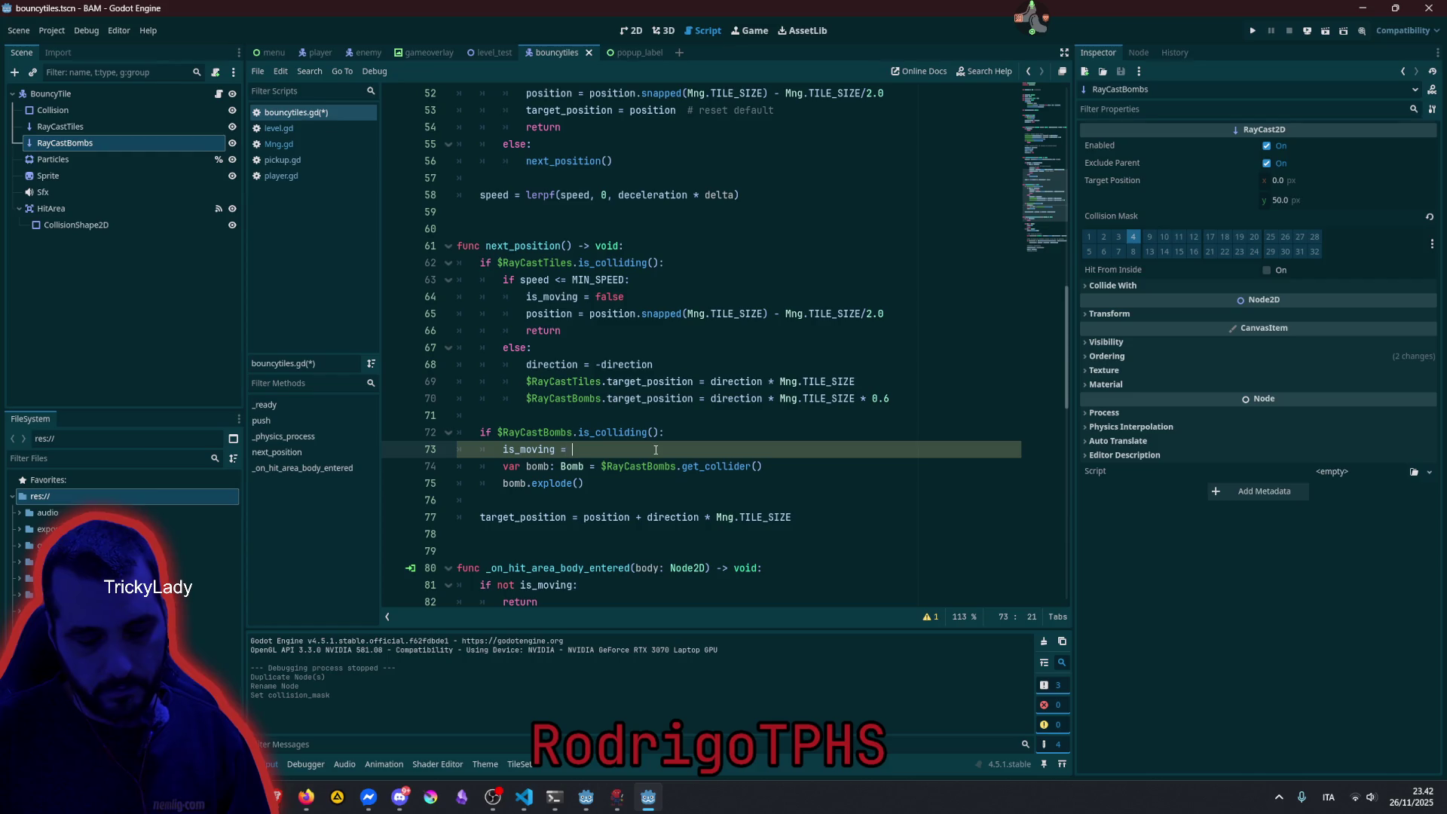
text(fa)
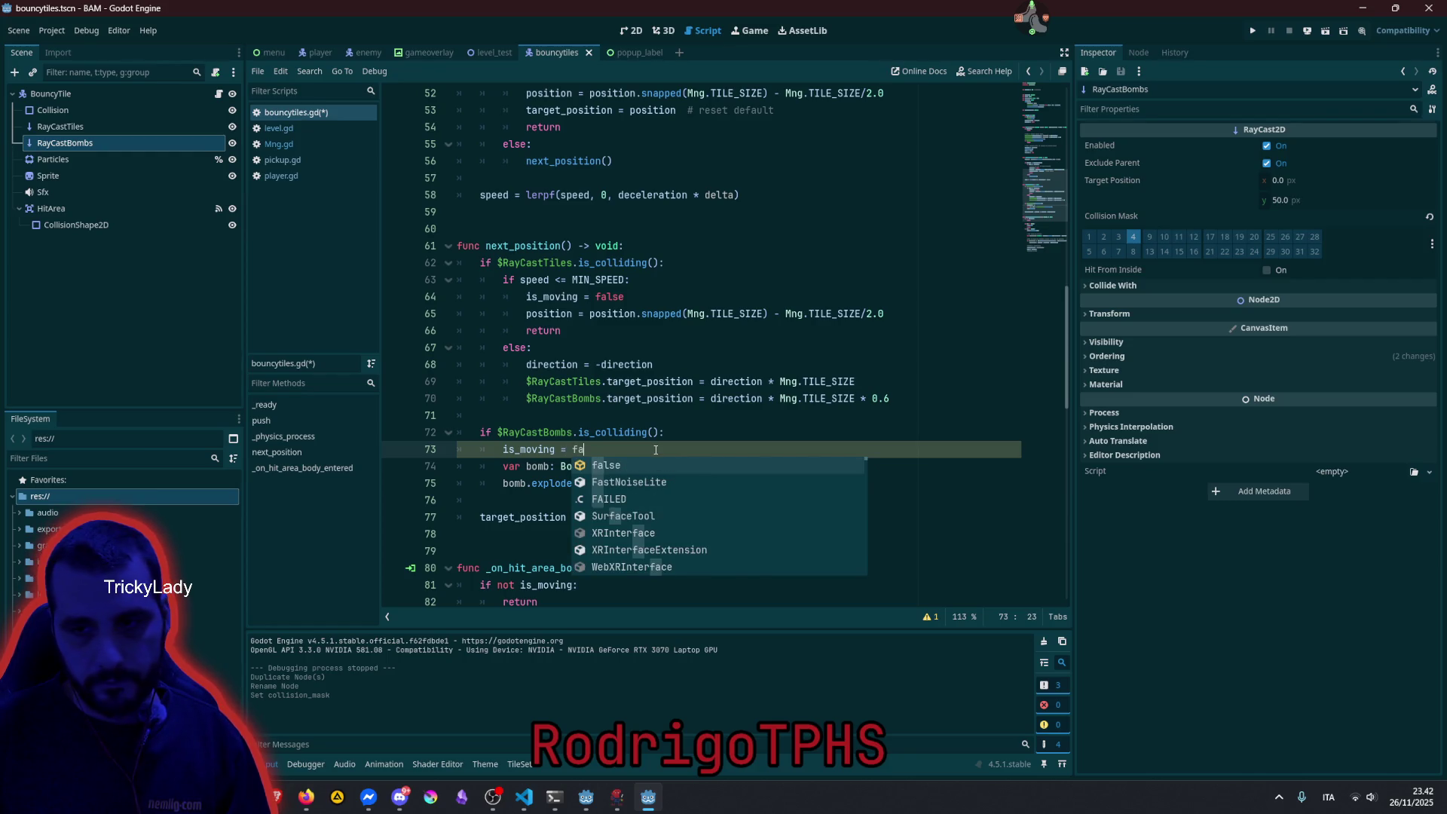
key(Return)
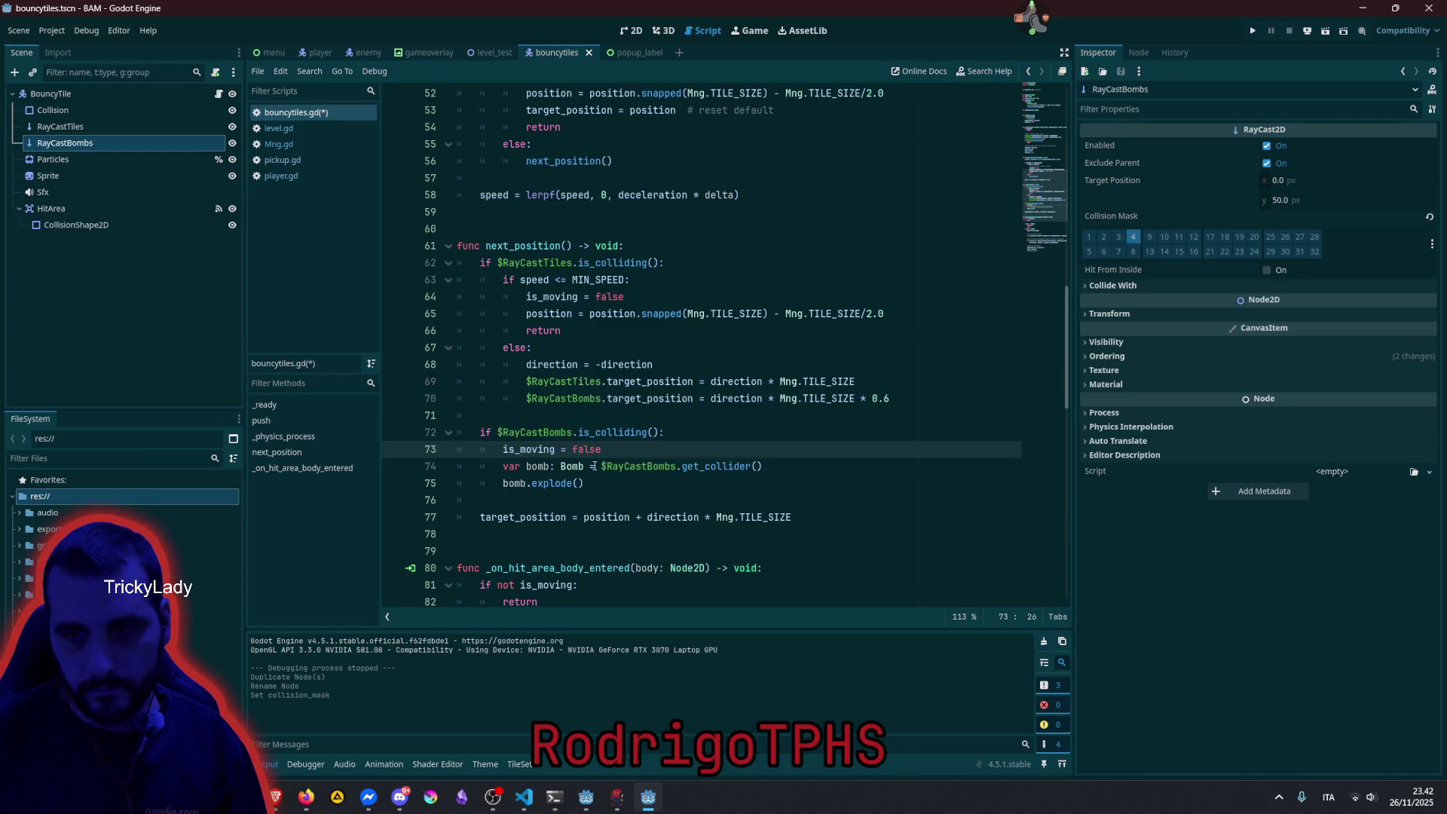
Save bouncytiles.gd and run the game with F5.
click(591, 483)
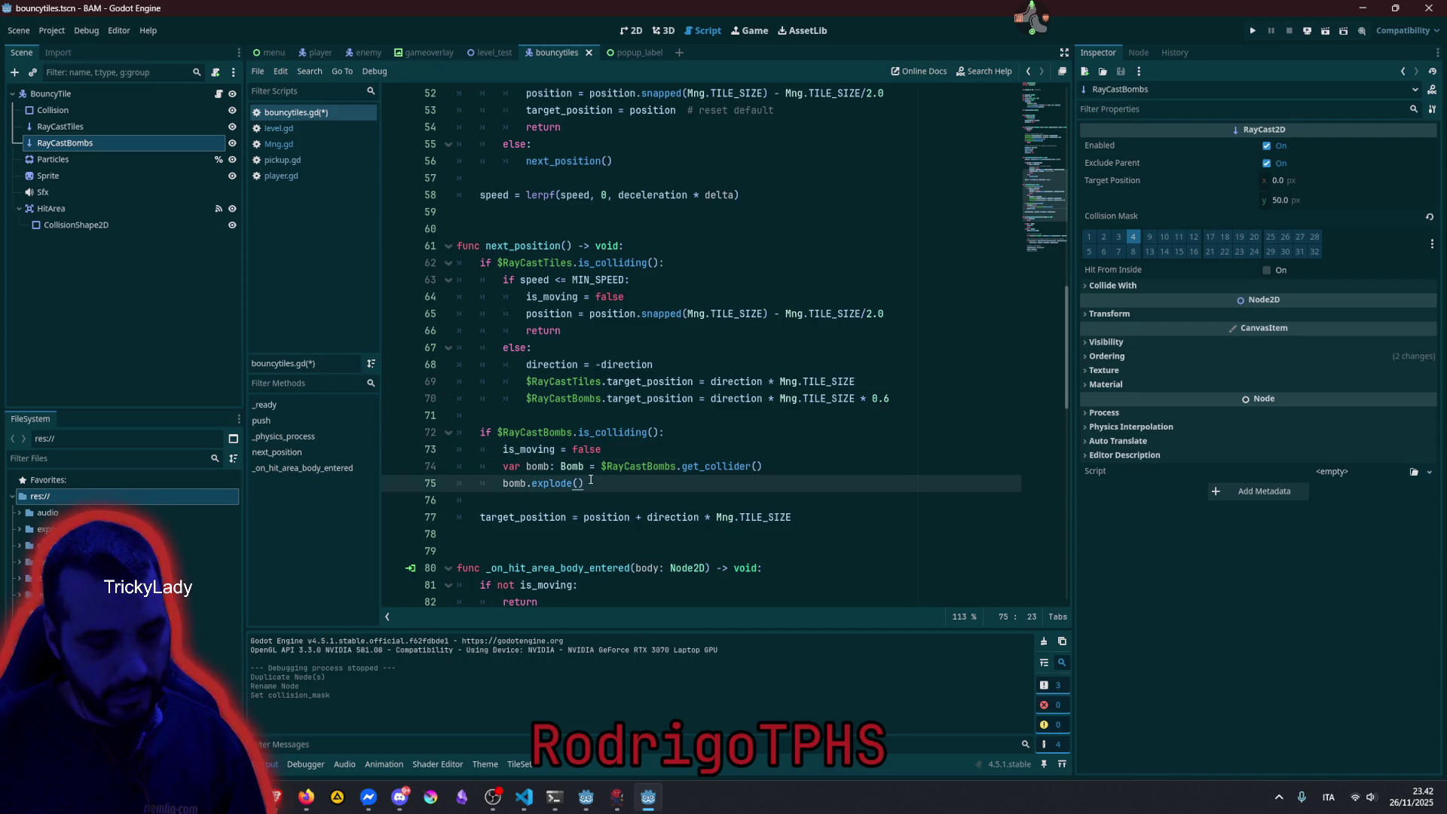
key(ctrl+s)
click(555, 428)
key(F5)
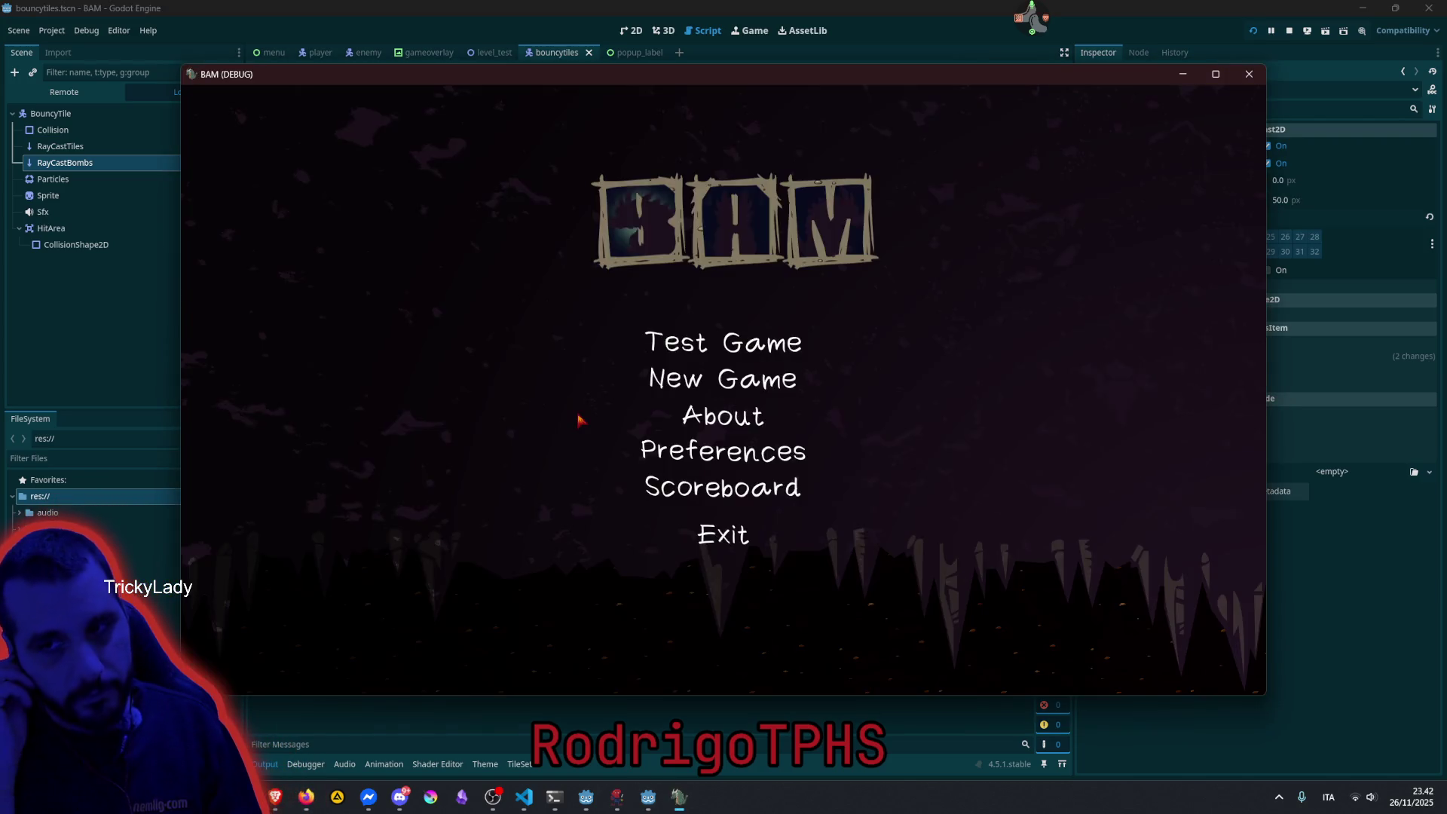
Start Test Game and drop a bomb next to the bouncy boulders.
key(Up)
key(Return)
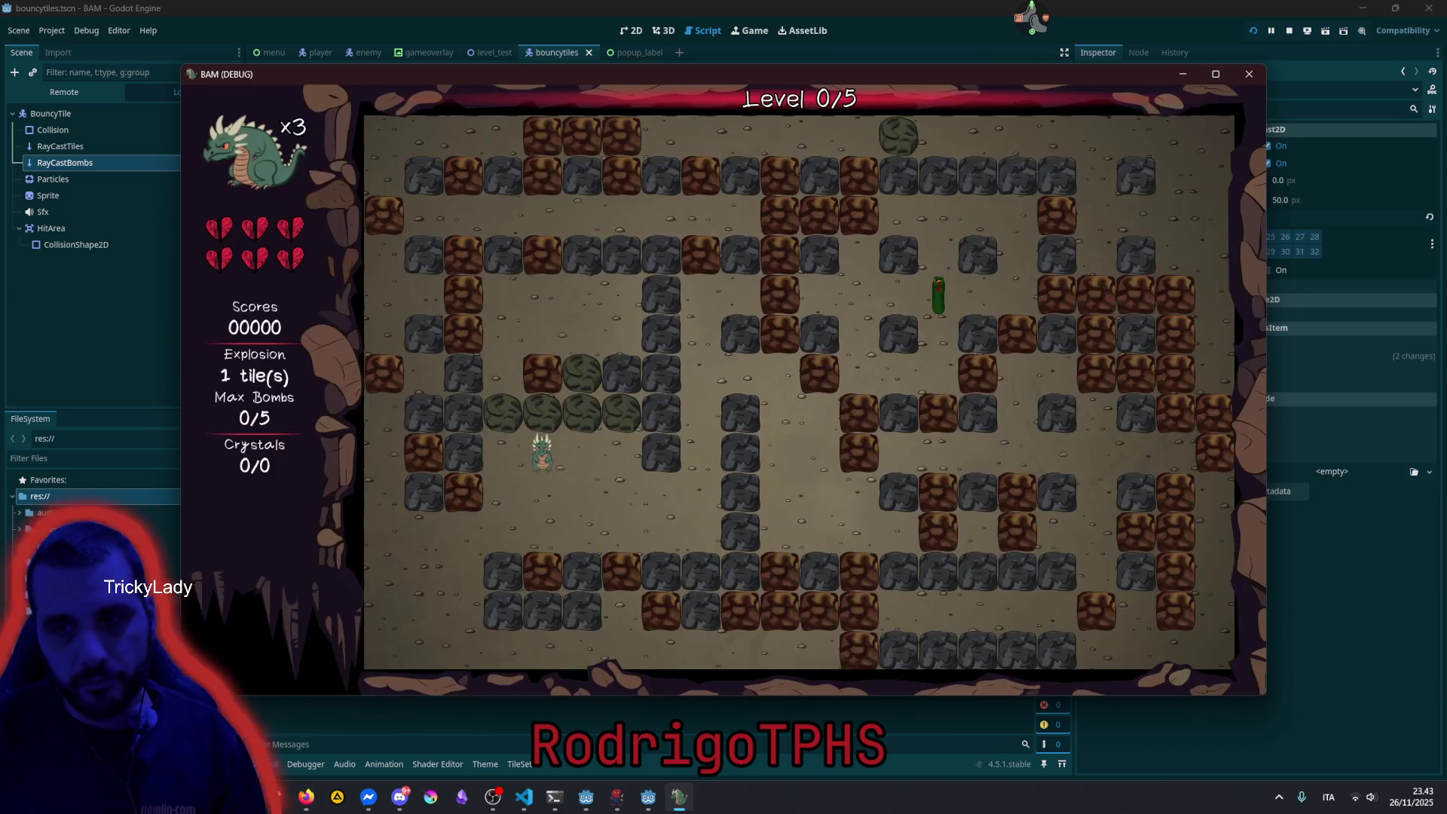
key(Down)
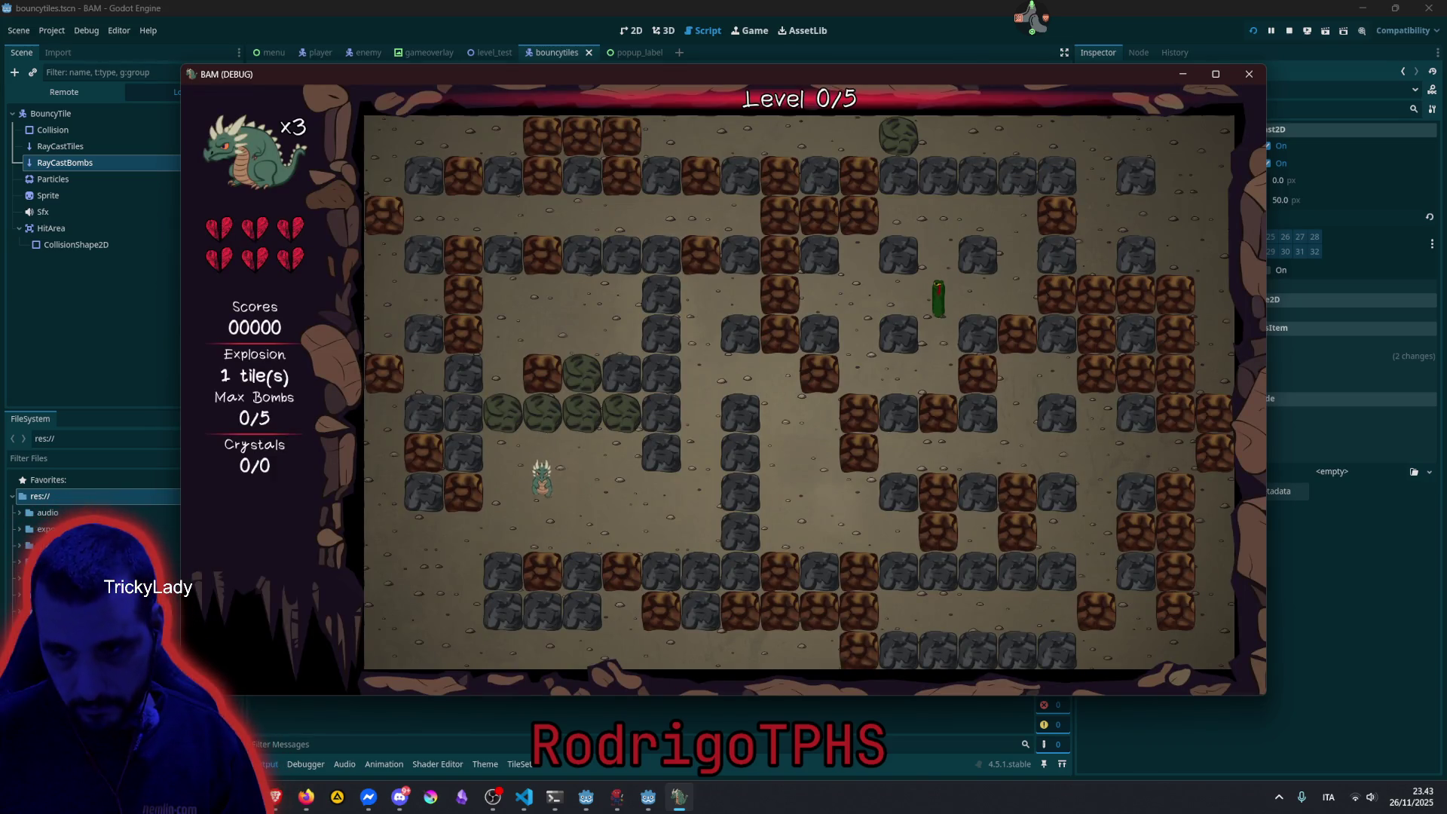
key(Left)
key(Up)
key(space)
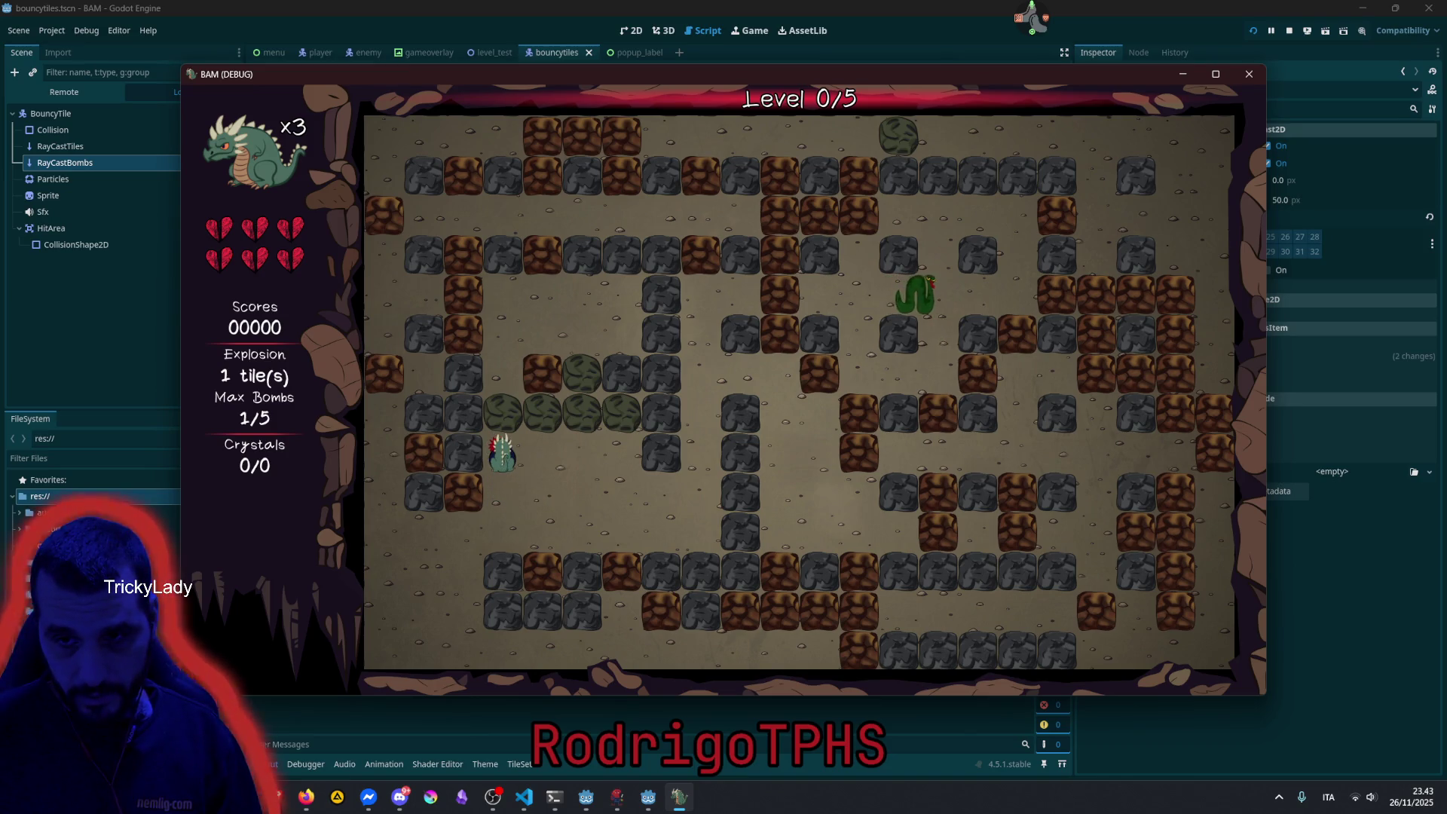
Walk clear, drop a second bomb, then close the BAM window with Escape.
key(Down)
key(Right)
key(Right)
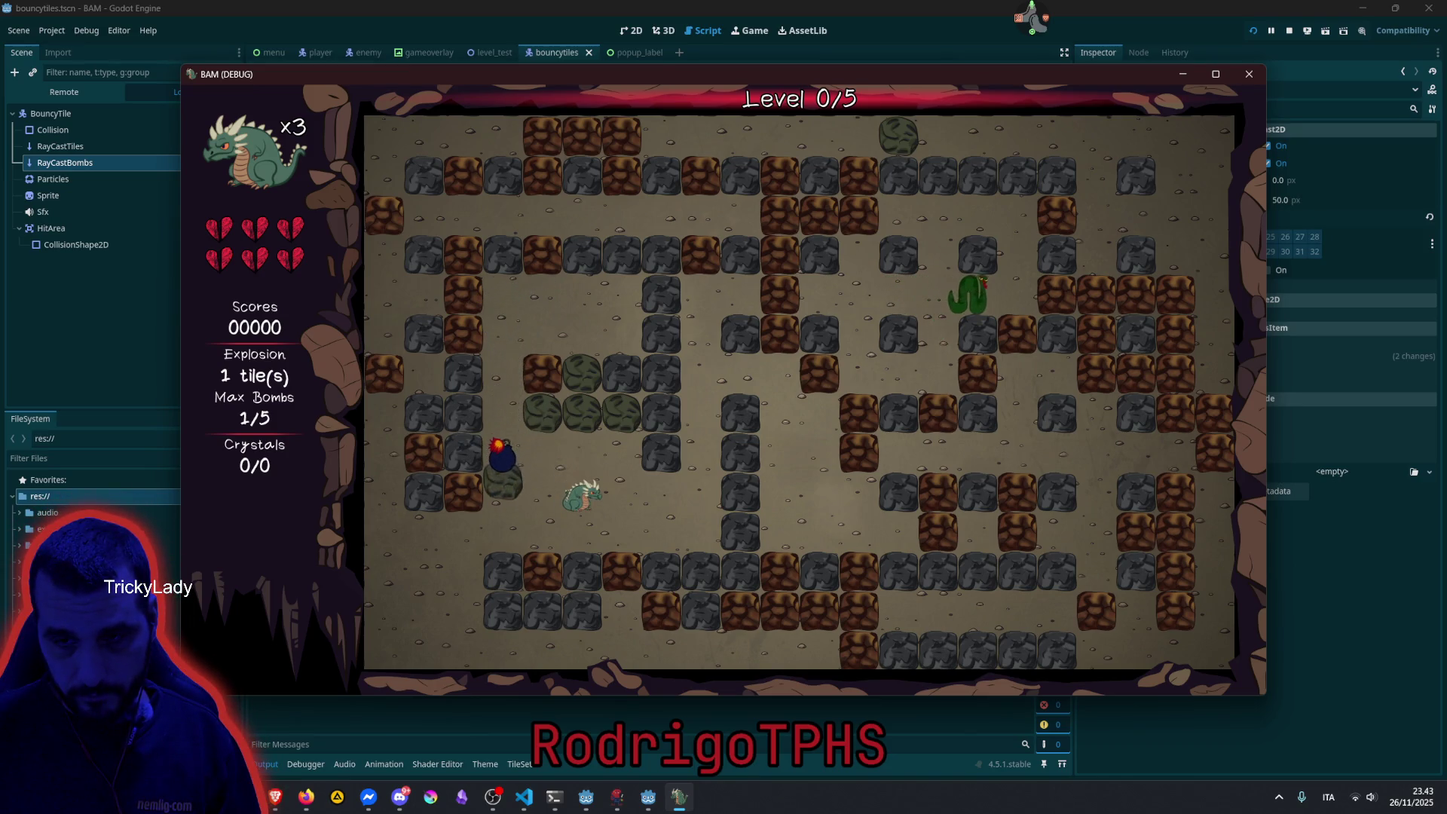
key(Down)
key(Left)
key(Left)
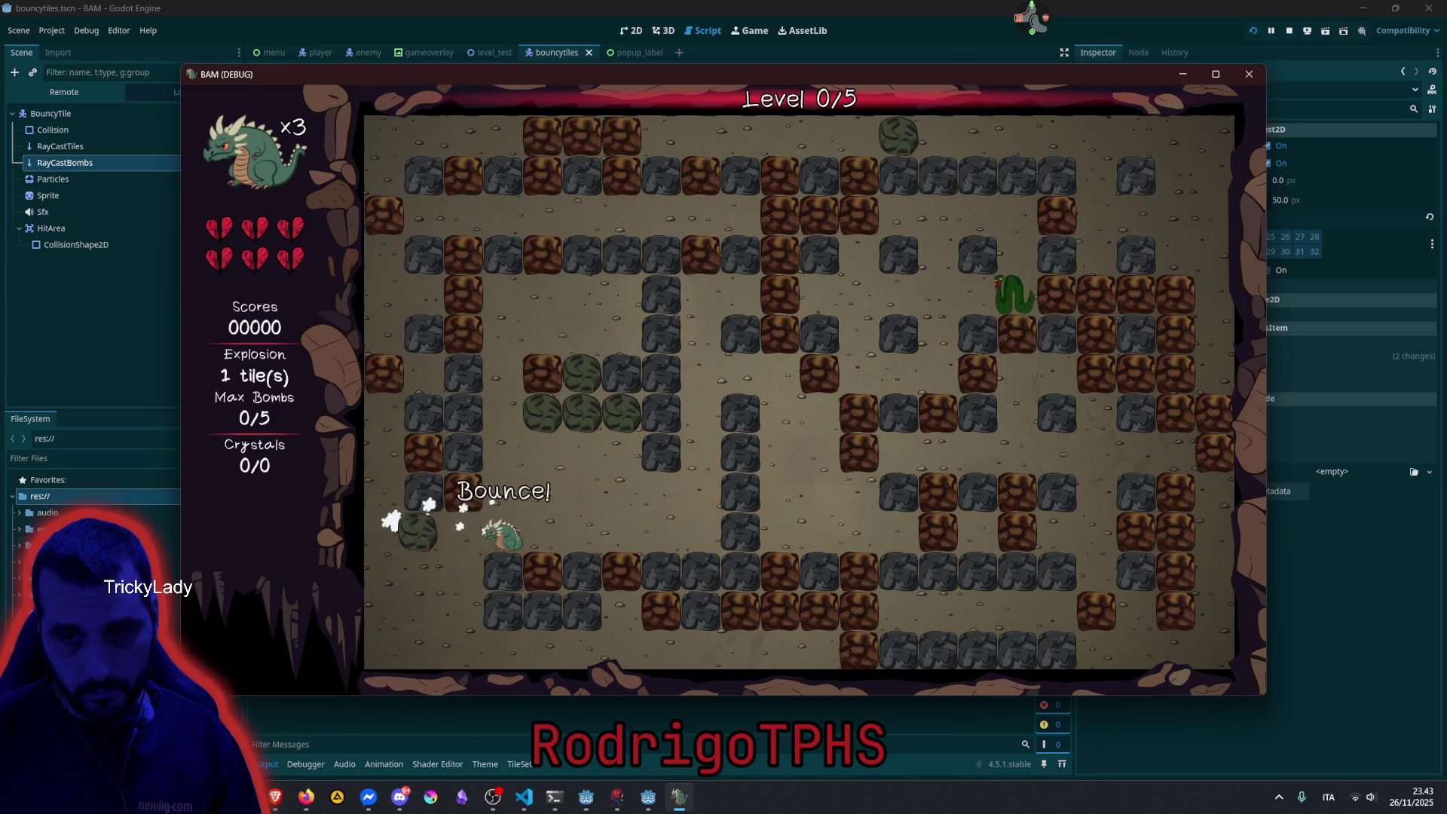
key(space)
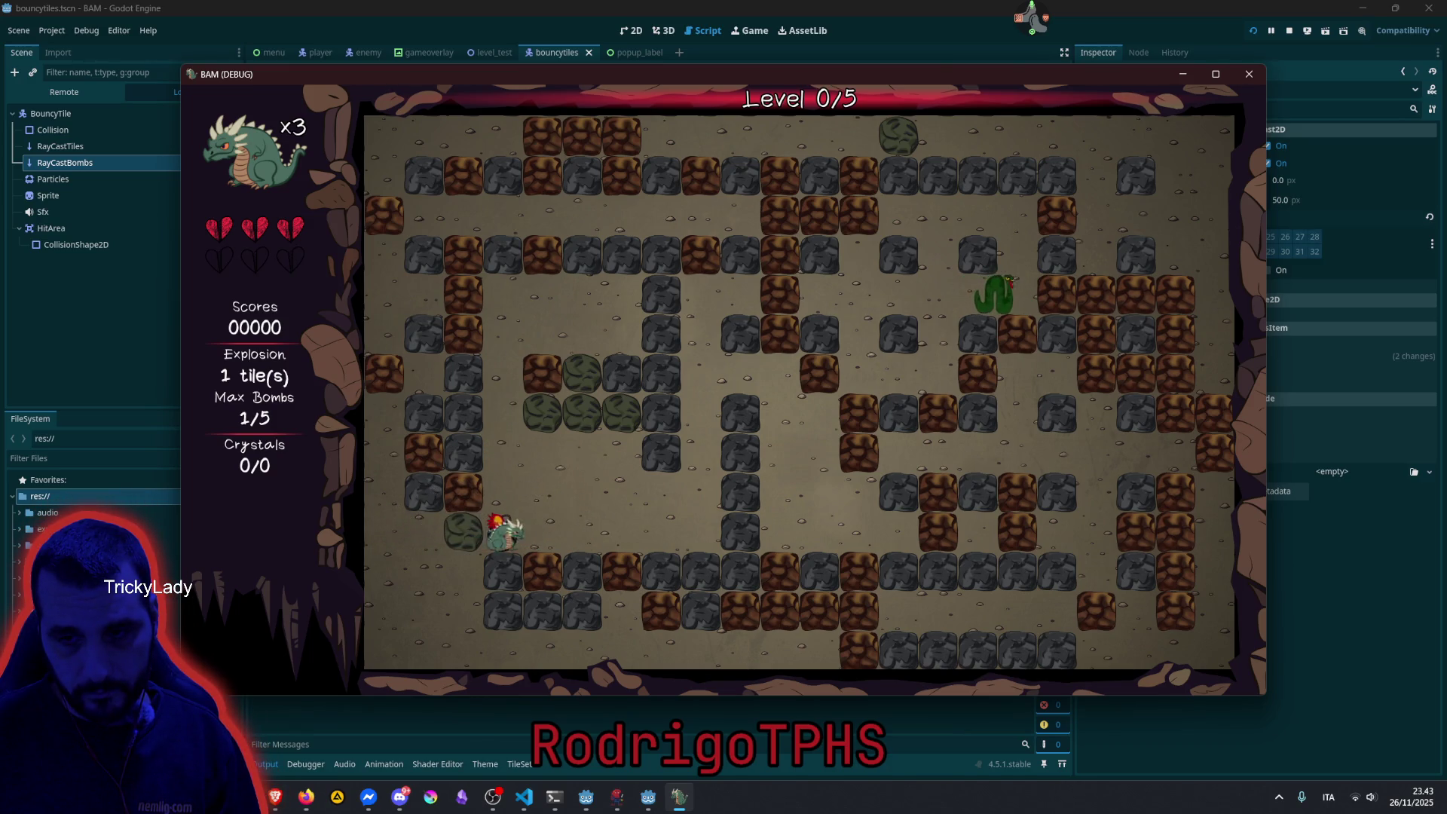
key(Right)
key(Up)
key(Up)
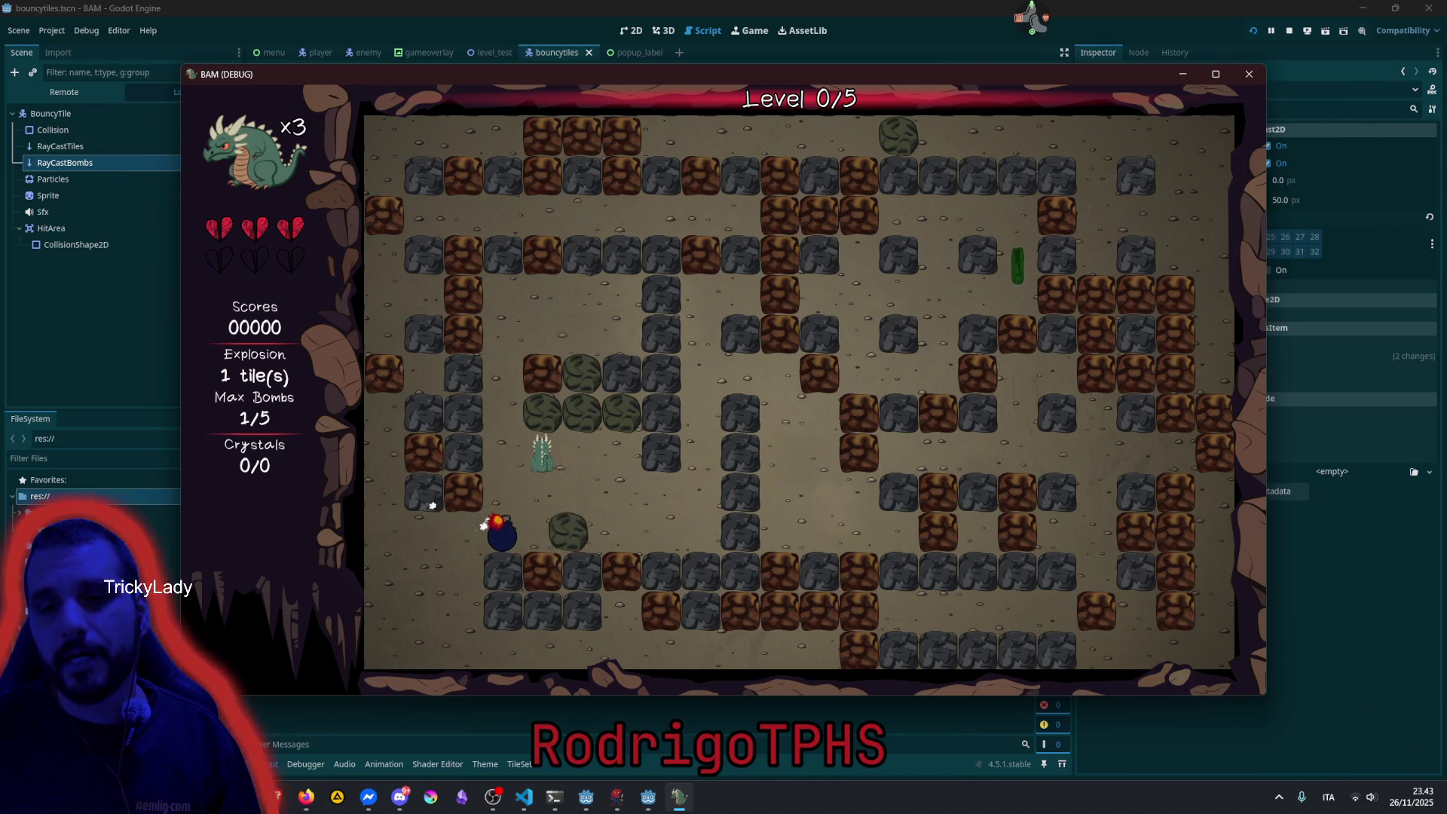
key(Escape)
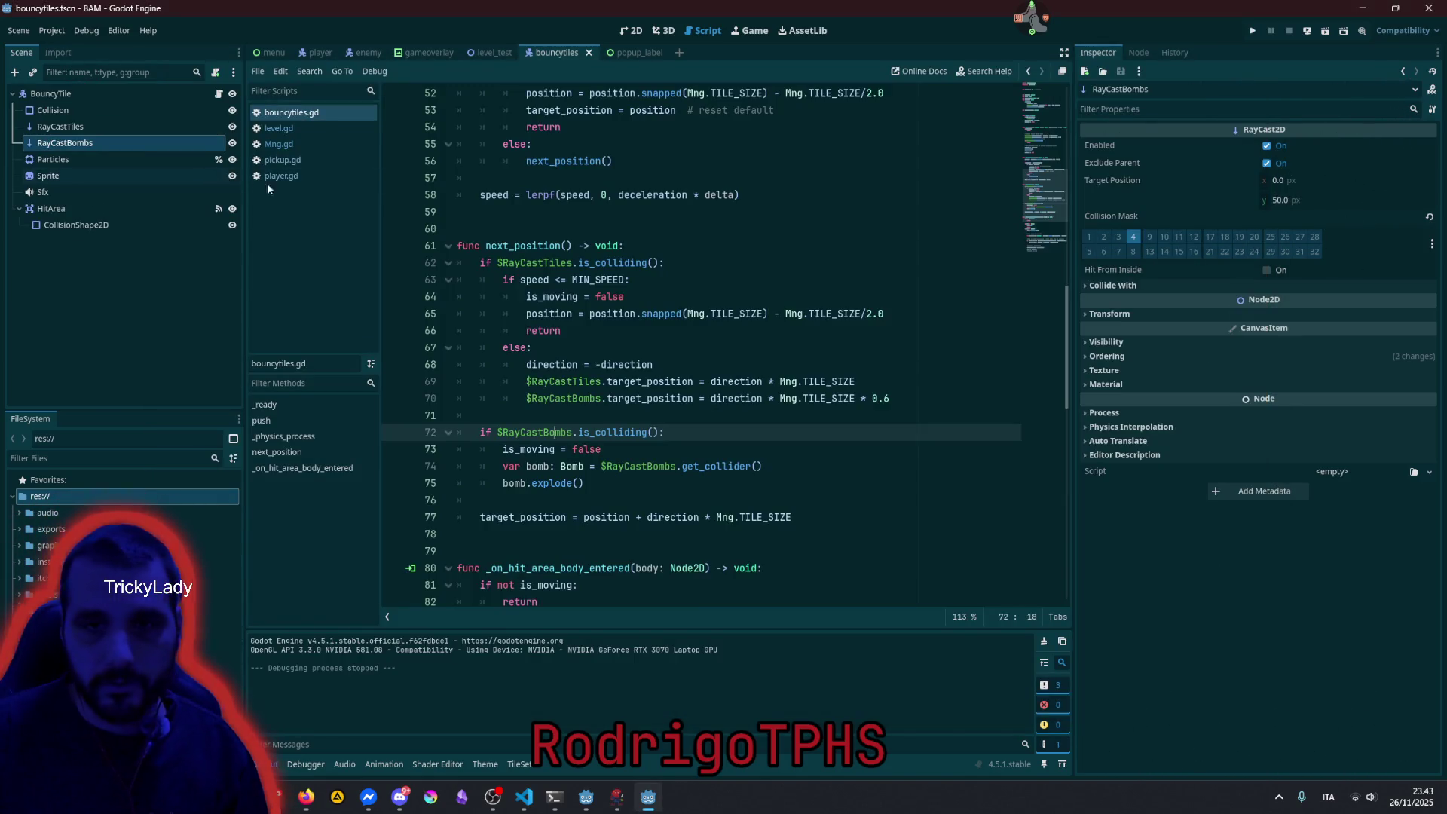
Set RayCastBombs Collide With to Areas only, save the scene, and relaunch with F5.
click(1137, 286)
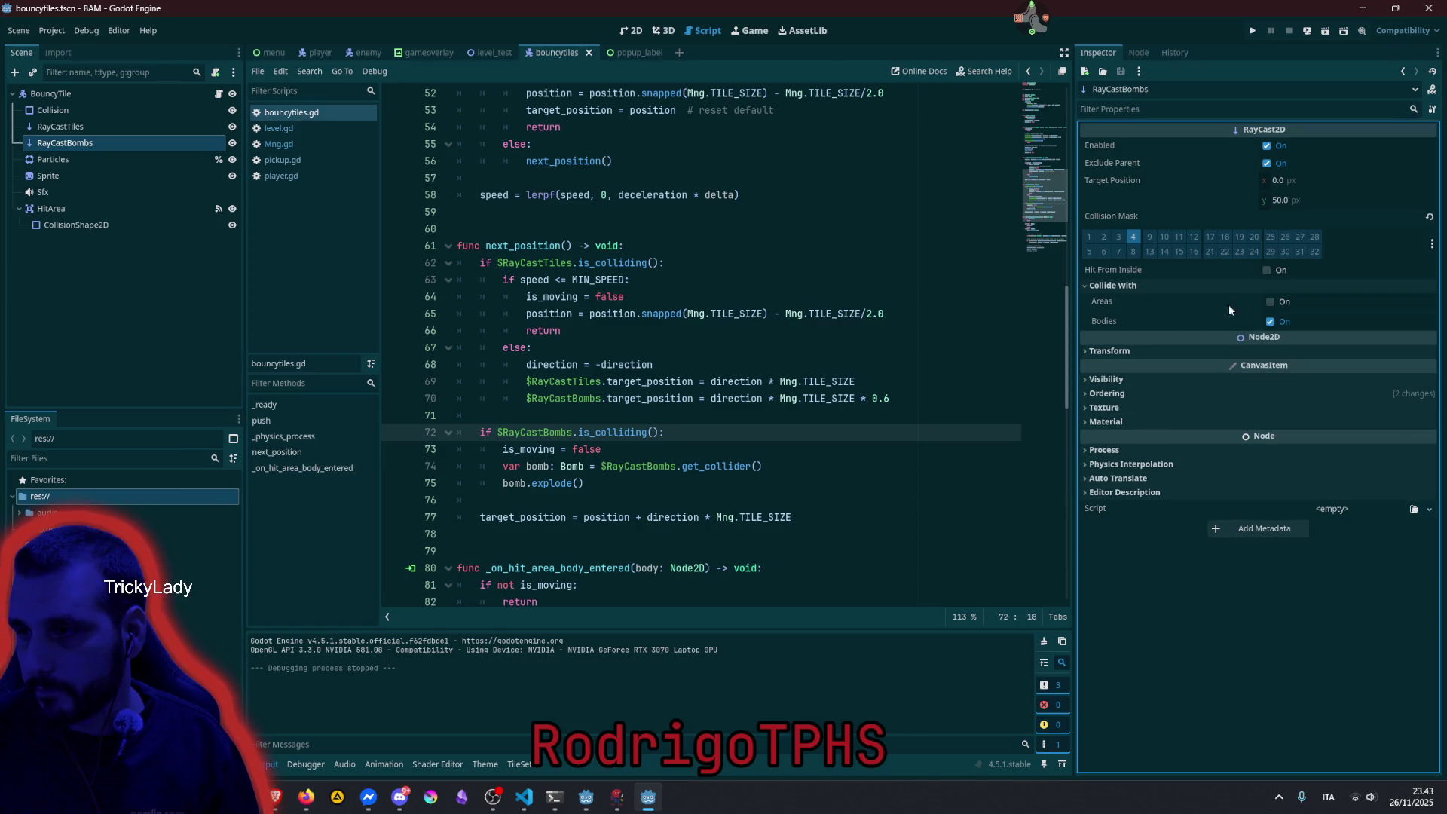
click(1270, 301)
click(1270, 321)
click(849, 347)
key(ctrl+s)
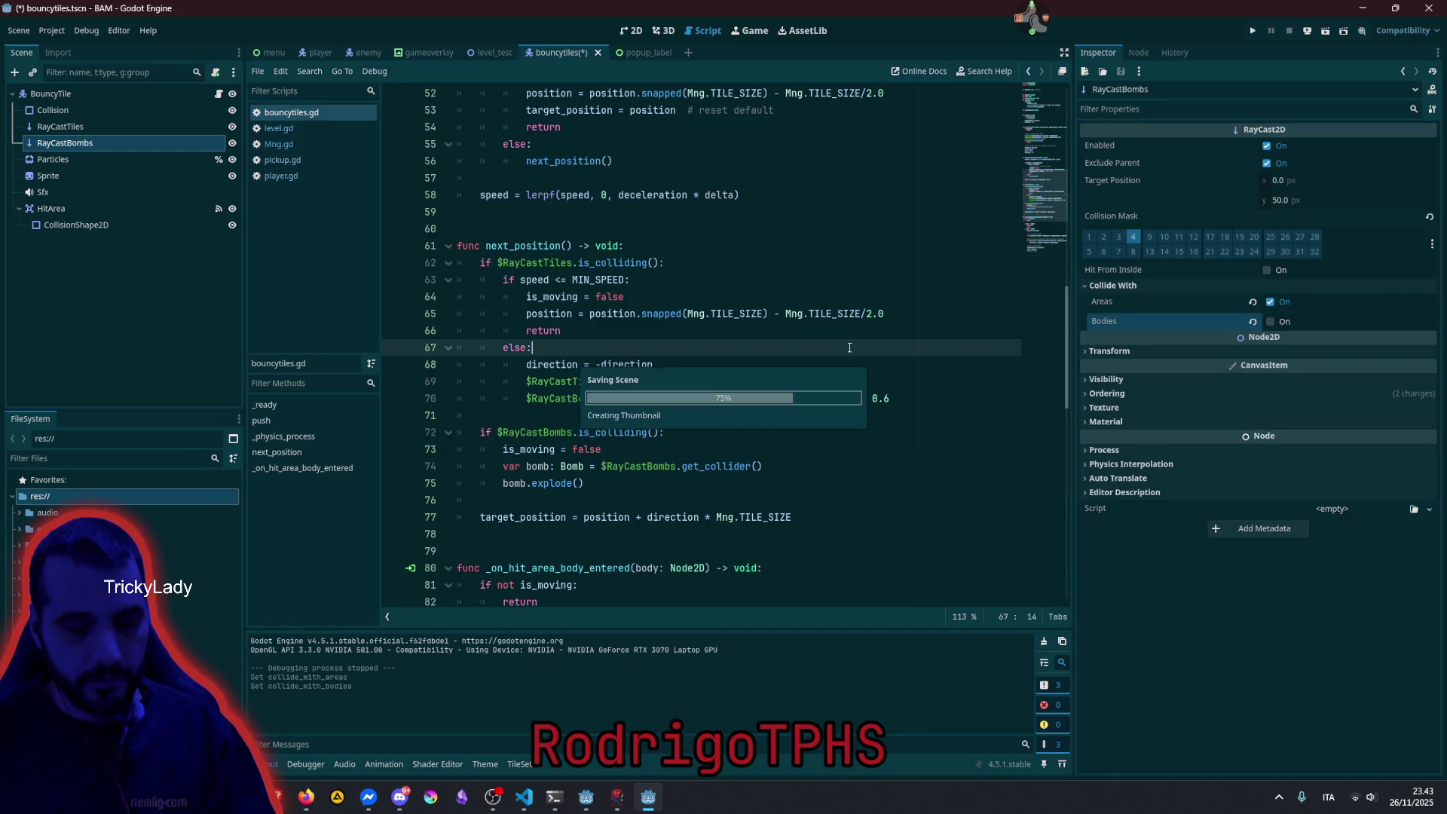
key(F5)
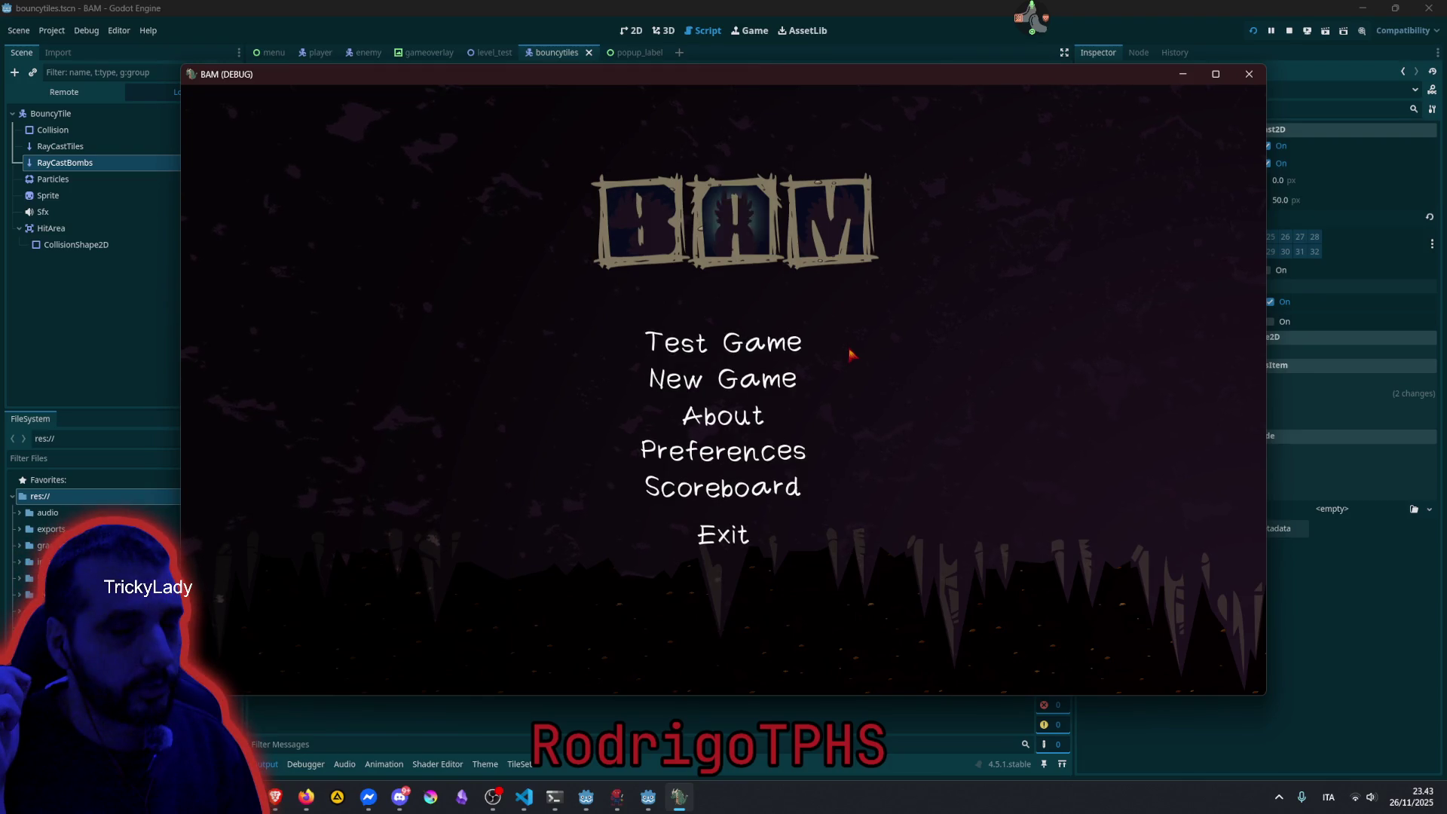
Start Test Game, drop a bomb, then after respawning drop two more beside the boulder.
click(816, 357)
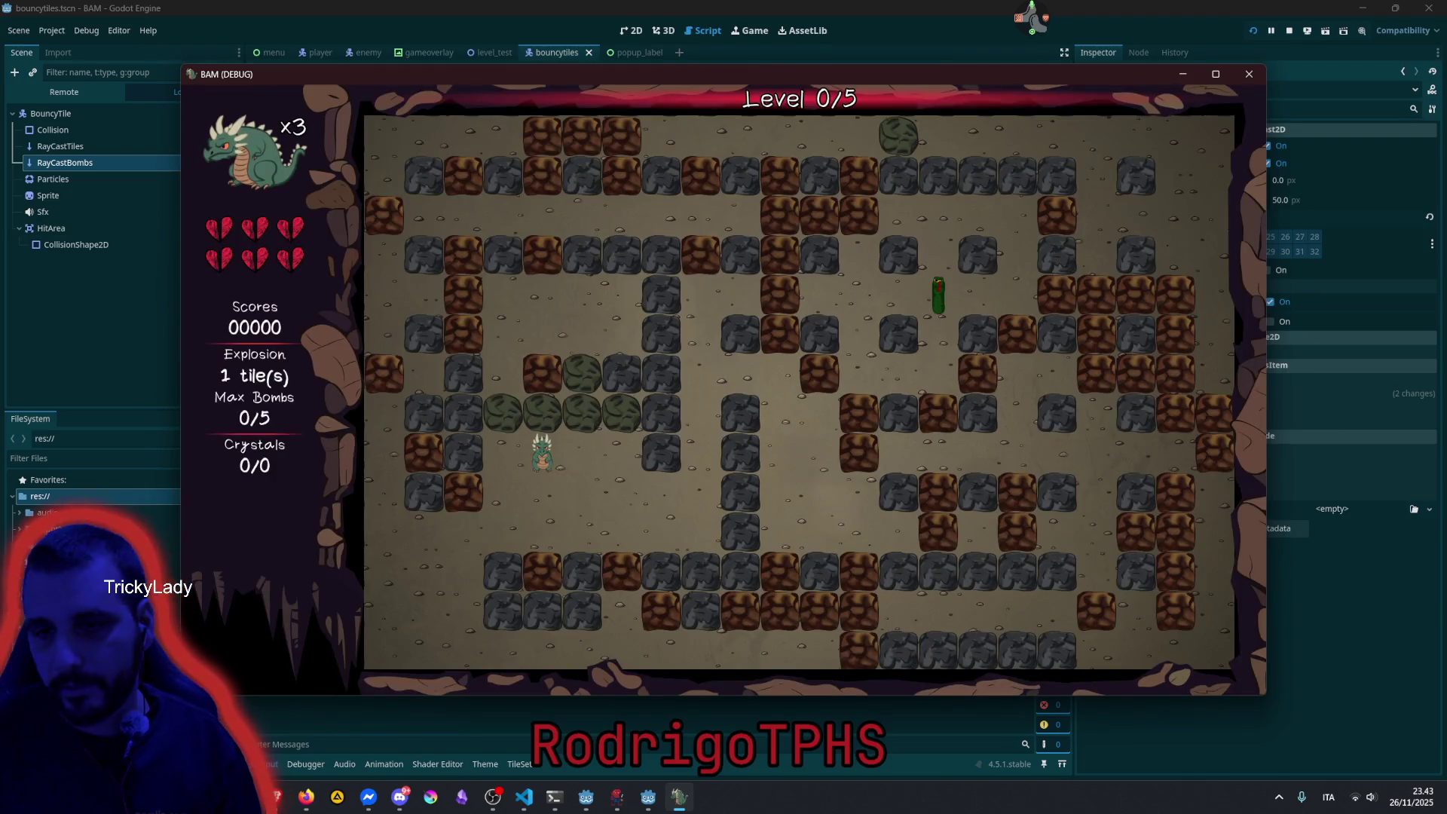
key(Left)
key(space)
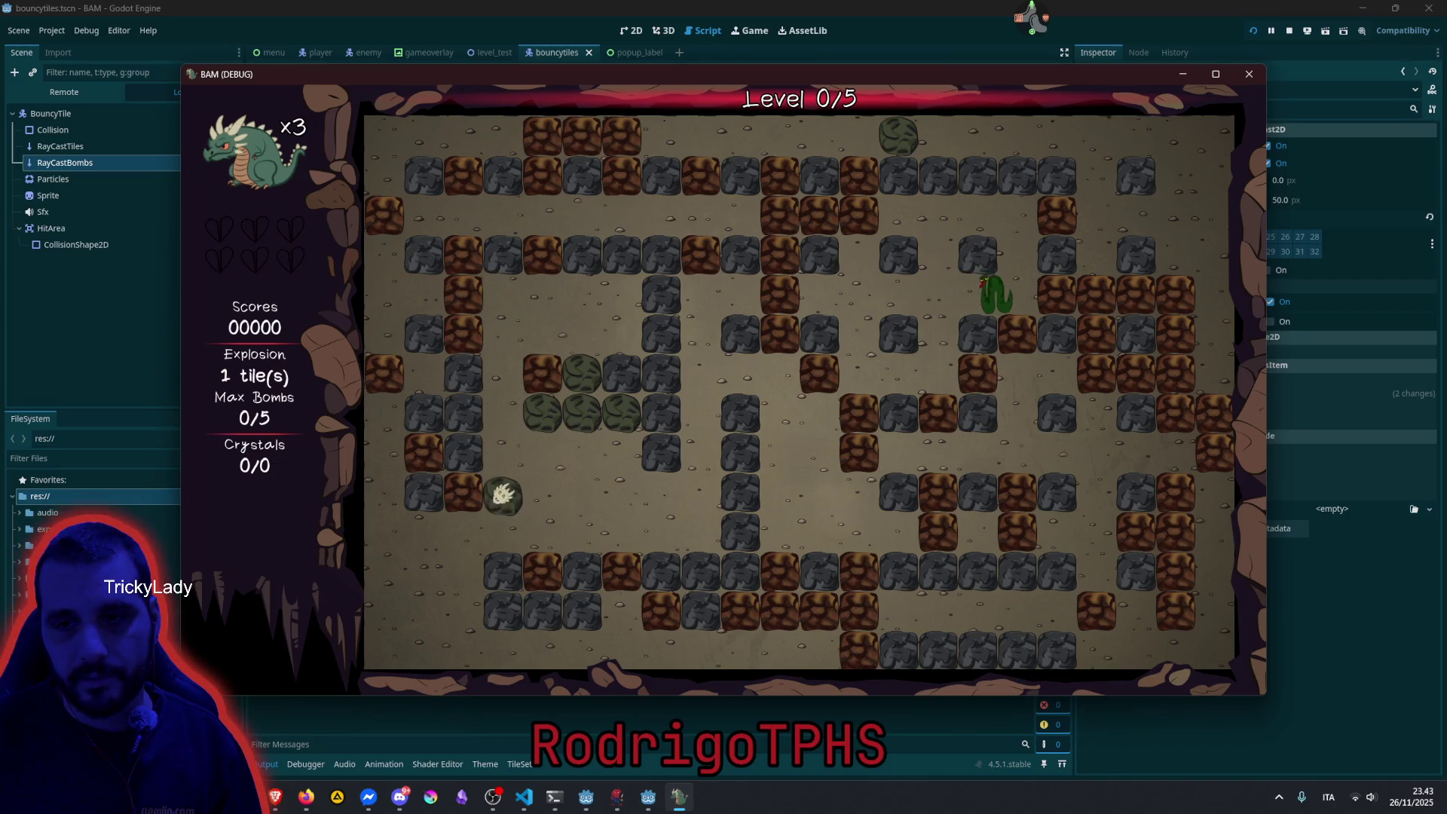
key(Right)
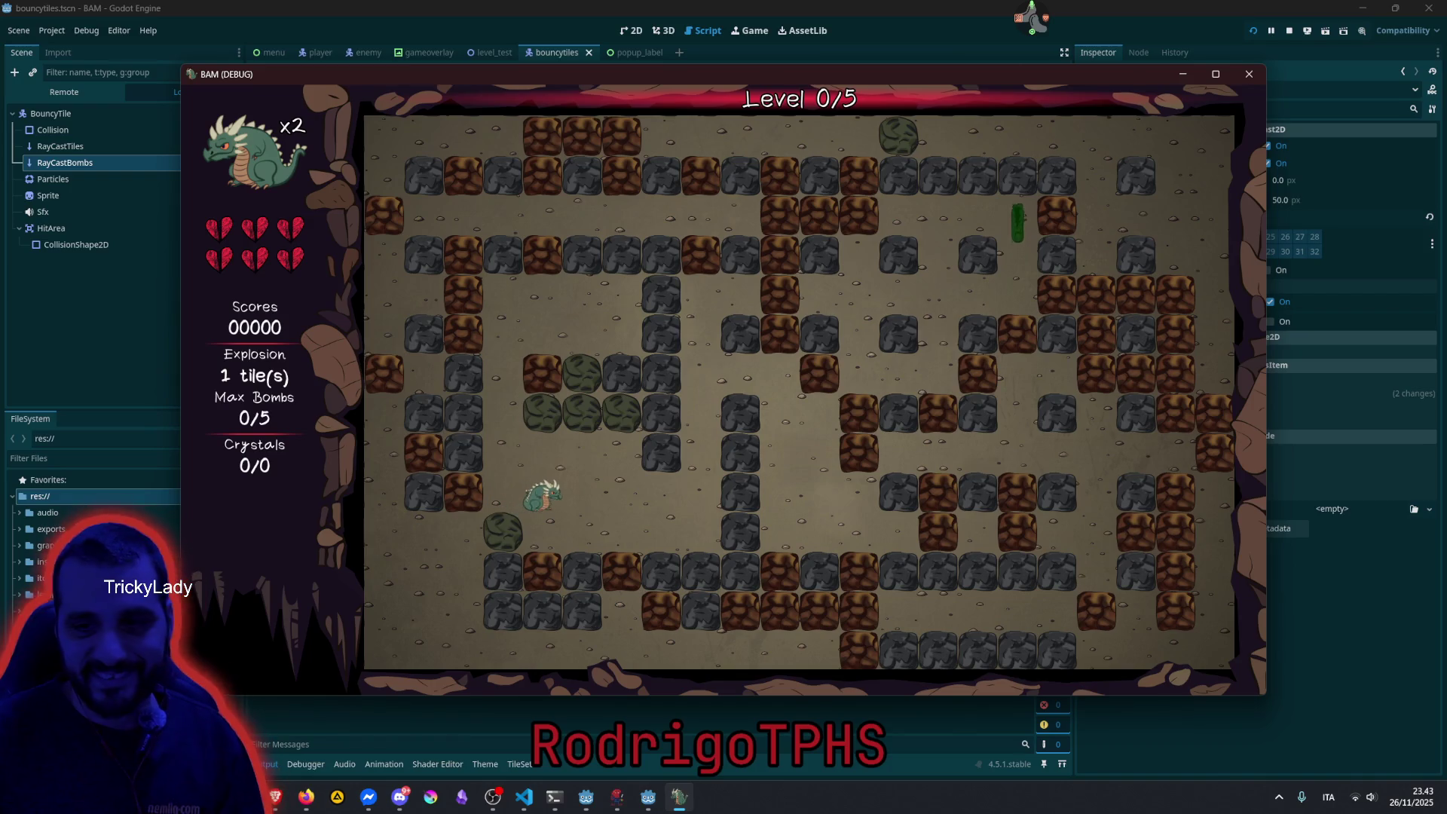
key(Down)
key(Up)
key(Down)
key(space)
key(Right)
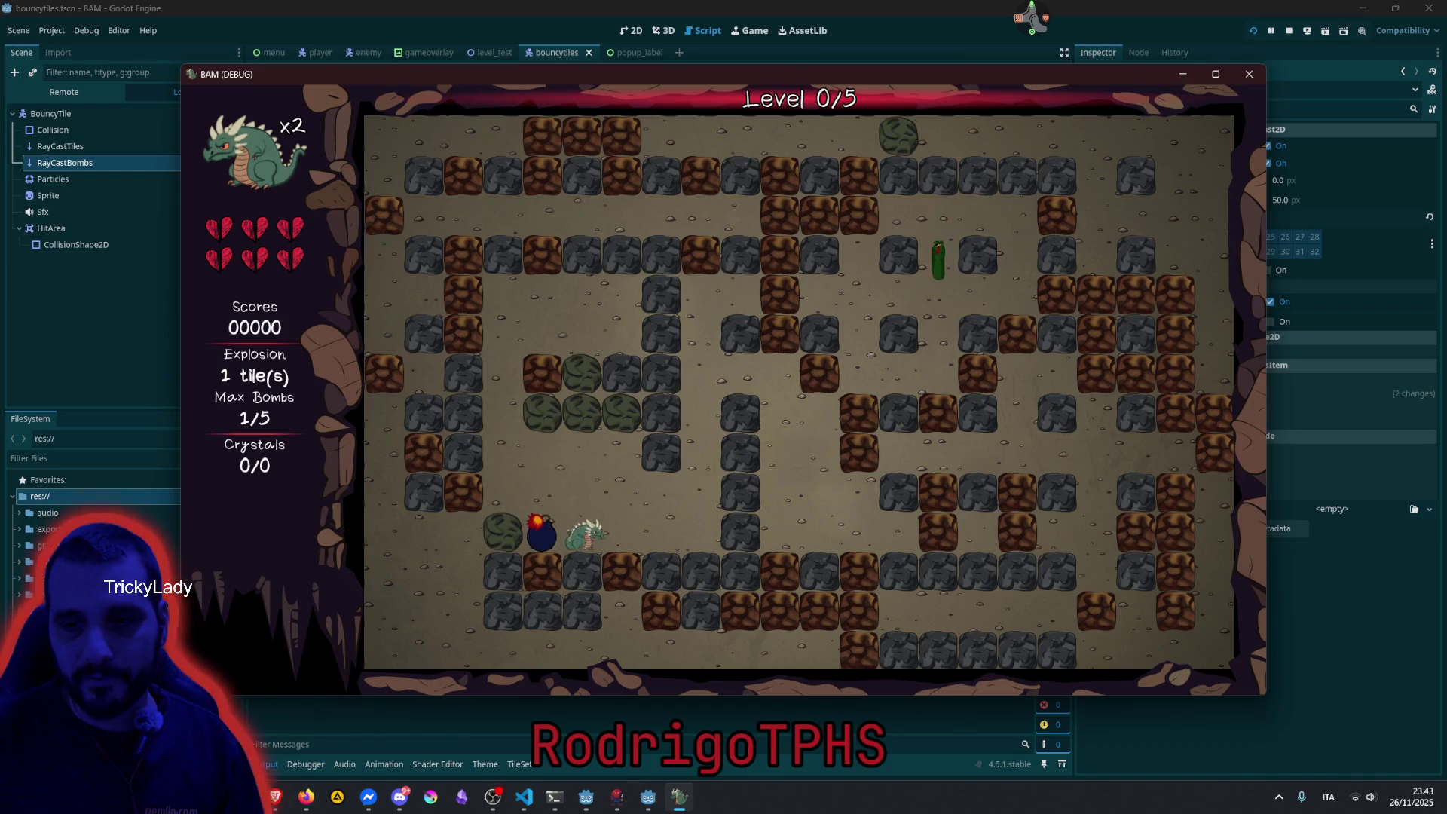
key(Up)
key(Left)
key(space)
Drop a row of three bombs beside the boulders and retreat up out of the blast.
key(Right)
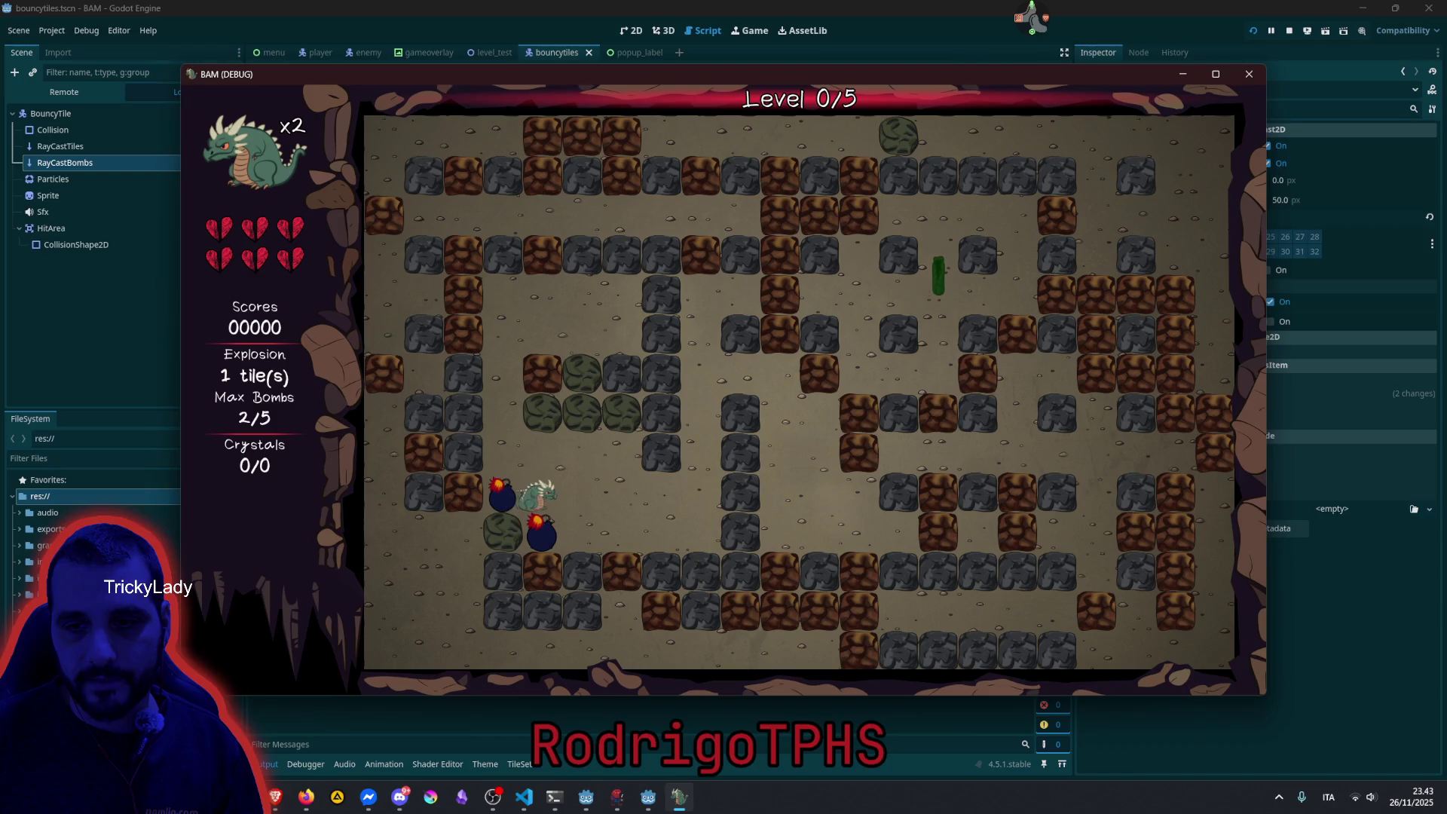
key(Right)
key(Up)
key(space)
key(Left)
key(space)
key(Left)
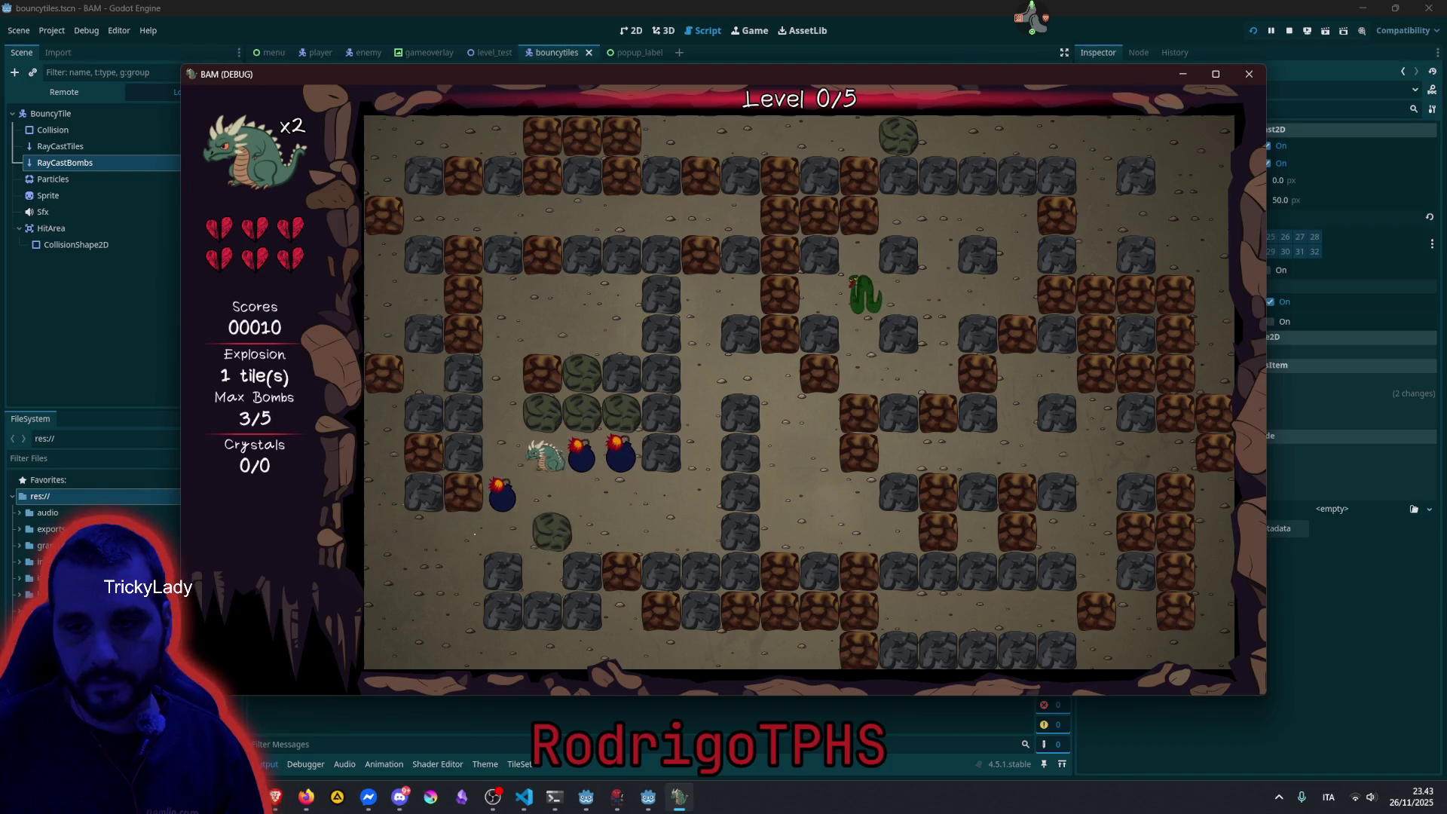
key(space)
key(Left)
key(Up)
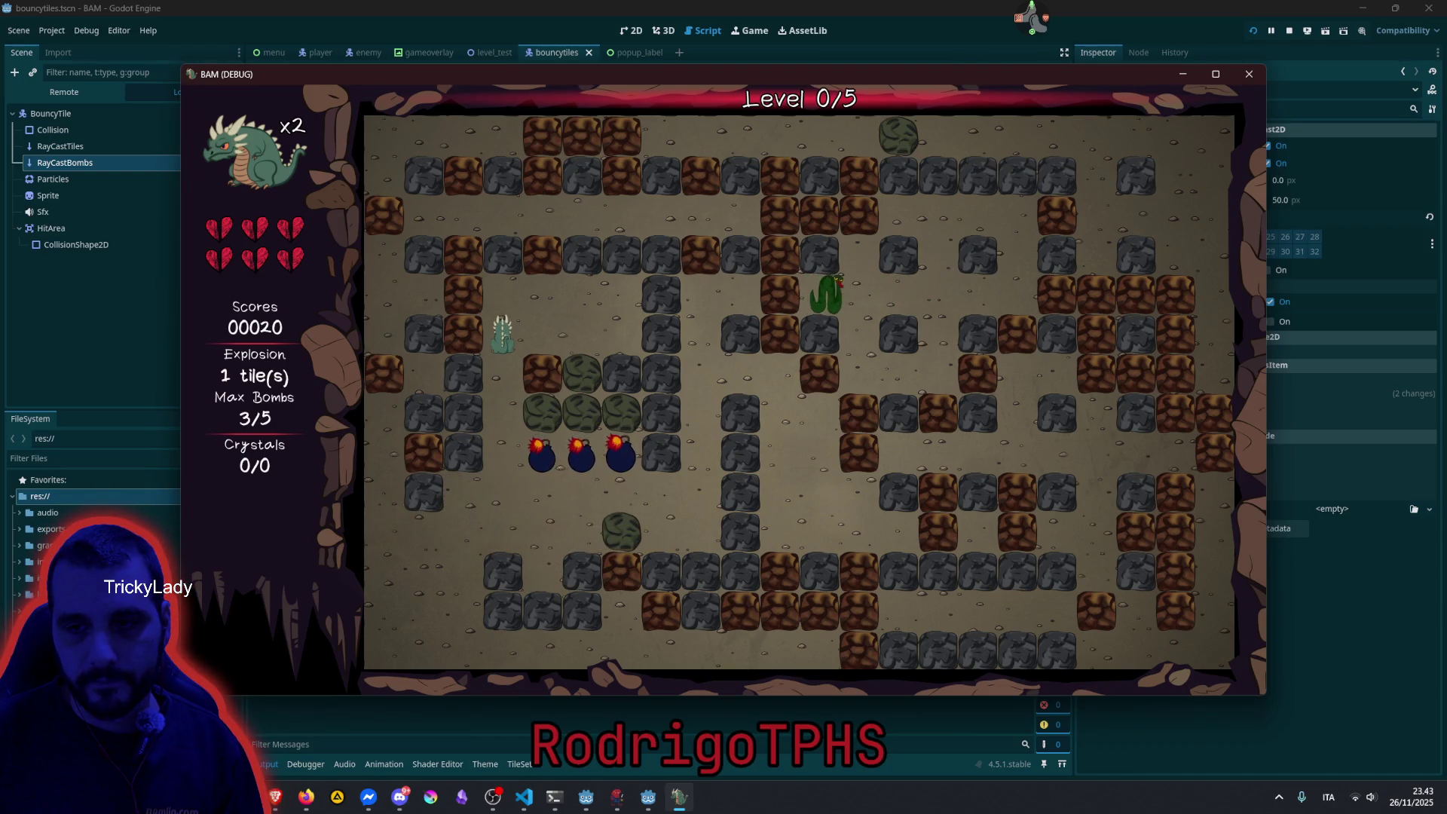
Walk the lower corridor and drop bombs next to the boulder there.
key(Down)
key(Right)
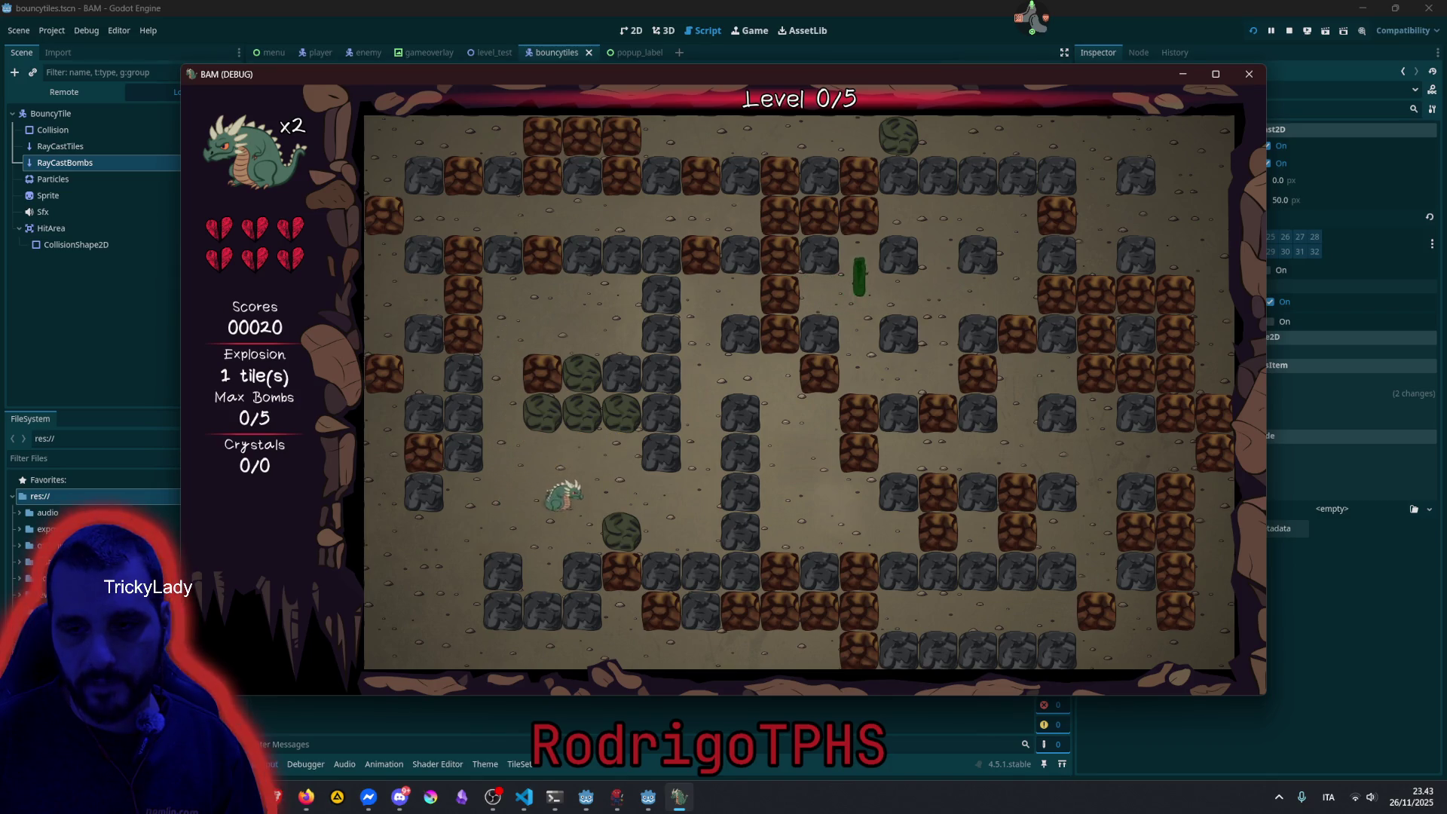
key(Right)
key(Down)
key(space)
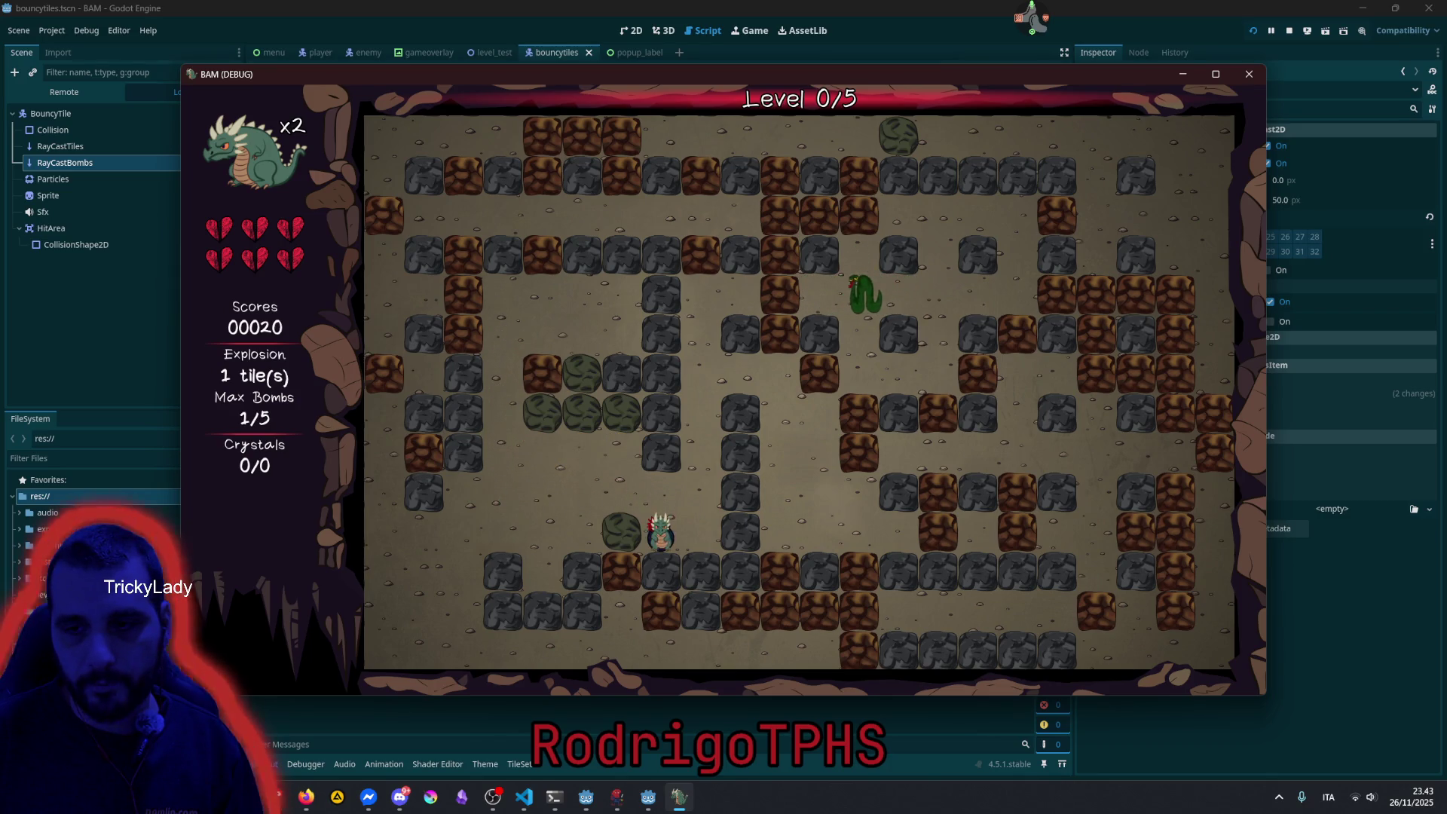
key(Up)
key(Left)
key(Down)
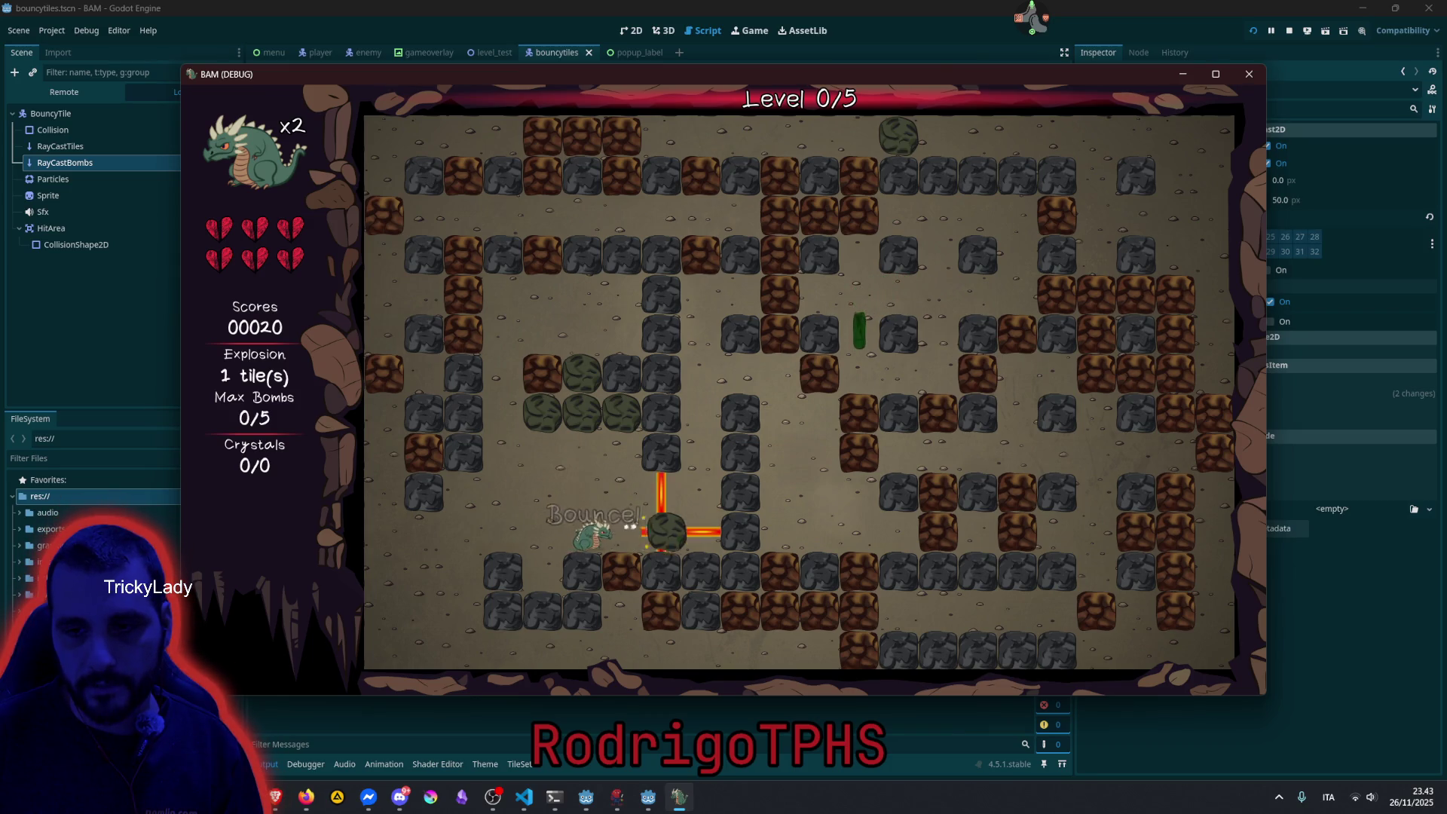
key(Right)
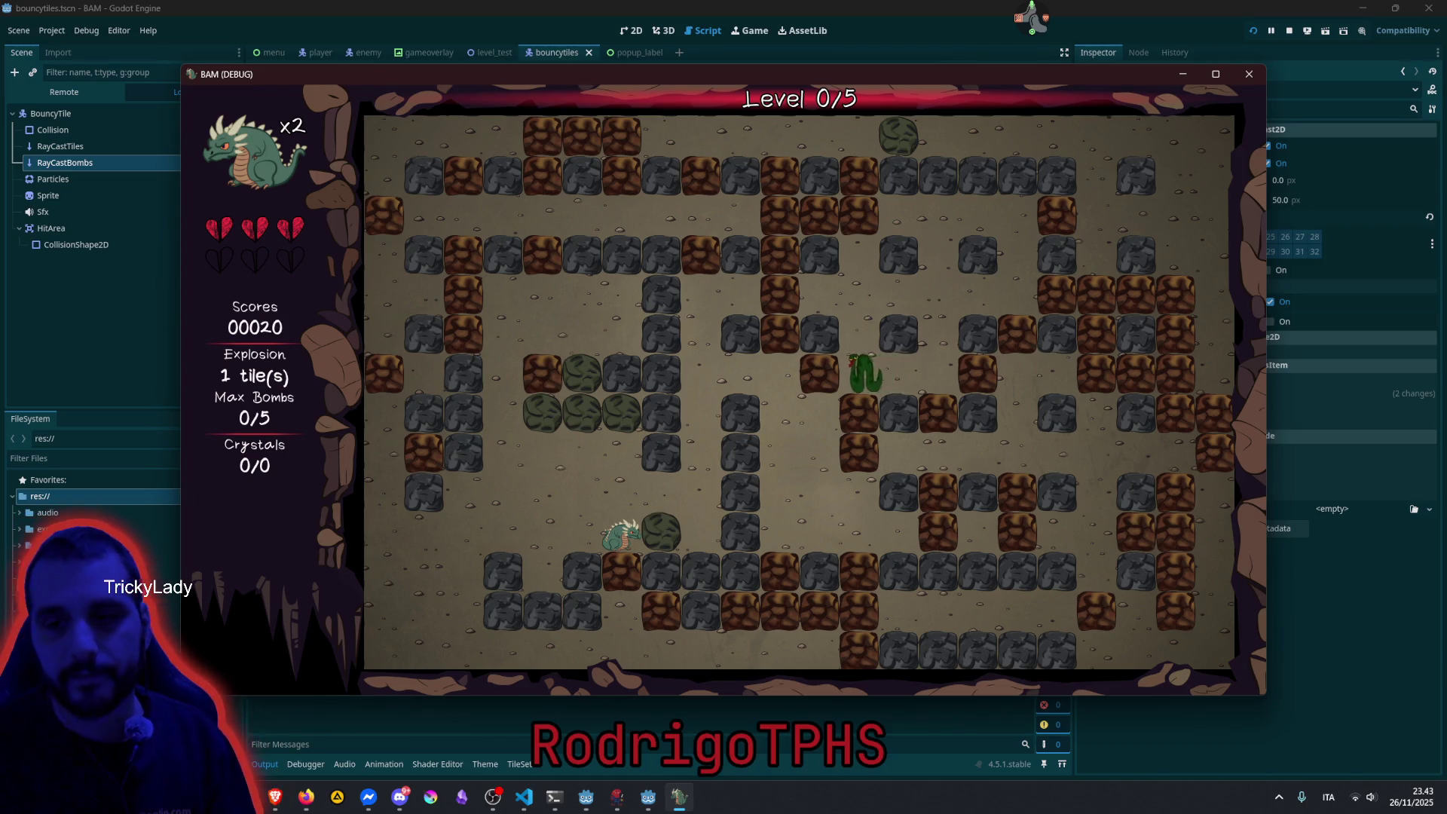
key(Up)
key(Right)
key(Down)
key(space)
Drop another bomb, retreat to the bottom-left corner, and bomb that spot too.
key(Up)
key(Left)
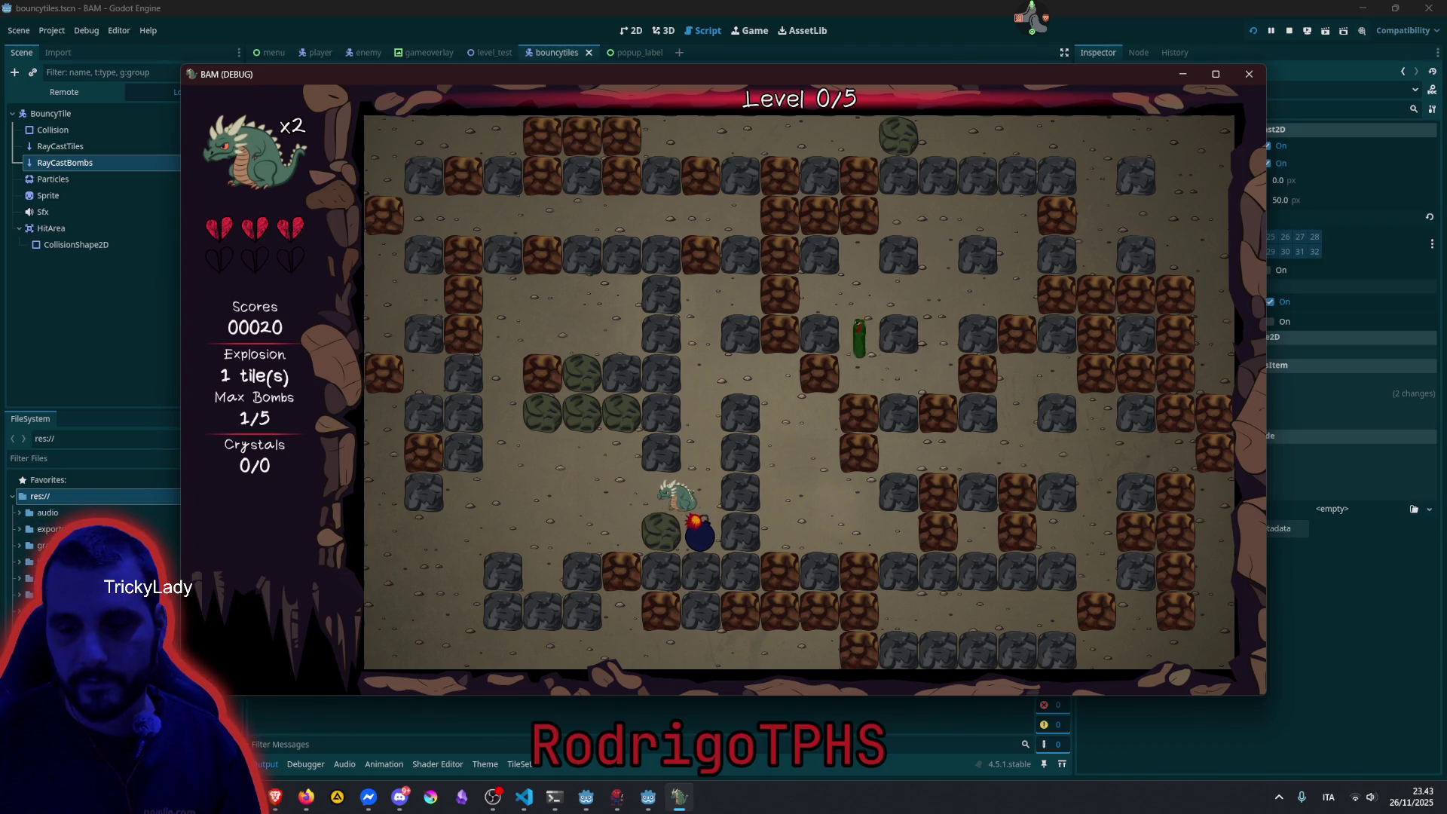
key(Left)
key(Down)
key(space)
key(Left)
key(Down)
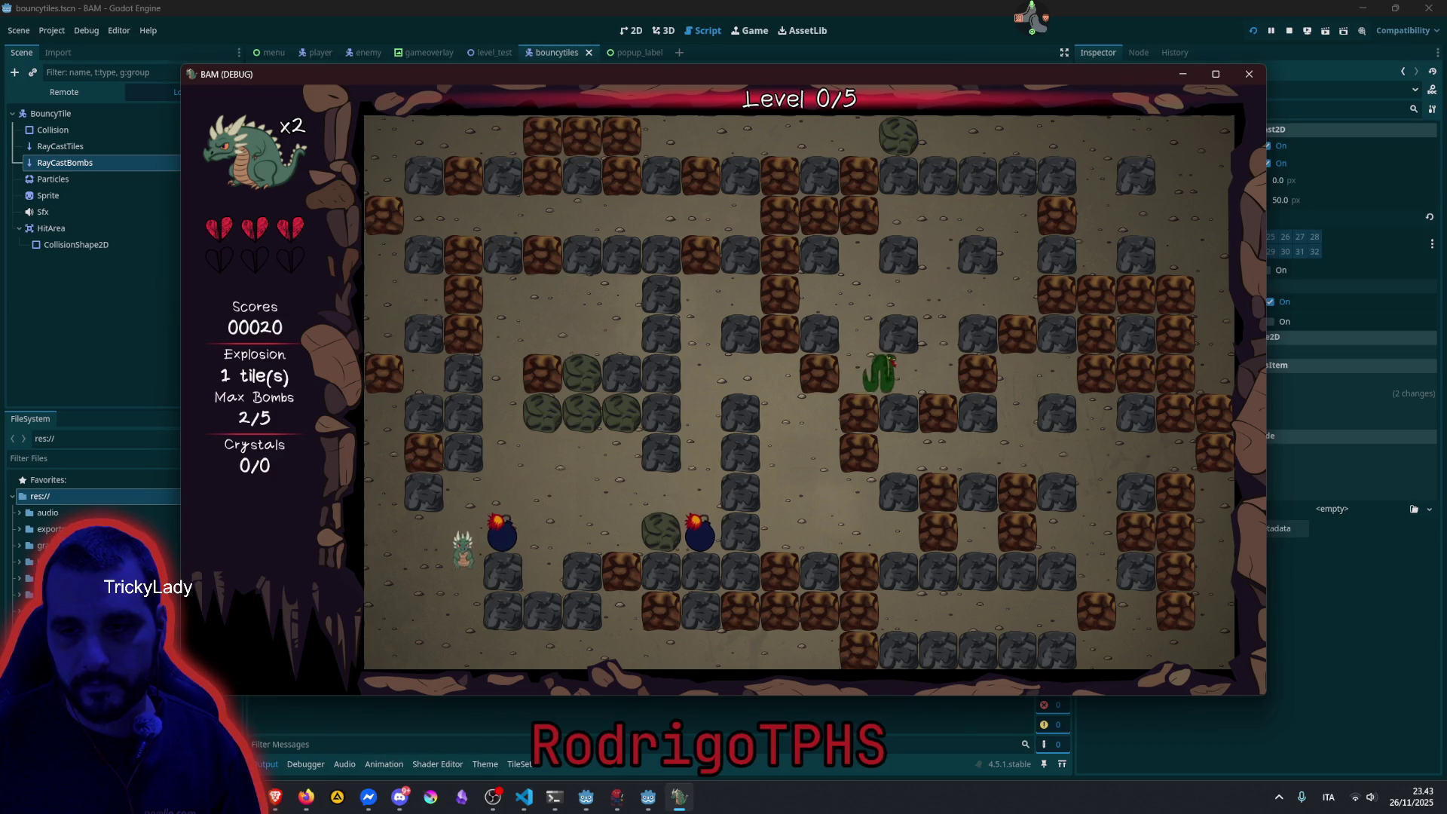
key(Down)
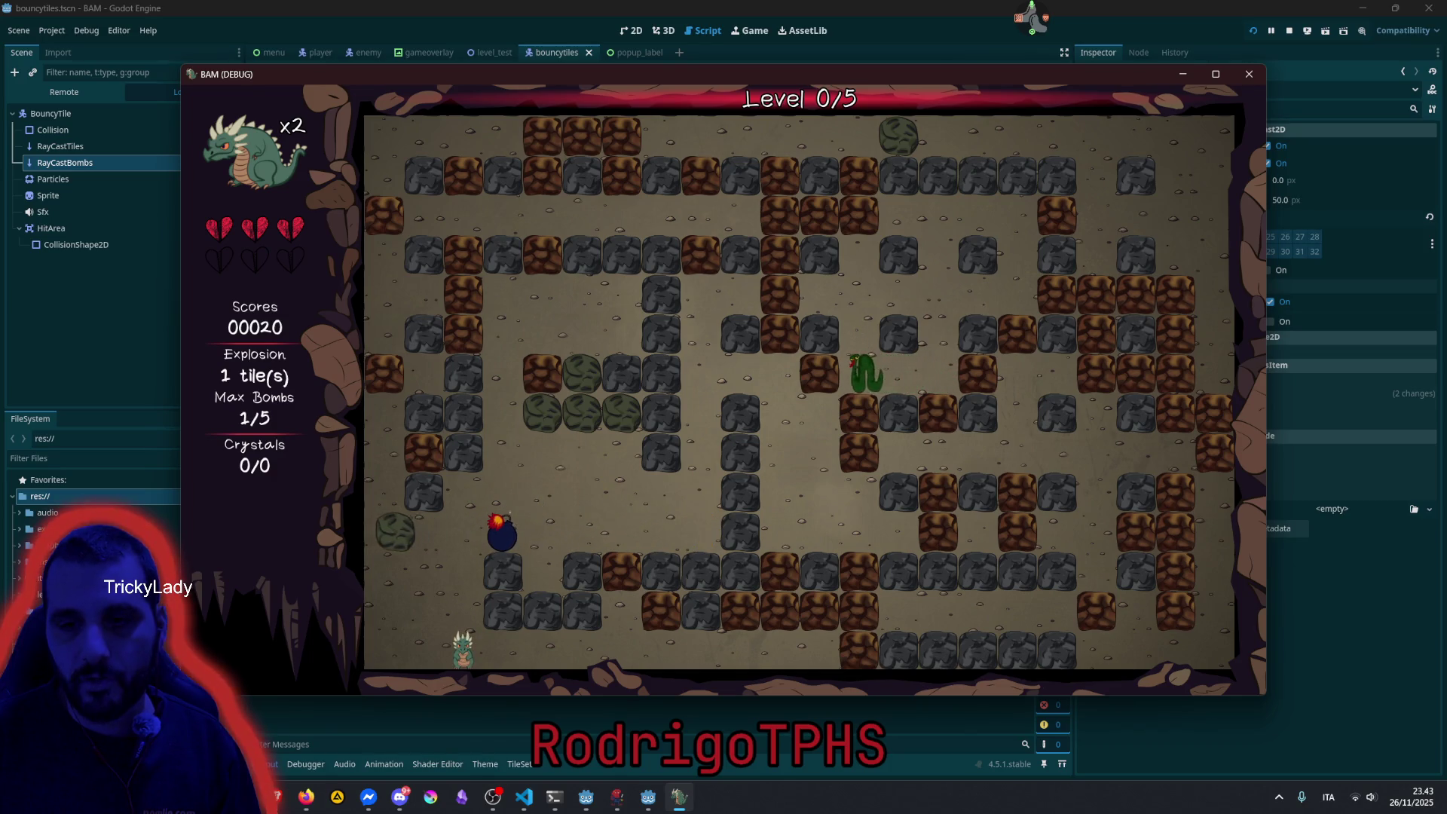
key(Up)
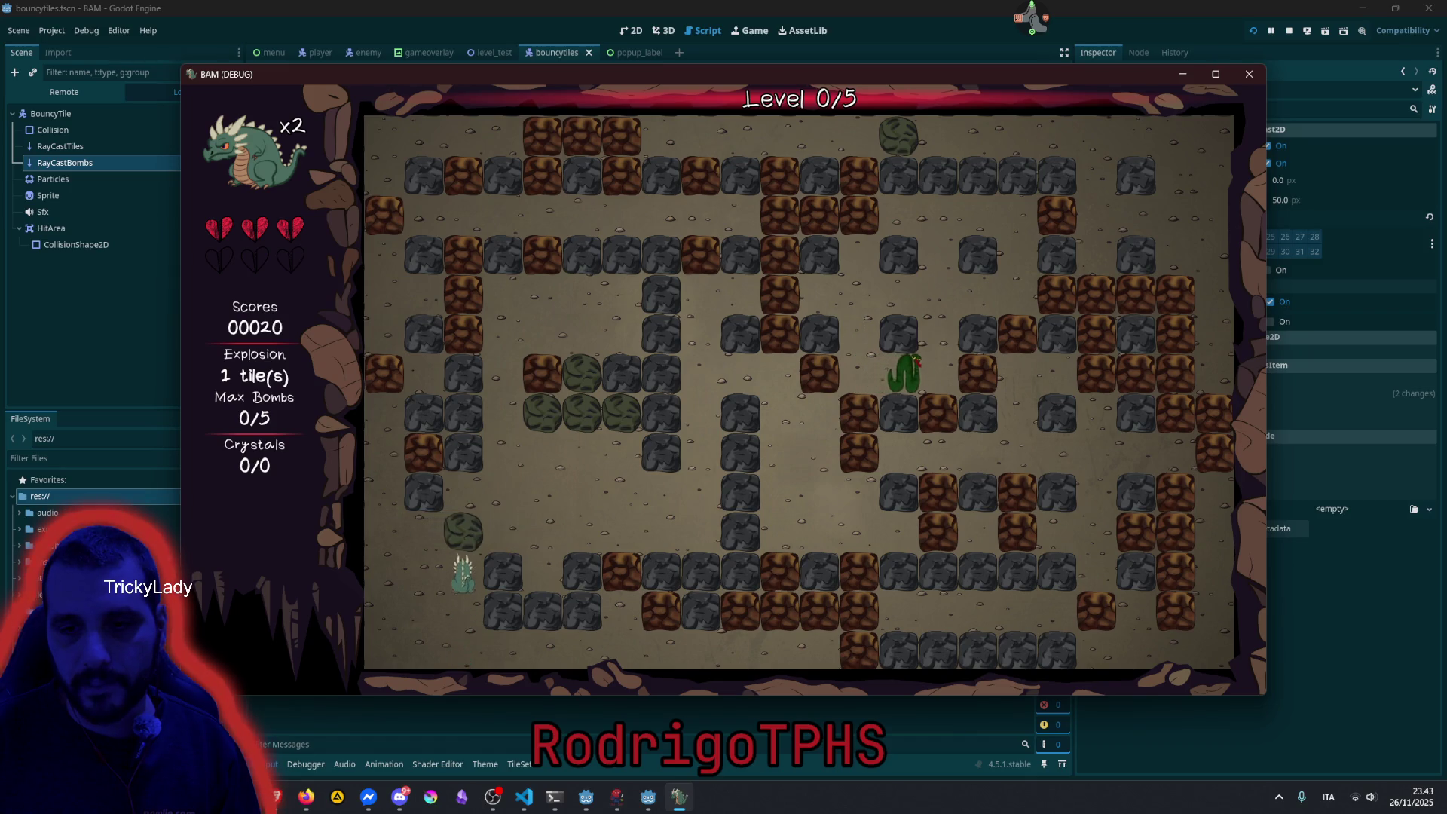
key(space)
key(Up)
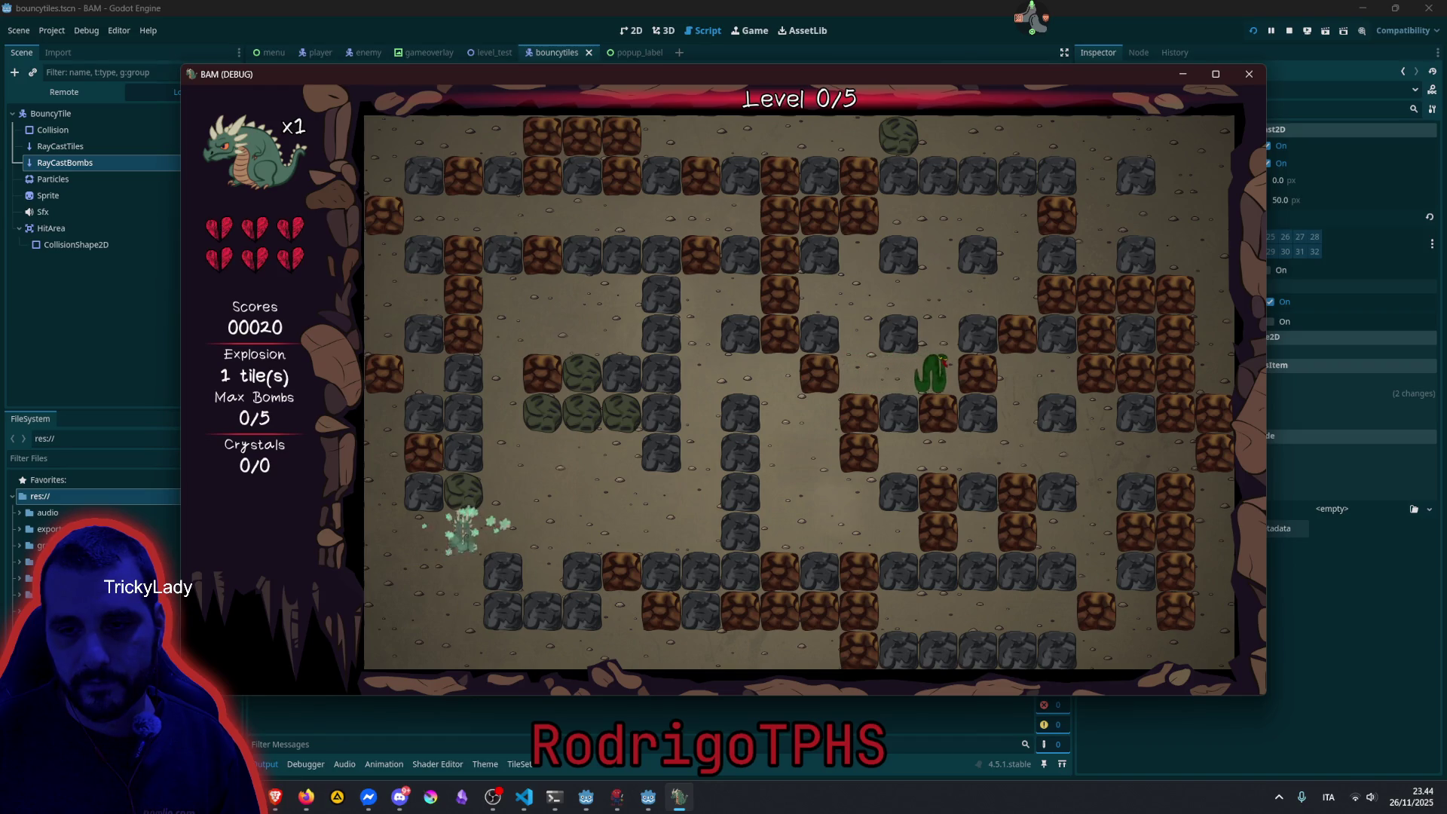
With the respawned dragon, drop two bombs near the start until the level restarts with 3 lives.
key(Right)
key(Up)
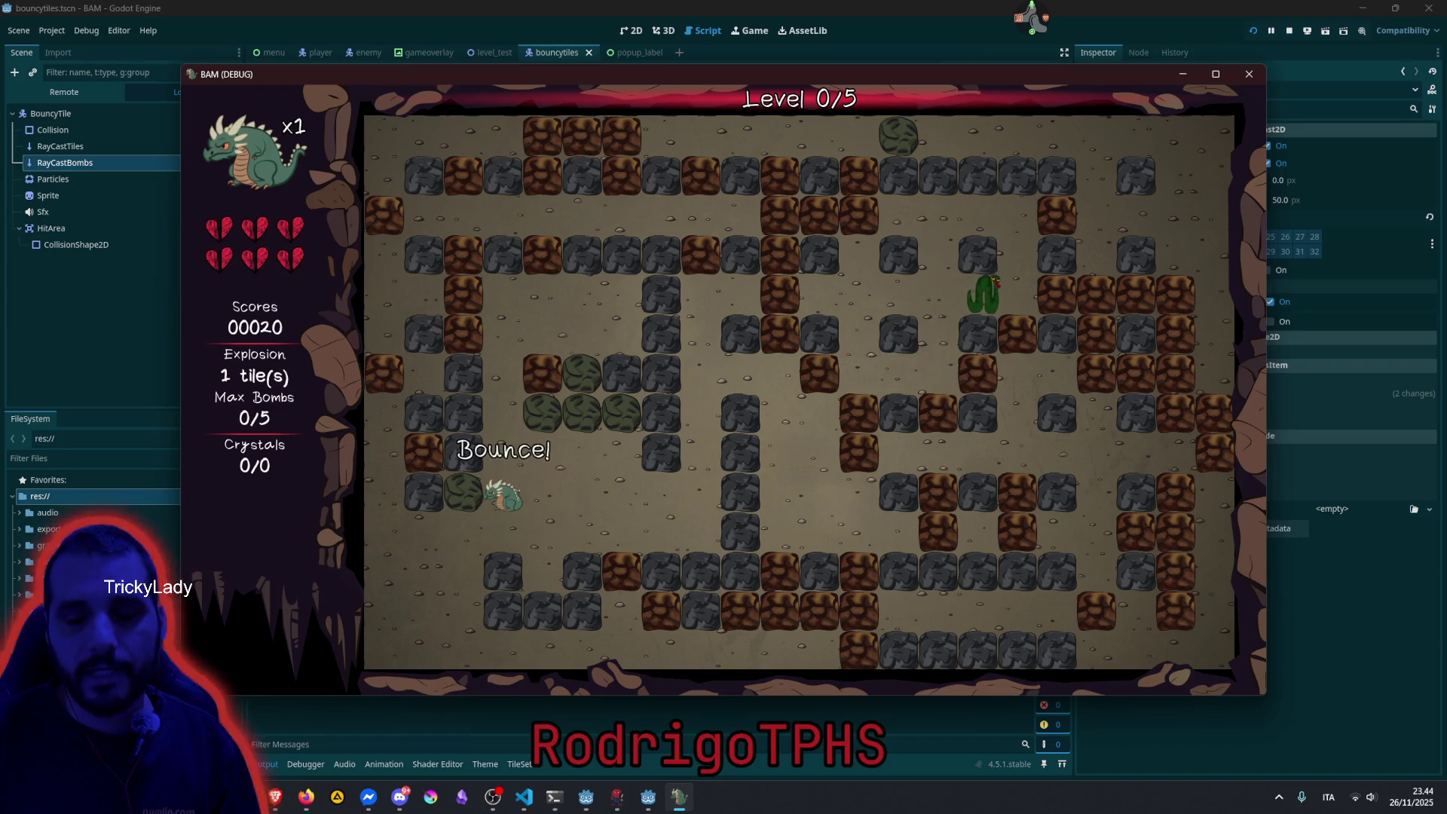
key(space)
key(Down)
key(Left)
key(space)
key(Left)
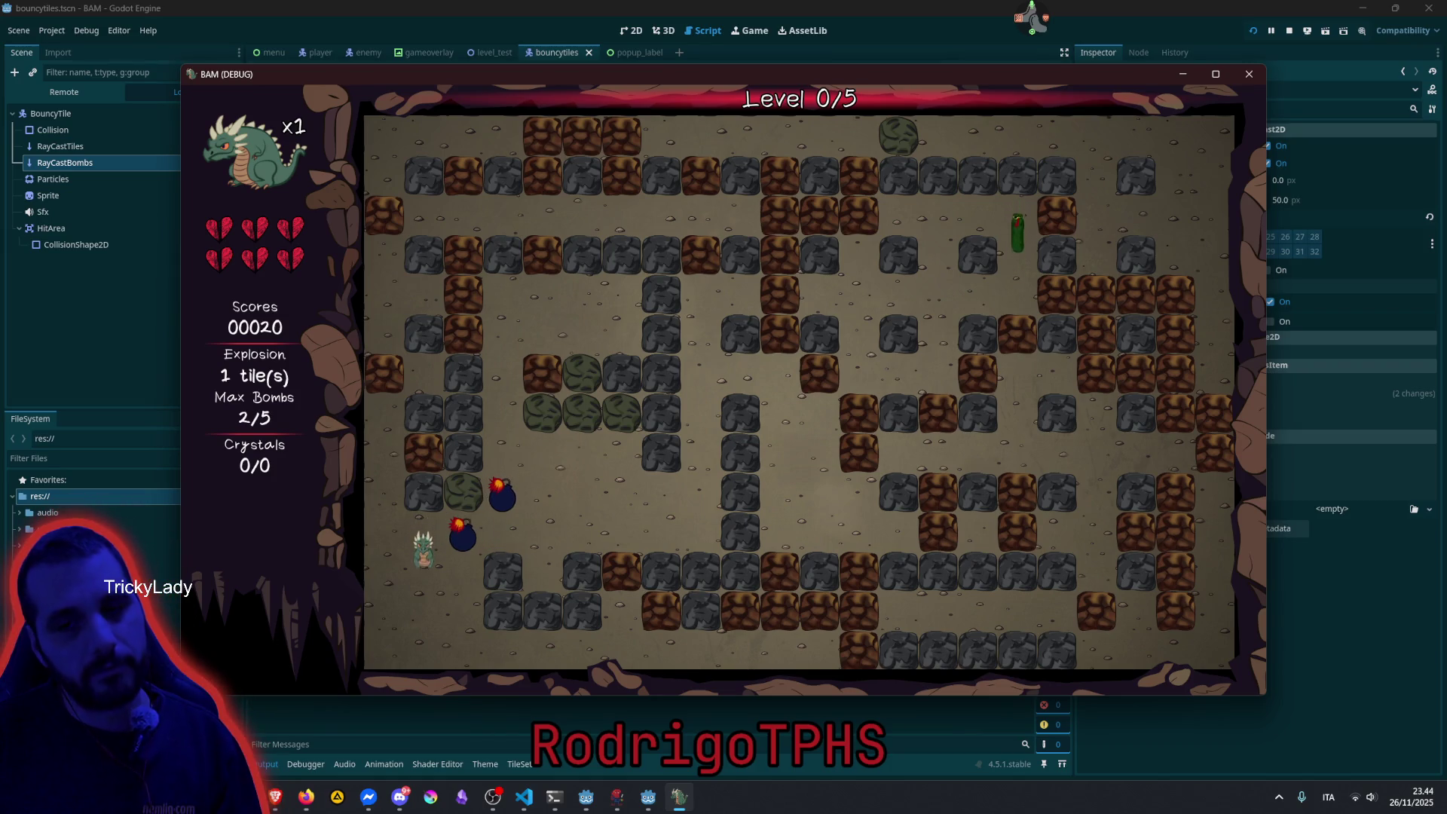
key(Down)
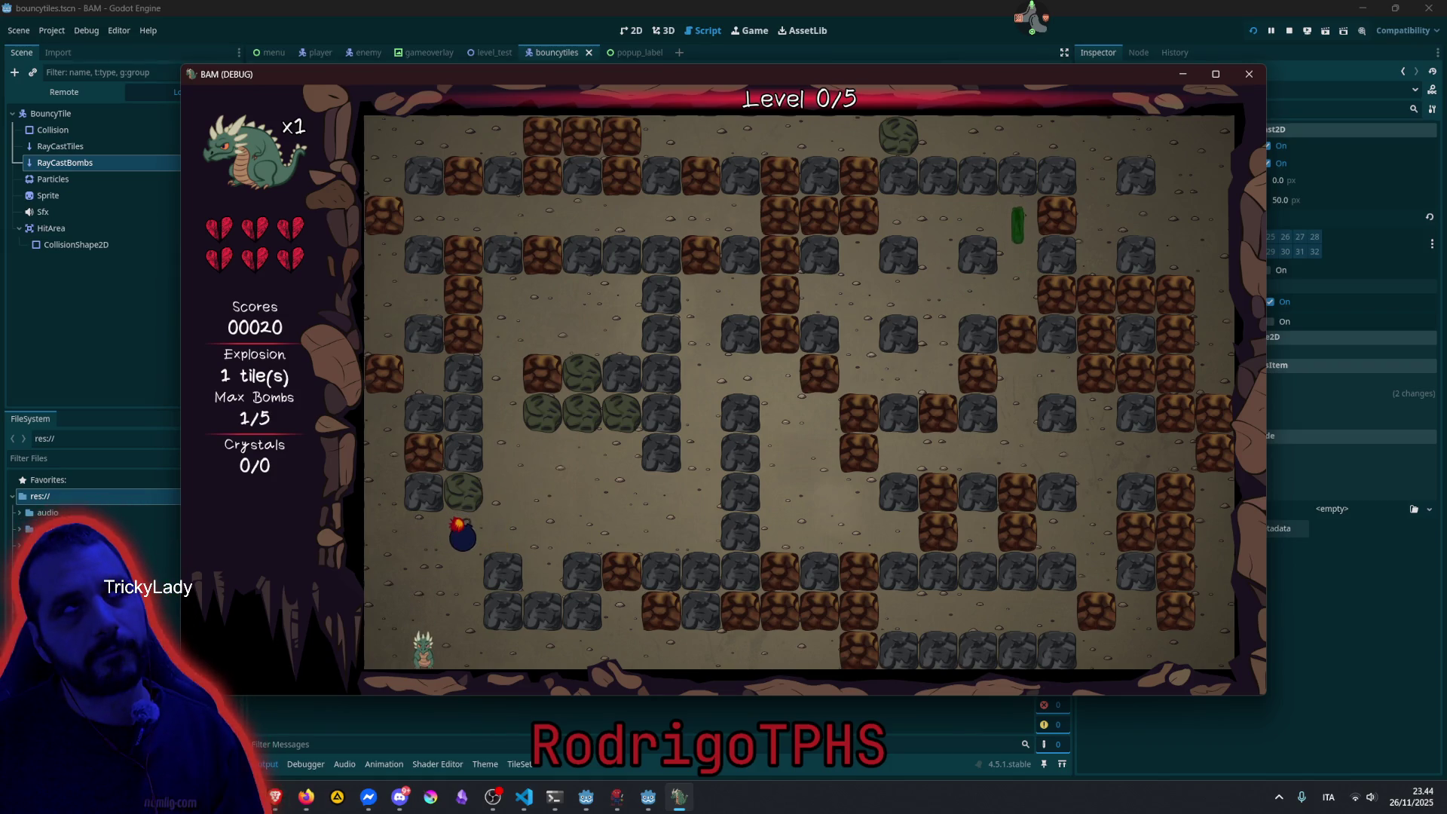
key(Up)
key(Right)
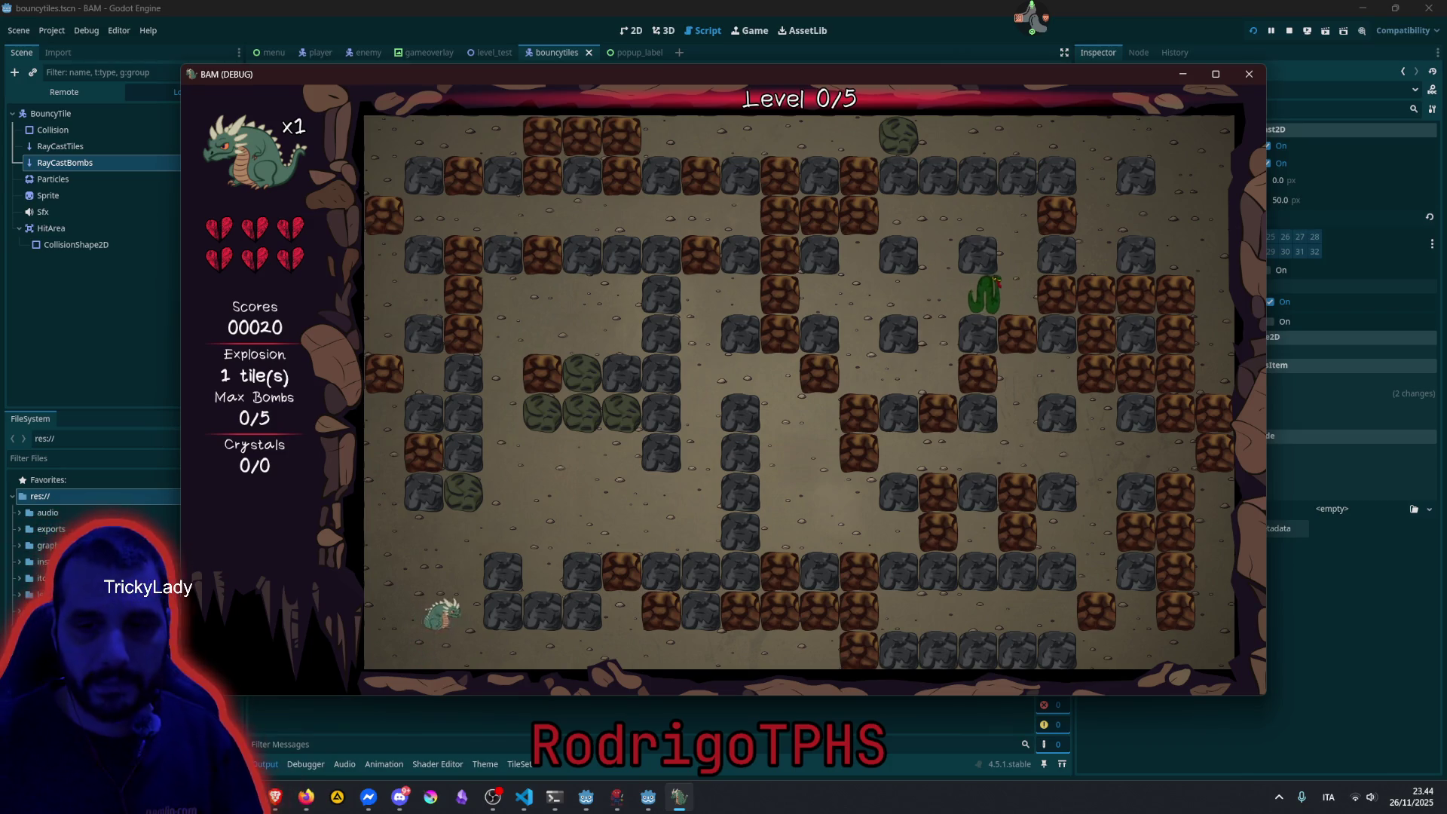
key(Up)
key(Right)
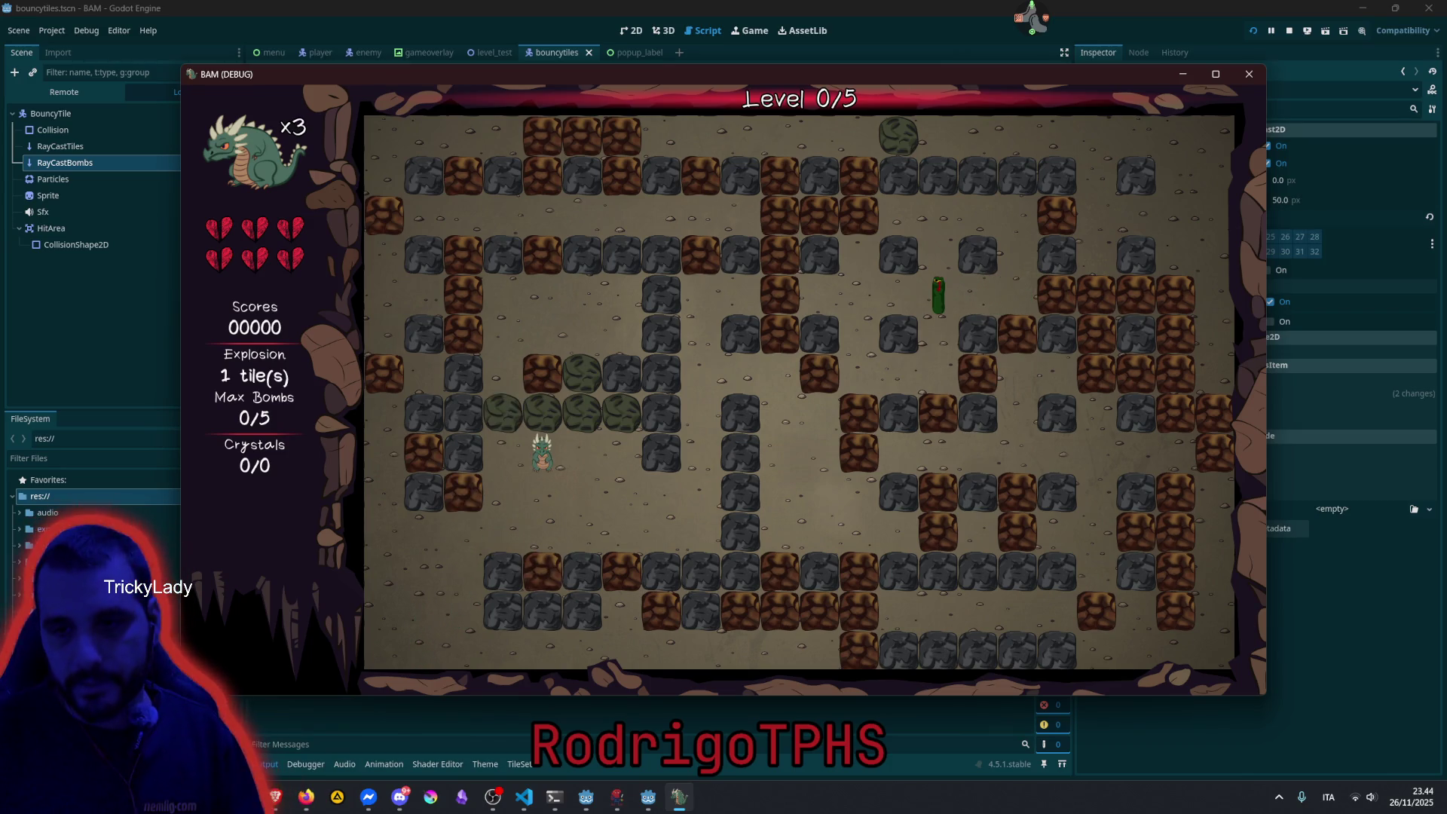
Drop bombs under the dragon while stepping left toward the boulder.
key(Left)
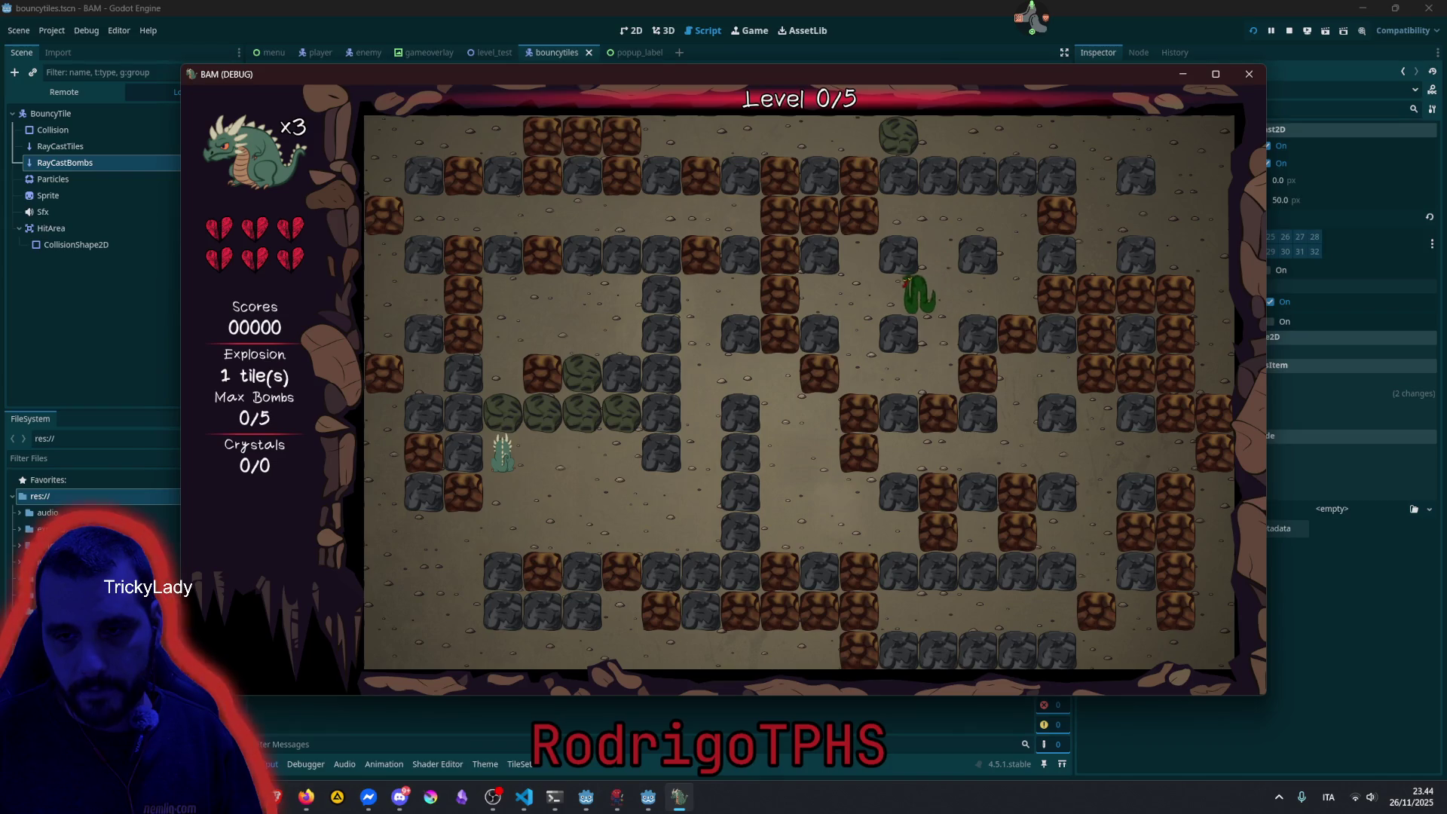
key(space)
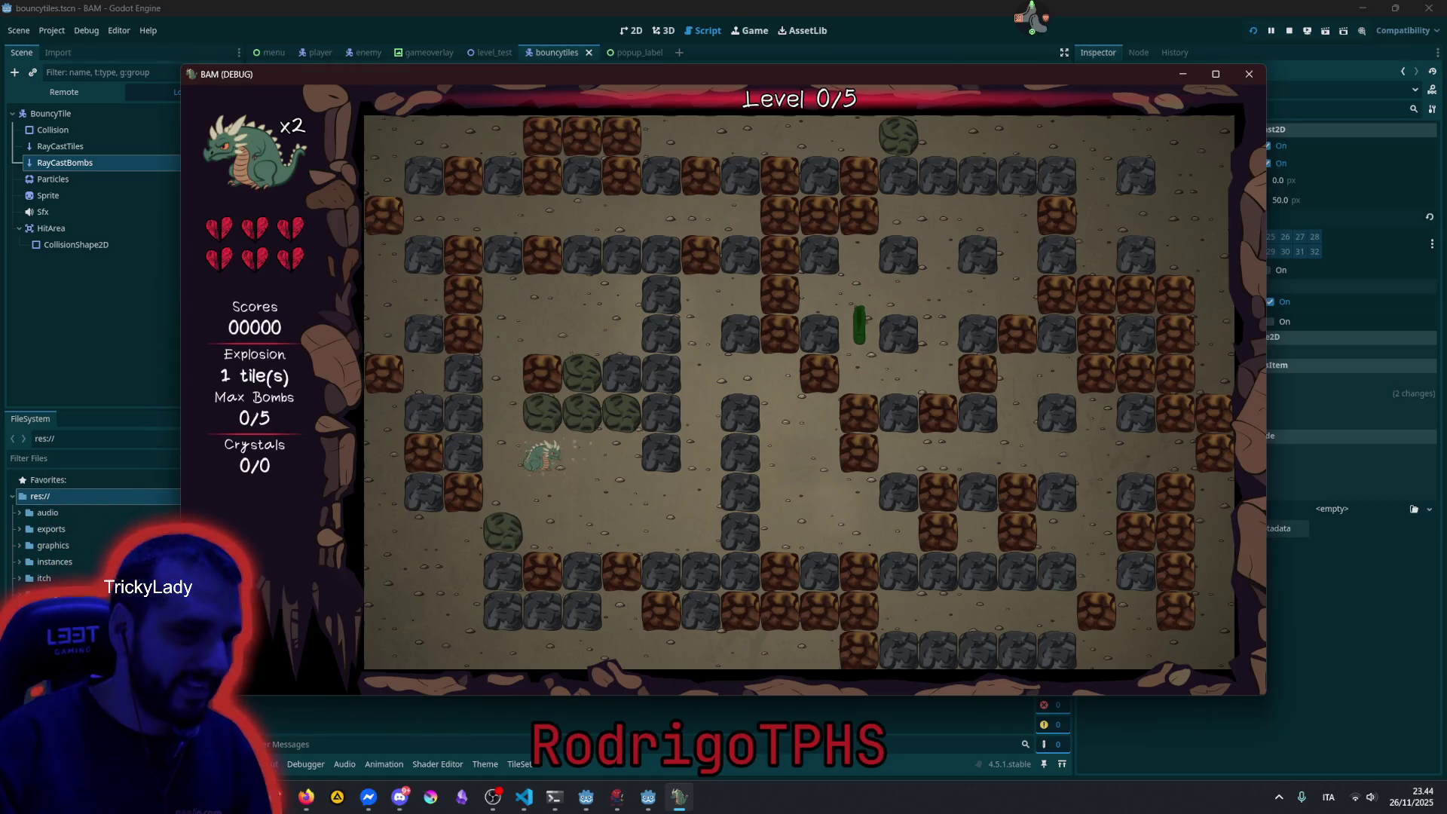
key(Left)
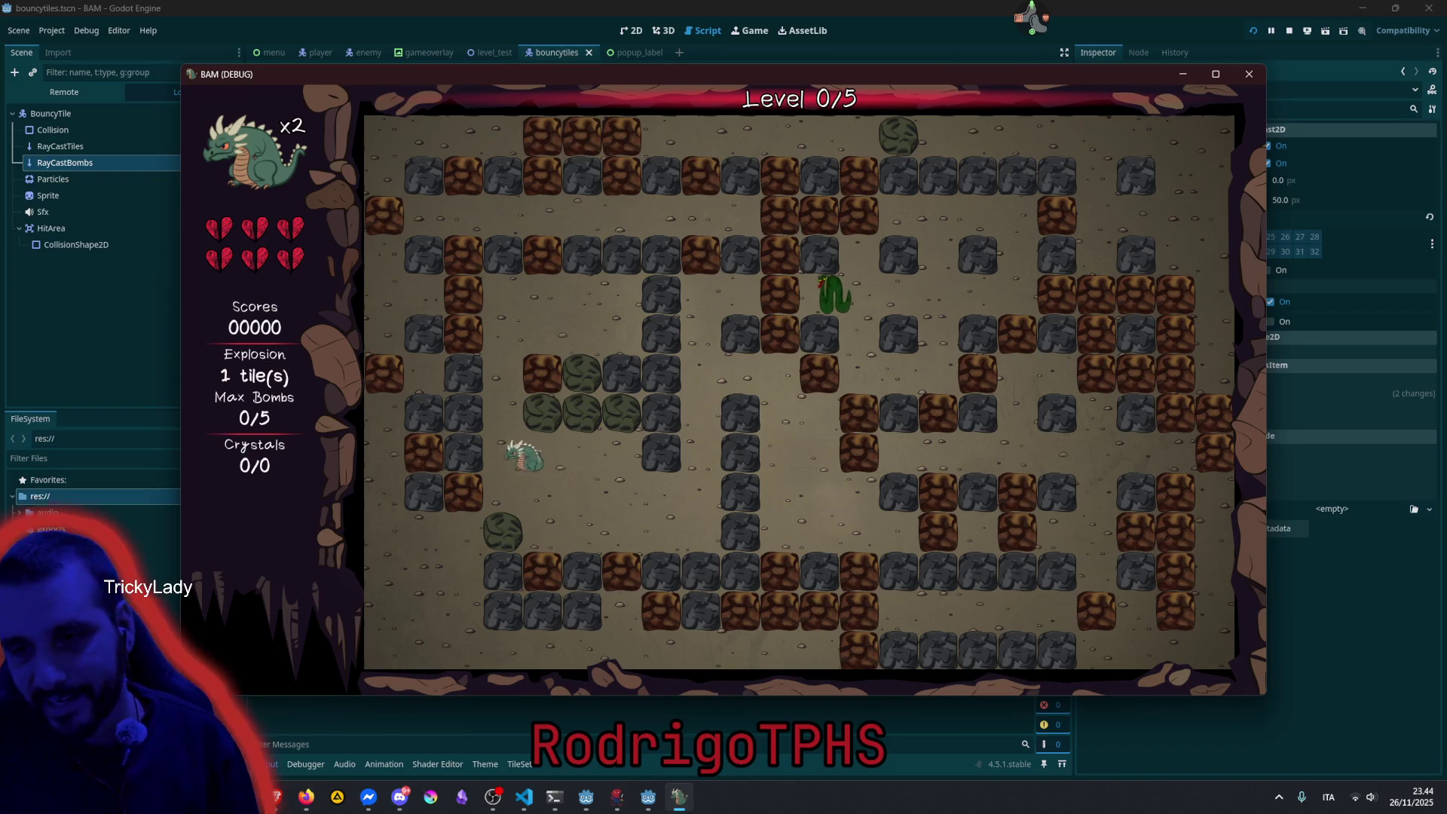
key(Left)
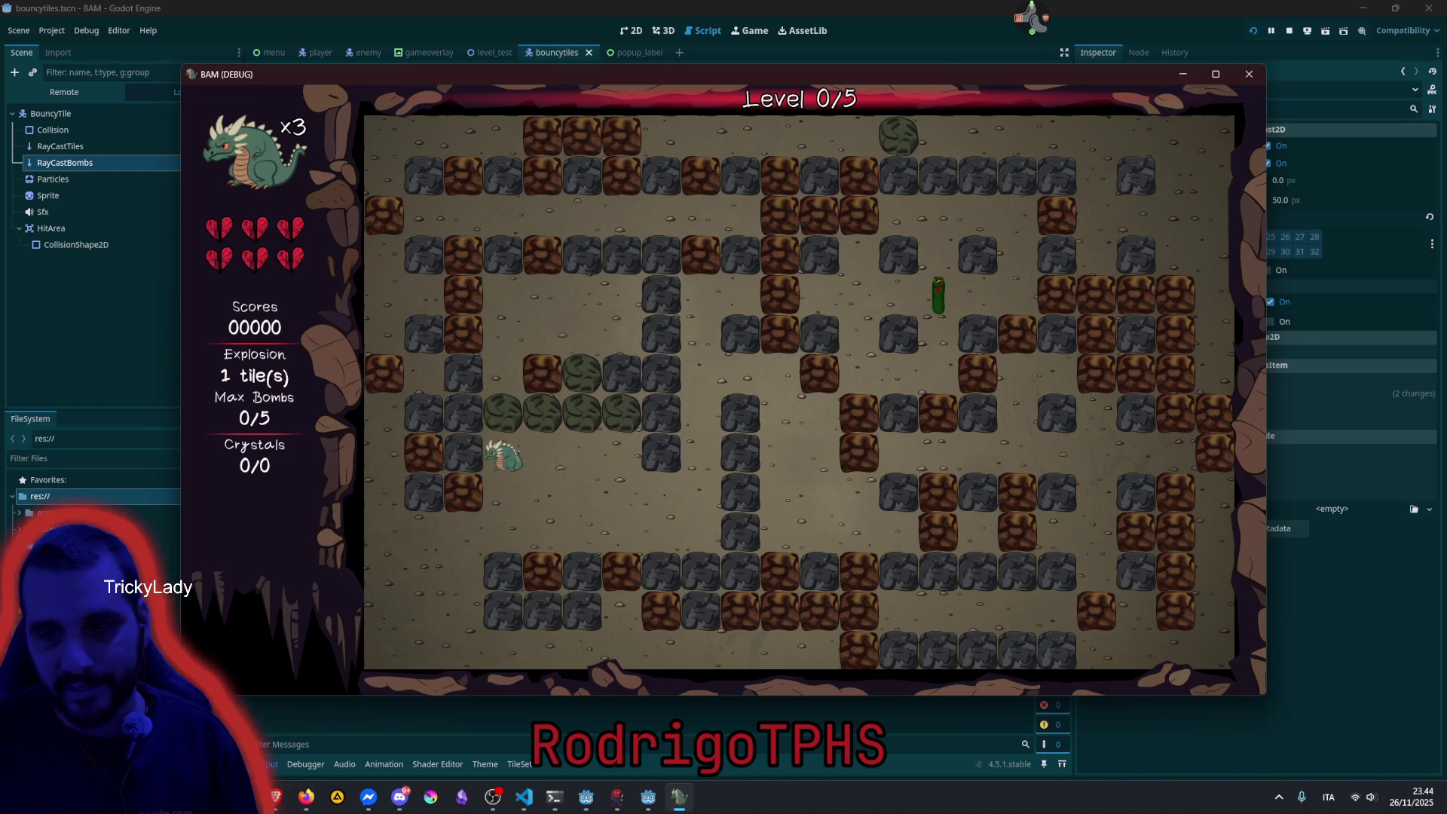
key(space)
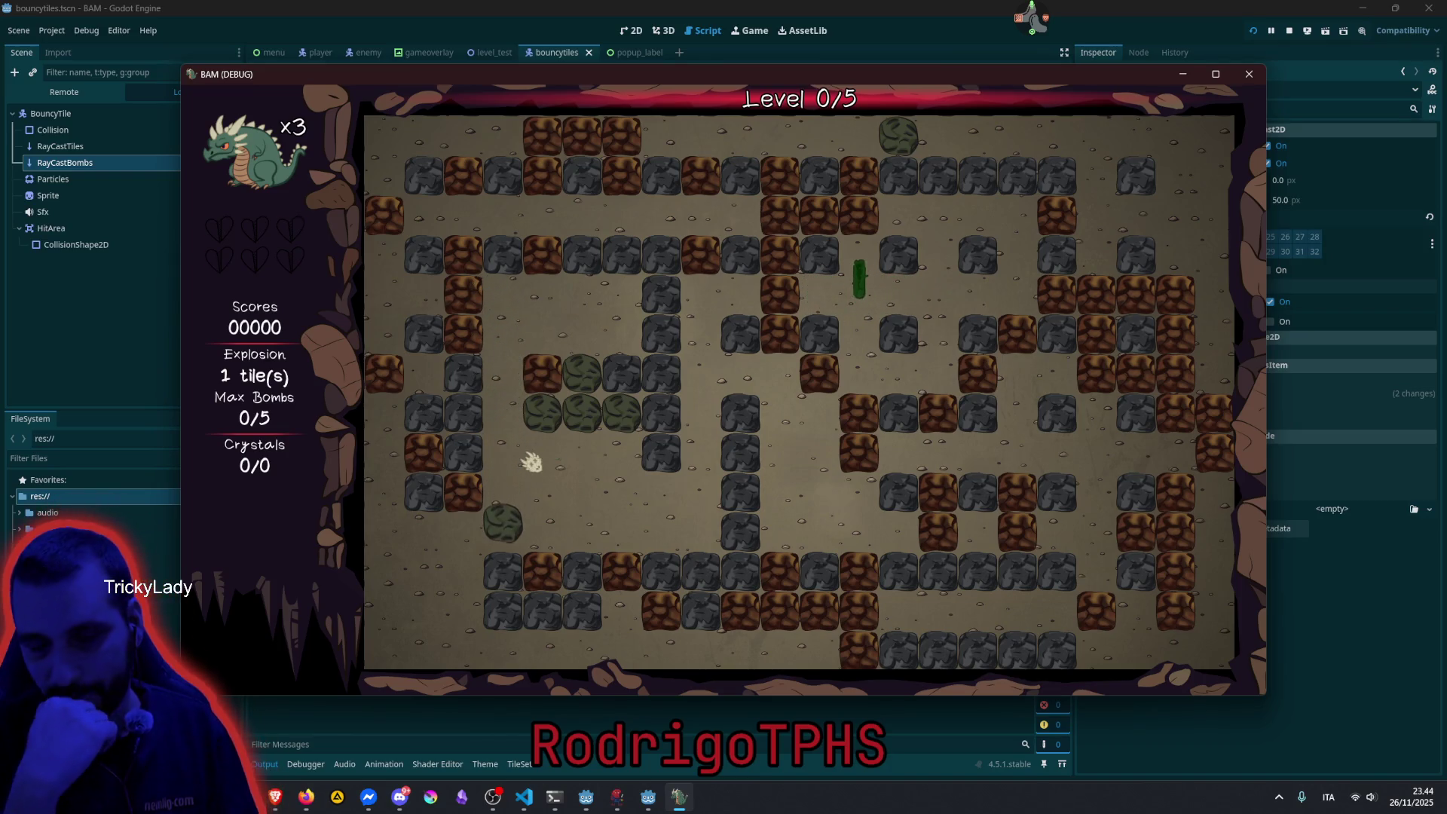
Have the respawned dragon lay a row of bombs, then move up and away.
key(Down)
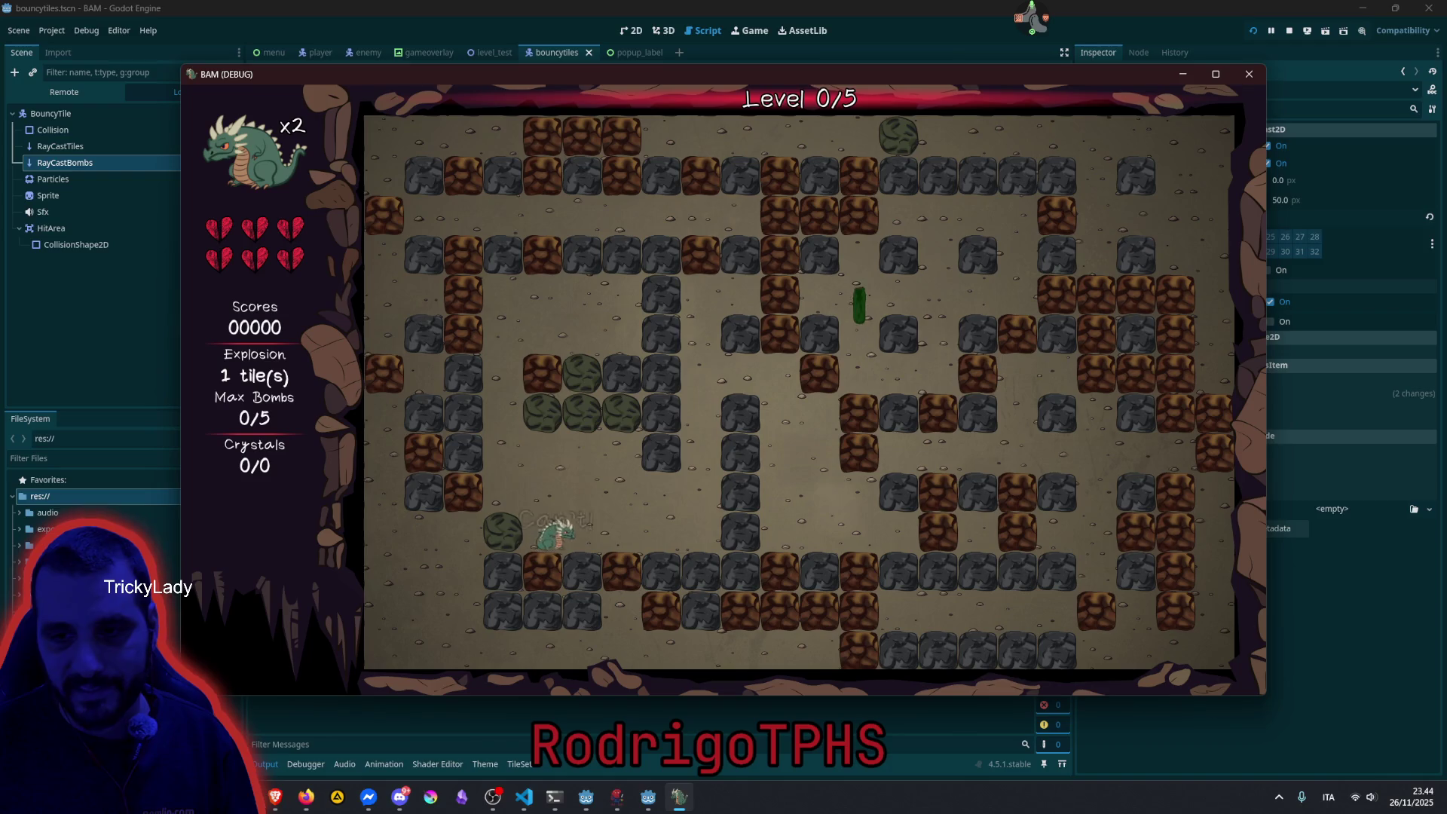
key(Right)
key(space)
key(Left)
key(space)
key(space)
key(space)
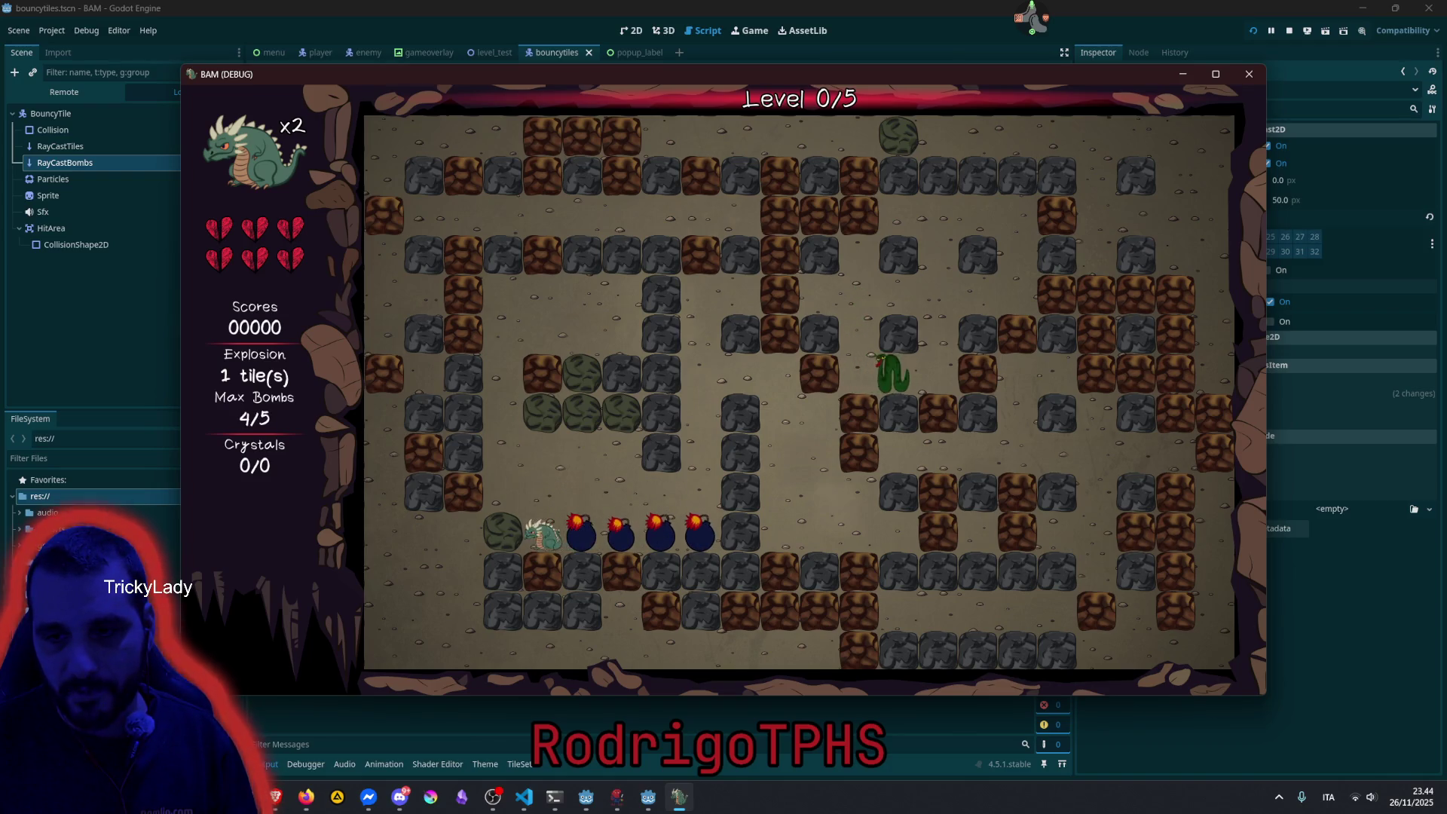
key(Up)
key(Left)
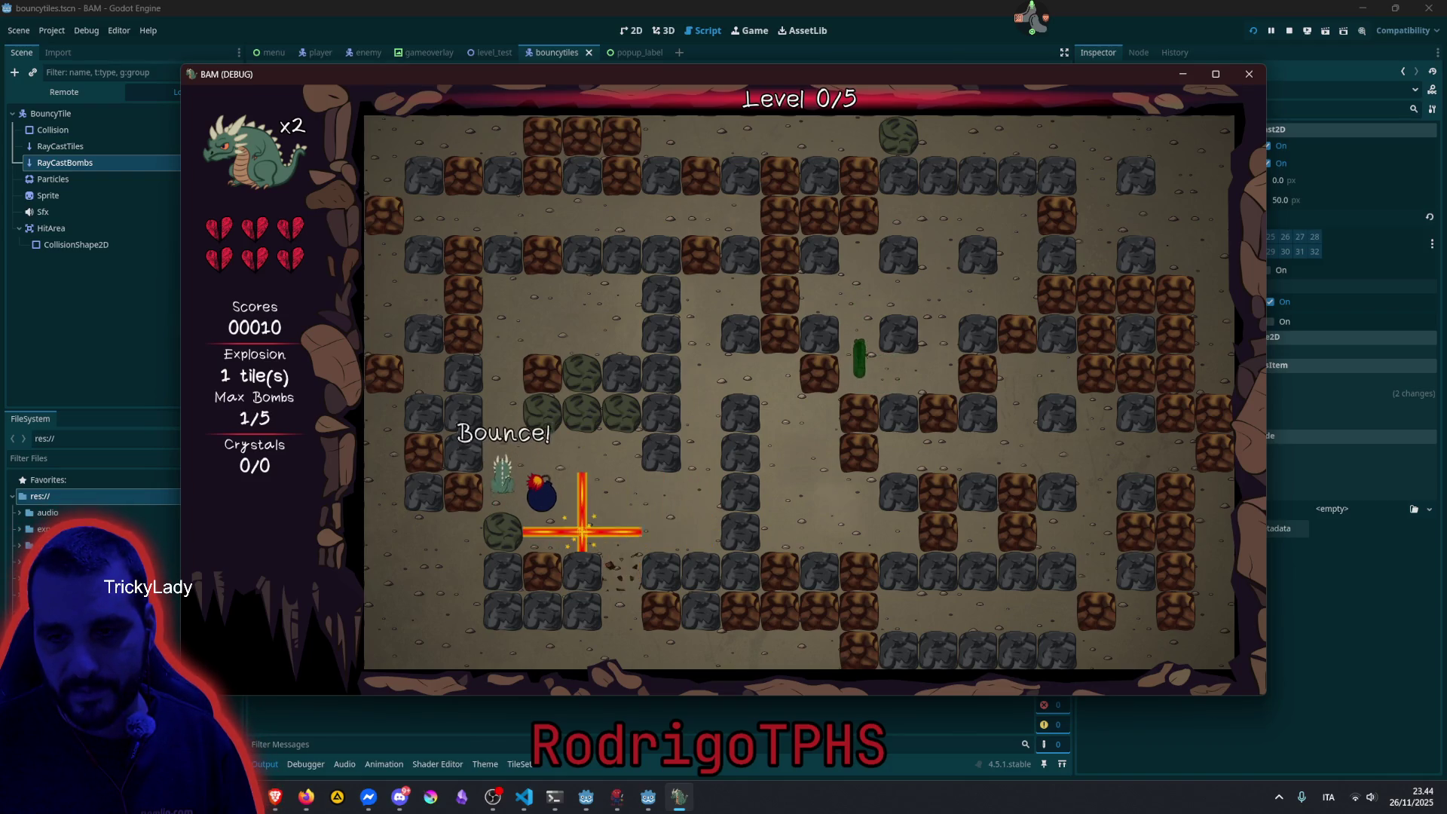
key(Up)
Maneuver the dragon around the maze while the bombs detonate.
key(Down)
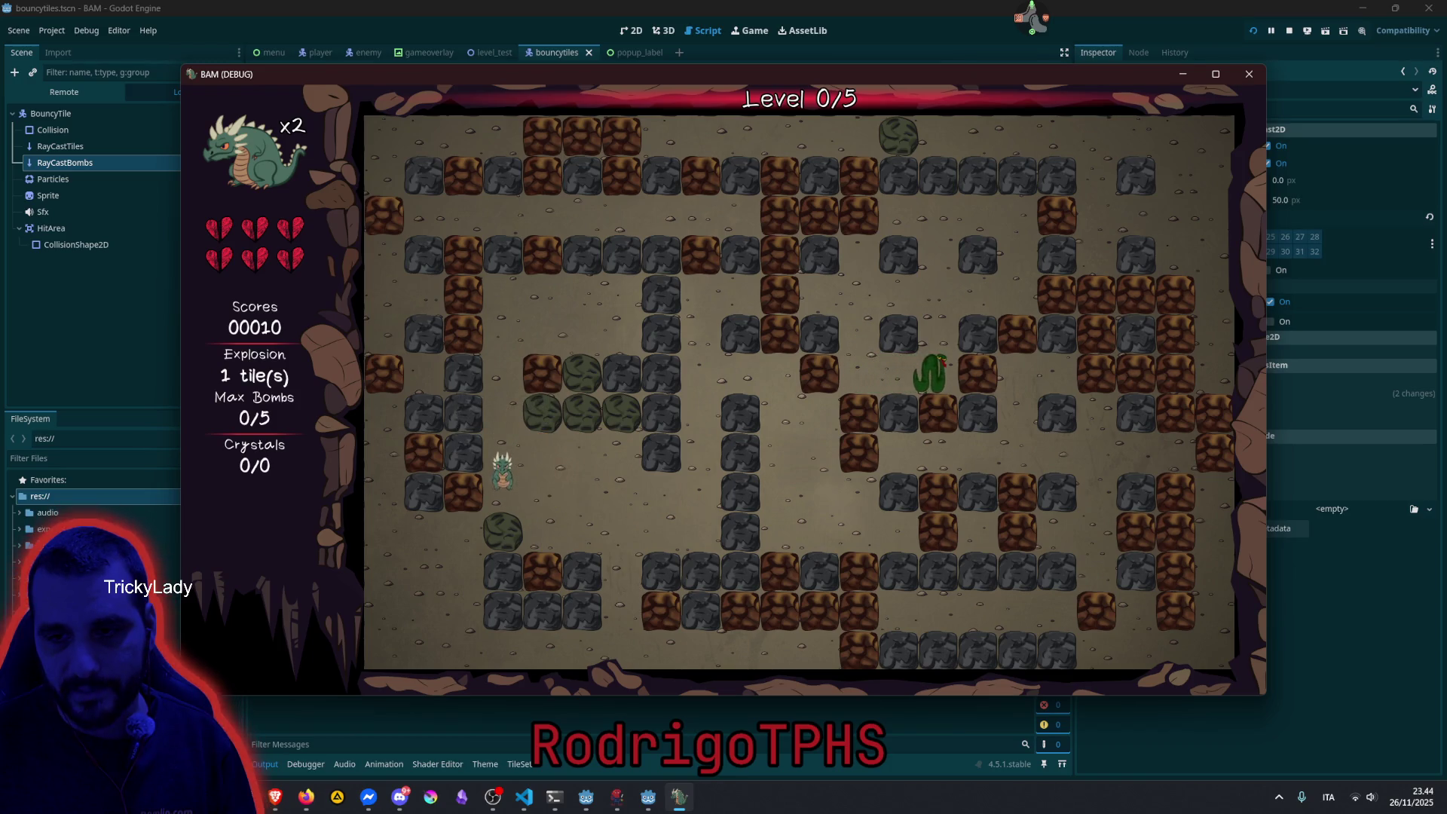
key(Right)
key(Down)
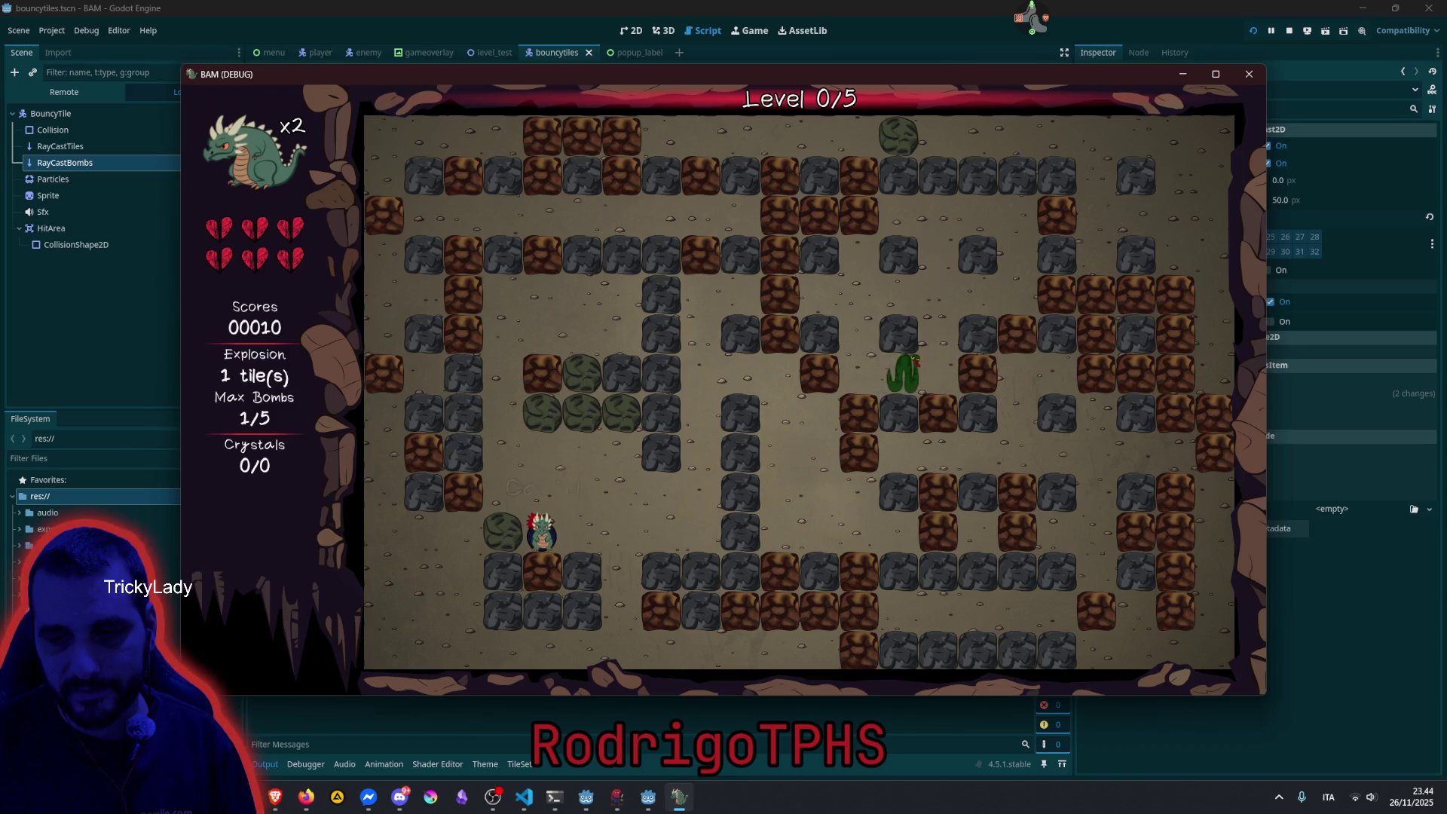
key(Up)
key(Left)
key(Right)
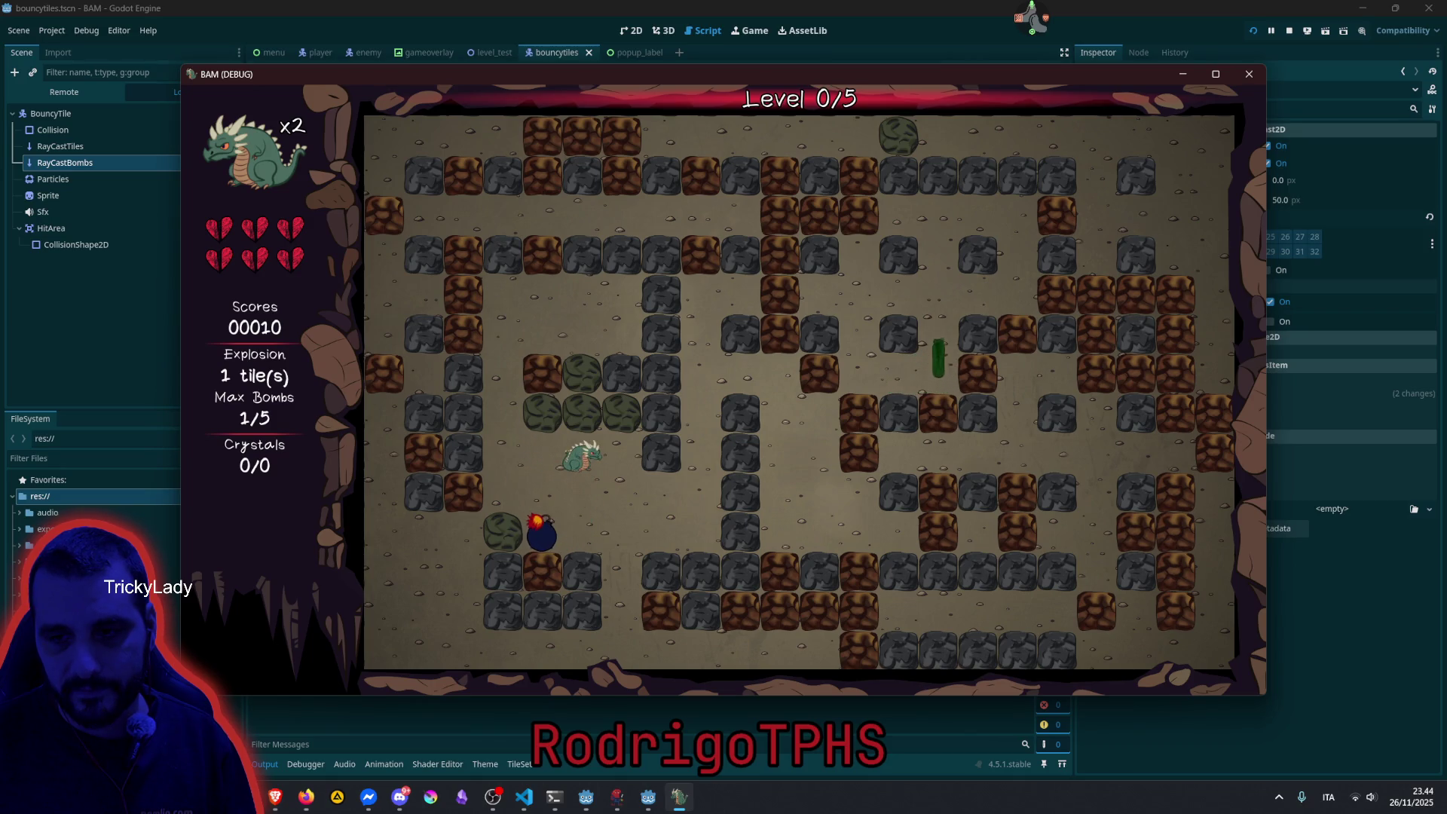
key(Down)
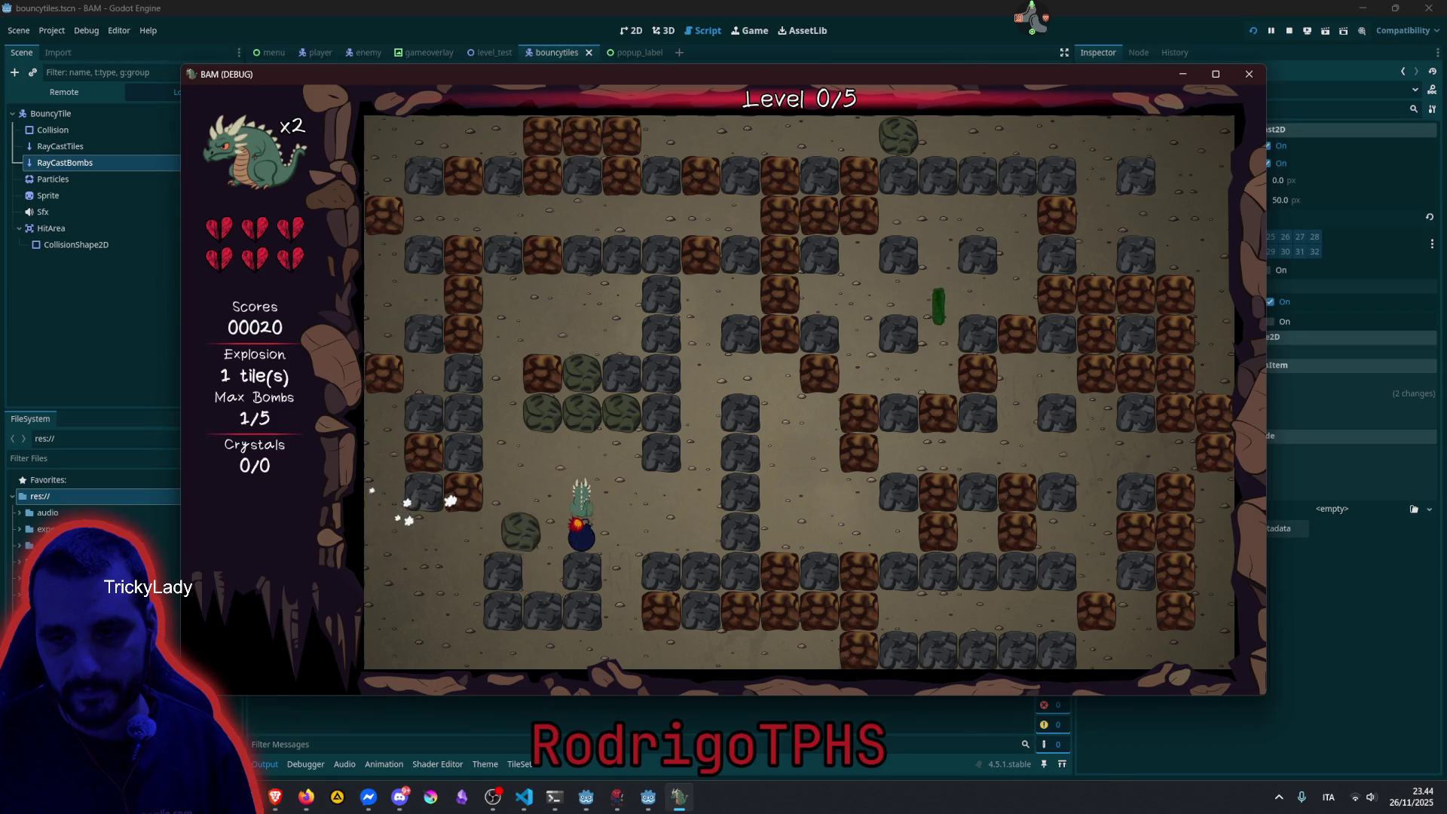
key(Up)
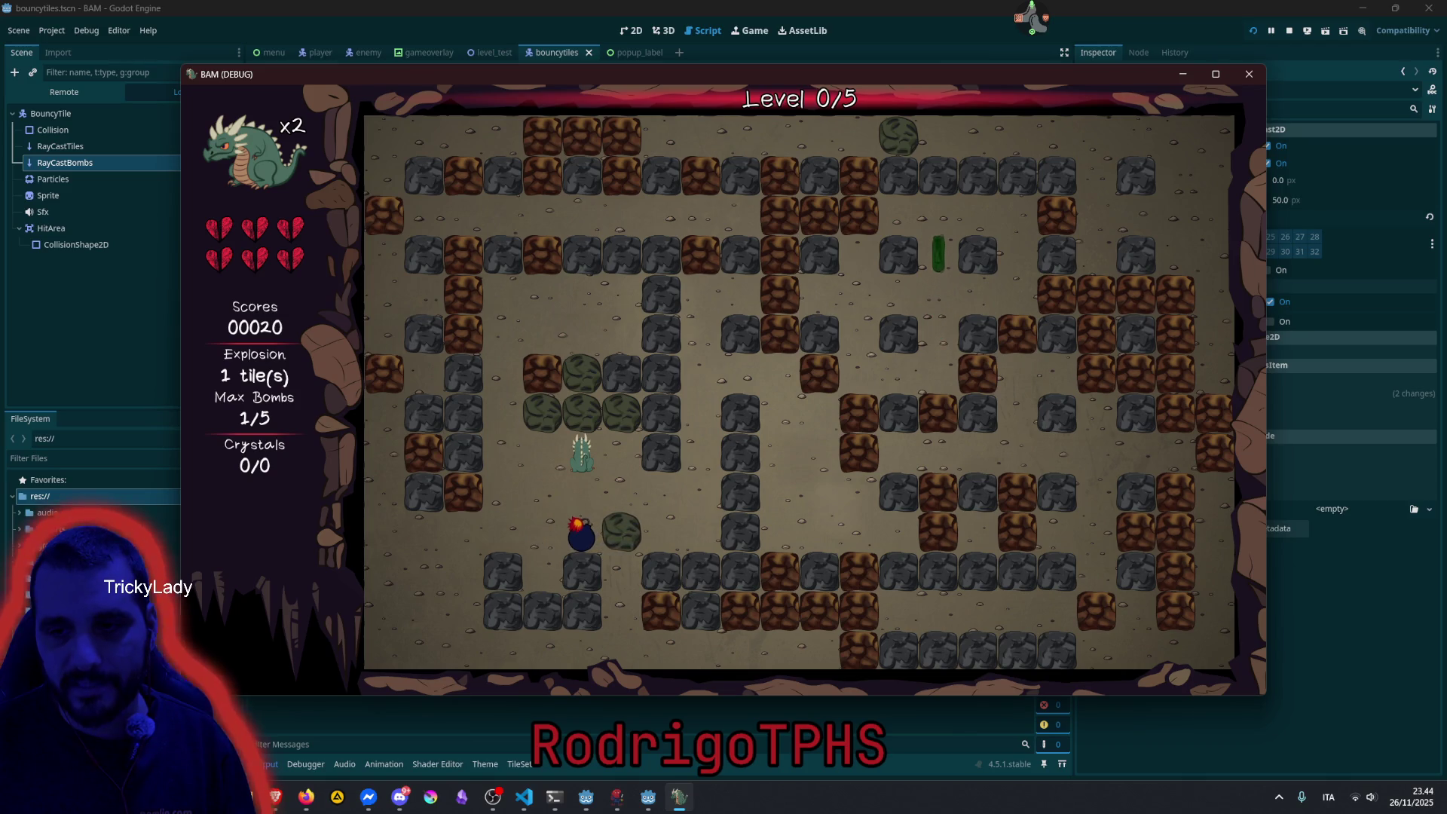
key(Down)
key(space)
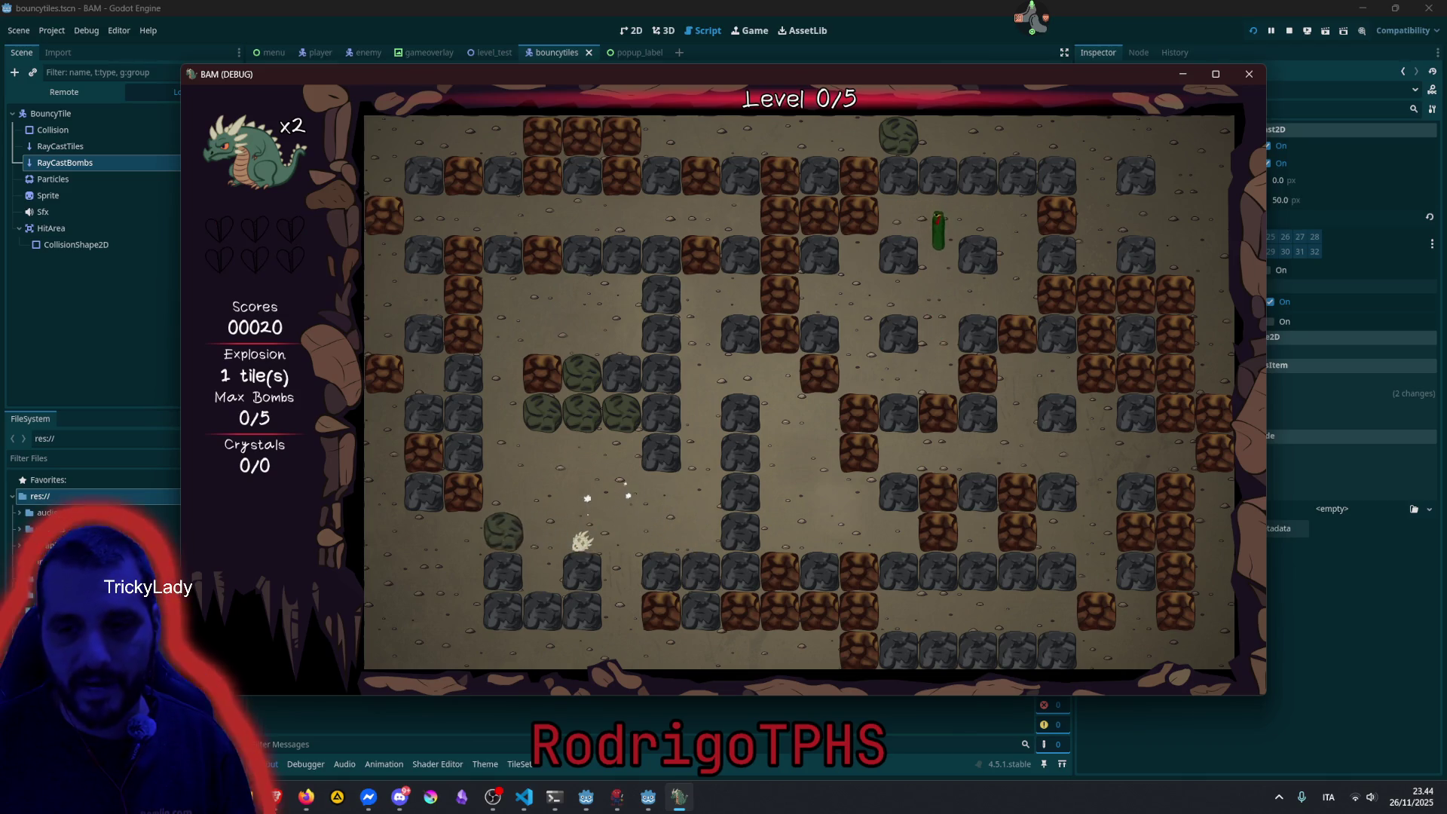
Drop two more bombs beside the dragon and escape, reaching score 00030 with one life left.
key(Left)
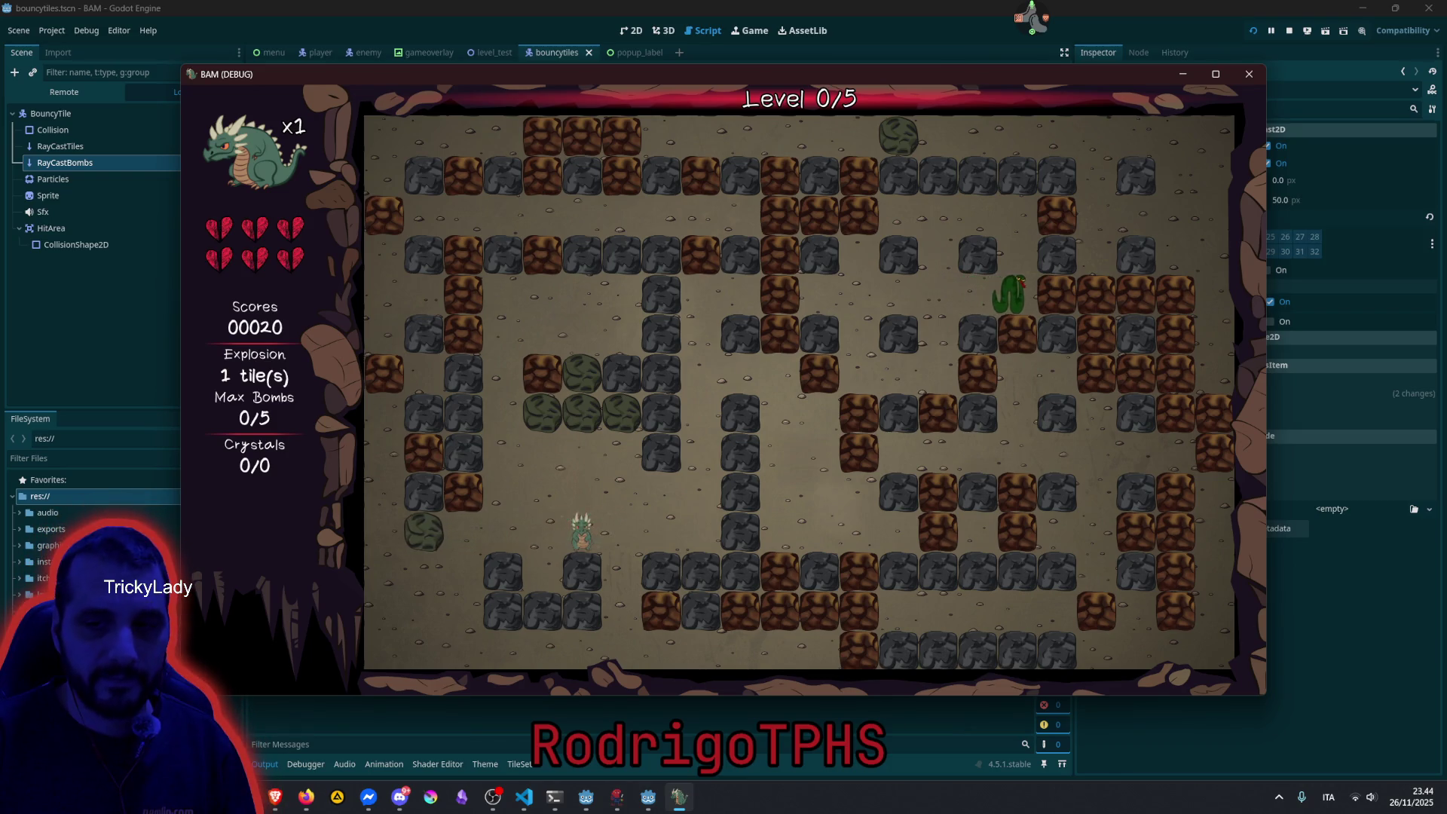
key(space)
key(Right)
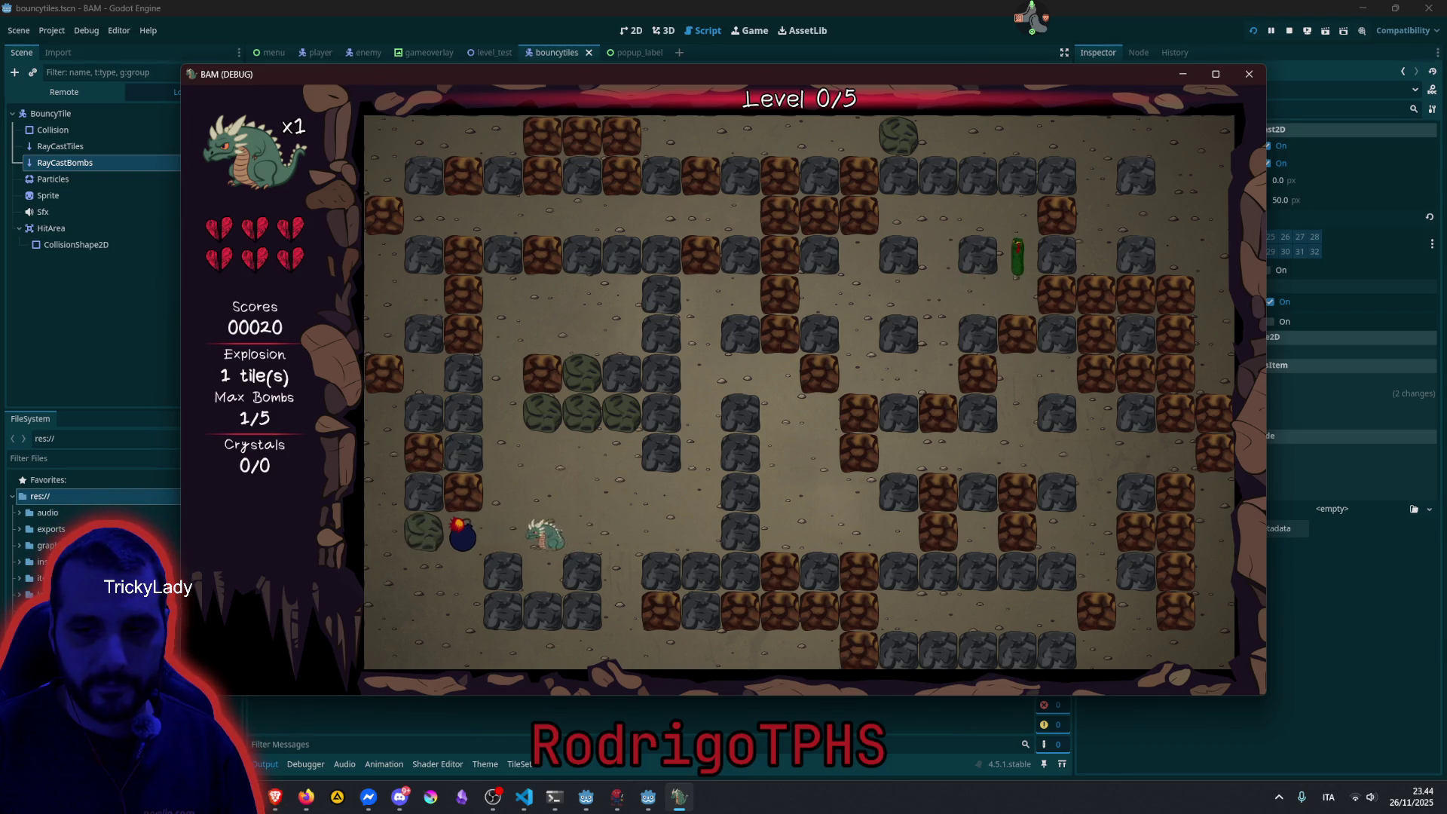
key(space)
key(Left)
key(Up)
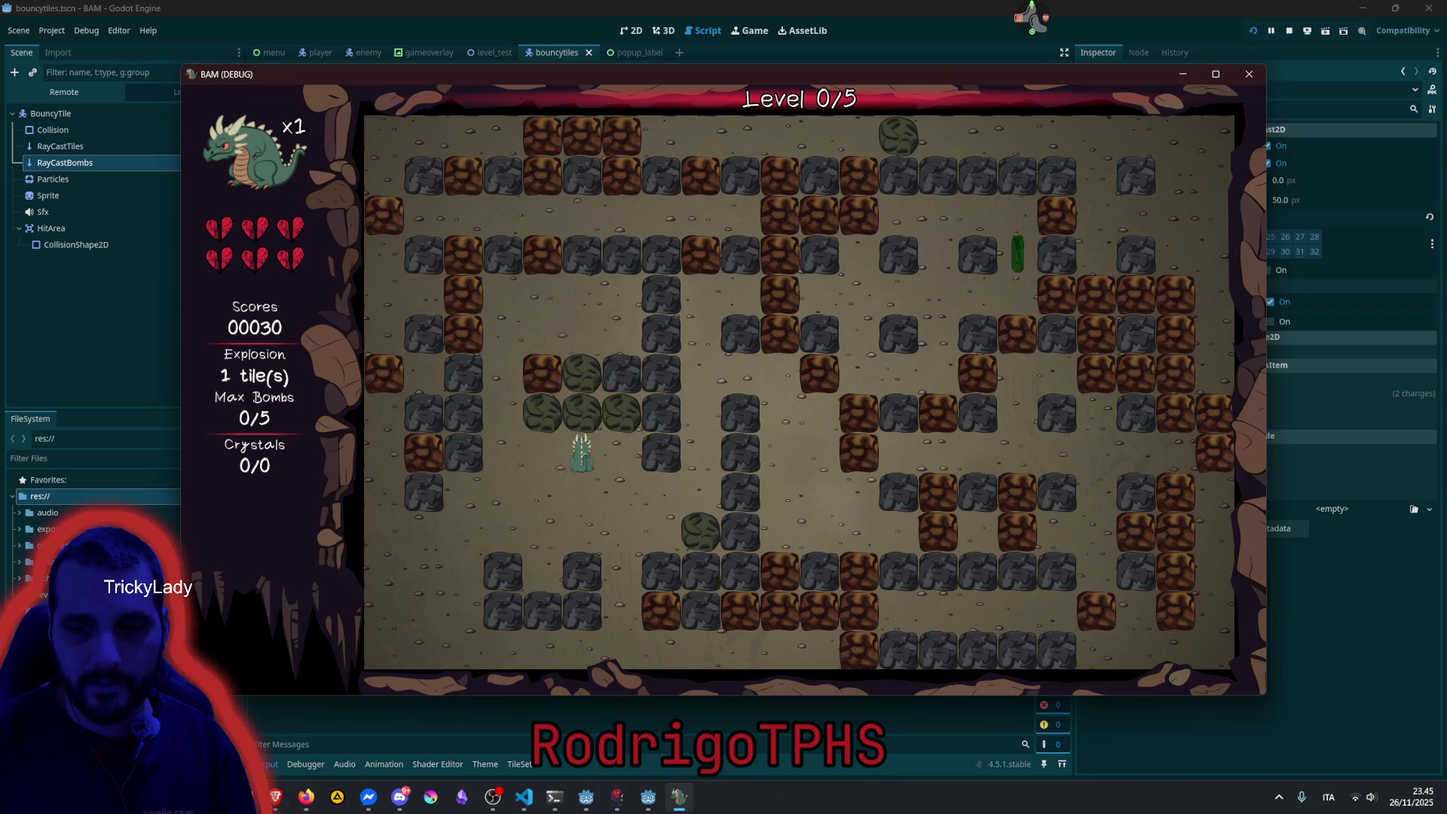
key(Down)
key(Left)
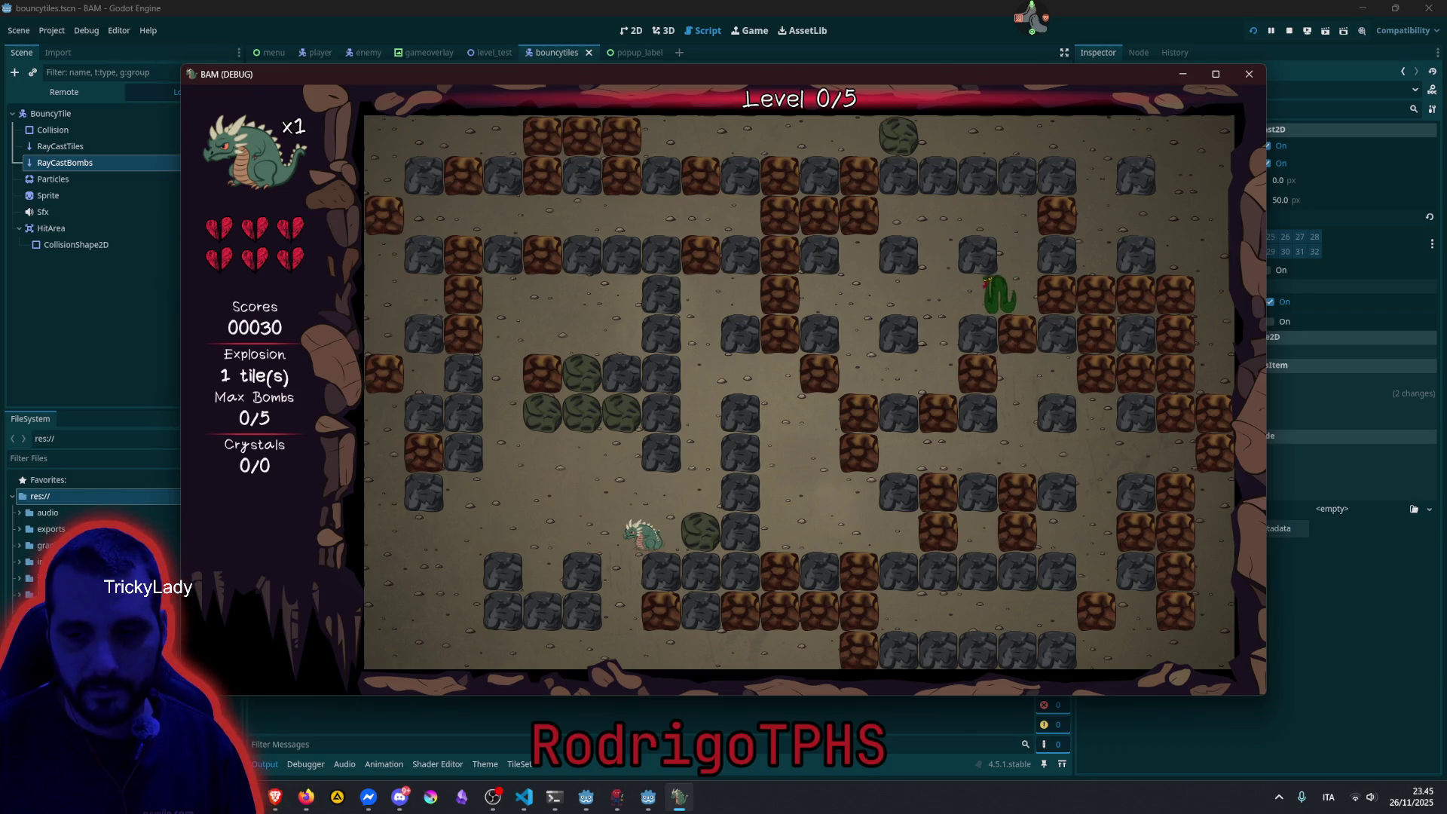
Move the dragon down, drop a column of bombs, and step left clear of the blasts.
key(Down)
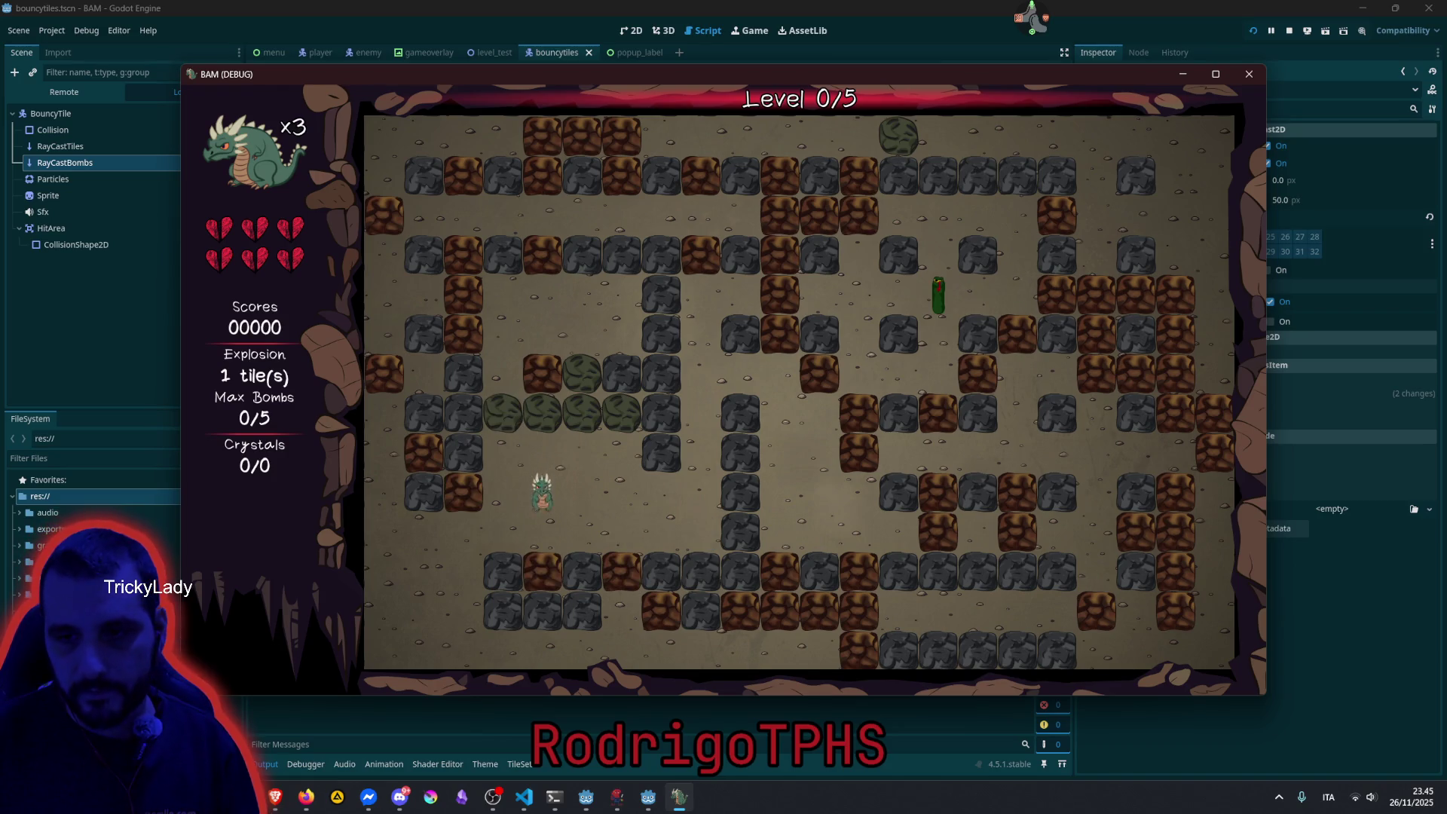
key(space)
key(Down)
key(space)
key(Right)
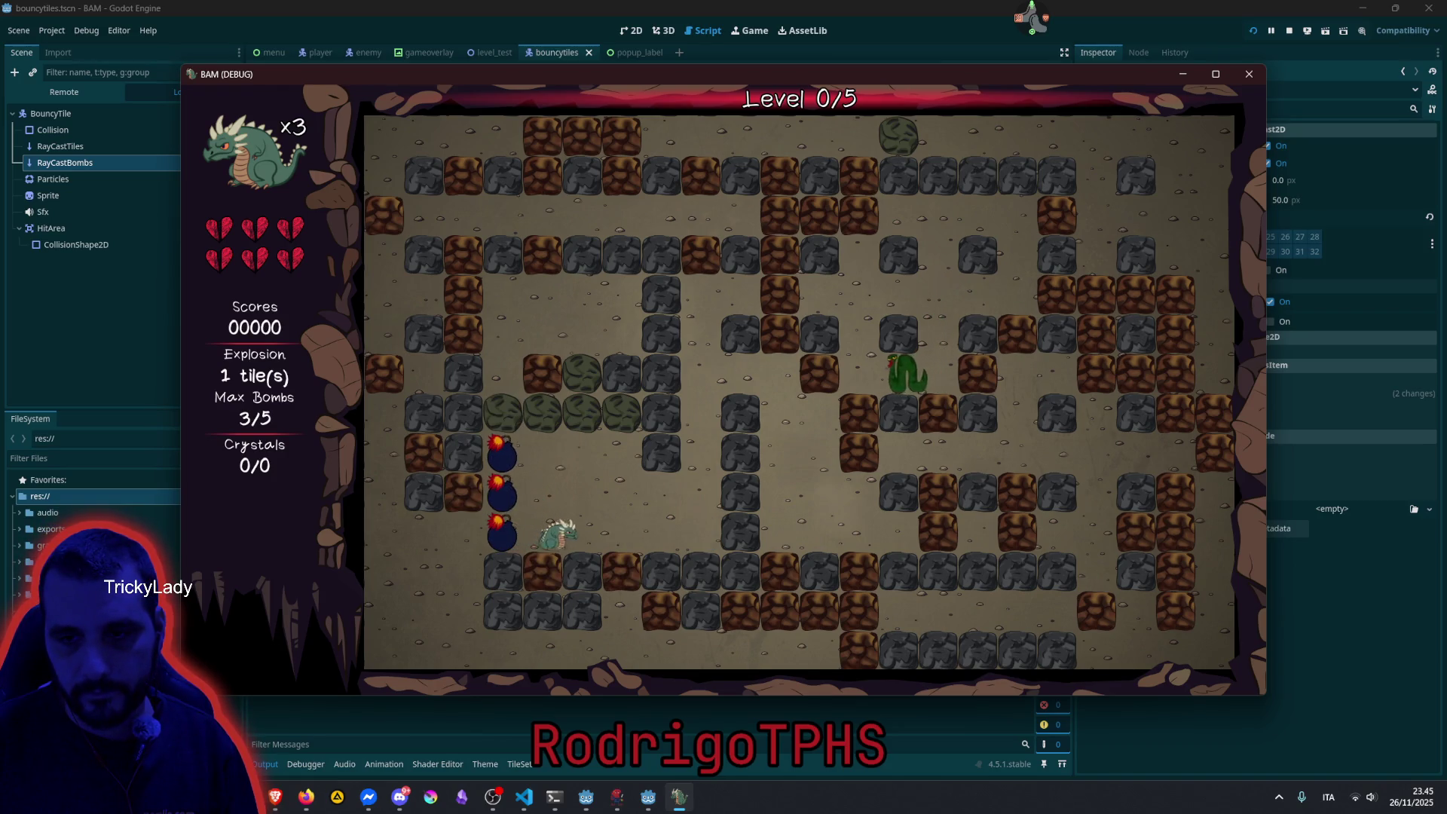
key(Up)
key(Right)
key(Left)
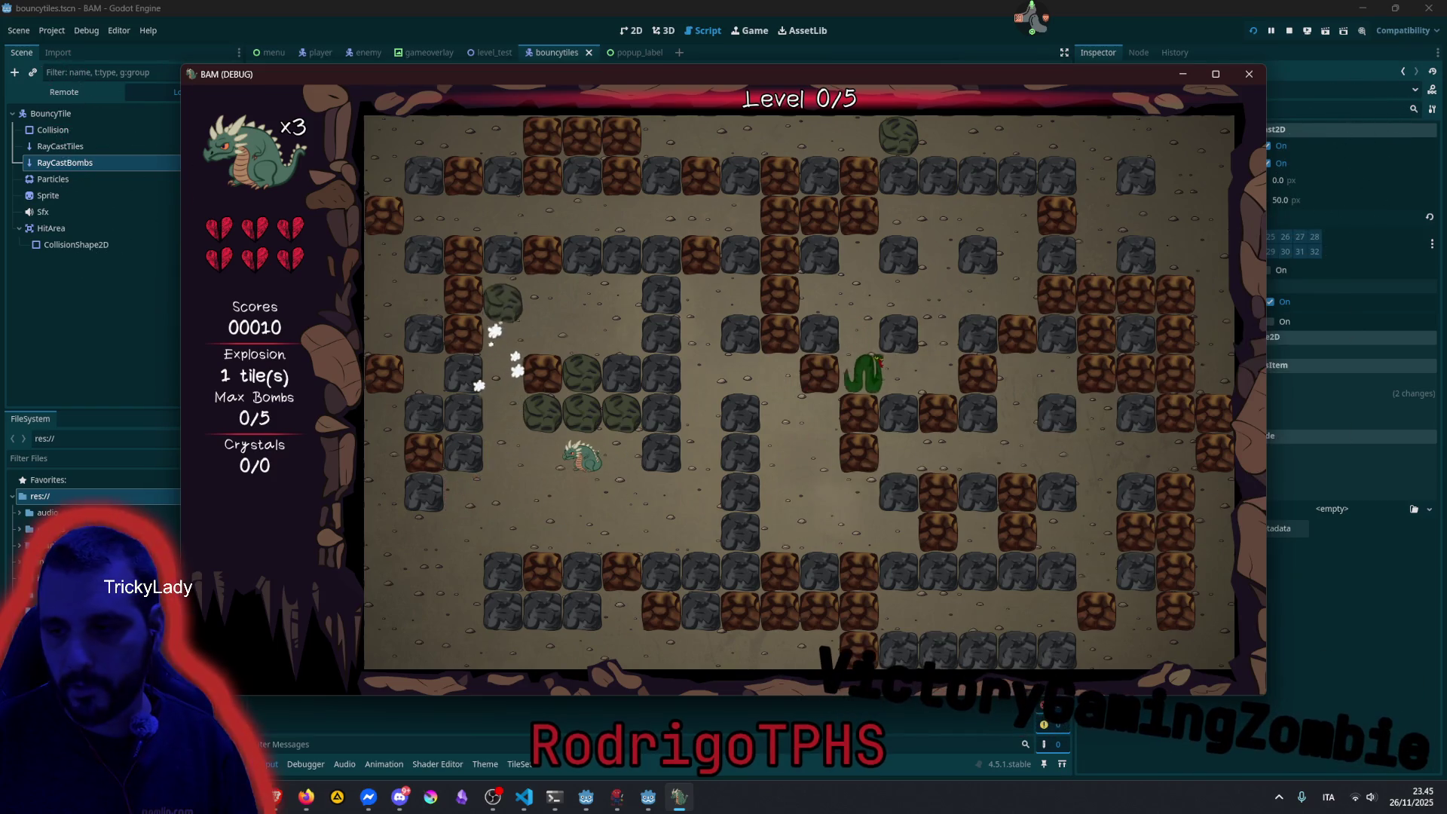
Push the green rock down, drop two bombs beside it, and step back up.
key(Left)
key(Left)
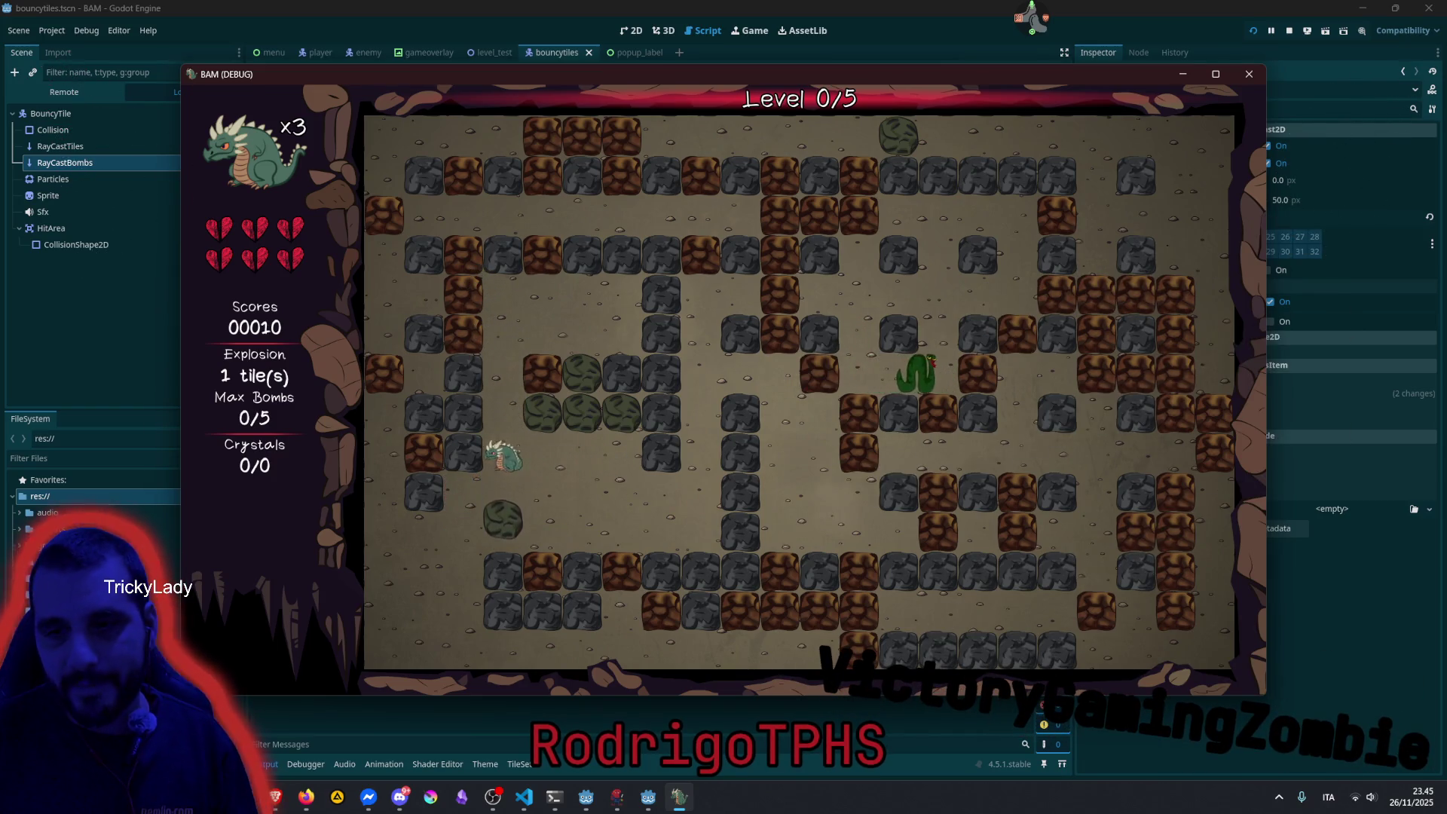
key(Down)
key(space)
key(Right)
key(Down)
key(space)
key(Up)
key(Right)
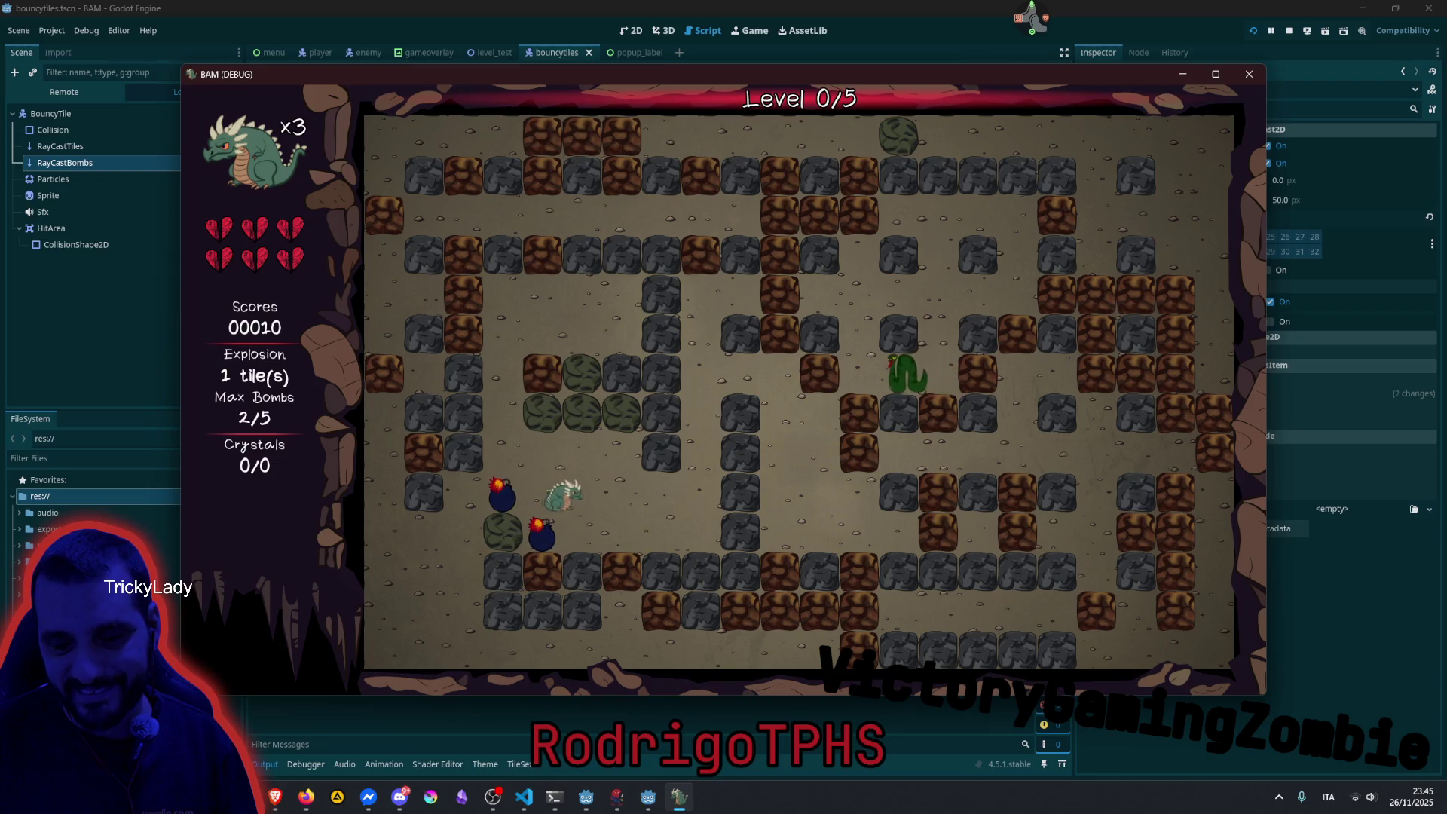
key(Up)
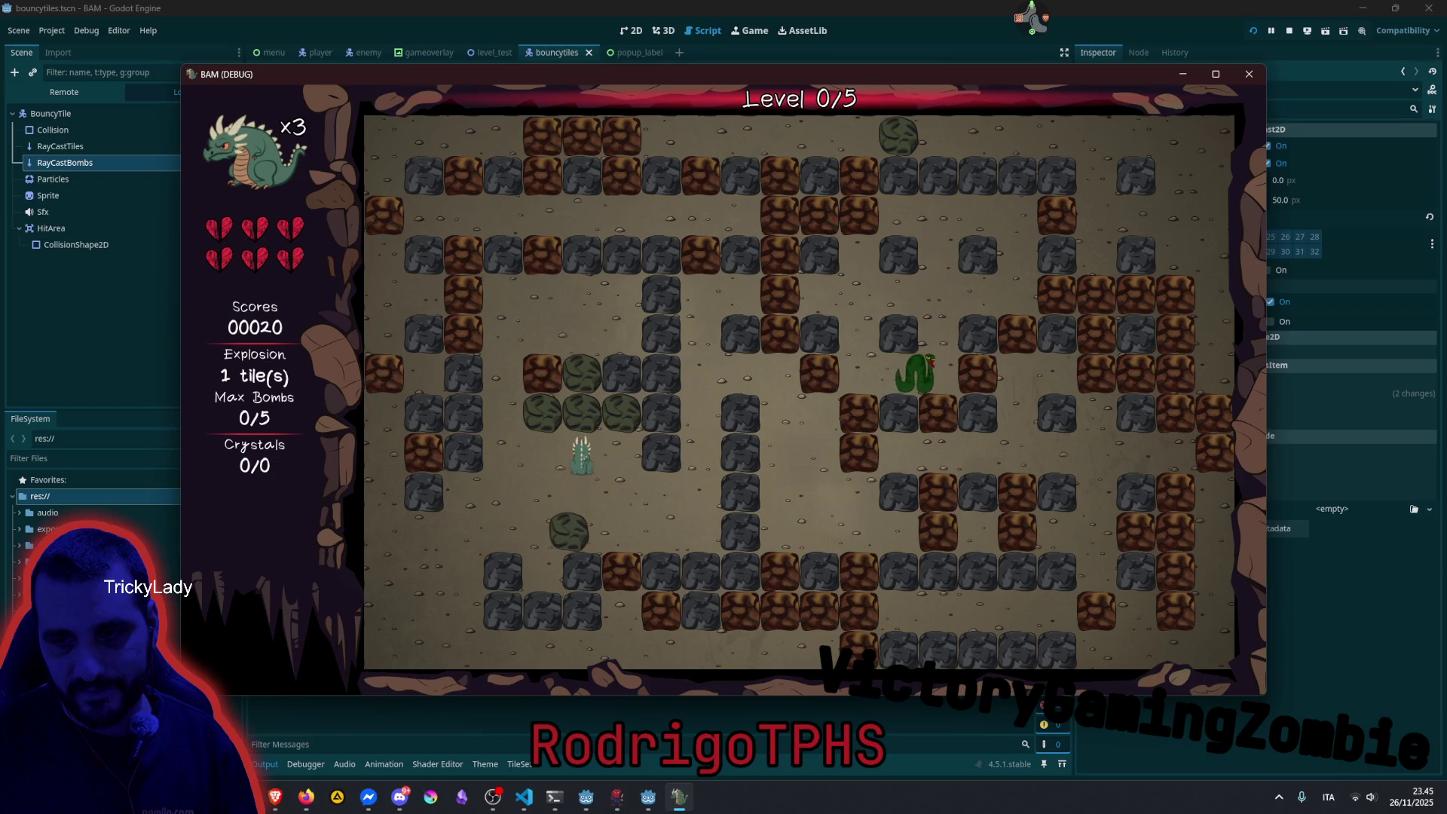
Go two tiles down, drop a bomb, and retreat left and down away from it.
key(Down)
key(Down)
key(space)
key(Up)
key(Left)
key(Left)
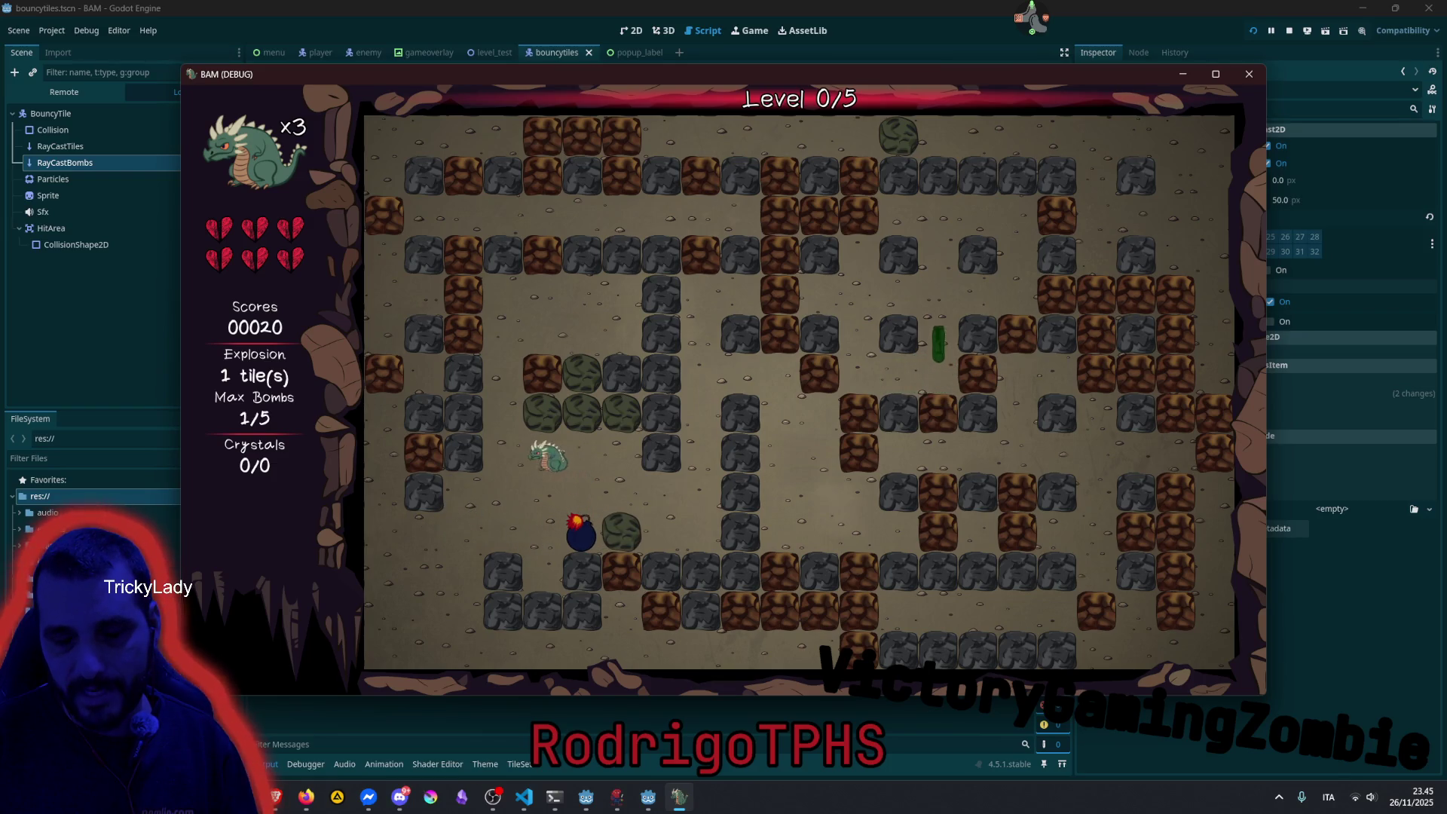
key(Down)
key(Left)
key(Down)
key(Down)
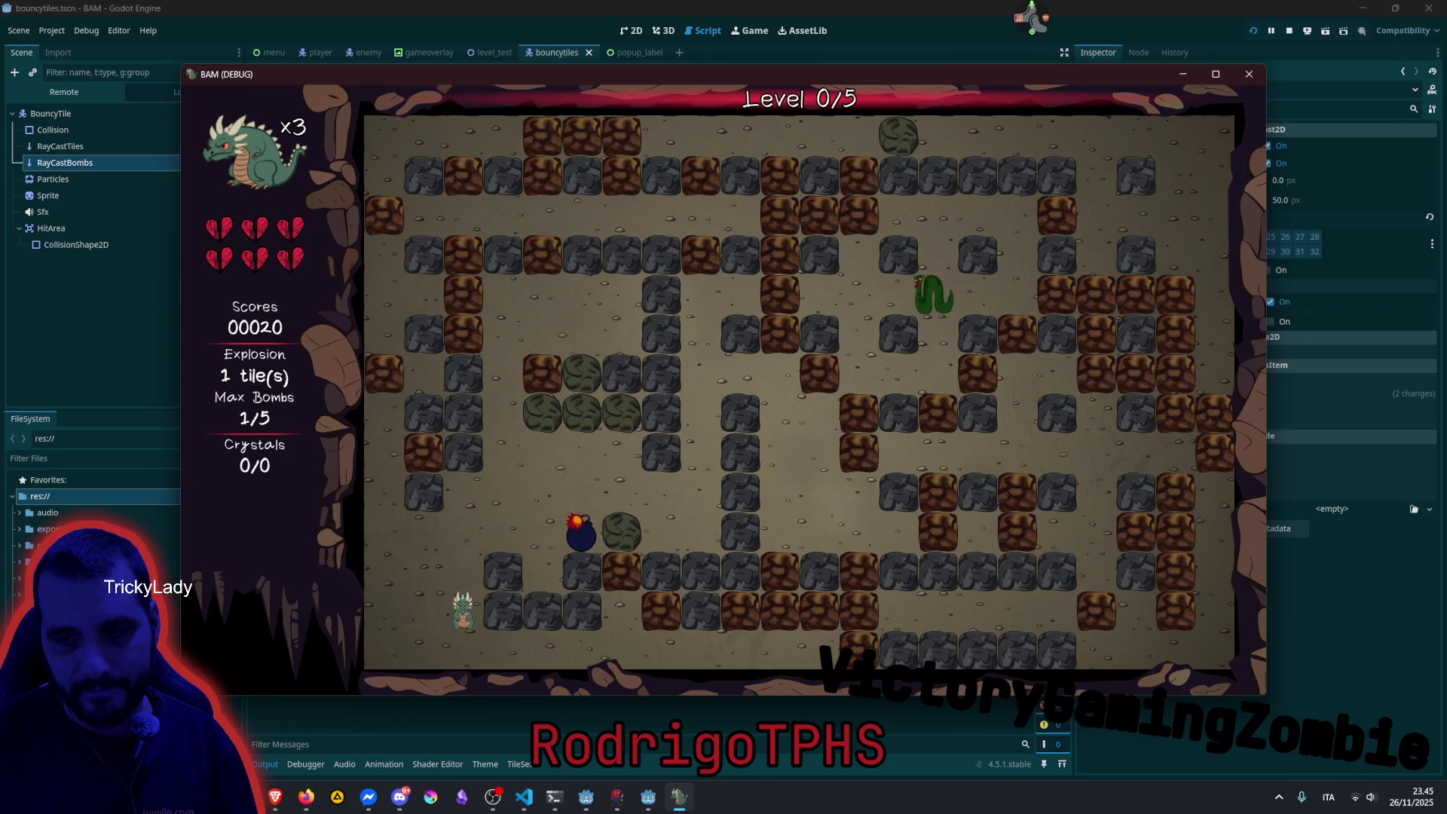
Walk back up the column, drop a bomb, dodge right, then move up and right after the blast.
key(Down)
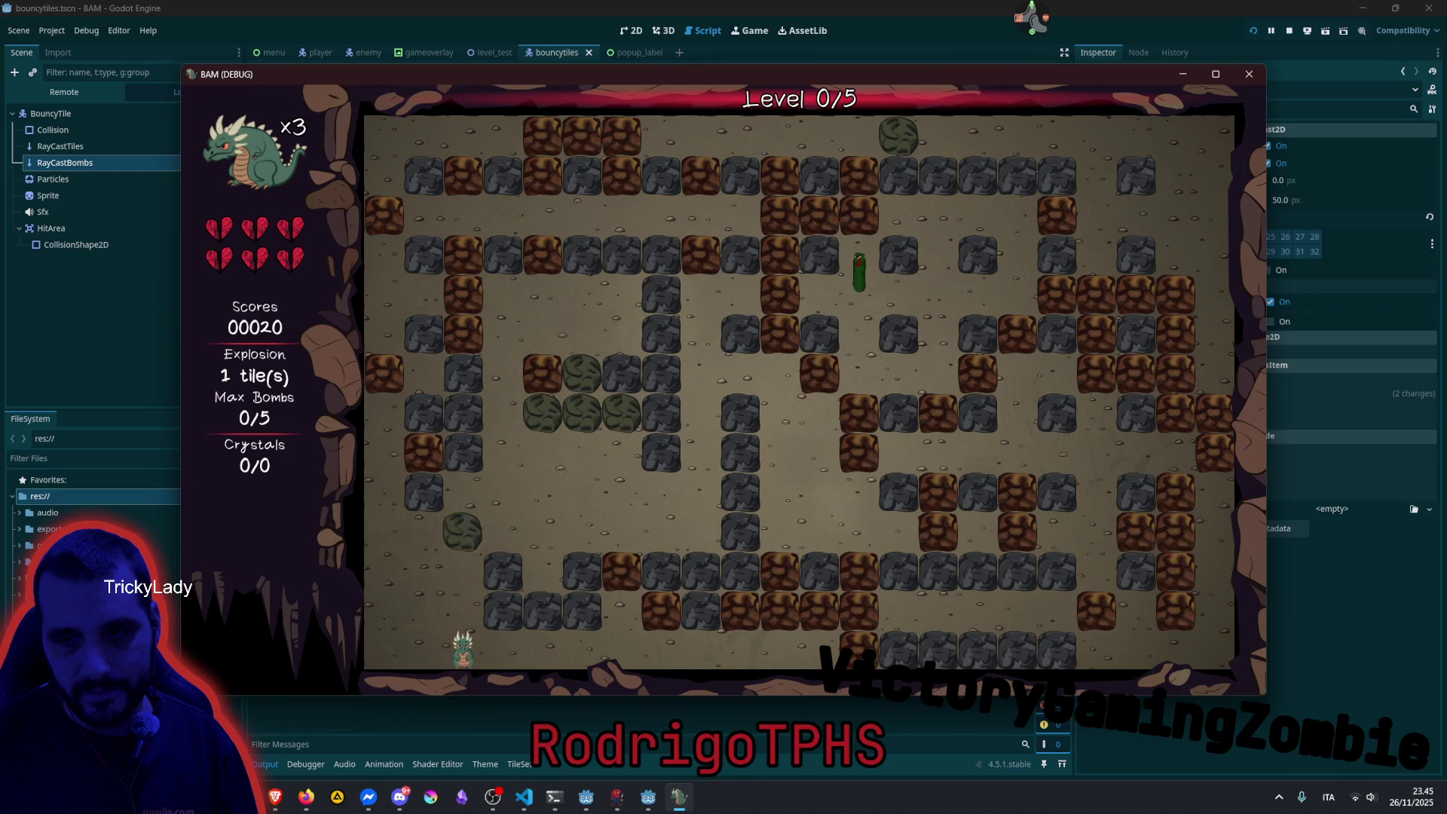
key(Up)
key(Up)
key(Up)
key(space)
key(Right)
key(Right)
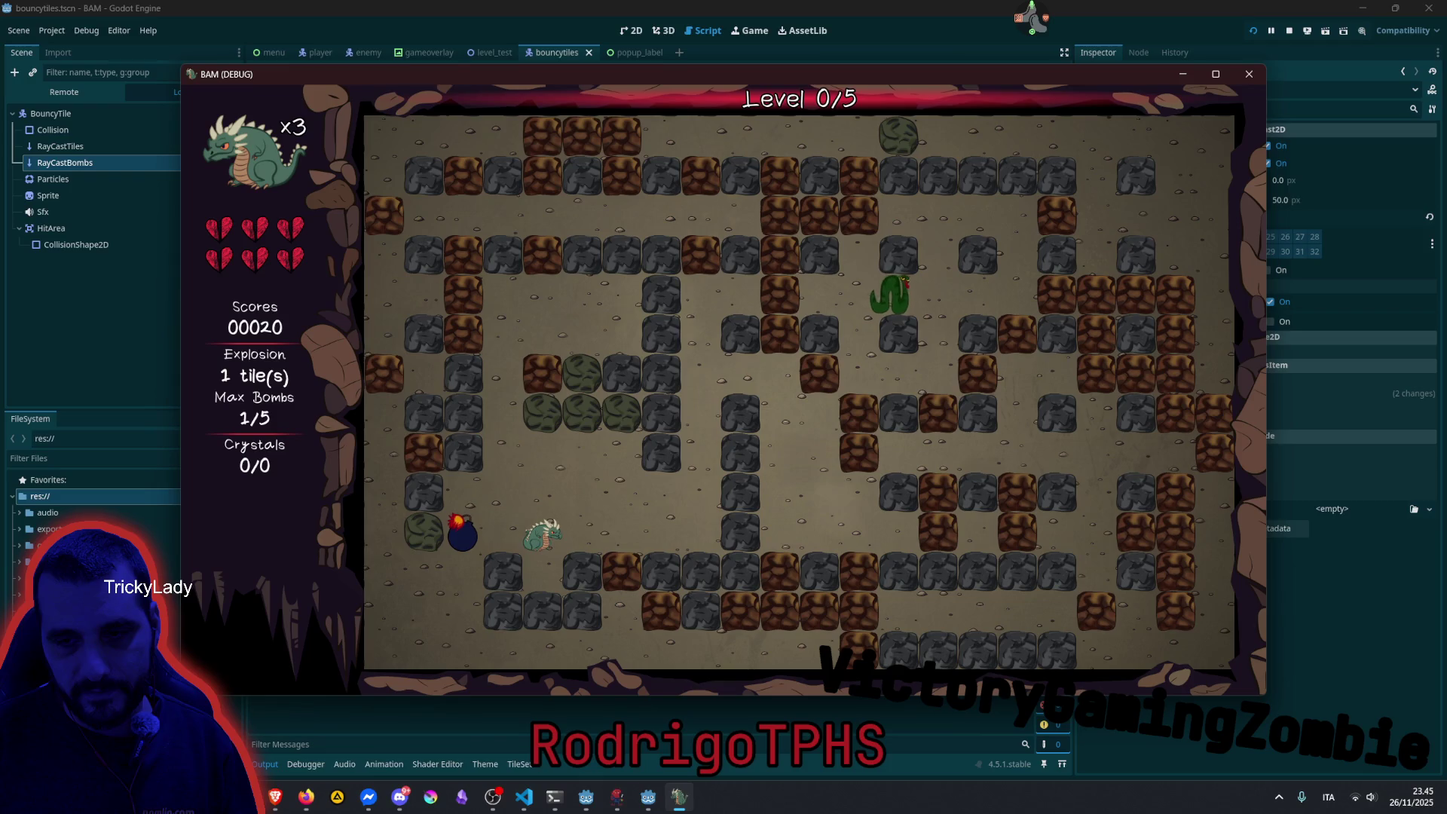
key(Down)
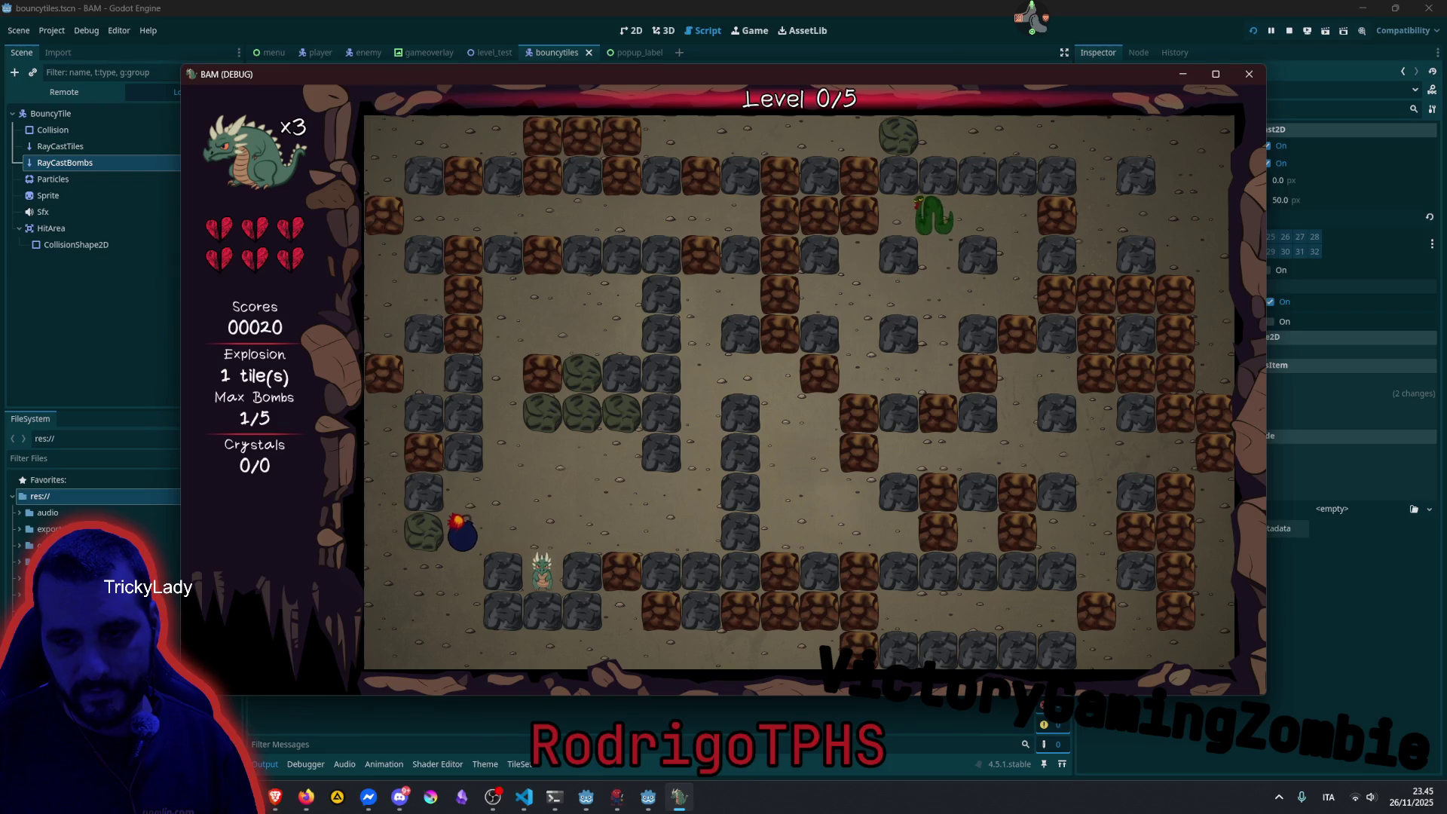
key(Up)
key(Right)
key(Right)
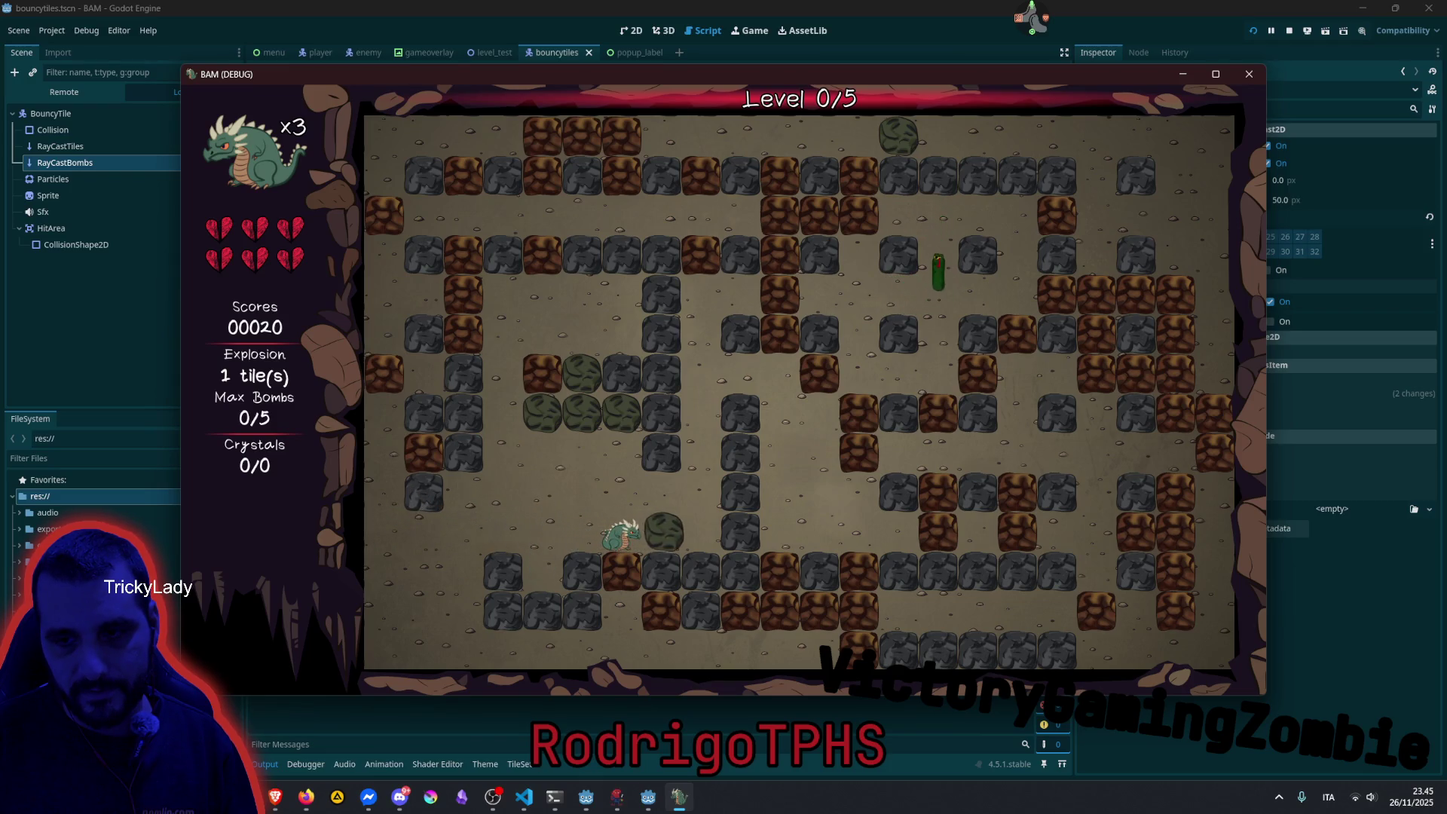
Push the green rock one tile right and drop two bombs side by side.
key(Right)
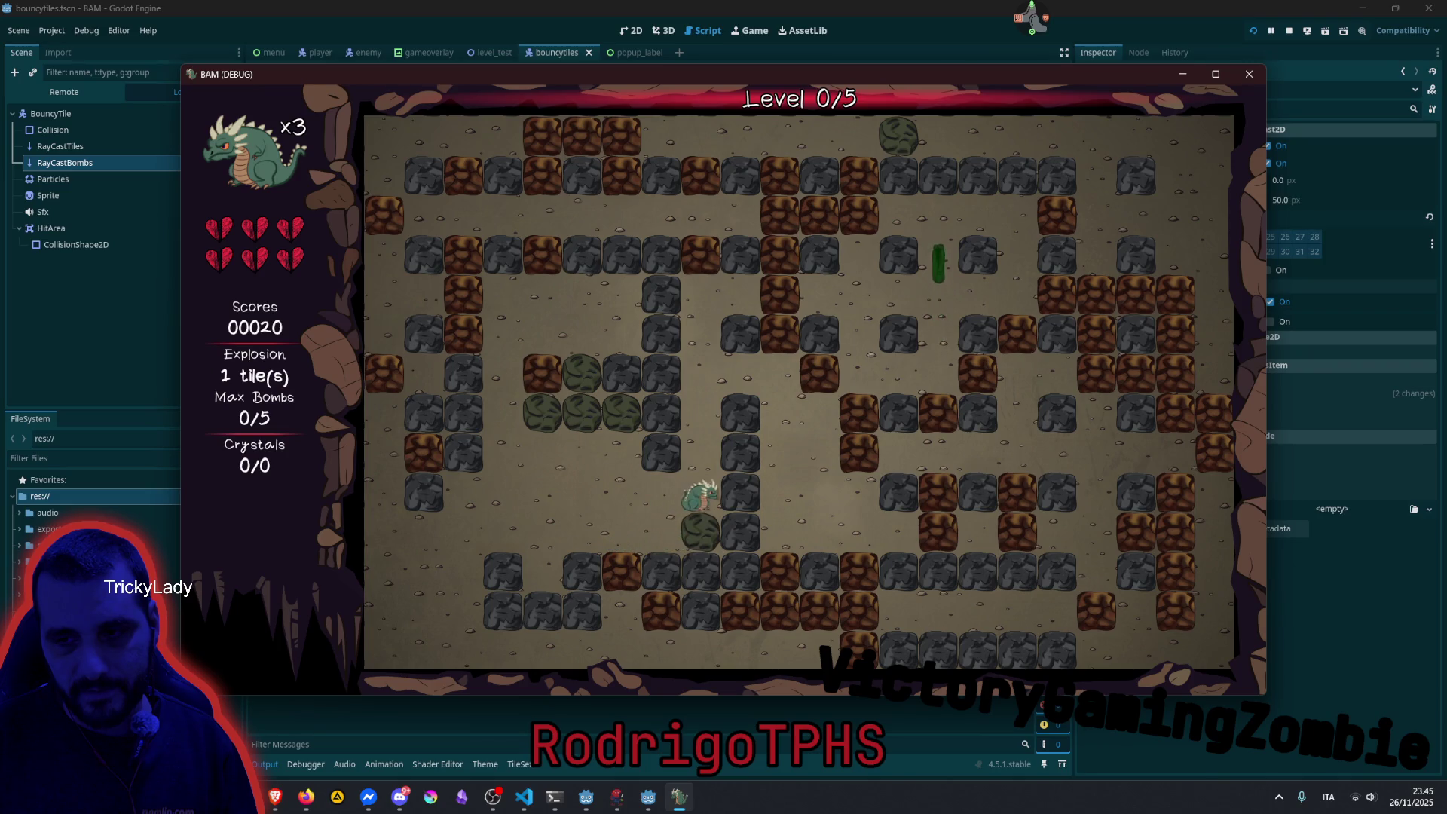
key(space)
key(Left)
key(space)
key(Down)
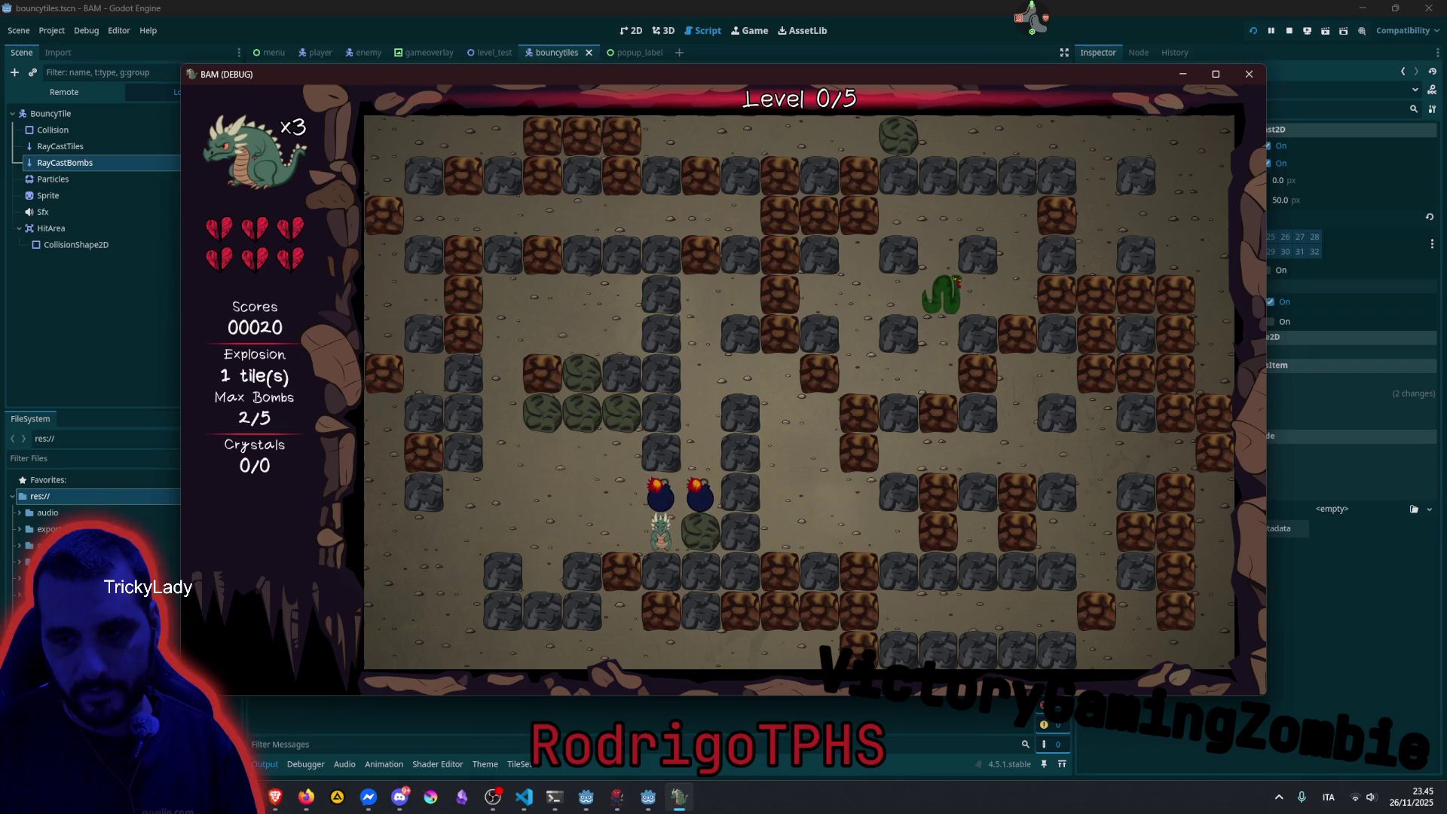
Lay more bombs leftward, step down to safety, then walk up and right after the explosions.
key(space)
key(Left)
key(space)
key(Left)
key(space)
key(Left)
key(Left)
key(Left)
key(Down)
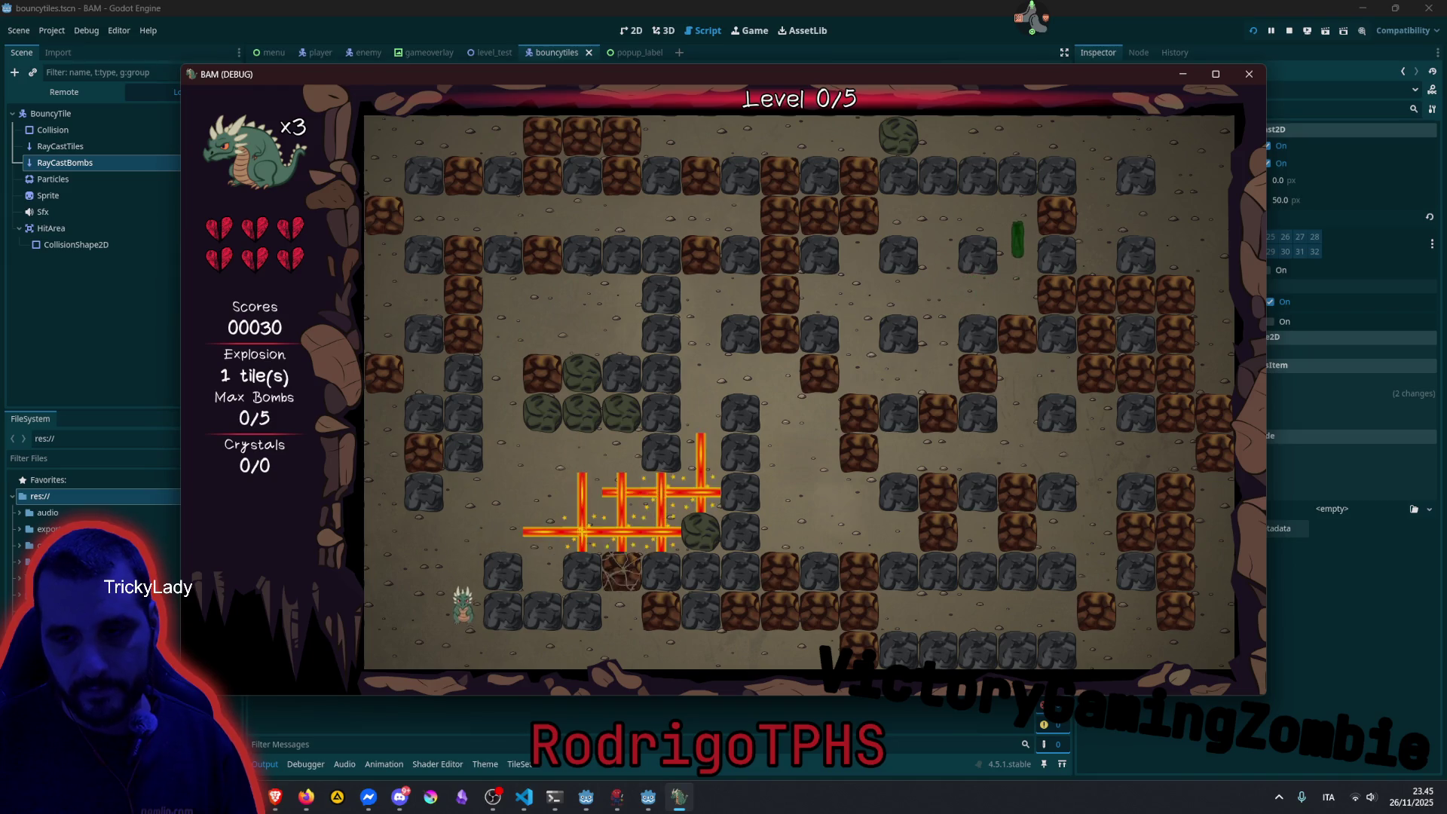
key(Up)
key(Up)
key(Right)
key(Right)
key(Right)
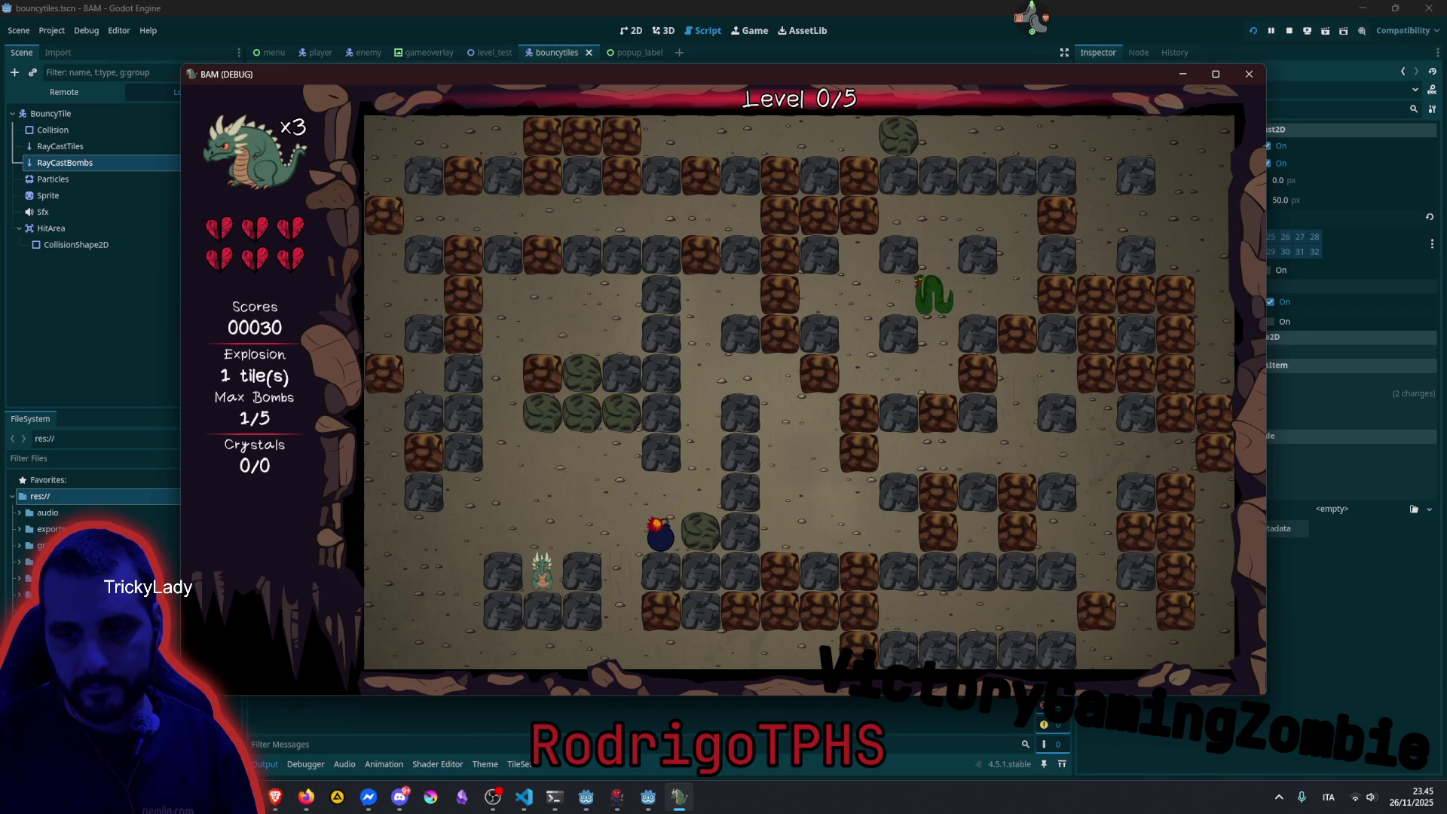
Walk into the bouncy tile to set it bouncing, then drop a bomb and reposition up and right.
key(Up)
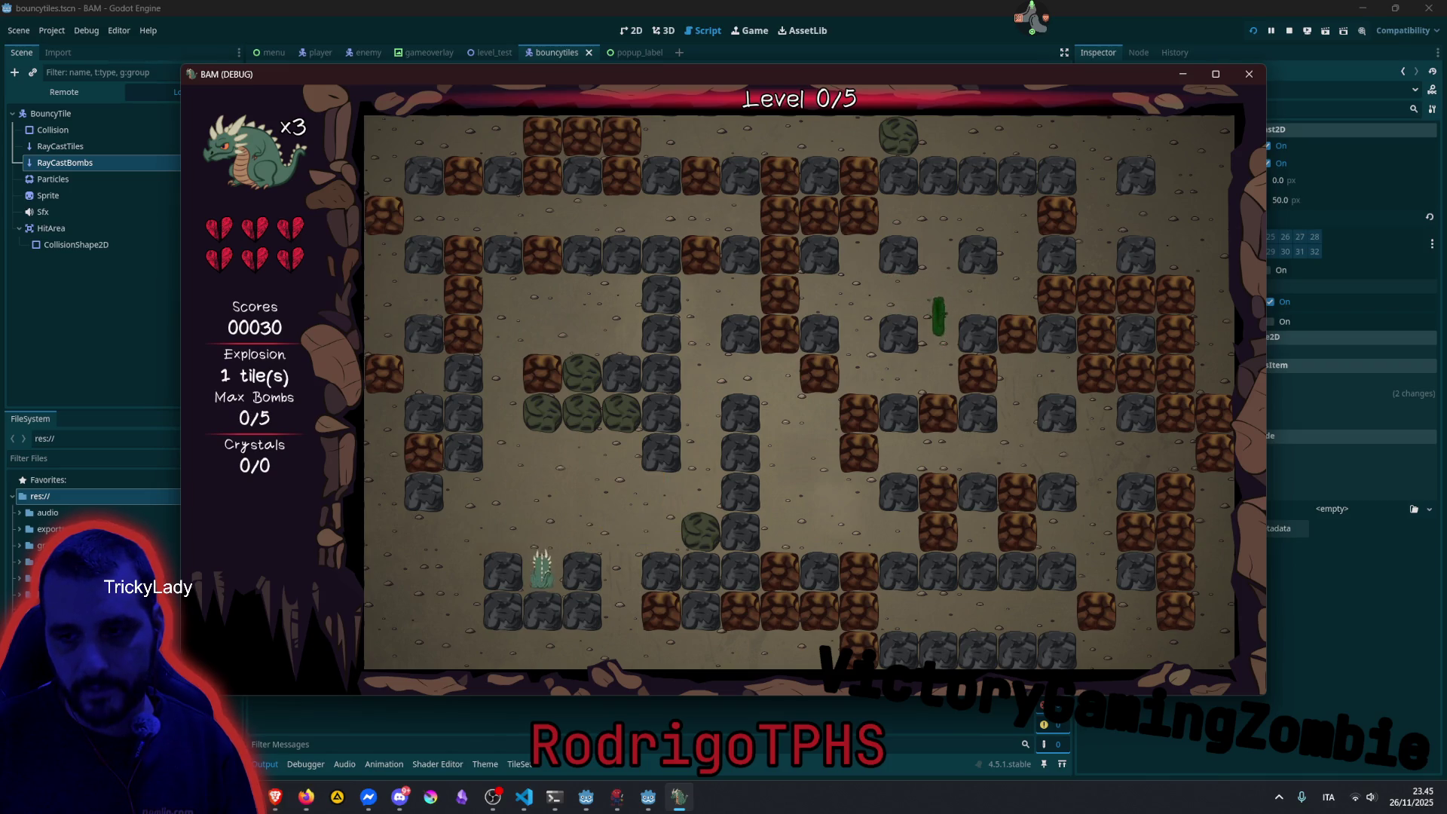
key(Right)
key(Right)
key(Right)
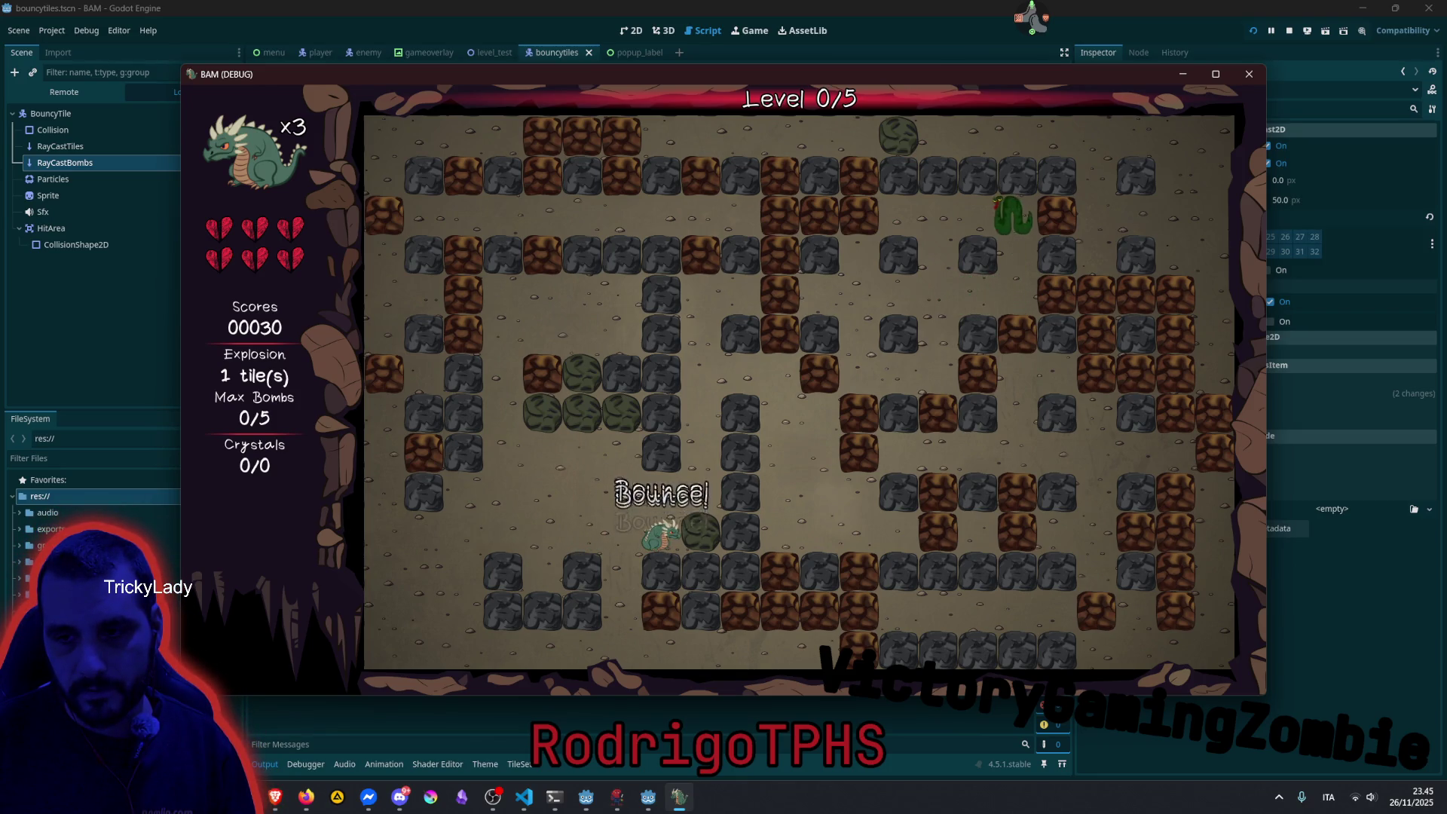
key(space)
key(Left)
key(Down)
key(Down)
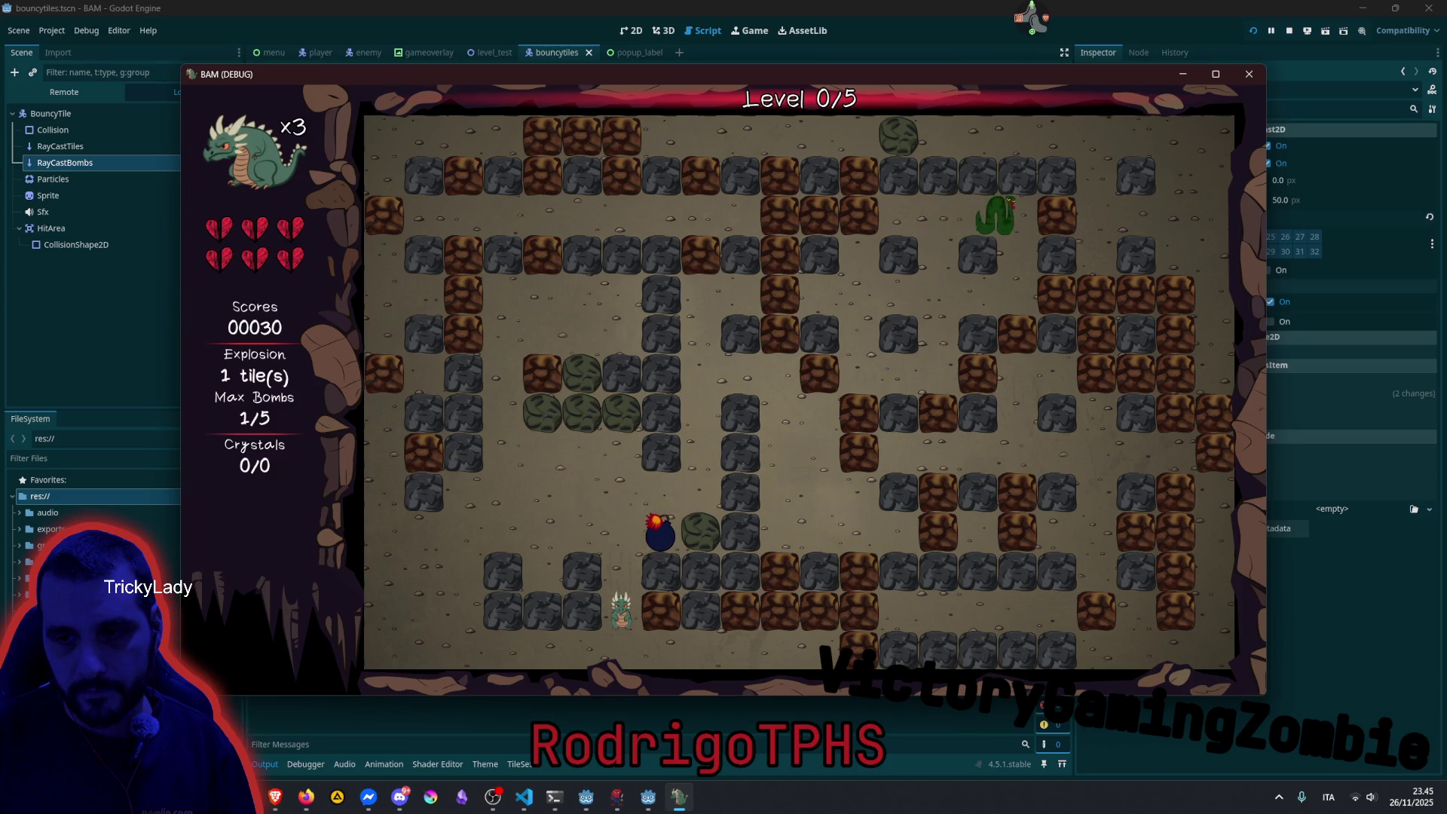
key(Up)
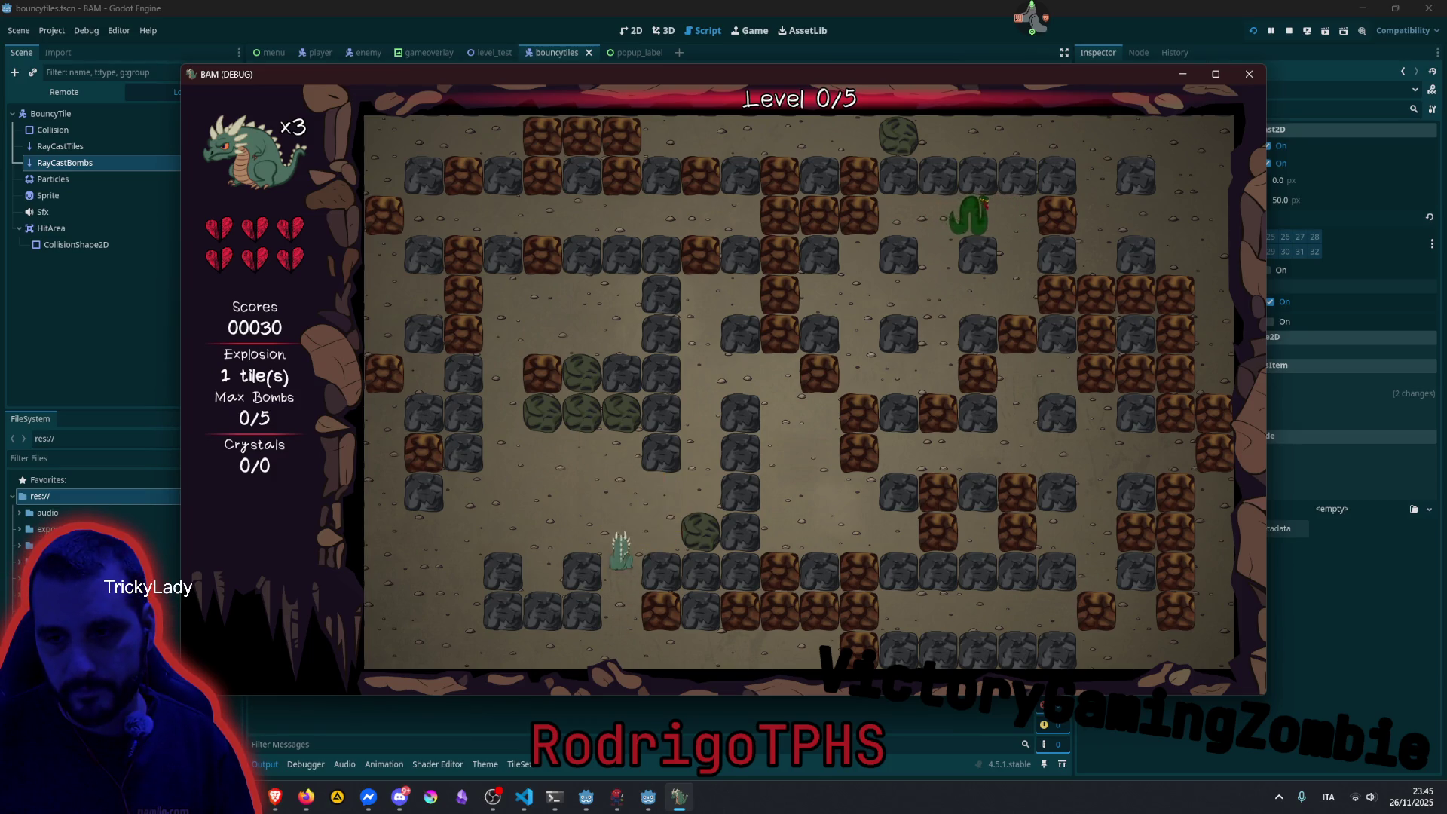
key(Right)
Drop a lit bomb, lay a bomb row along the bottom row, and escape up, reaching score 00080.
key(space)
key(Left)
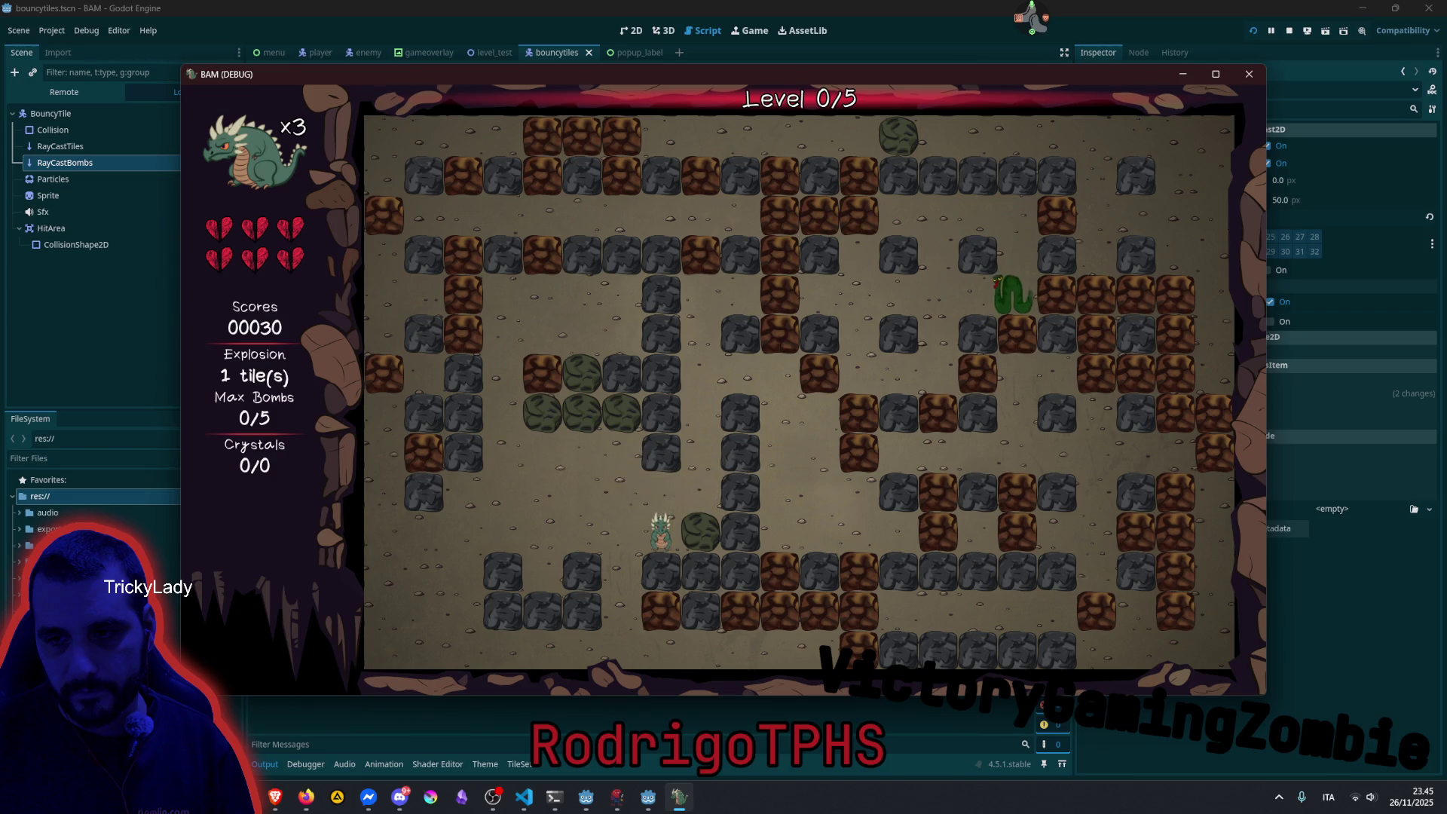
key(Left)
key(Down)
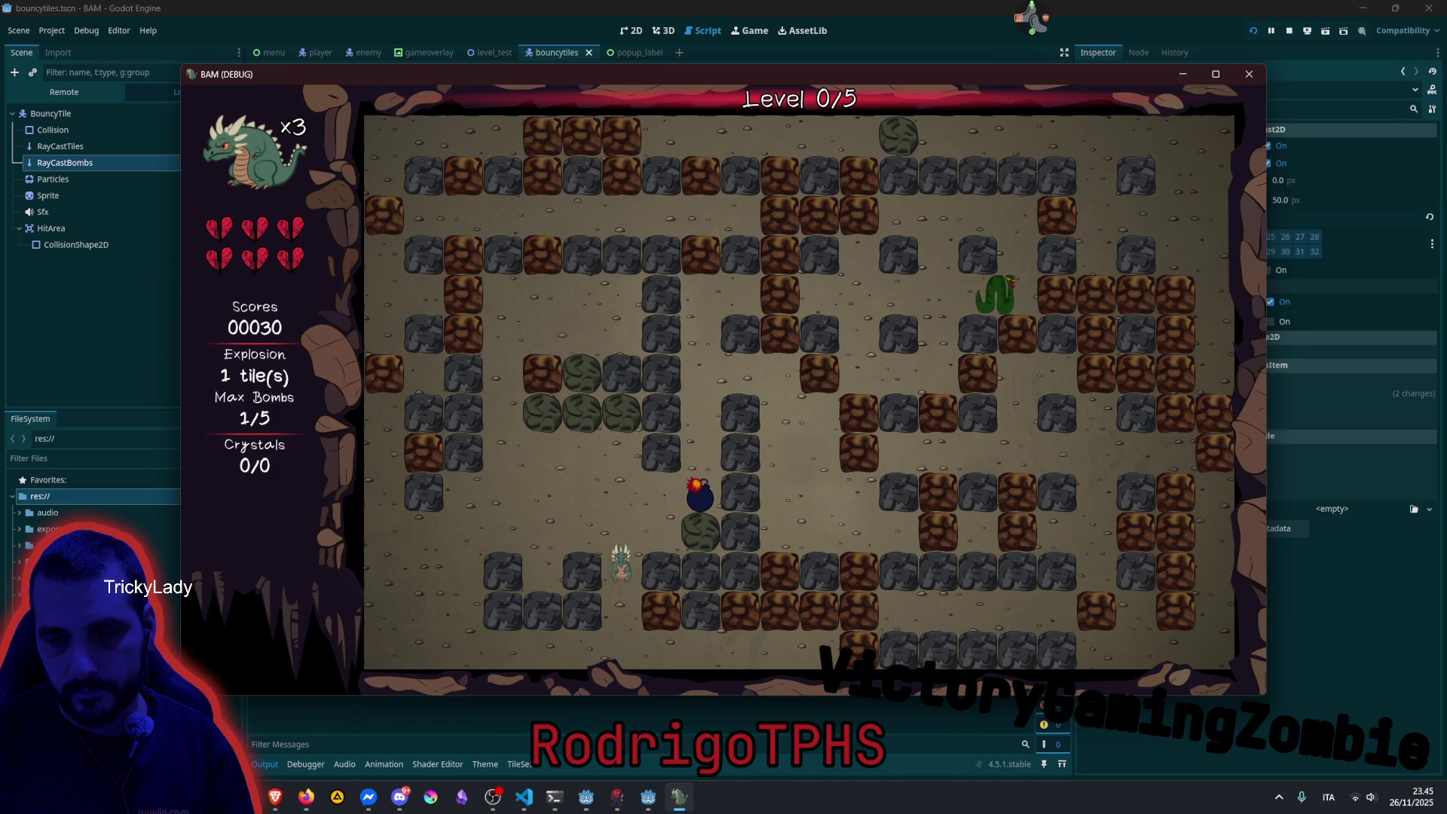
key(Right)
key(space)
key(Right)
key(space)
key(space)
key(space)
key(space)
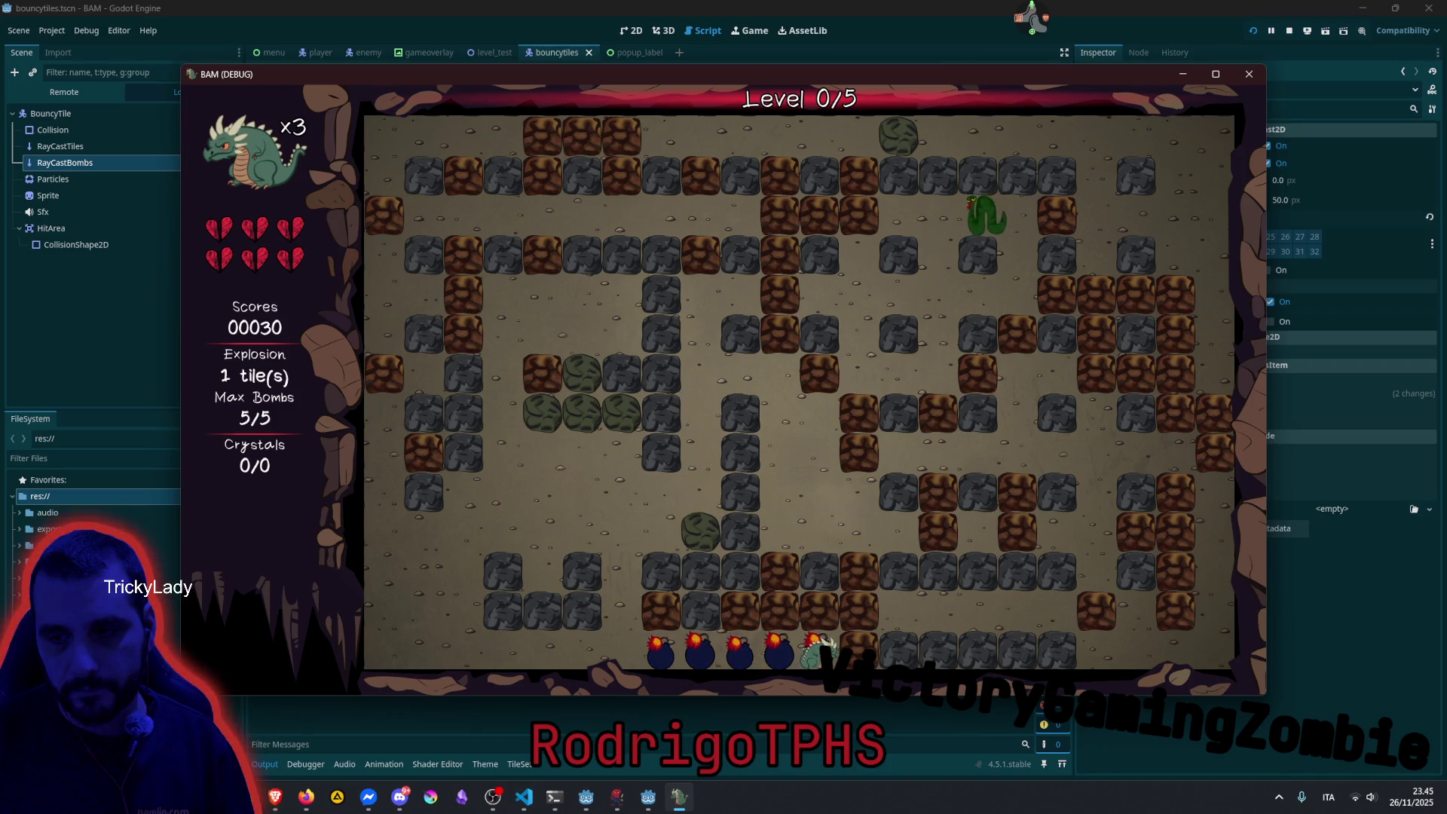
key(Left)
key(Left)
key(Up)
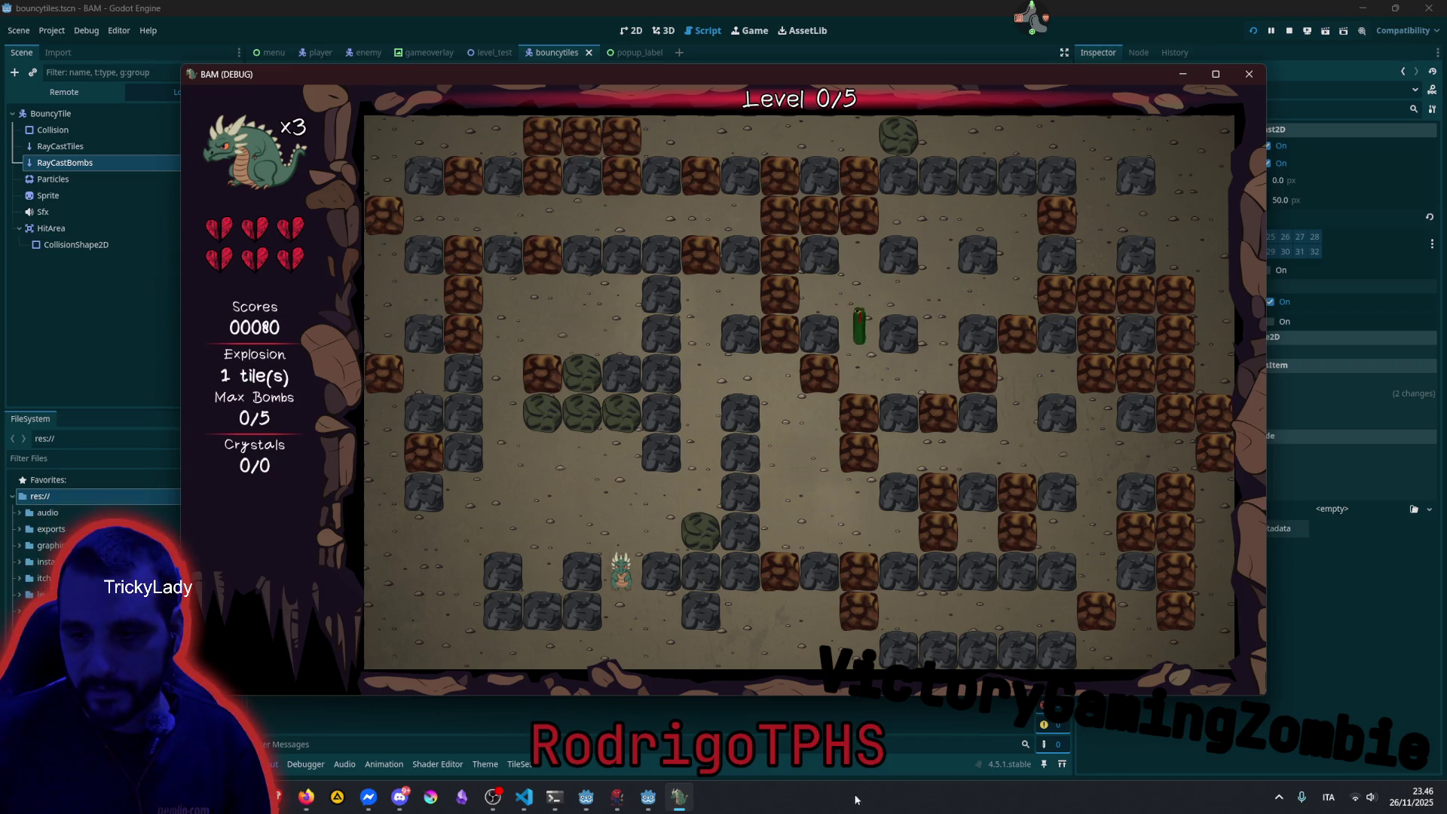
key(Escape)
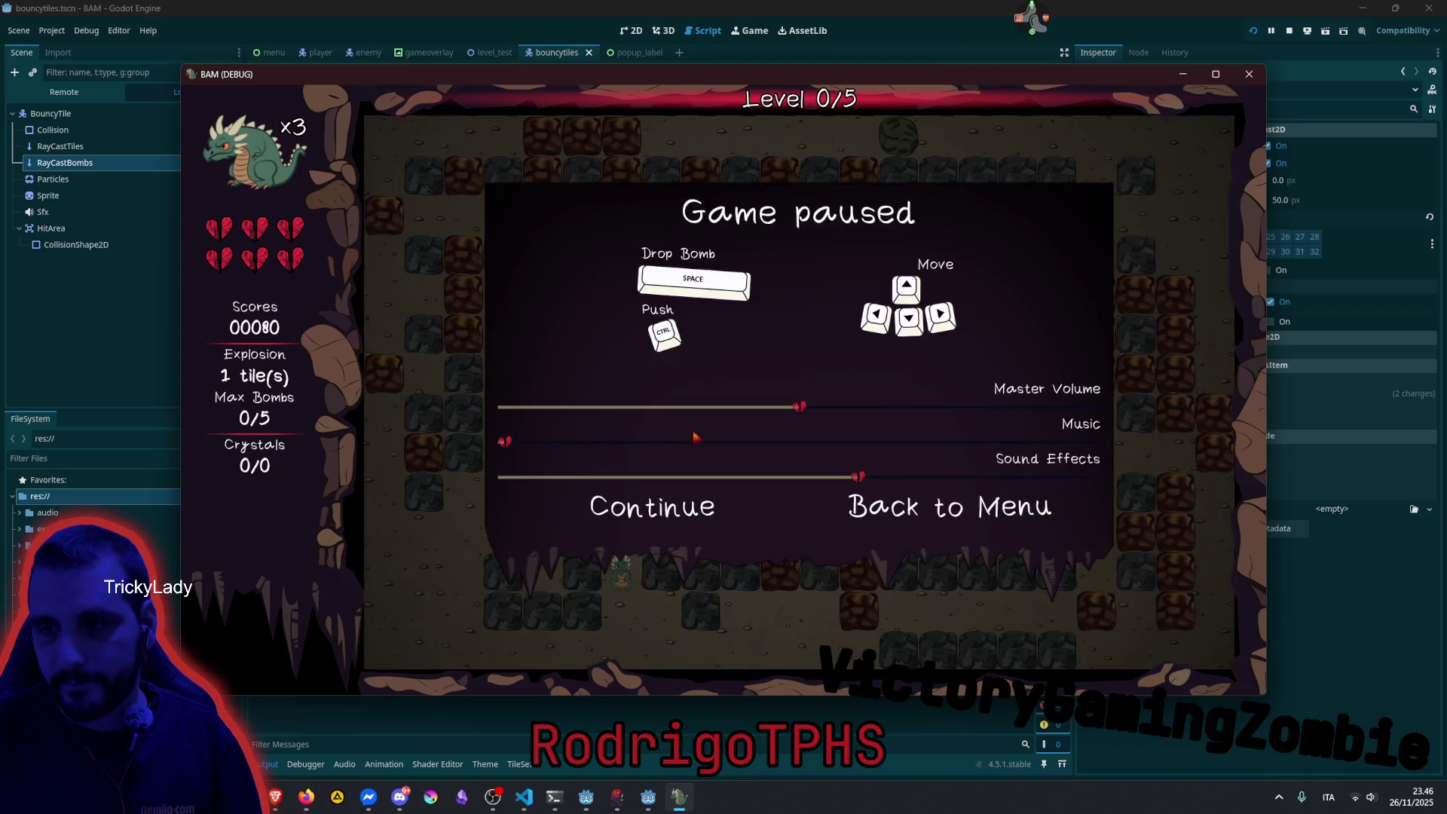
key(Escape)
key(Escape)
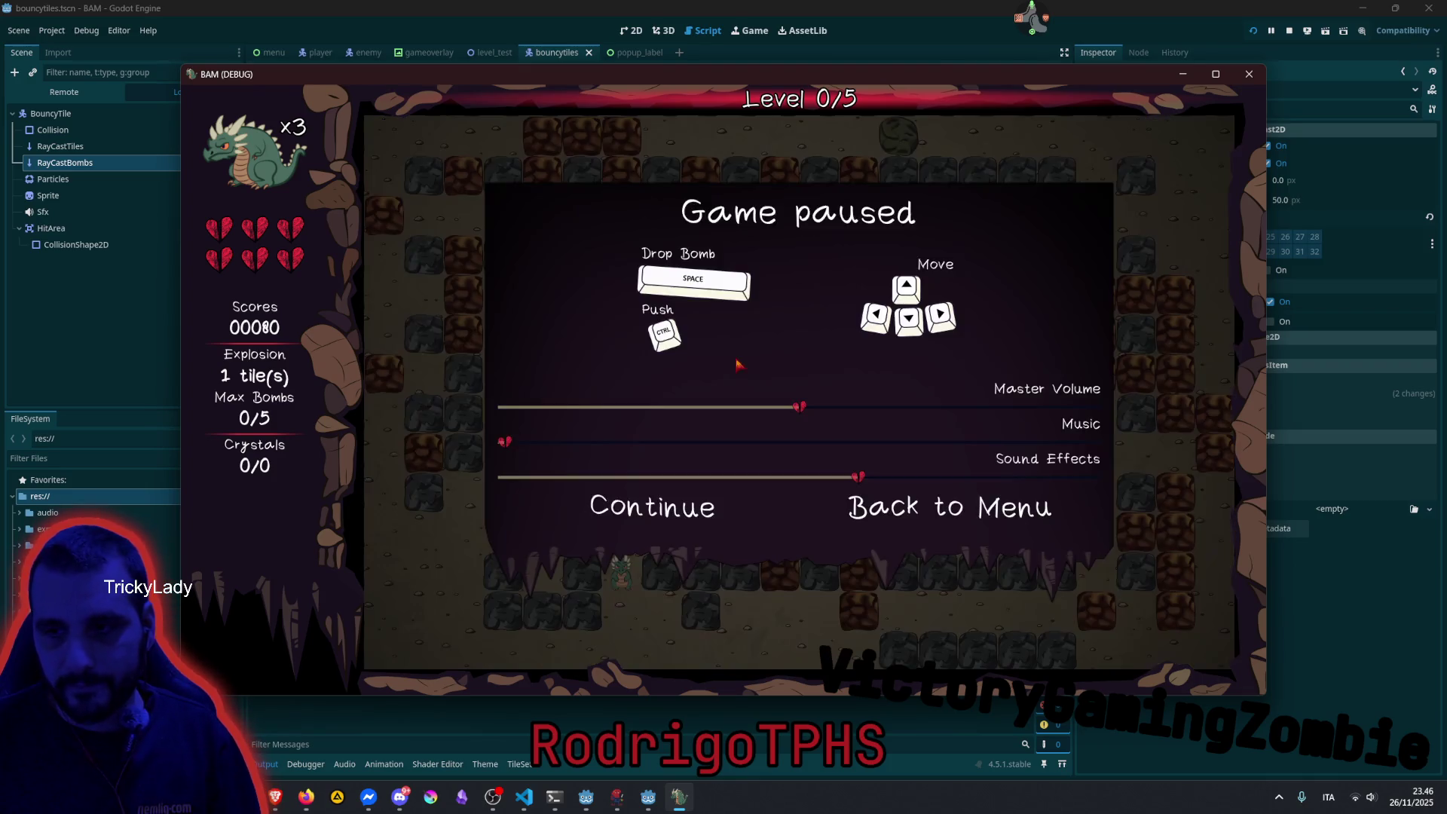
key(Escape)
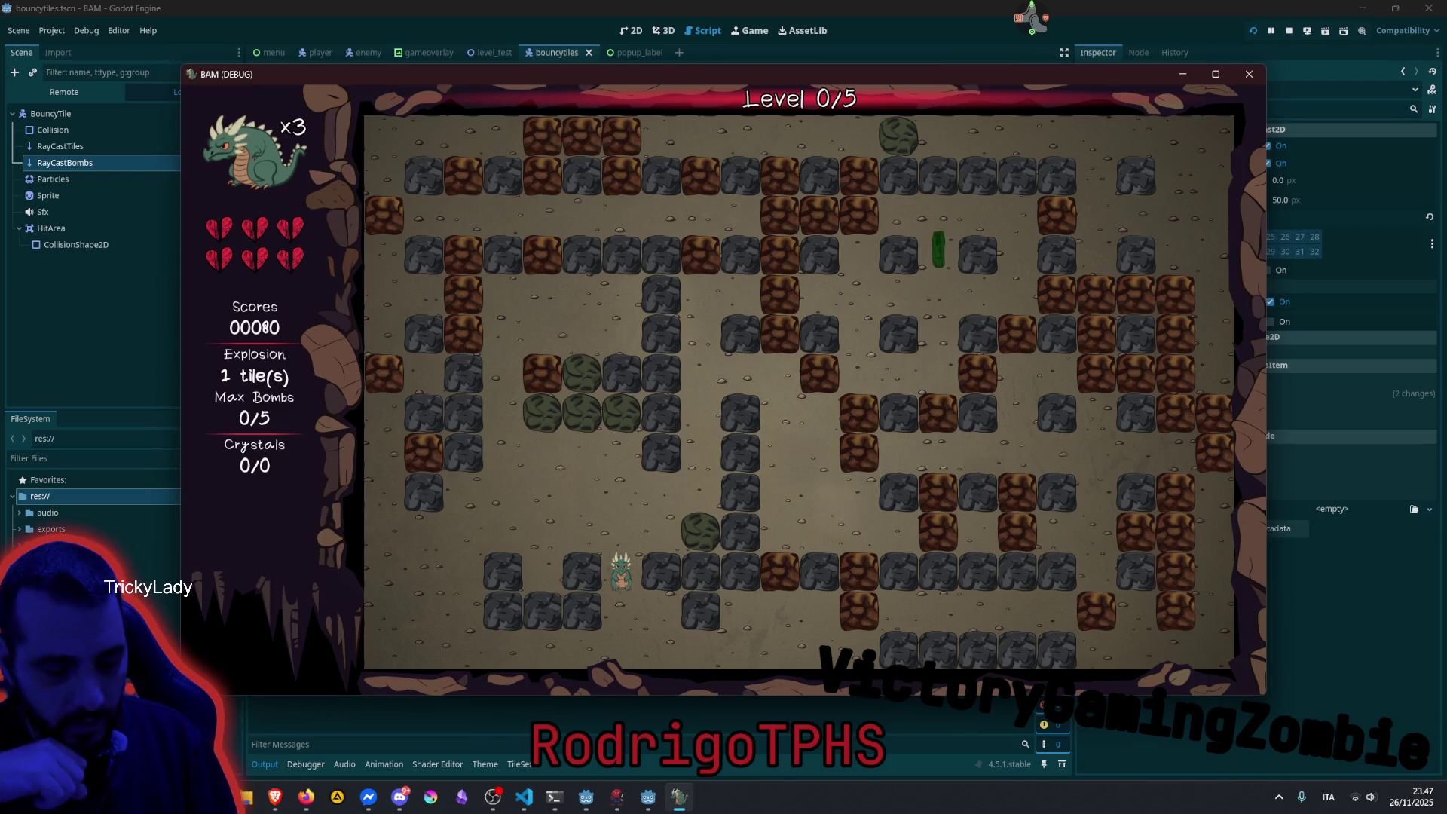
Move up and drop bombs while stepping left and down near the start.
key(Up)
key(space)
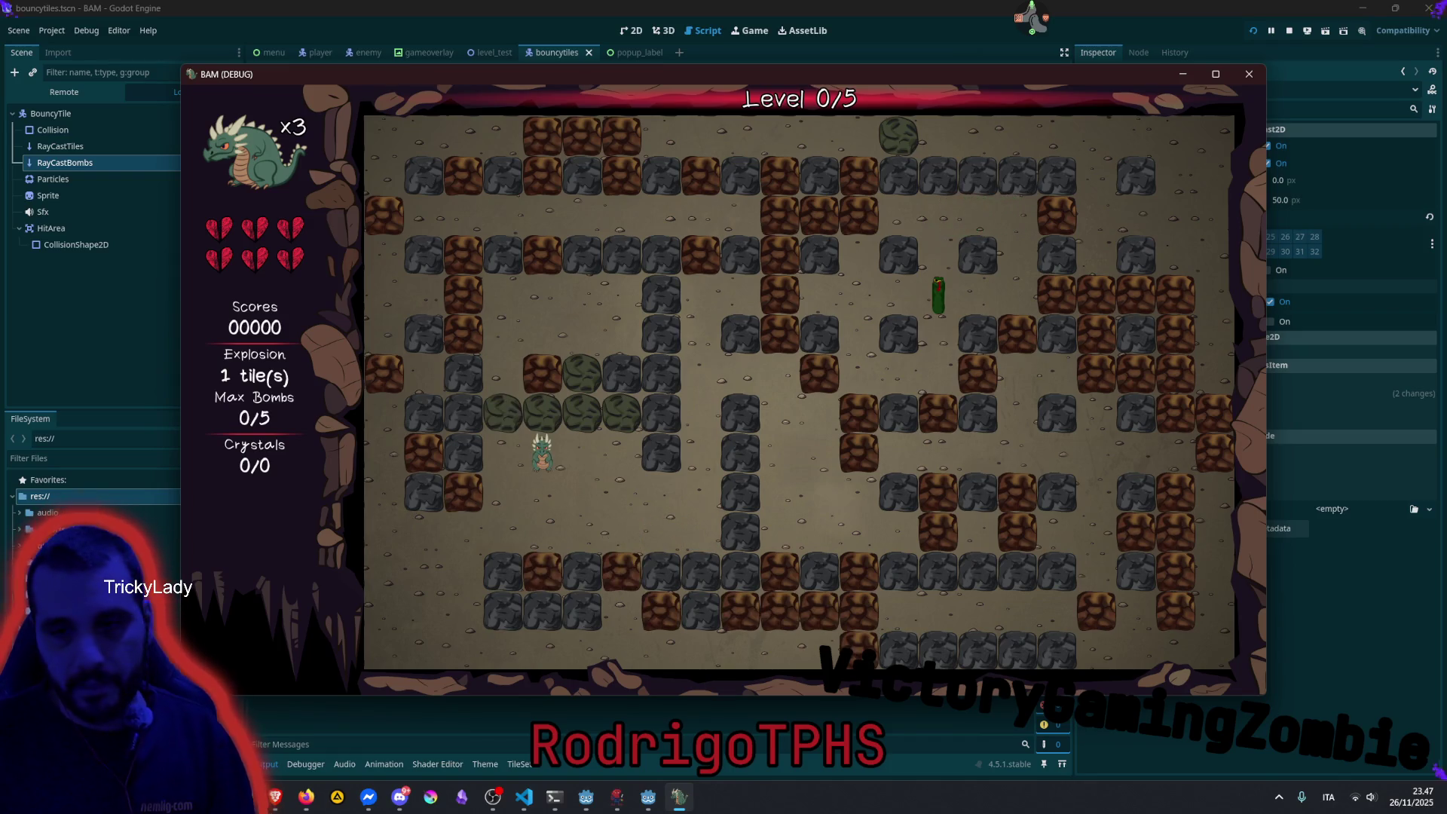
key(Left)
key(space)
key(Down)
key(space)
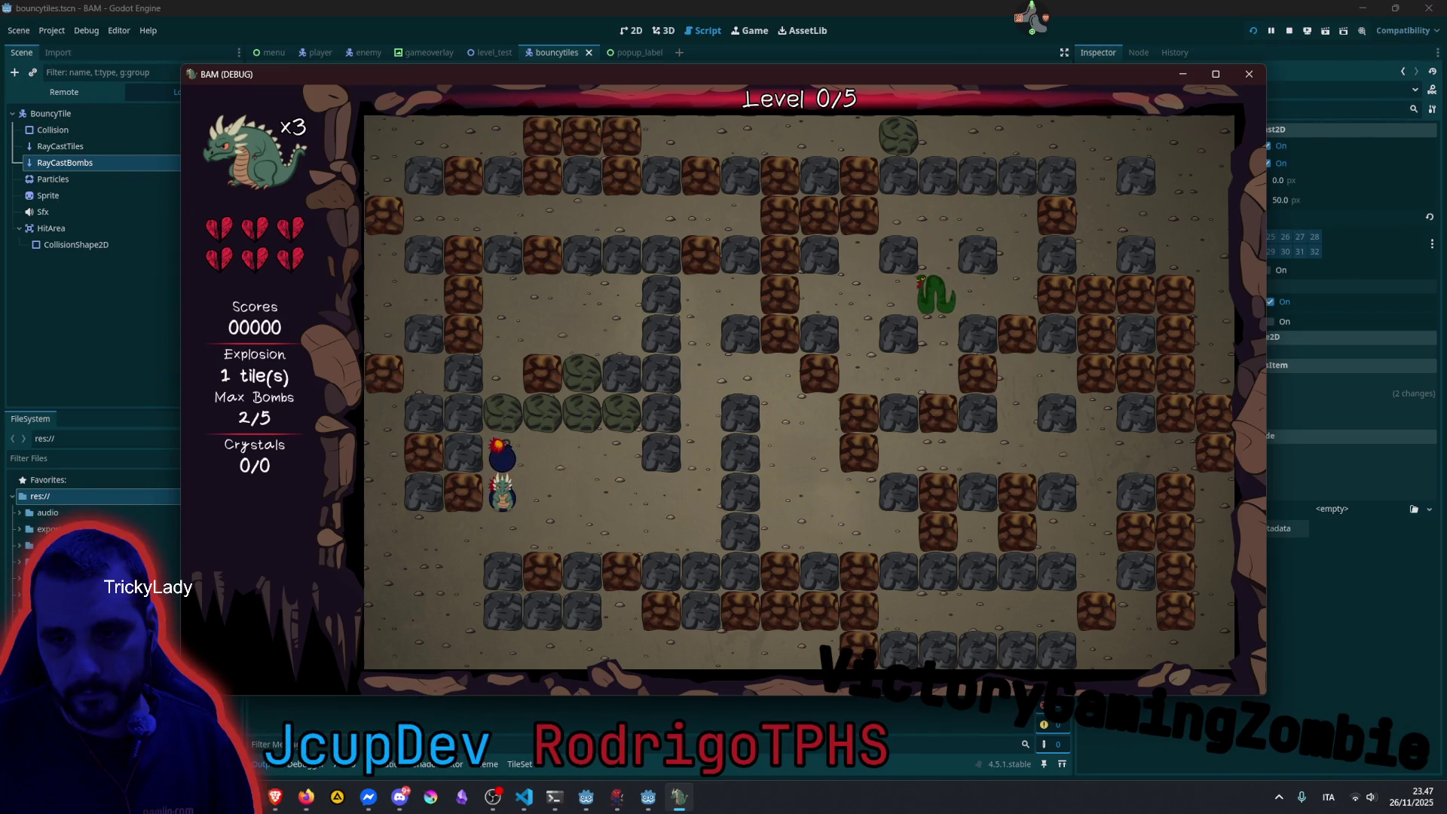
key(Left)
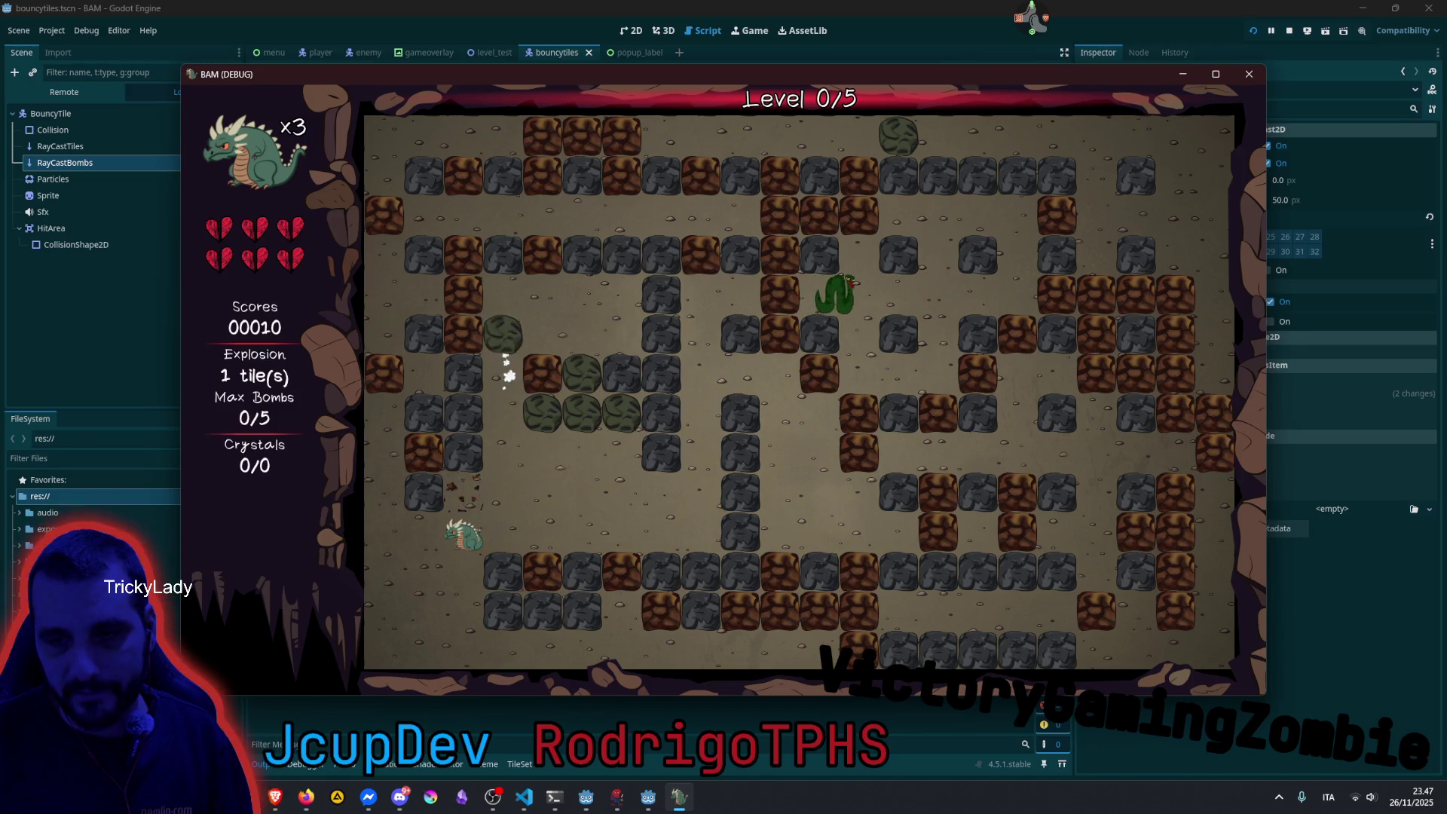
Bomb to the right, head into the lower corridor, and drop another bomb before stepping right and down.
key(Right)
key(space)
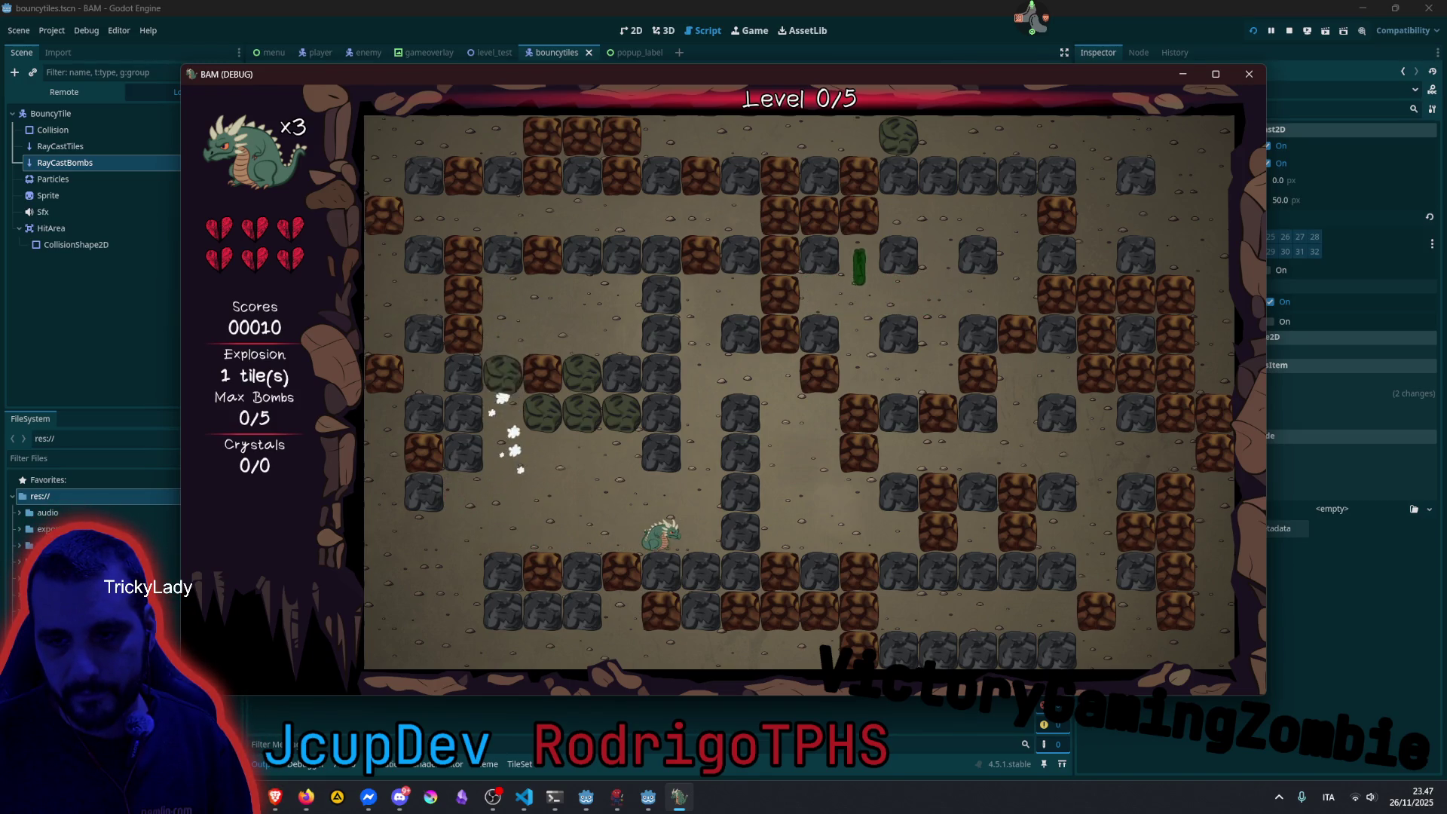
key(Left)
key(Left)
key(Down)
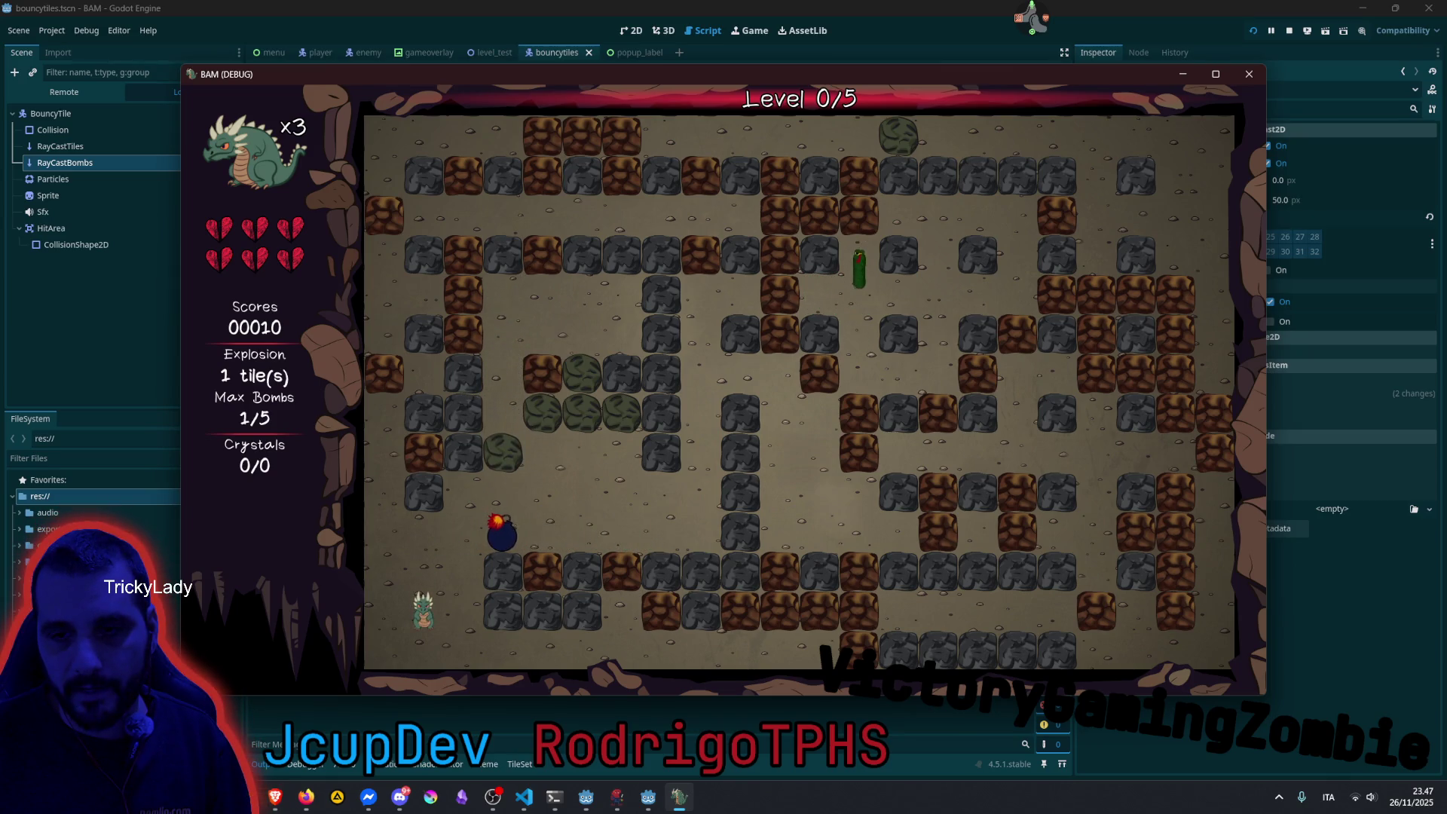
key(Up)
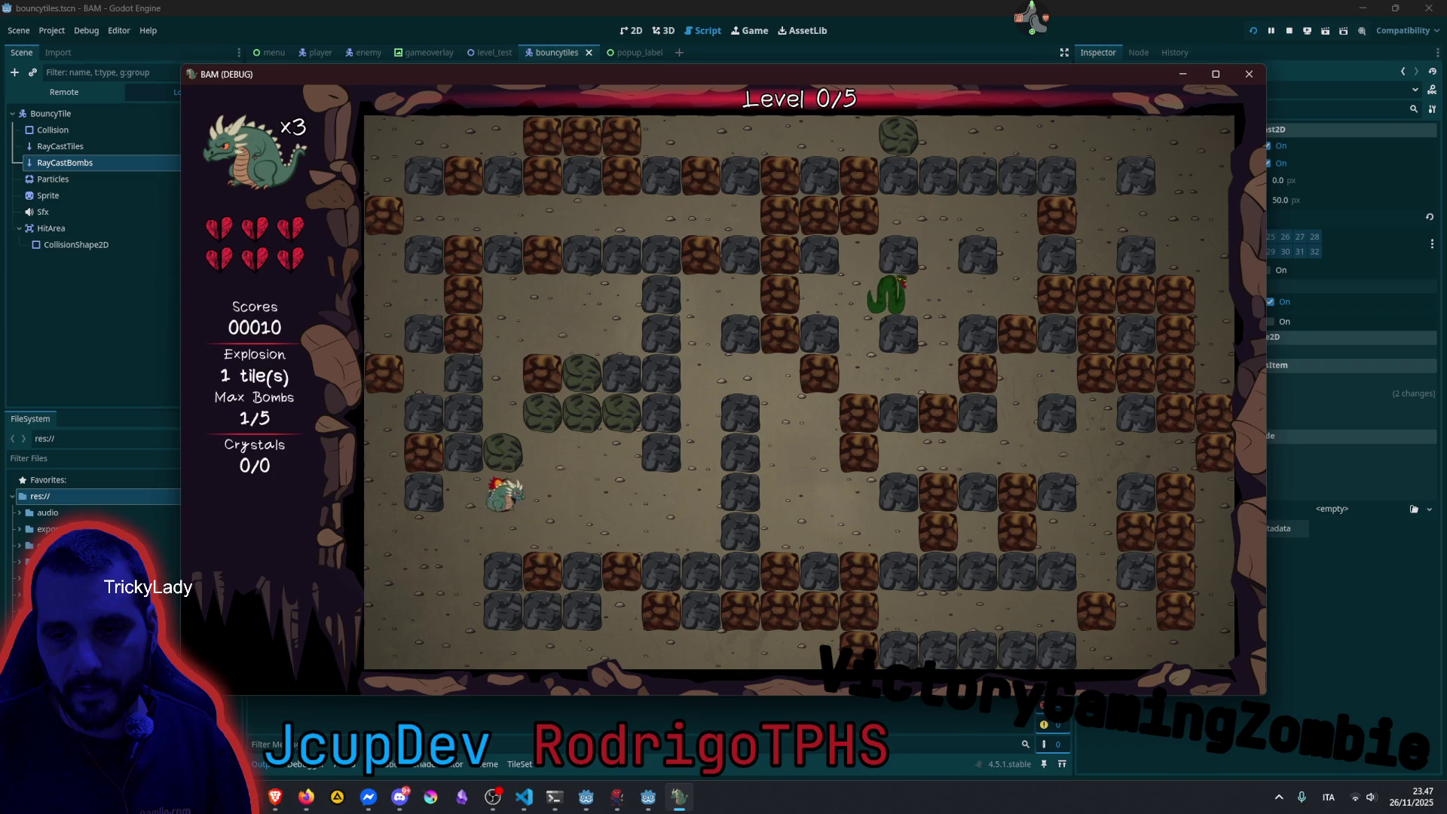
key(space)
key(Right)
key(Down)
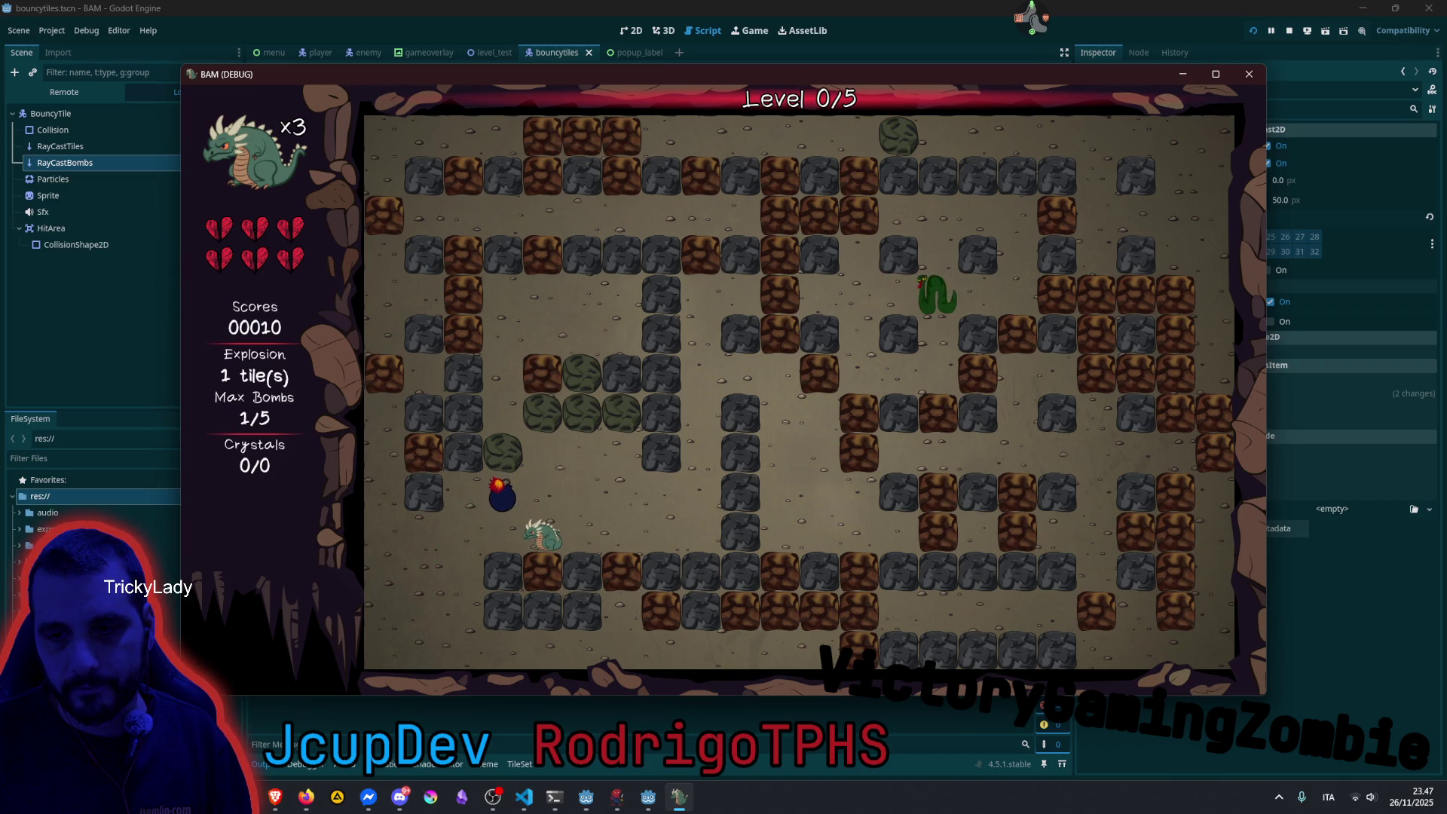
Step into the cleared tile and keep dropping bombs while moving up.
key(Left)
key(Up)
key(space)
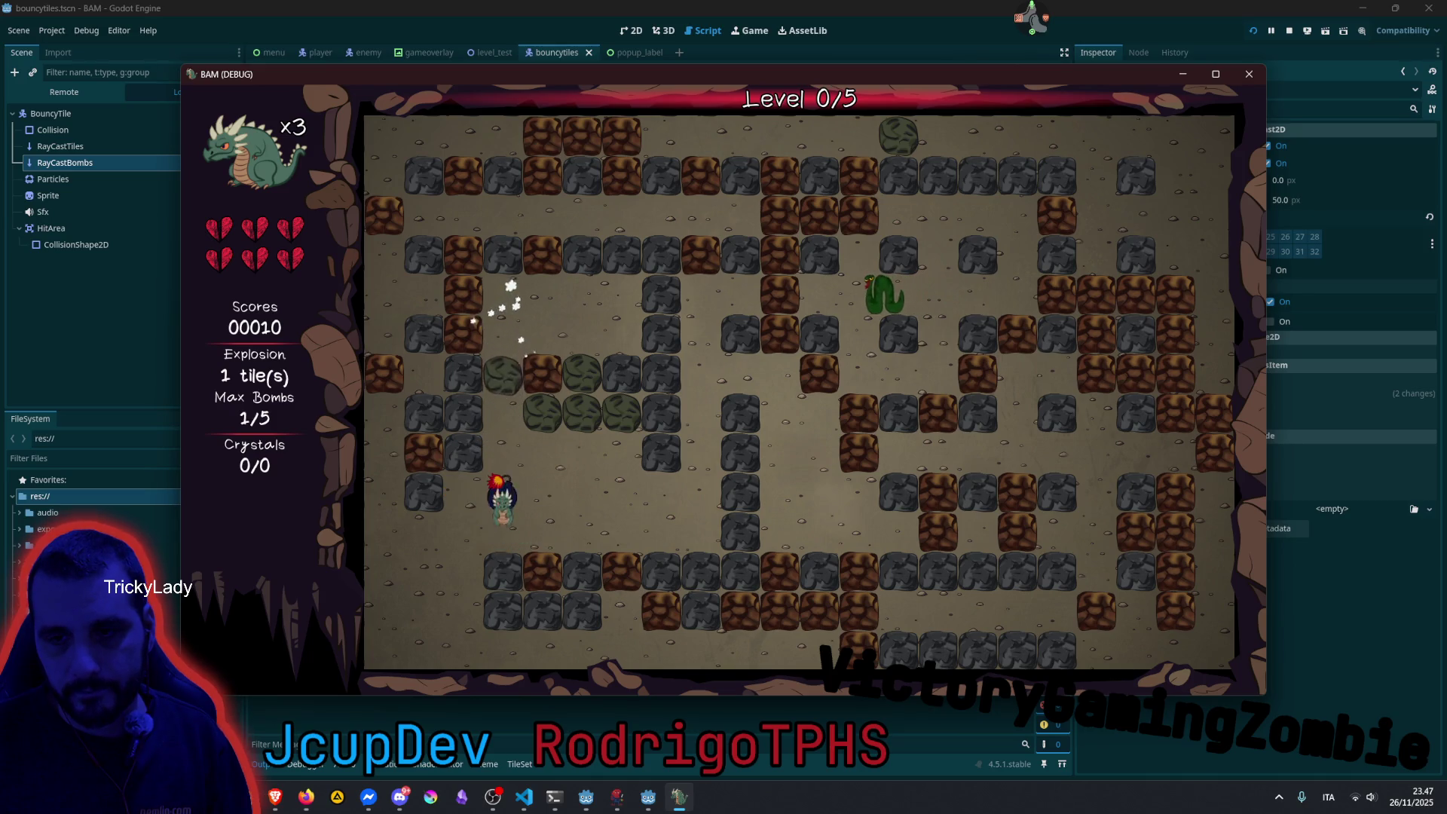
key(Up)
key(space)
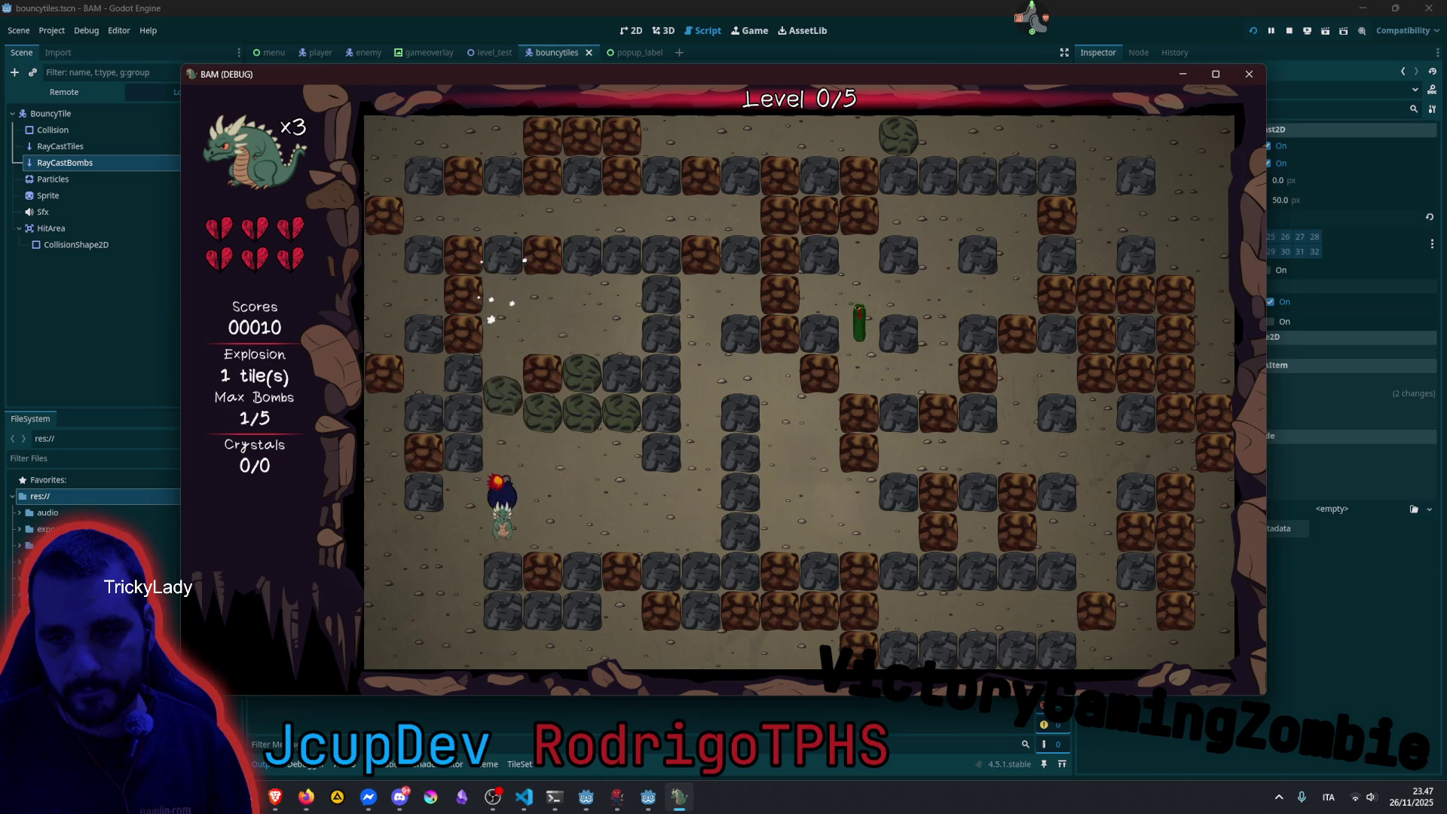
key(space)
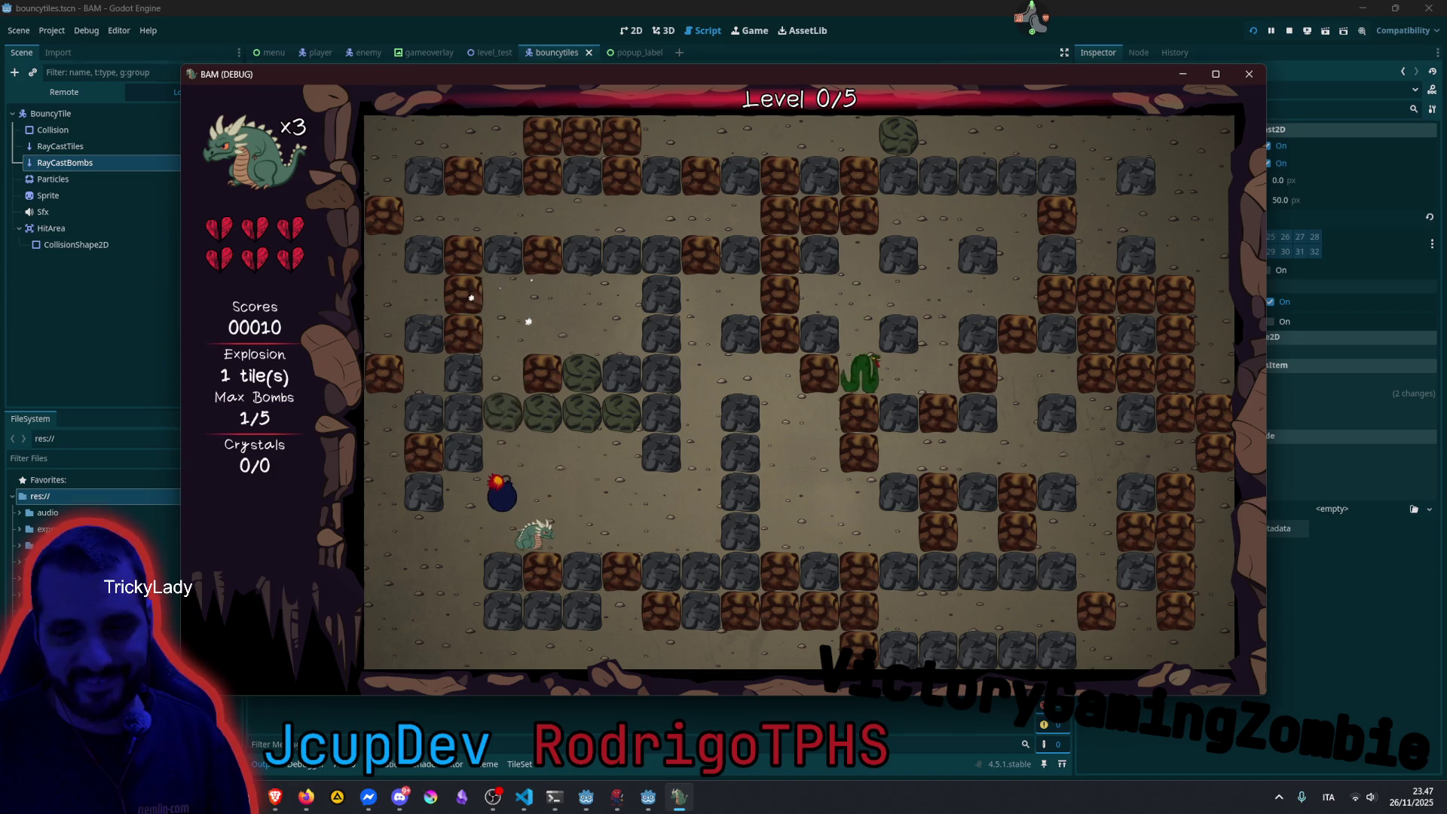
key(space)
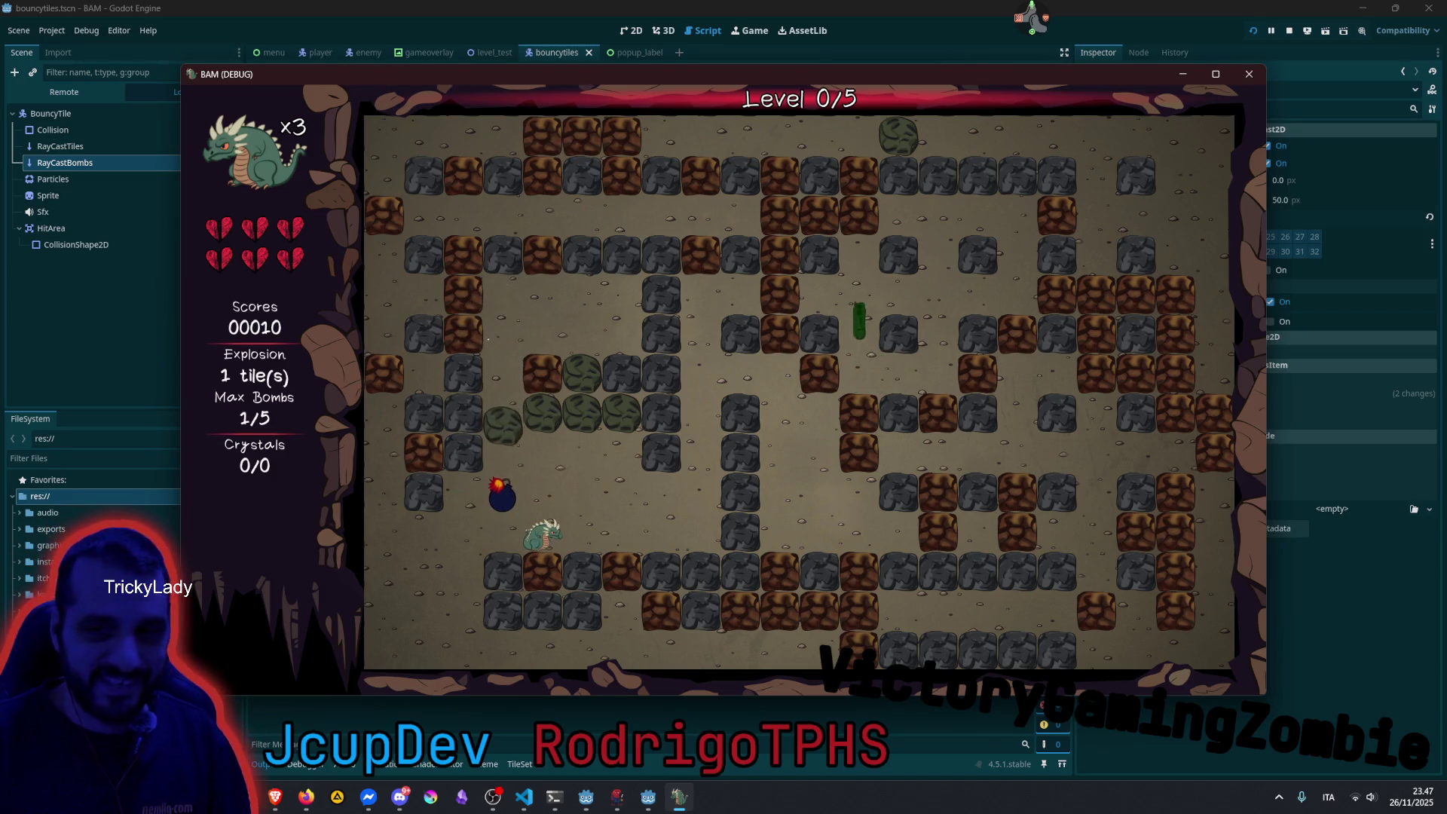
Drop a bomb, move right, and drop a second bomb one tile over.
key(space)
key(Right)
key(Right)
key(space)
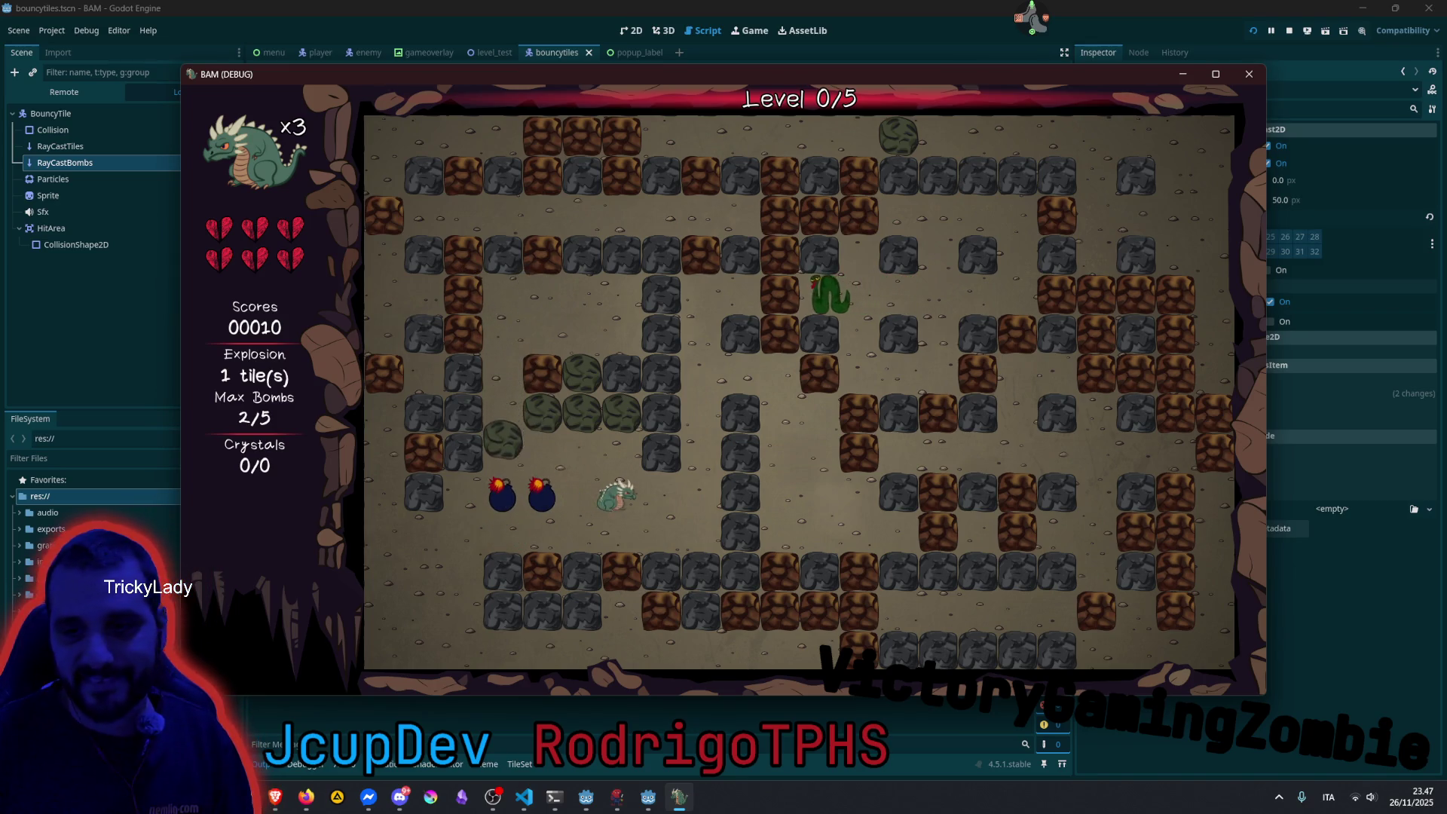
key(Down)
key(Left)
key(Up)
key(space)
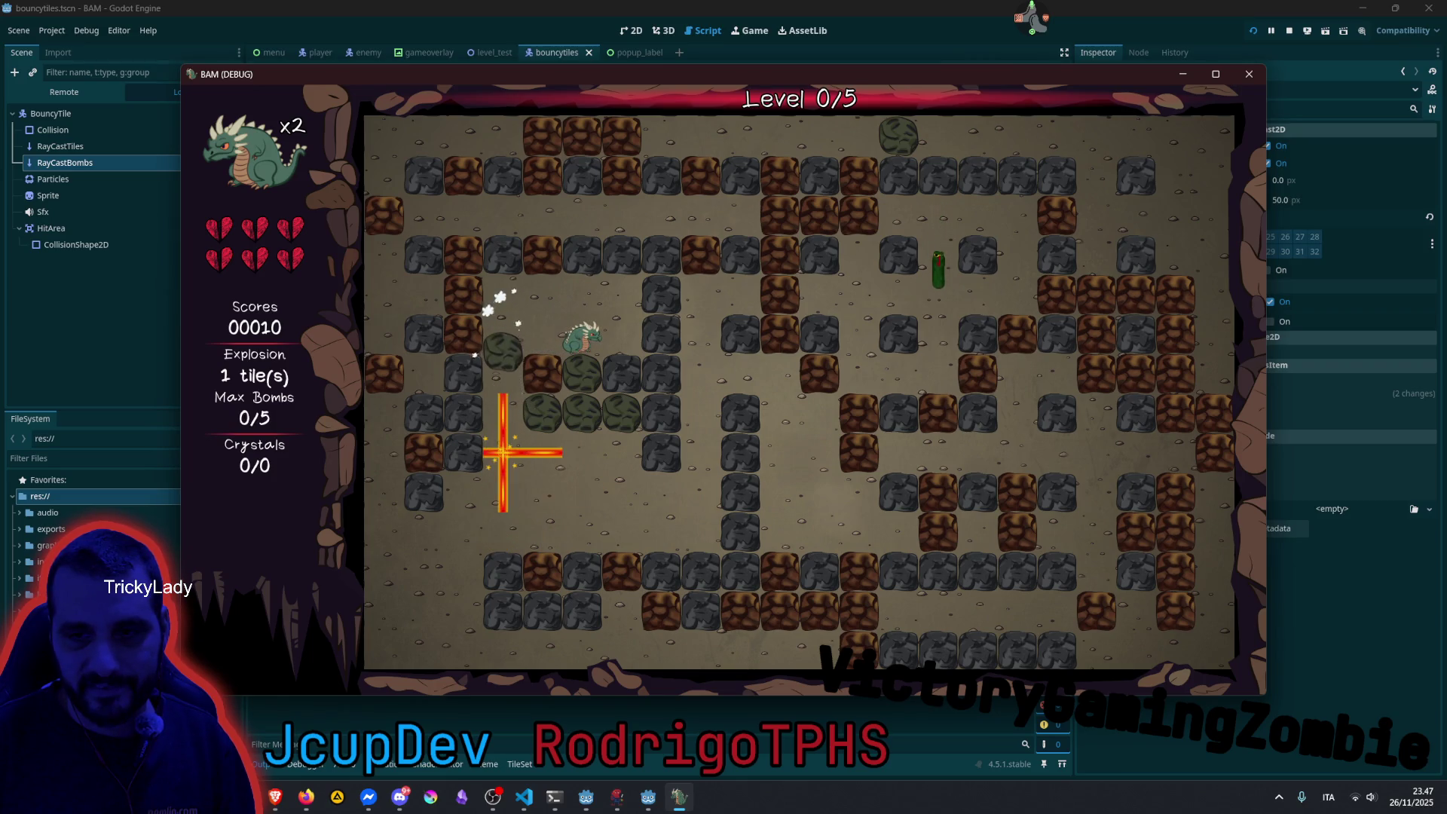
Reposition down, up and right, then bomb the rock beside the dragon, leaving one life at score 00020.
key(Down)
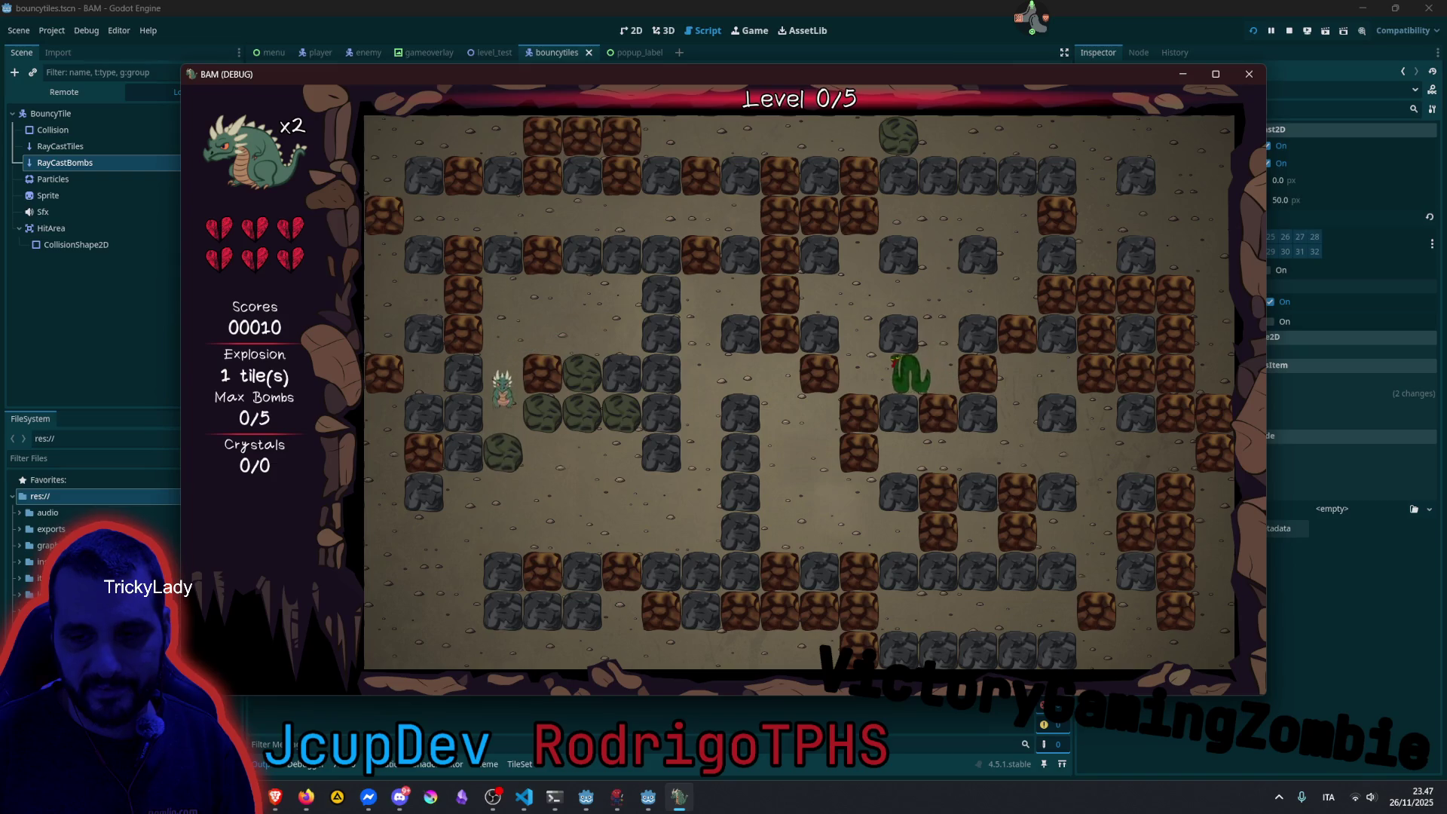
key(Up)
key(Right)
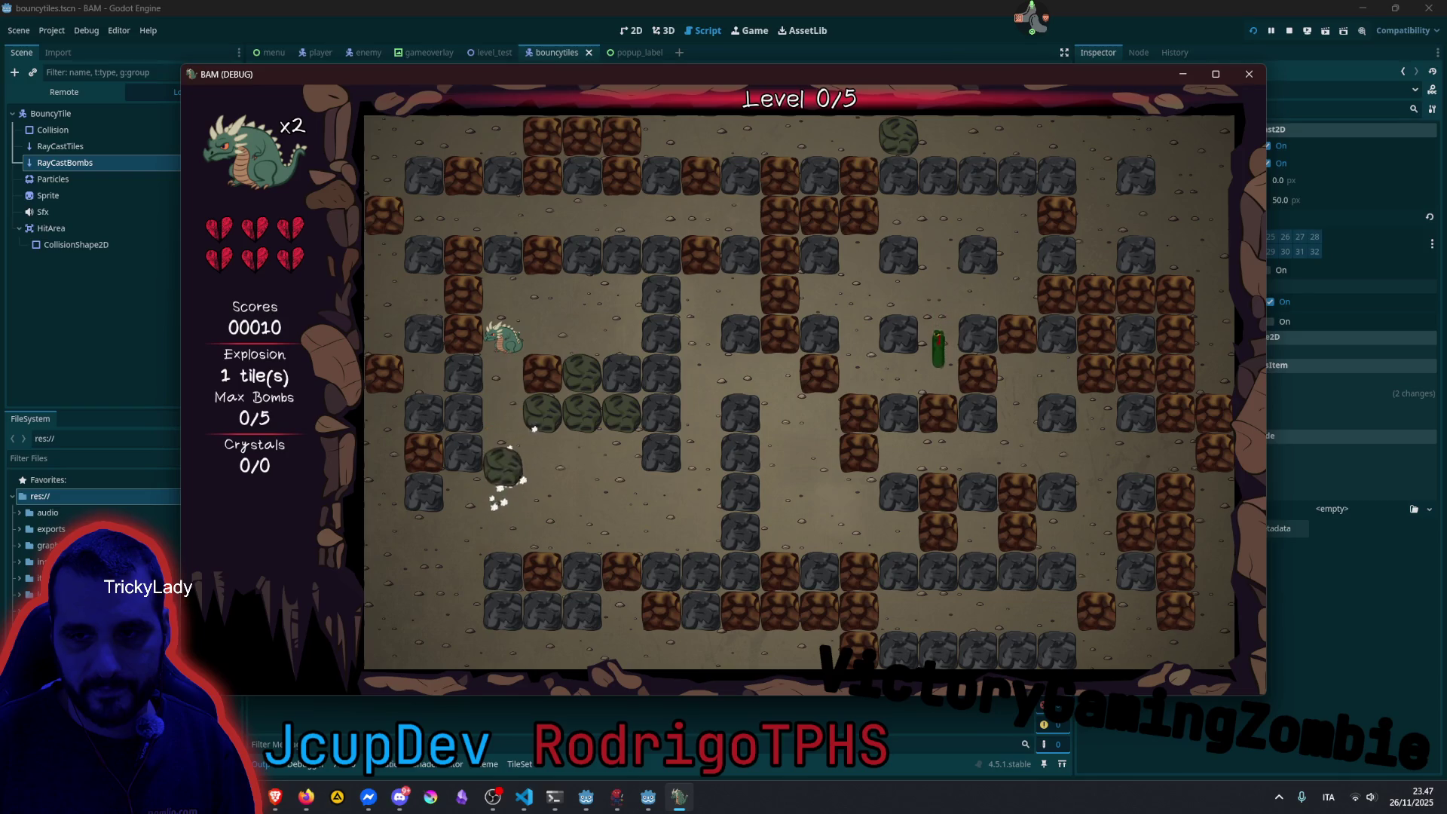
key(space)
key(Right)
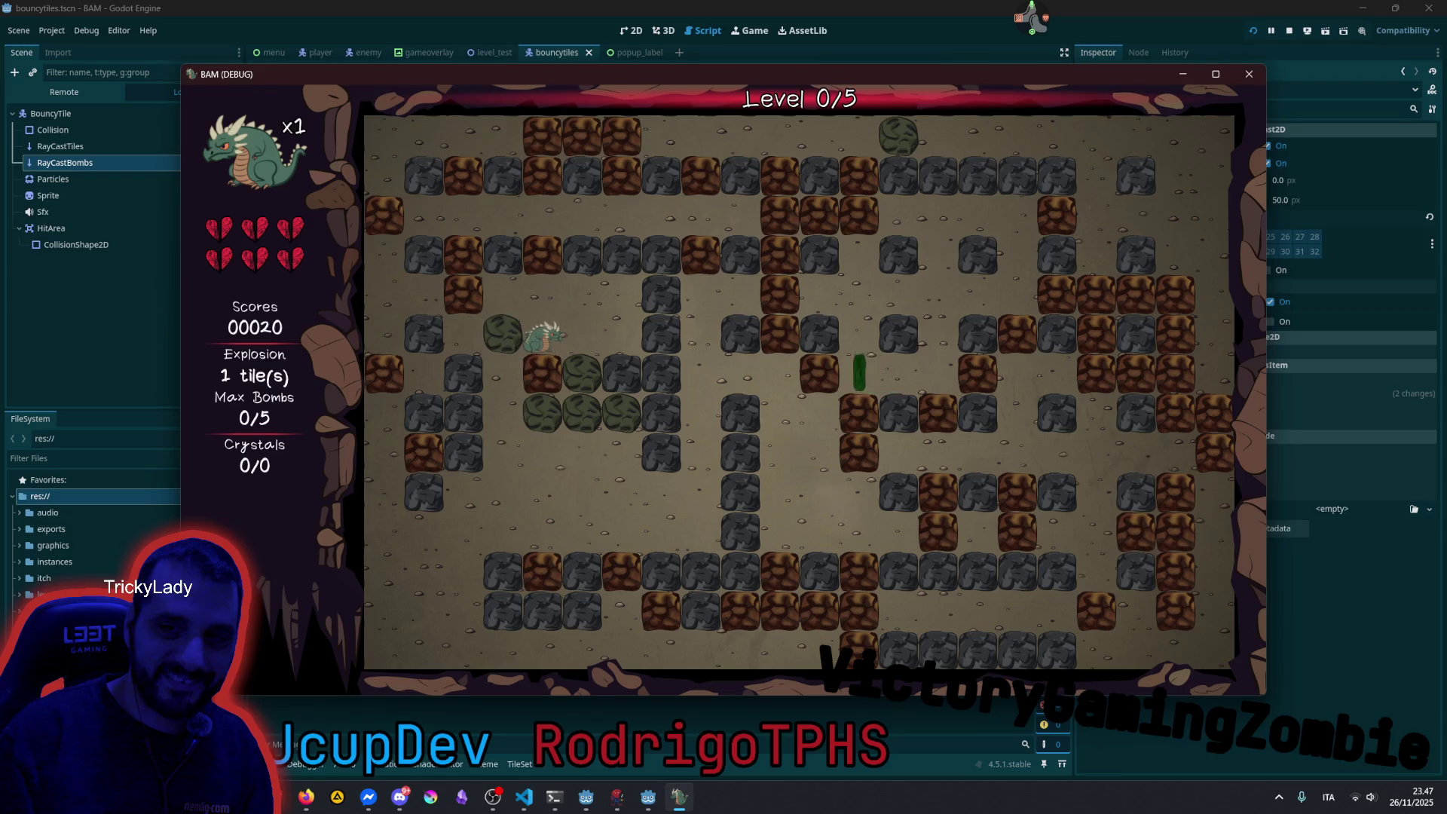
Push the bouncy tile left, loop back up the corridor, and drop a bomb on the right.
key(Left)
key(Down)
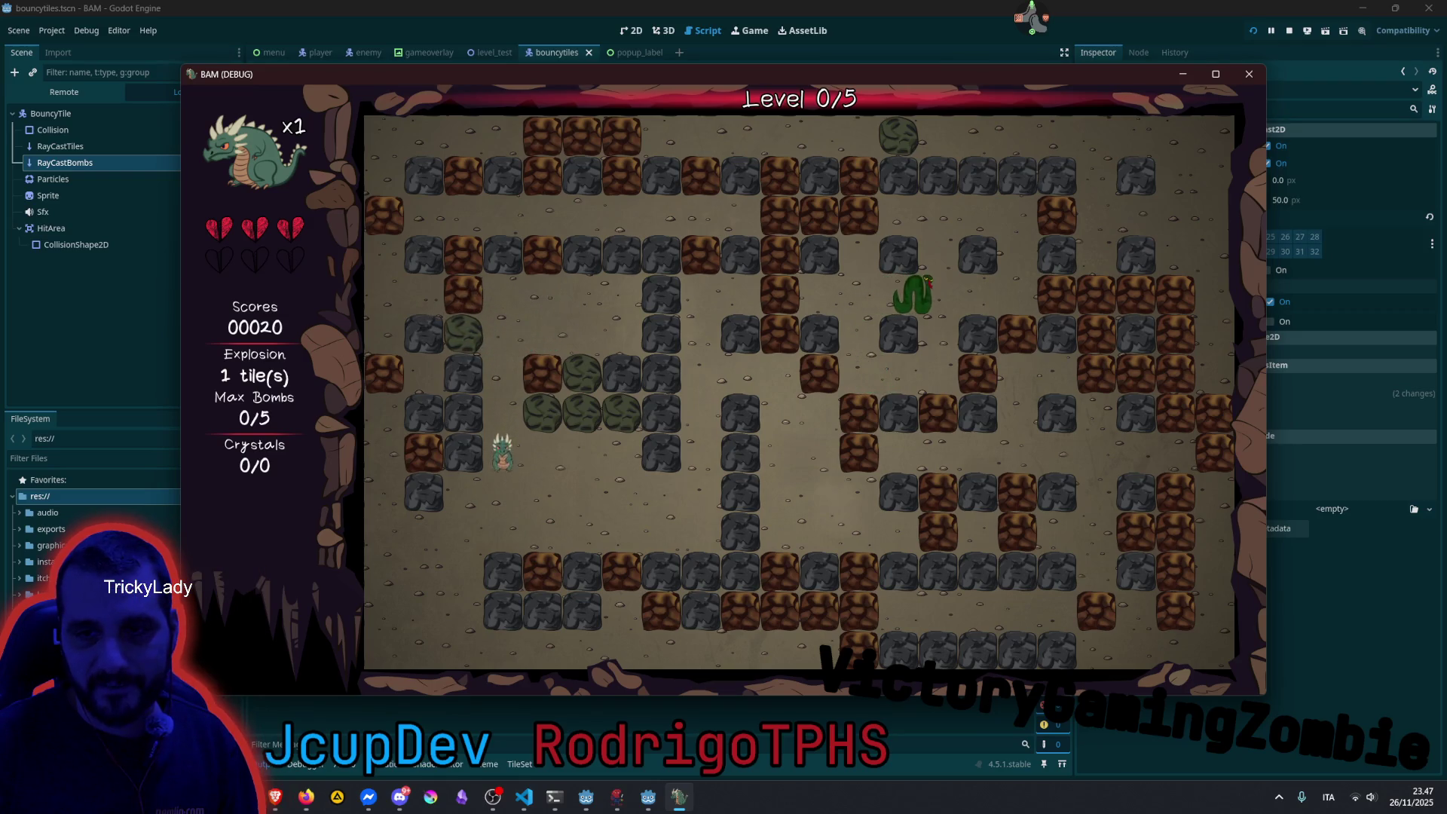
key(Right)
key(Left)
key(Up)
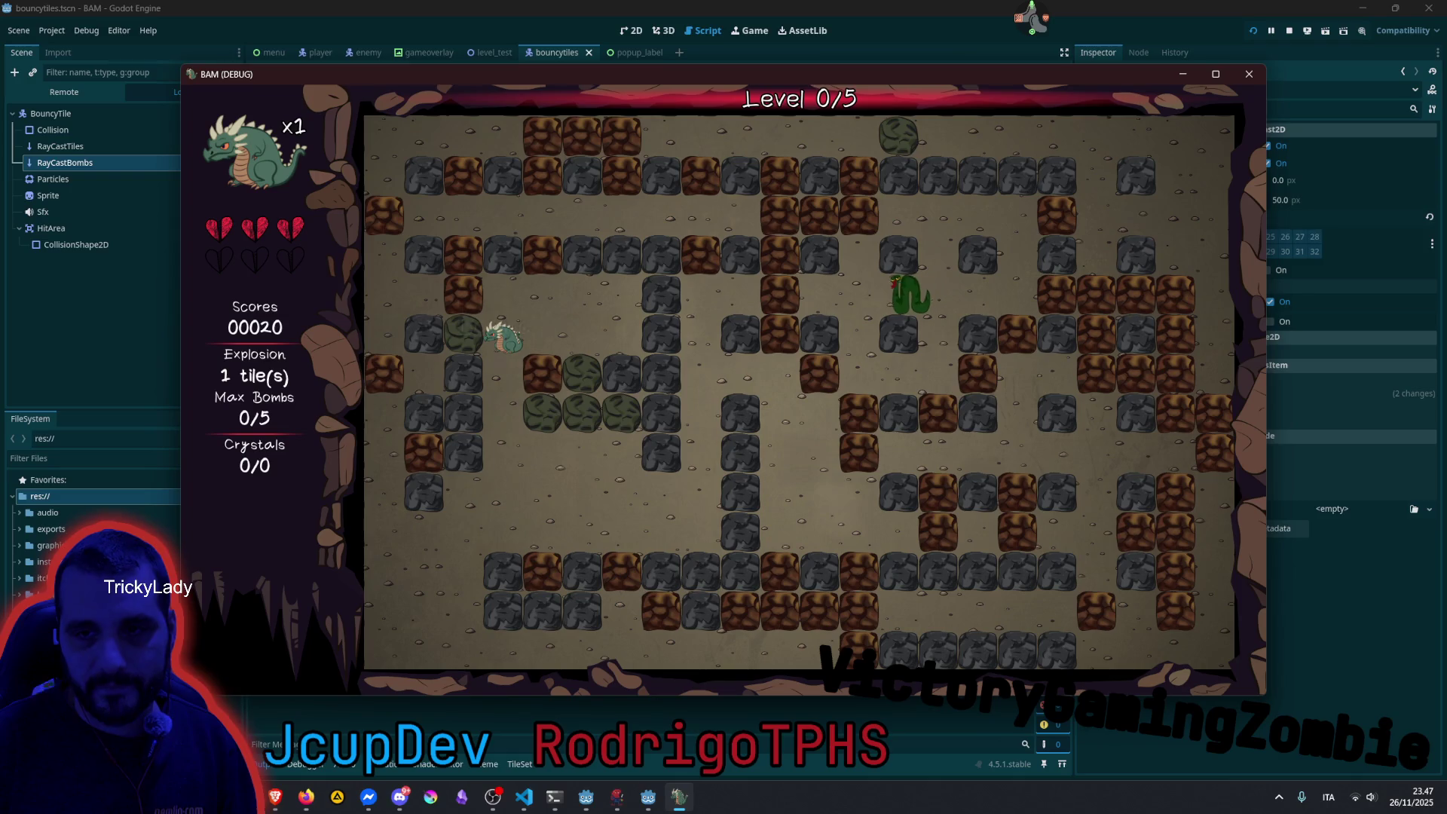
key(Right)
key(space)
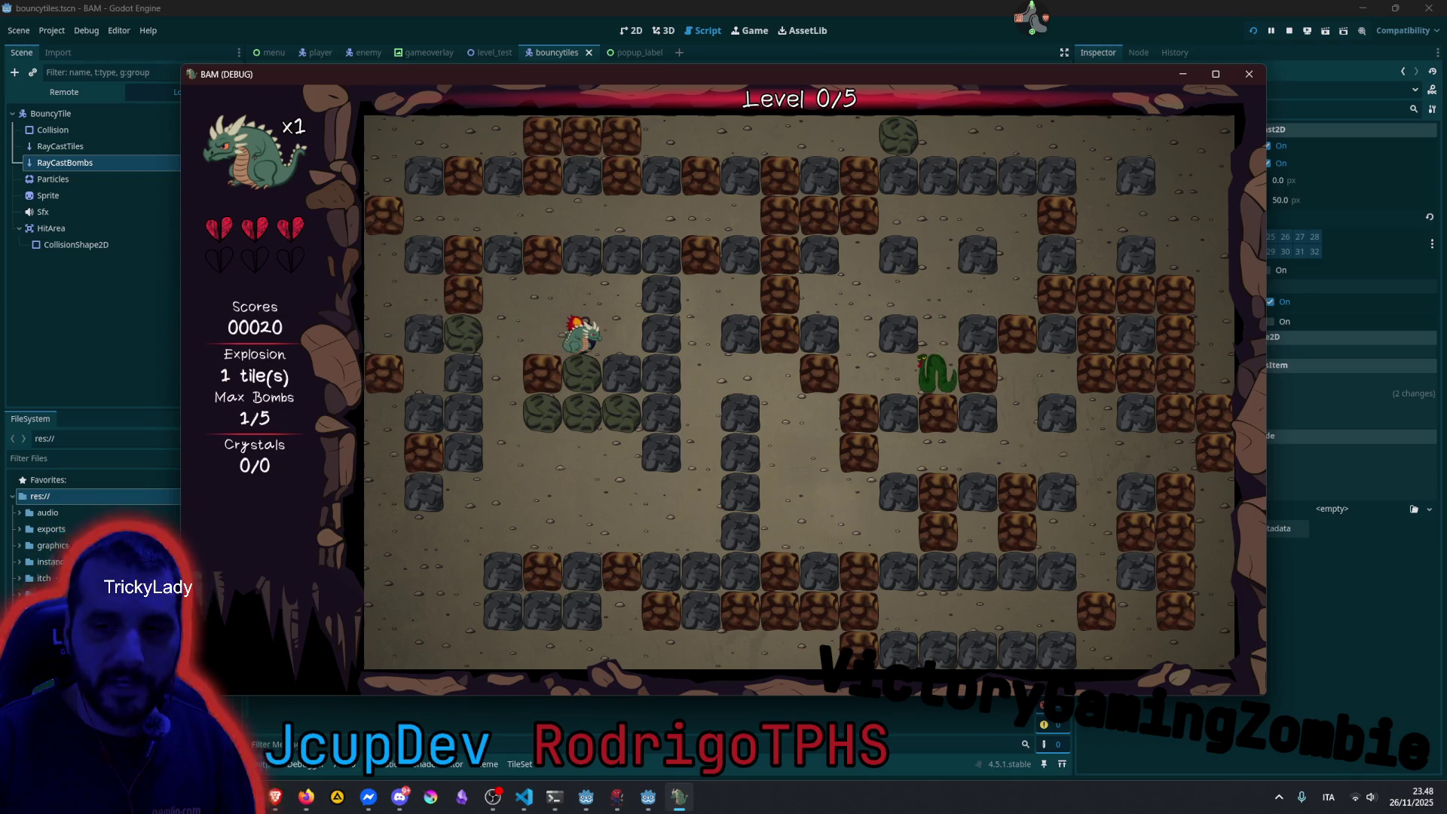
Drop a second bomb, retreat down, and lay a line of bombs along the lower row.
key(Left)
key(space)
key(Left)
key(Down)
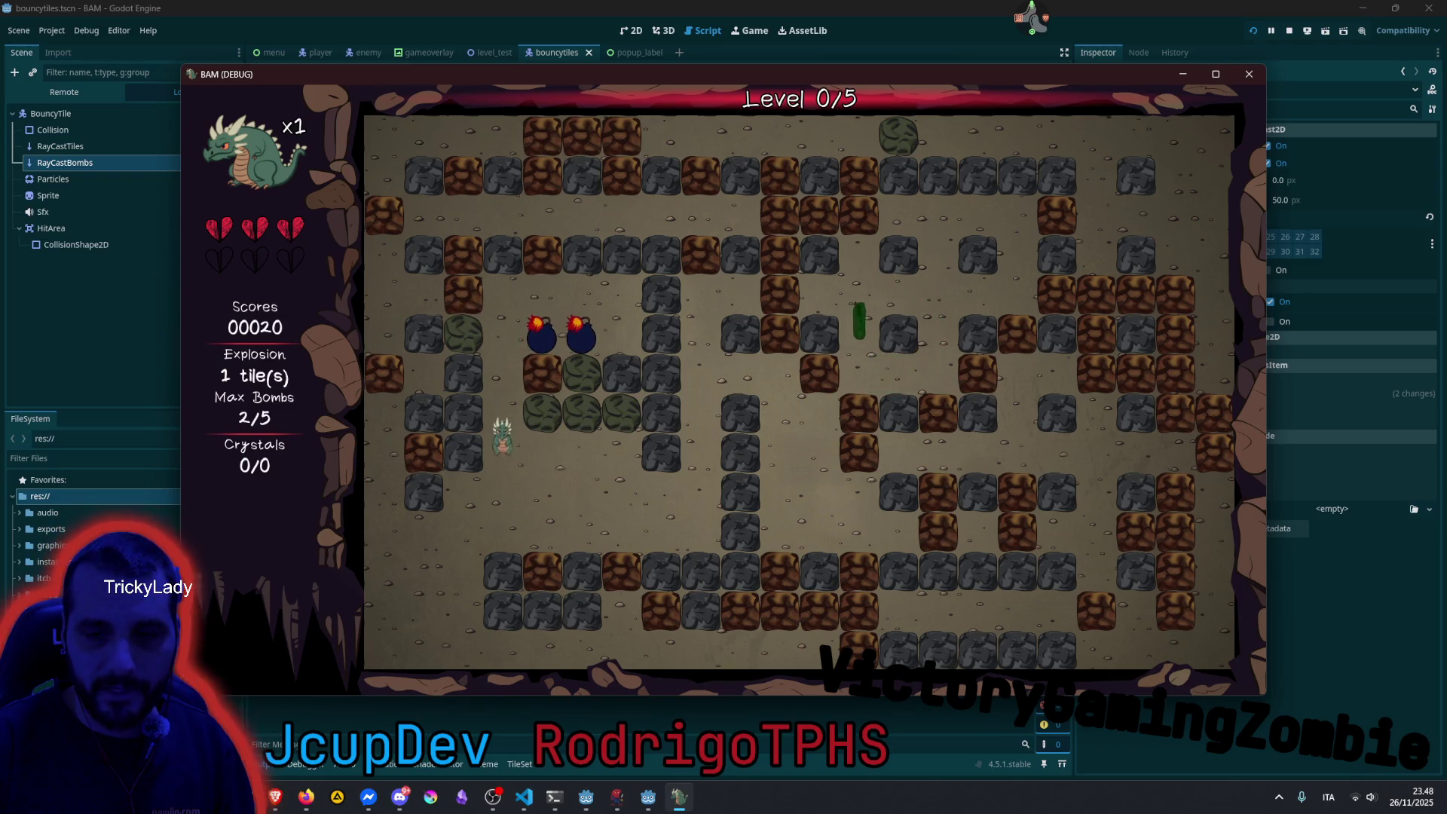
key(Right)
key(space)
key(Right)
key(space)
key(Right)
key(space)
Move left away from the bombs, bomb the left corridor, and escape along the bottom row.
key(Left)
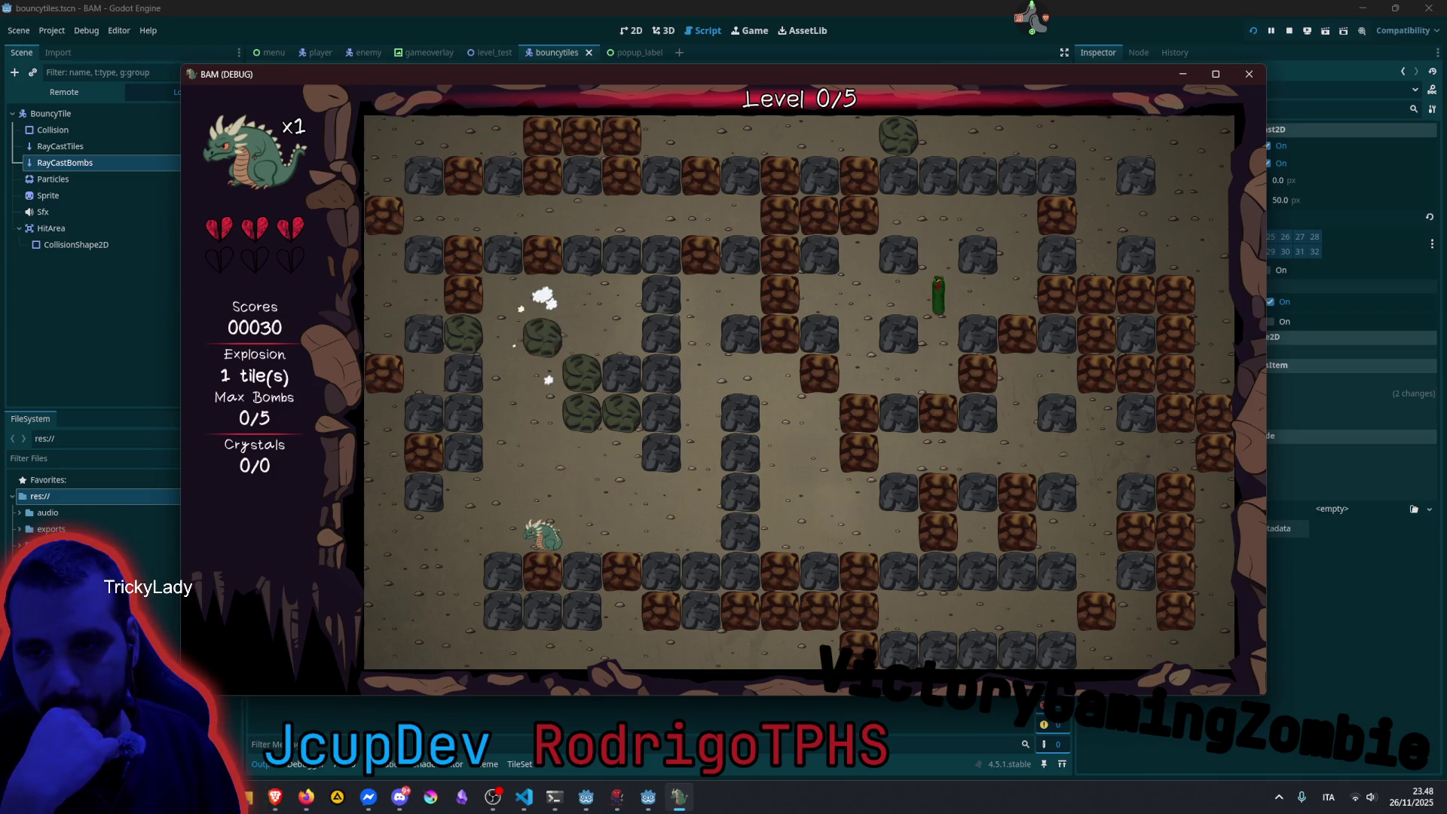
key(Left)
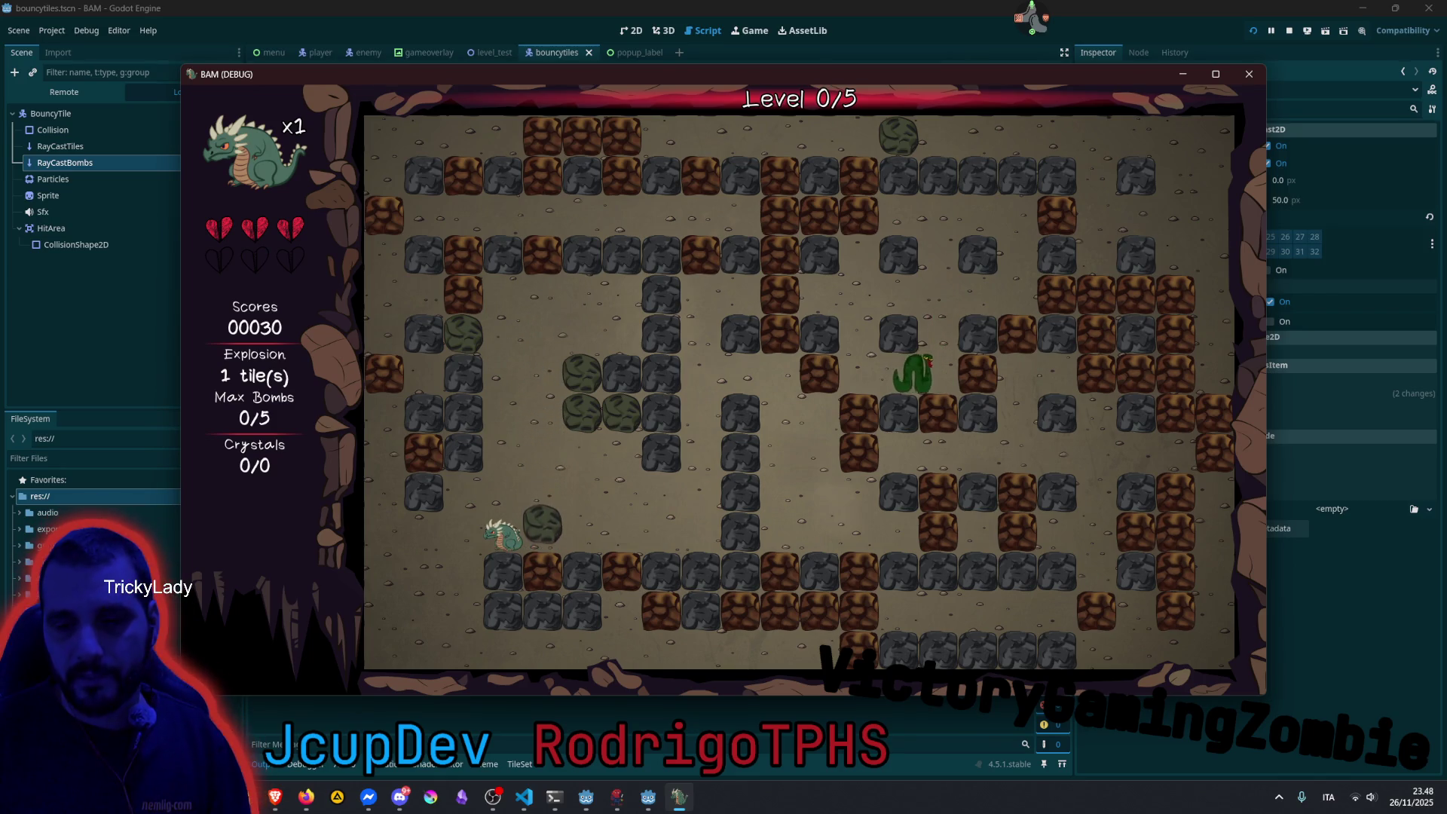
key(Left)
key(Right)
key(space)
key(Left)
key(Down)
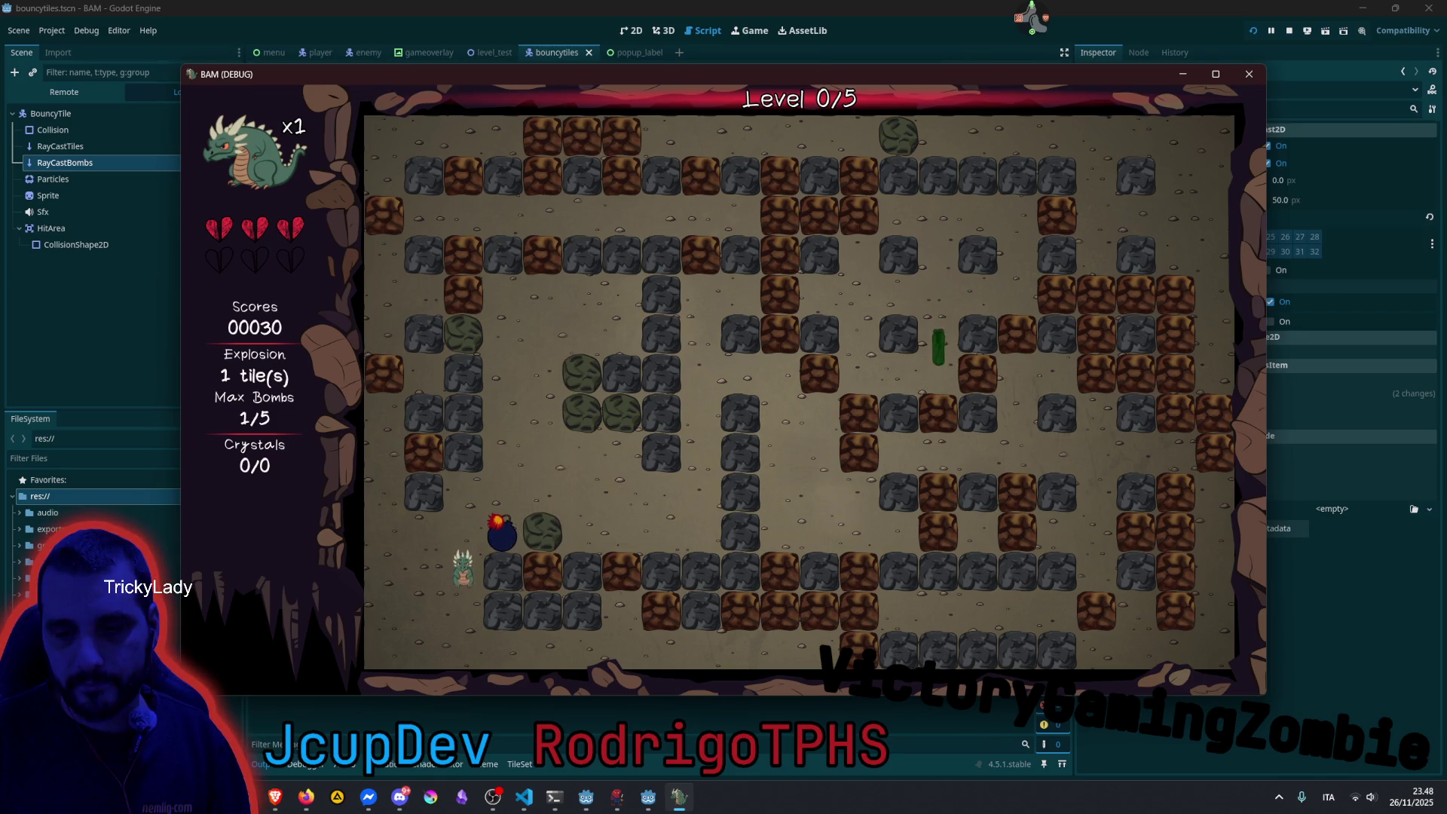
key(Right)
Drop bombs near the bottom and in the left corridor until the last life ends at Game Over, score 50.
key(Up)
key(space)
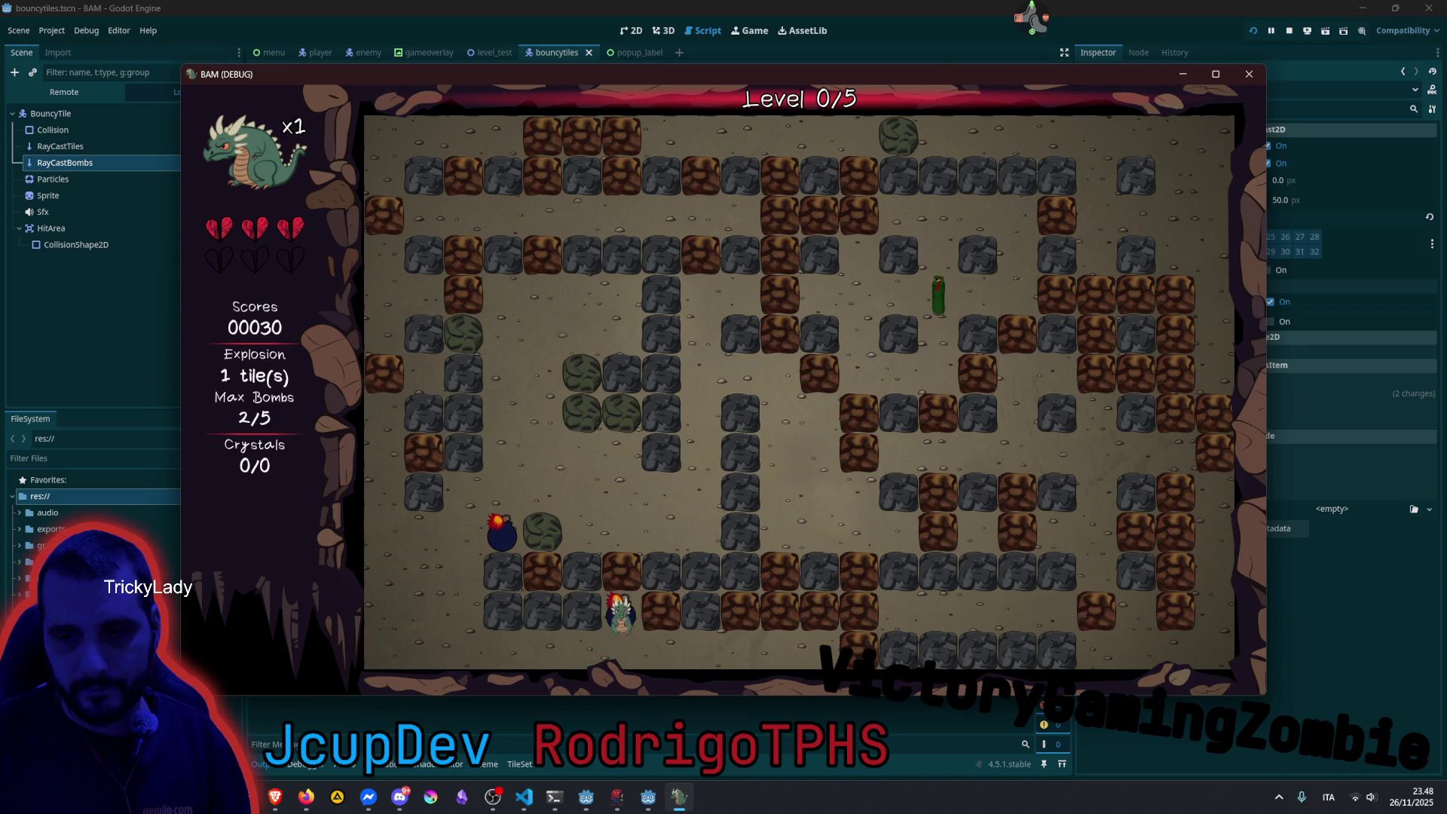
key(Down)
key(Left)
key(Up)
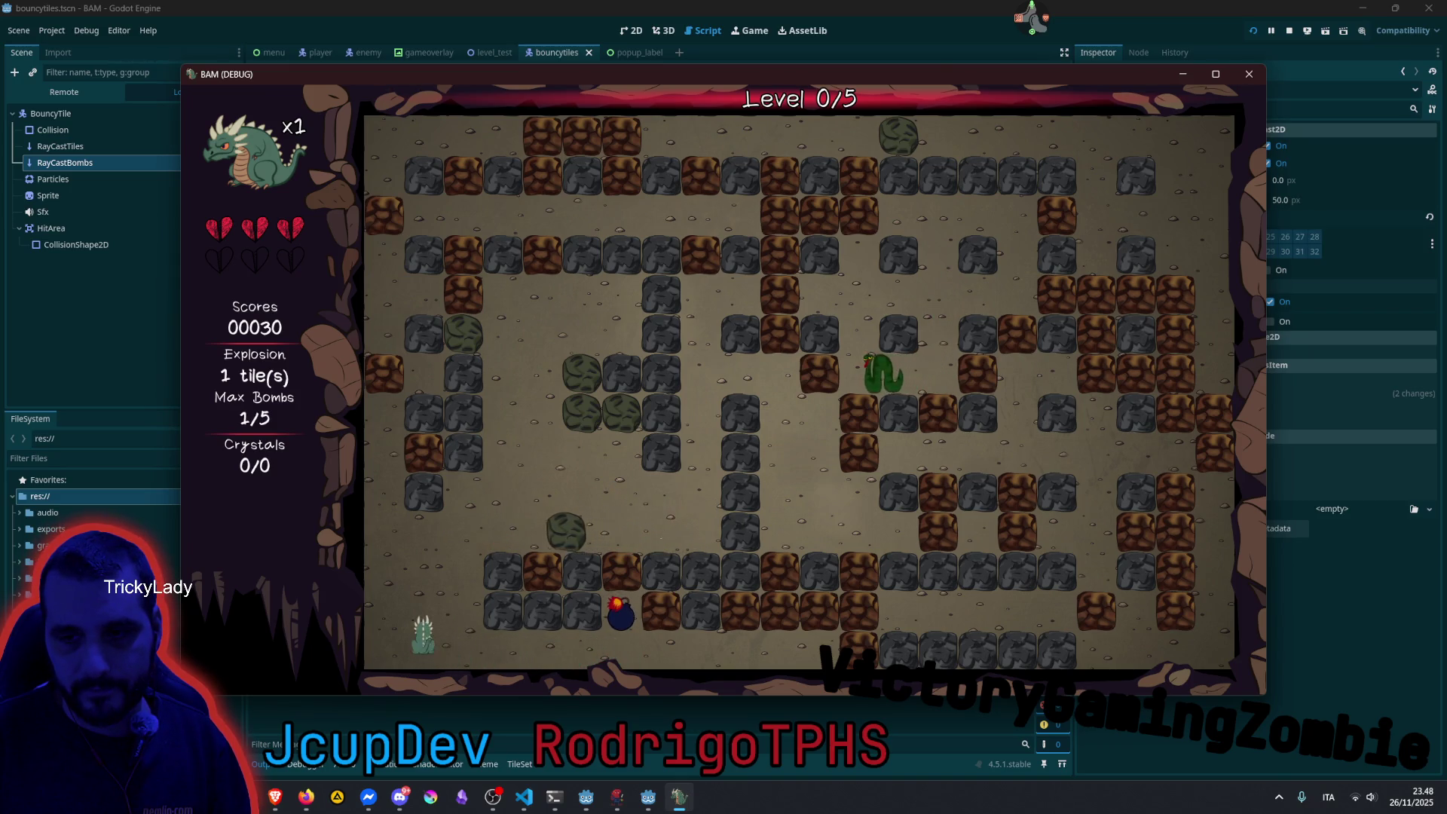
key(Right)
key(space)
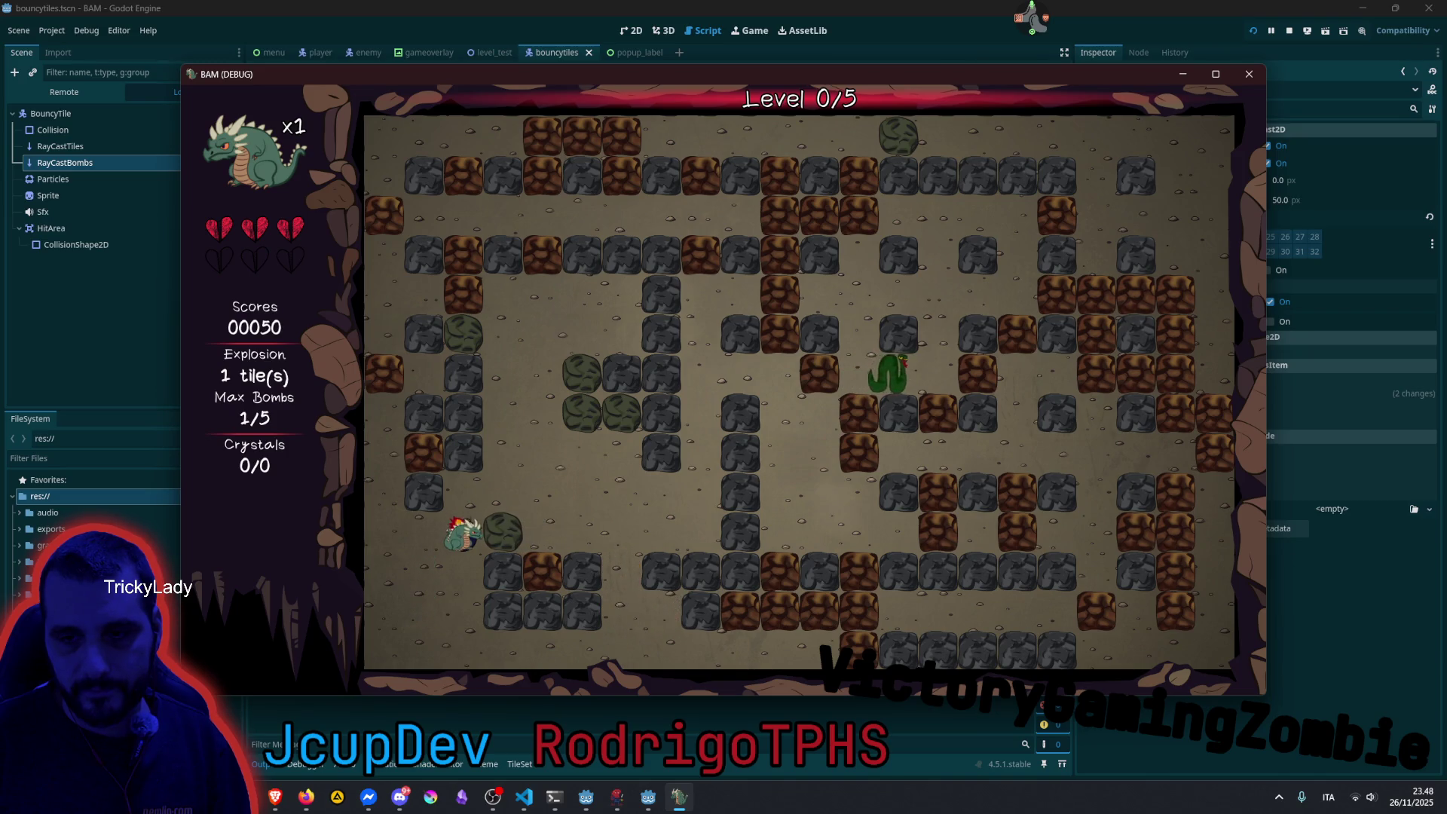
key(Up)
key(Right)
key(Down)
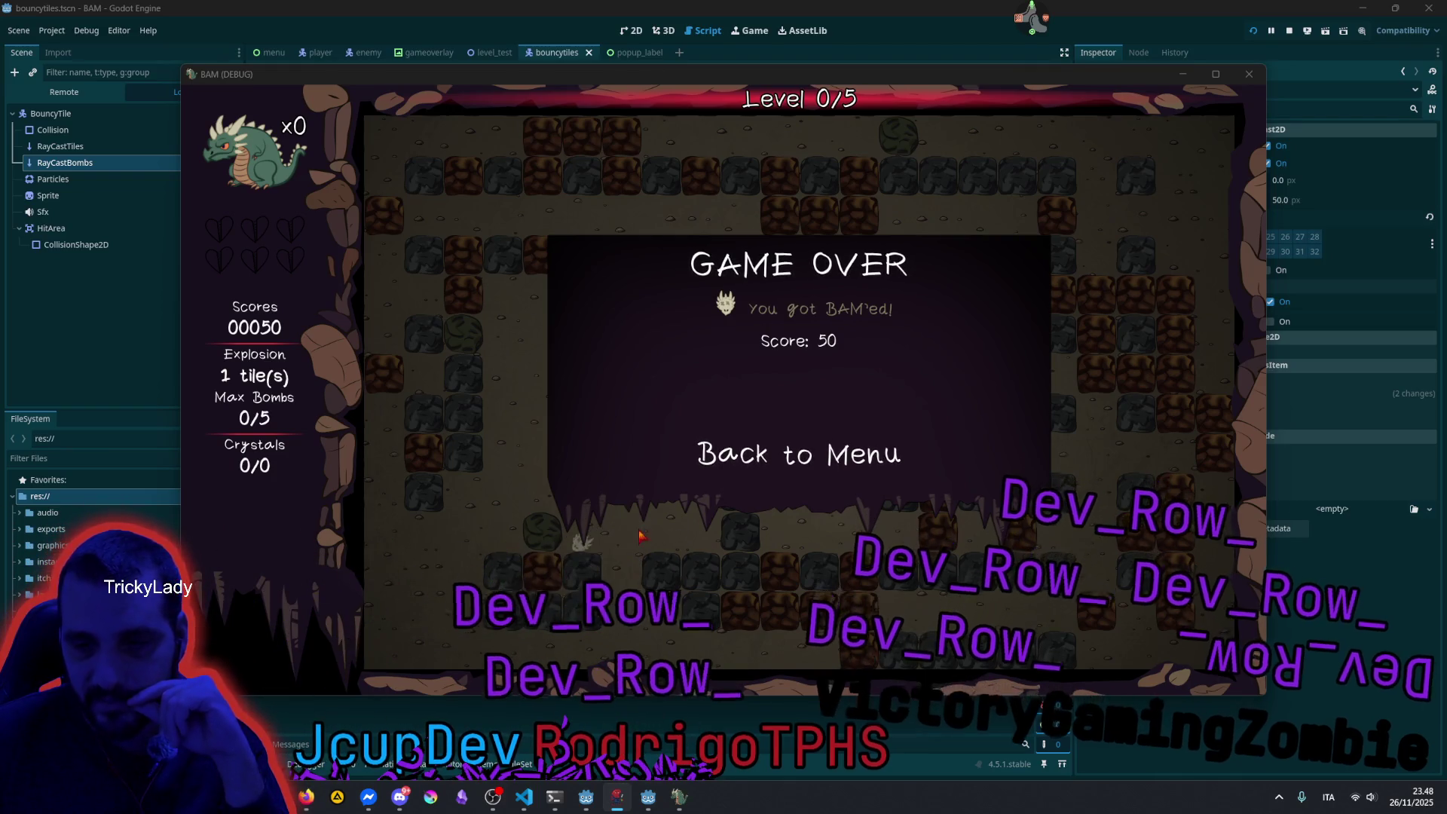
Bring the Brave browser with the Twitch streams forward and close one channel tab.
click(306, 796)
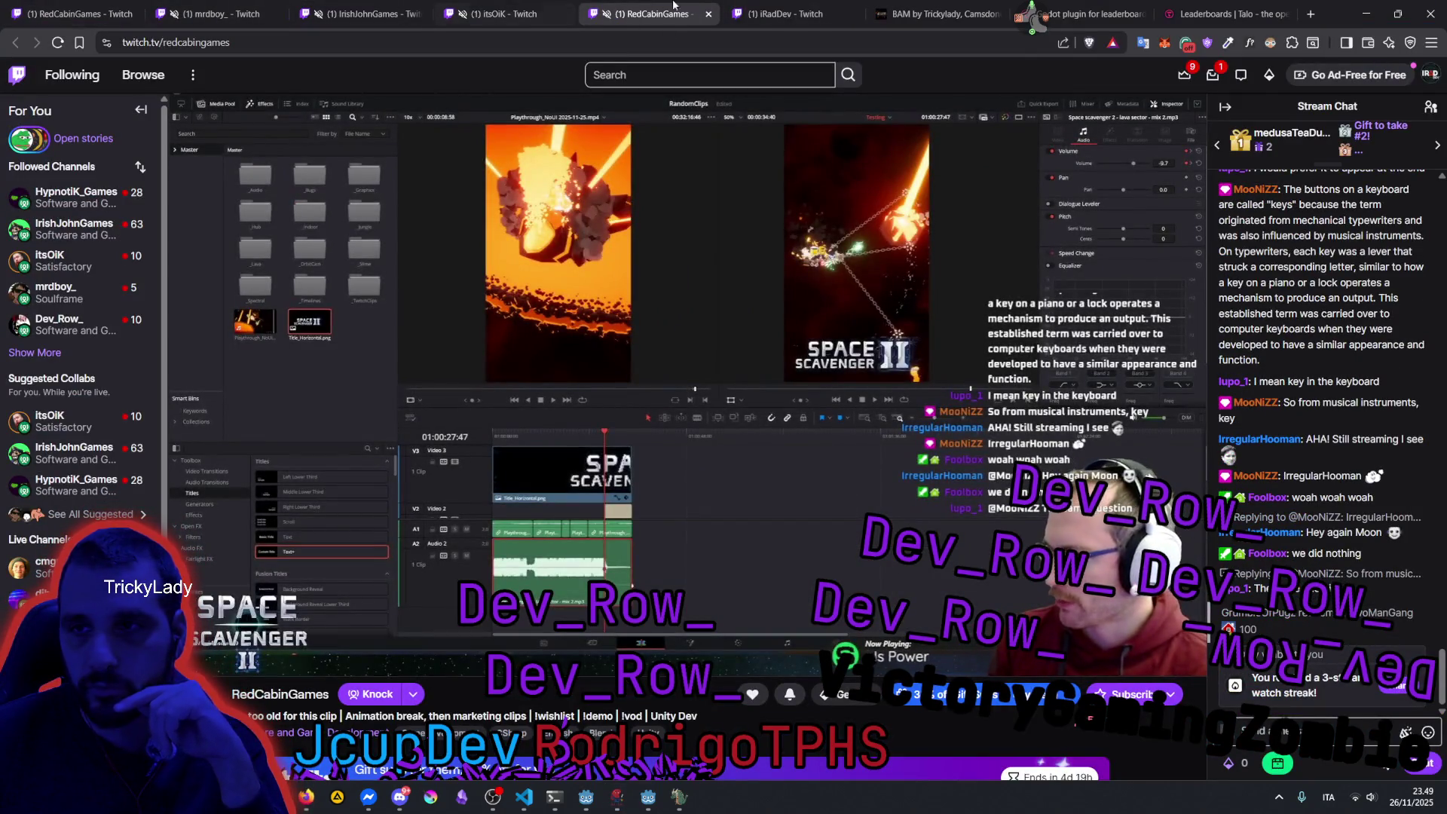
click(852, 14)
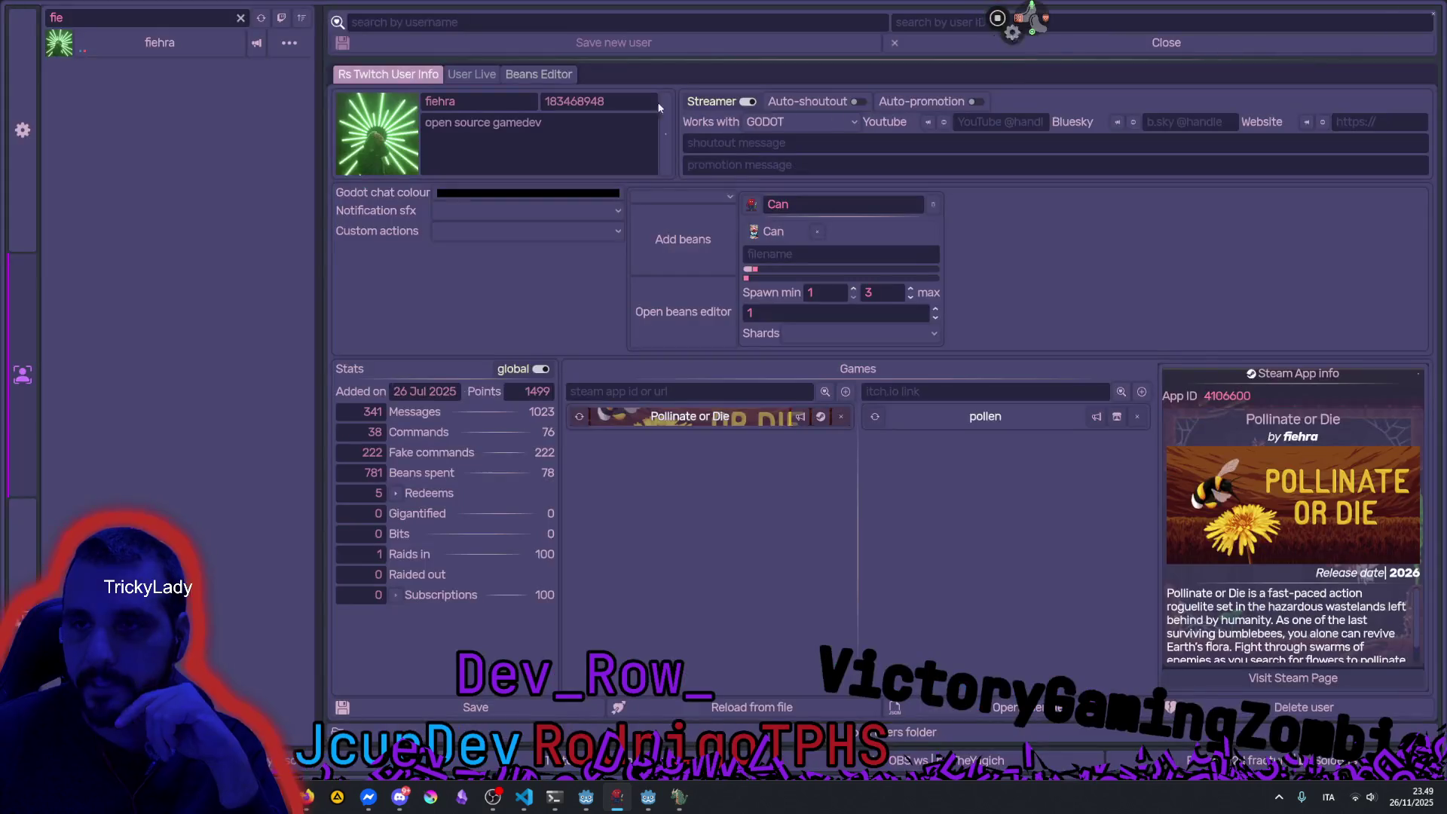
Search the user manager for 'dev' and open a matching user's details.
double_click(213, 16)
text(de)
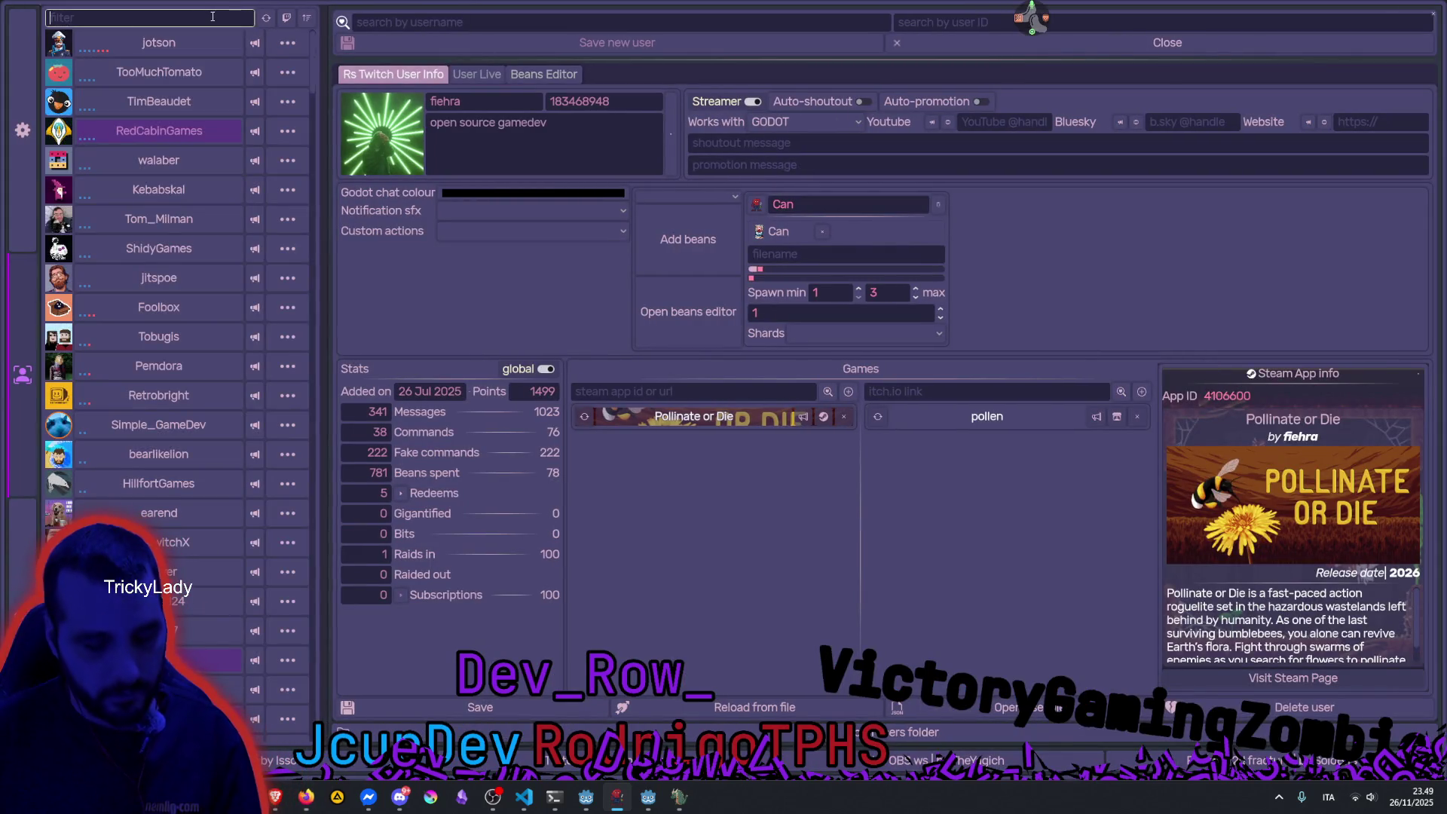
text(v)
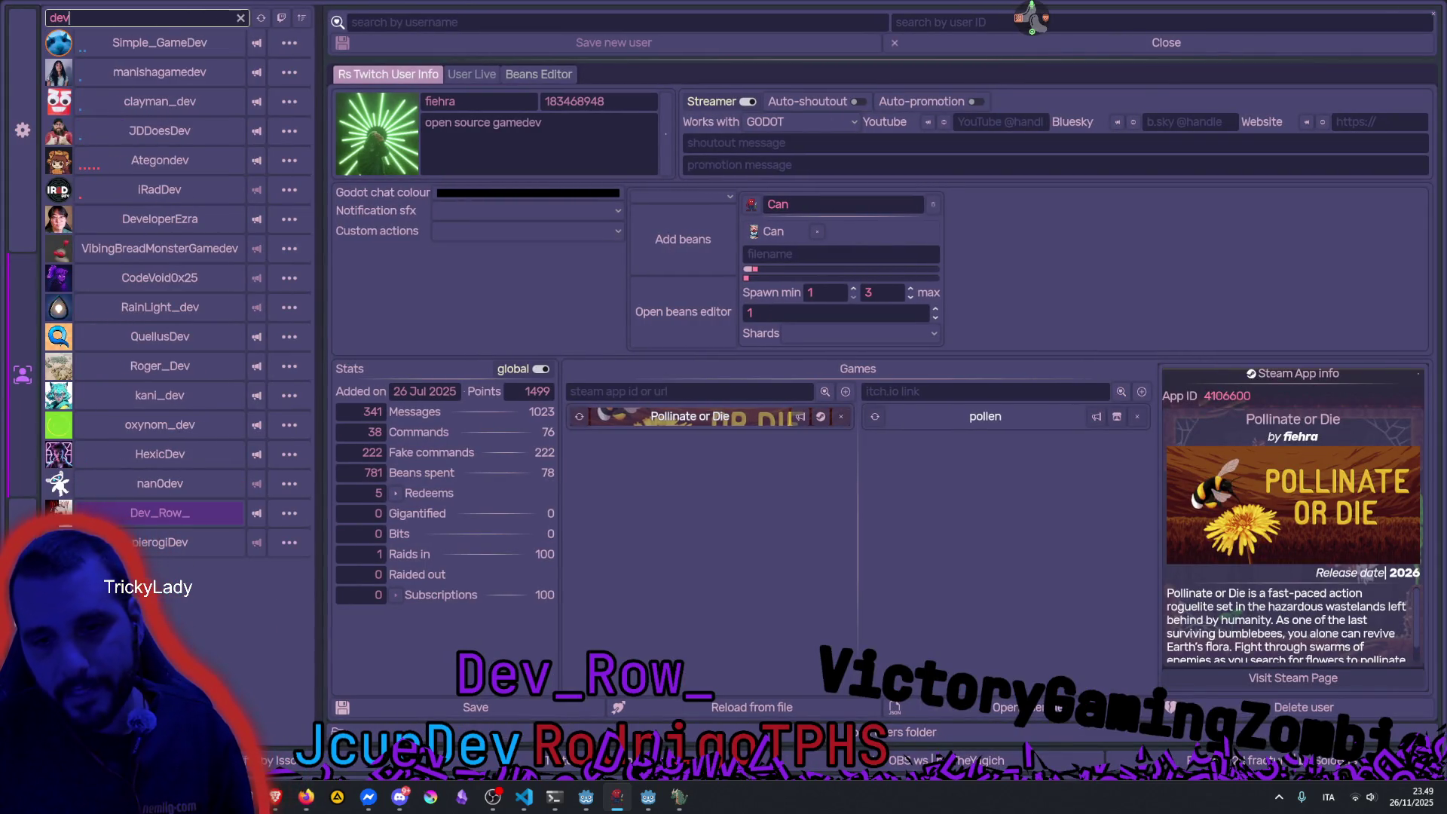
click(118, 522)
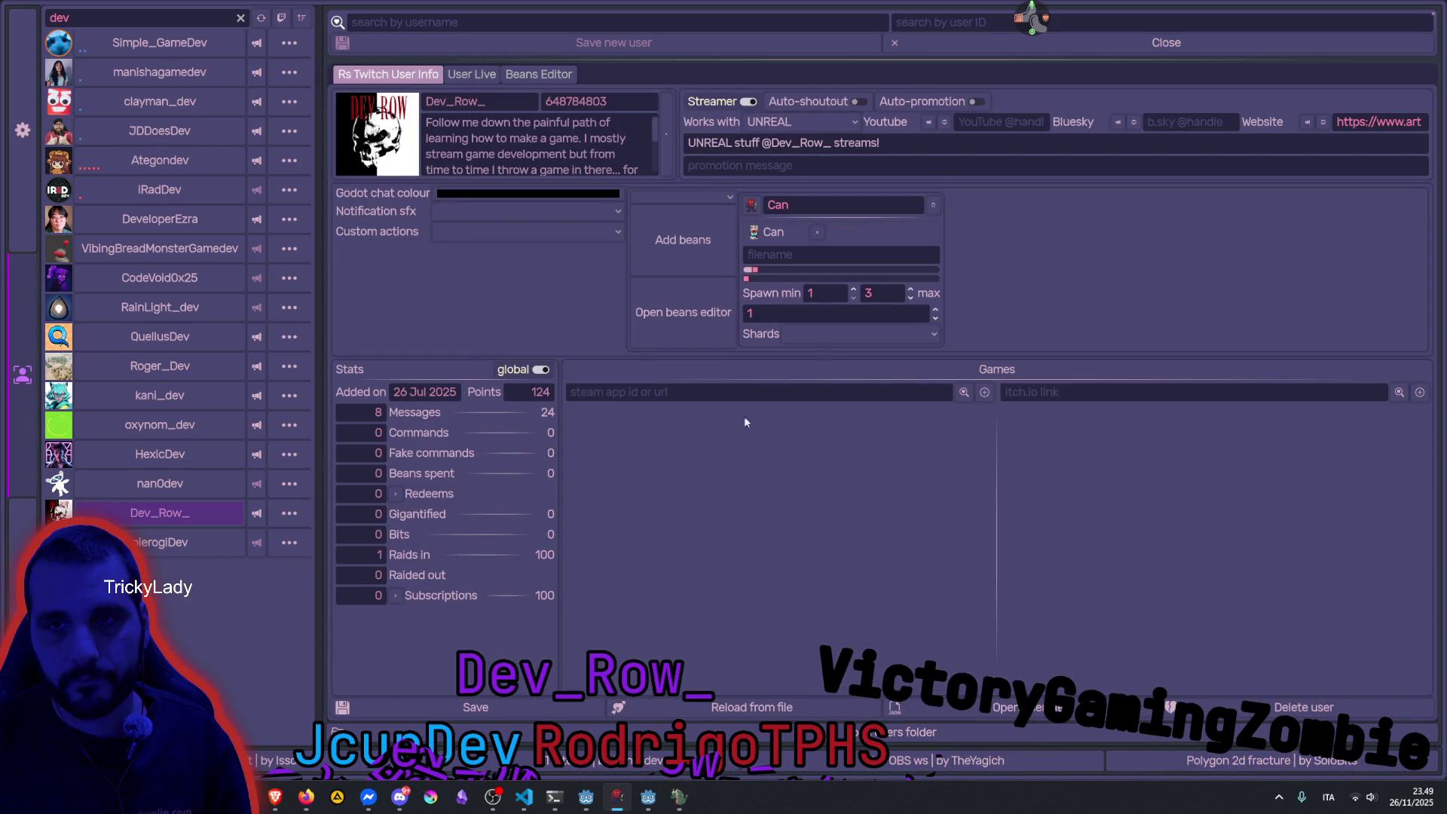
Try the Steam and itch.io link fields, leave them empty, and close the user manager window.
click(837, 392)
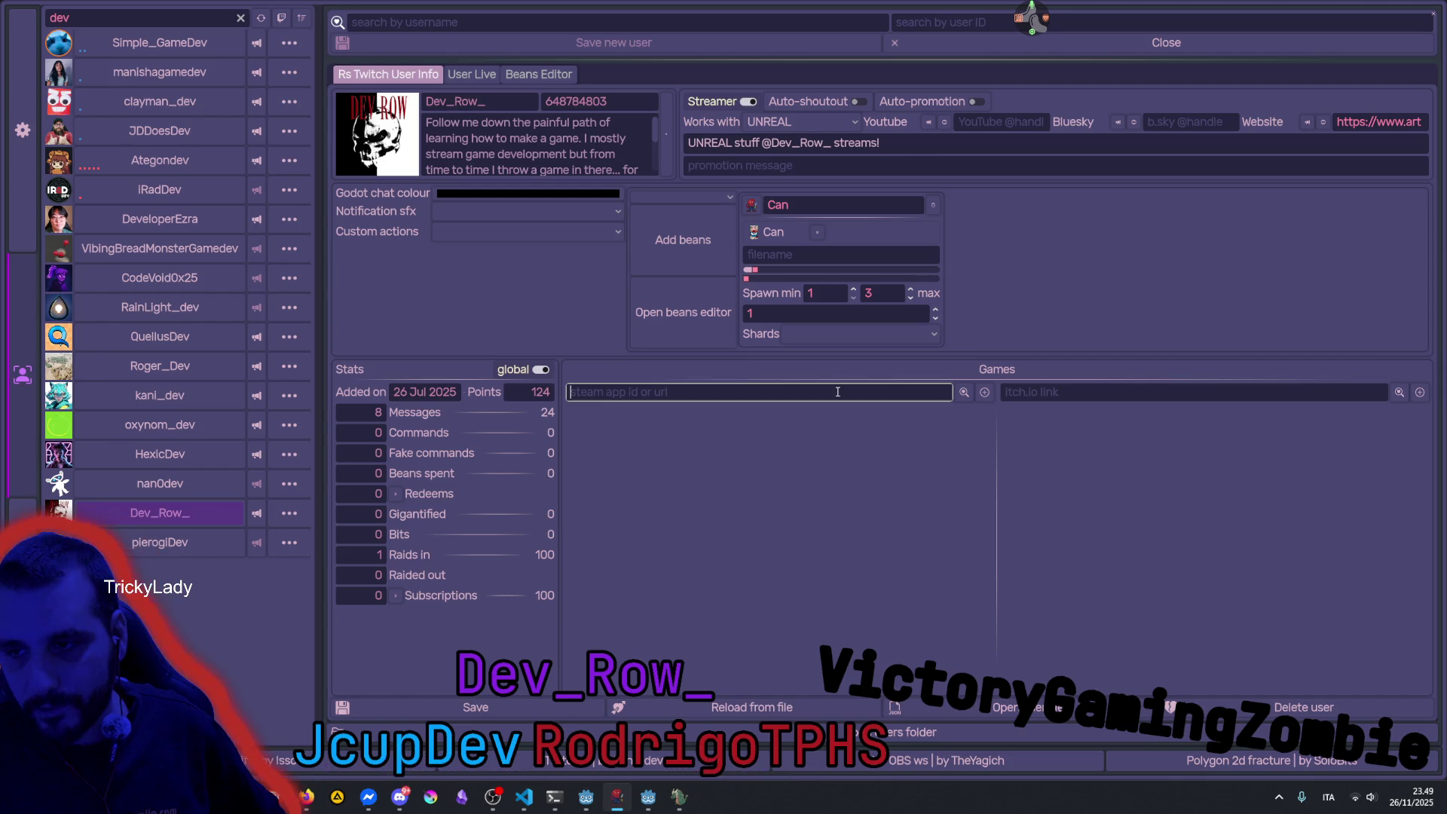
click(1128, 386)
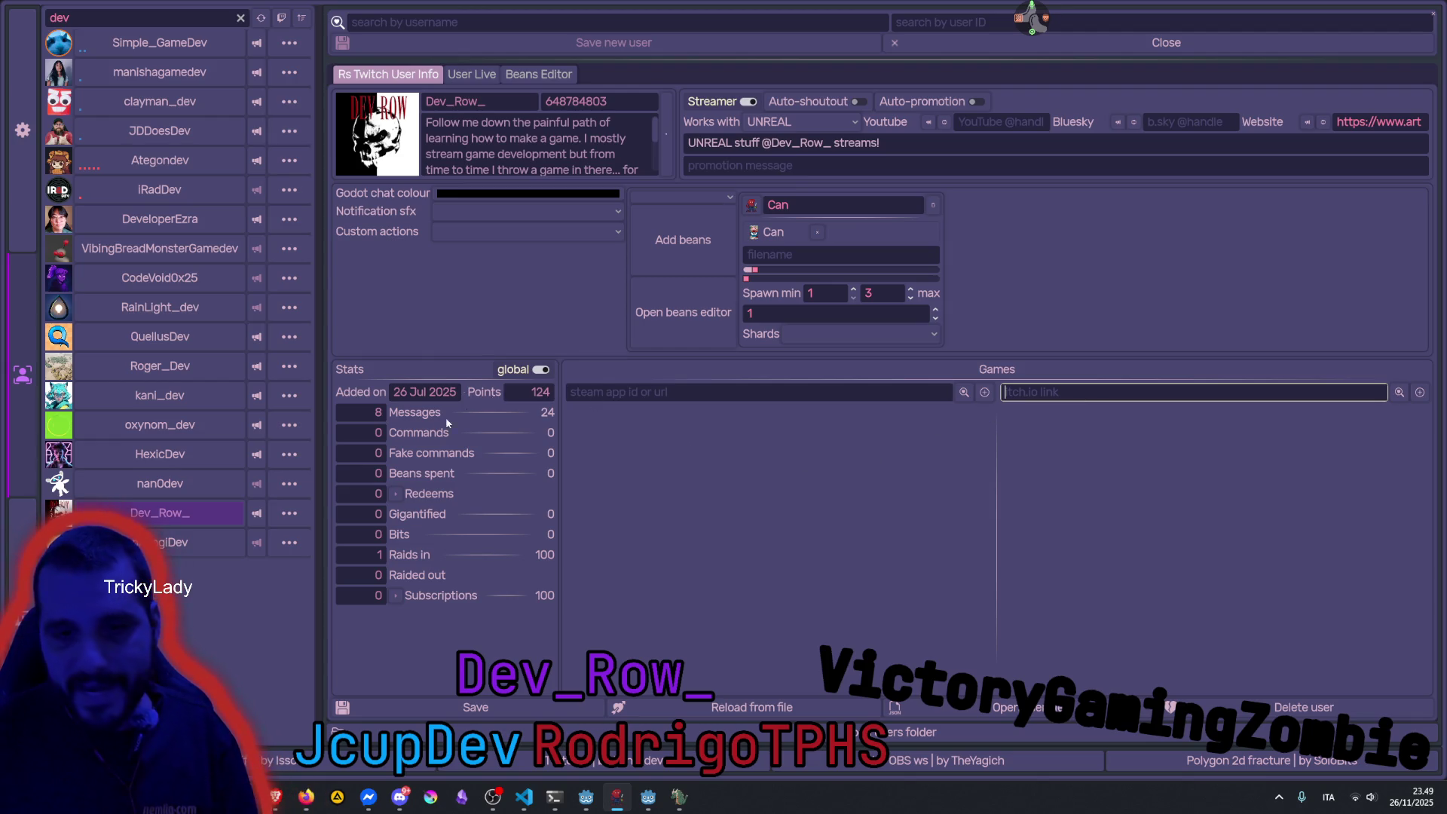
click(256, 513)
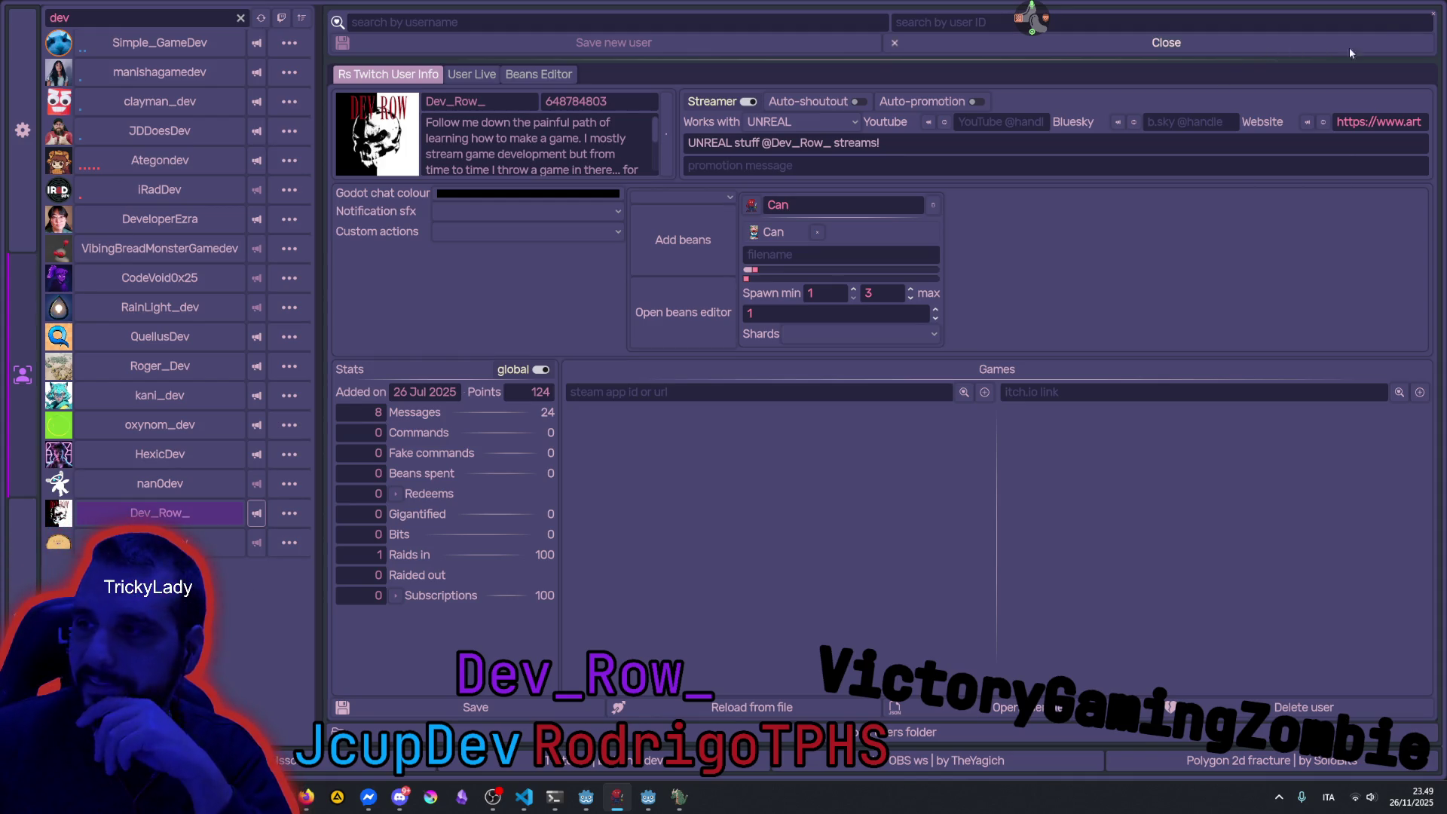
click(1435, 15)
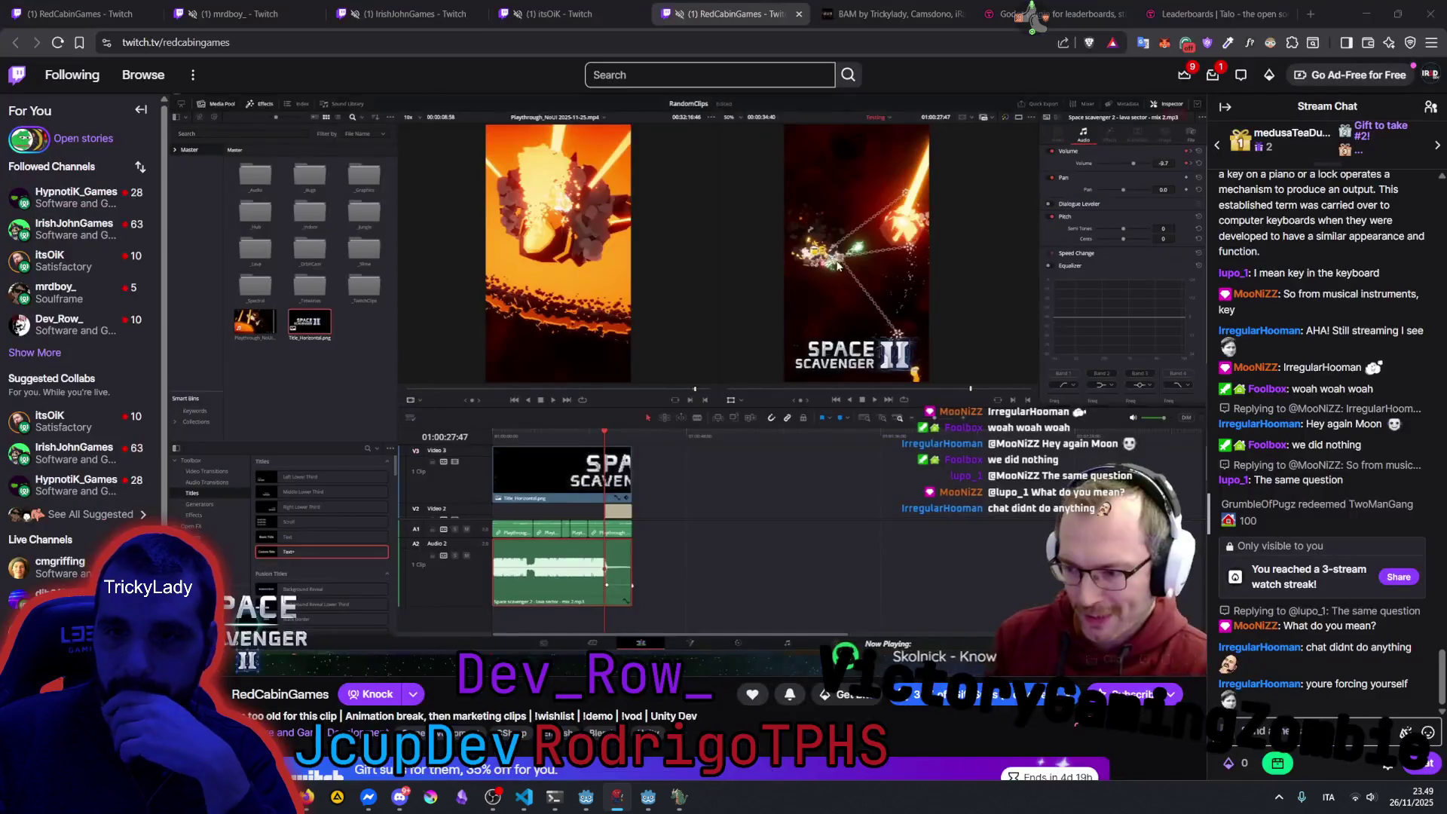
Restore the BAM (DEBUG) game window from the taskbar, showing Game Over with score 50.
click(679, 797)
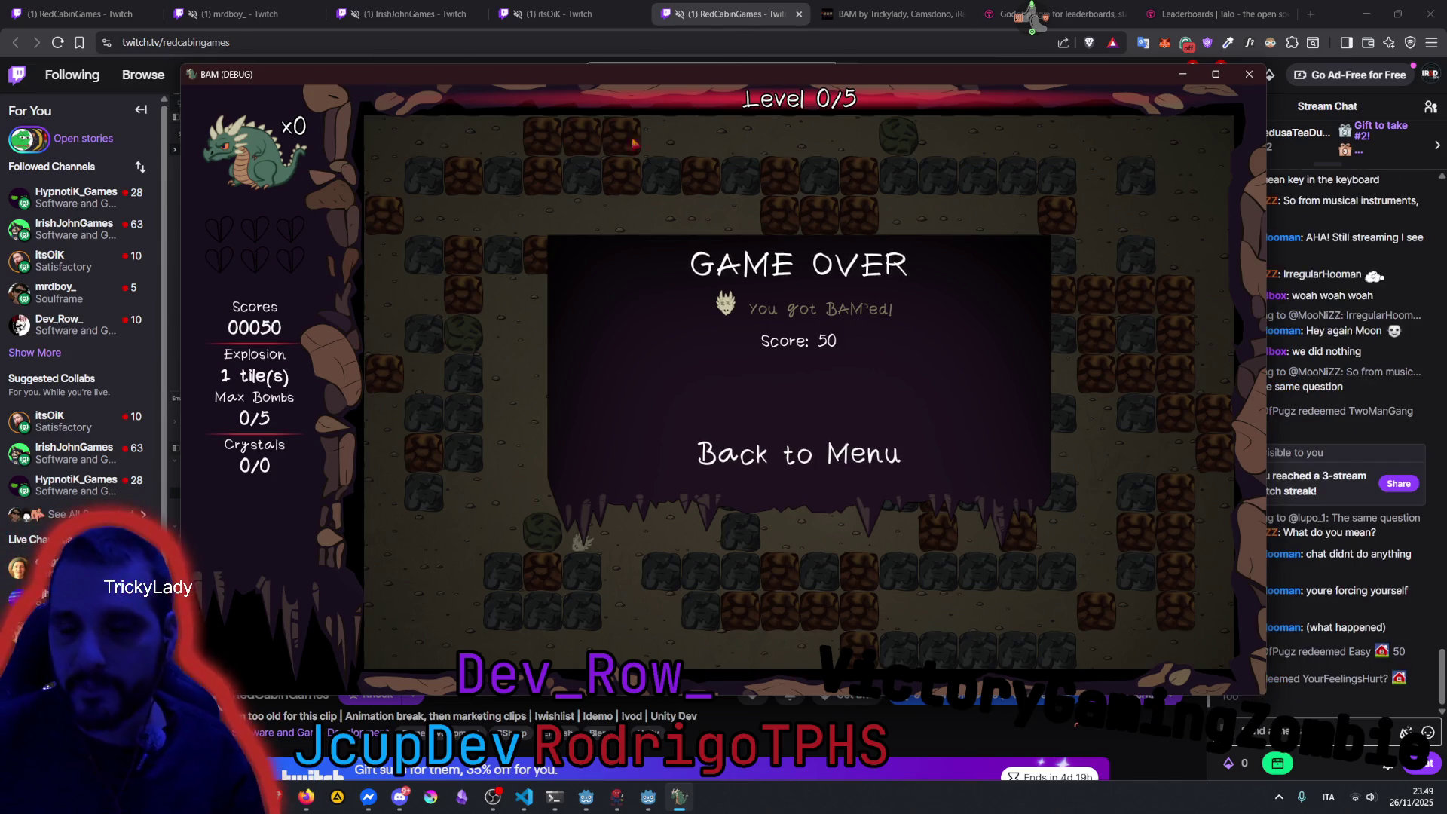
Review the direction term on line 70 and the bomb.explode() call in bouncytiles.gd.
click(648, 796)
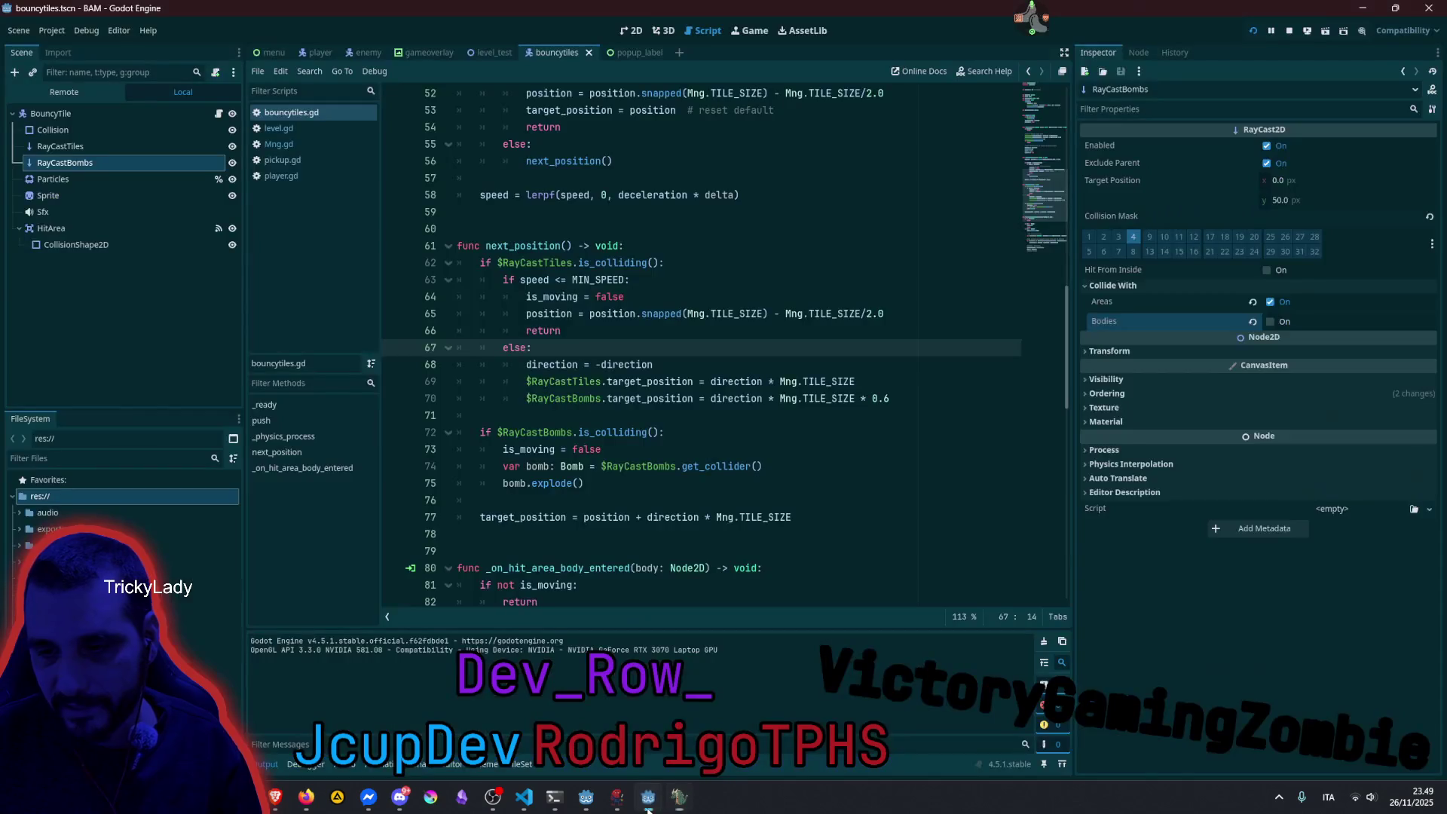
click(723, 398)
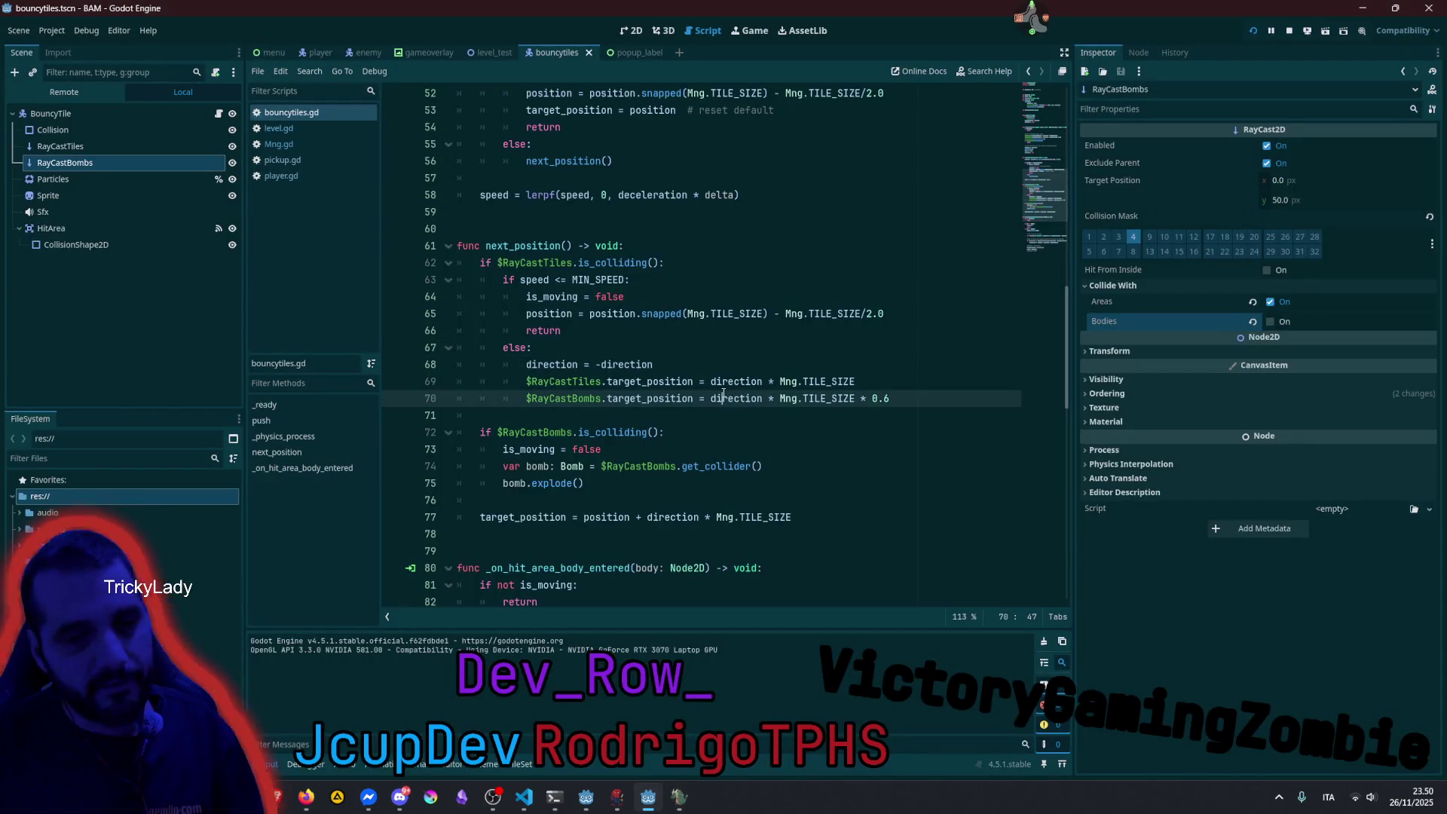
click(668, 491)
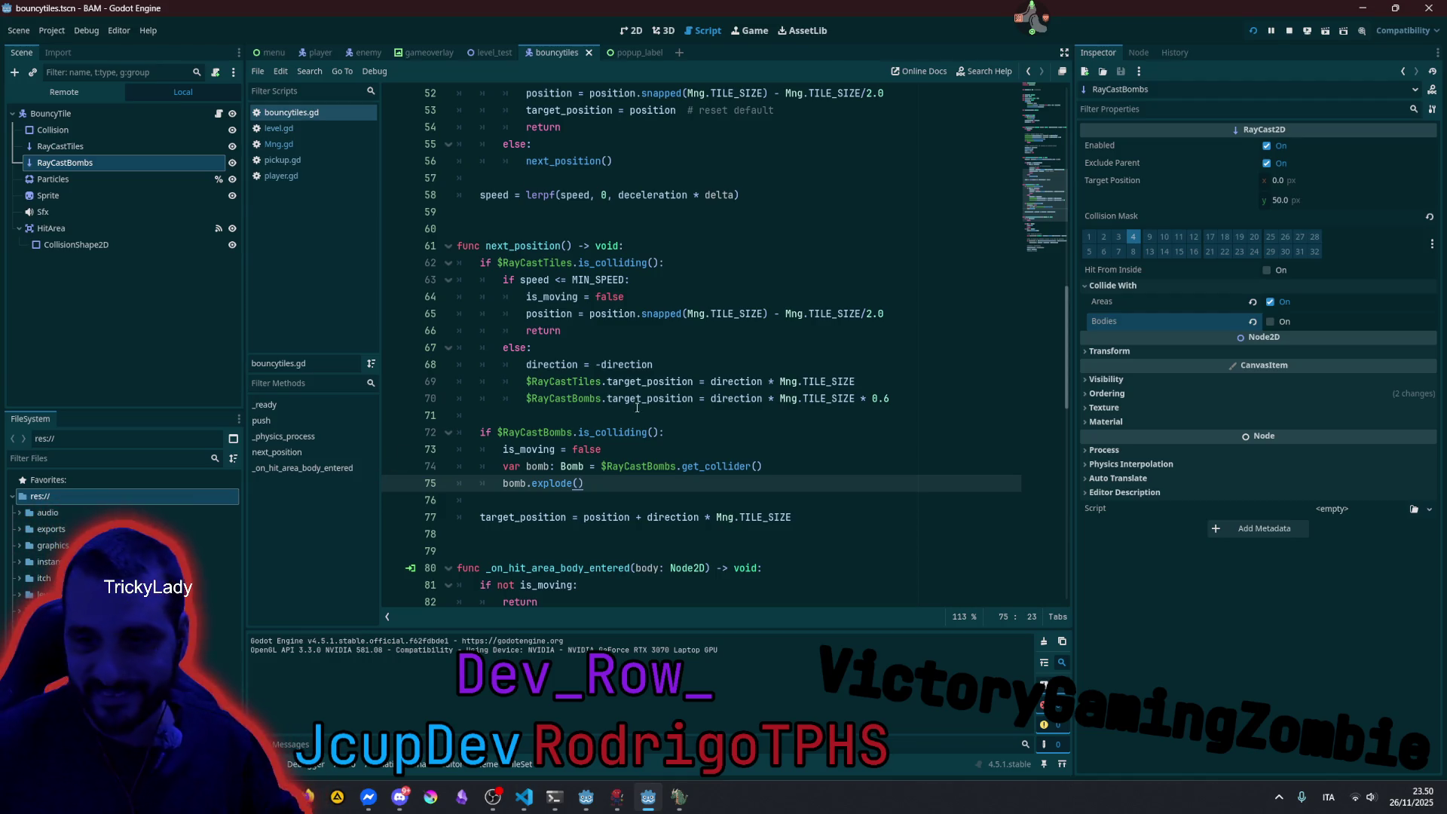
click(734, 393)
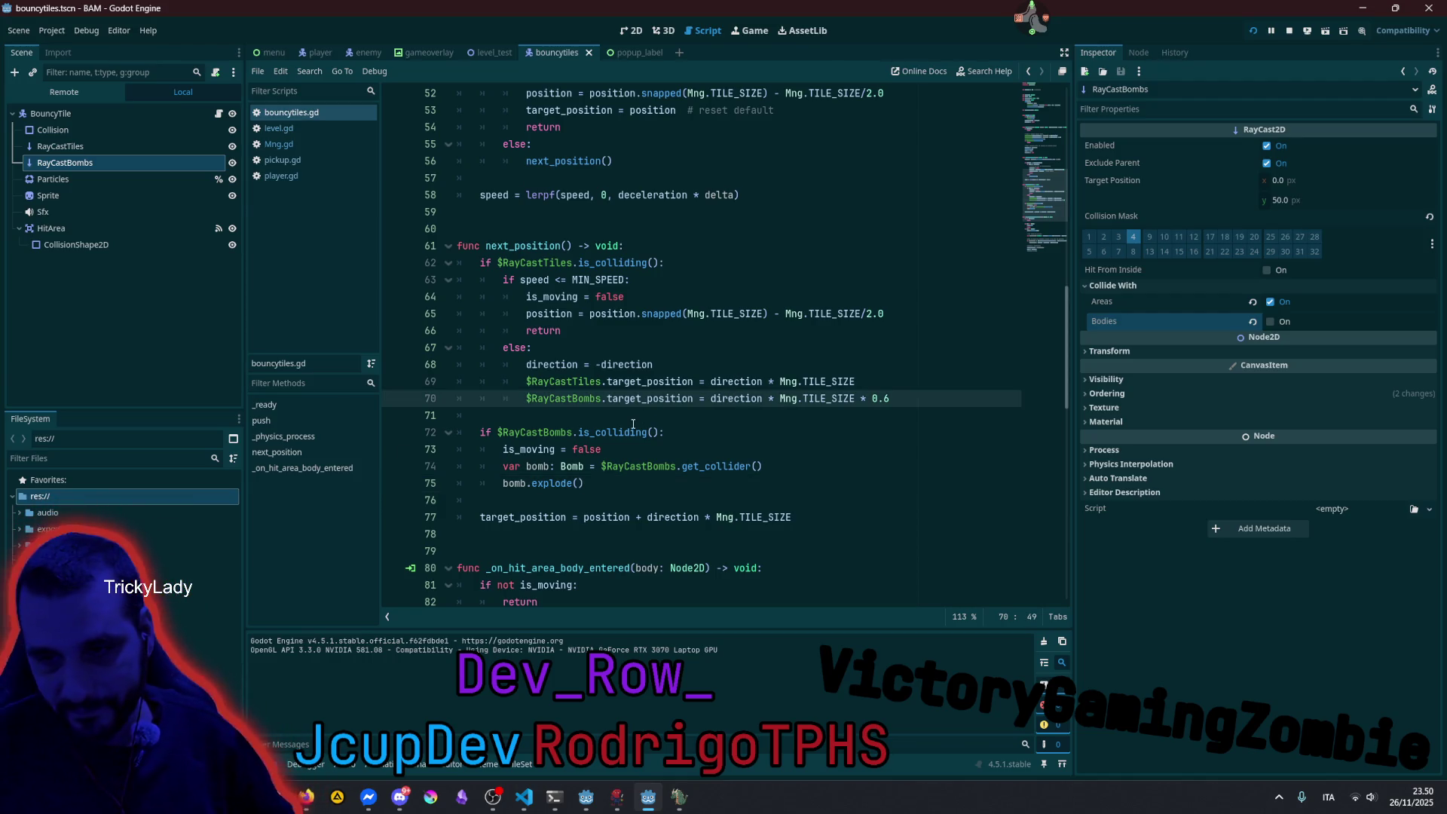
scroll(633, 424, down, 2)
click(622, 391)
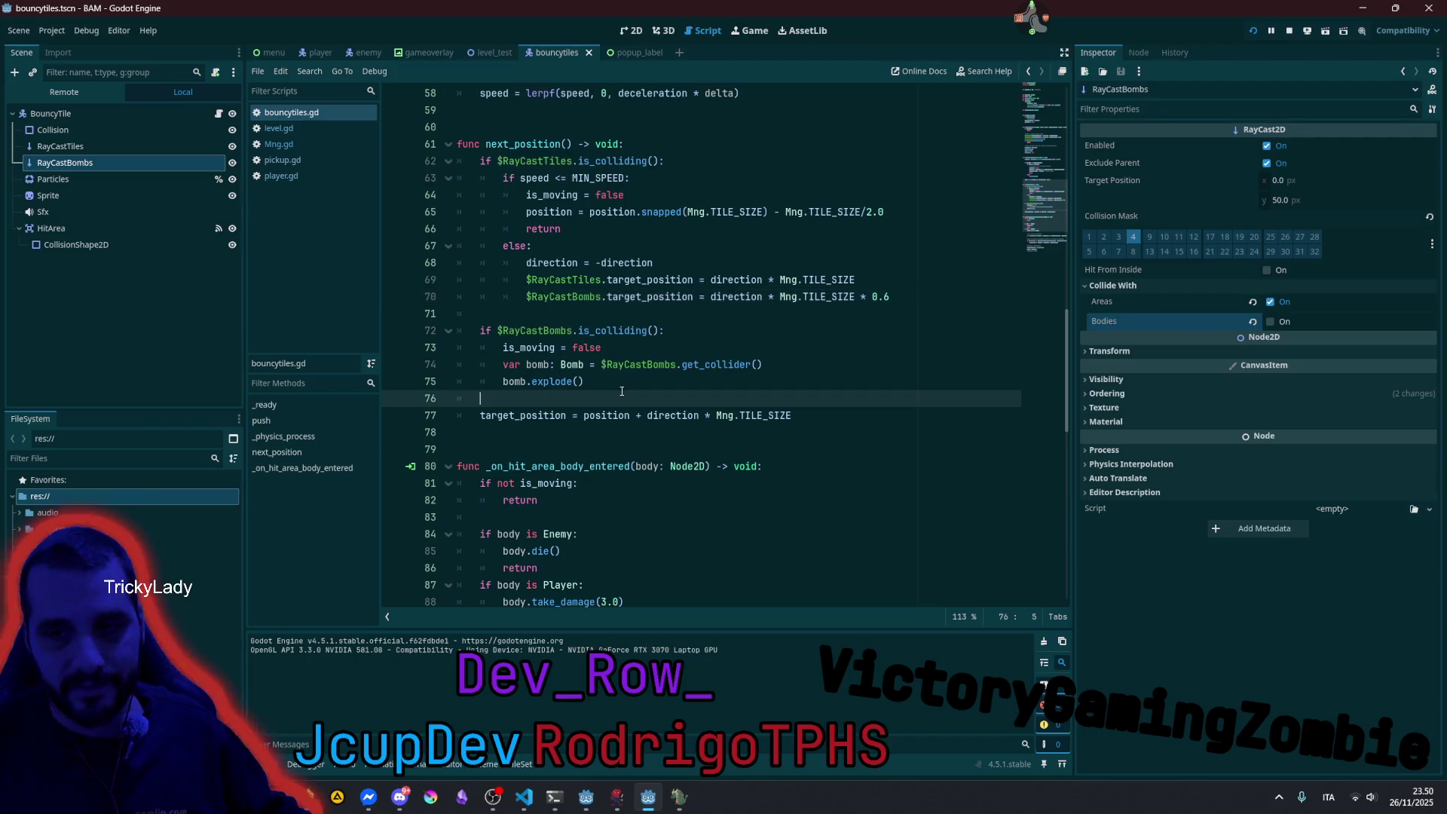
Inspect the RayCastBombs collision block (lines 72–75) and the line 66 return, then go back to the Twitch stream.
click(543, 330)
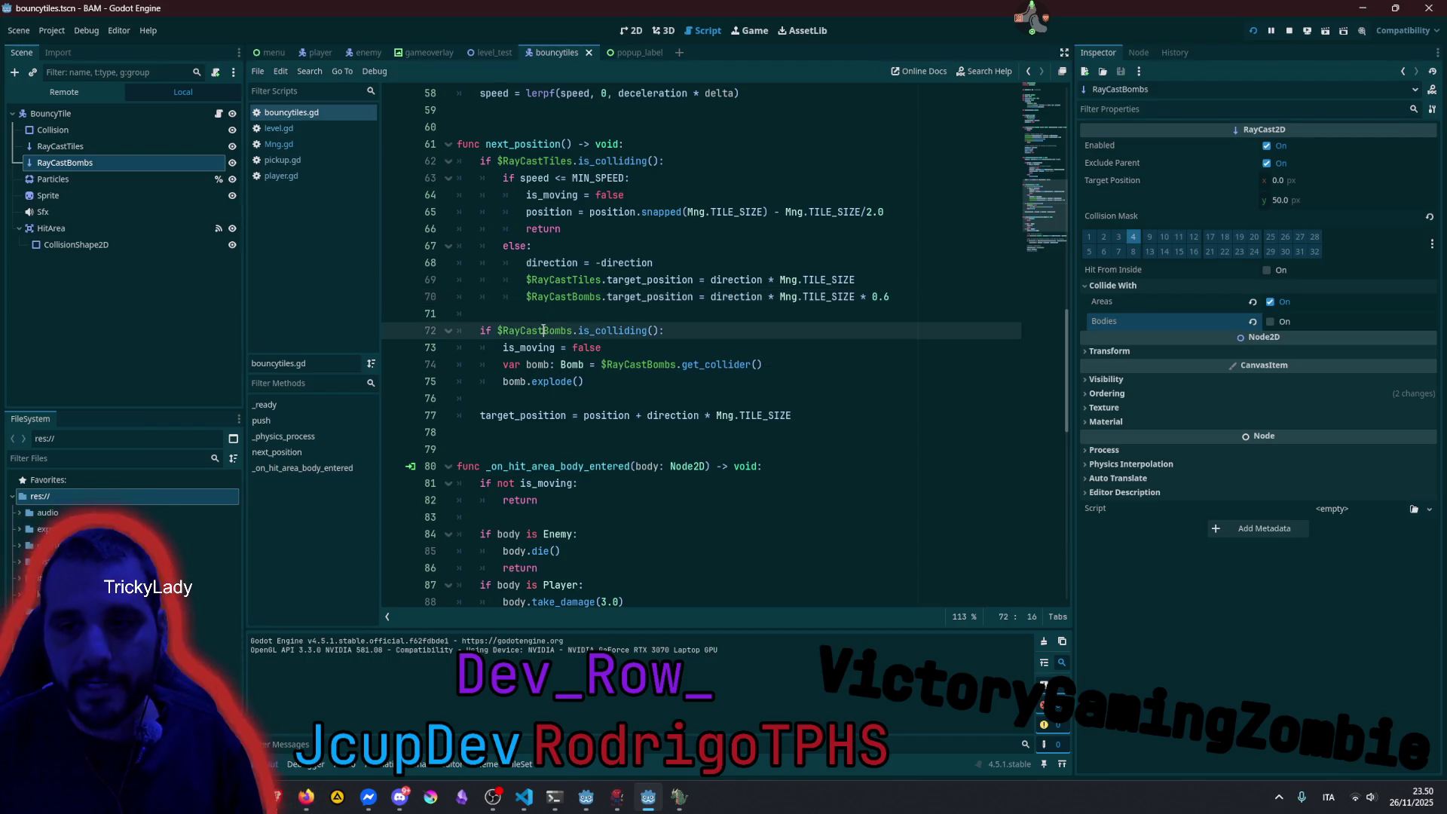
mouse_move(498, 332)
mouse_down()
mouse_move(640, 366)
mouse_move(536, 383)
mouse_move(479, 332)
mouse_up()
click(593, 385)
click(573, 331)
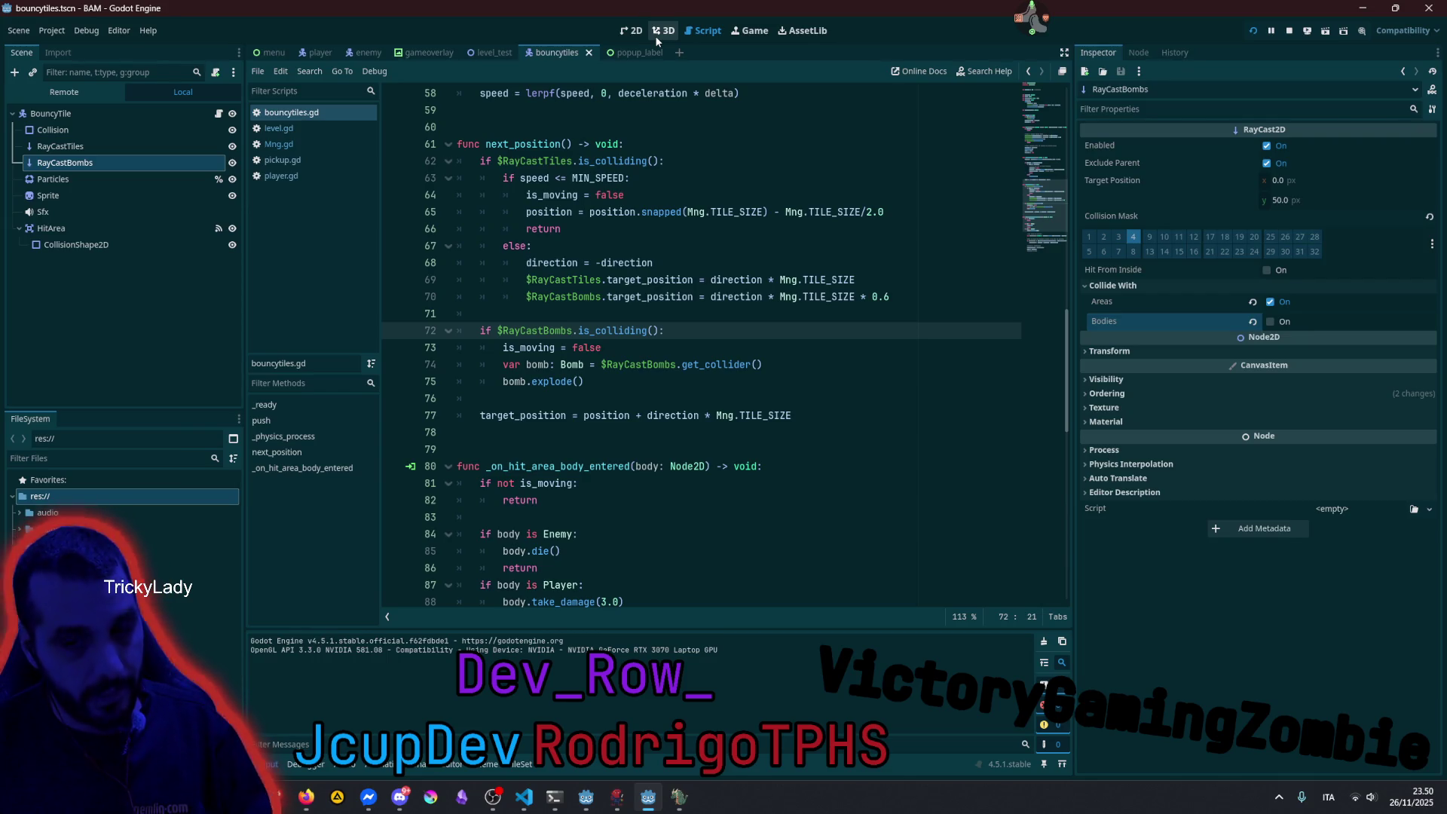
click(594, 224)
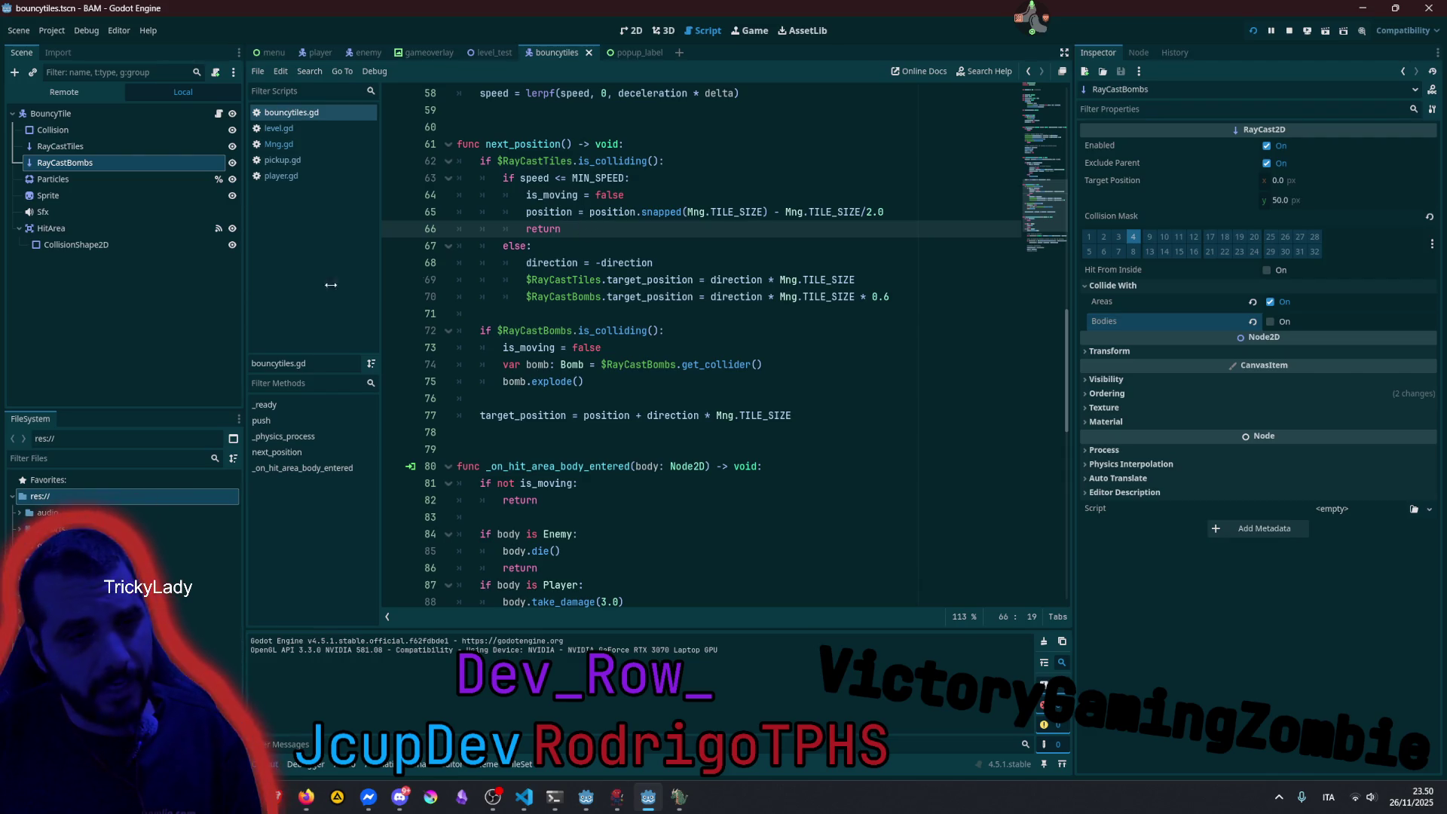
click(287, 800)
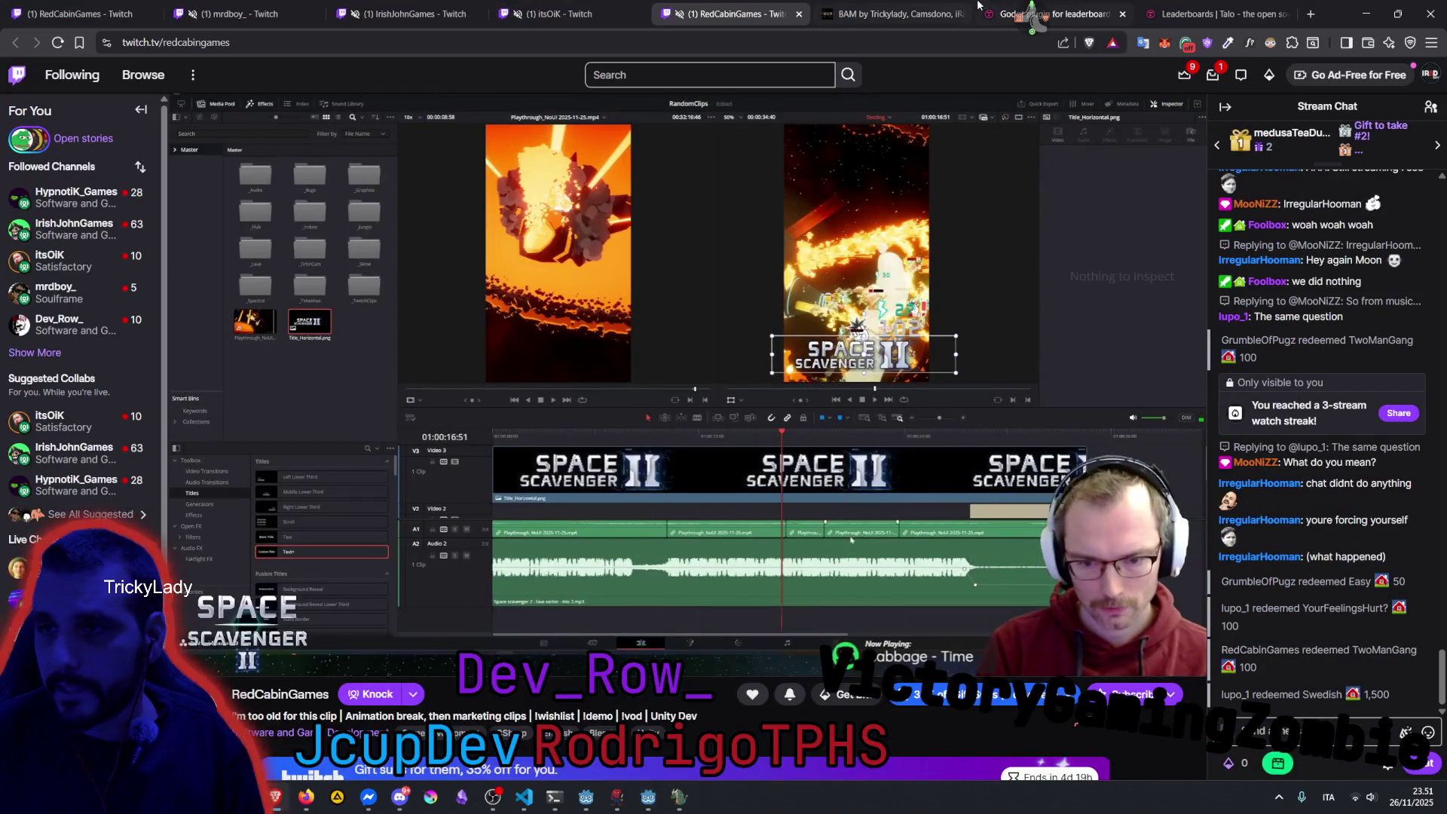
Go from BAM's jam rating page to the Core Mechanics Challenge 2025 Autumn jam page.
click(887, 9)
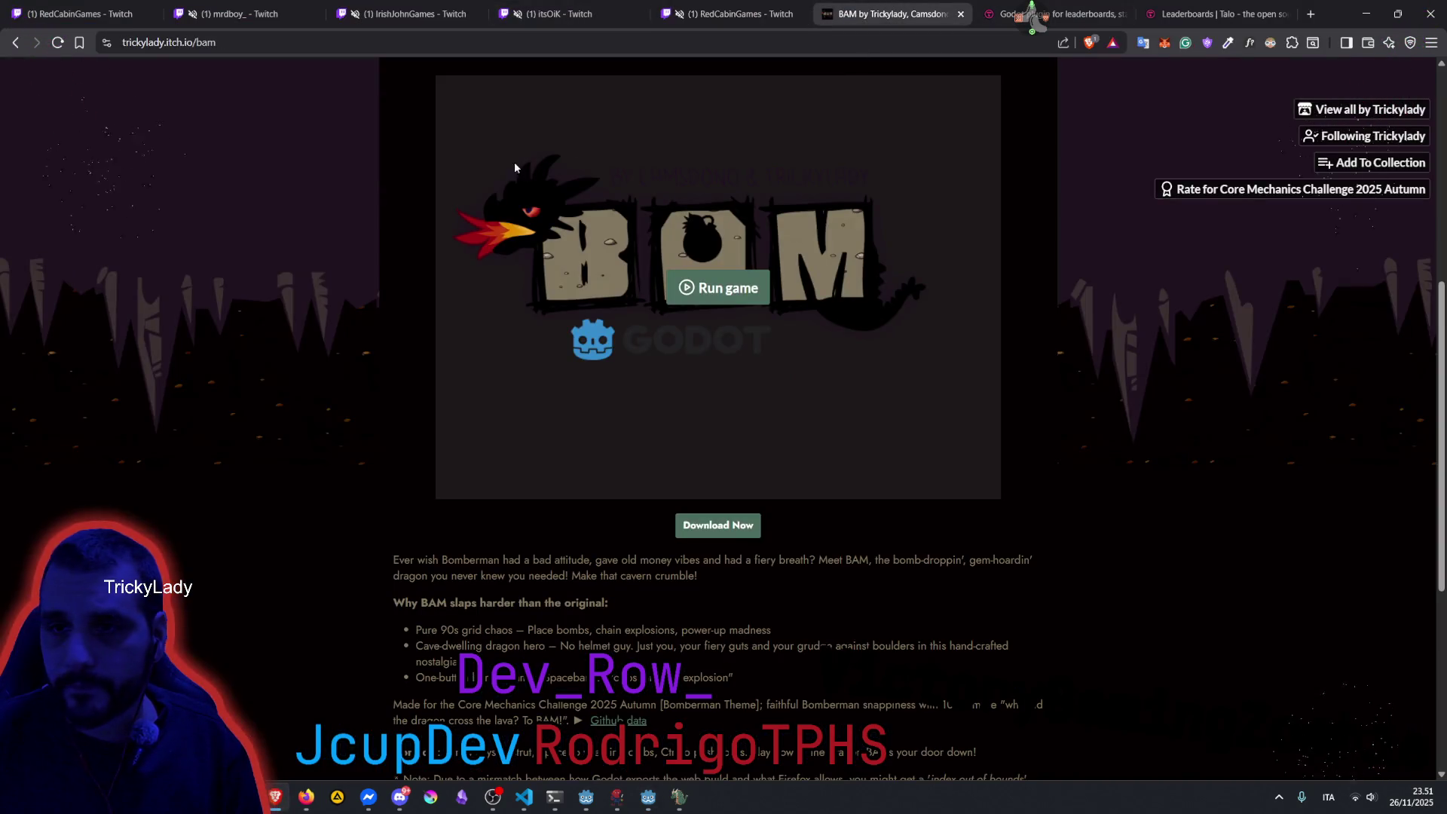
middle_click(1213, 189)
click(904, 13)
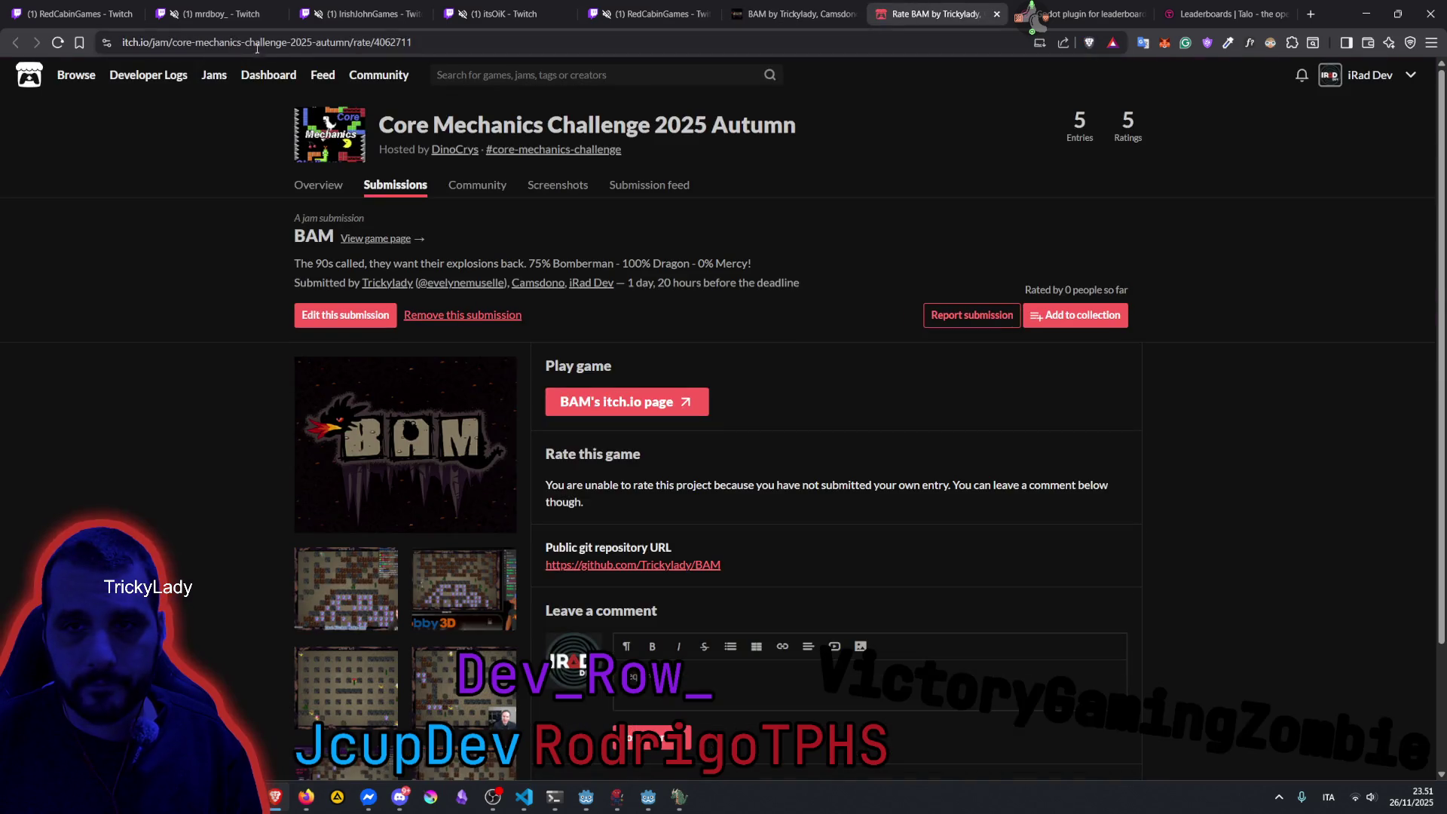
click(365, 42)
key(BackSpace)
key(BackSpace)
key(BackSpace)
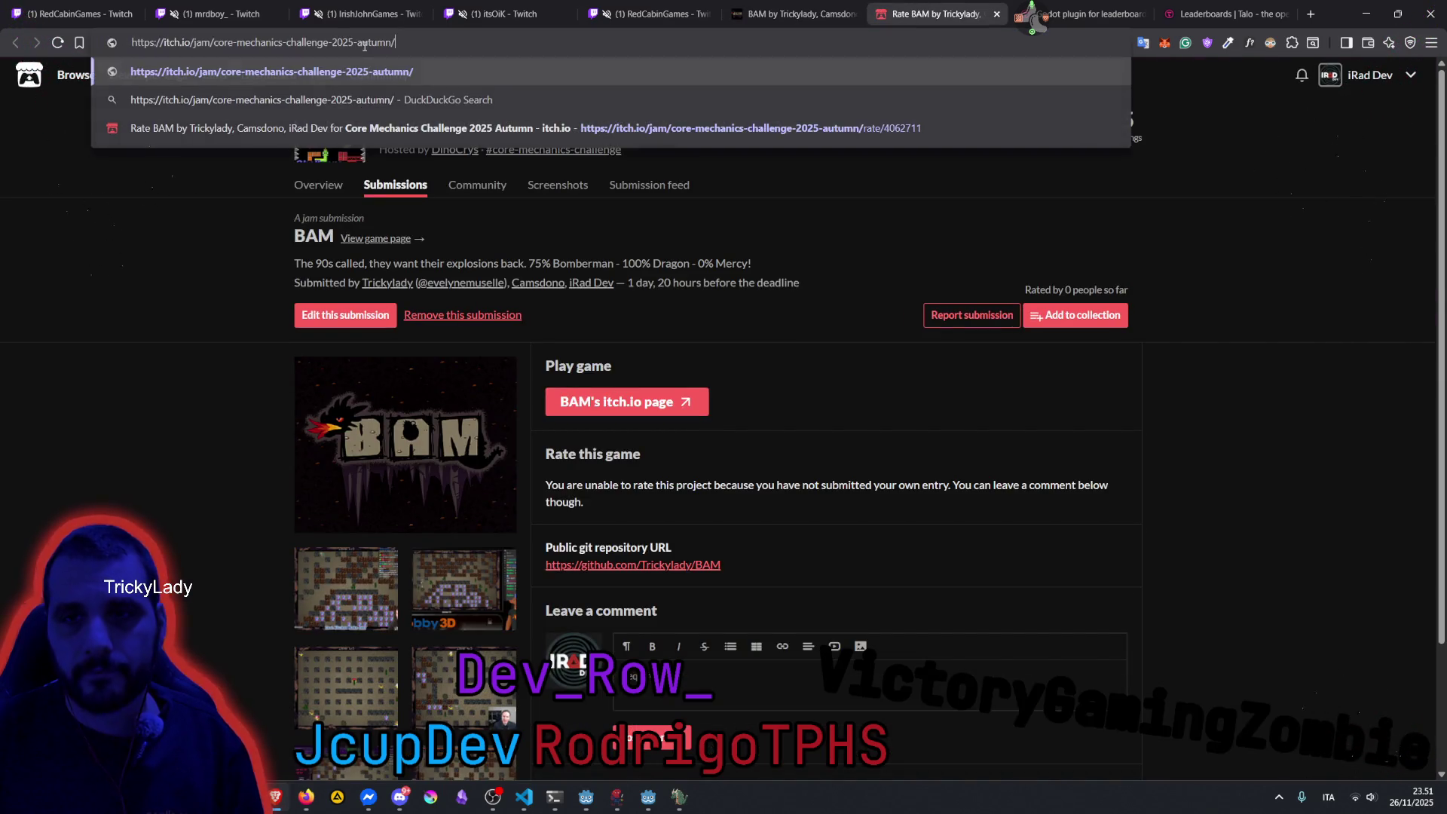
key(Return)
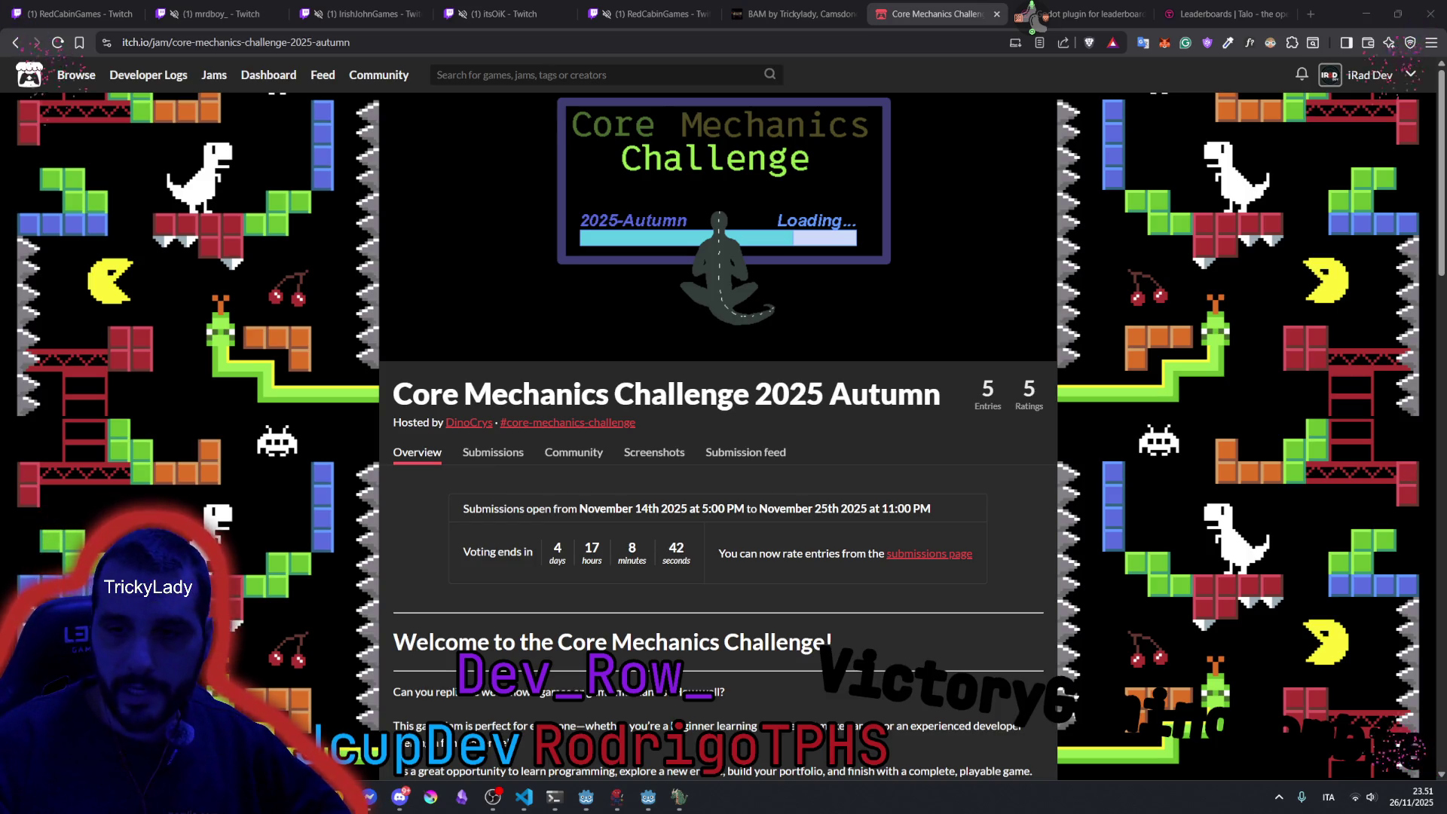
Look over the jam's five submitted entries including BAM, then start a blank browser tab.
scroll(549, 522, down, 4)
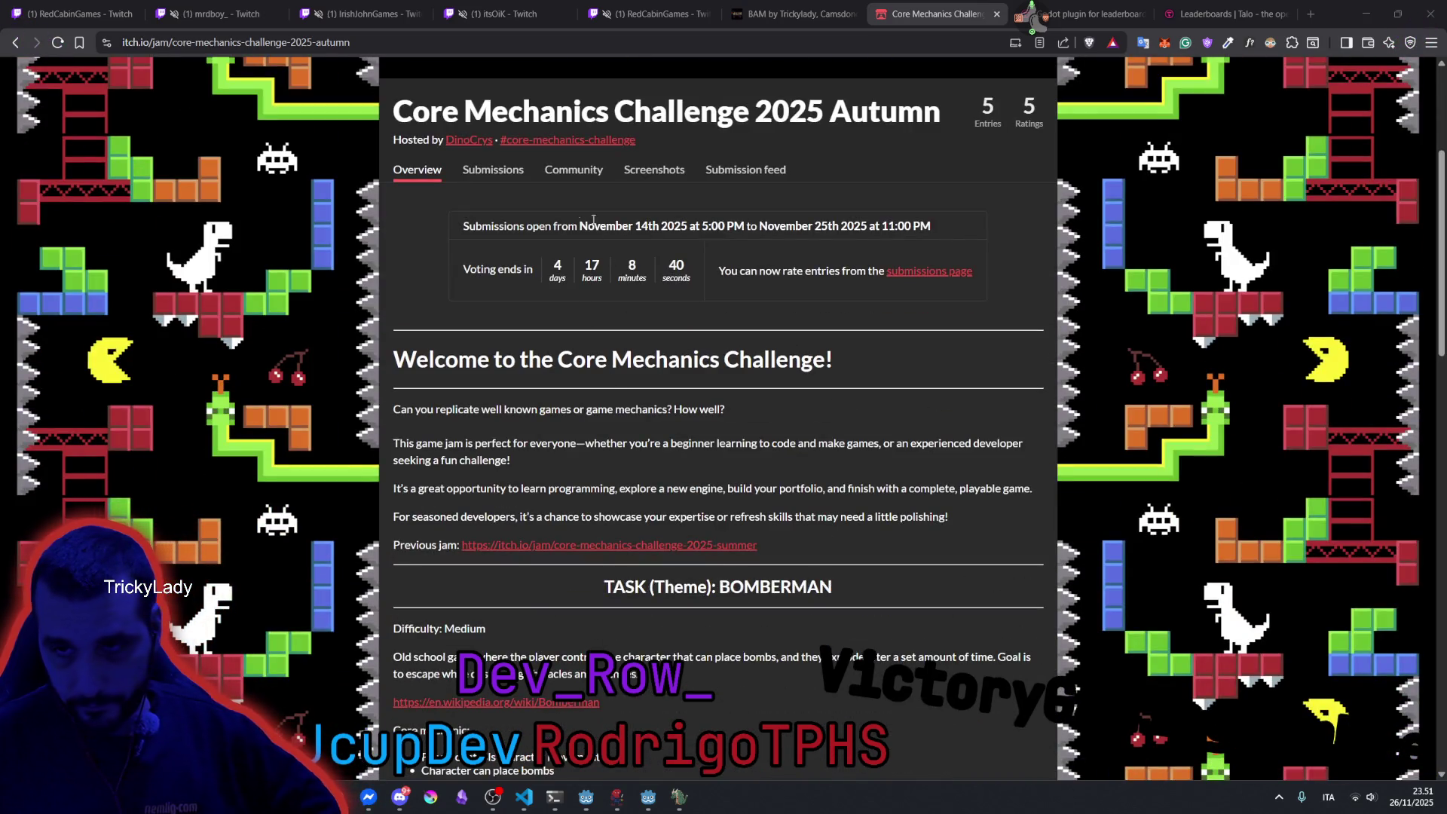
click(493, 170)
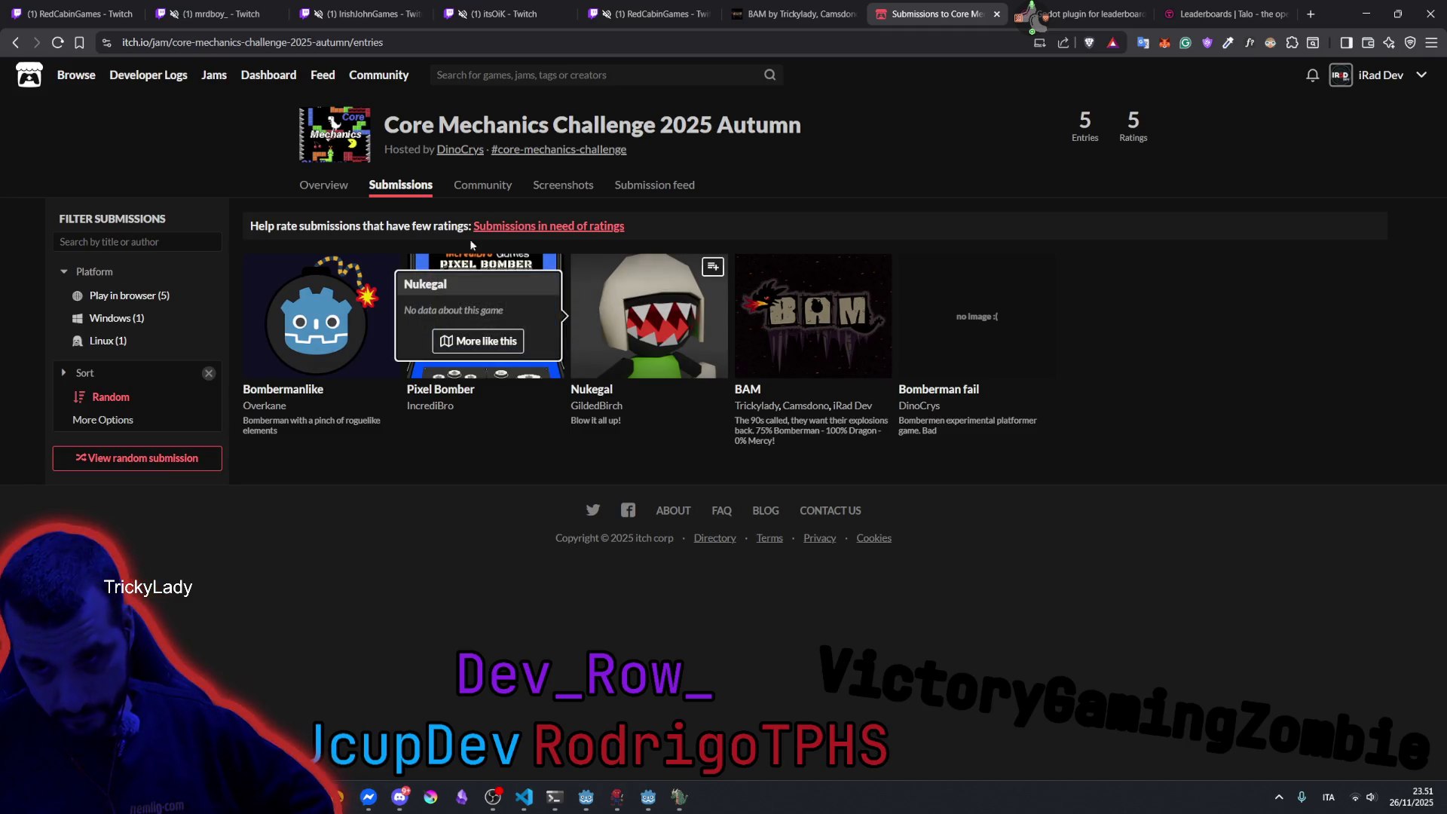
mouse_move(821, 322)
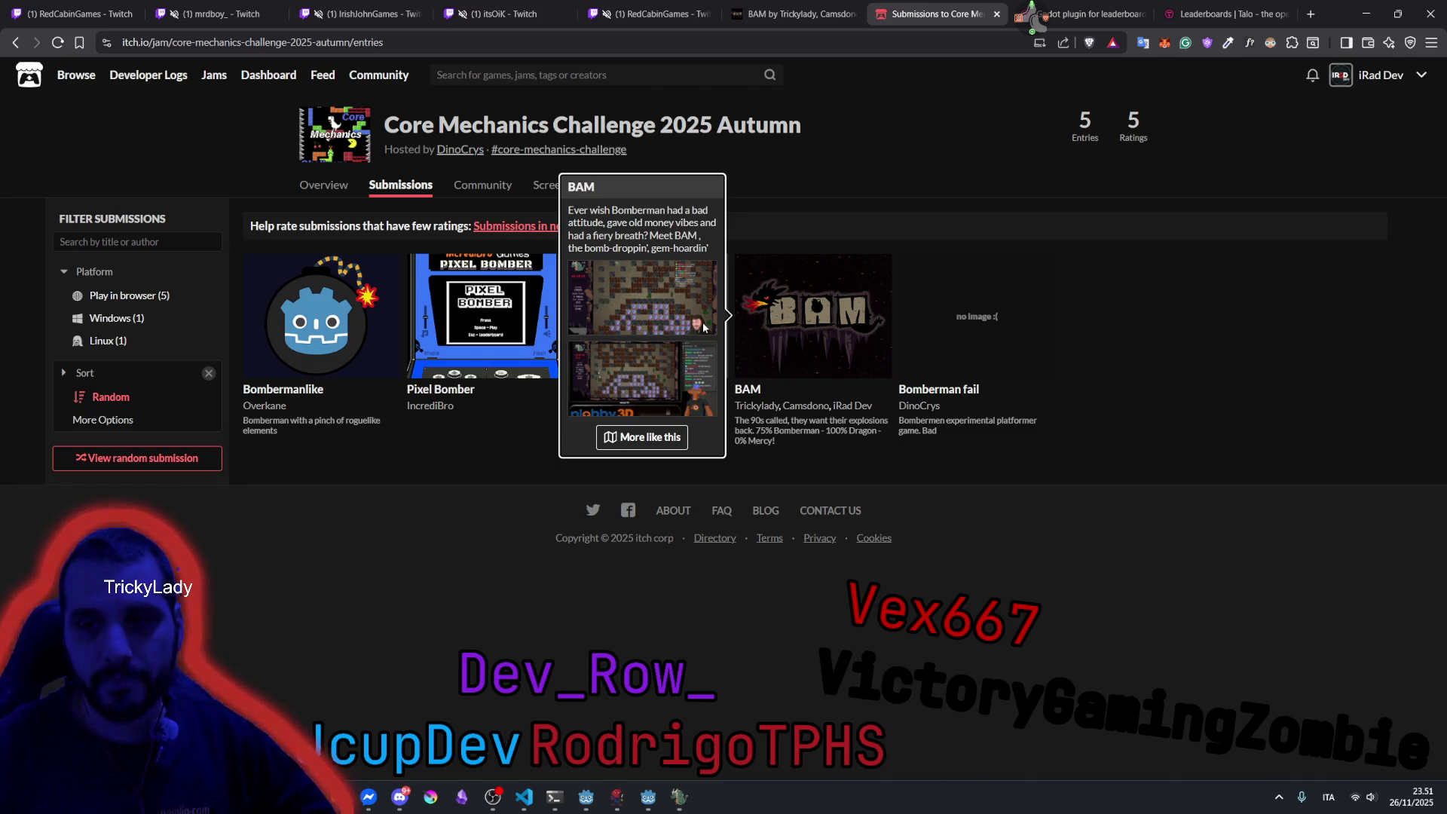
click(679, 796)
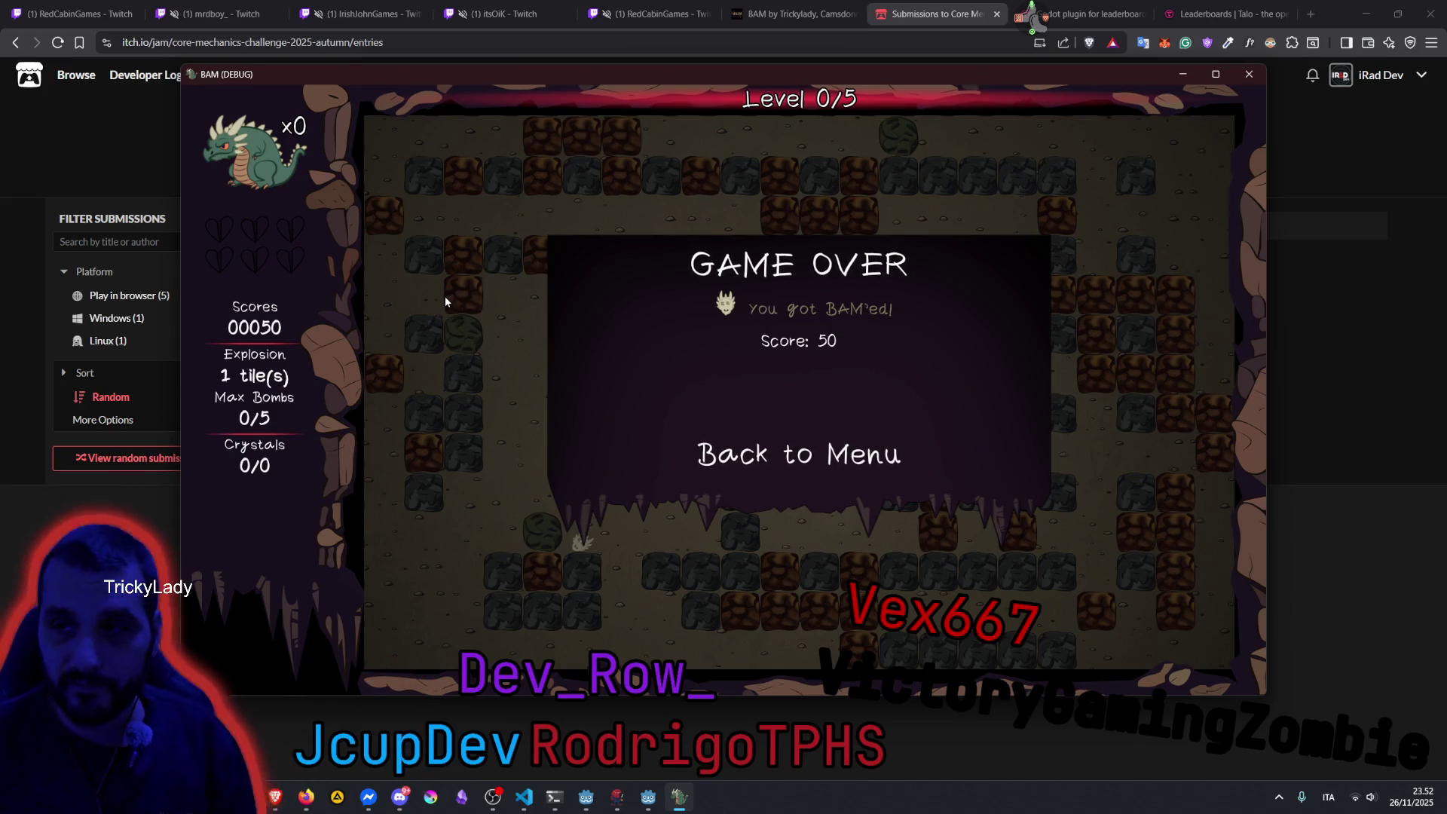
click(1315, 12)
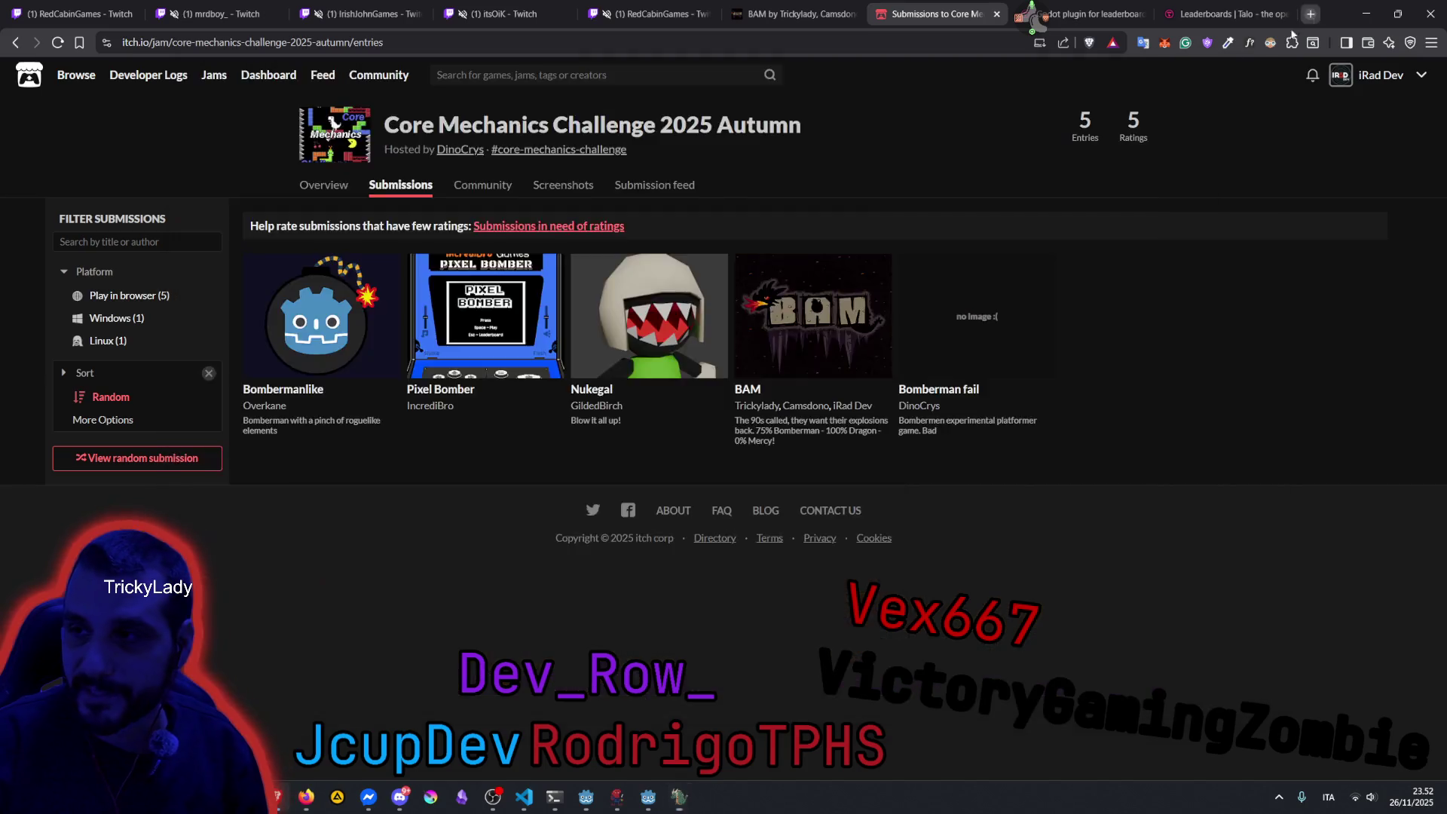
Search DuckDuckGo for 'graveyard keeper' from the address bar.
text(gr)
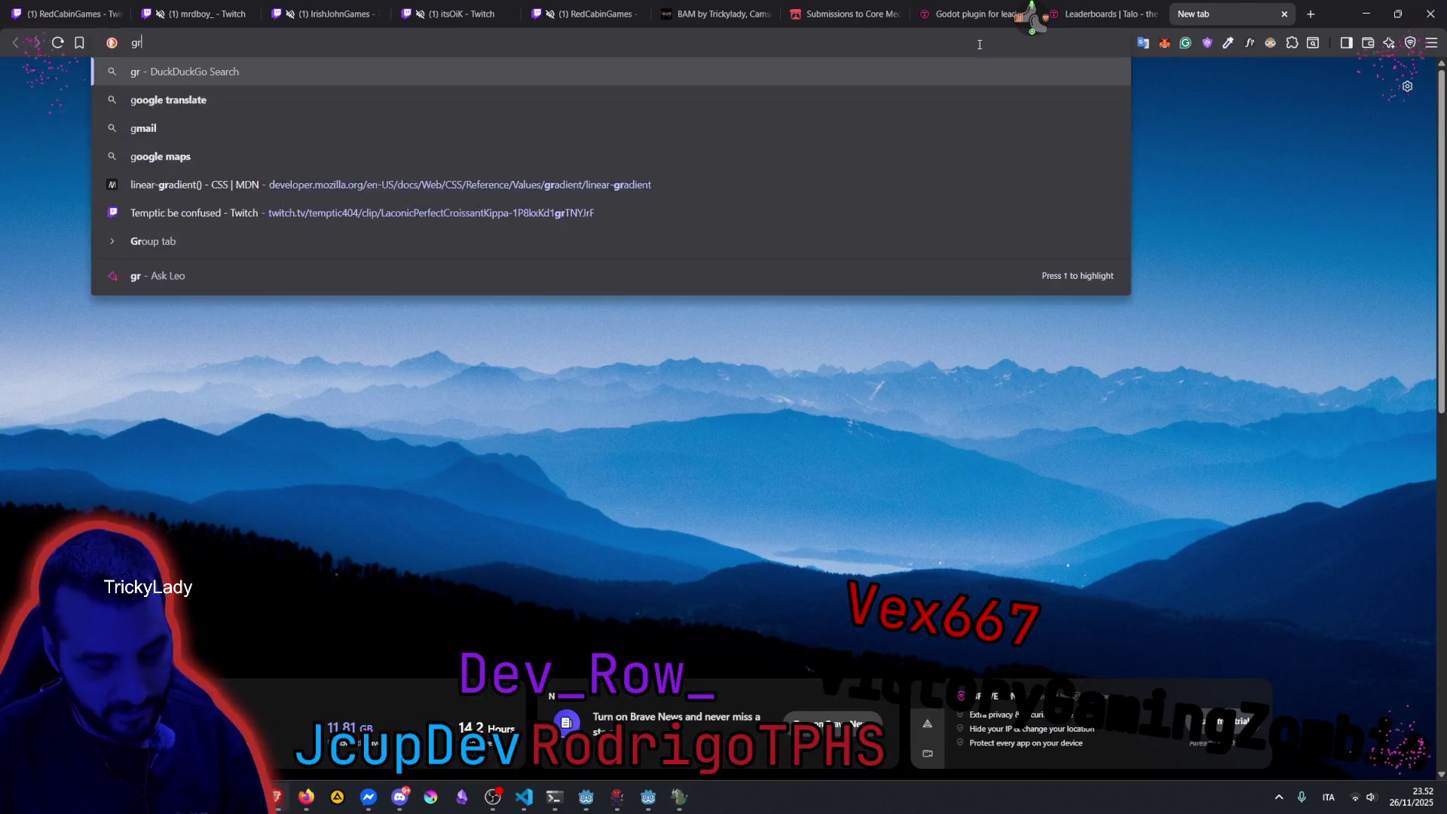
text(aveyard k)
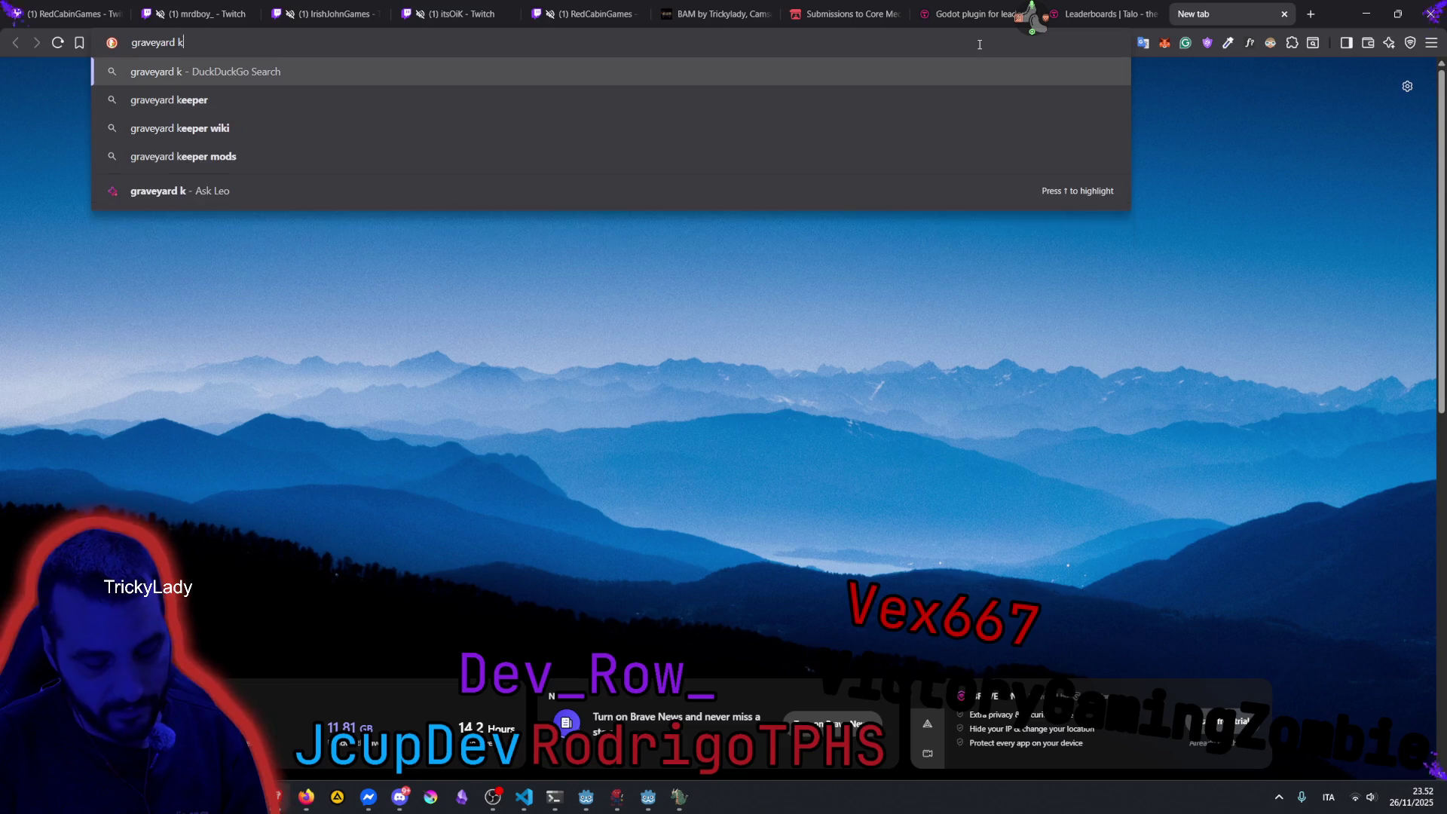
text(eeper)
key(Return)
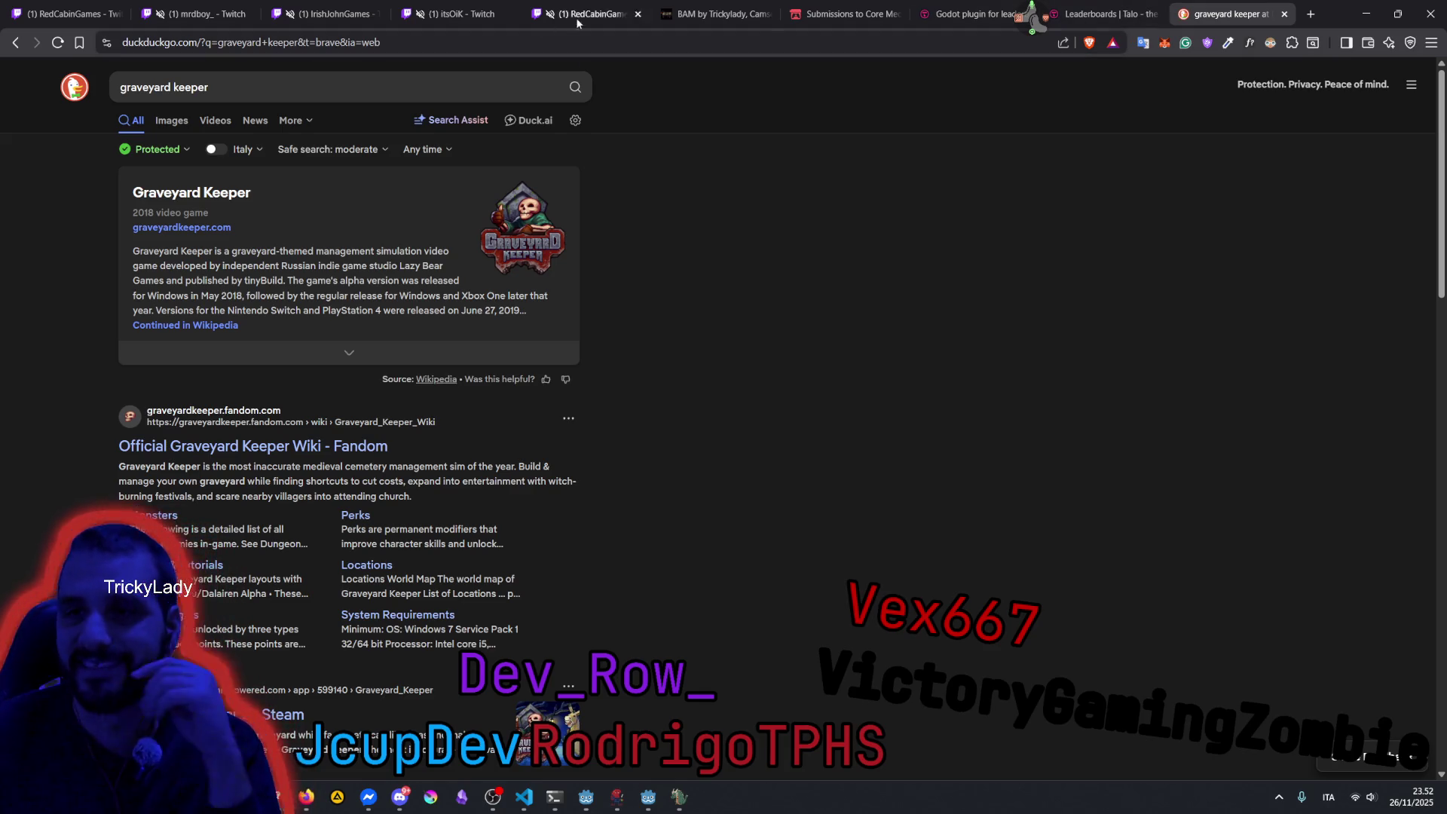
Return to Godot and show the zoomed-out BouncyTile scene in the 2D view with RayCastBombs deselected.
key(alt+Tab)
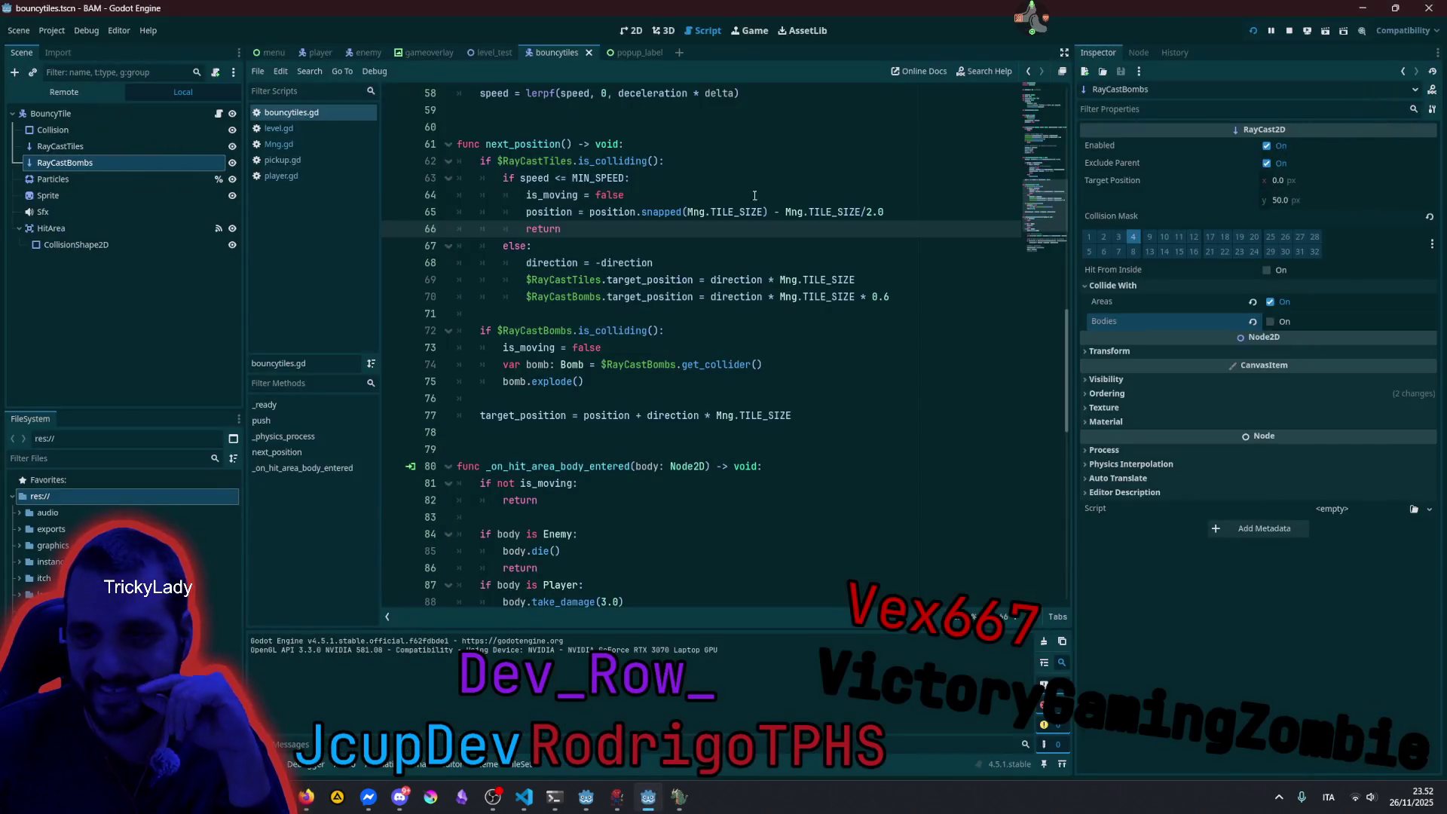
key(Up)
key(Up)
key(Down)
key(Down)
key(Down)
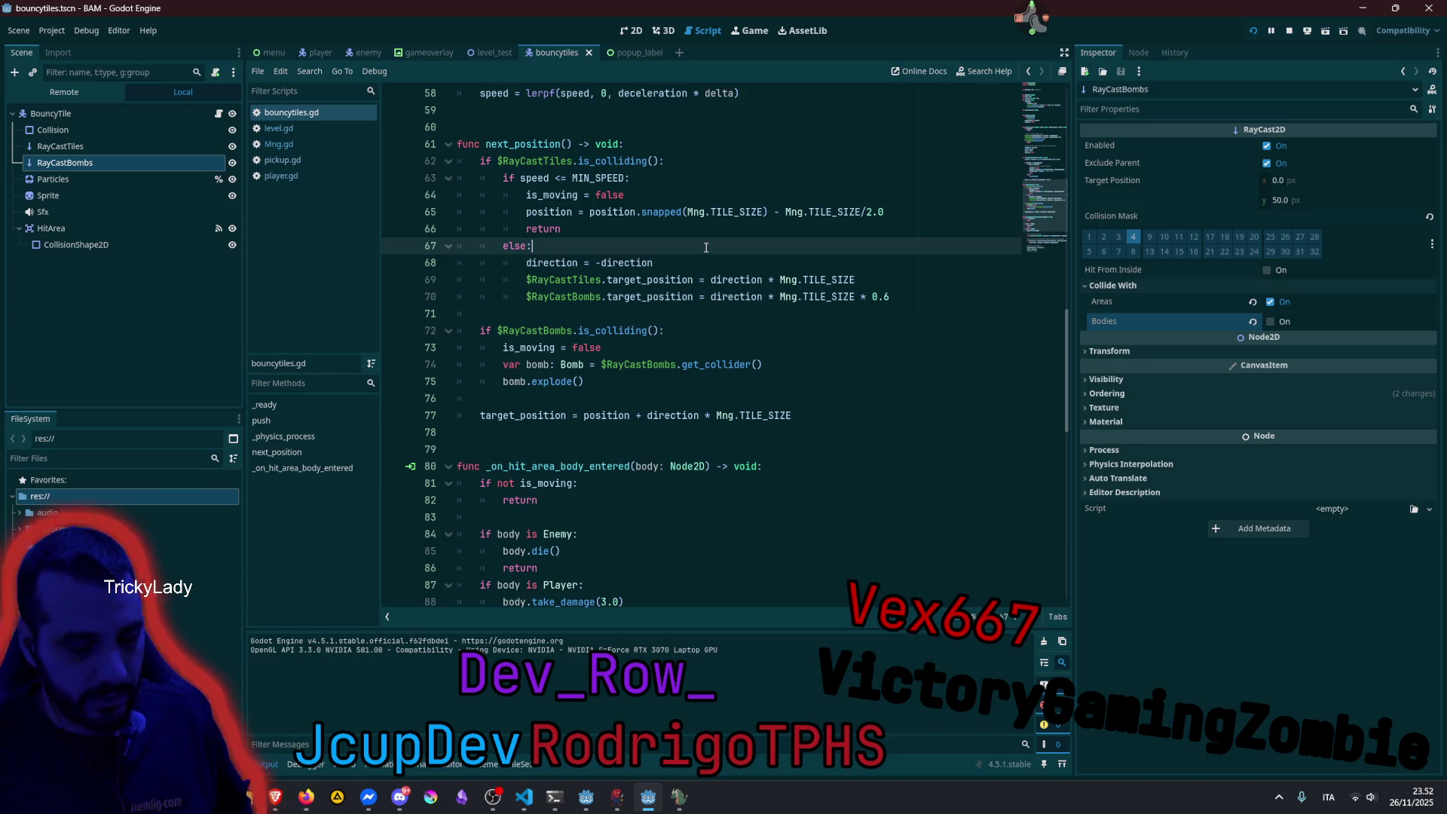
click(632, 30)
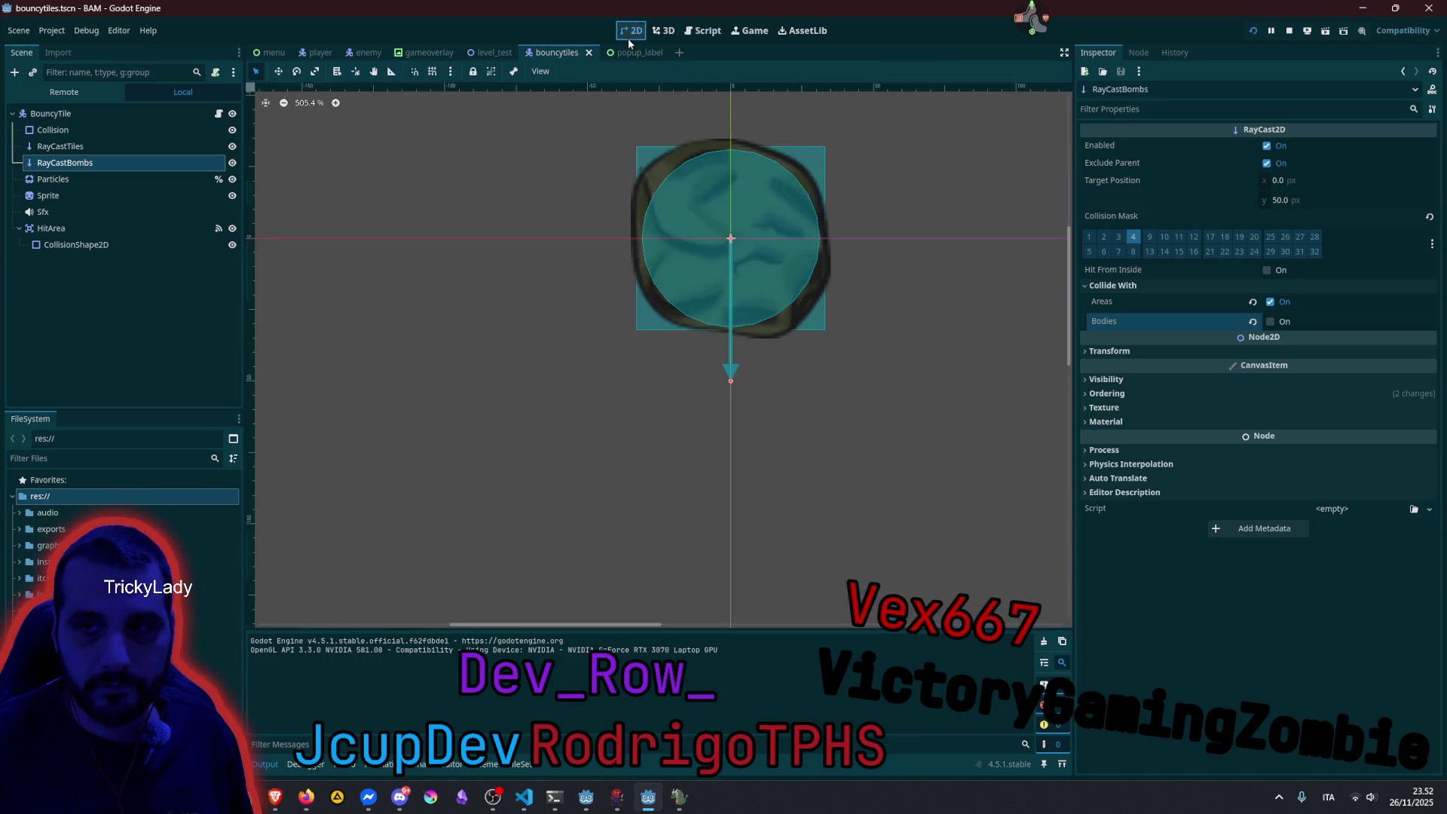
scroll(638, 273, down, 8)
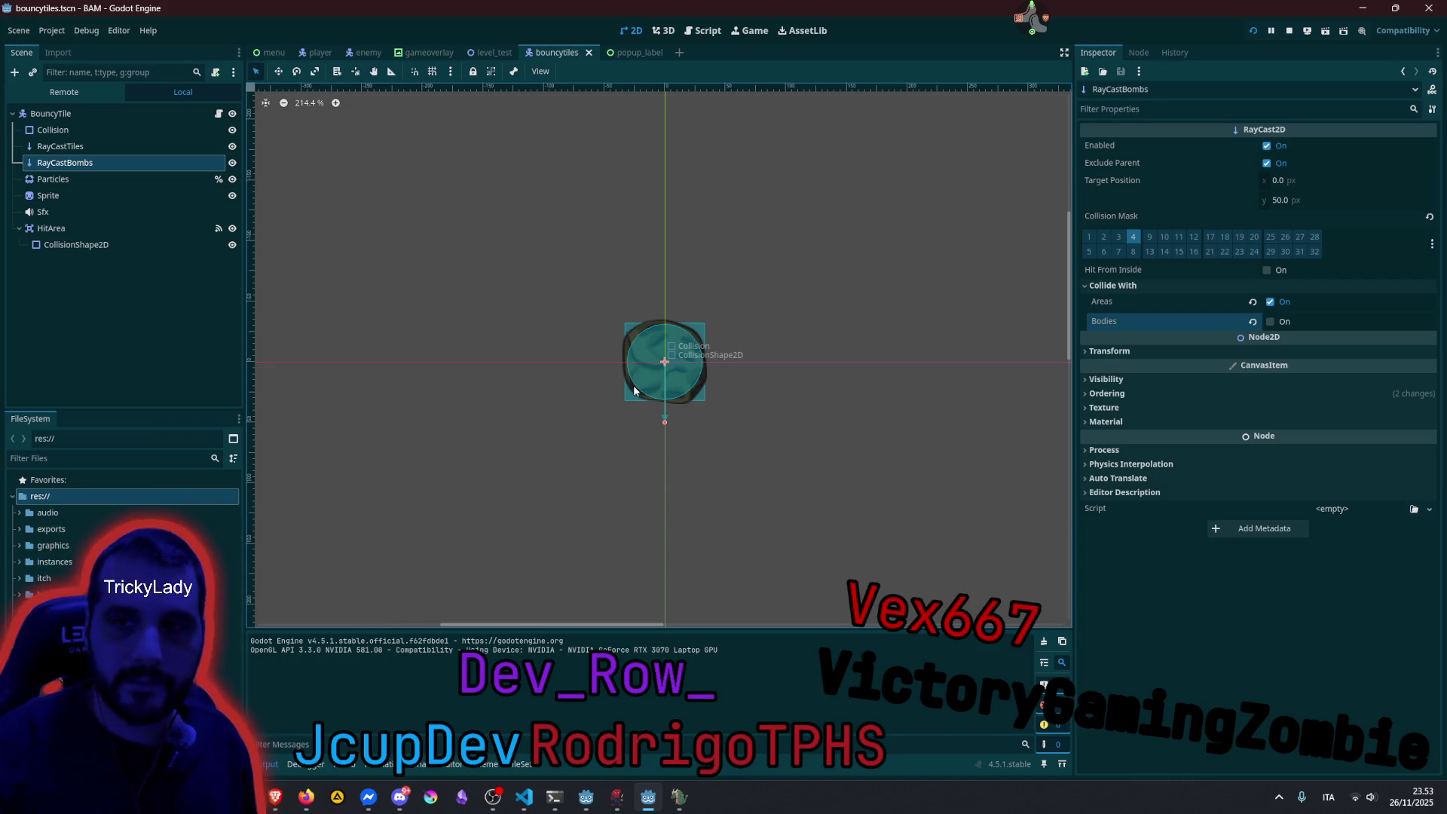
click(606, 236)
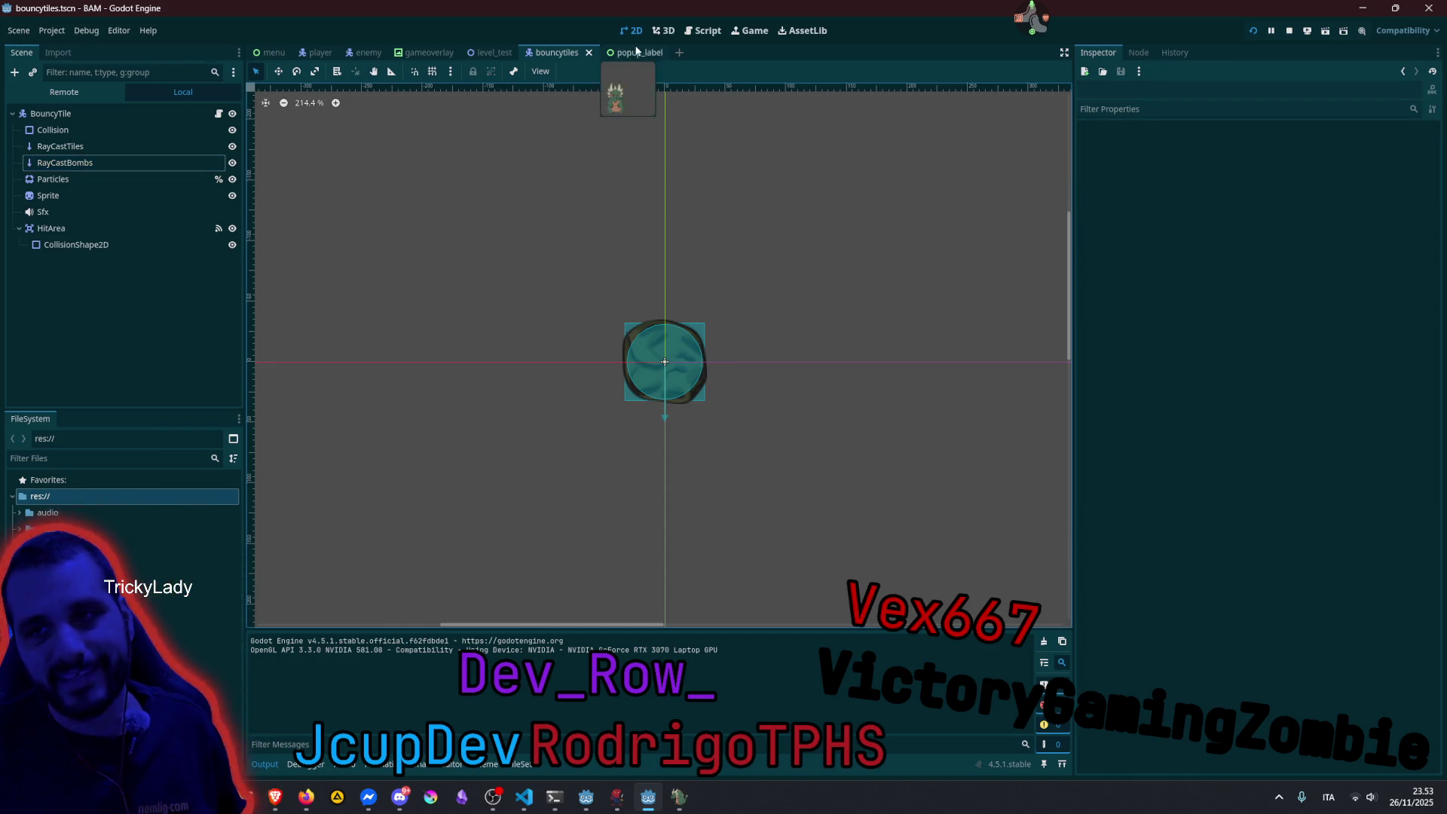
Review next_position() and its direction-reversal line in bouncytiles.gd, then run BAM with F5.
click(705, 30)
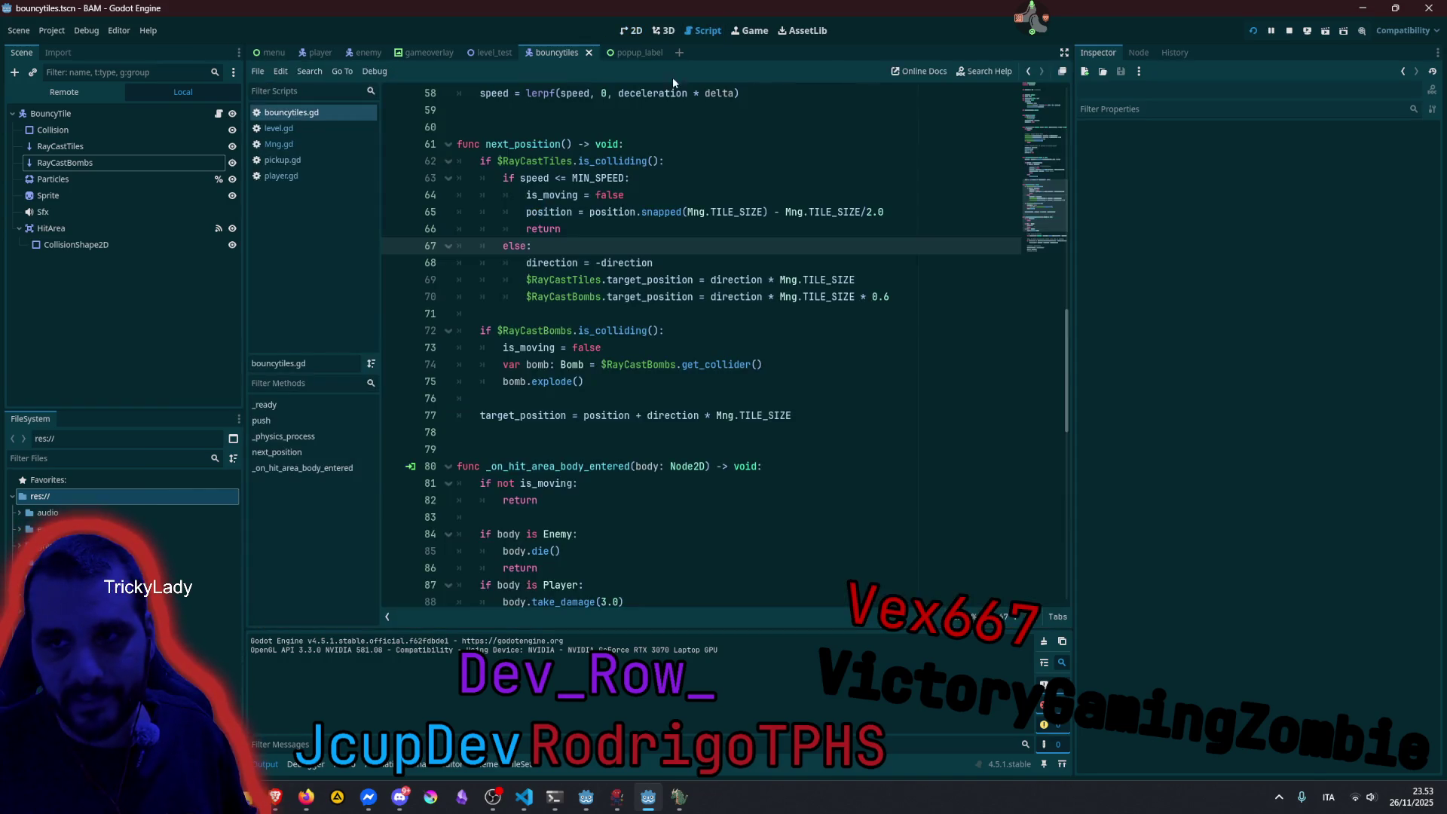
click(608, 263)
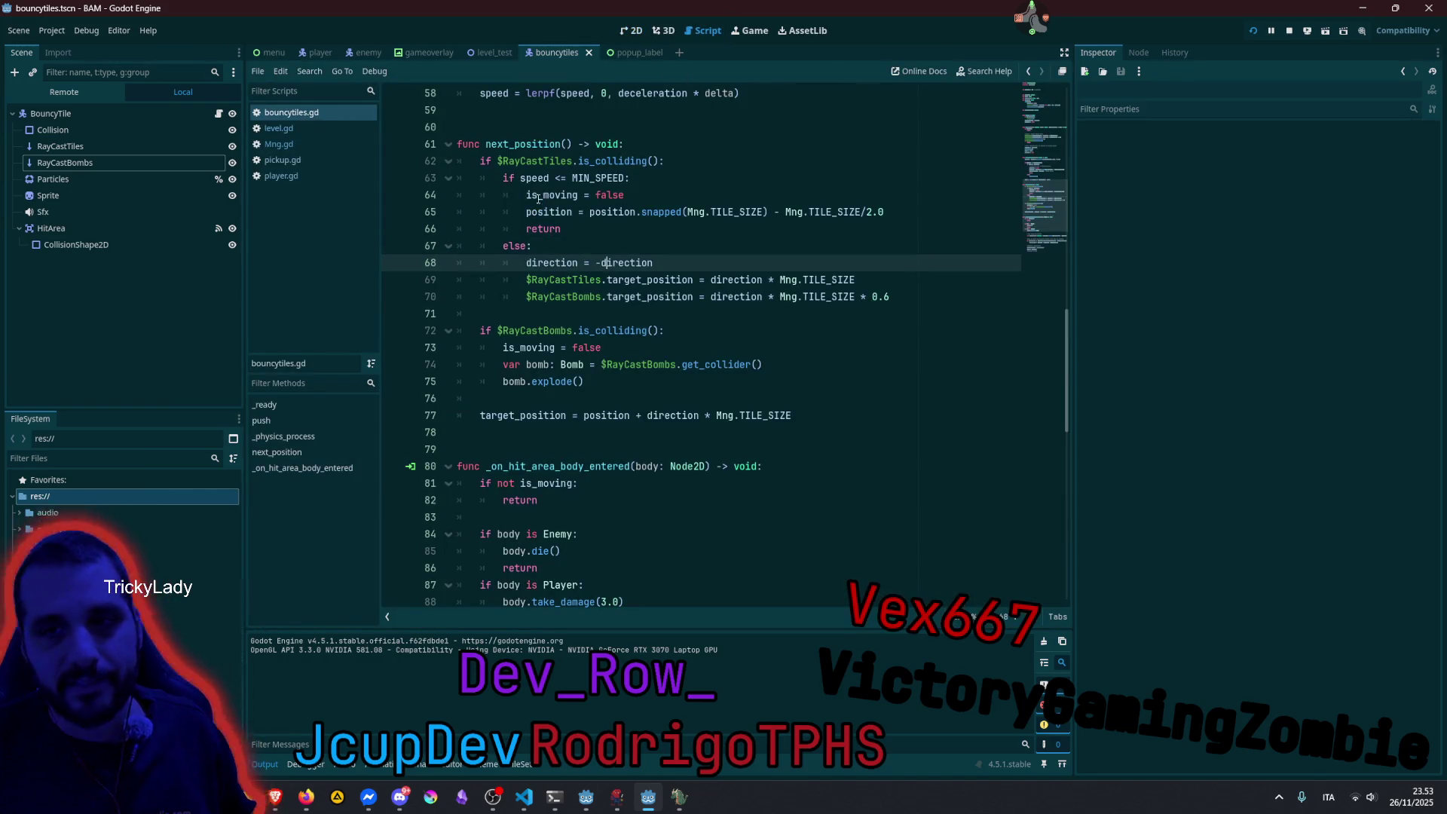
mouse_move(633, 145)
mouse_down()
mouse_move(663, 281)
mouse_move(565, 416)
mouse_up()
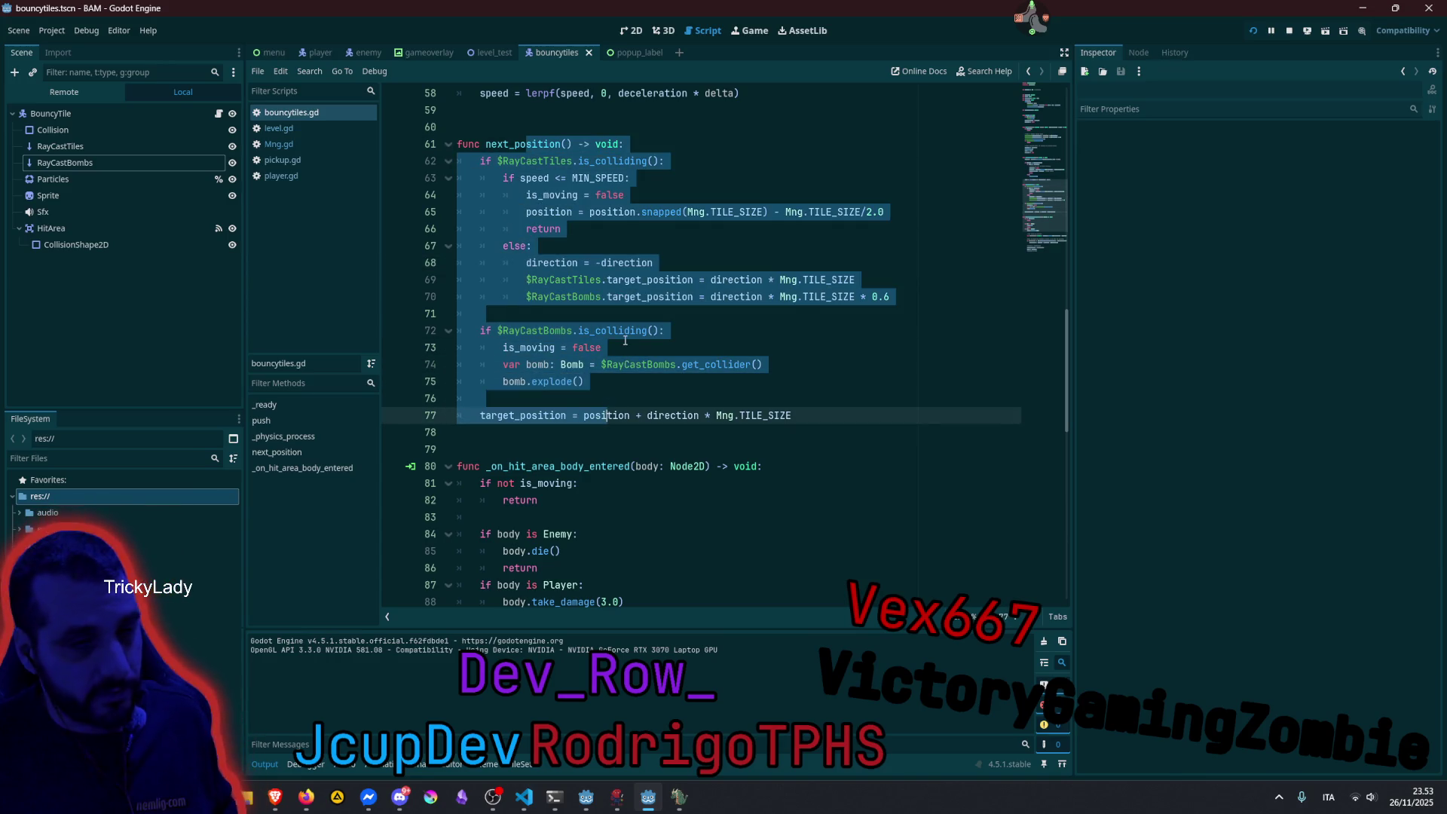
click(625, 342)
click(676, 262)
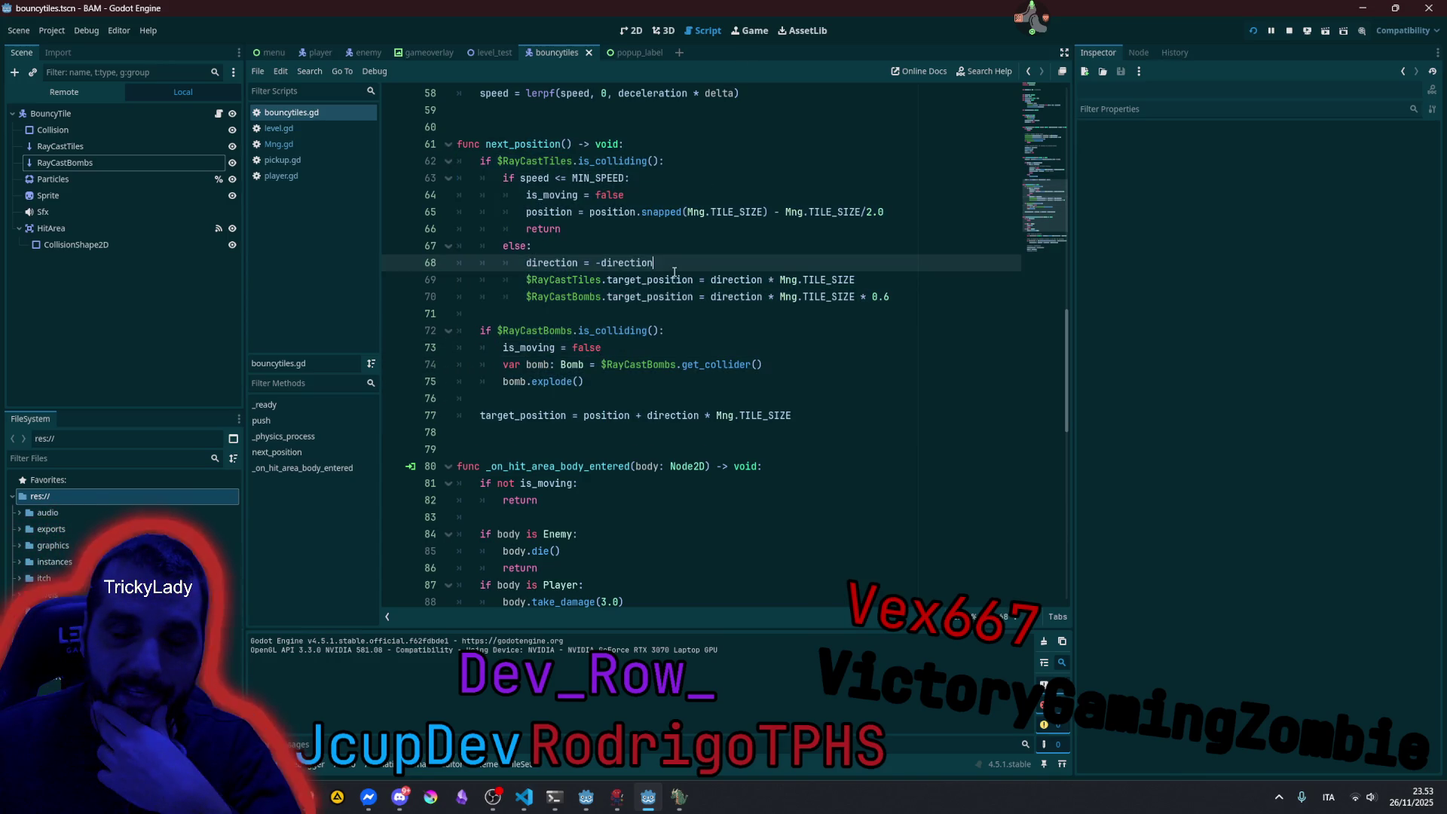
key(F5)
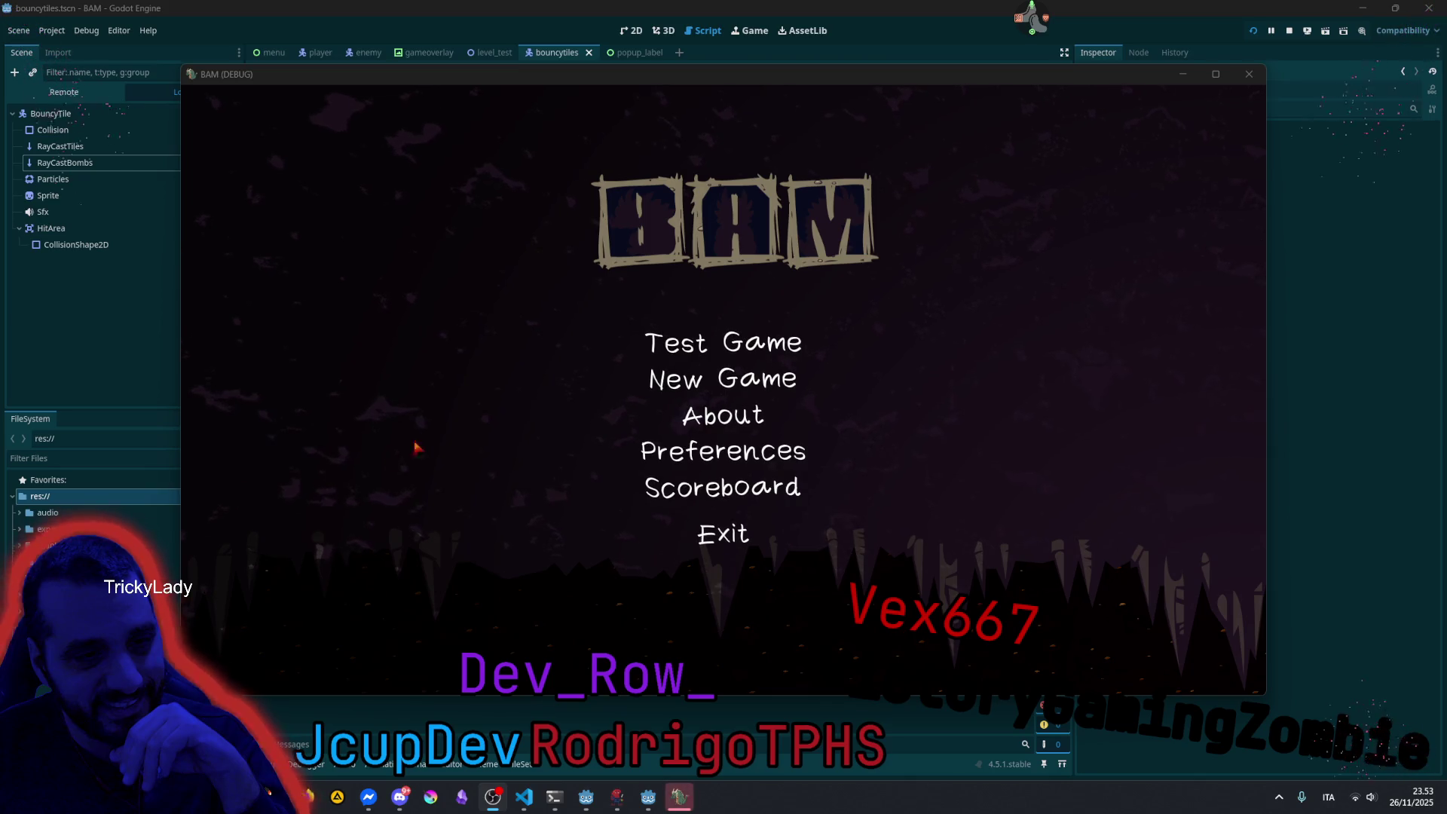
Raise the Music volume slider in BAM's Preferences and return to the main menu.
click(723, 451)
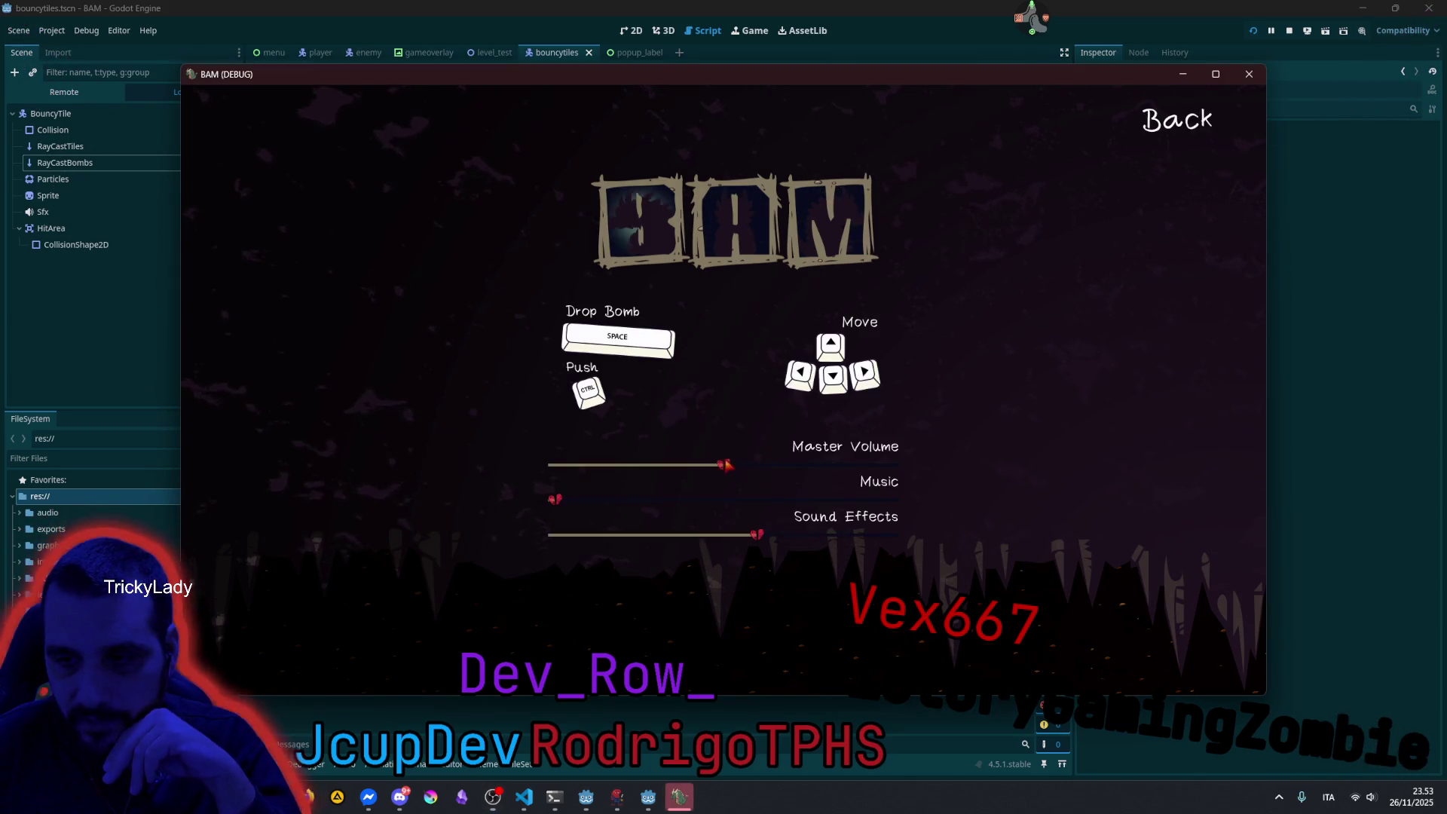
mouse_move(561, 503)
mouse_down()
mouse_move(893, 500)
mouse_move(624, 503)
mouse_up()
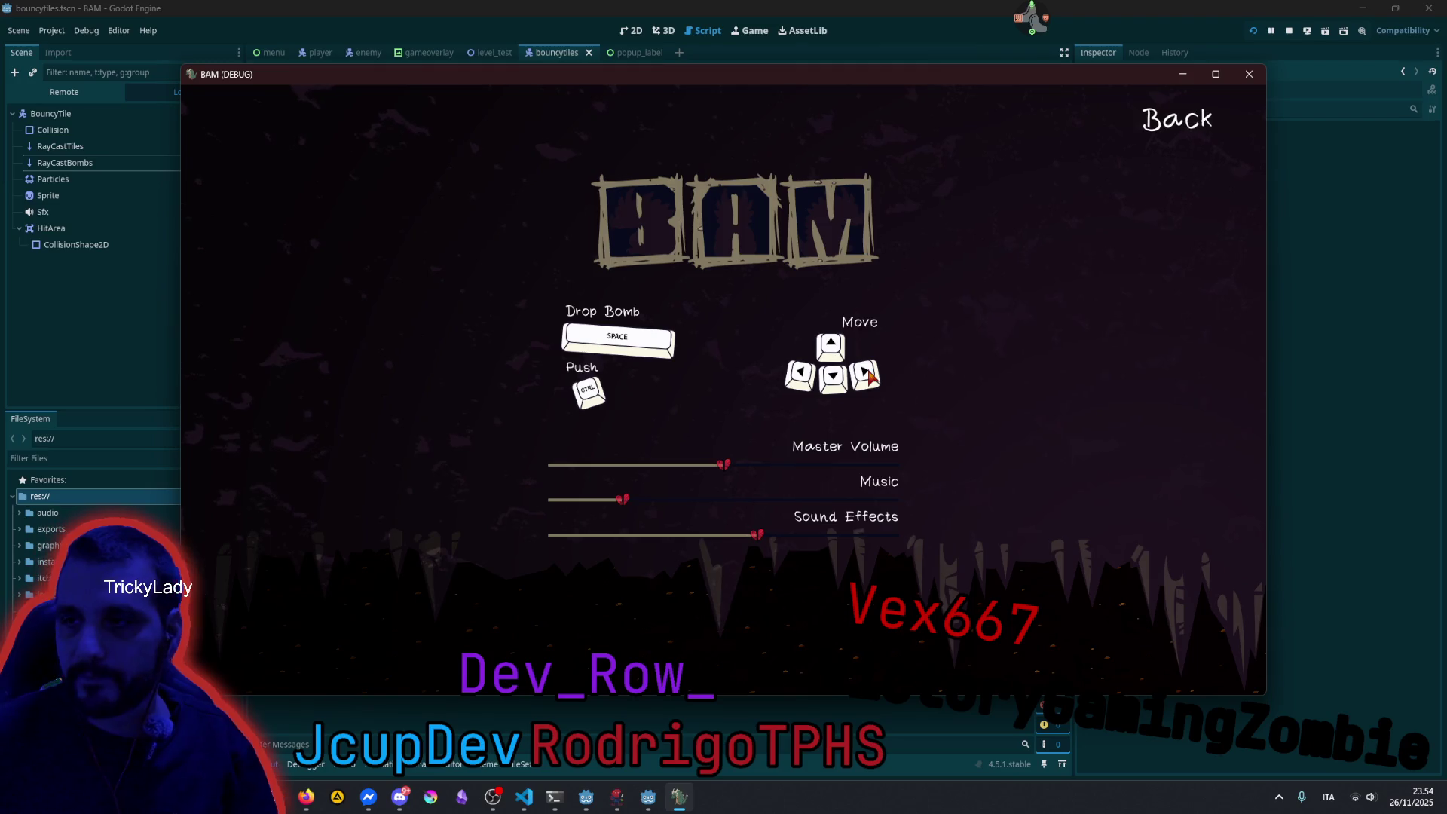
click(1183, 119)
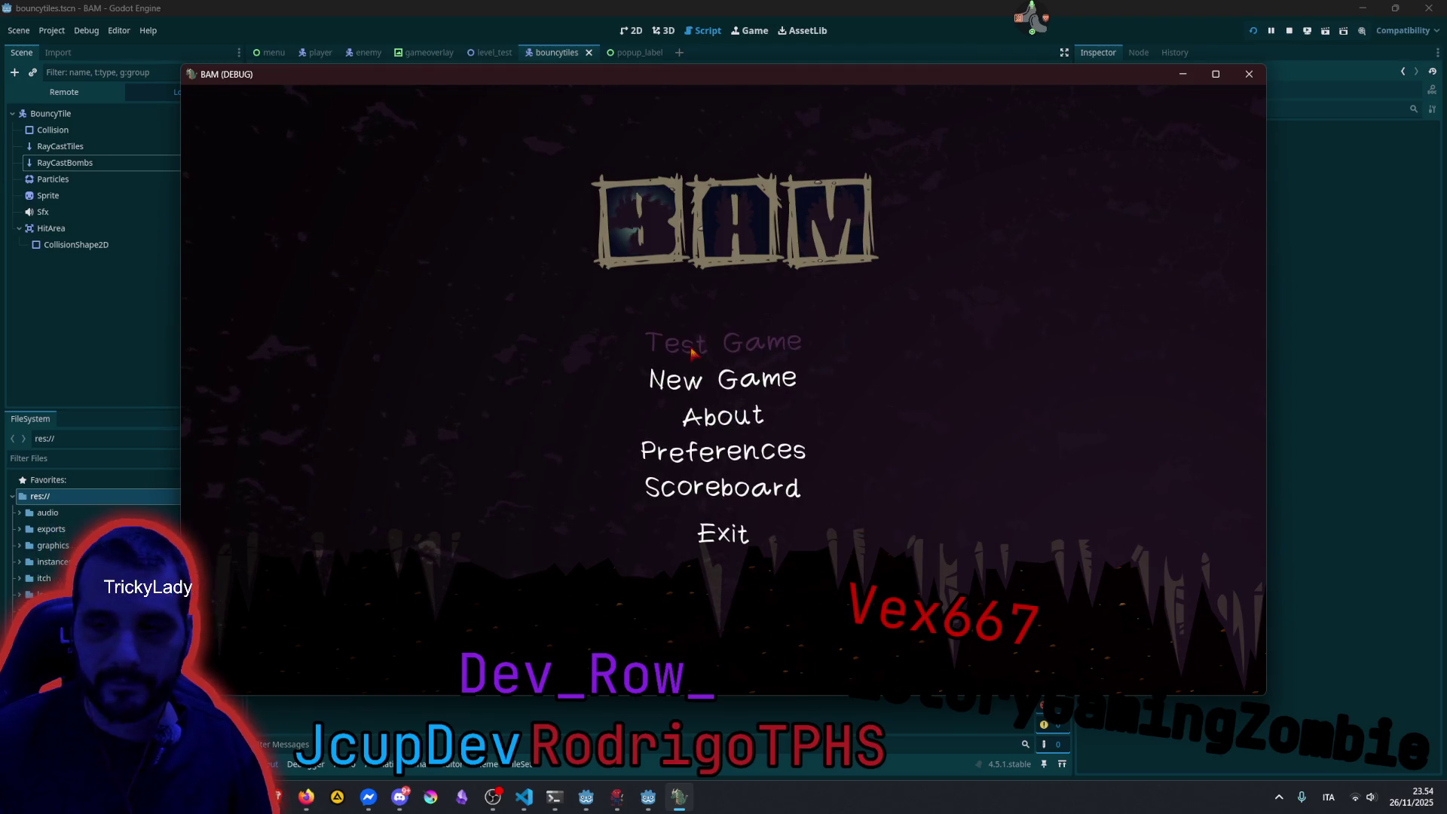
Start a new game and move the dragon right, dropping bombs and bouncing a boulder upward.
click(750, 369)
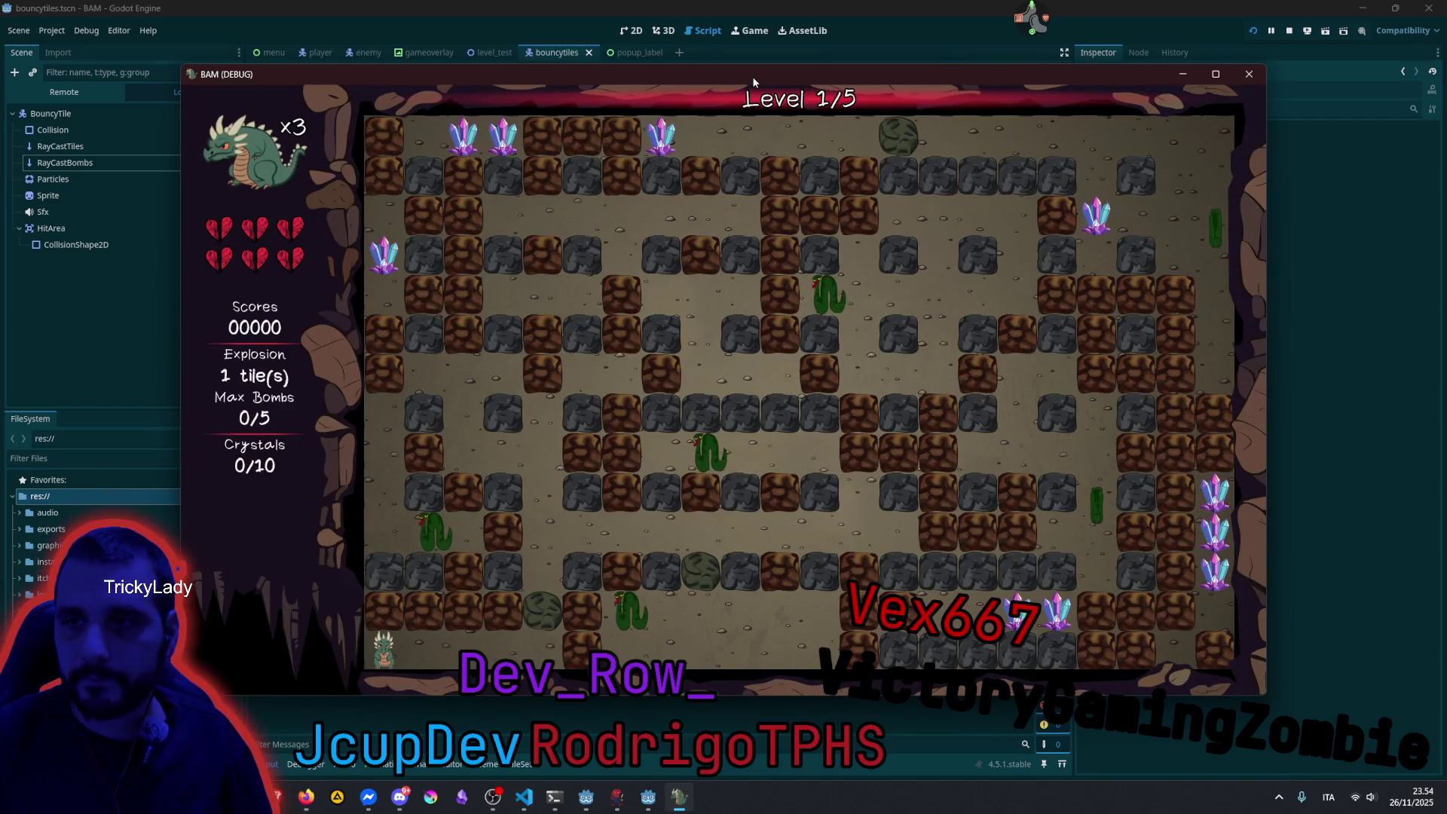
drag(752, 76, 743, 44)
key(space)
key(Right)
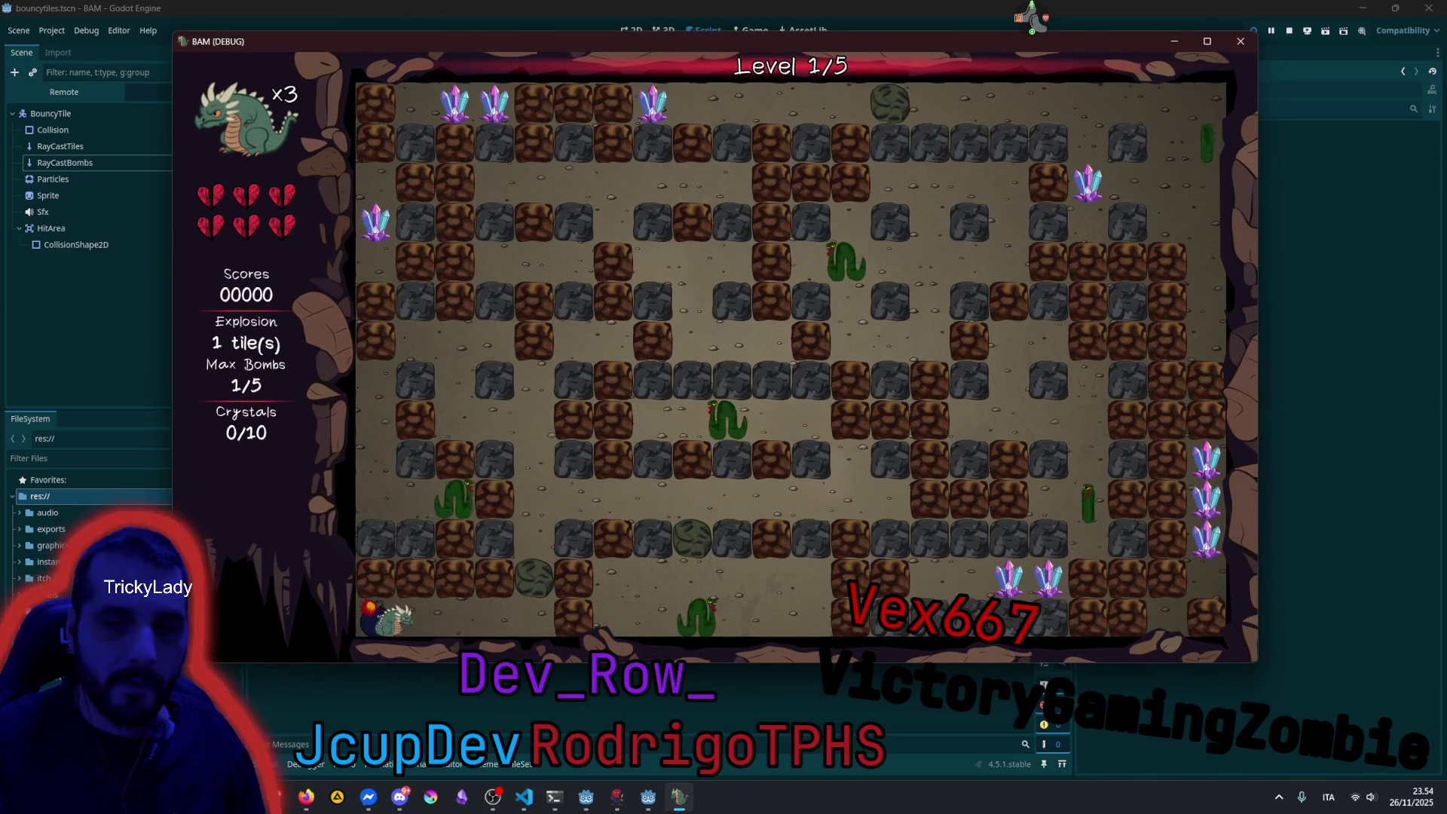
key(space)
key(Right)
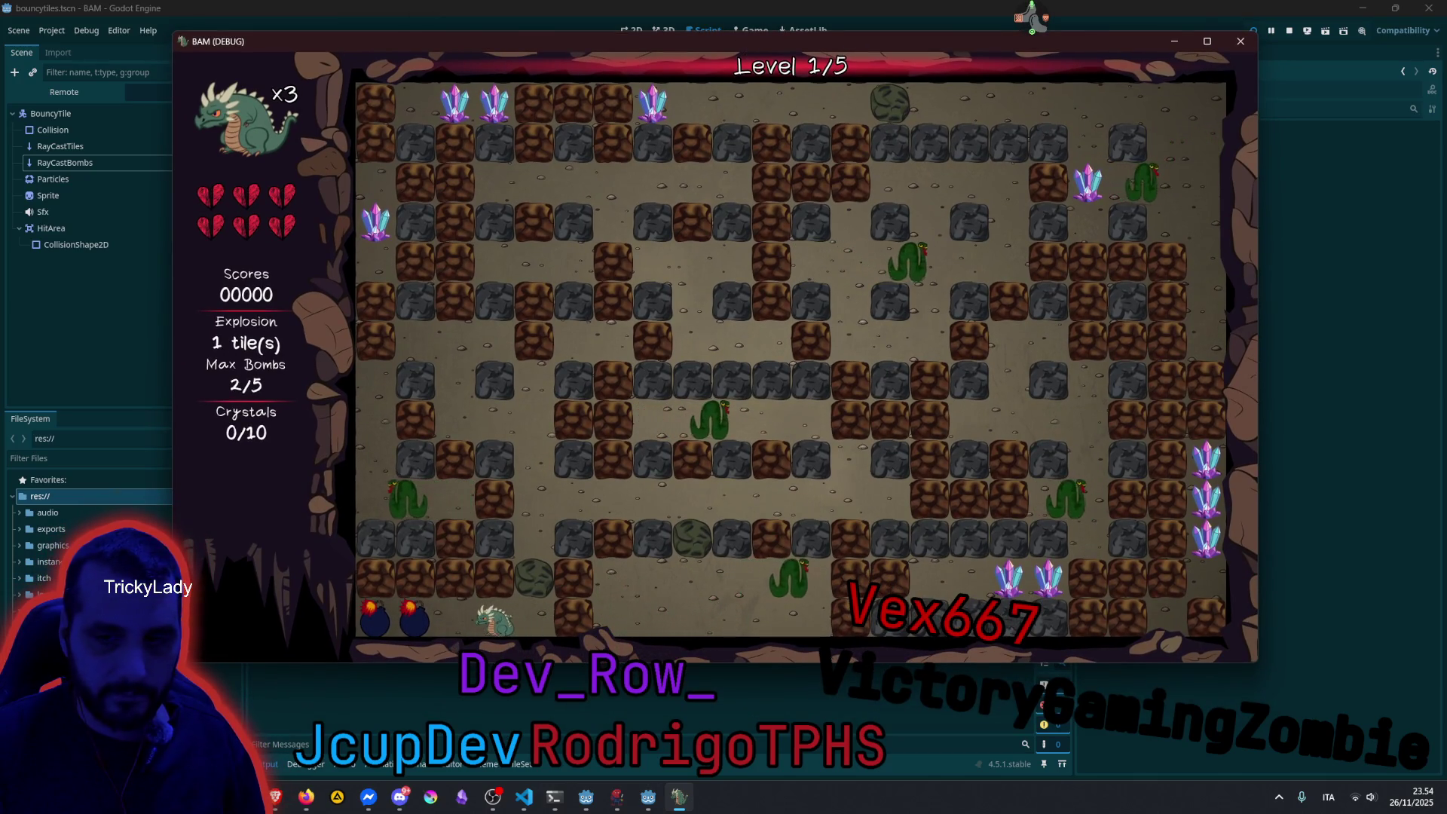
key(Up)
key(Up)
key(Right)
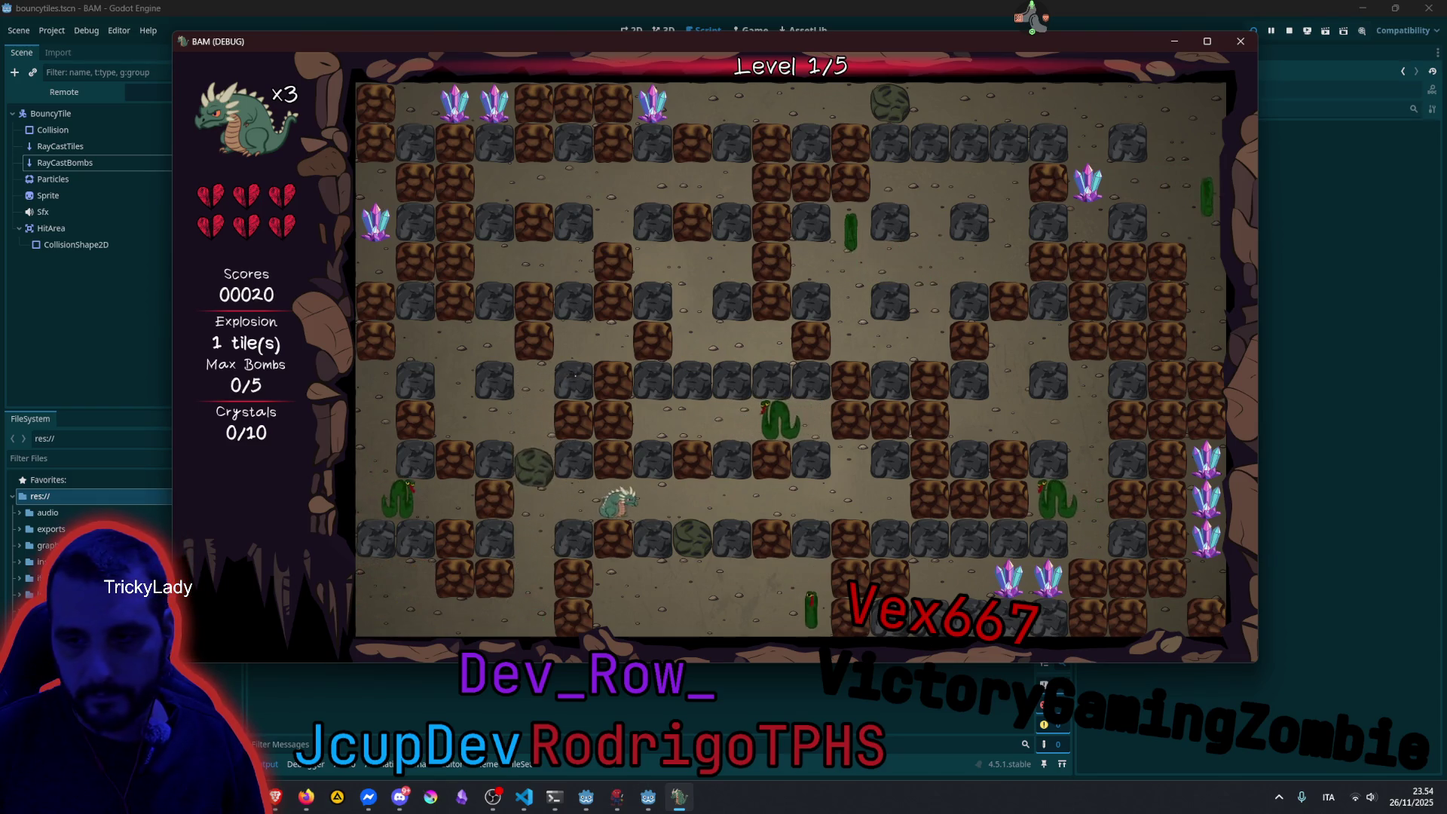
key(Right)
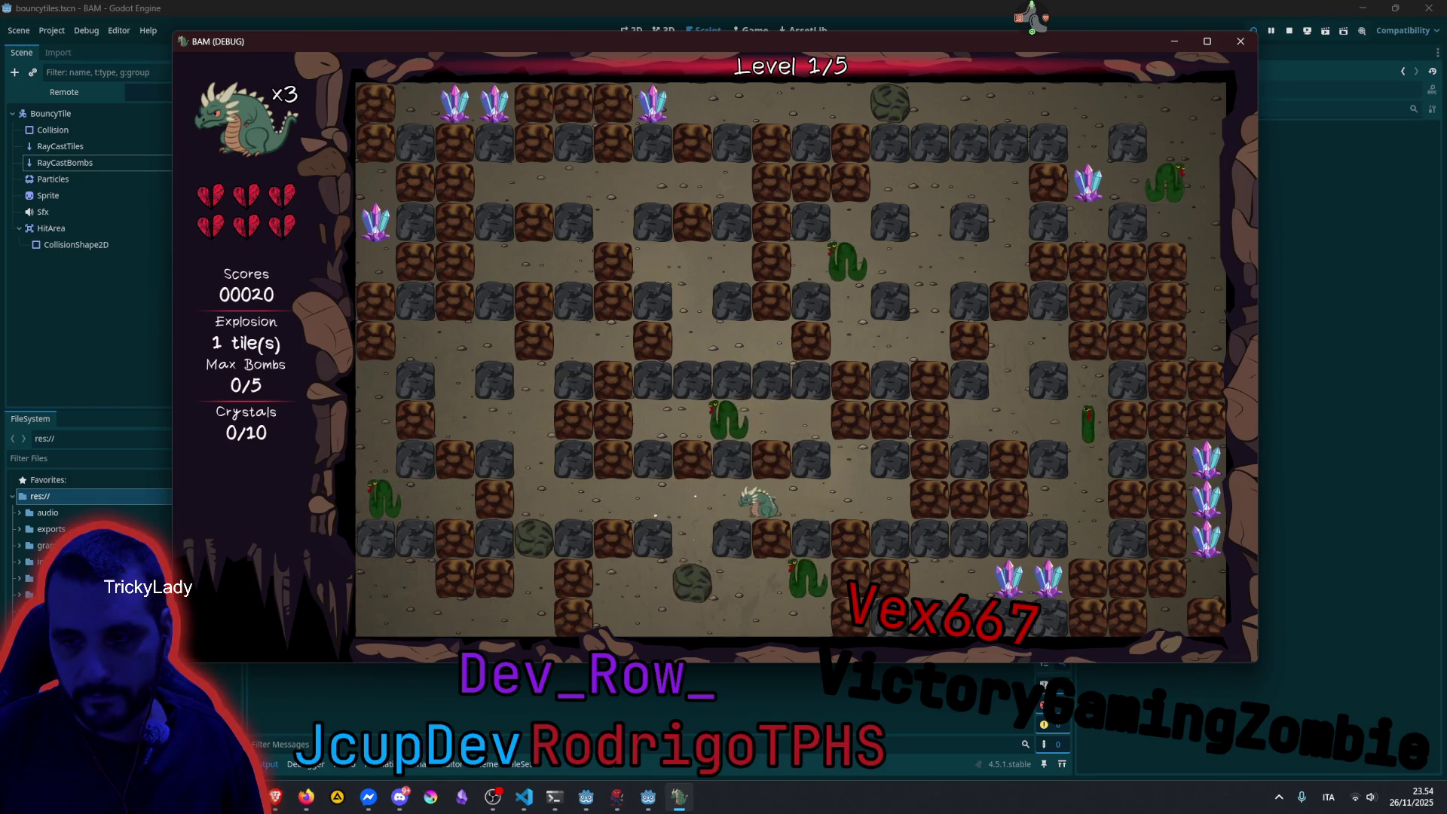
Walk left and down through Level 1 dropping bombs, reaching a score of 00320 with two lives left.
key(Left)
key(space)
key(Left)
key(Left)
key(Left)
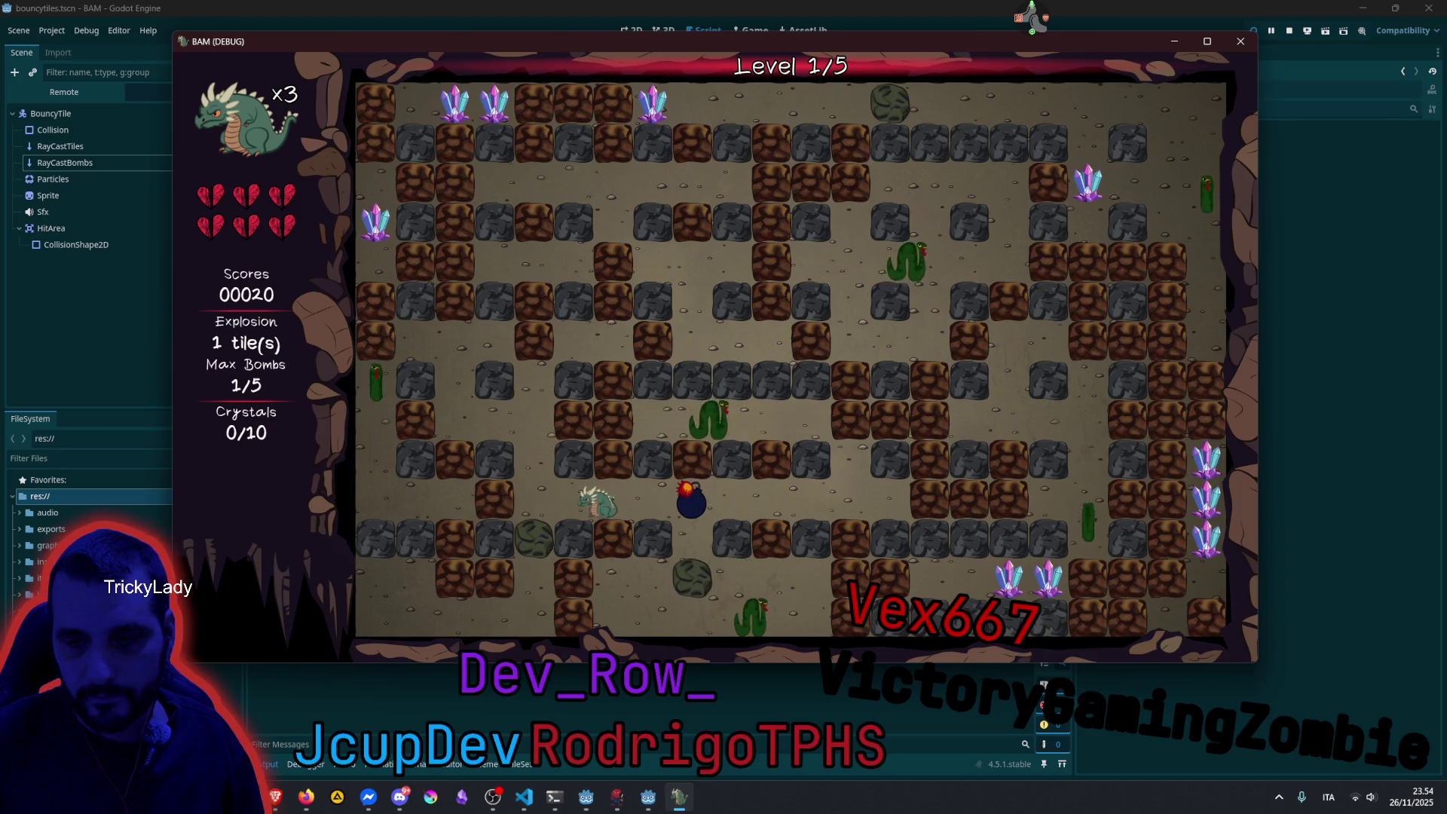
key(space)
key(Up)
key(space)
key(space)
key(Left)
key(Left)
key(space)
key(Up)
key(Up)
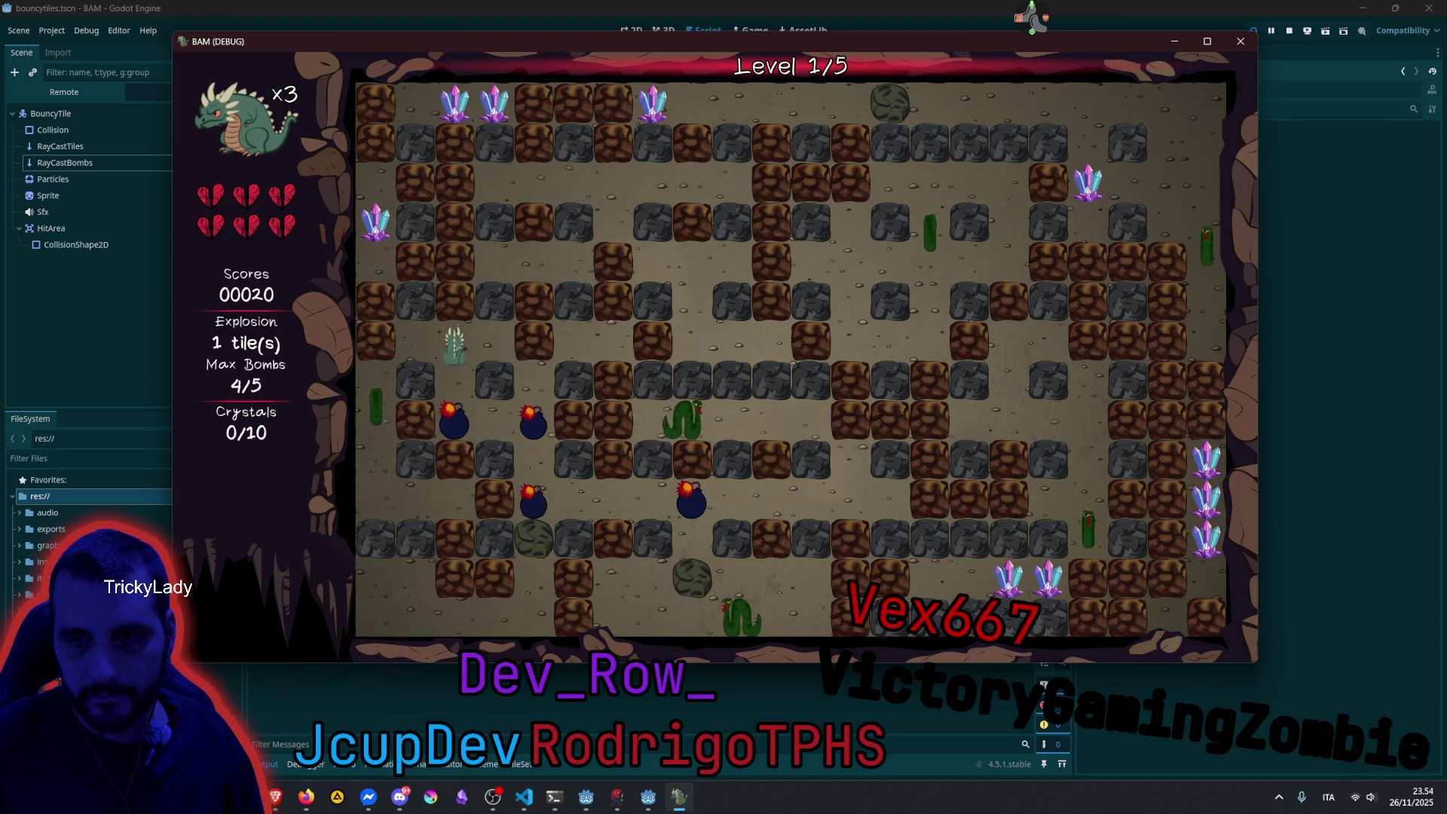
key(Left)
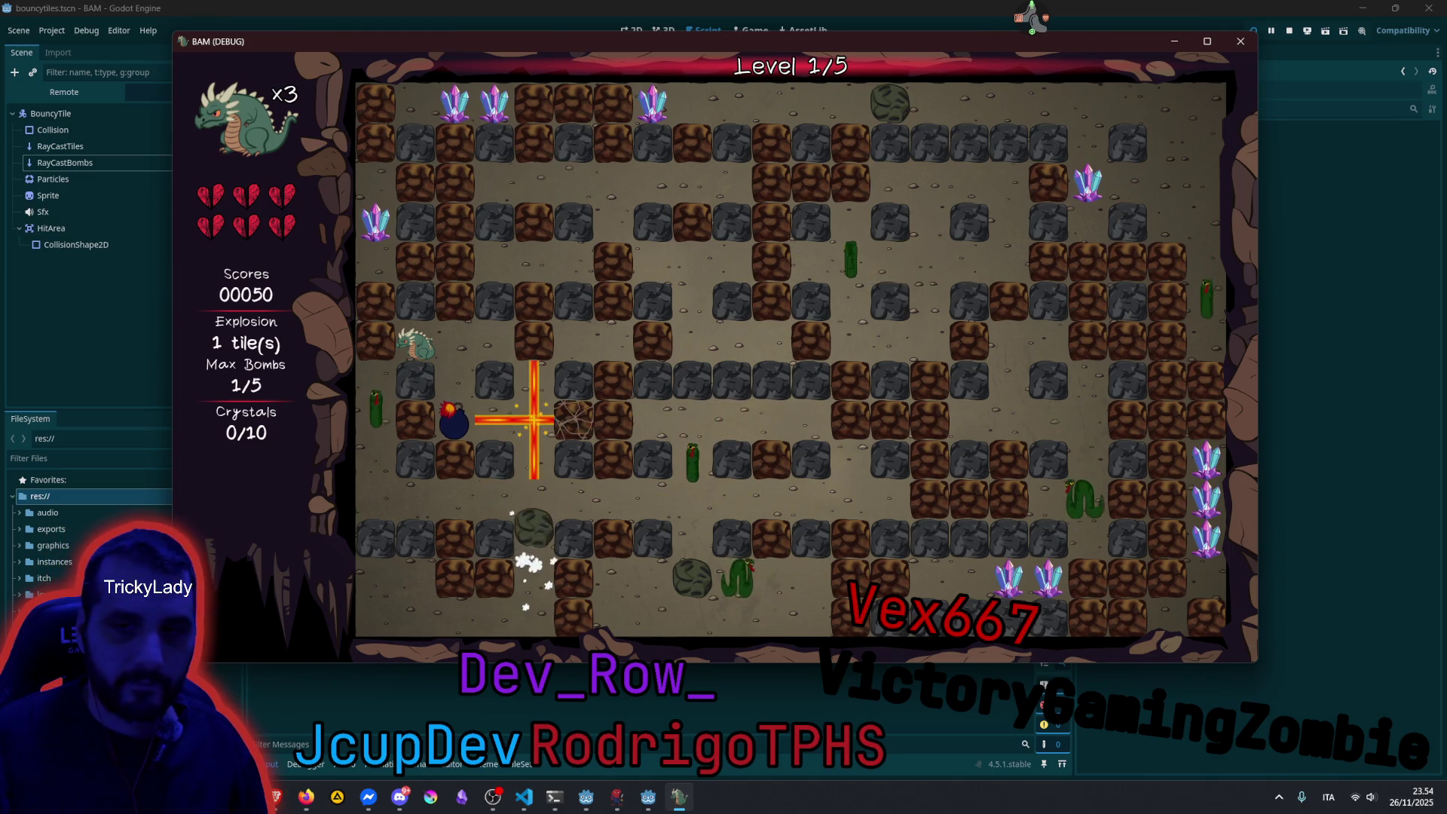
key(Right)
key(Down)
key(Left)
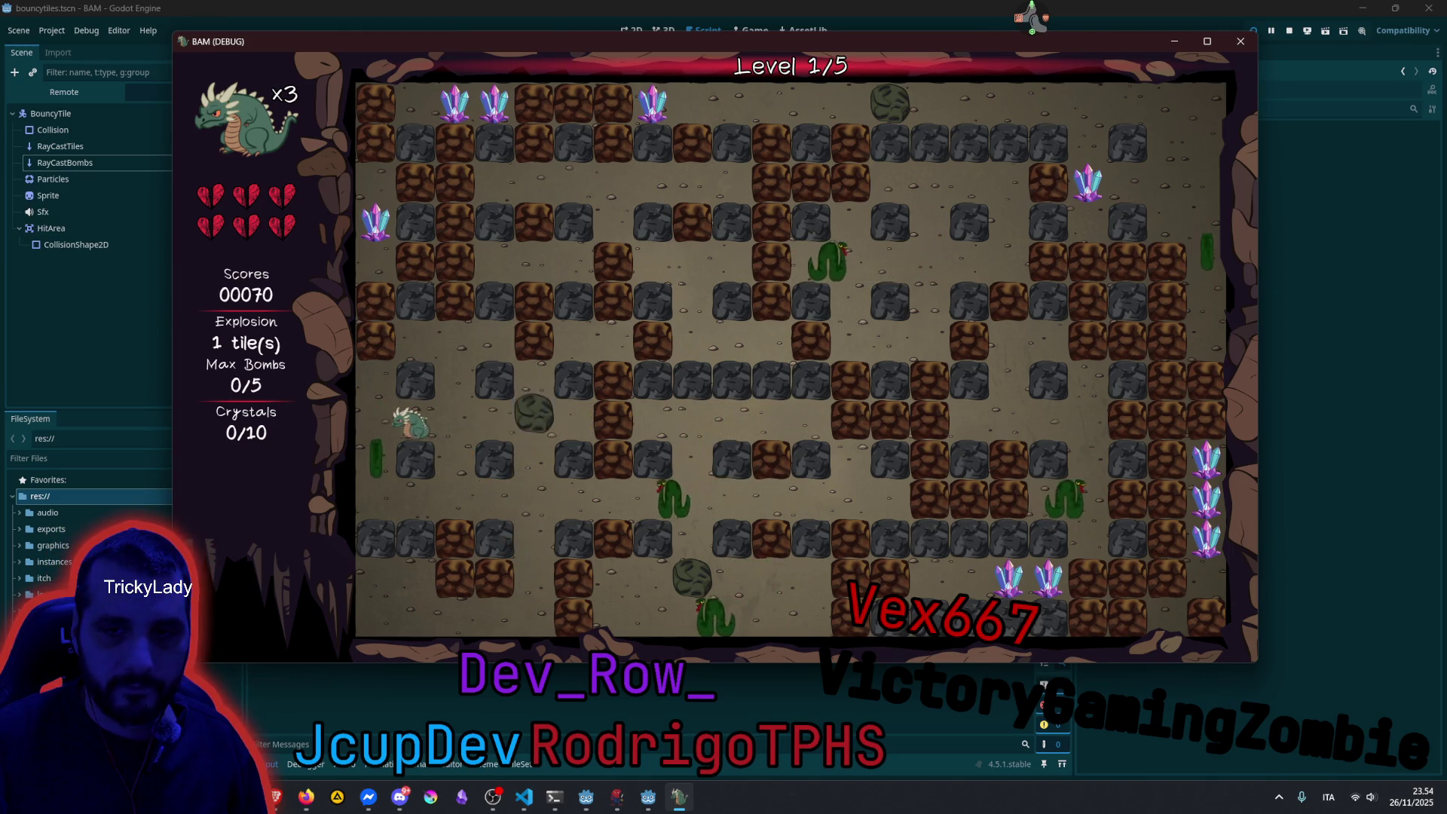
key(space)
key(Right)
key(Down)
key(Down)
key(Left)
key(Left)
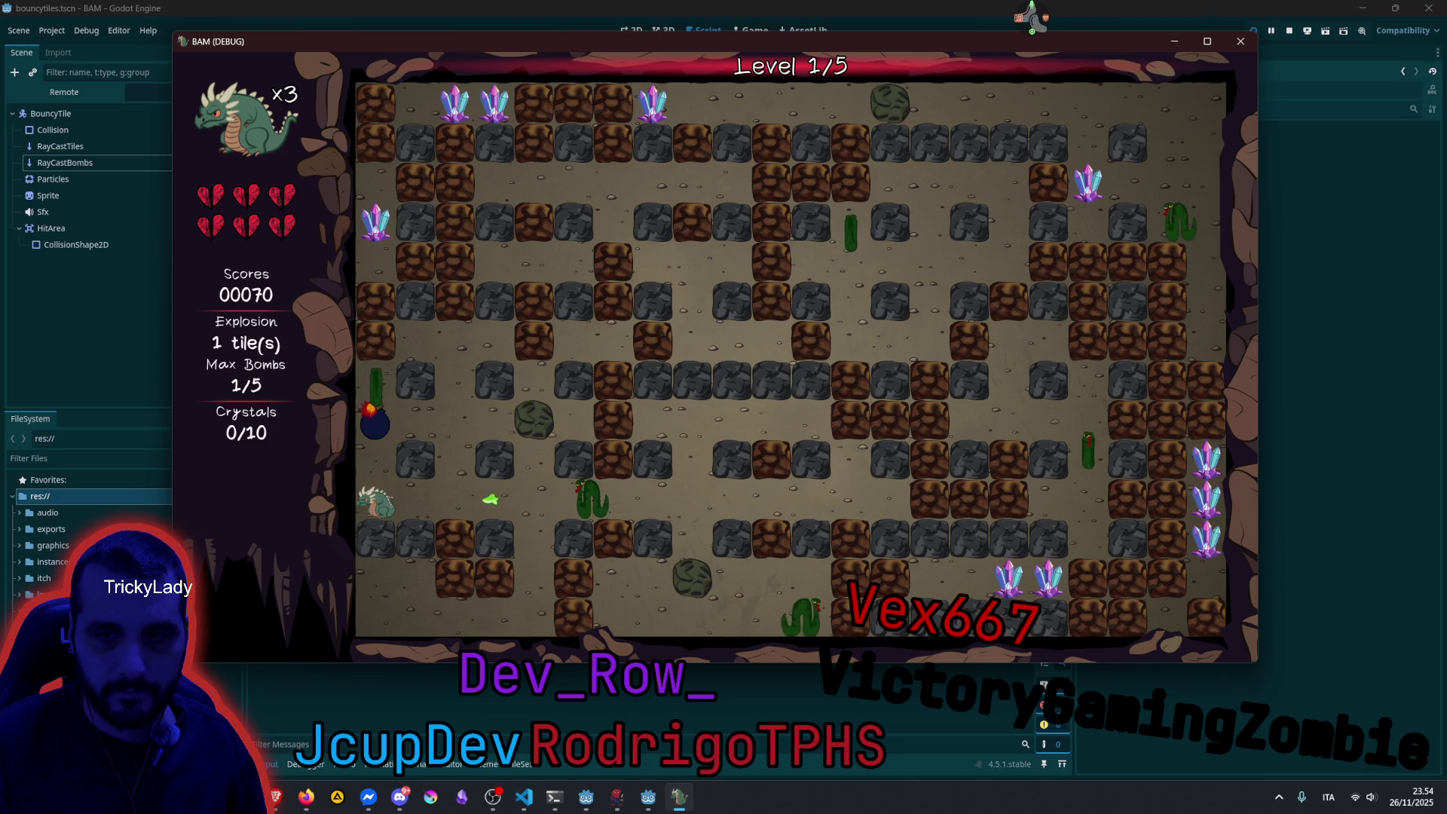
key(Up)
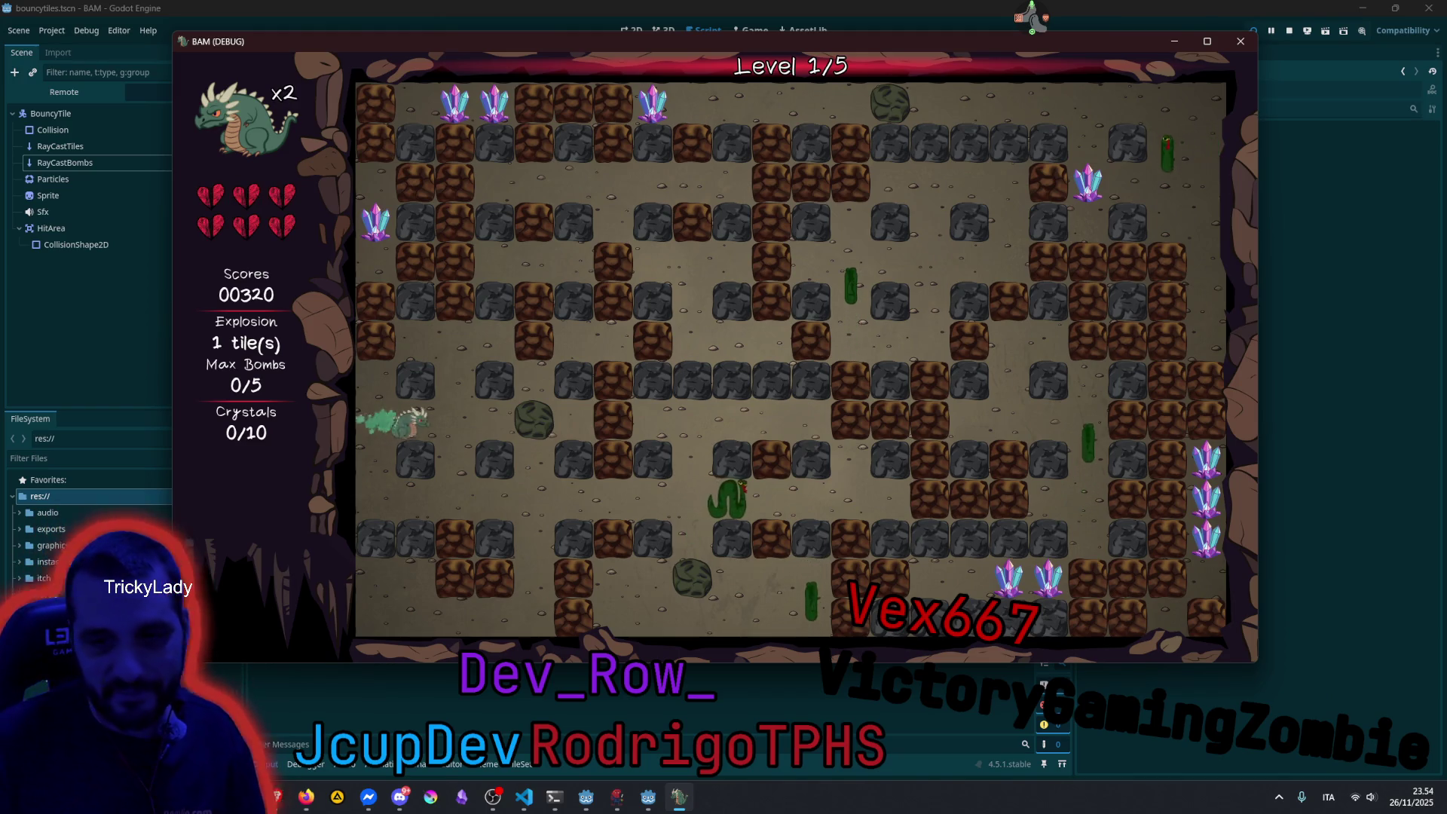
Bring the respawned dragon down and leave three bombs in the lower rows while running right.
key(Down)
key(Right)
key(Right)
key(Down)
key(Down)
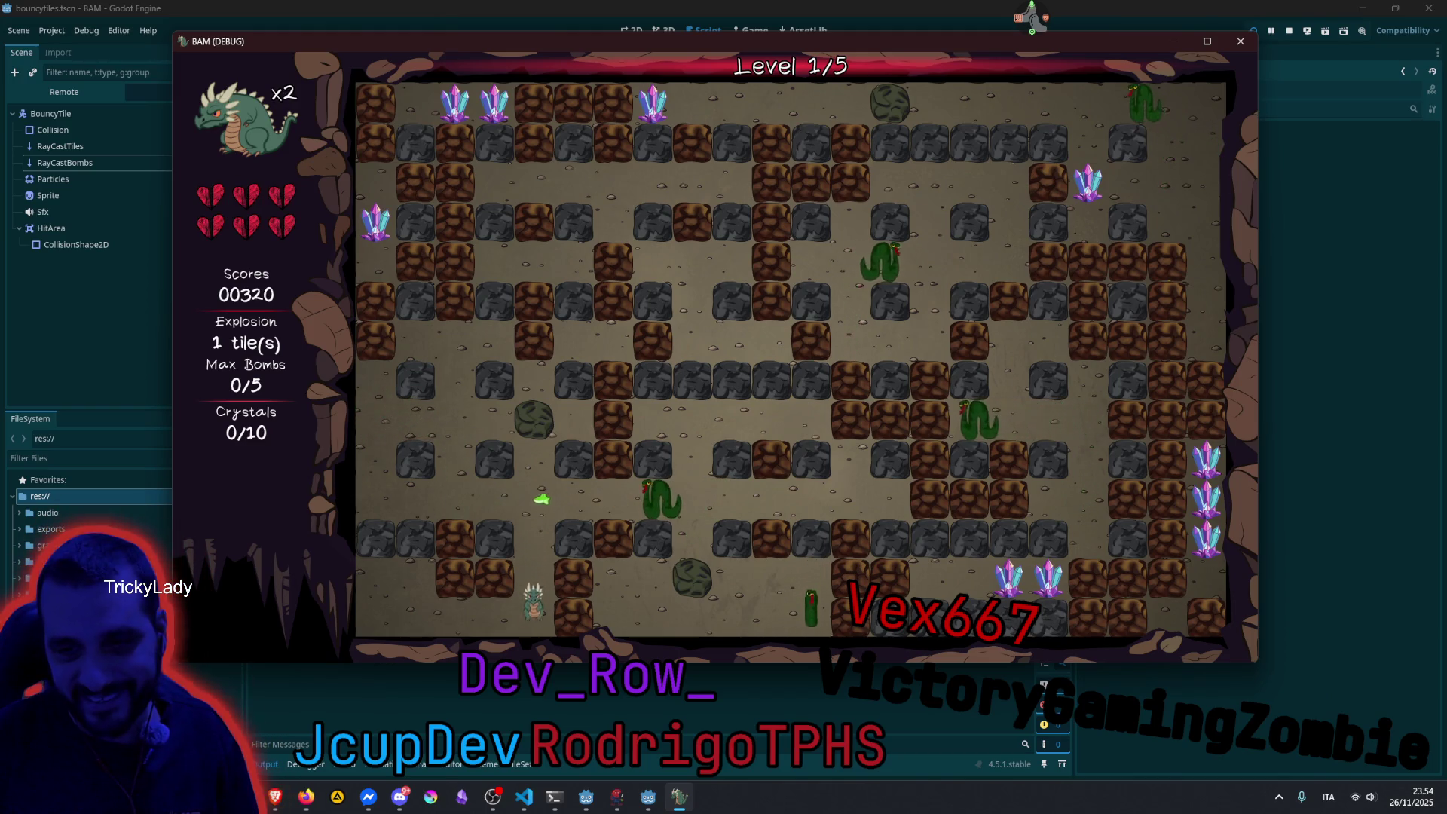
key(Down)
key(space)
key(Up)
key(space)
key(Up)
key(Up)
key(Right)
key(space)
key(Right)
key(space)
key(Right)
key(Right)
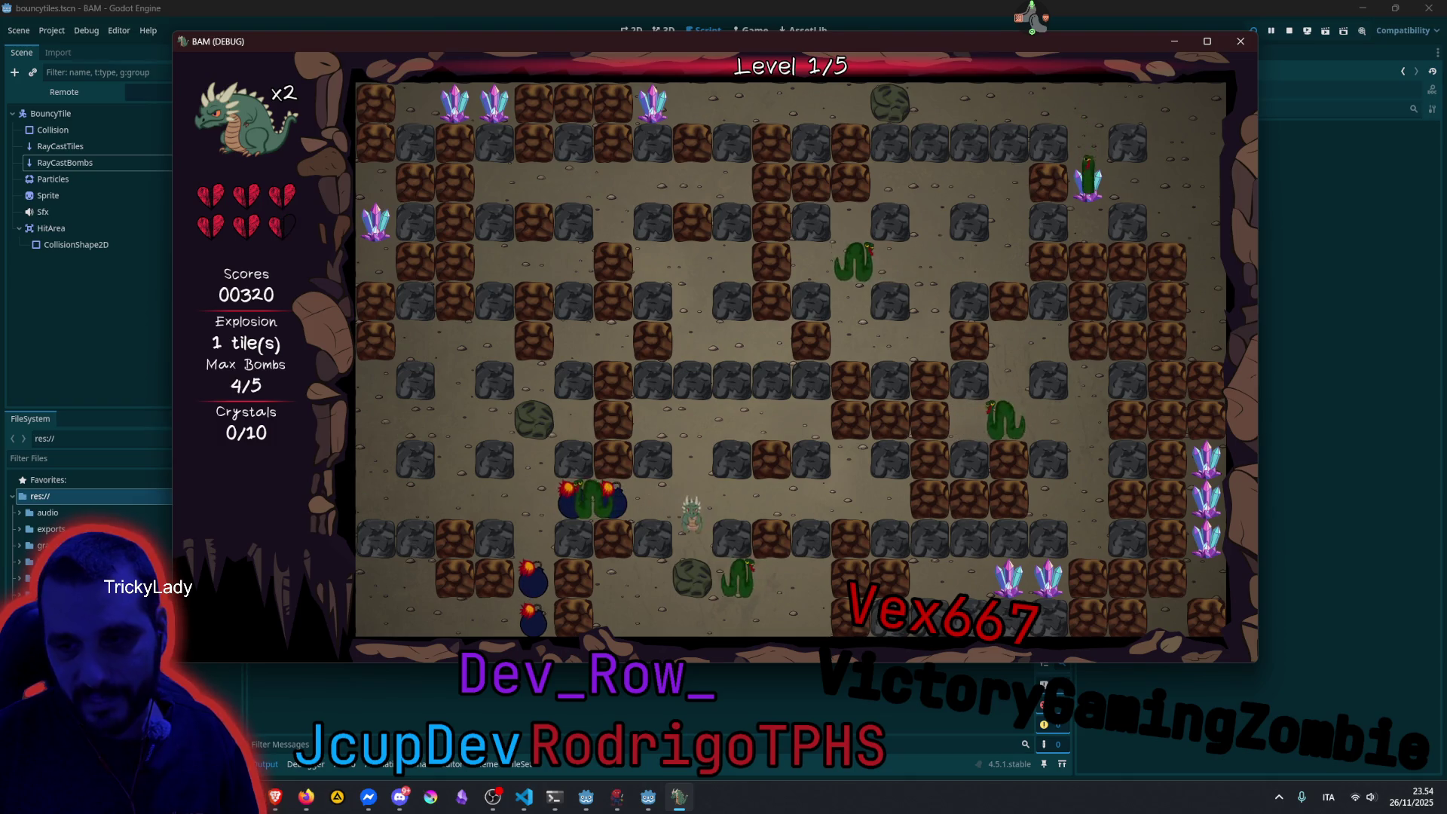
key(Down)
key(space)
key(Up)
key(Right)
key(Right)
key(Right)
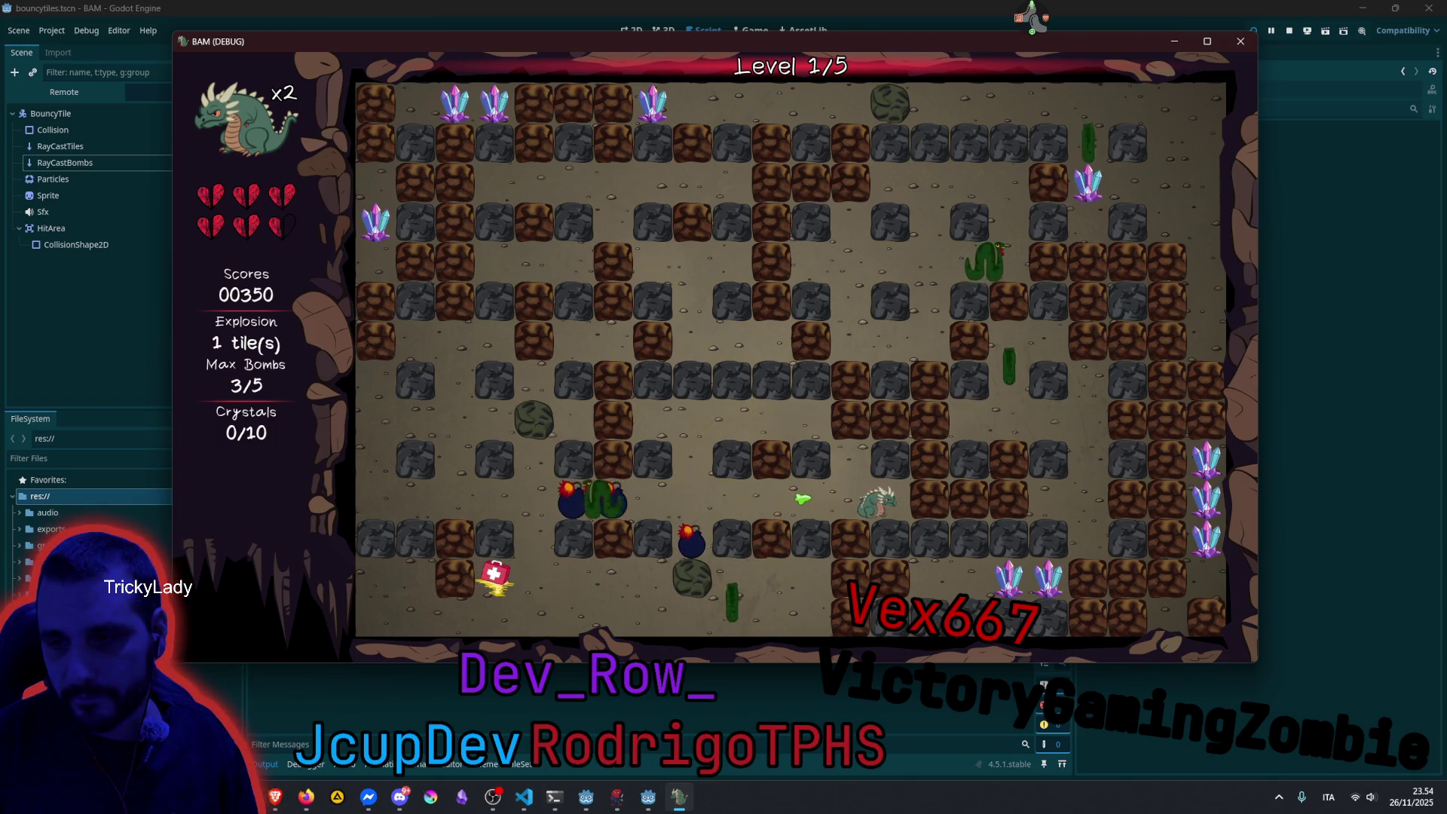
Move the dragon back left to pick up the health pack and refill hearts.
key(Left)
key(Left)
key(Left)
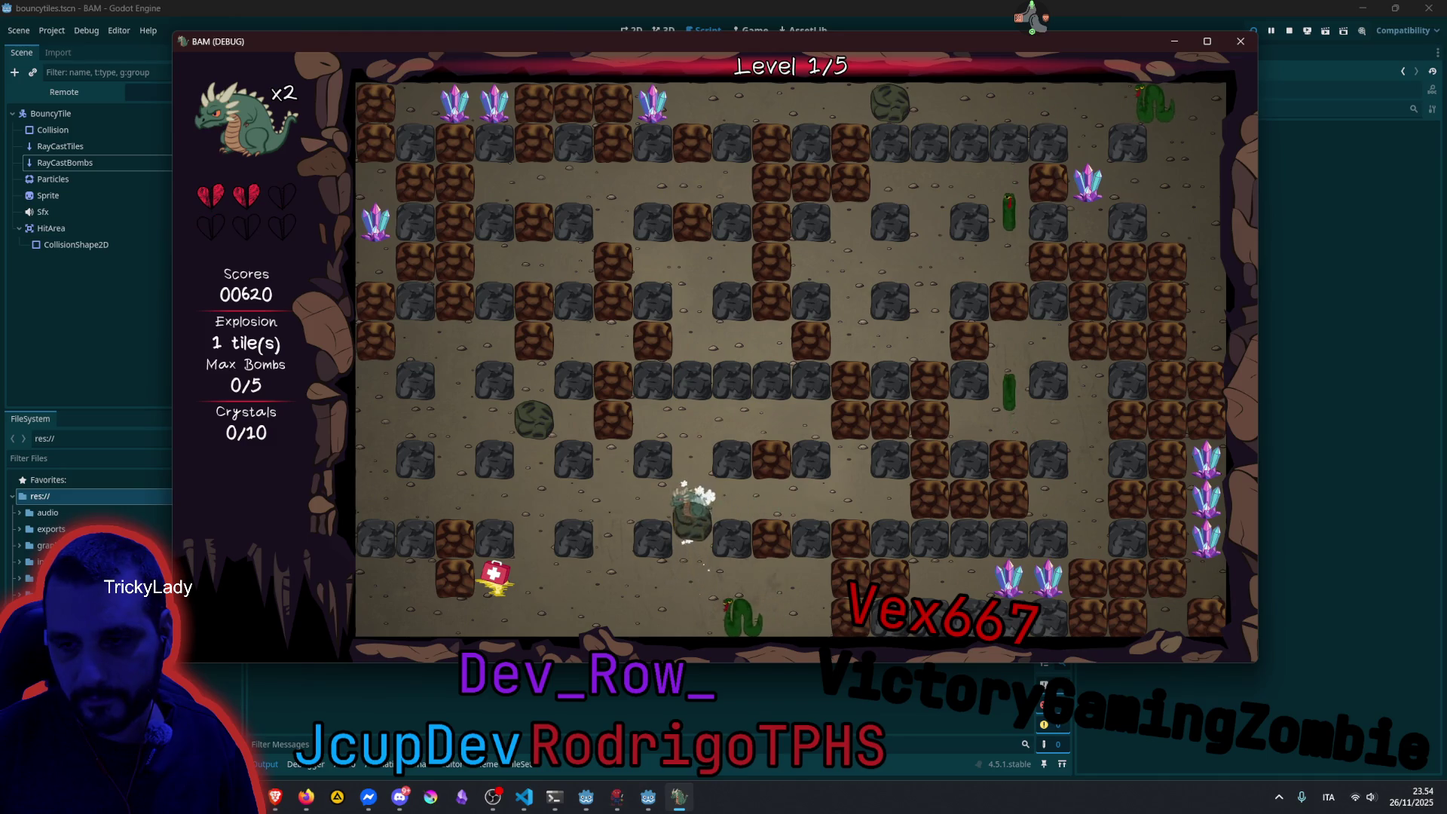
key(Left)
key(Down)
key(Left)
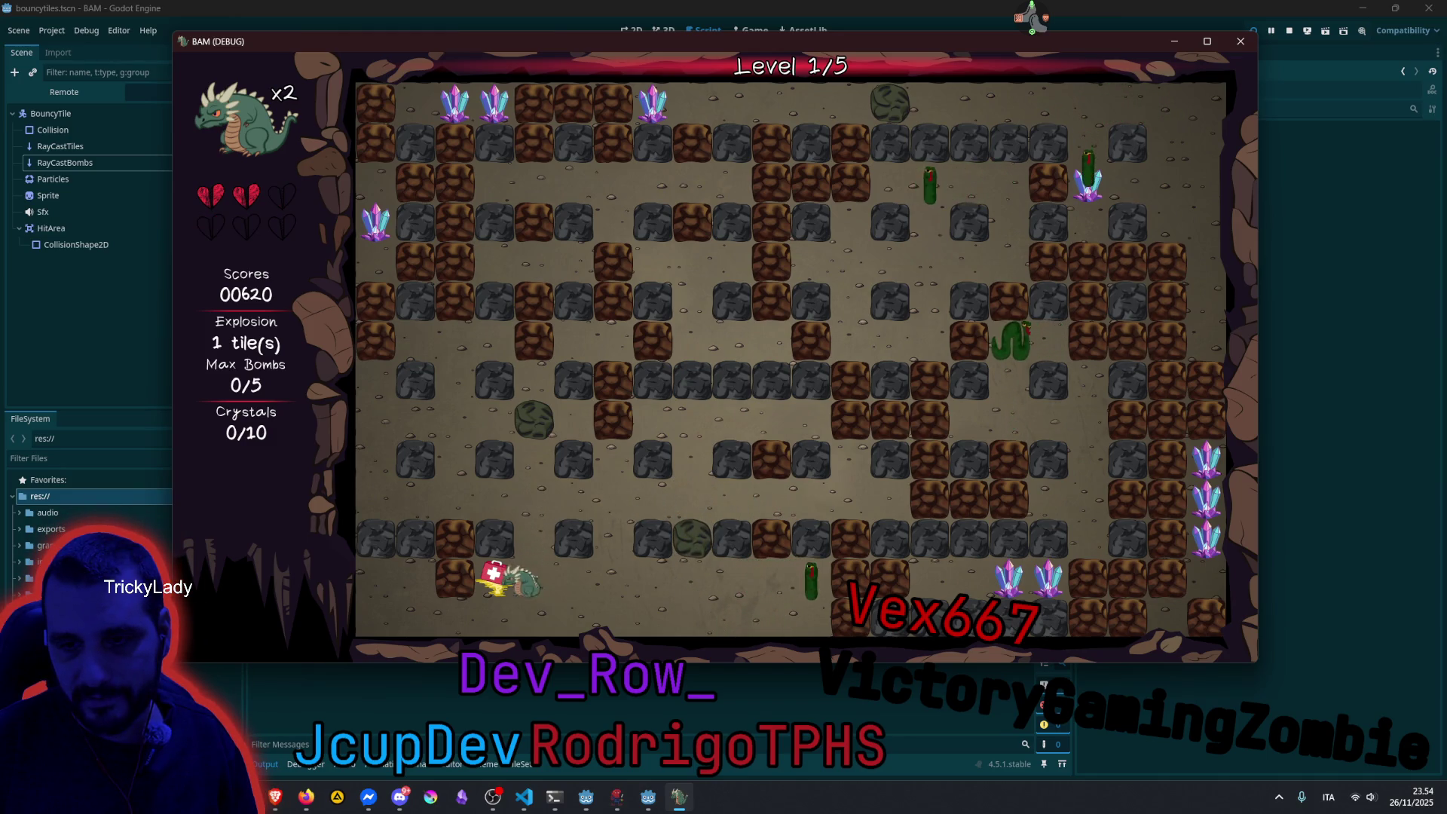
key(Right)
key(Right)
key(Right)
key(Right)
Bomb along the bottom rows, then walk up and drop one more bomb.
key(space)
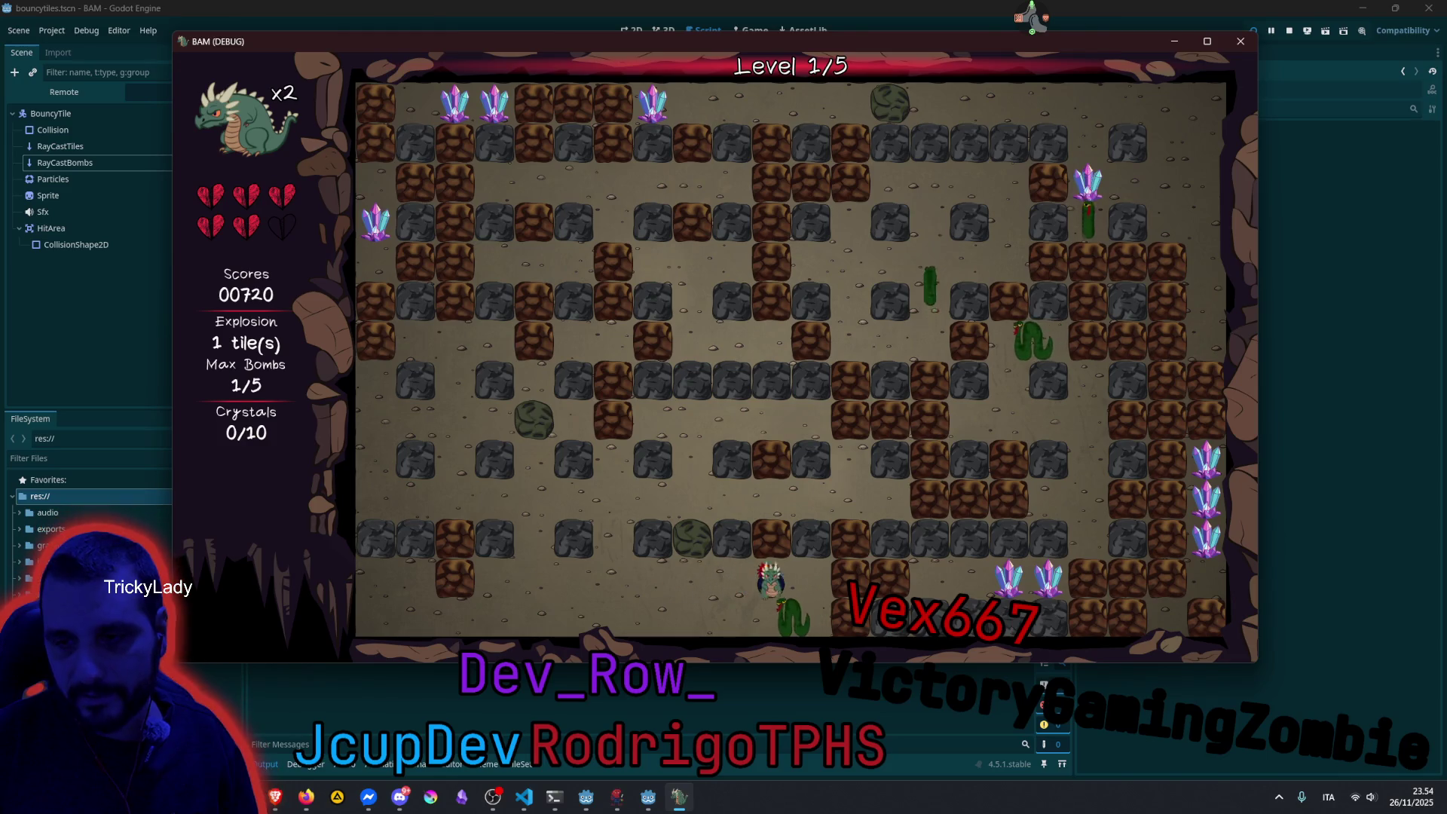
key(Down)
key(space)
key(Left)
key(space)
key(Left)
key(Up)
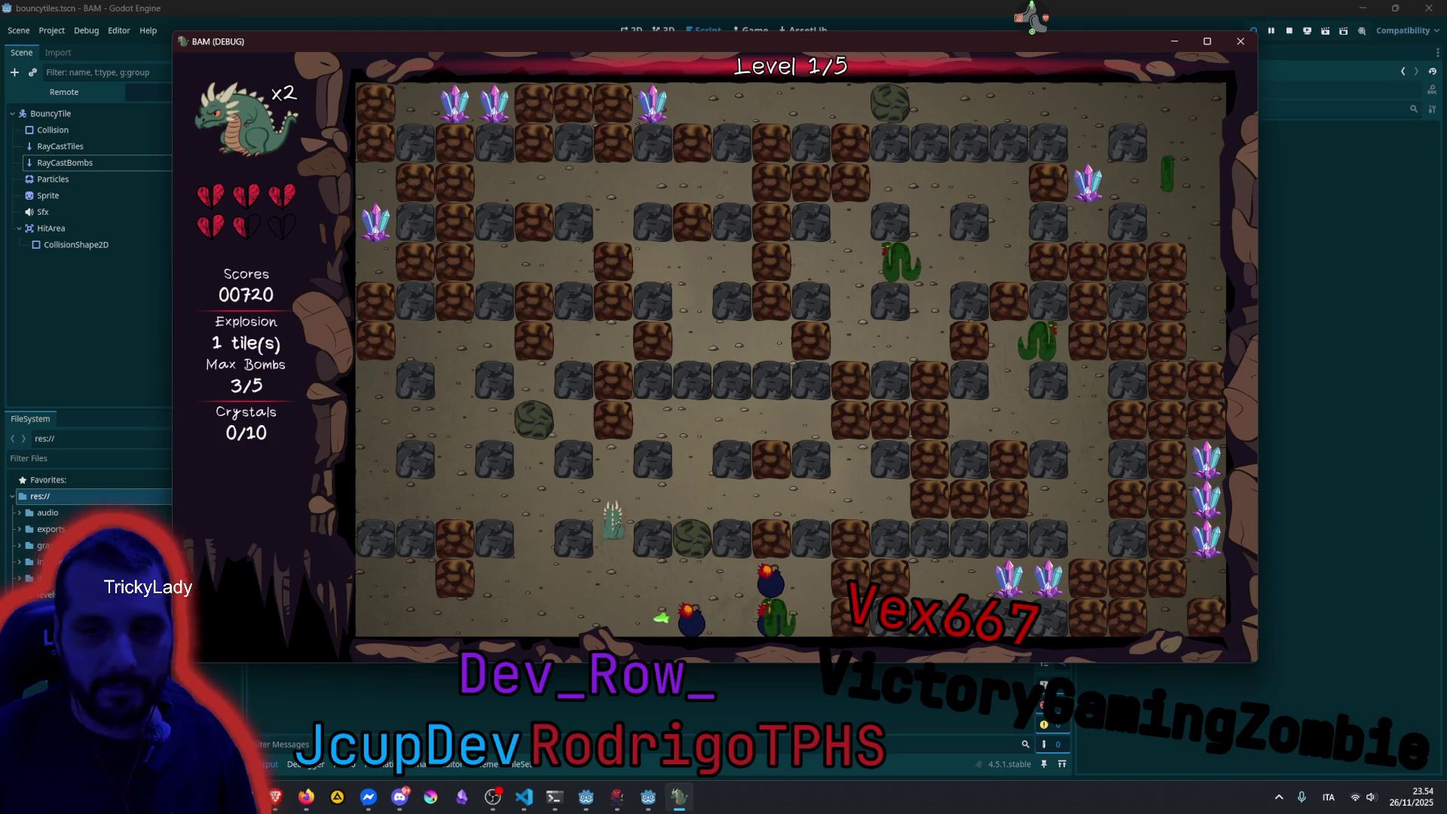
key(space)
key(Right)
Plant two bombs one row up, then drop another bomb a row below.
key(Up)
key(Left)
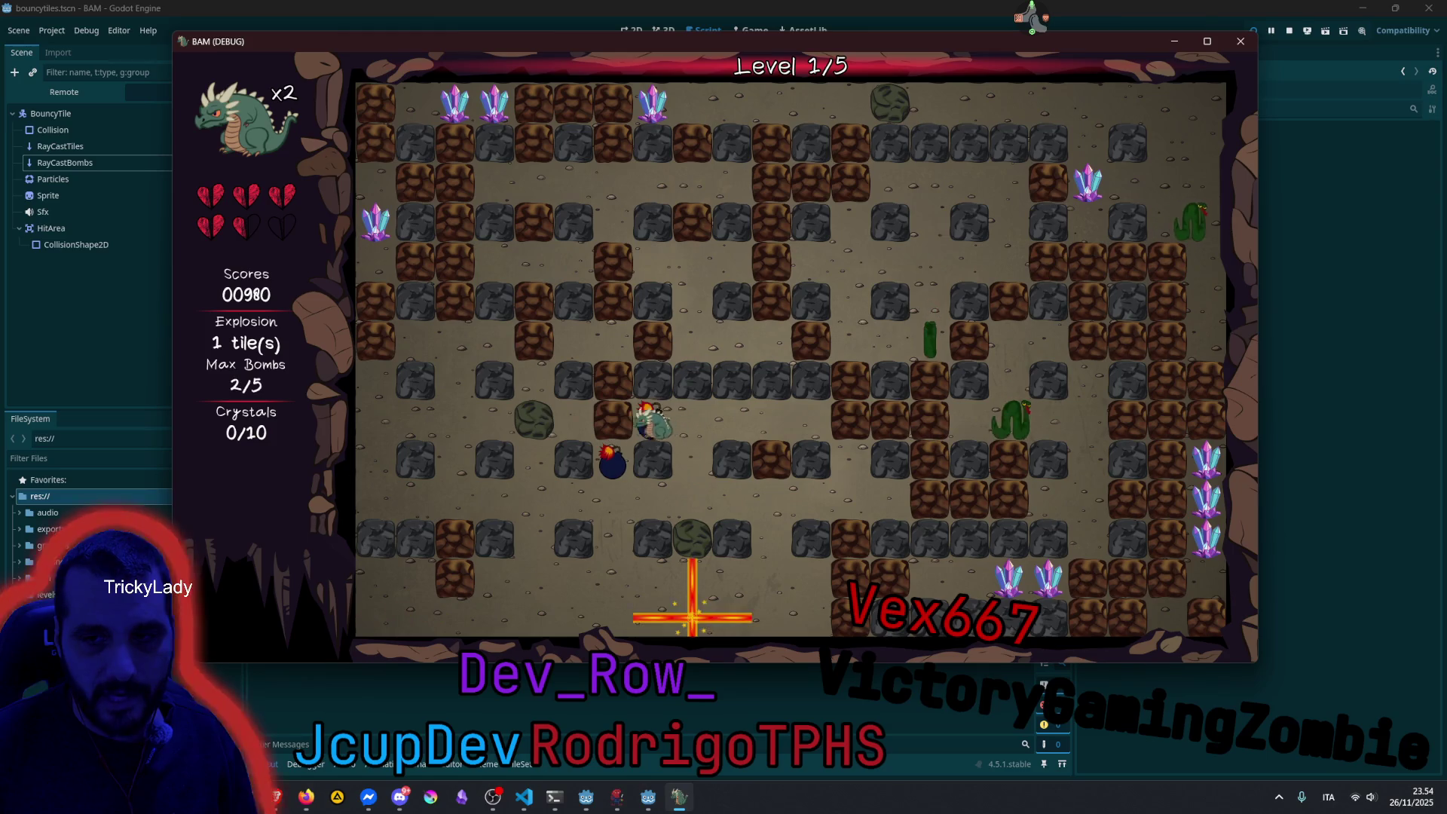
key(space)
key(Right)
key(space)
key(Left)
key(Down)
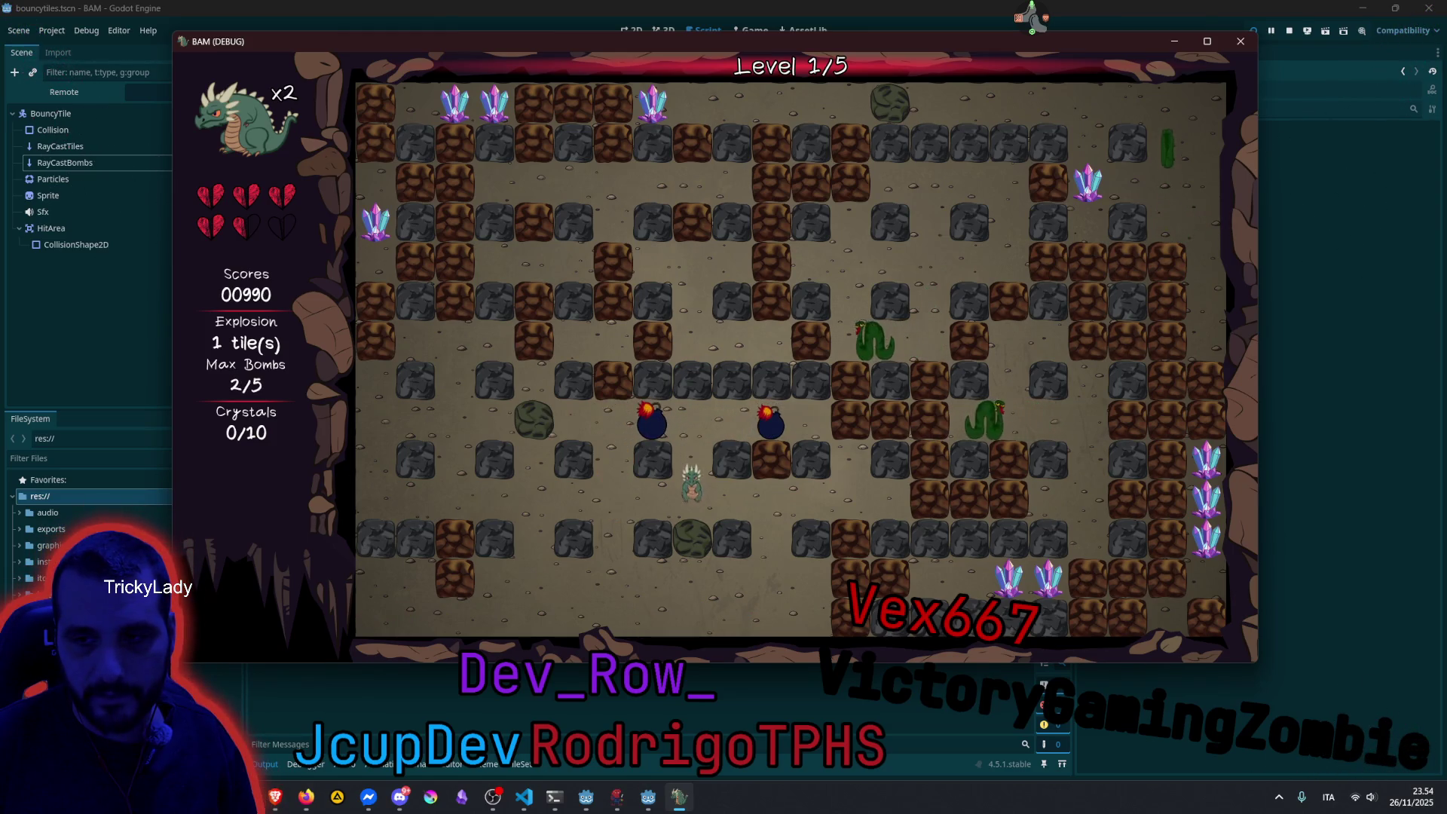
key(Right)
key(space)
Plant two more bombs and retreat down-left out of the blast.
key(Left)
key(Up)
key(space)
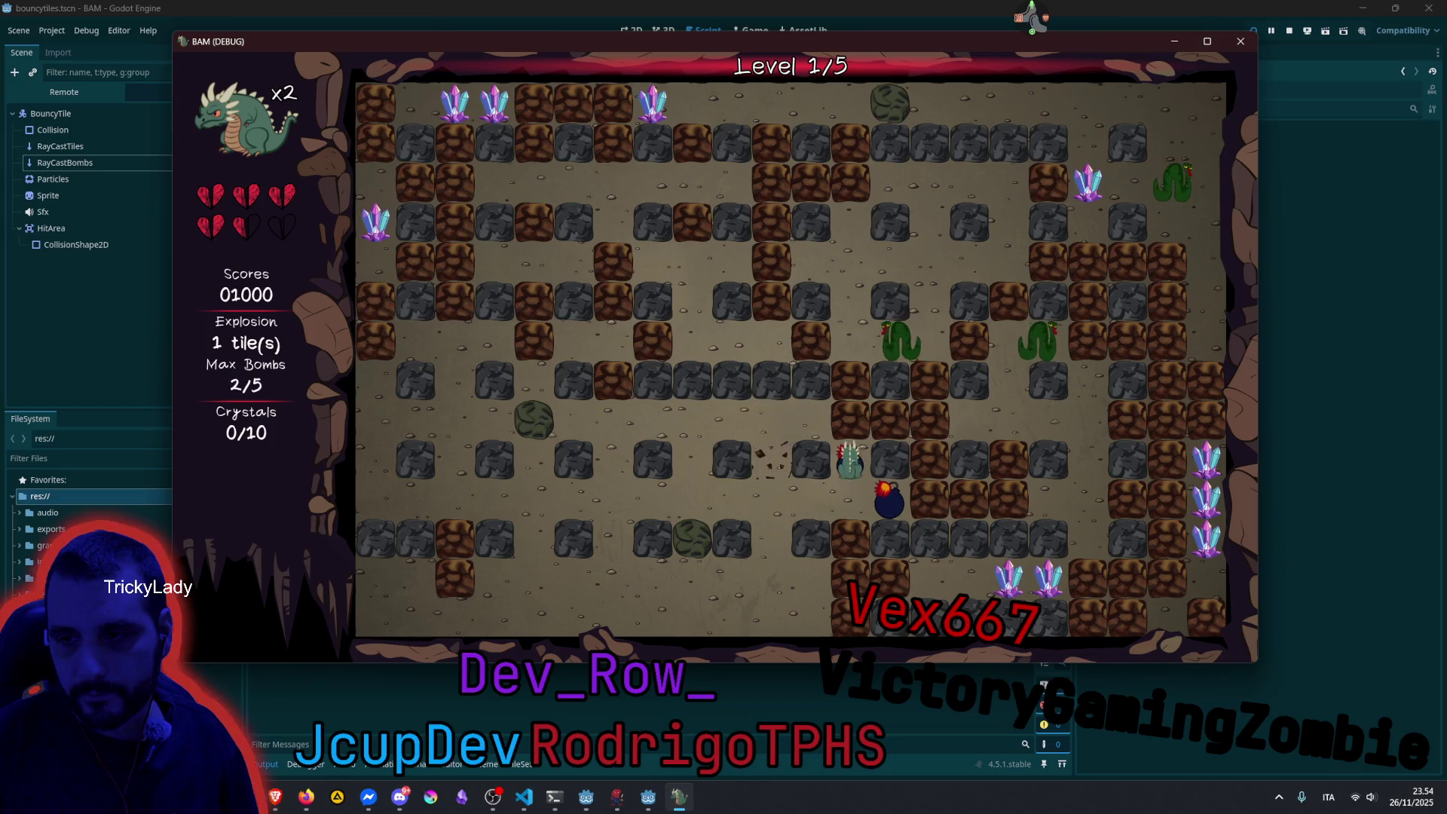
key(Down)
key(space)
key(Left)
key(Left)
key(Down)
key(Down)
key(Right)
Drop bombs beside the bottom-row bricks, escaping left and then up-right.
key(space)
key(Down)
key(space)
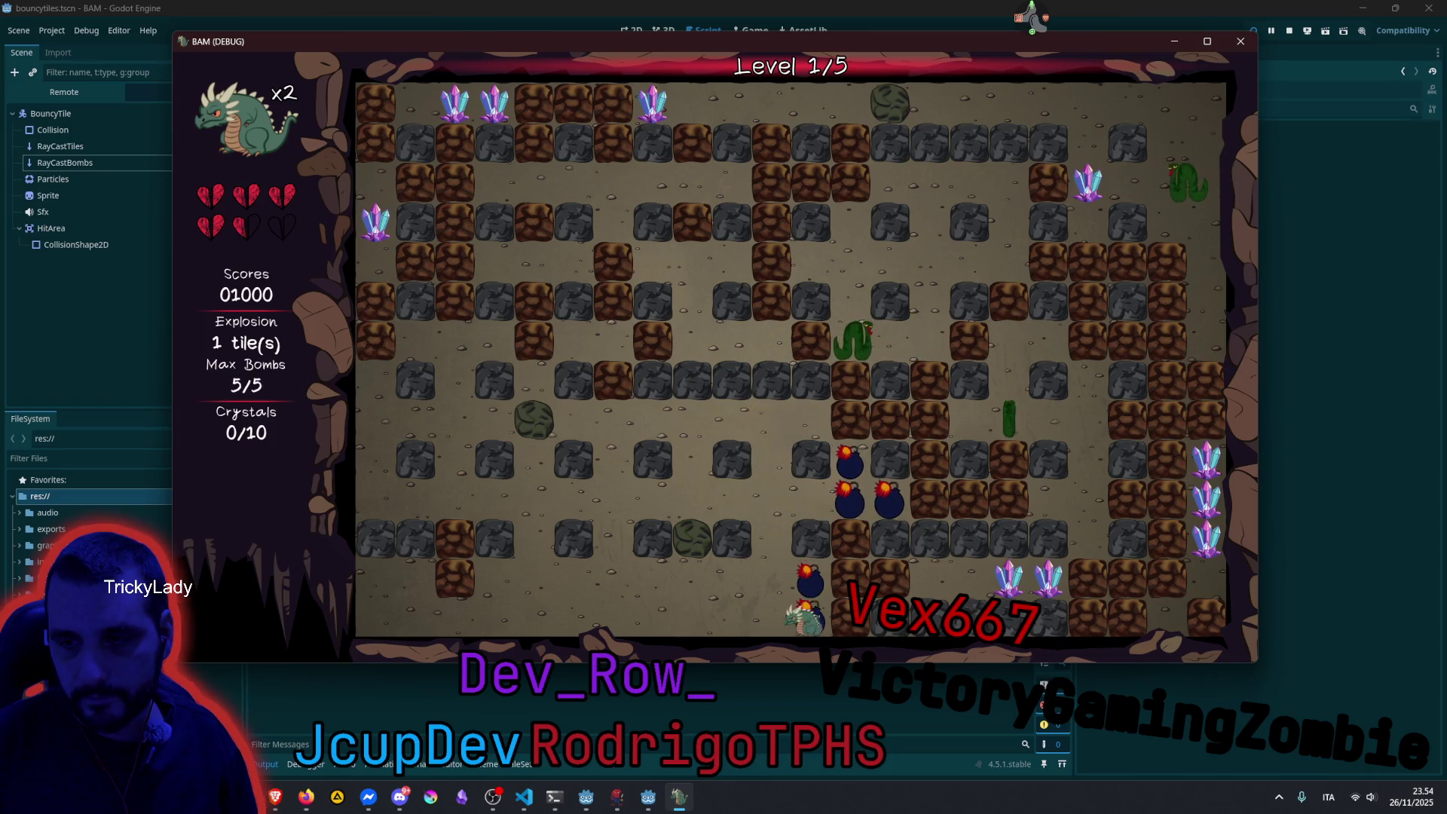
key(Left)
key(Left)
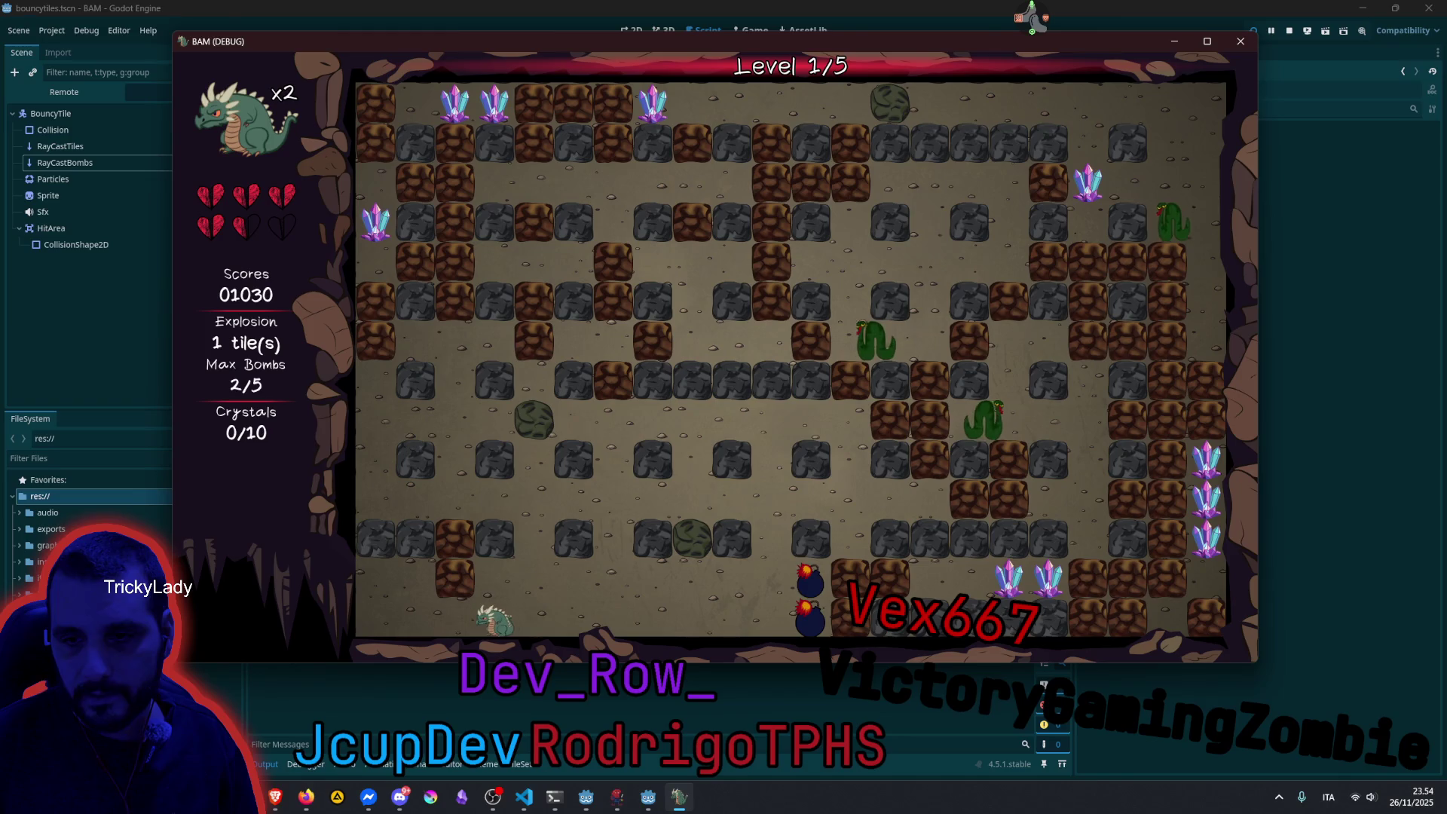
key(space)
key(Right)
key(Up)
key(Right)
key(Up)
key(Up)
key(Left)
key(Left)
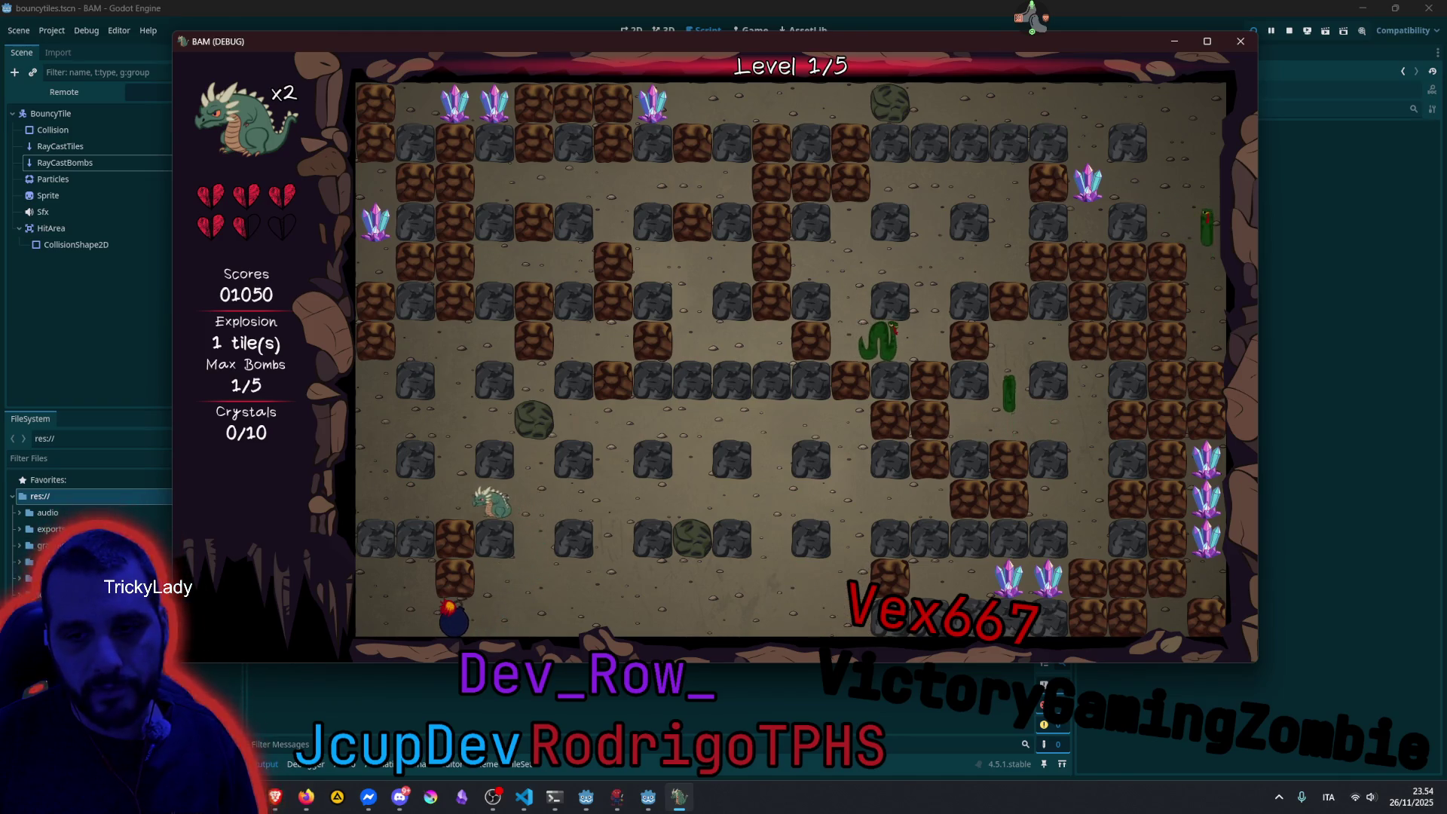
Blast the bricks along the bottom row and stay clear of each bomb.
key(space)
key(Right)
key(Right)
key(Down)
key(Down)
key(Right)
key(Right)
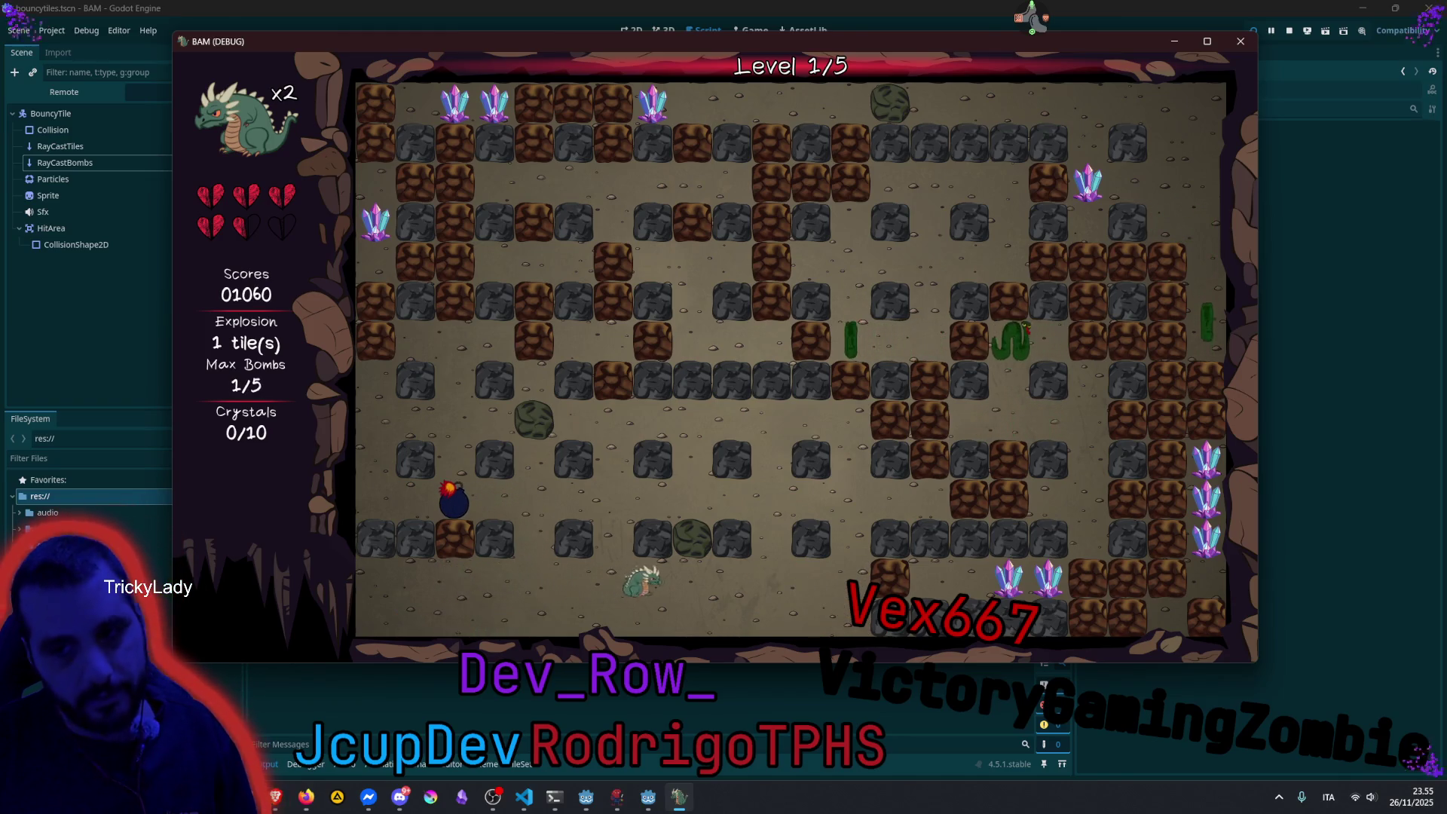
key(space)
key(Up)
key(Down)
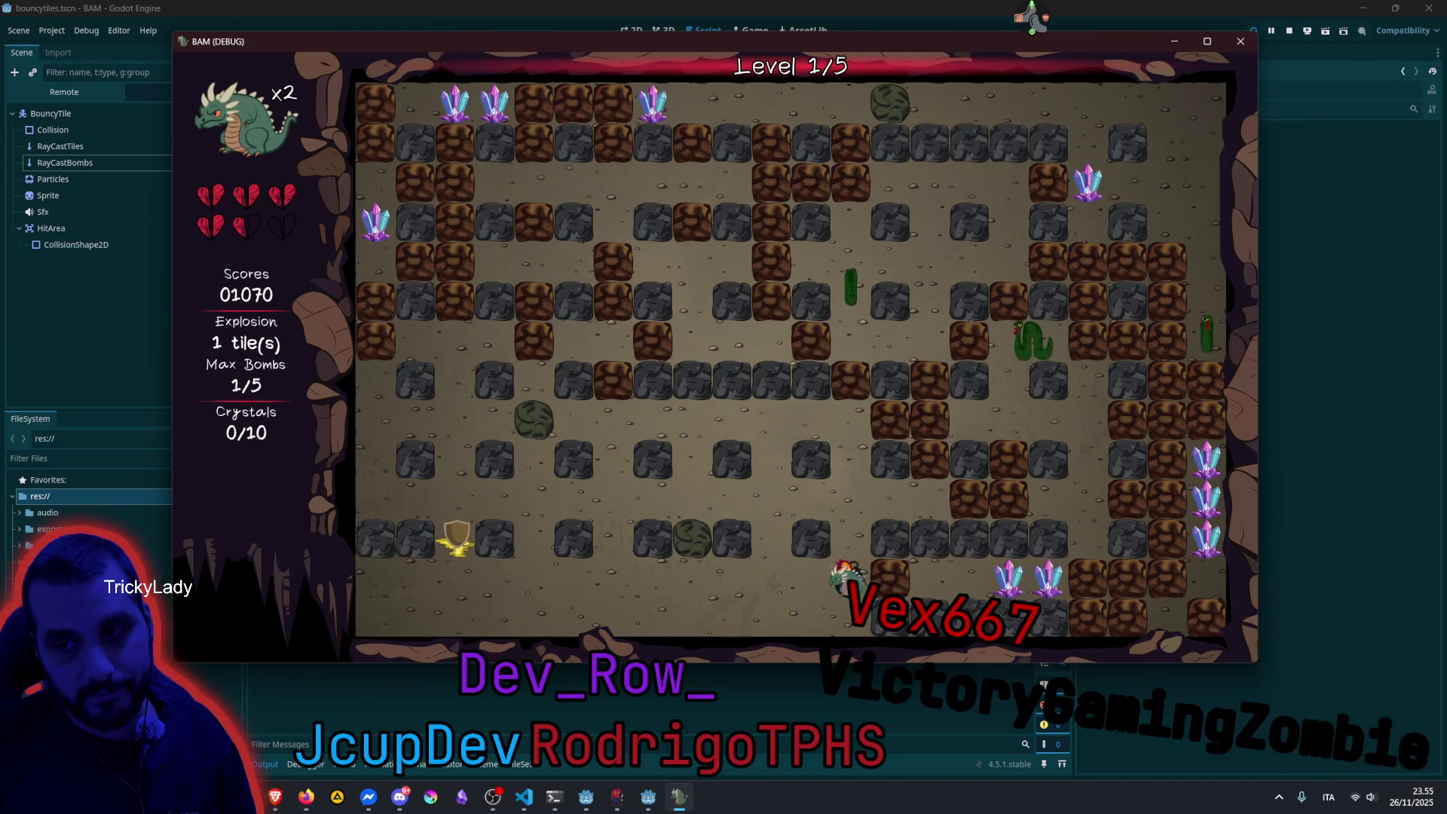
key(Left)
key(Left)
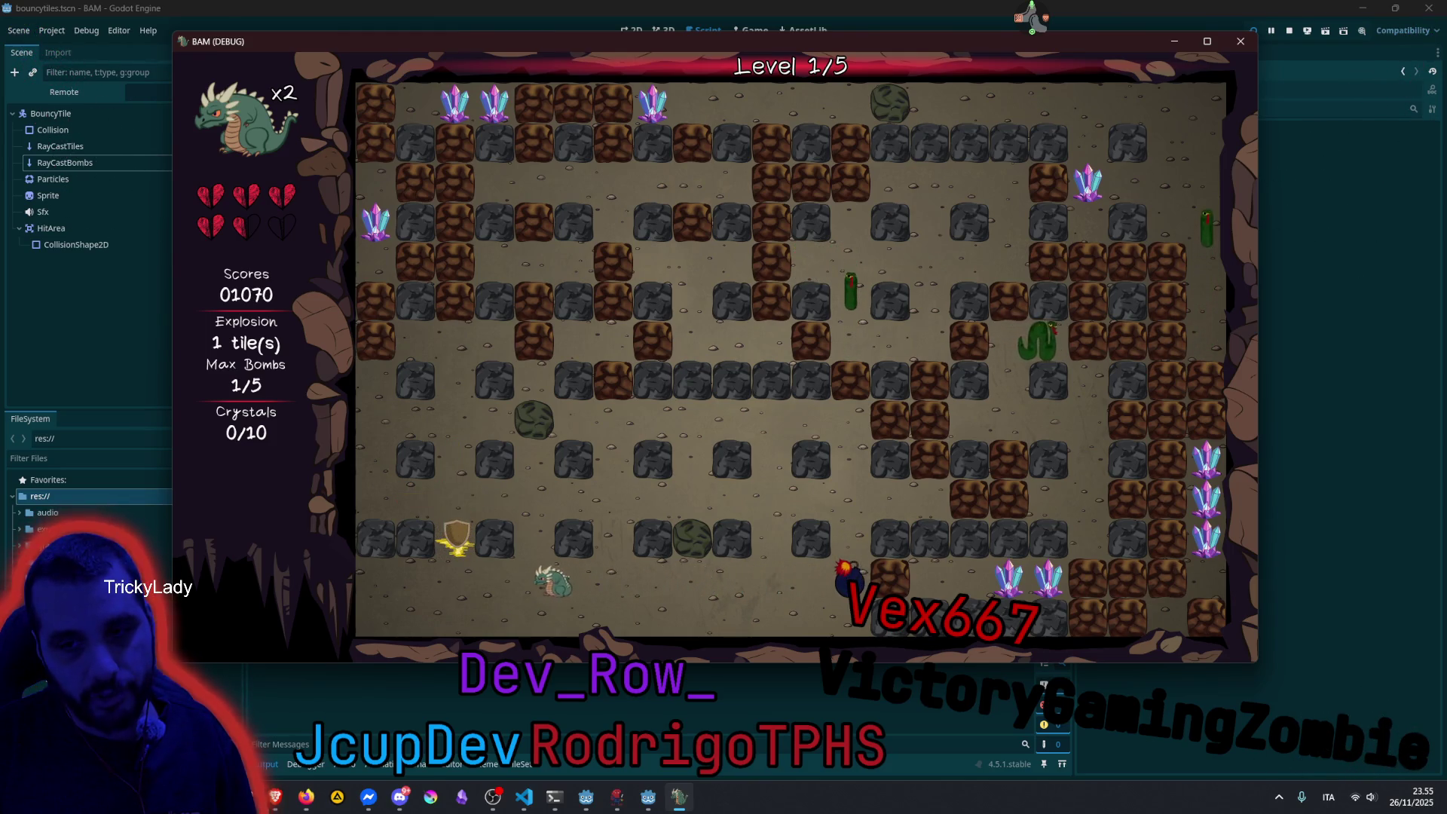
Grab the shield, then walk right to the two crystals and drop two bombs there.
key(Up)
key(Down)
key(Right)
key(Right)
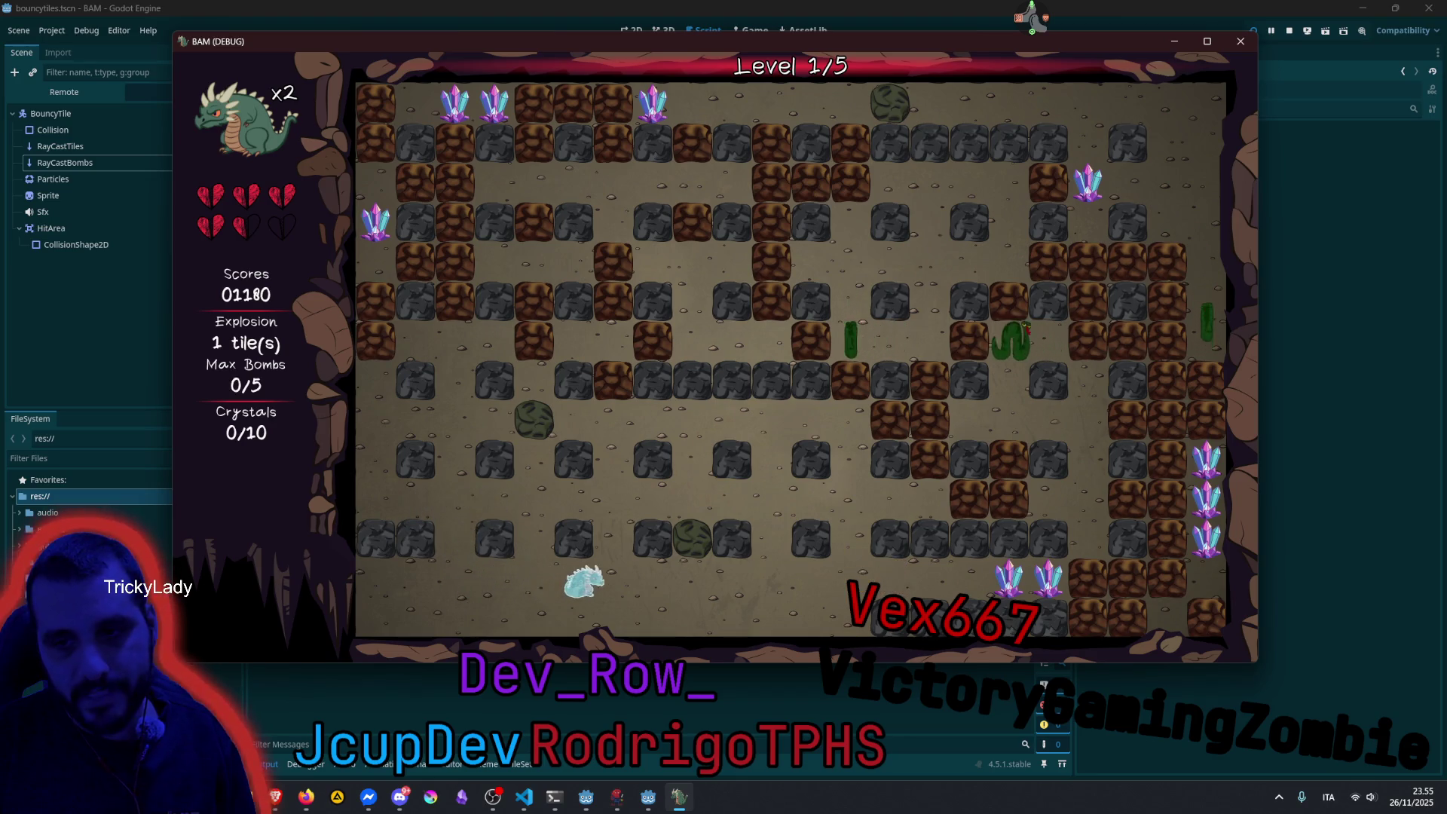
key(Right)
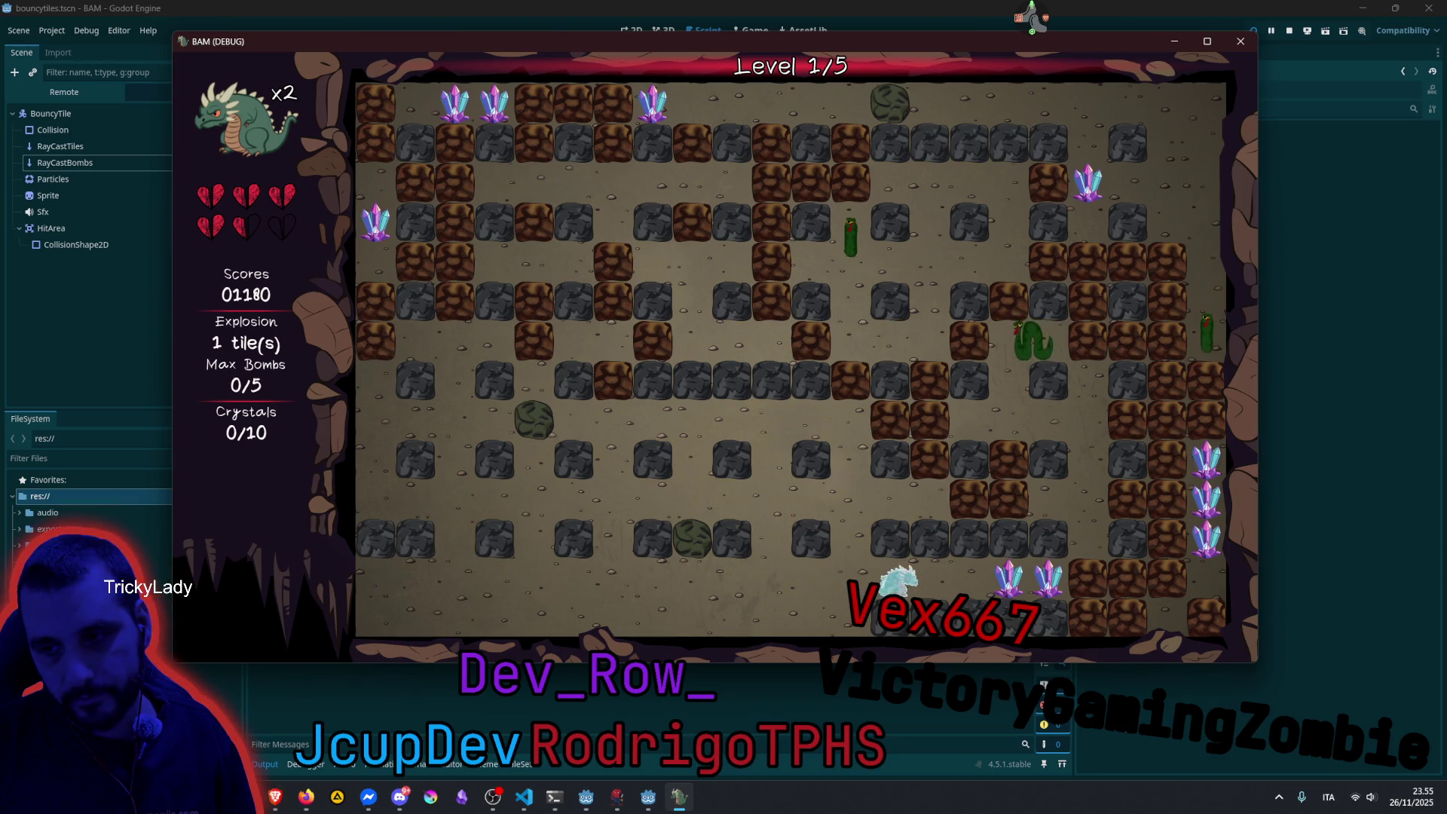
key(space)
key(Left)
key(space)
key(Left)
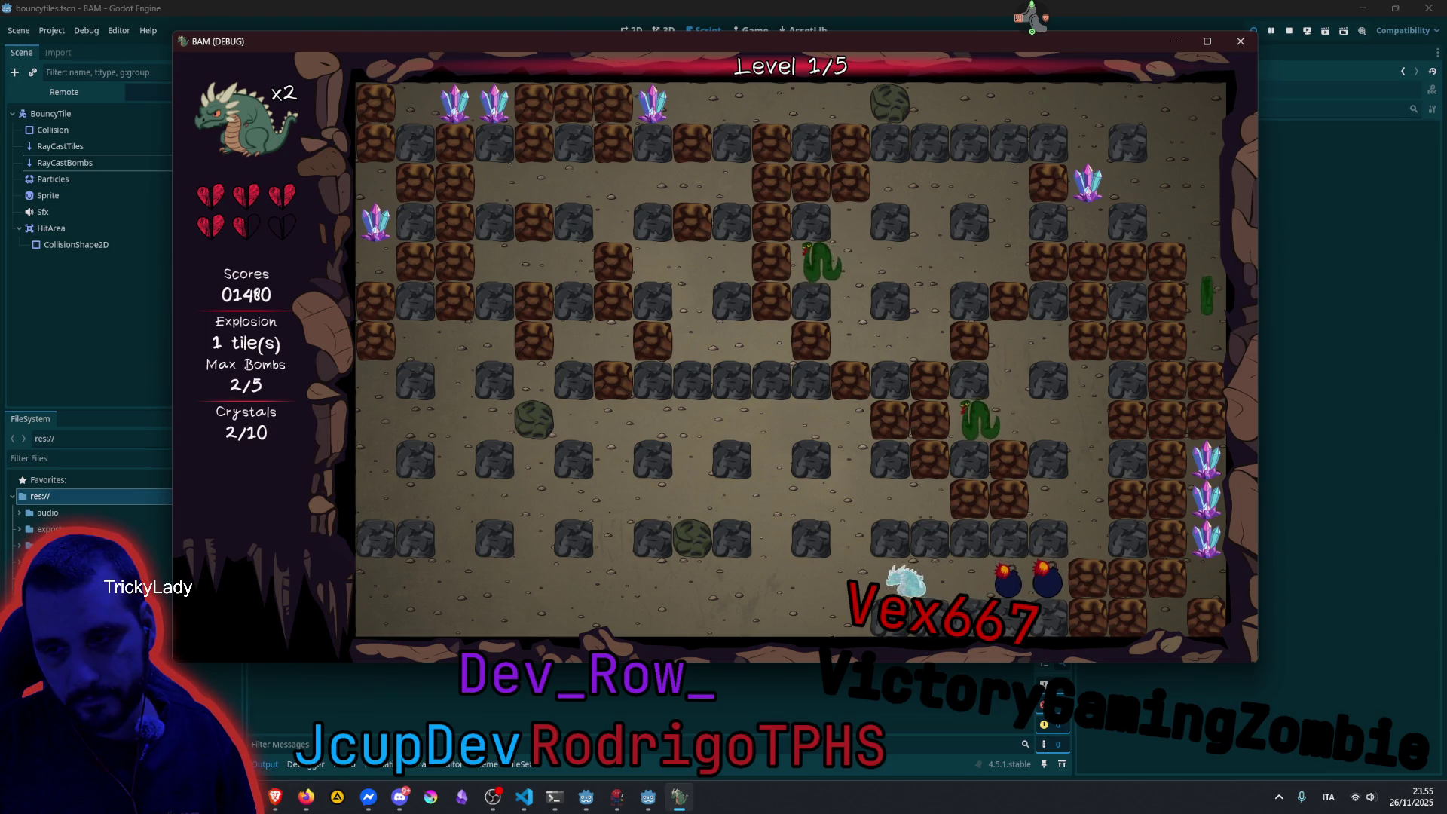
Bomb the upper row twice and escape left from the blasts.
key(Up)
key(Right)
key(space)
key(space)
key(Left)
key(Left)
key(space)
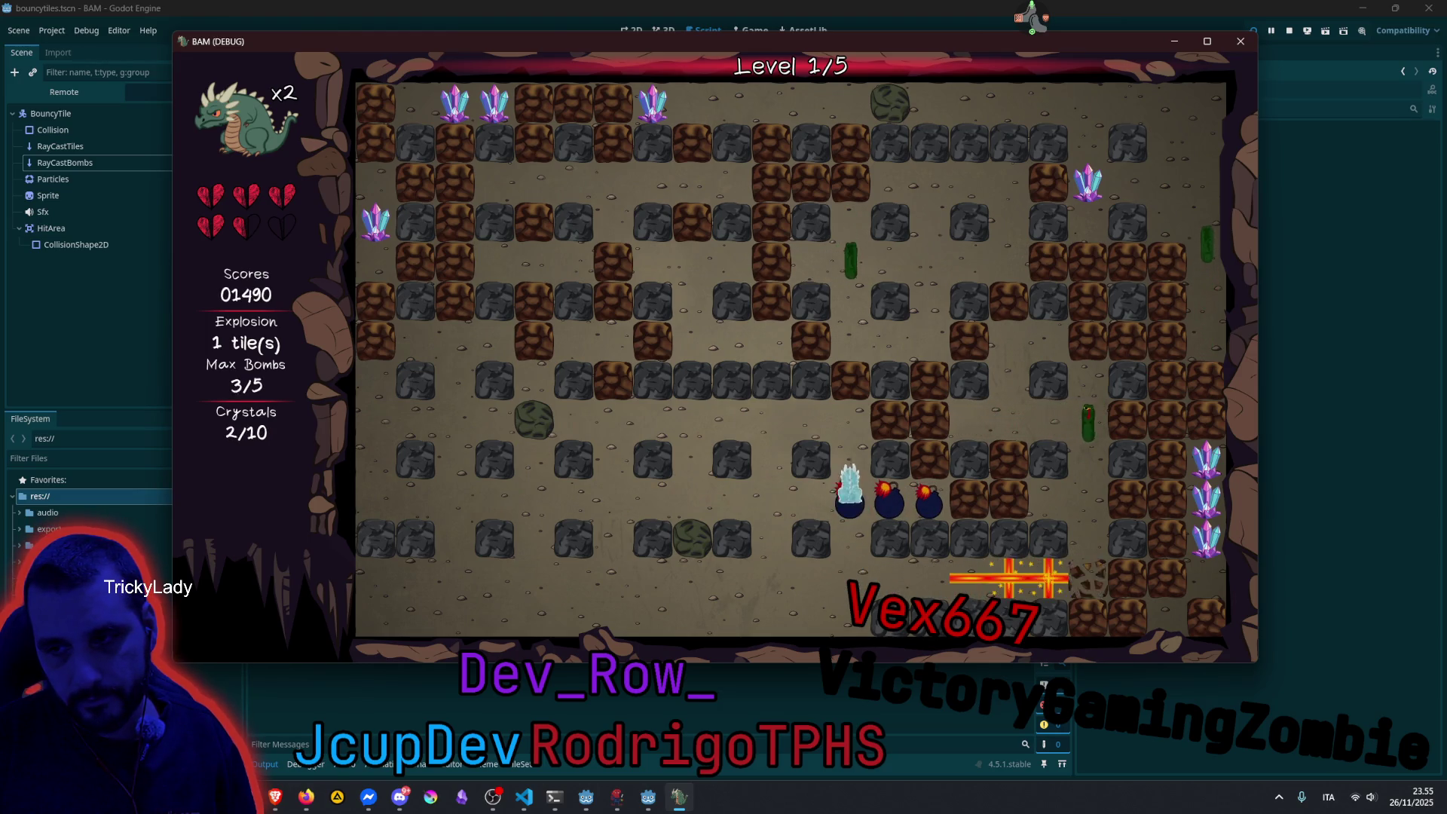
key(Up)
key(space)
key(space)
key(Left)
key(Left)
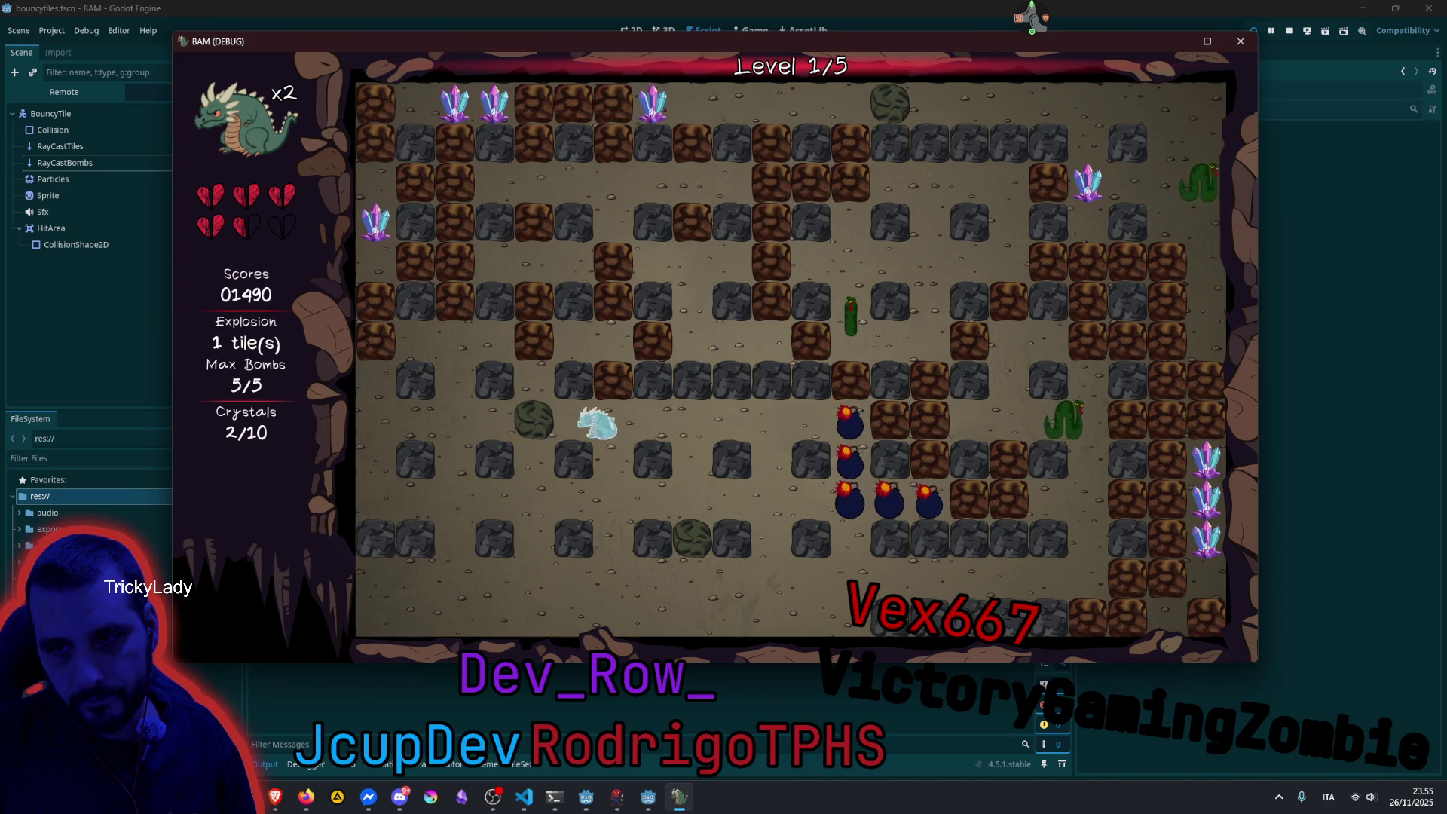
Drop two bombs beside the boulder and another at the end of the middle row.
key(space)
key(Right)
key(space)
key(Right)
key(Right)
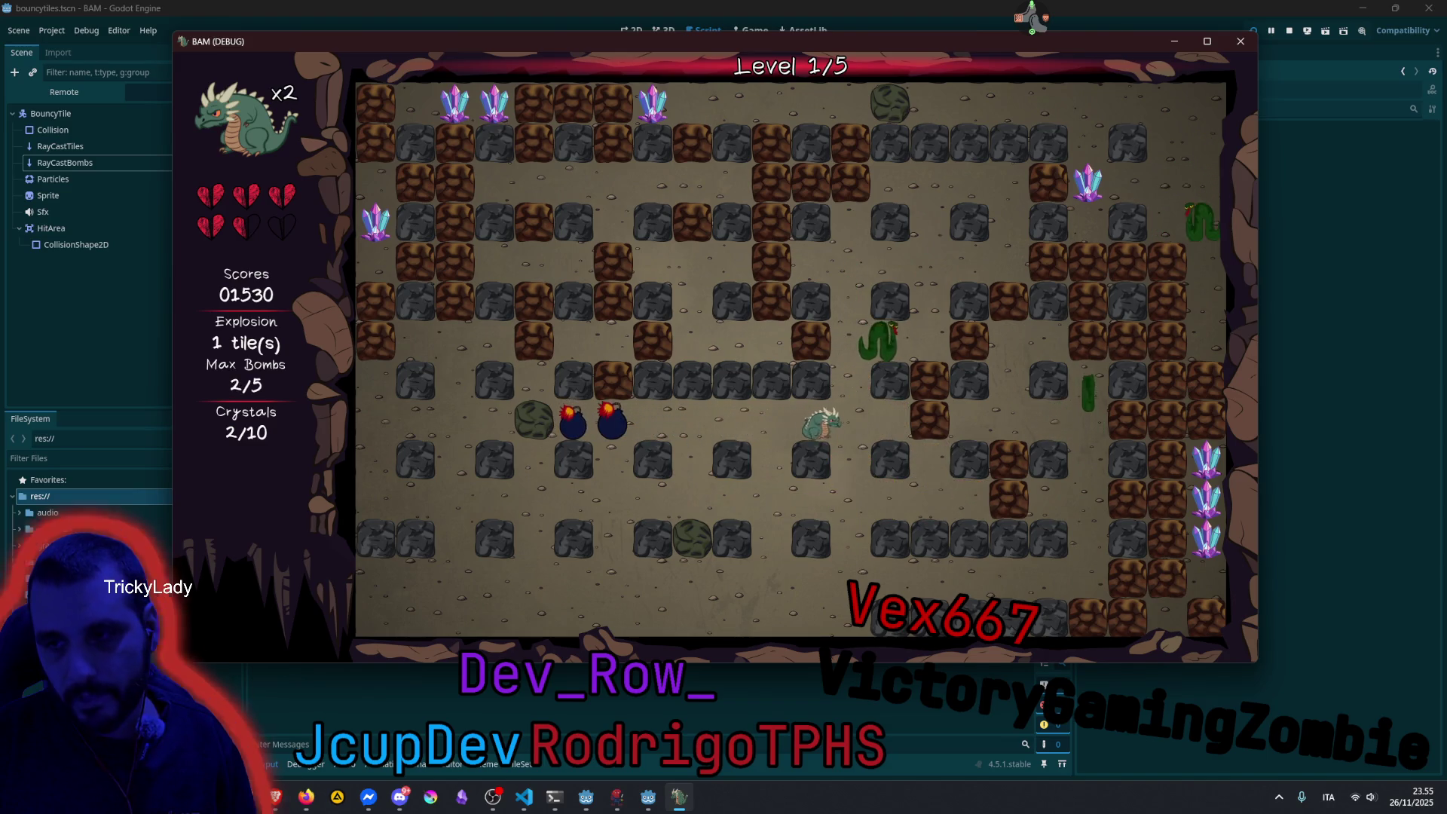
key(space)
key(Left)
key(Up)
key(space)
key(Up)
key(Up)
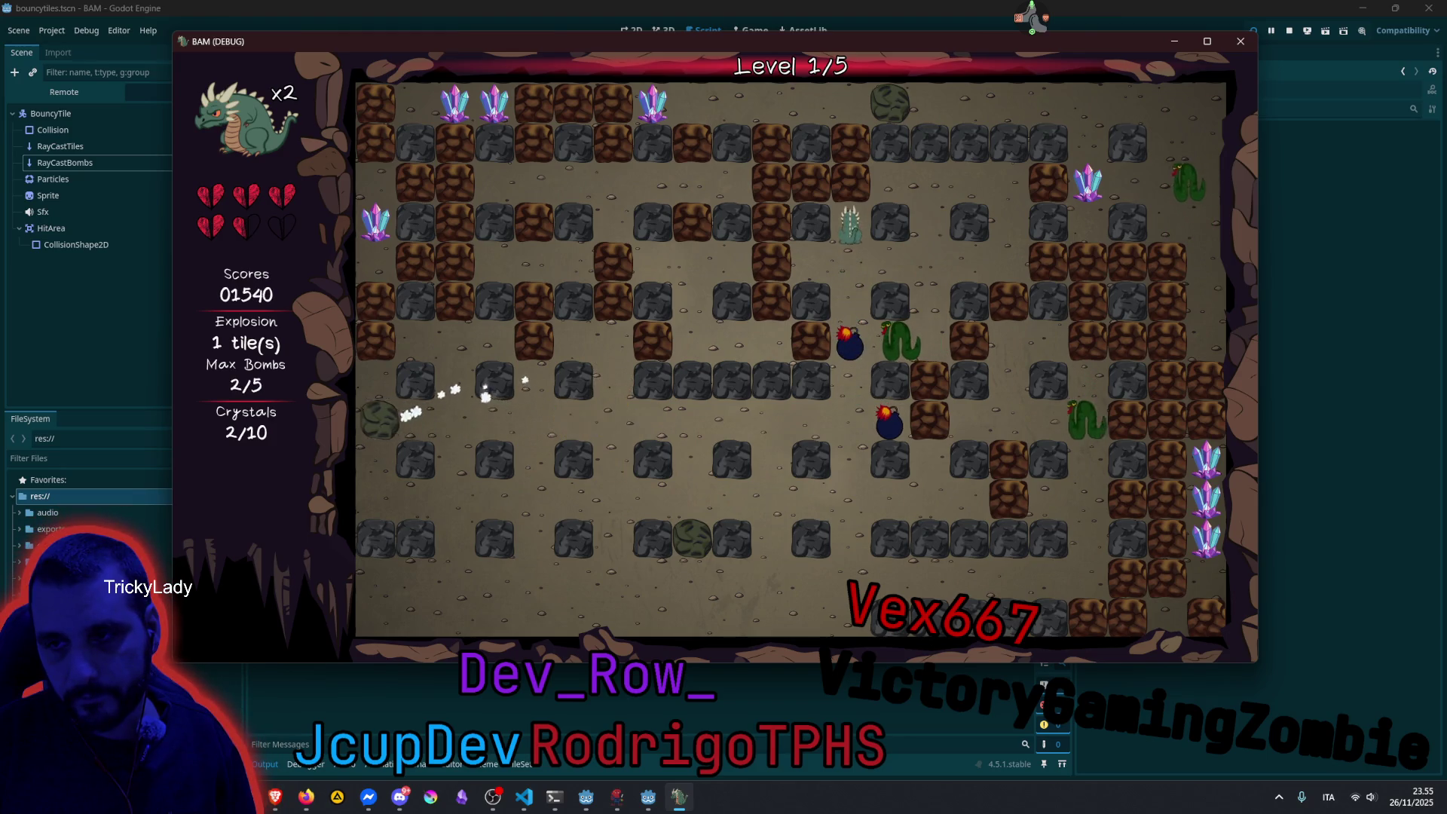
Bomb along the column and upper row, then get clear below the bombs.
key(space)
key(Down)
key(Left)
key(space)
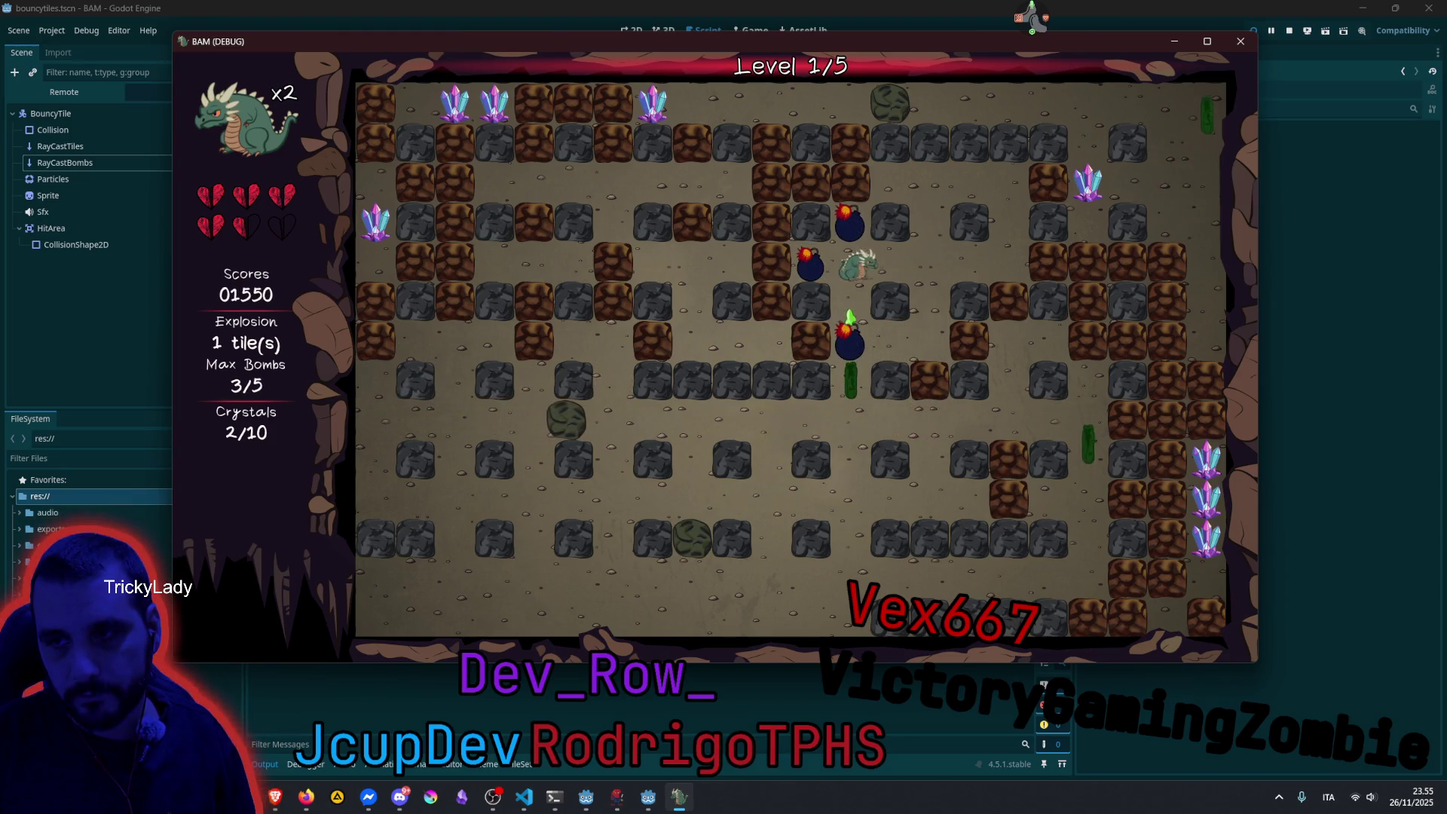
key(Right)
key(Left)
key(Down)
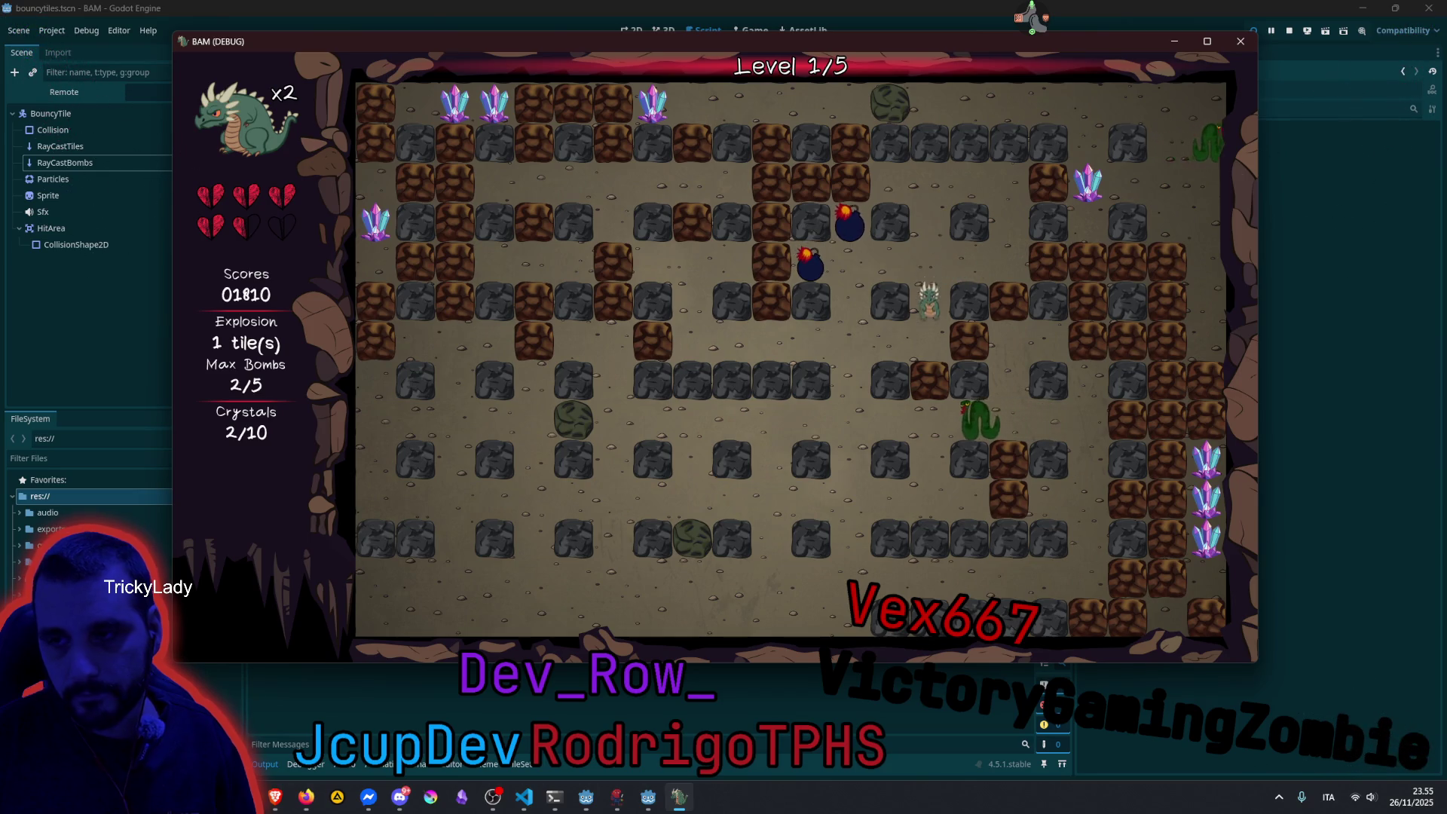
key(space)
key(Left)
key(Down)
key(space)
key(Down)
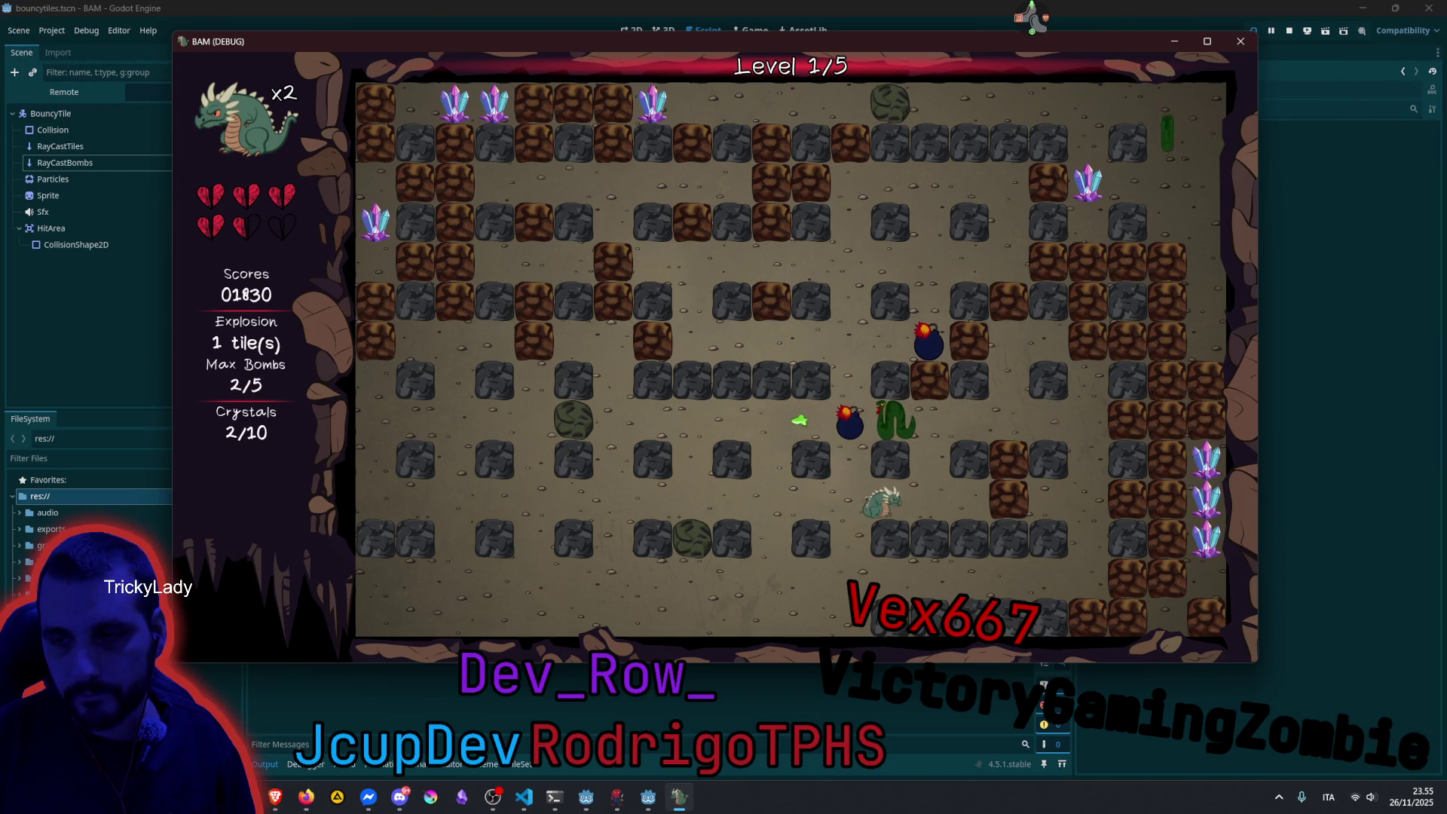
Bomb the nearby brick and the row above it, stepping out of blast range.
key(Right)
key(space)
key(Up)
key(space)
key(Right)
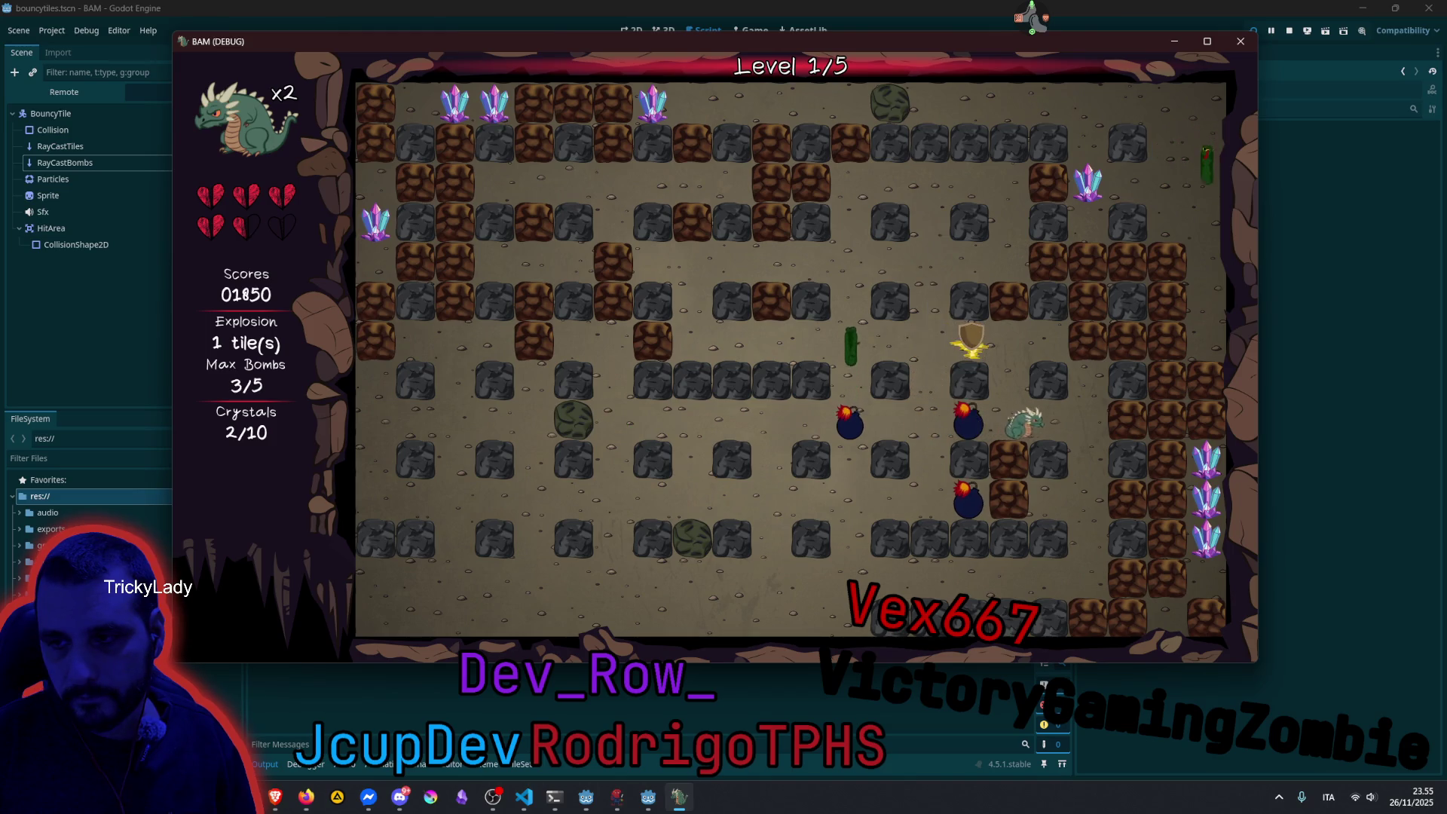
key(space)
key(Right)
Drop a bomb near the shield, collect the shield and head down away from the blasts.
key(Left)
key(space)
key(Up)
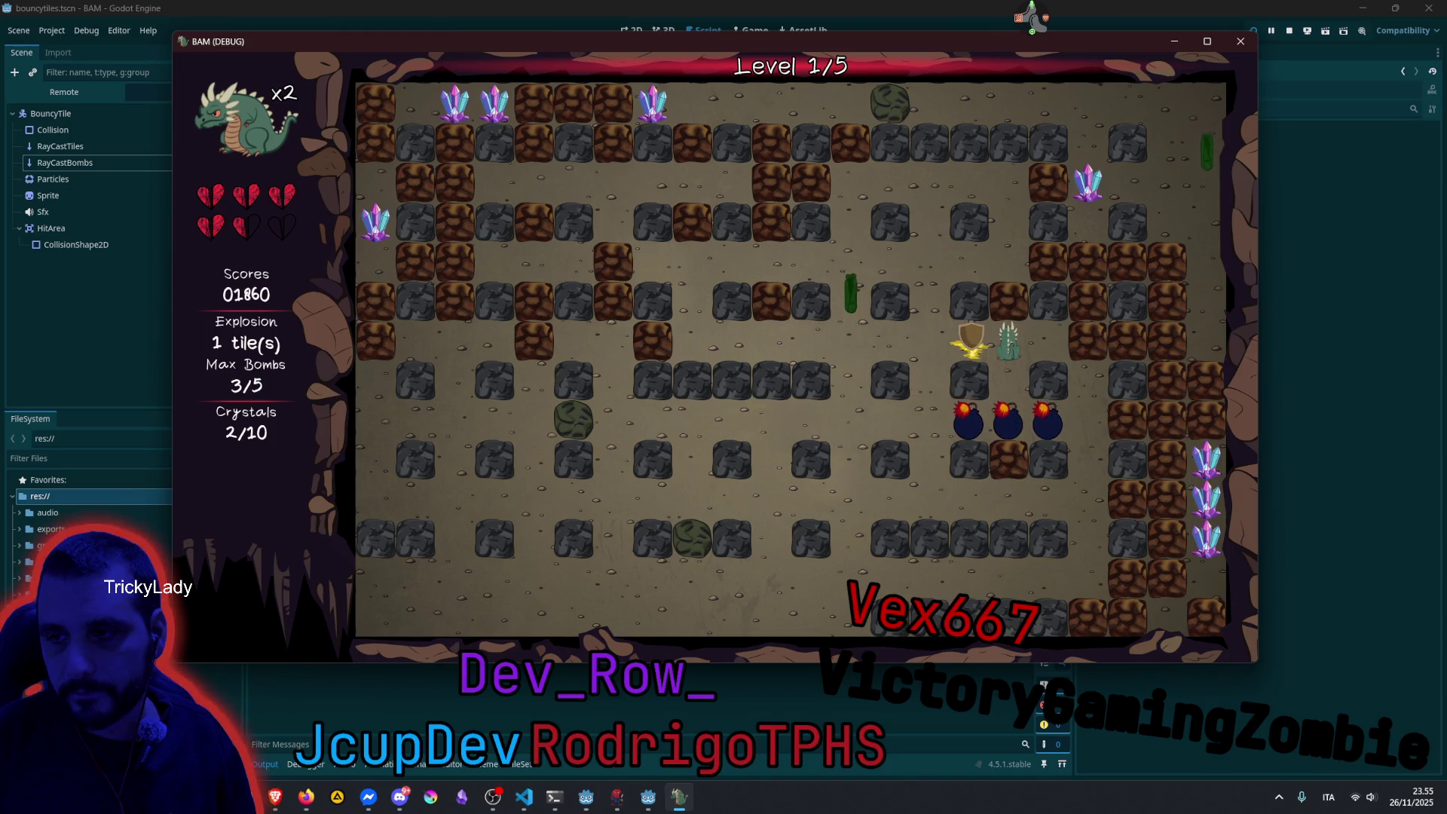
key(Left)
key(Right)
key(Down)
Stack five bombs up a column, then step down-left away from it.
key(Down)
key(Right)
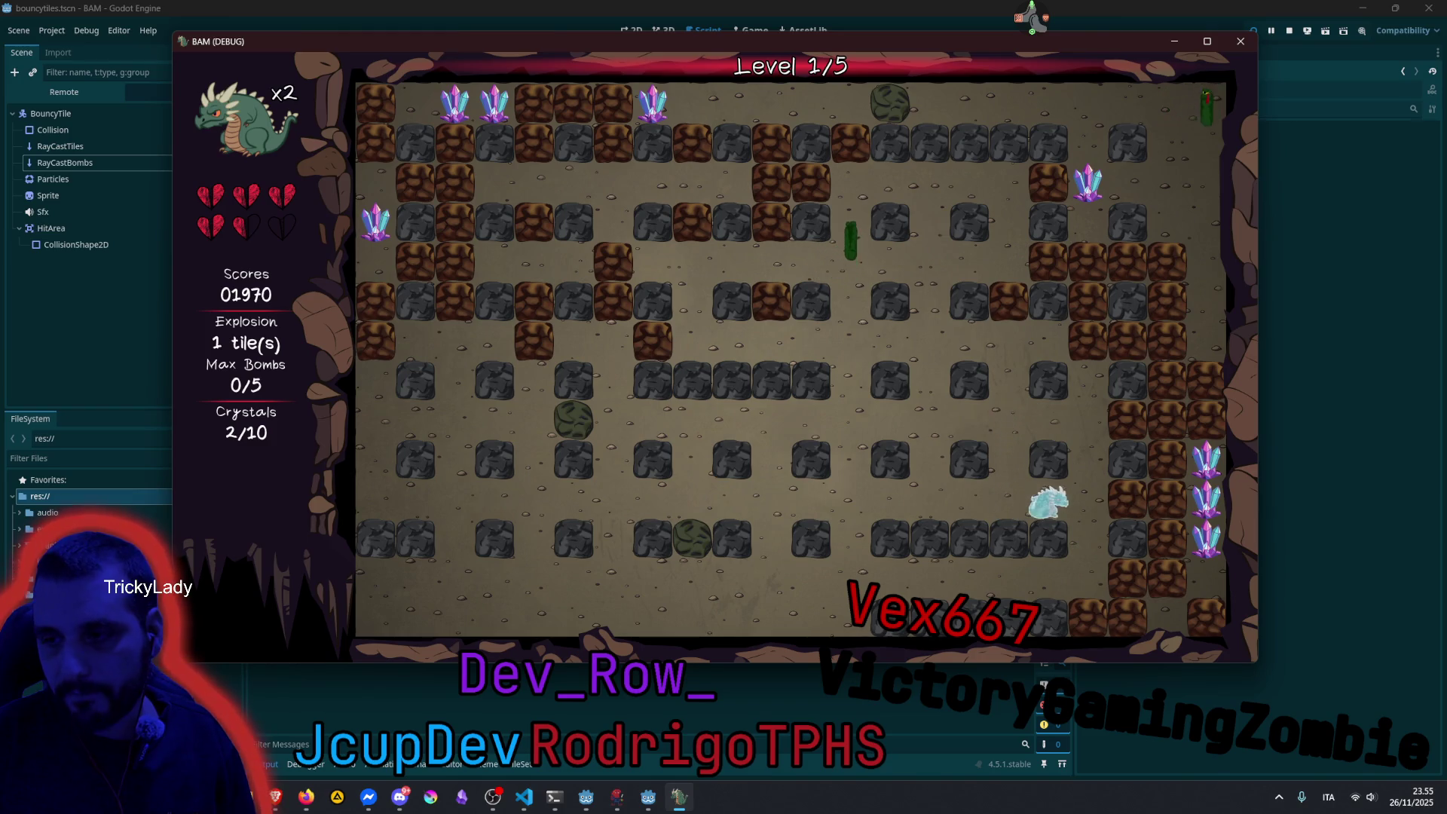
key(Down)
key(space)
key(Up)
key(space)
key(space)
key(space)
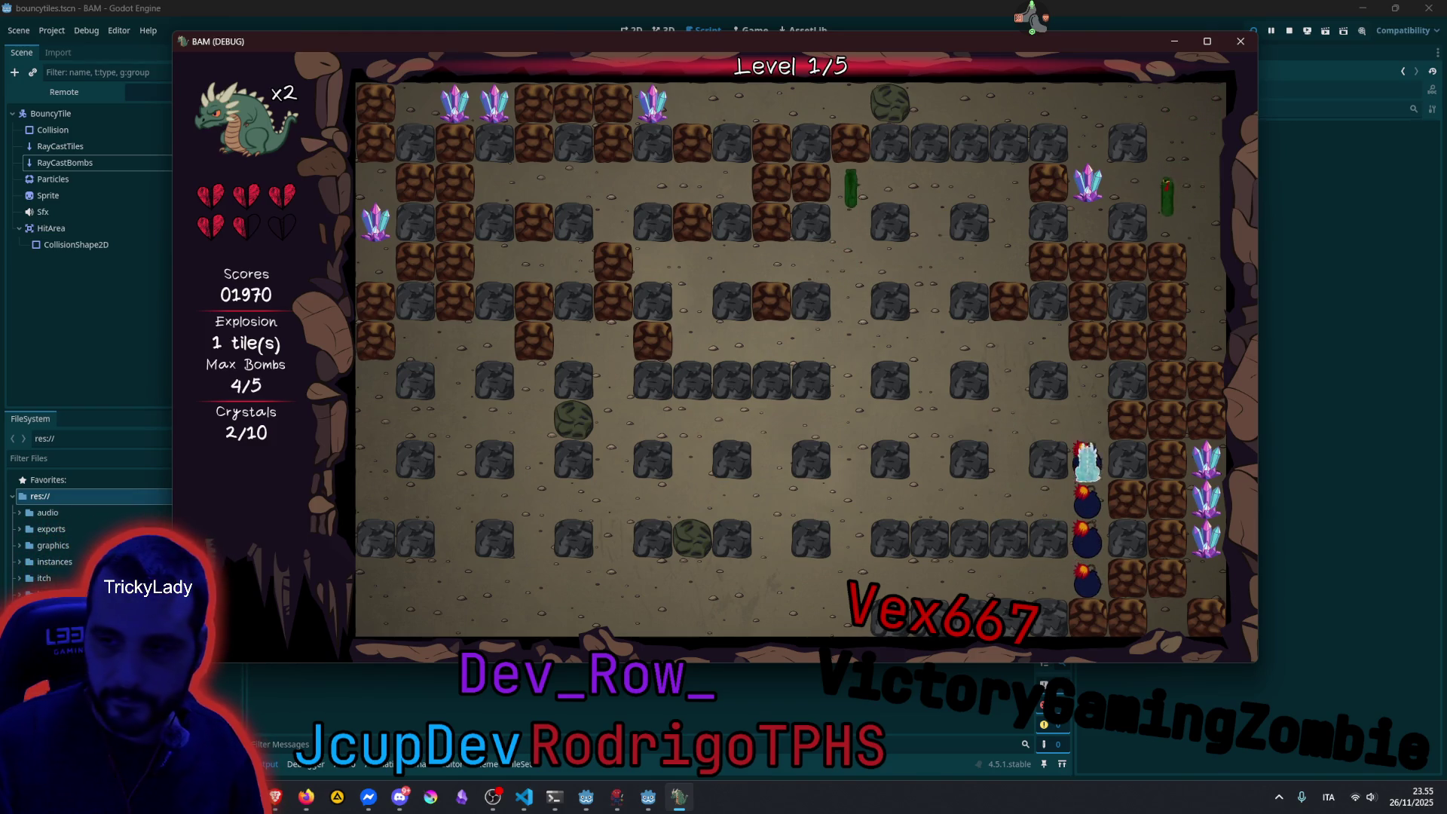
key(Down)
key(Left)
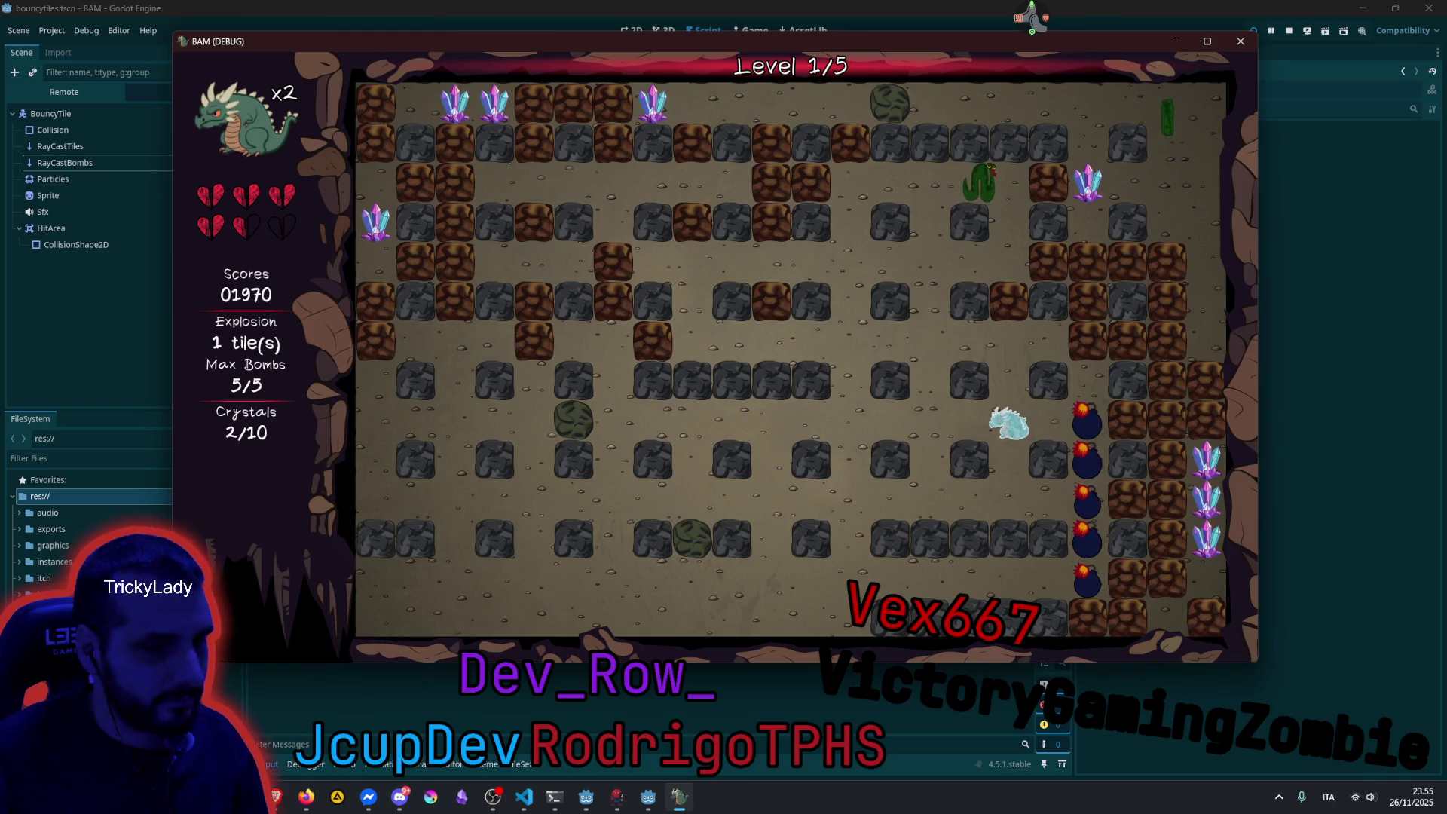
Walk down another column leaving four bombs, plus one at the bottom right.
key(Right)
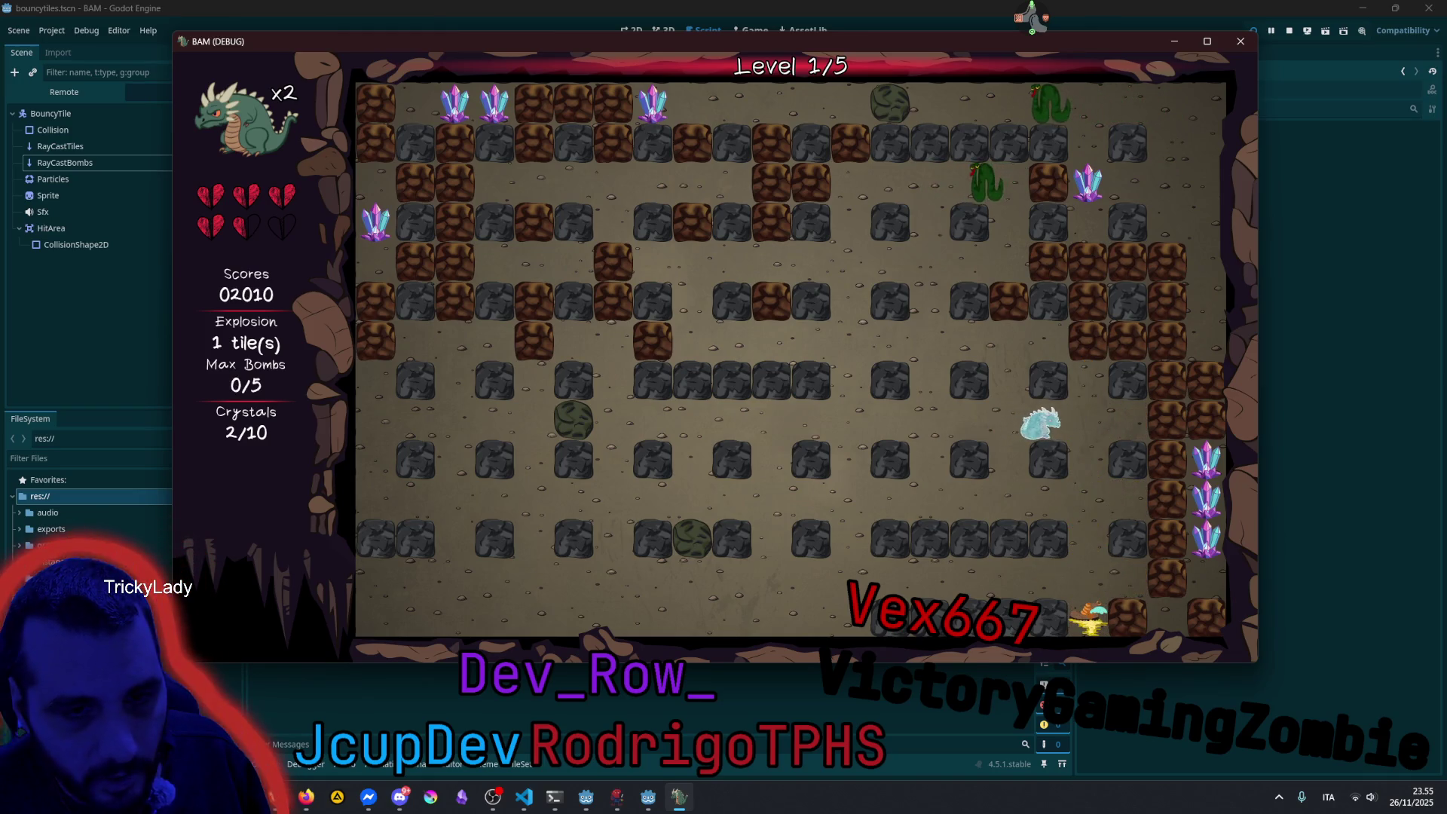
key(Up)
key(Down)
key(space)
key(space)
key(space)
key(space)
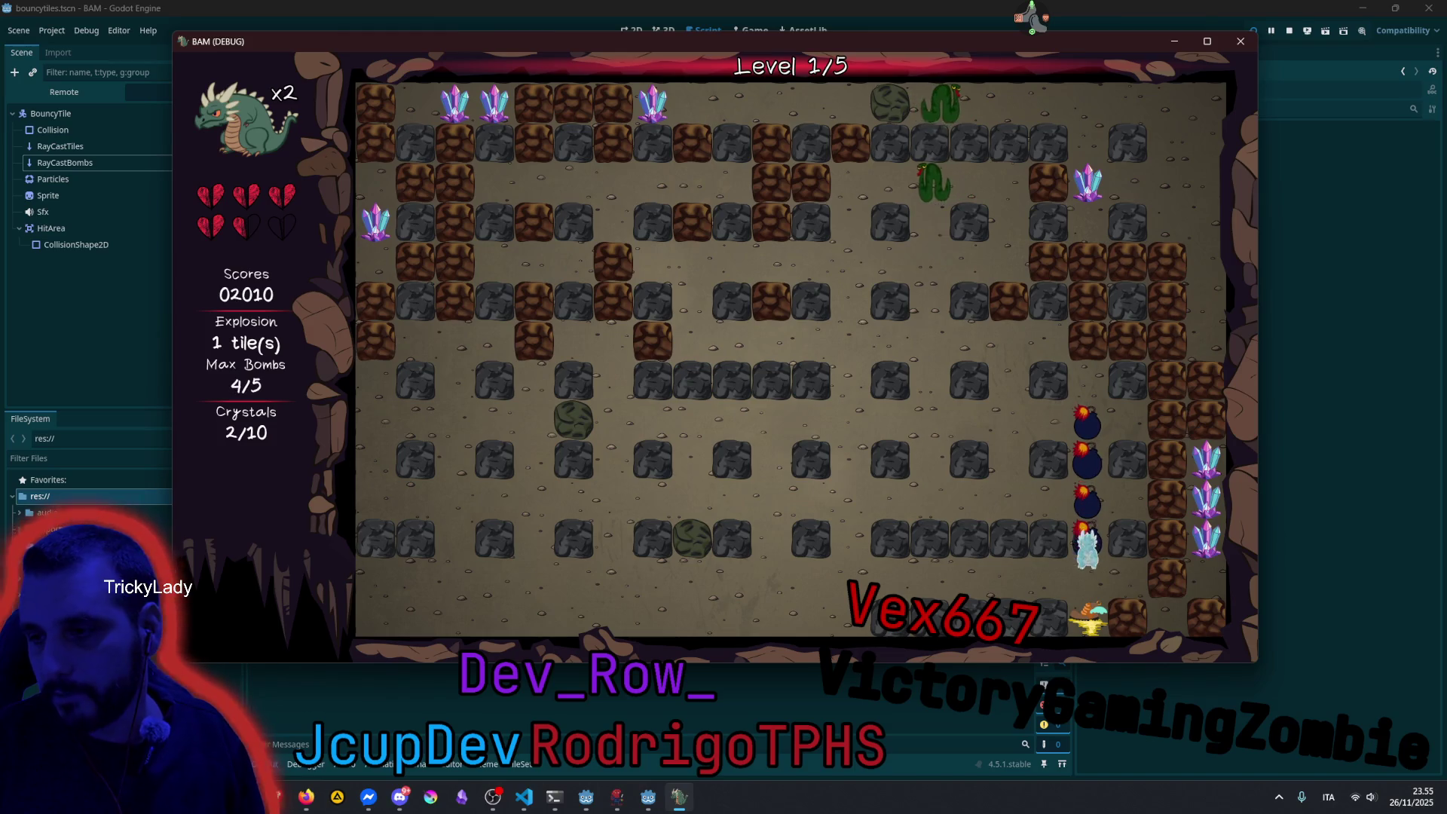
key(space)
key(Left)
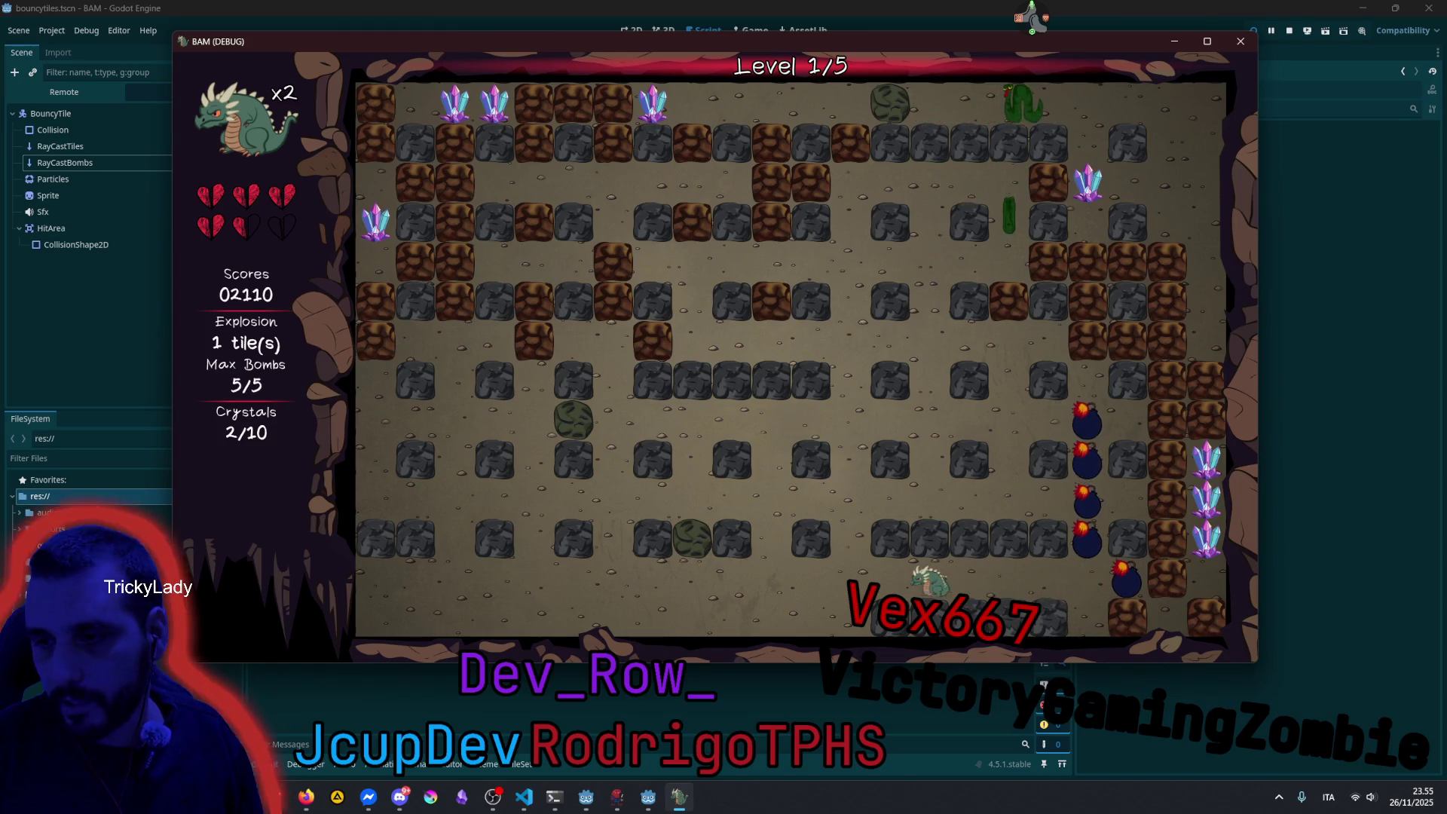
Lay five bombs along the upper row's bricks, then retreat down and left.
key(Up)
key(Up)
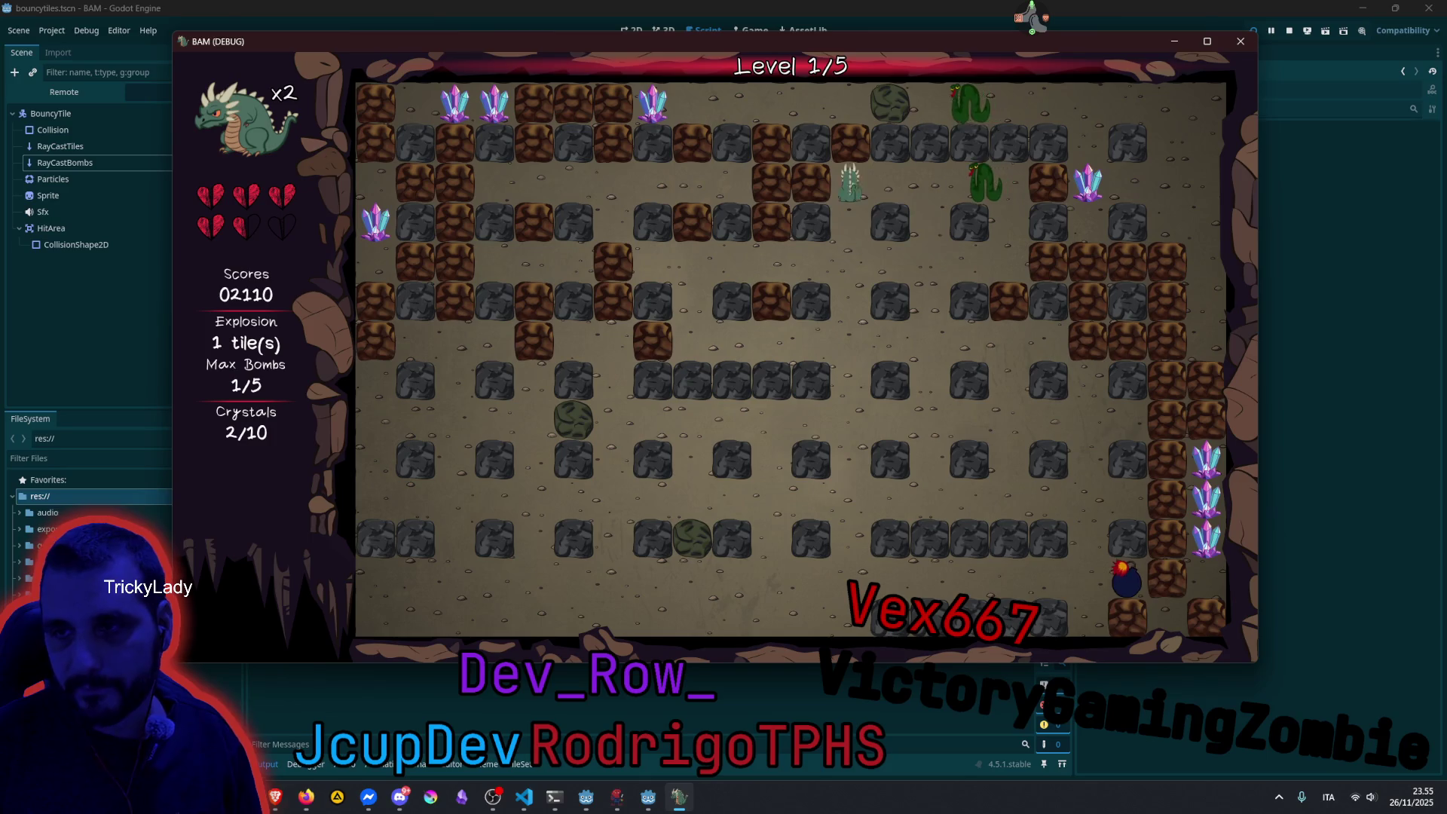
key(space)
key(Right)
key(space)
key(space)
key(Down)
key(space)
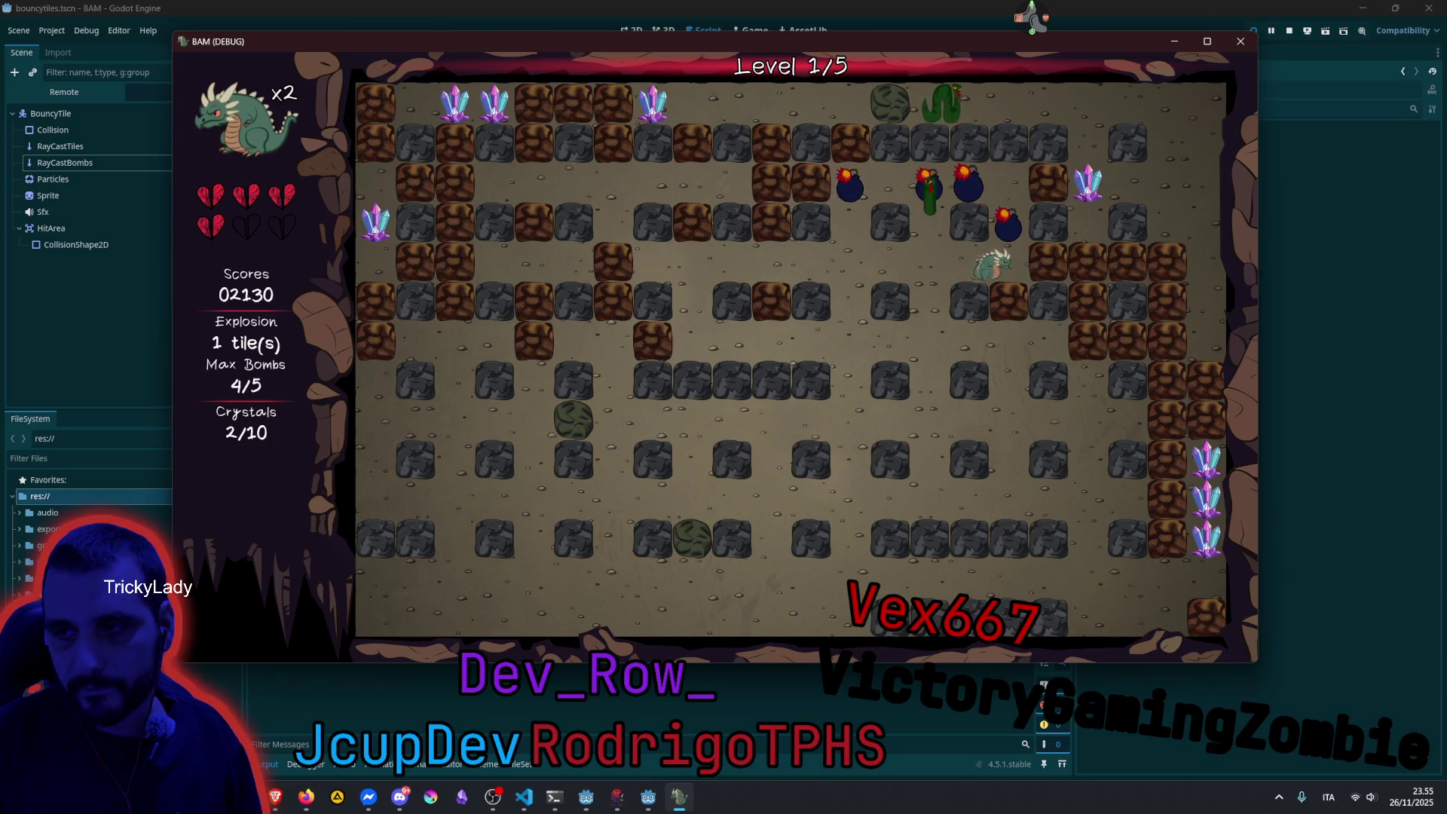
key(space)
key(Left)
key(Down)
key(Down)
key(Left)
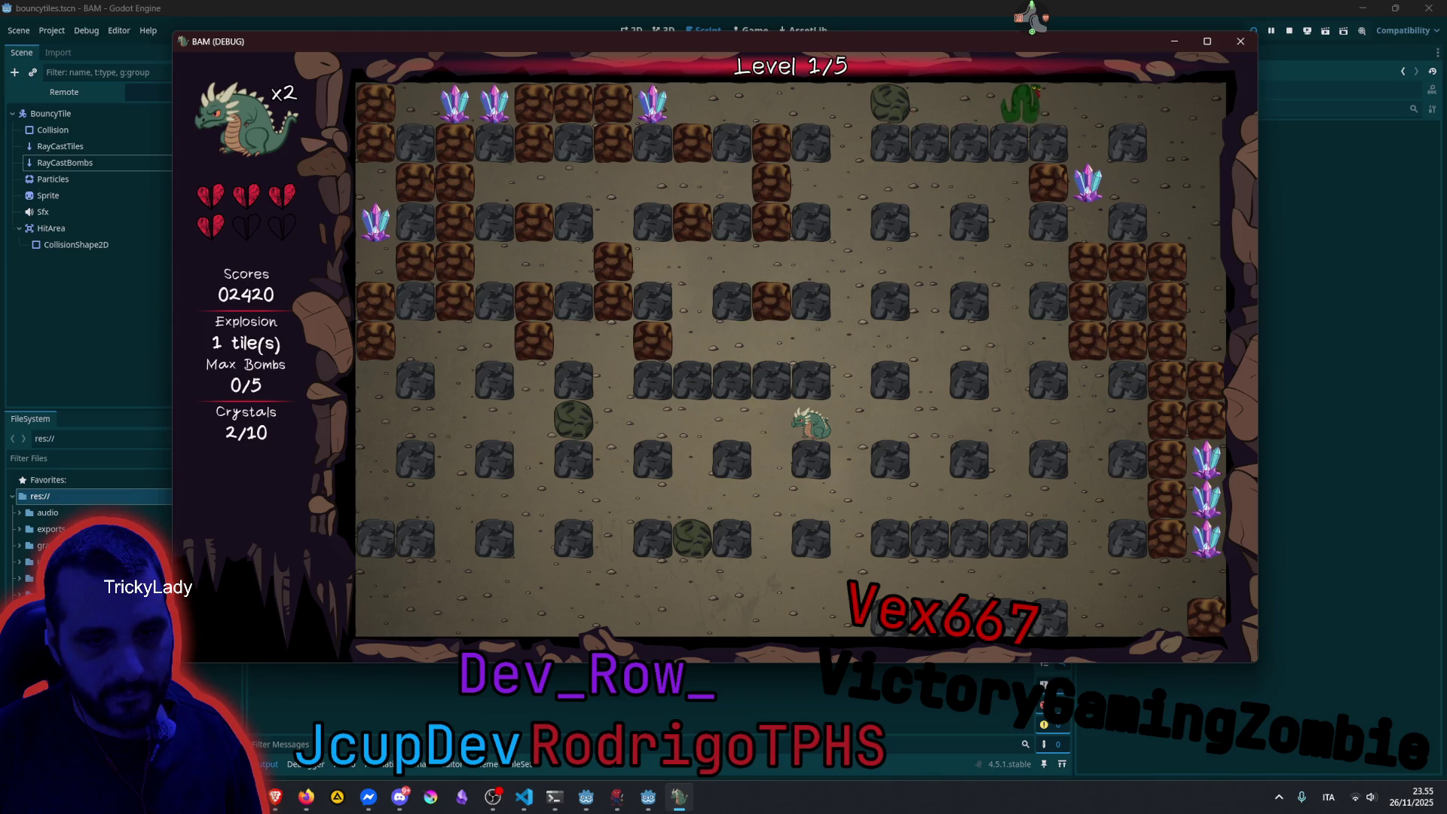
Bomb the right-side bricks on the middle row and drop three bombs heading down.
key(Right)
key(space)
key(Left)
key(Down)
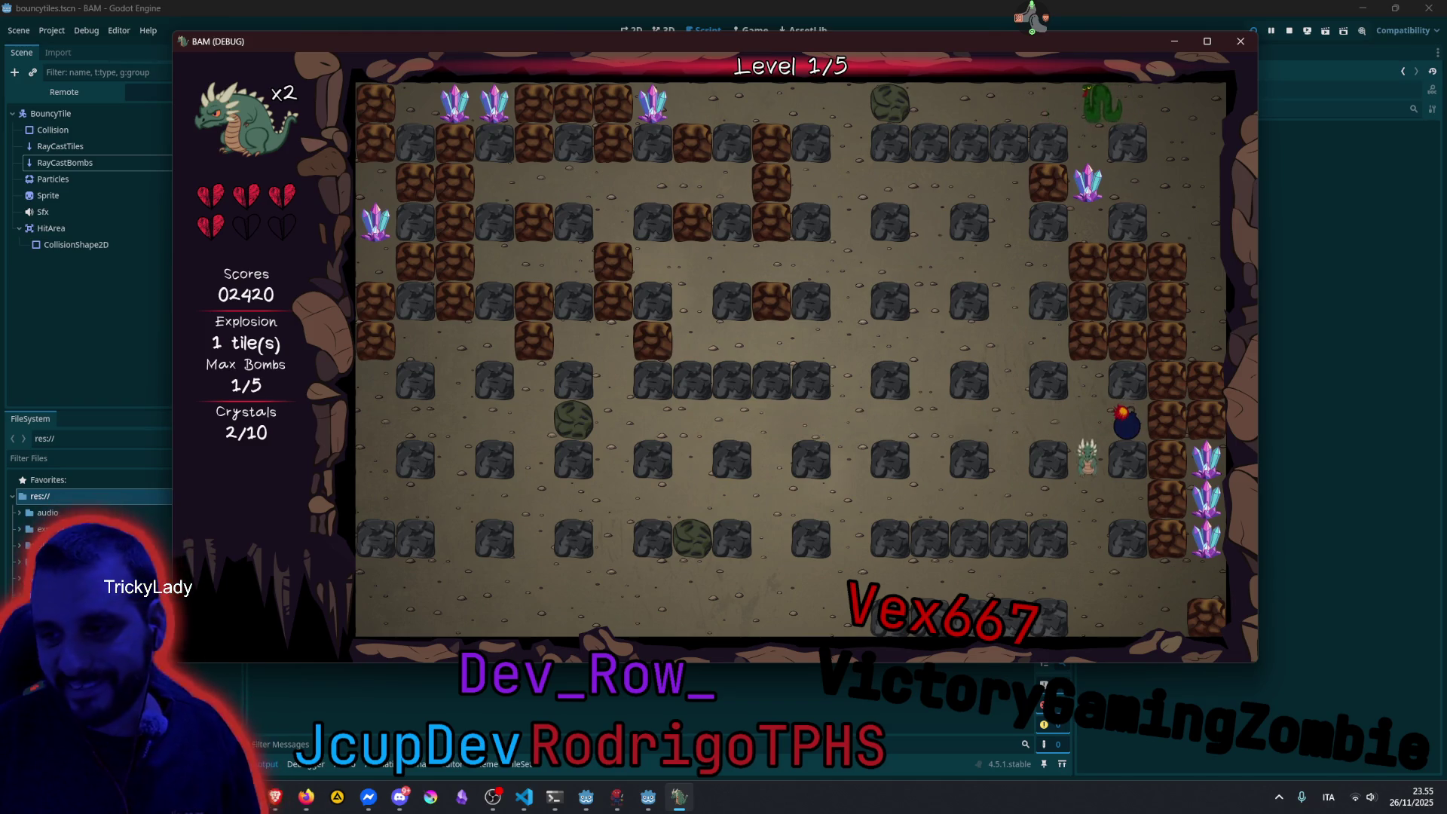
key(Down)
key(Right)
key(space)
key(Left)
key(Down)
key(Down)
key(Right)
key(Right)
key(Right)
key(space)
key(Left)
key(space)
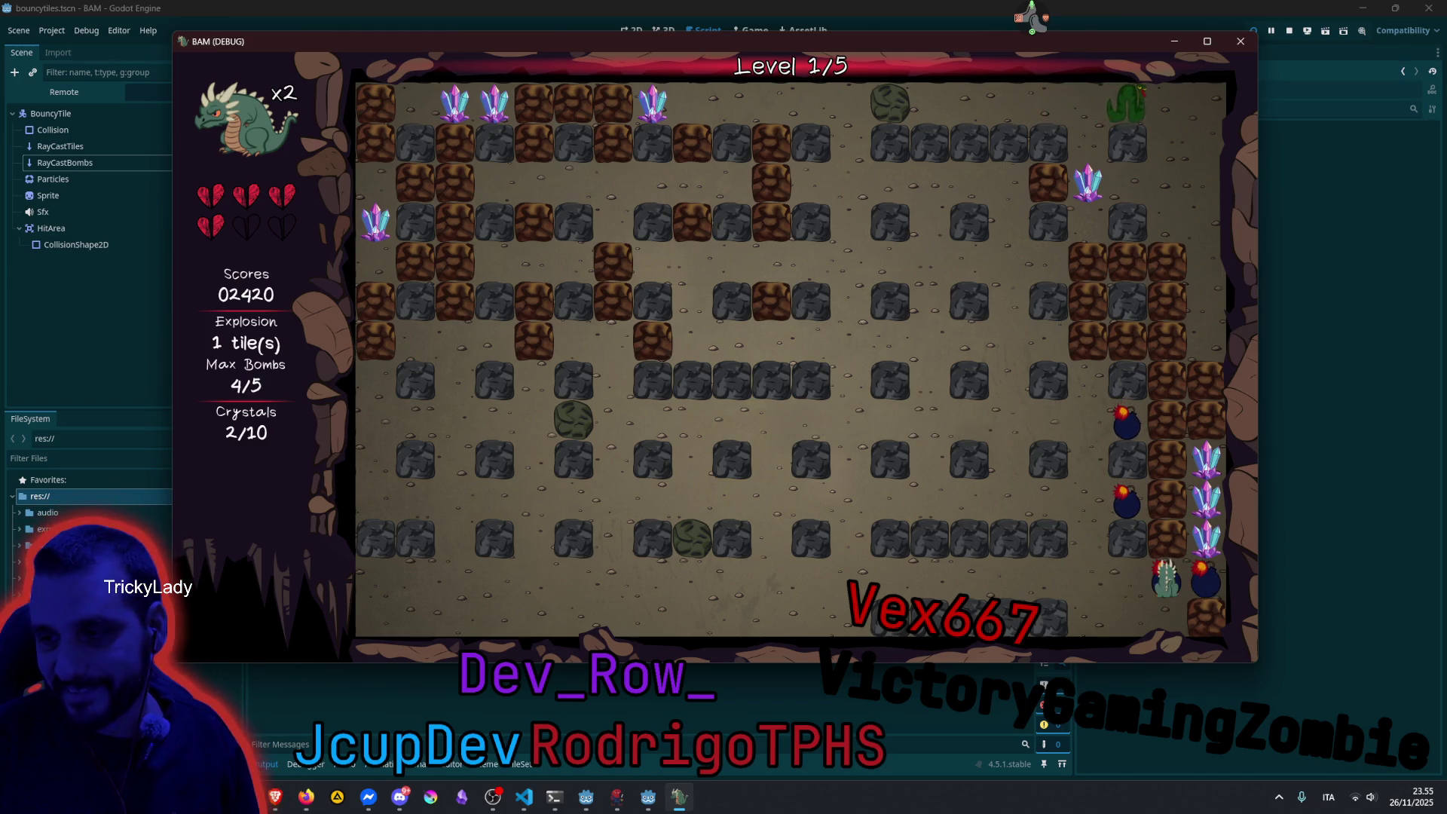
Collect the three crystals, then bomb the nearby bricks while dodging the blasts.
key(Right)
key(Up)
key(Up)
key(Up)
key(space)
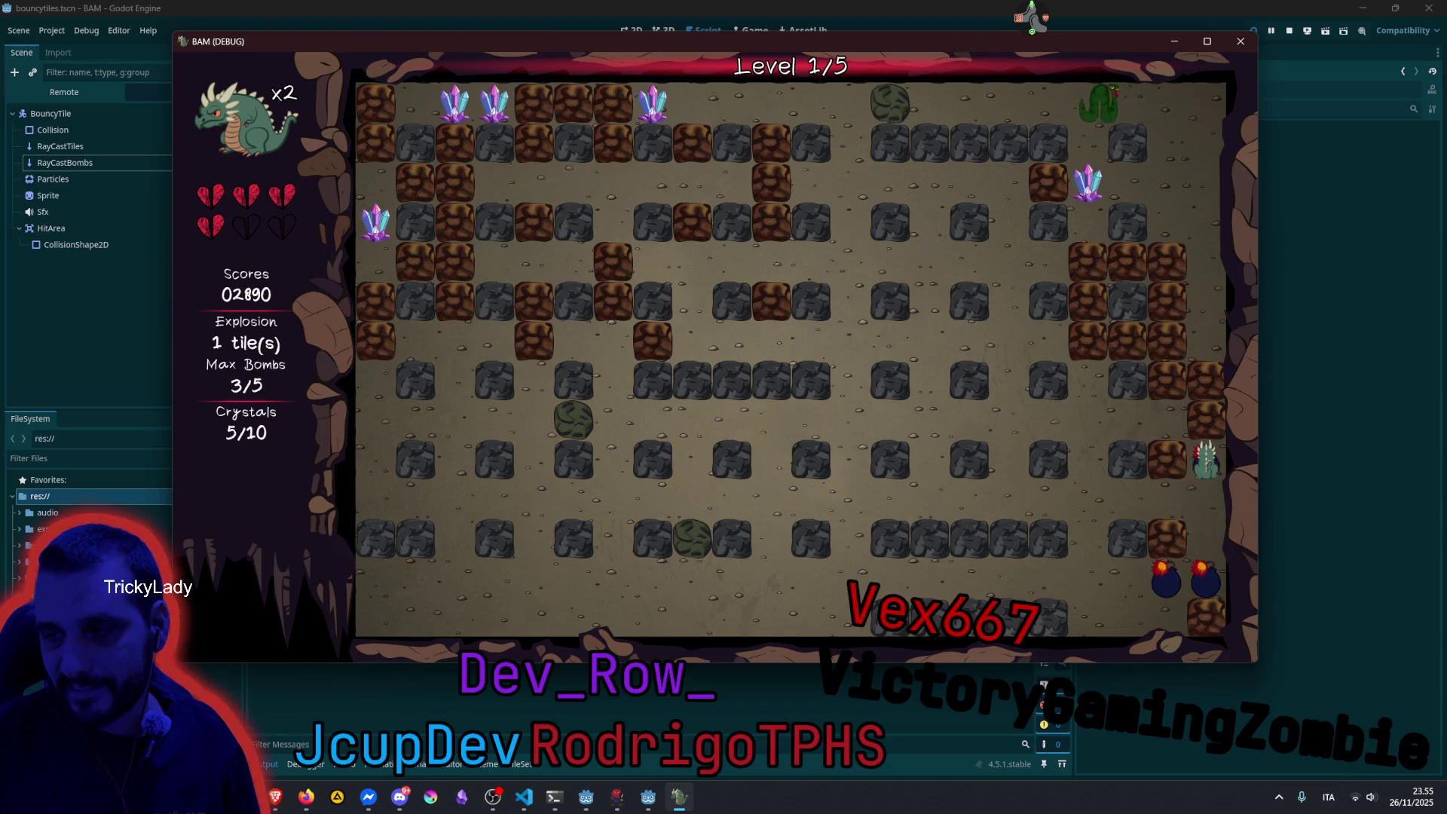
key(Down)
key(Left)
key(Left)
key(Left)
key(Up)
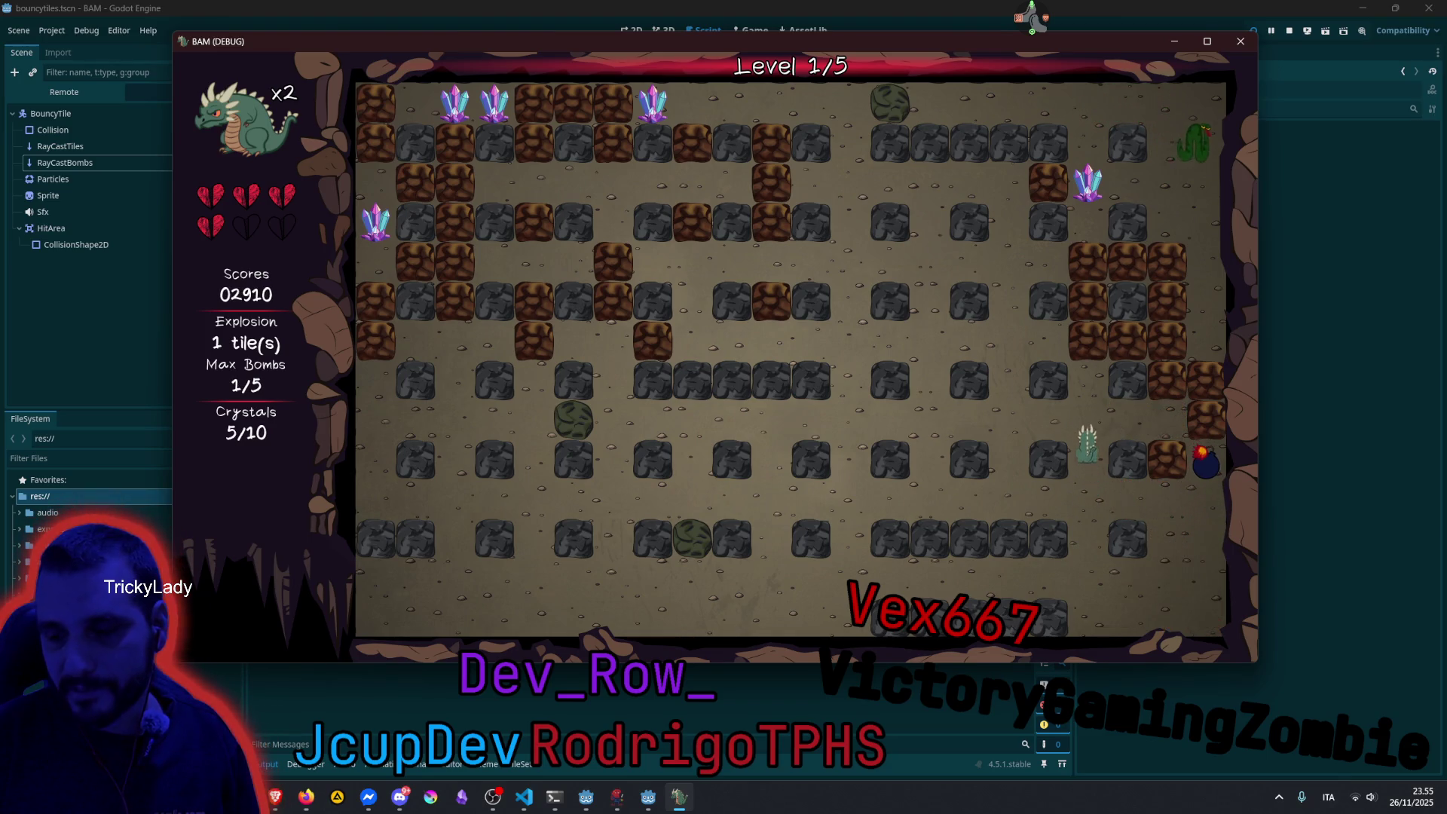
key(Right)
key(space)
key(Left)
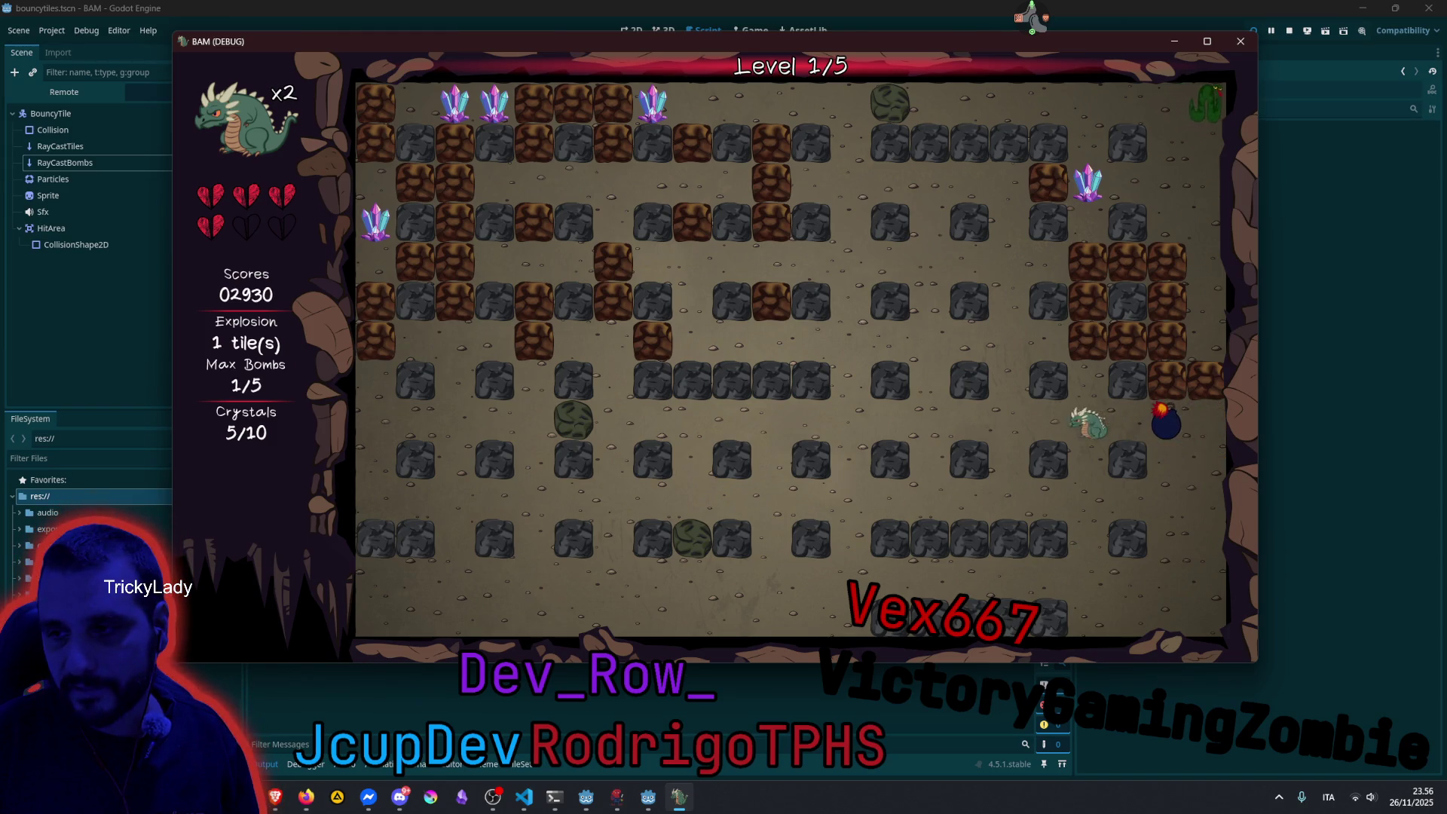
key(Down)
key(Left)
key(Up)
key(Up)
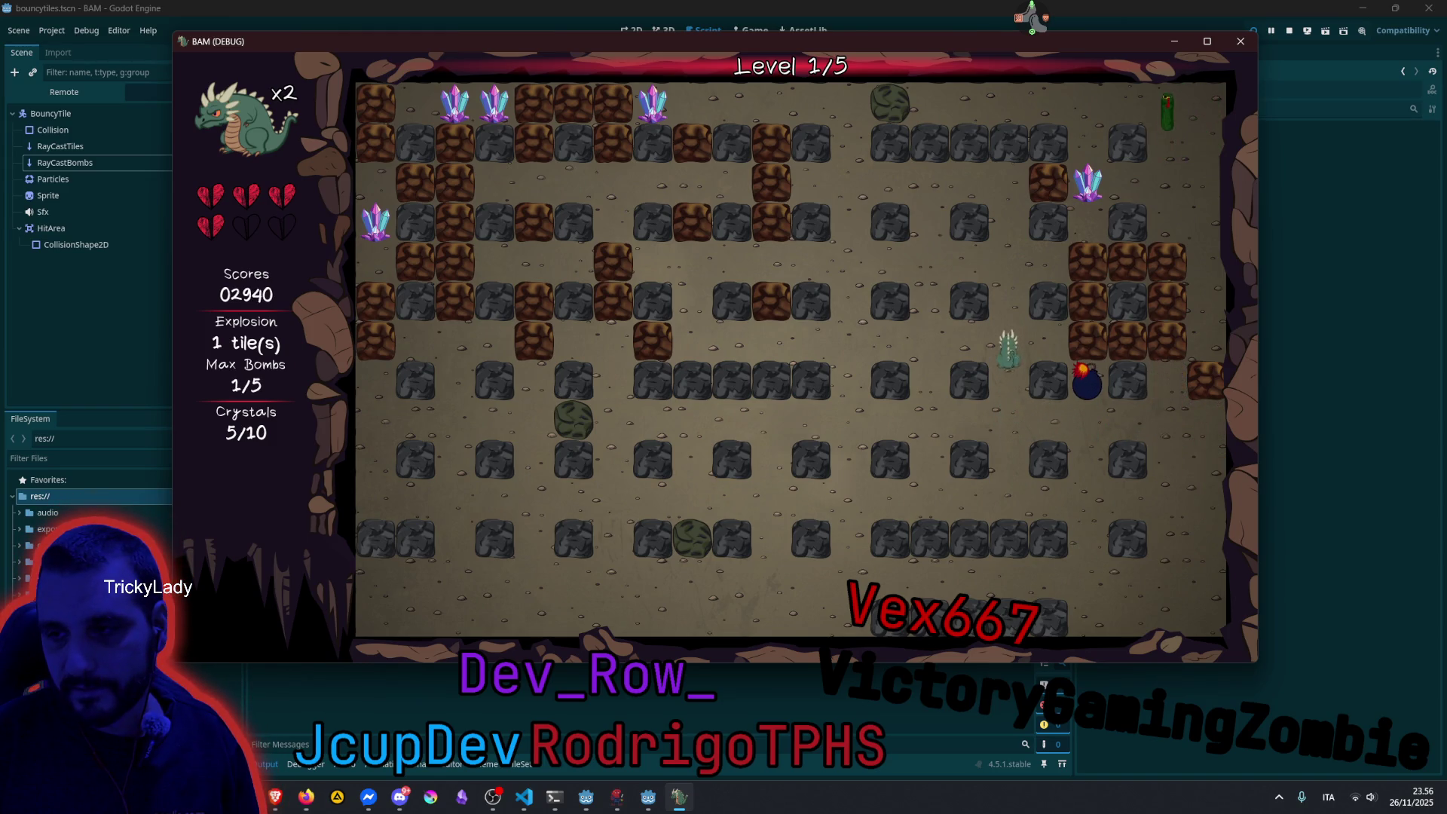
Plant two bombs while moving up, retreating from each.
key(space)
key(Left)
key(Up)
key(Up)
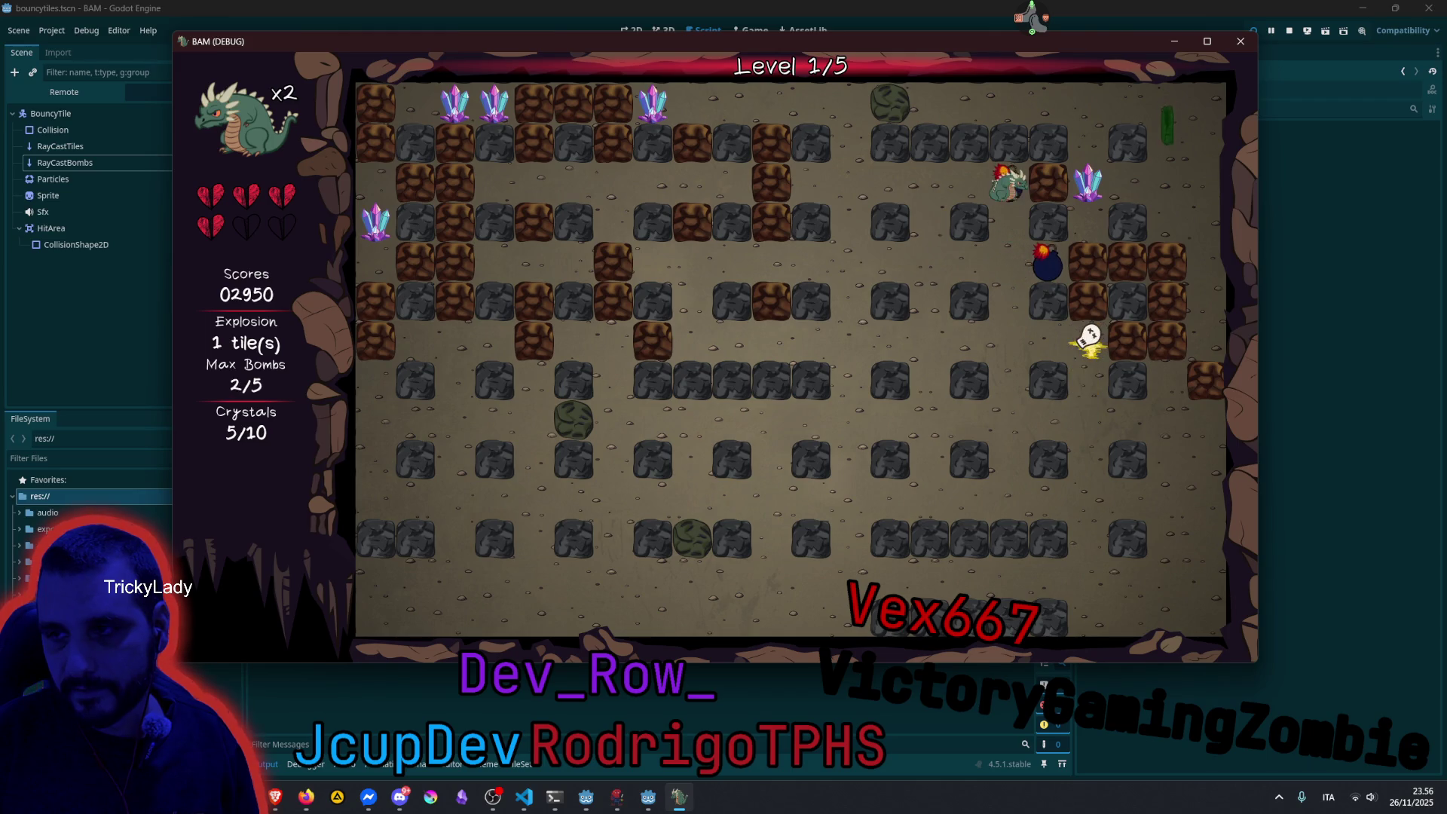
key(Up)
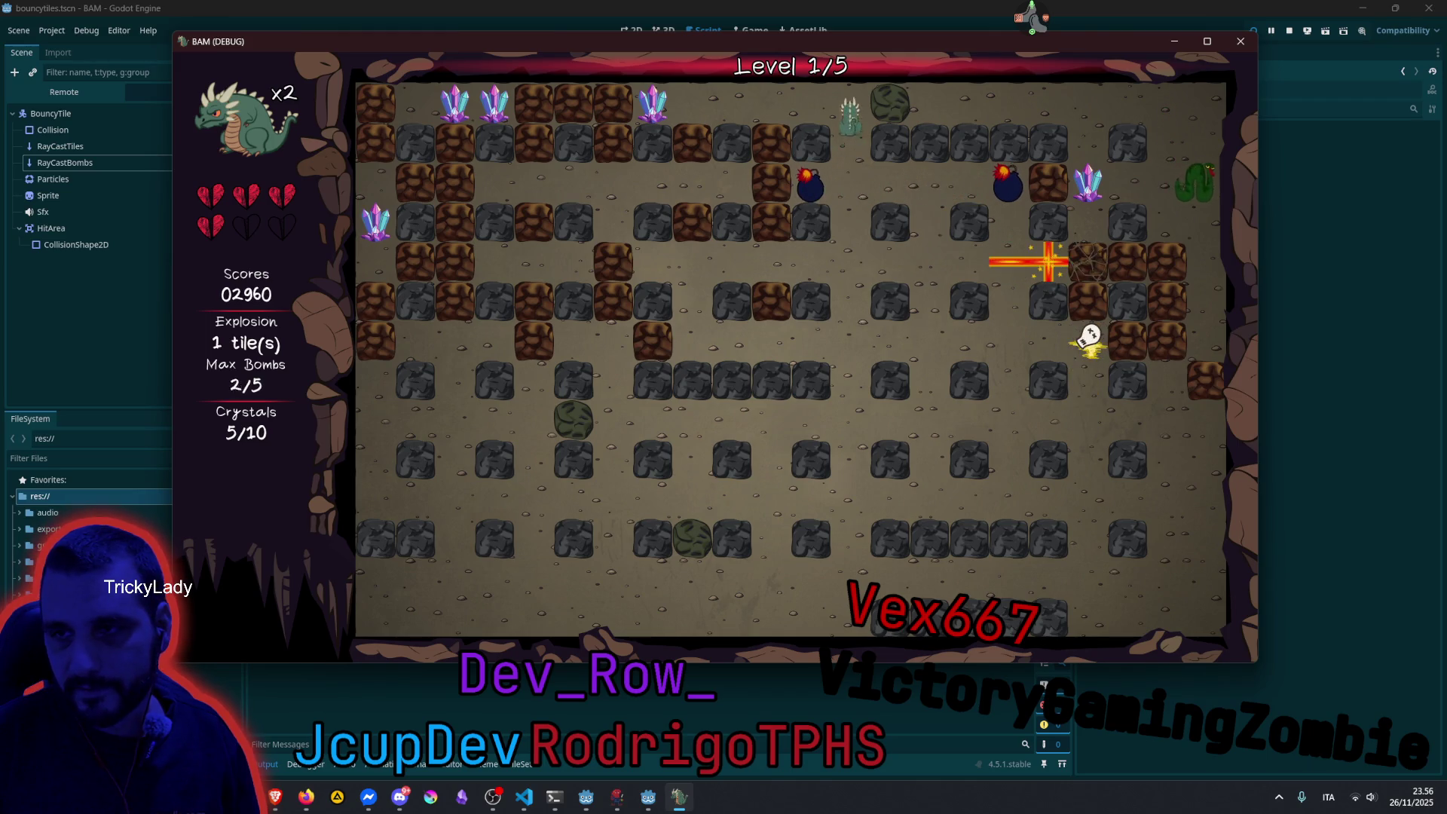
key(space)
key(Down)
key(Down)
key(Down)
key(Left)
Bomb left along the row to reveal the heart, then head for it for an extra life.
key(space)
key(Left)
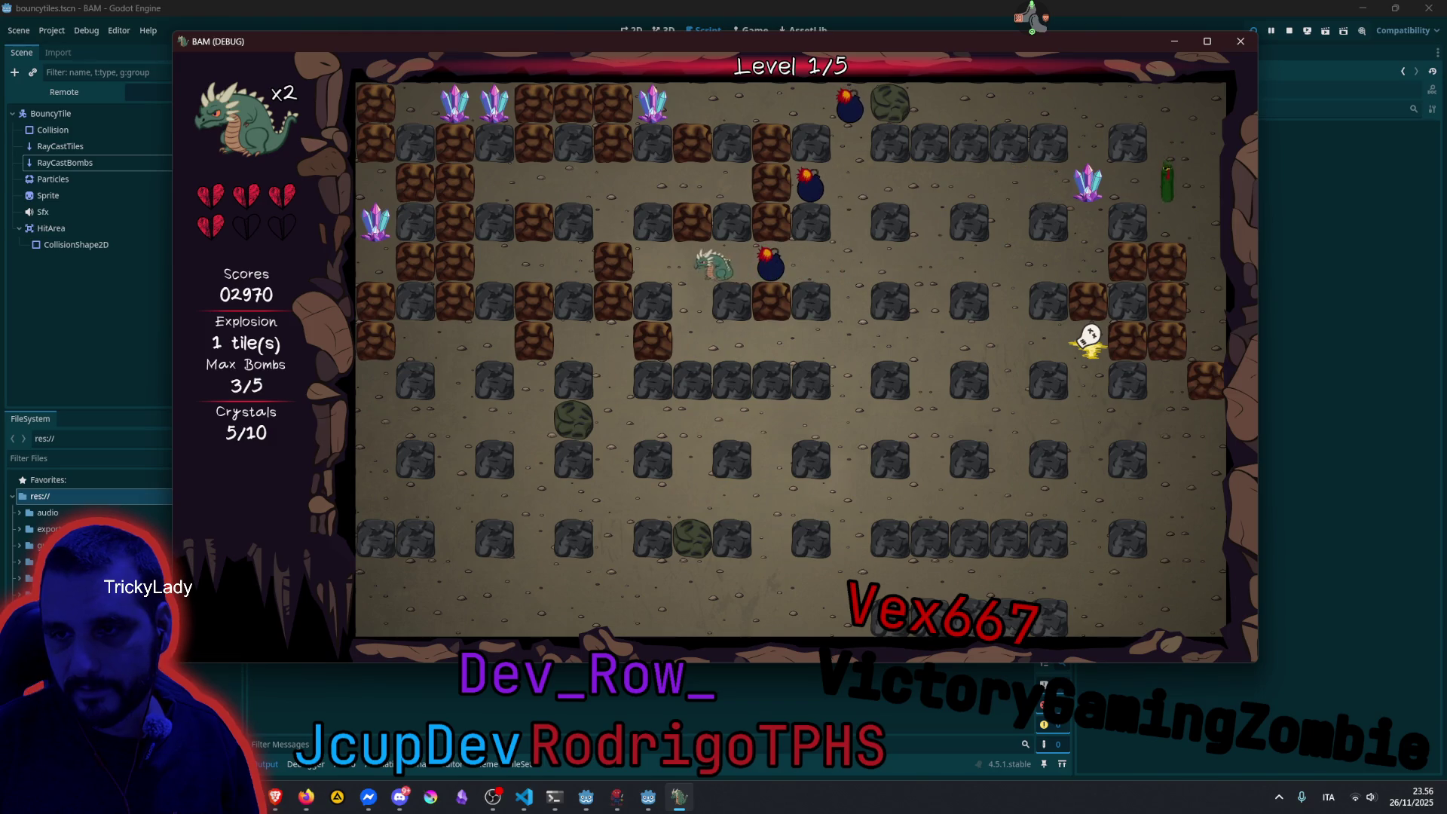
key(space)
key(space)
key(Right)
key(Down)
key(space)
key(Down)
key(space)
key(Right)
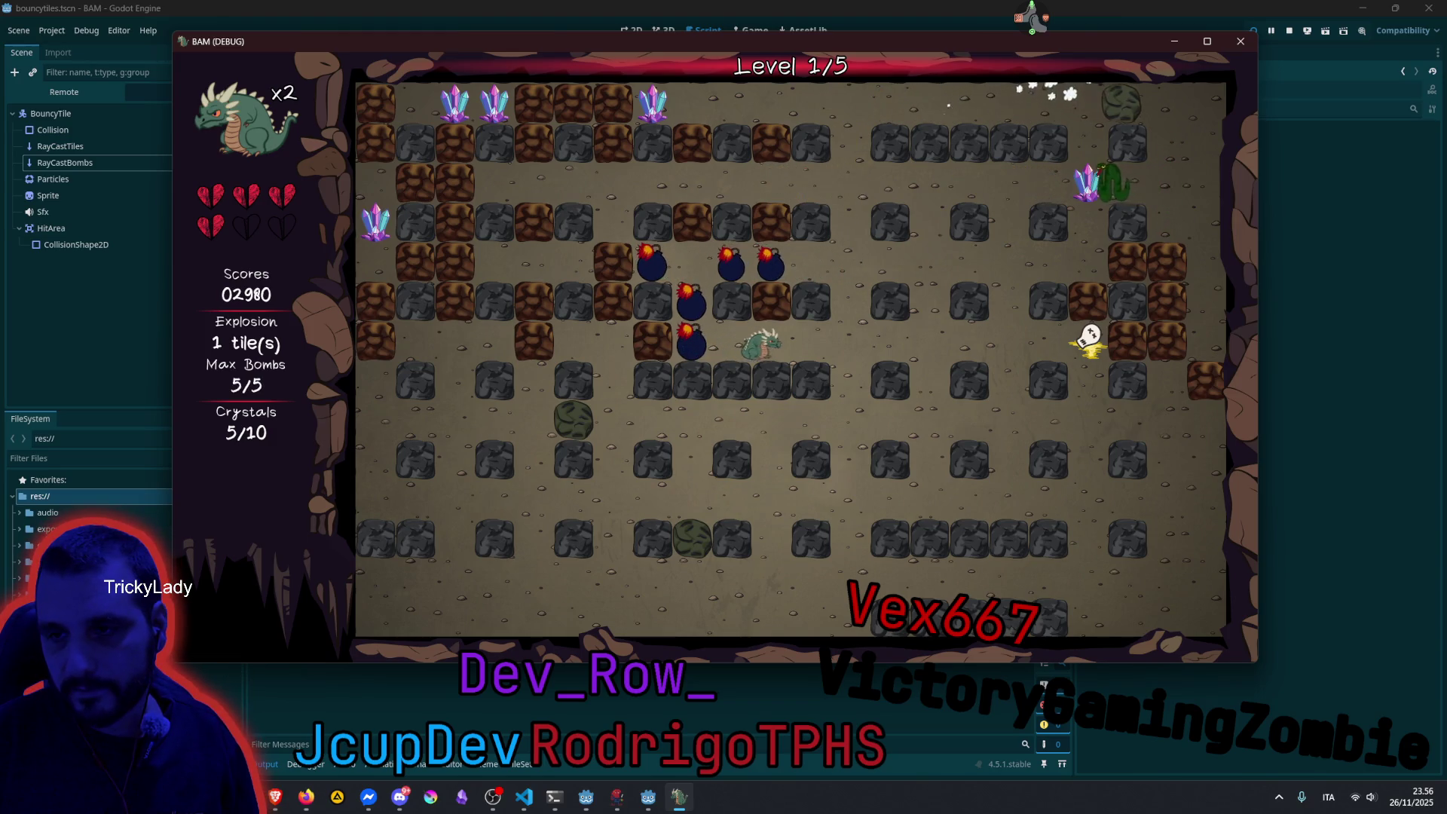
key(Up)
key(Left)
Grab the heart for an extra life, then drop two bombs while moving left.
key(Down)
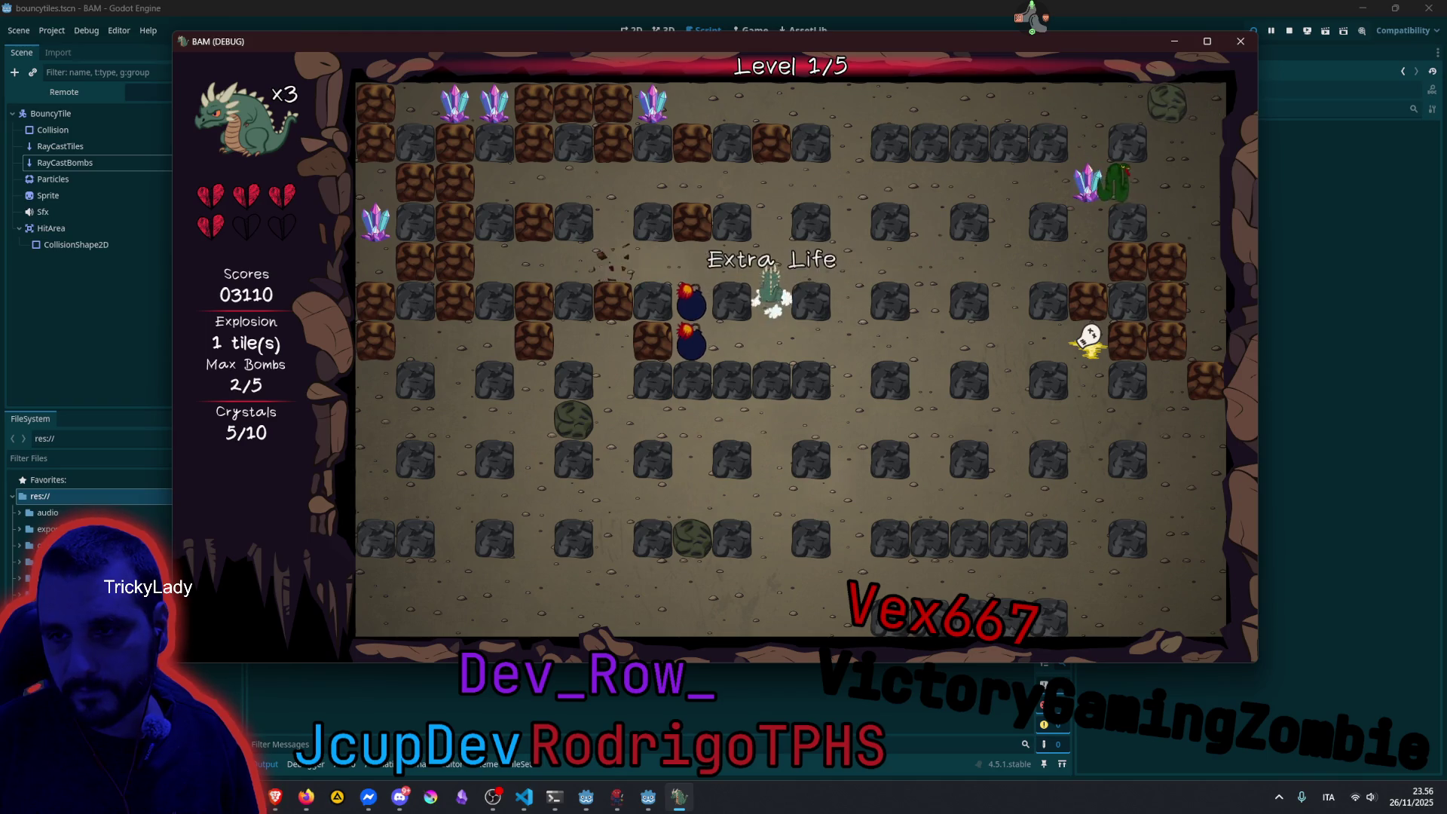
key(Up)
key(Left)
key(space)
key(space)
key(Left)
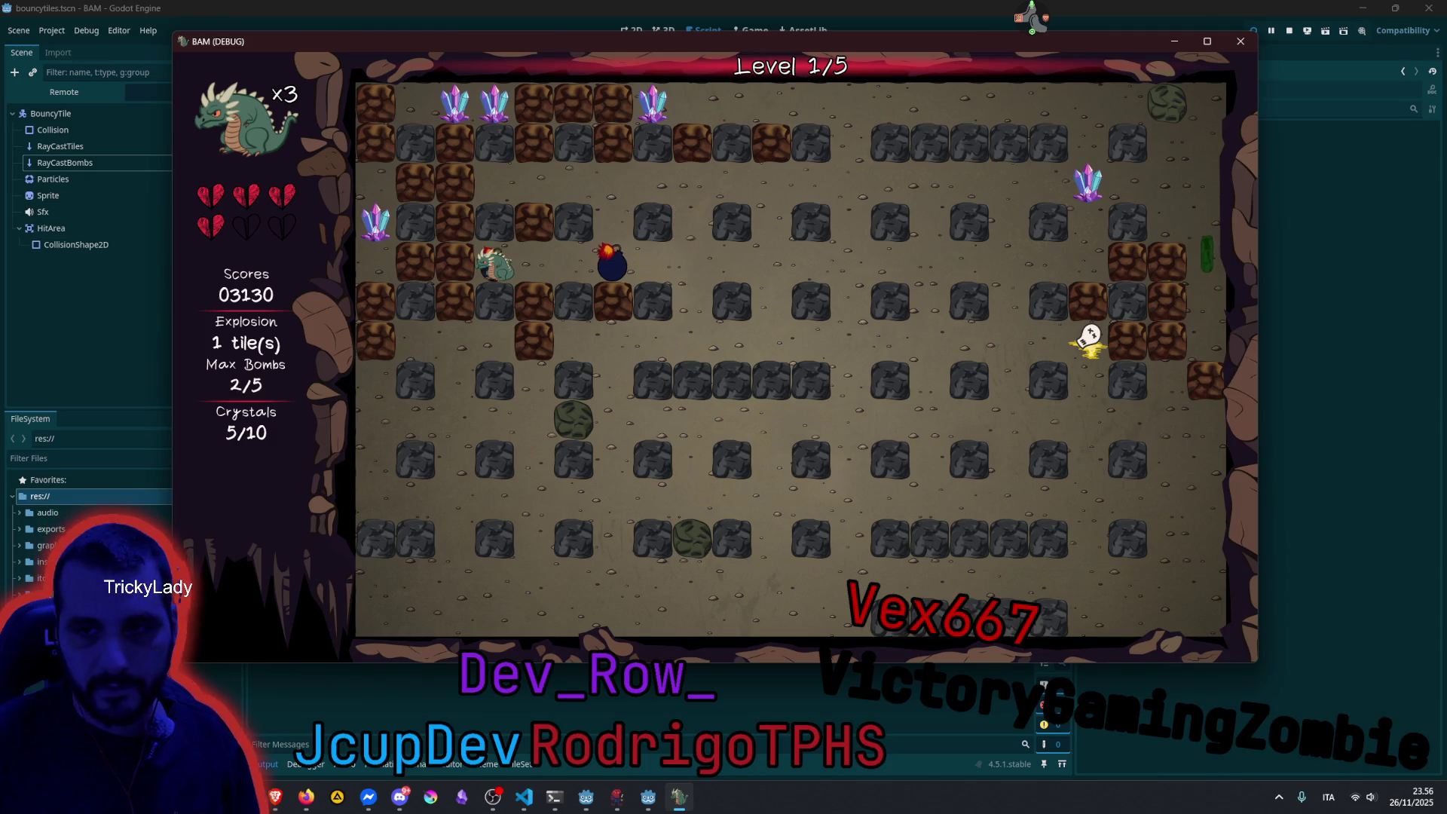
Drop two bombs moving right, then lay three bombs along the row above.
key(space)
key(Right)
key(space)
key(Right)
key(Up)
key(Left)
key(Left)
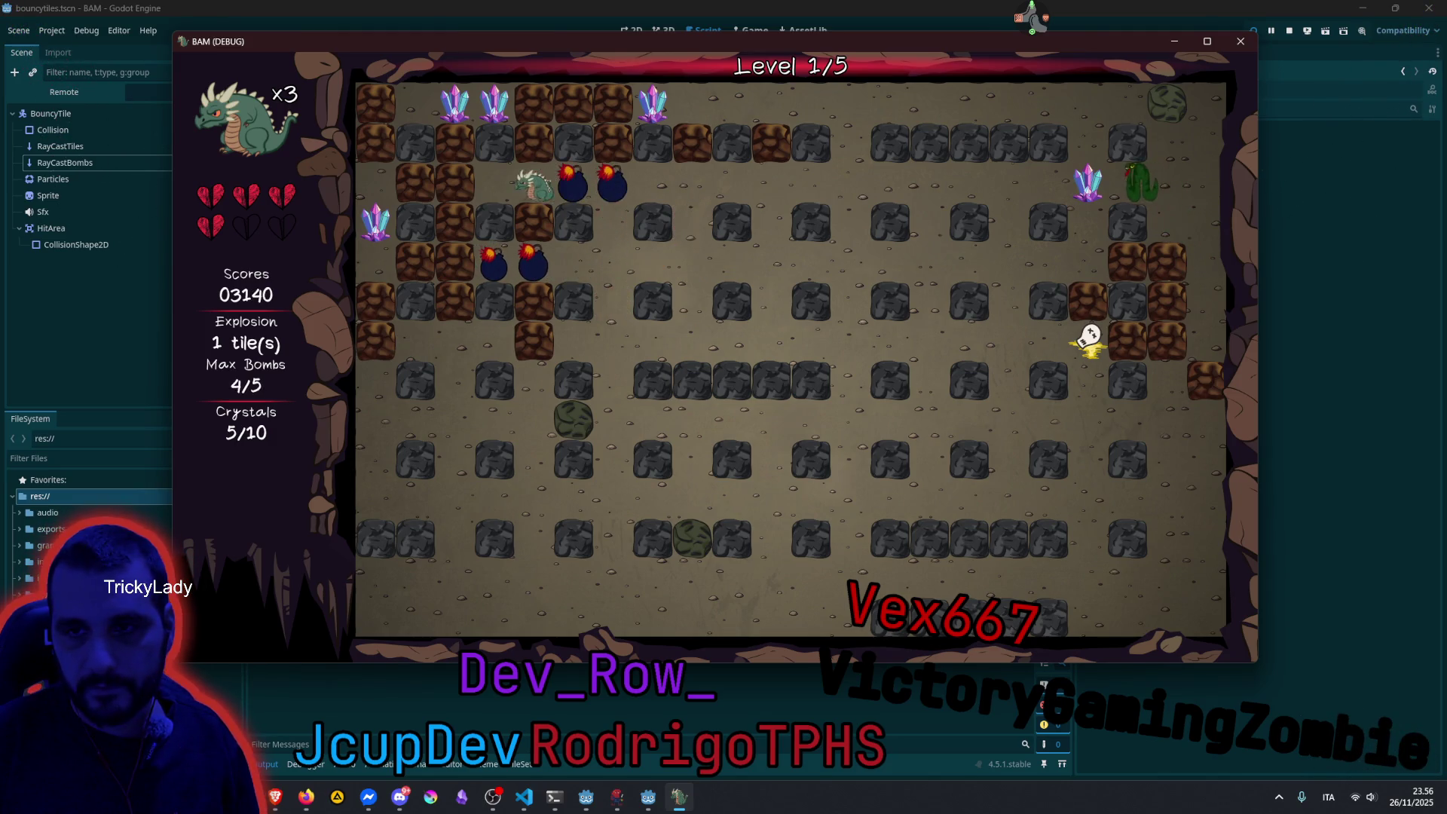
key(space)
key(Right)
key(space)
Retreat right dropping two more bombs, grab the nearby crystal, and walk back left.
key(Right)
key(space)
key(Right)
key(Right)
key(space)
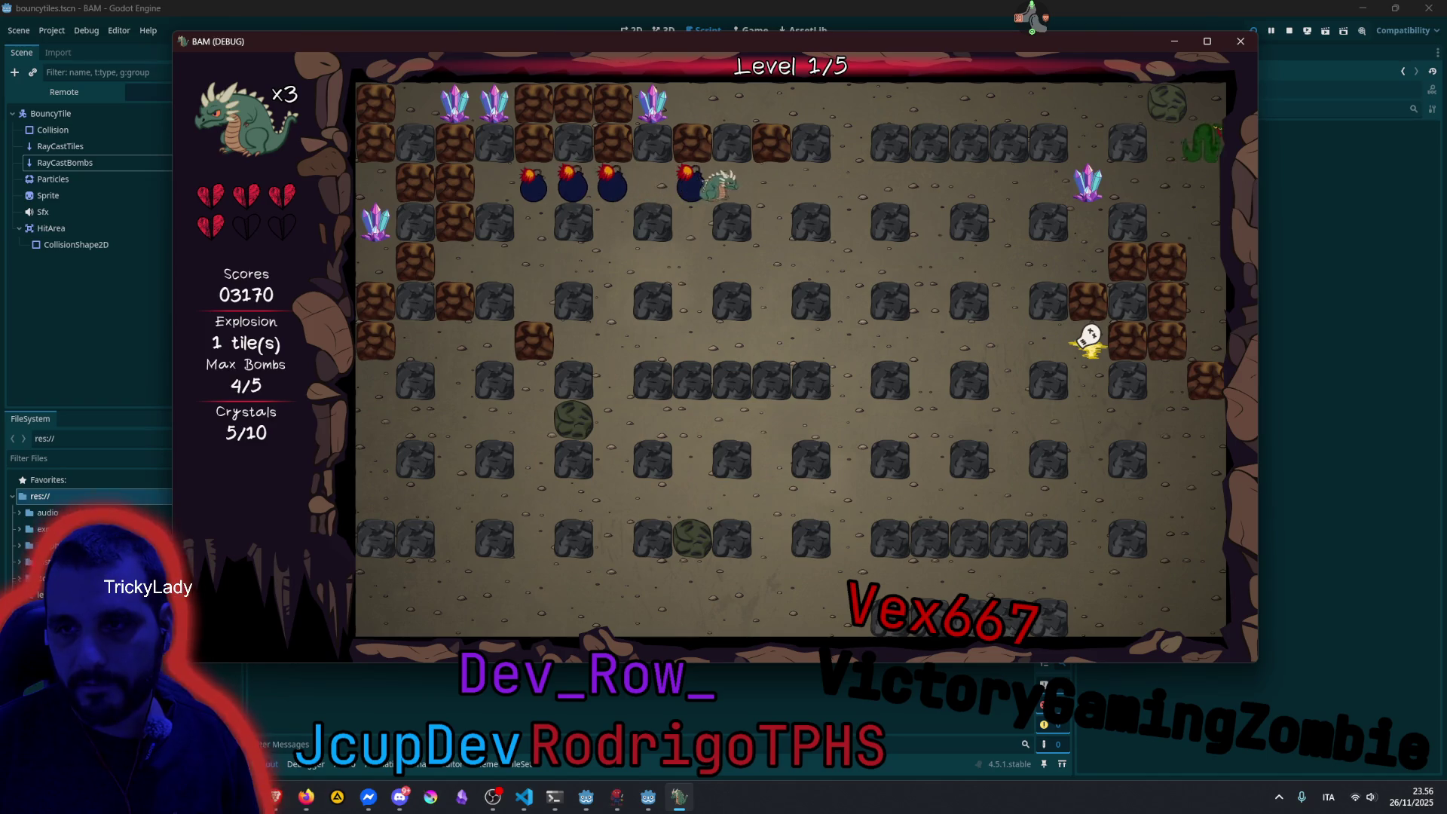
key(space)
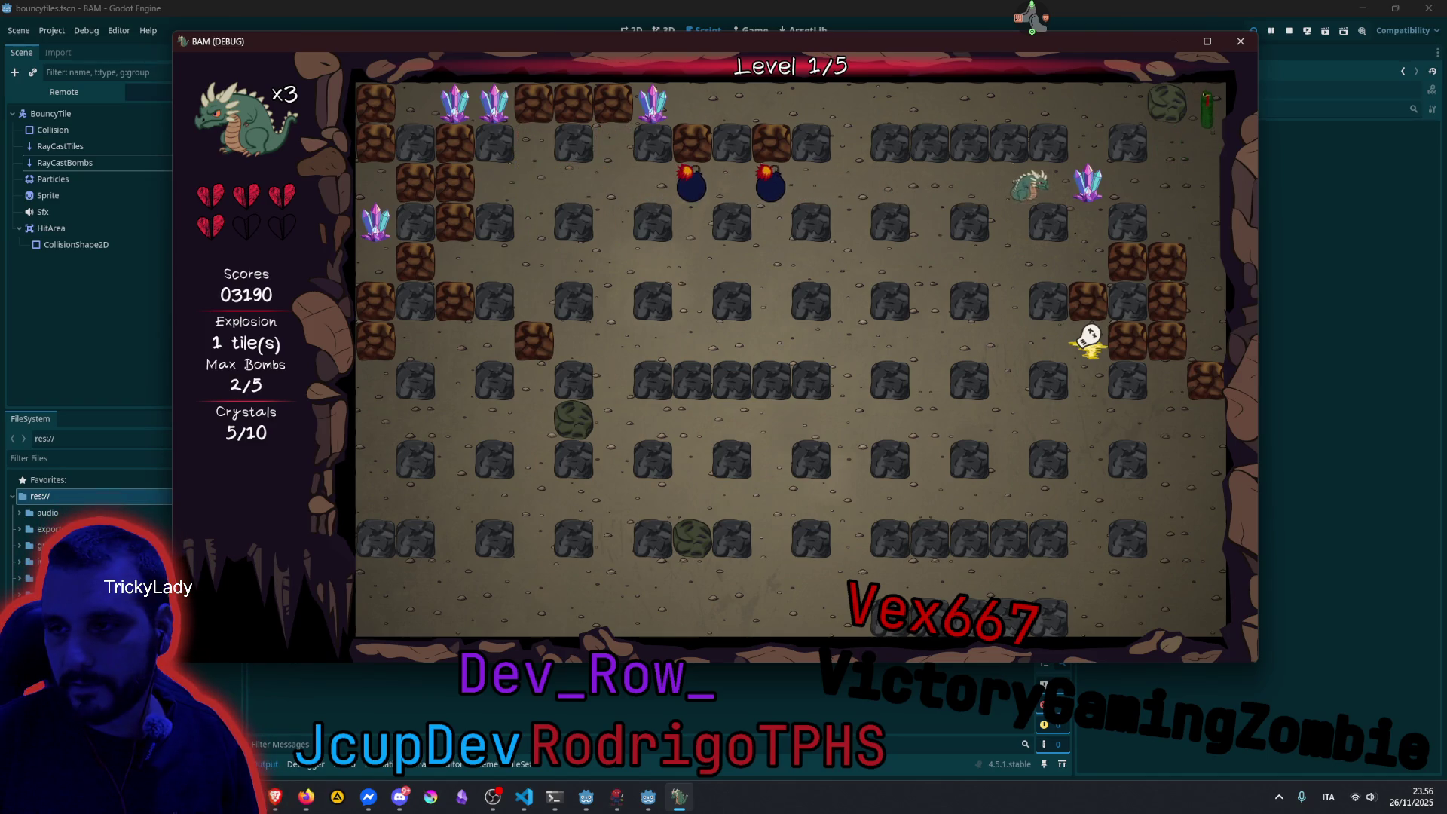
key(Right)
key(Left)
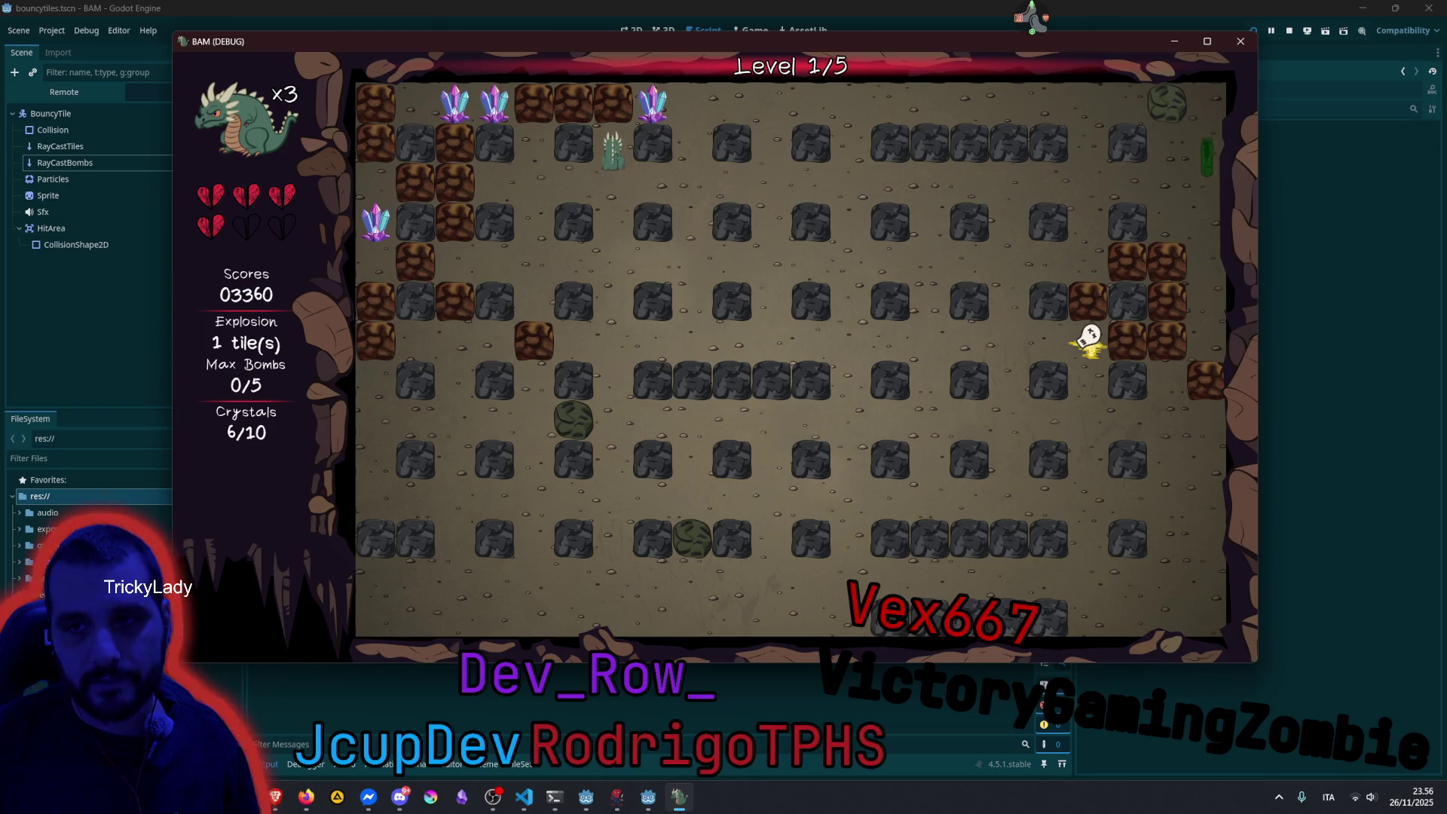
Place two bombs near the top-left bricks and escape the blasts.
key(Up)
key(space)
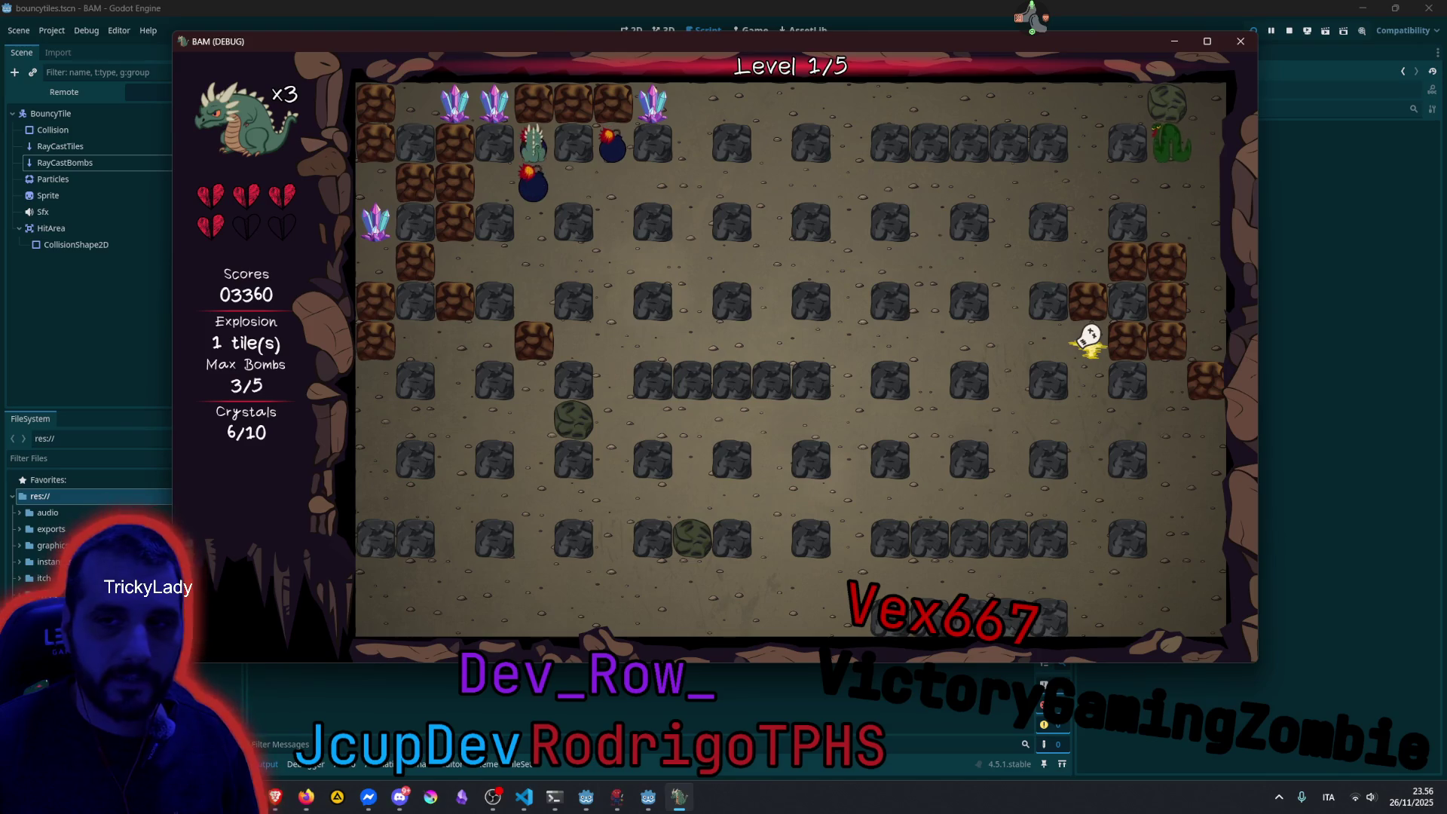
key(Down)
key(Left)
key(space)
key(Down)
key(Left)
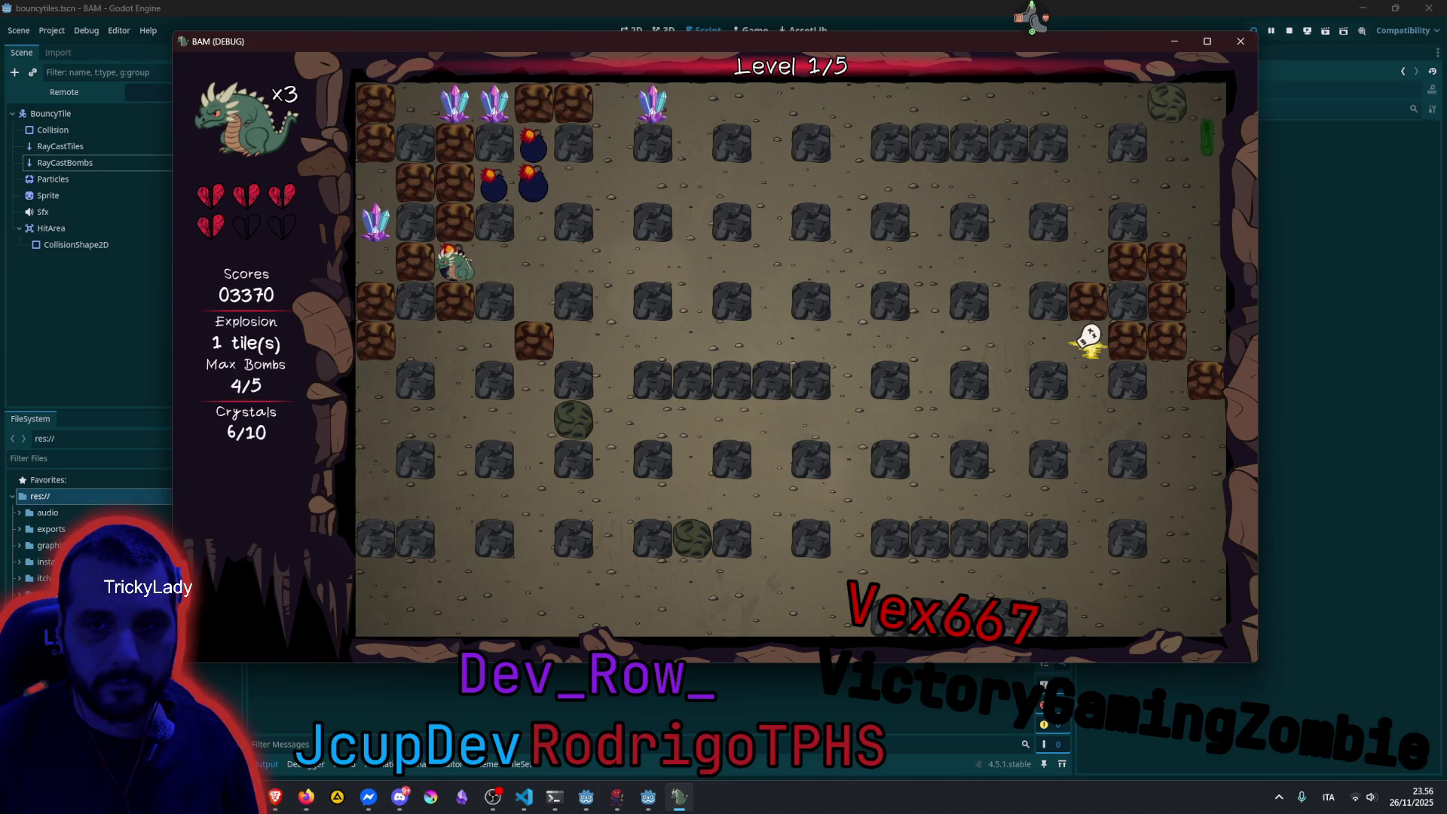
key(Right)
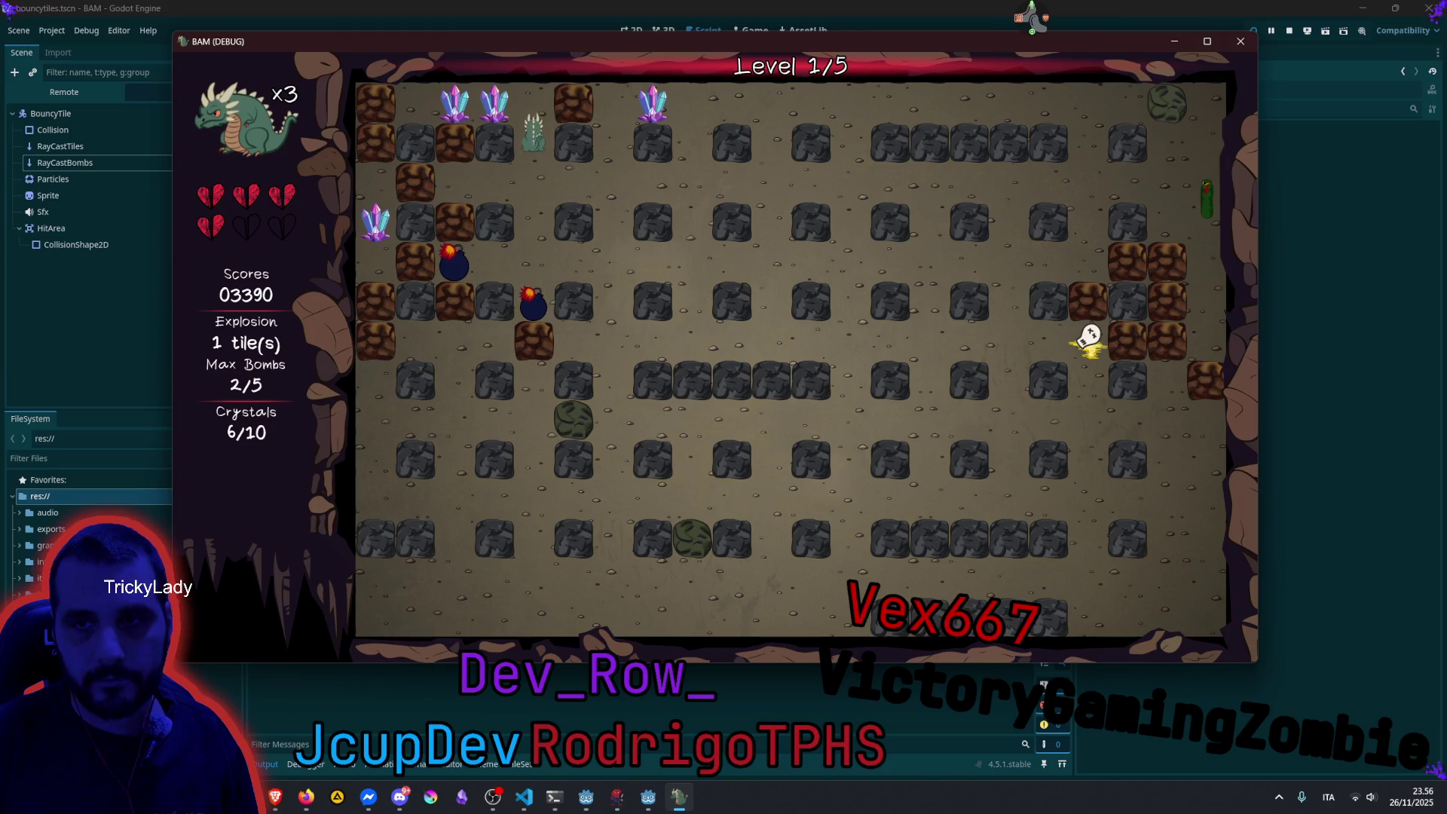
Bomb another brick and collect three more crystals while the bombs detonate.
key(Up)
key(space)
key(Left)
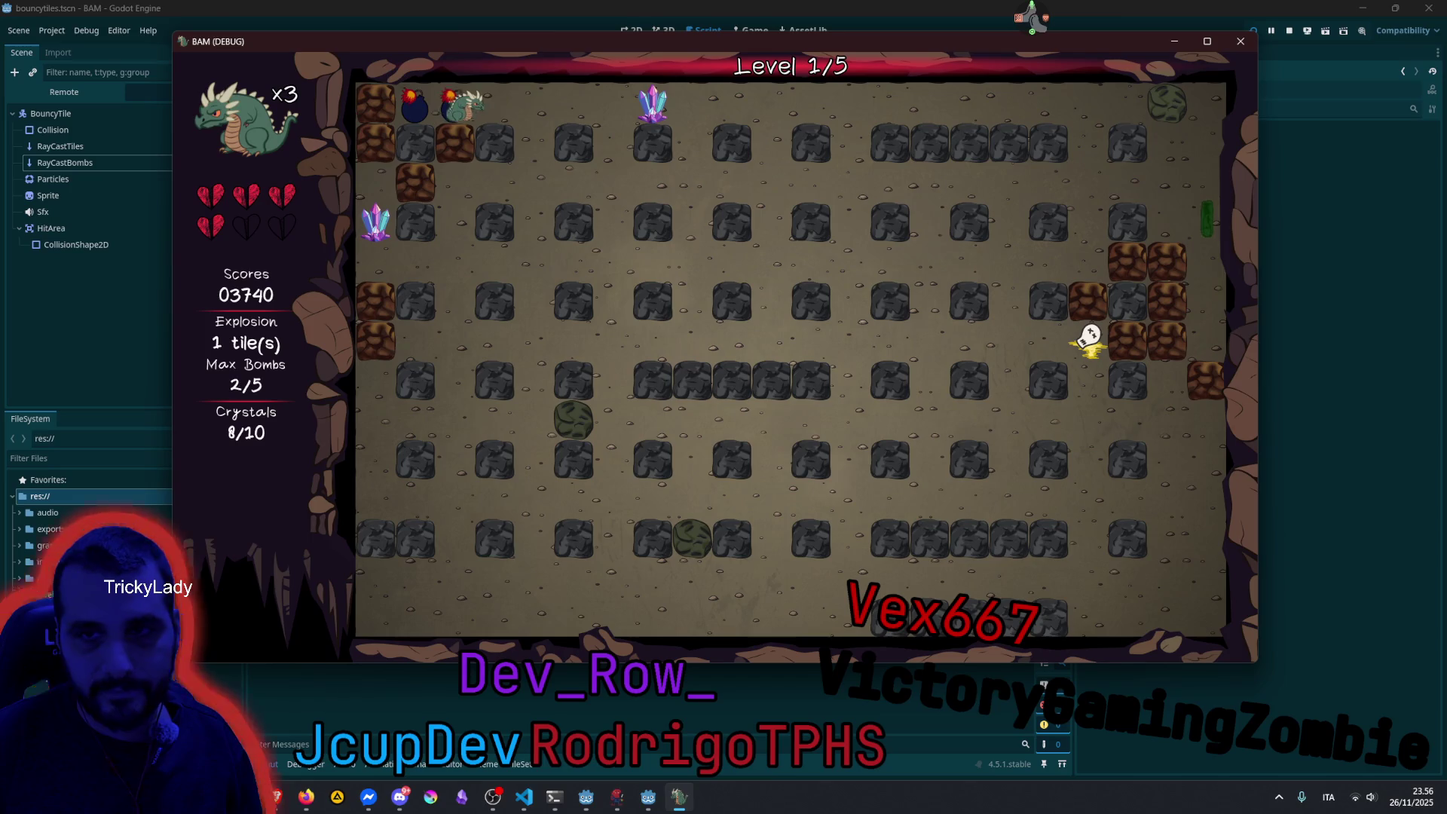
key(Right)
key(Left)
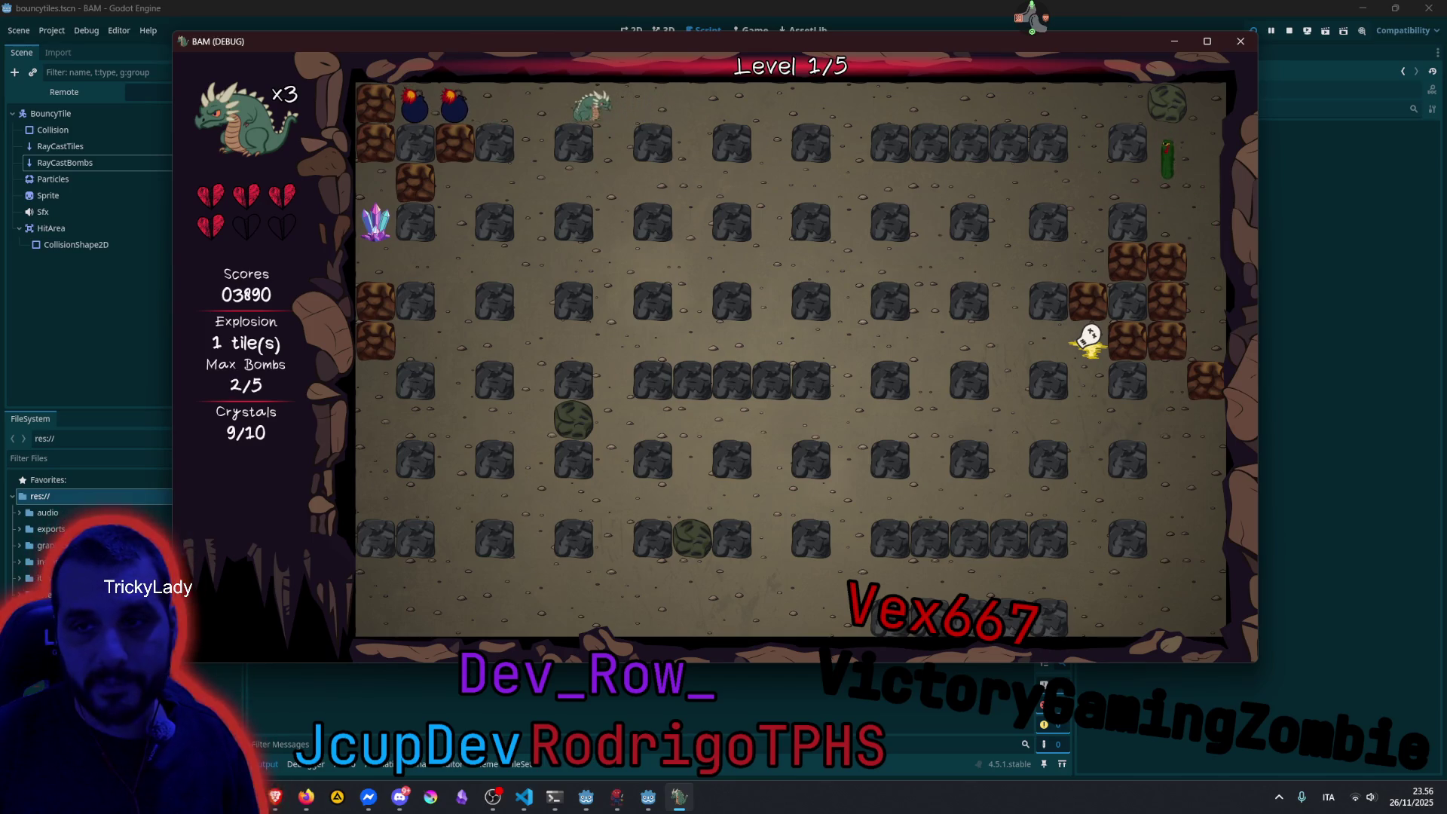
key(Down)
key(Left)
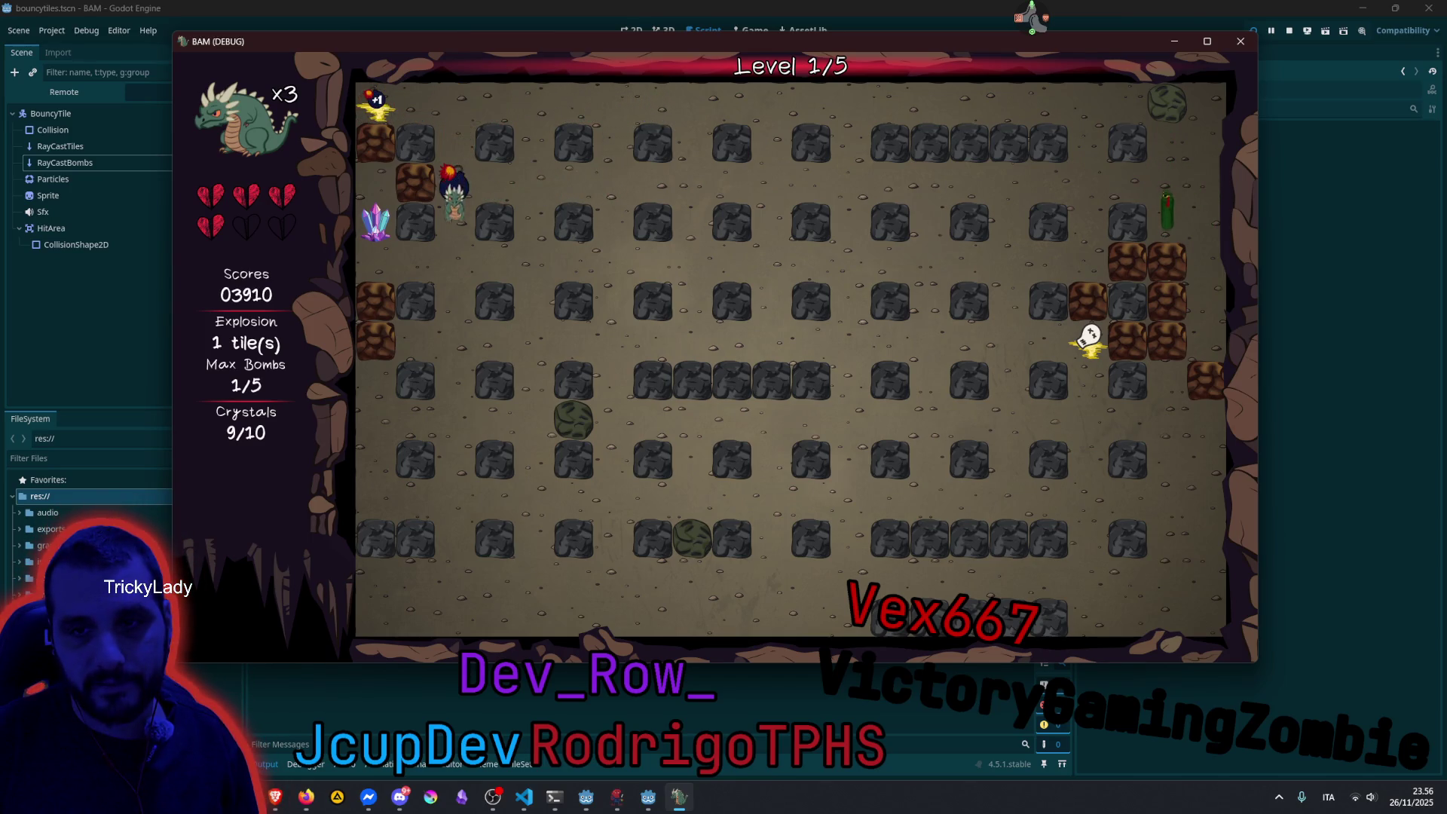
Collect the last crystal to open the exit and grab the extra bomb power-up.
key(space)
key(Up)
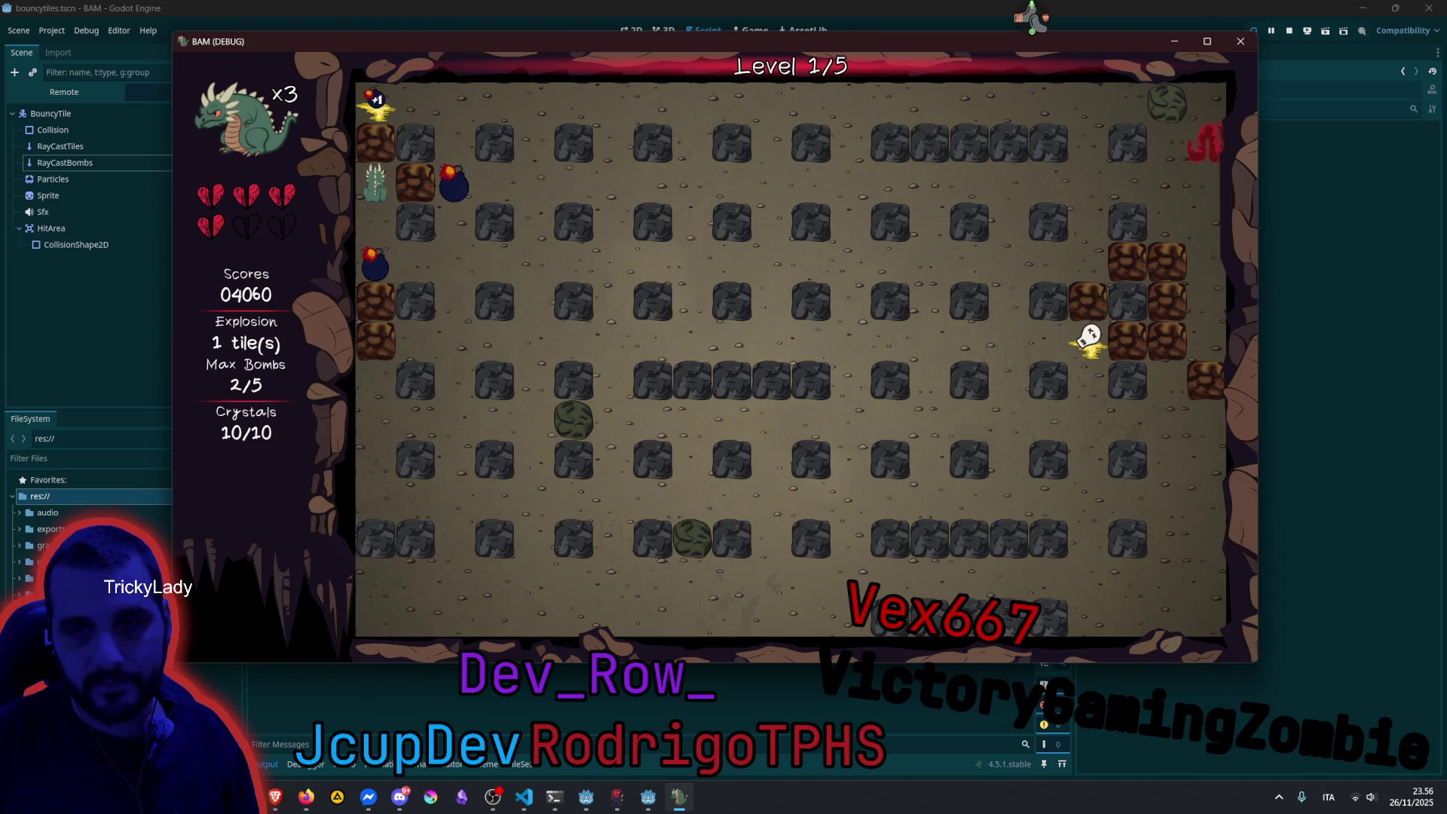
key(space)
key(Right)
key(Up)
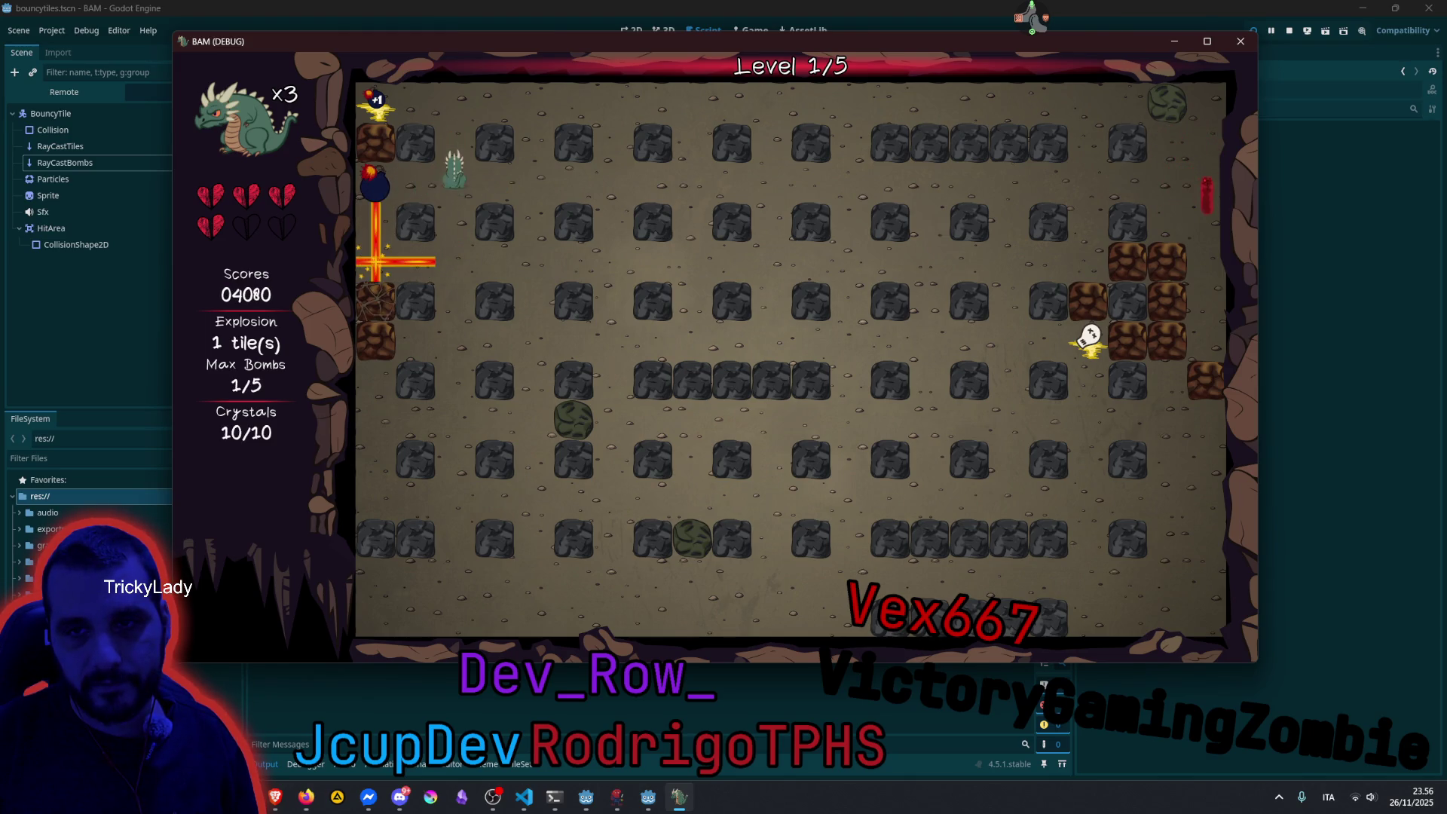
key(Left)
key(Right)
Drop a bomb at the left edge, then walk right into the exit to finish level 1.
key(Down)
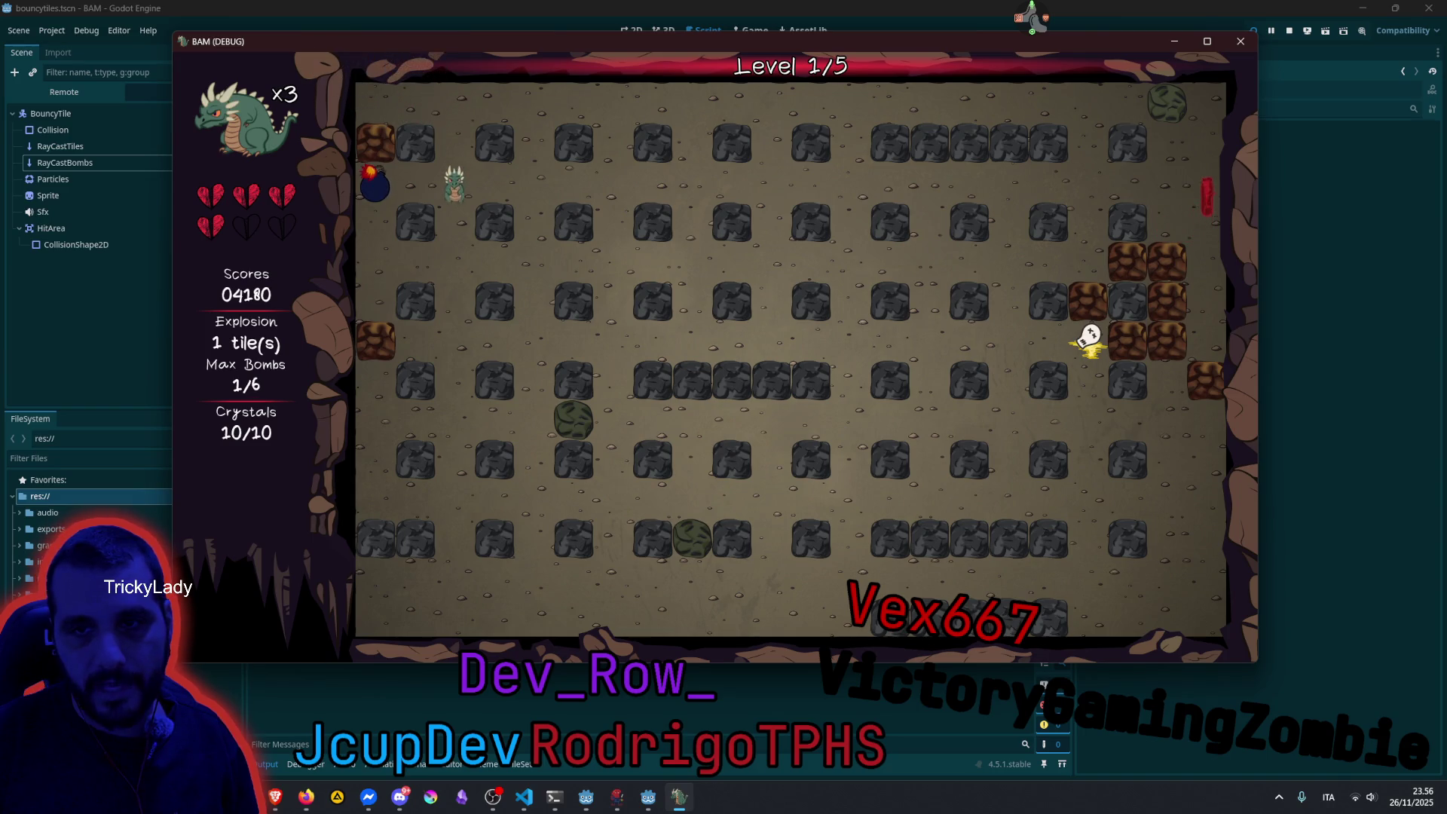
key(Down)
key(space)
key(Up)
key(Right)
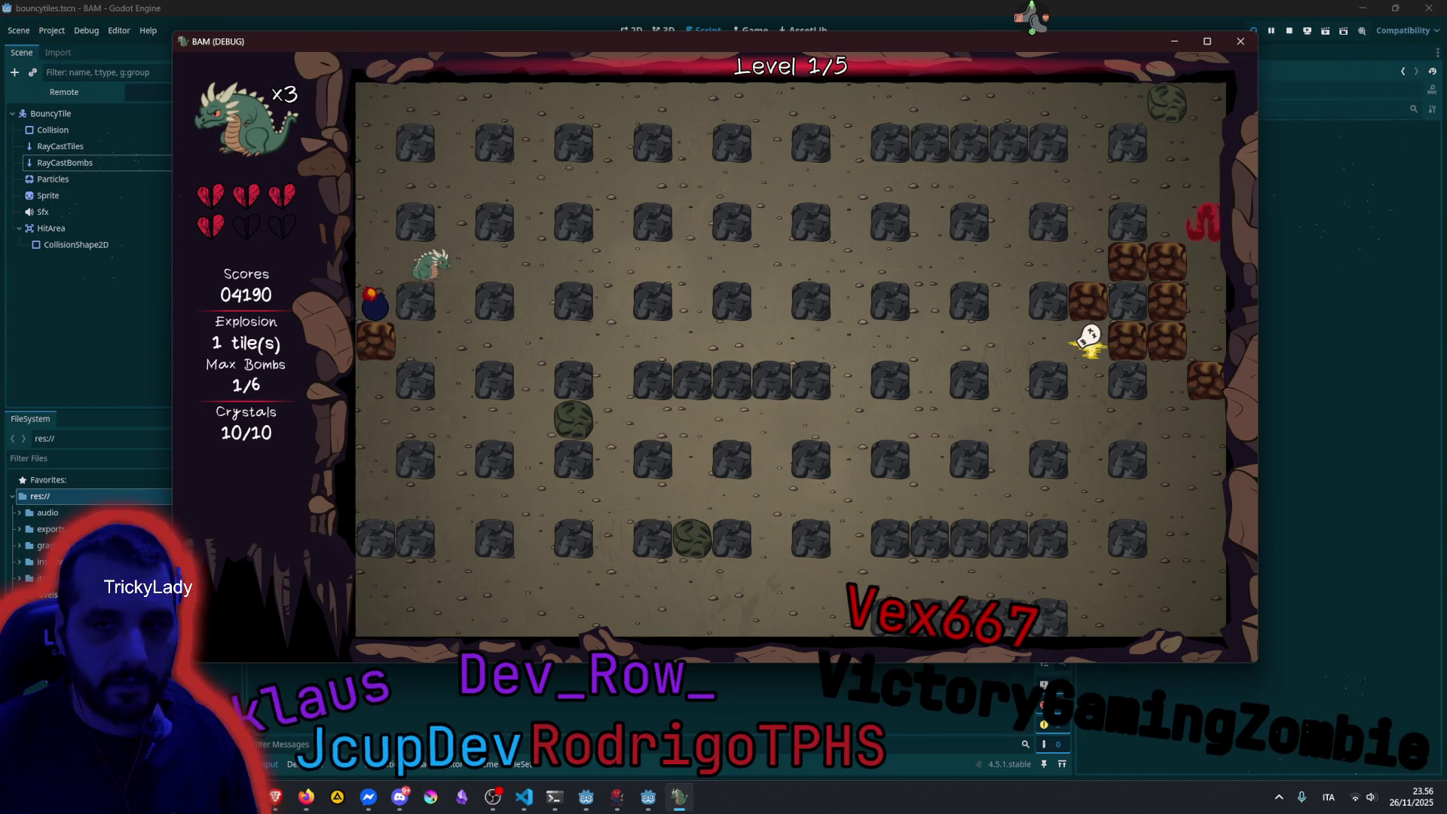
key(Down)
key(Right)
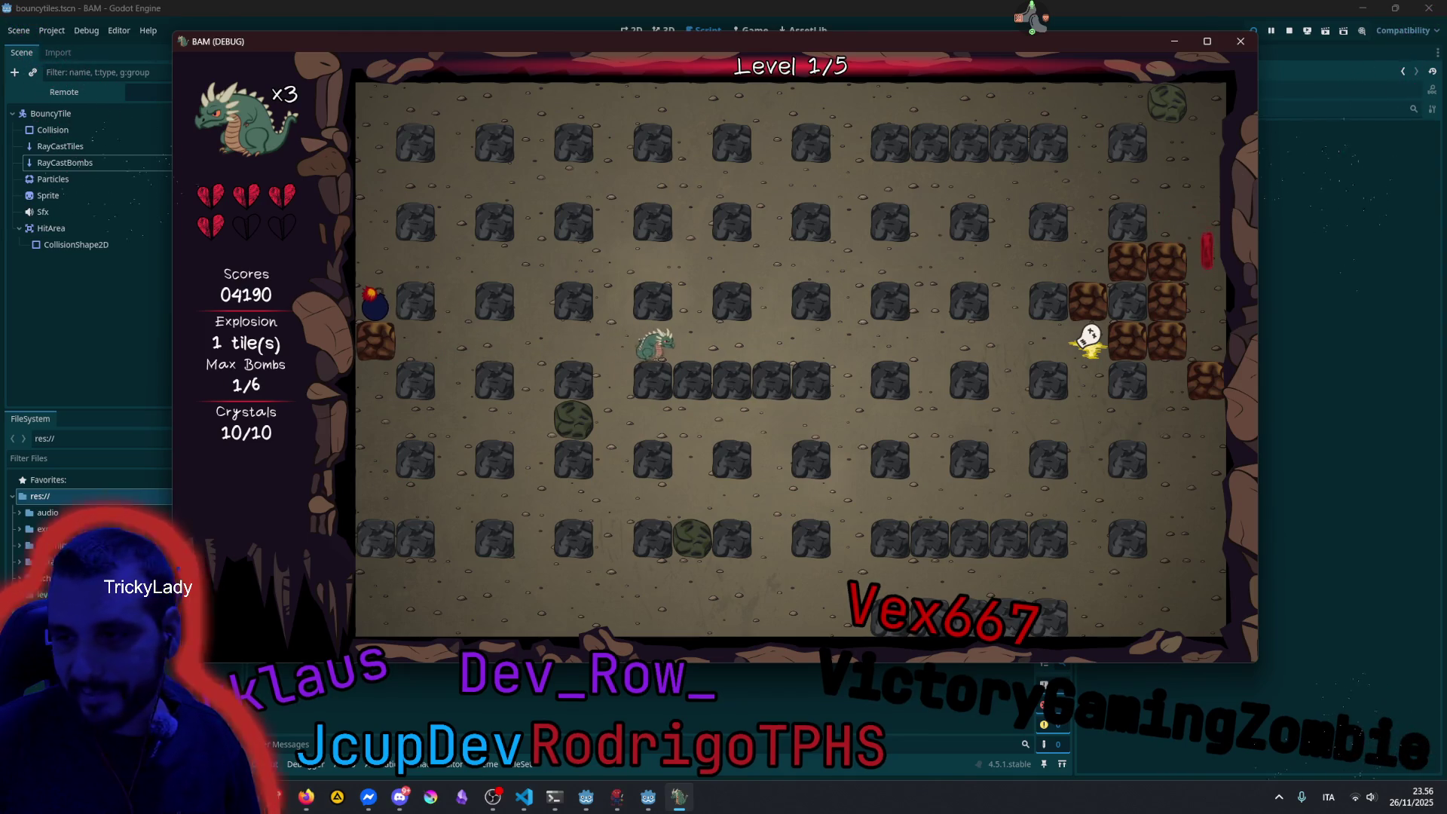
key(Right)
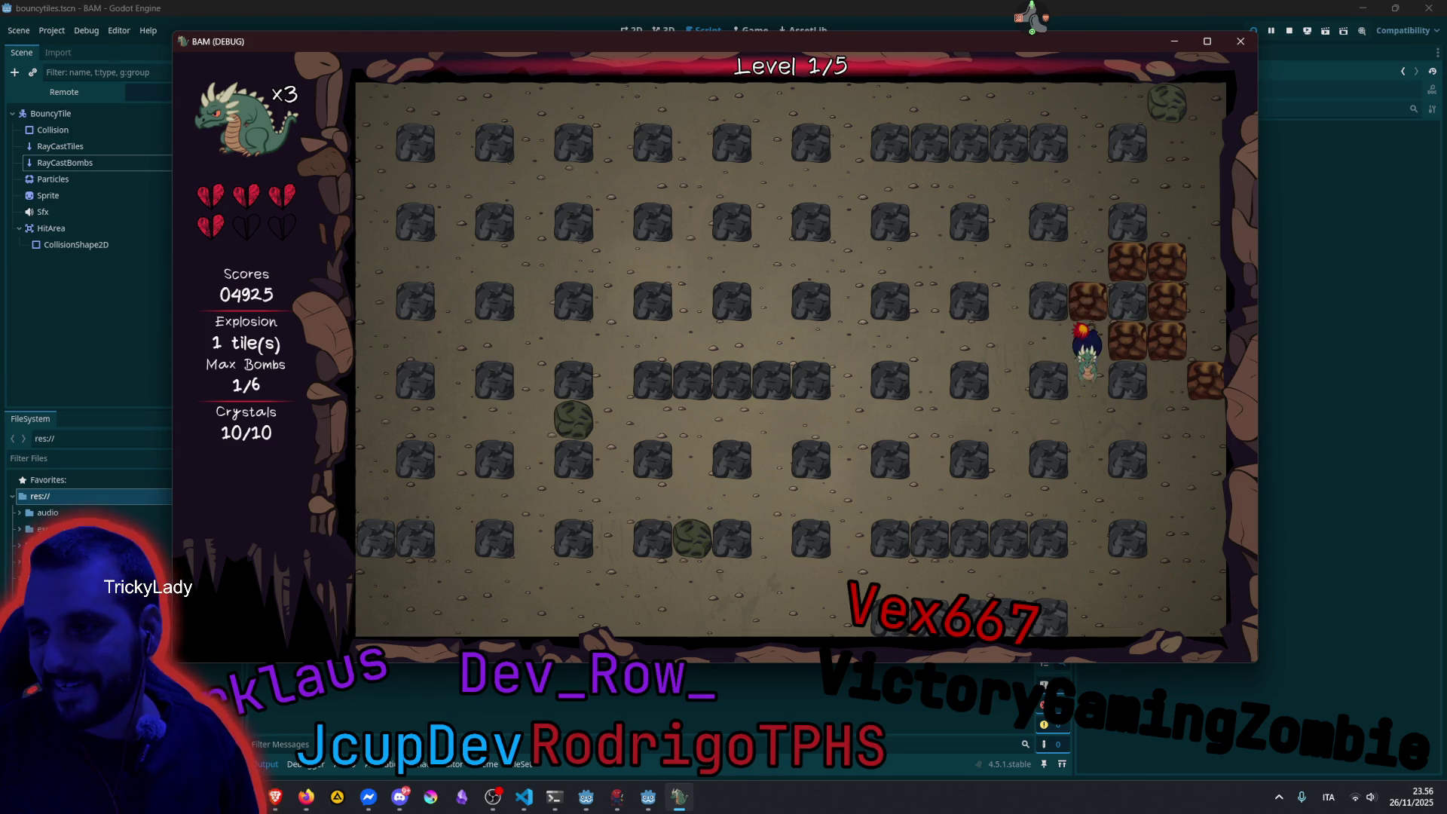
key(space)
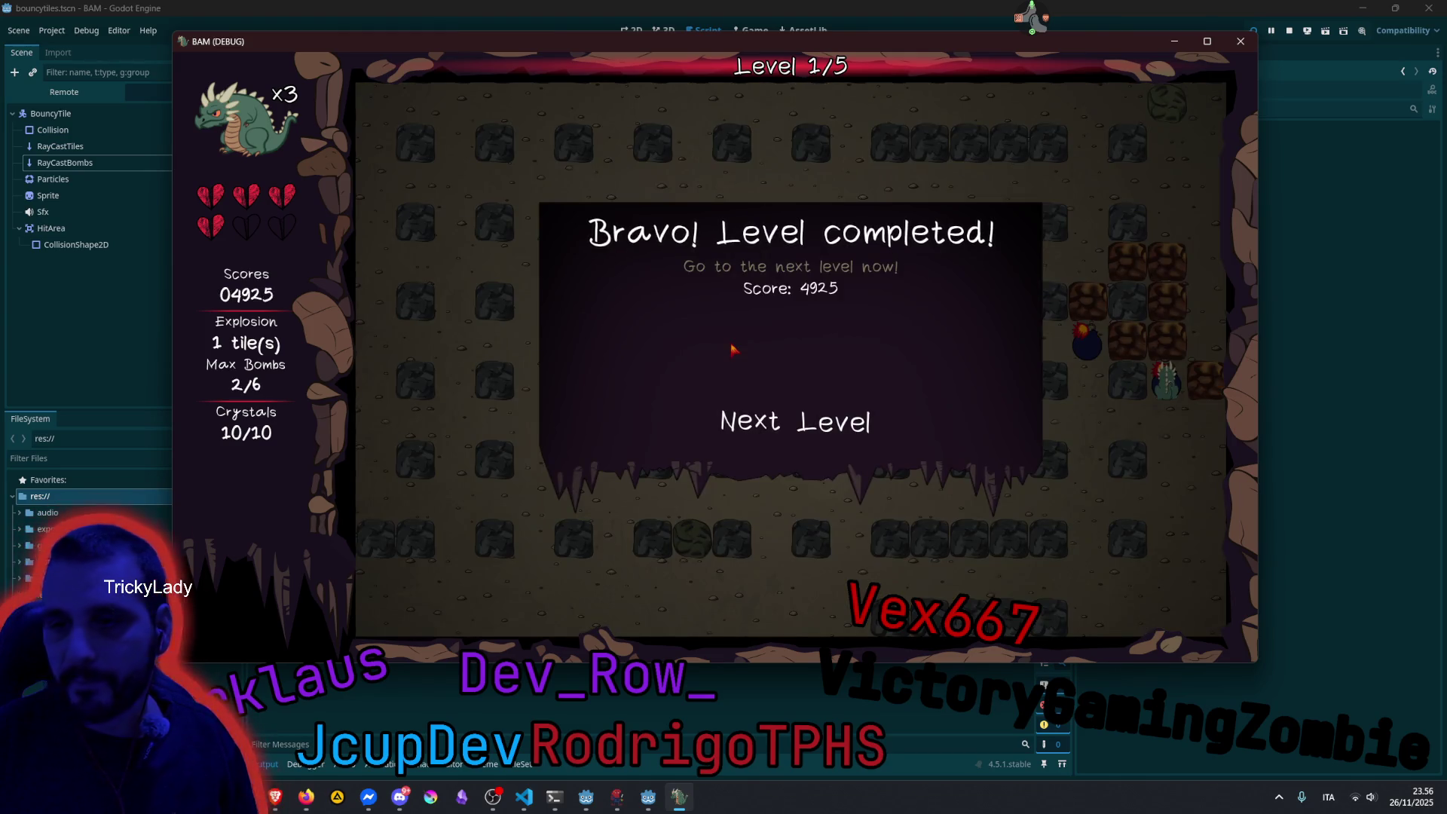
Start level 2, drop two bombs, stop the game with F8, and select line 78 of bouncytiles.gd.
key(Return)
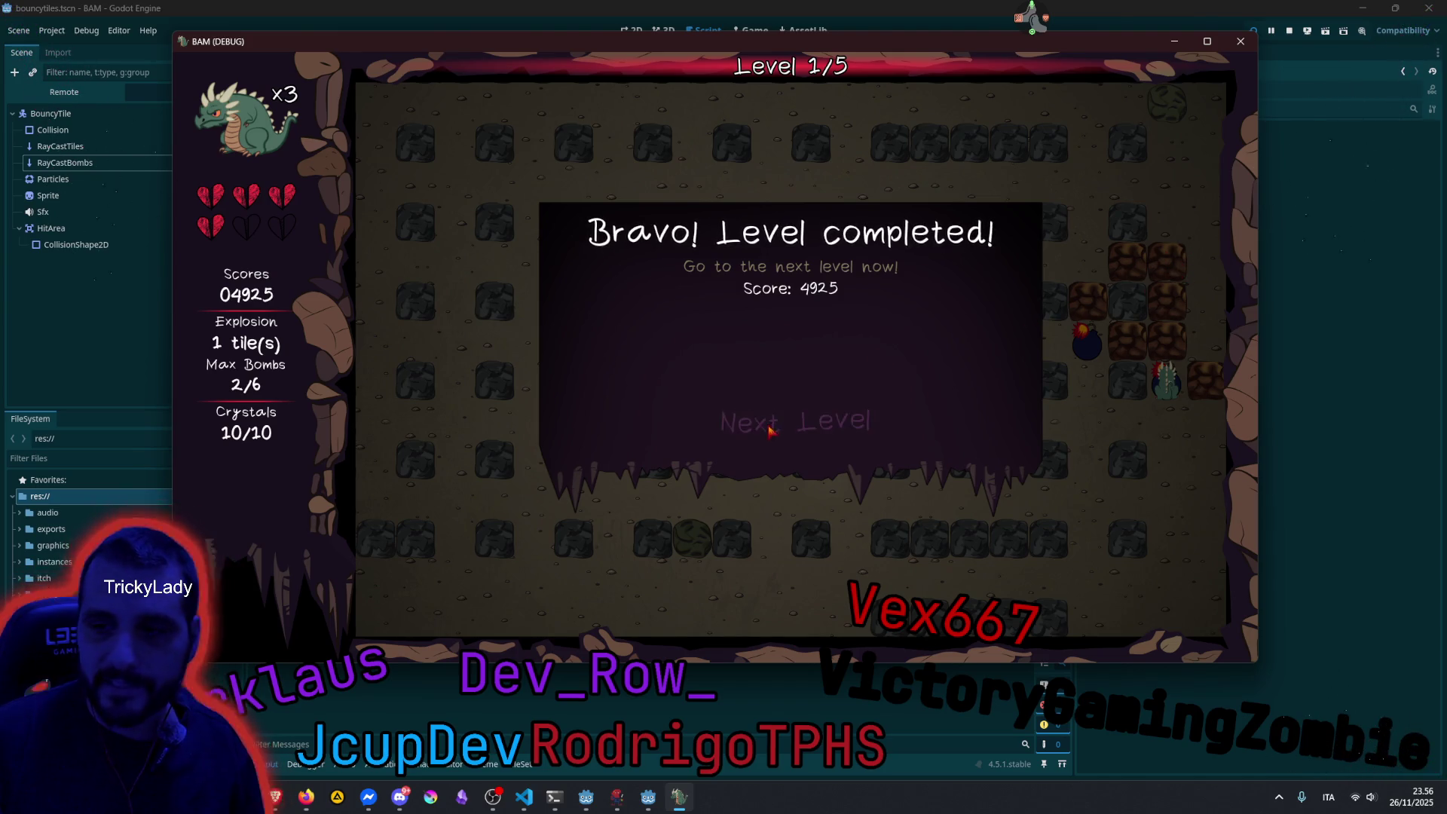
key(Down)
key(space)
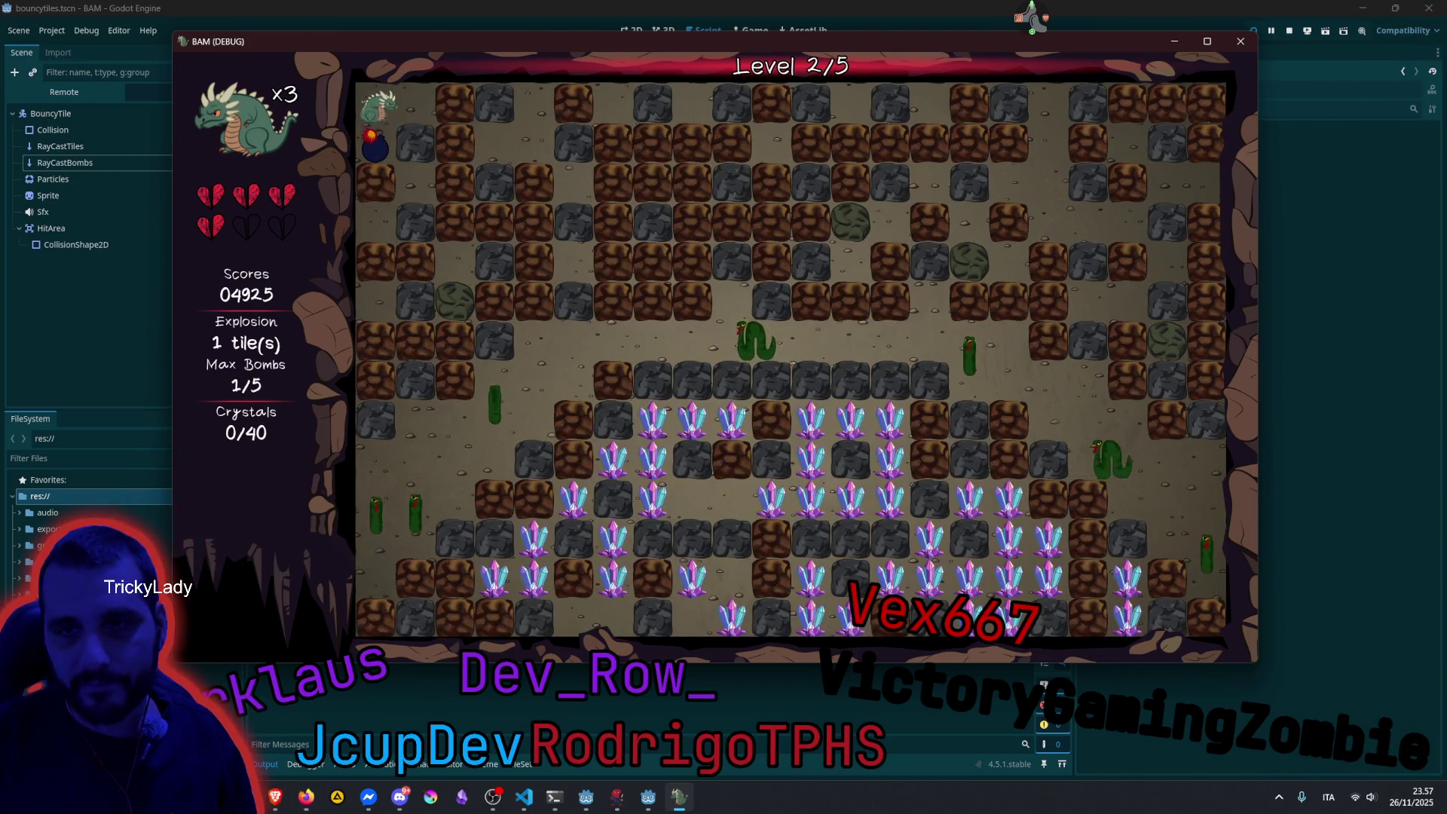
key(Up)
key(space)
key(Right)
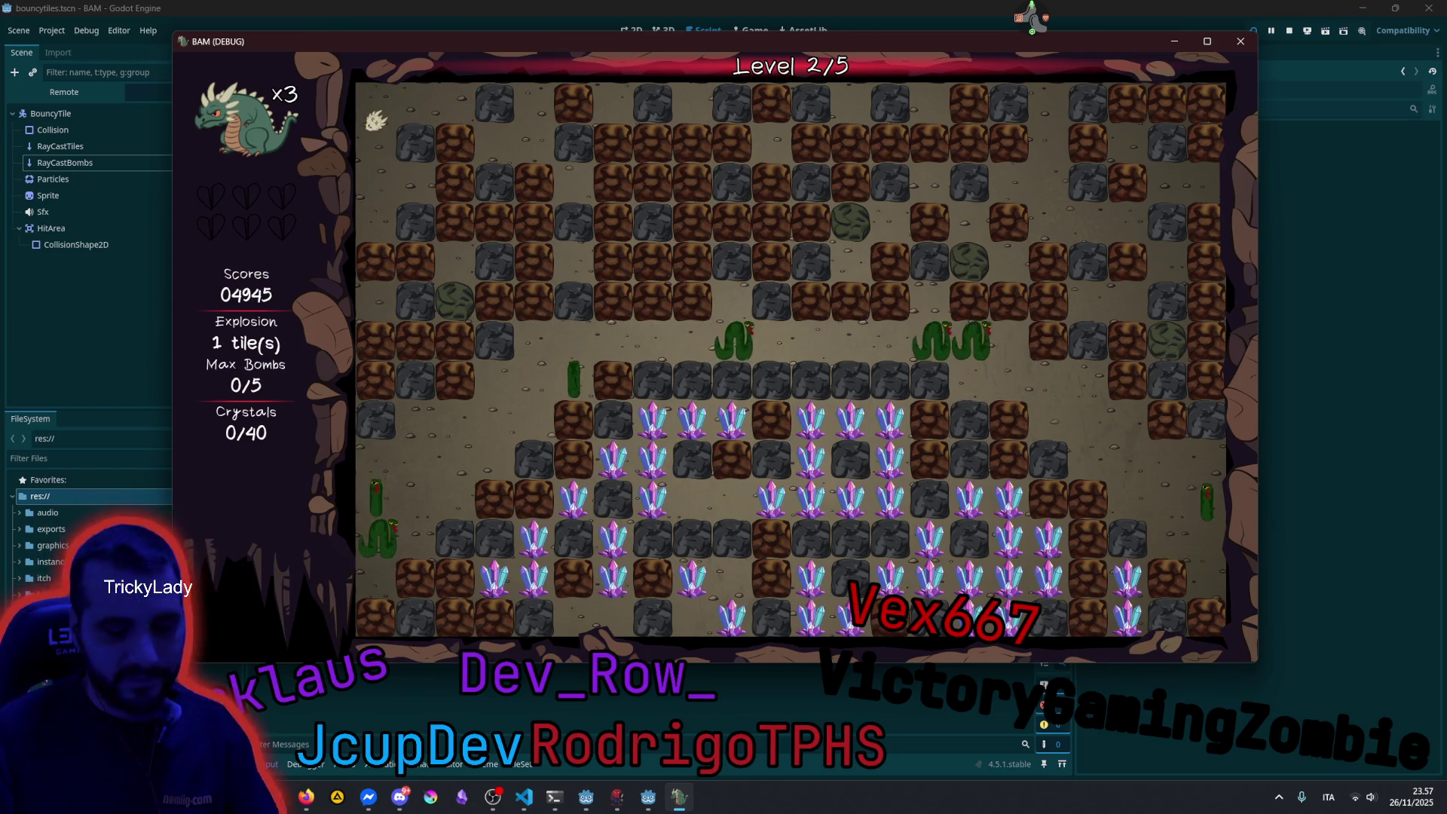
key(F8)
click(767, 425)
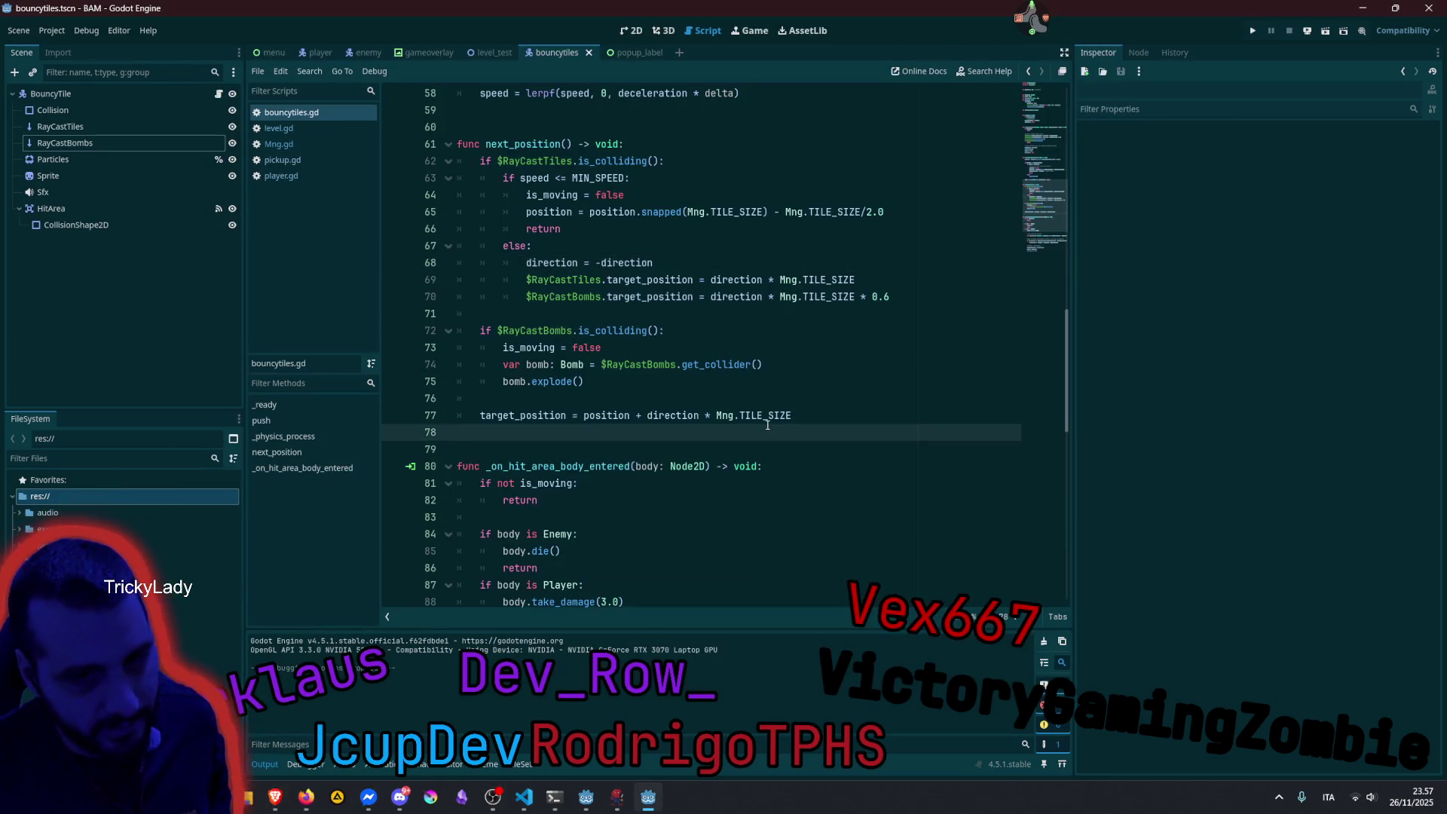
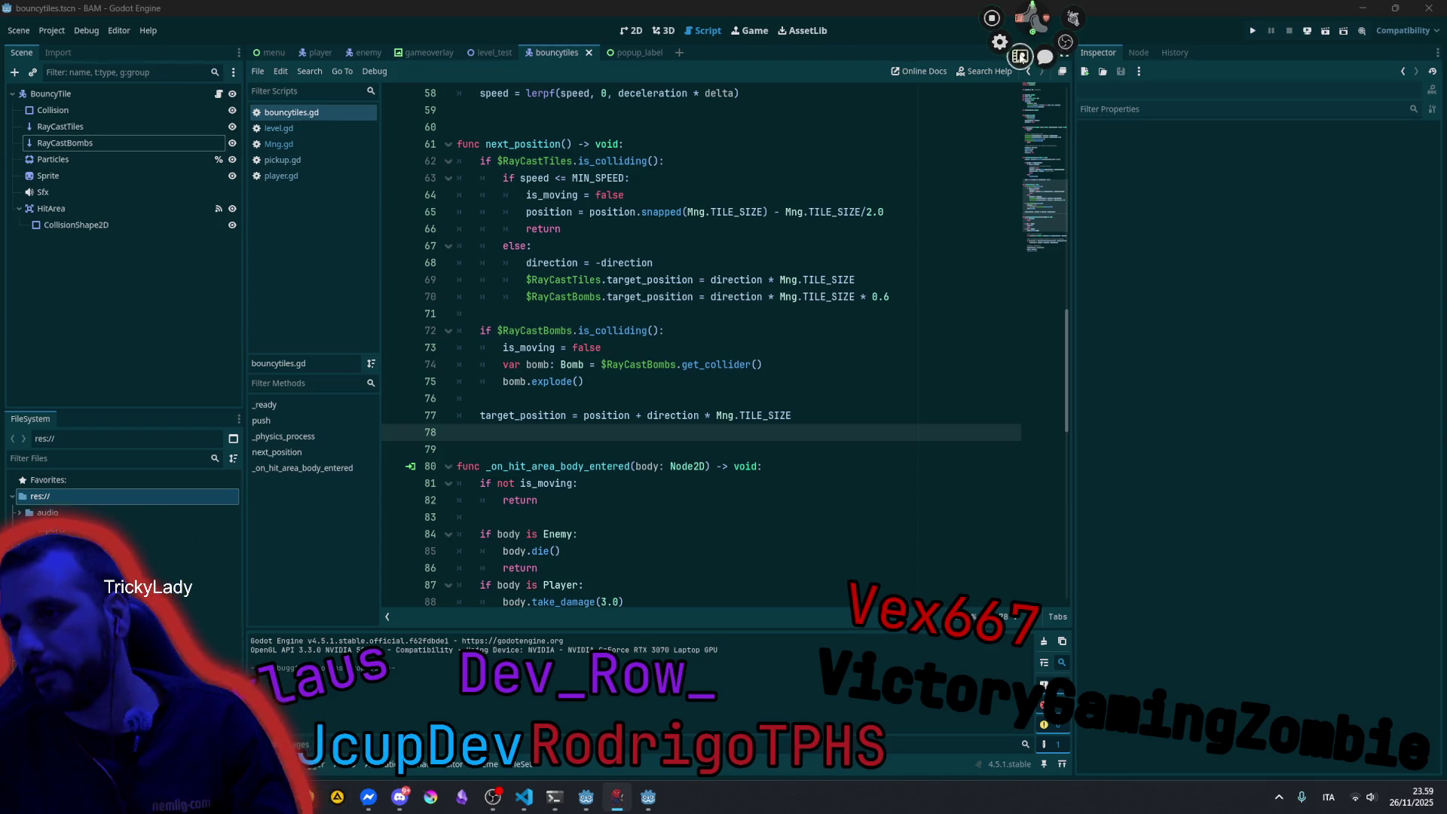
Filter the stream tool's users on 'arte' and view that streamer's Warlock's Gantlet Steam details.
key(alt+Tab)
click(102, 19)
key(BackSpace)
key(BackSpace)
key(BackSpace)
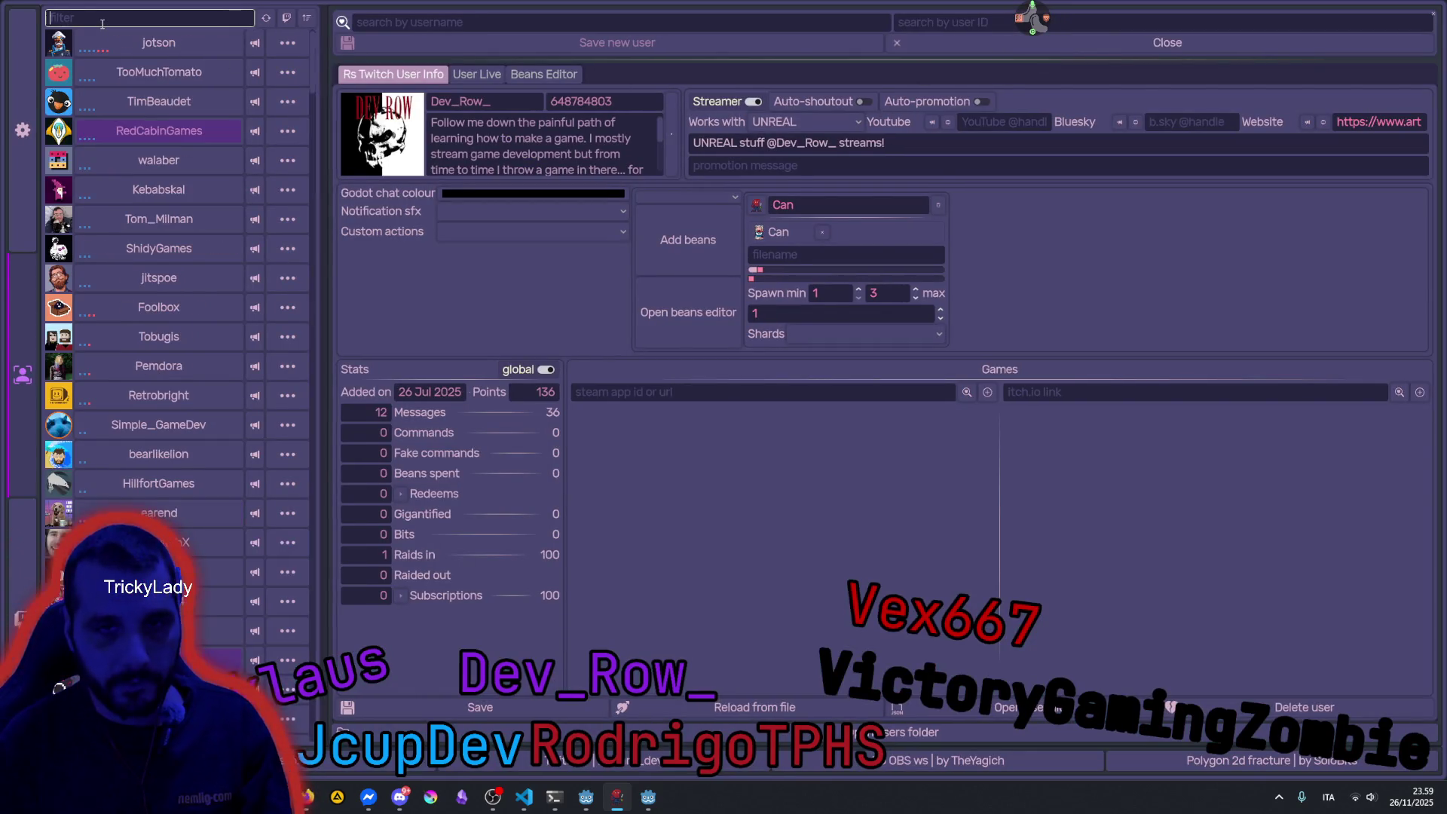
text(arte)
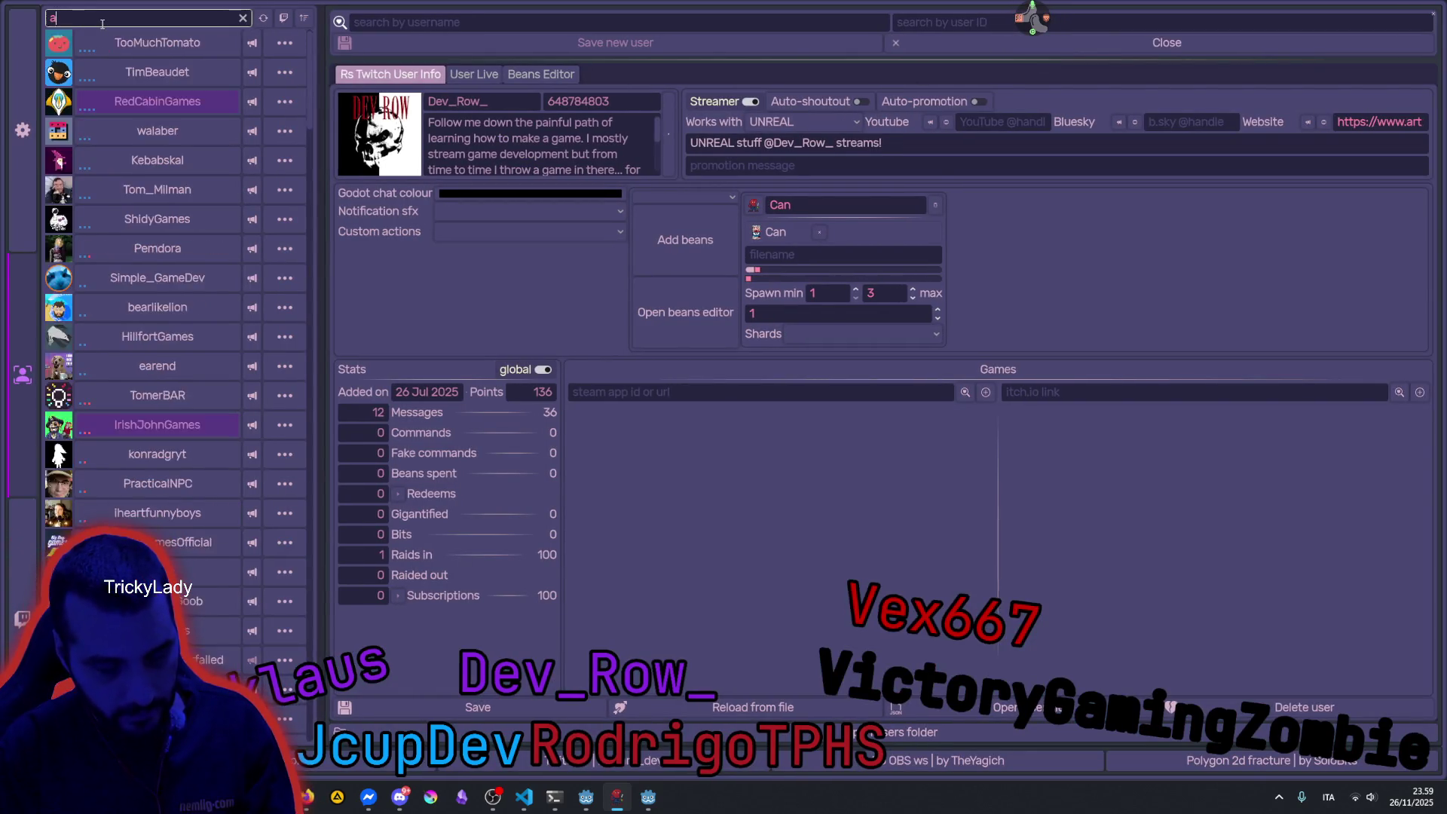
click(160, 43)
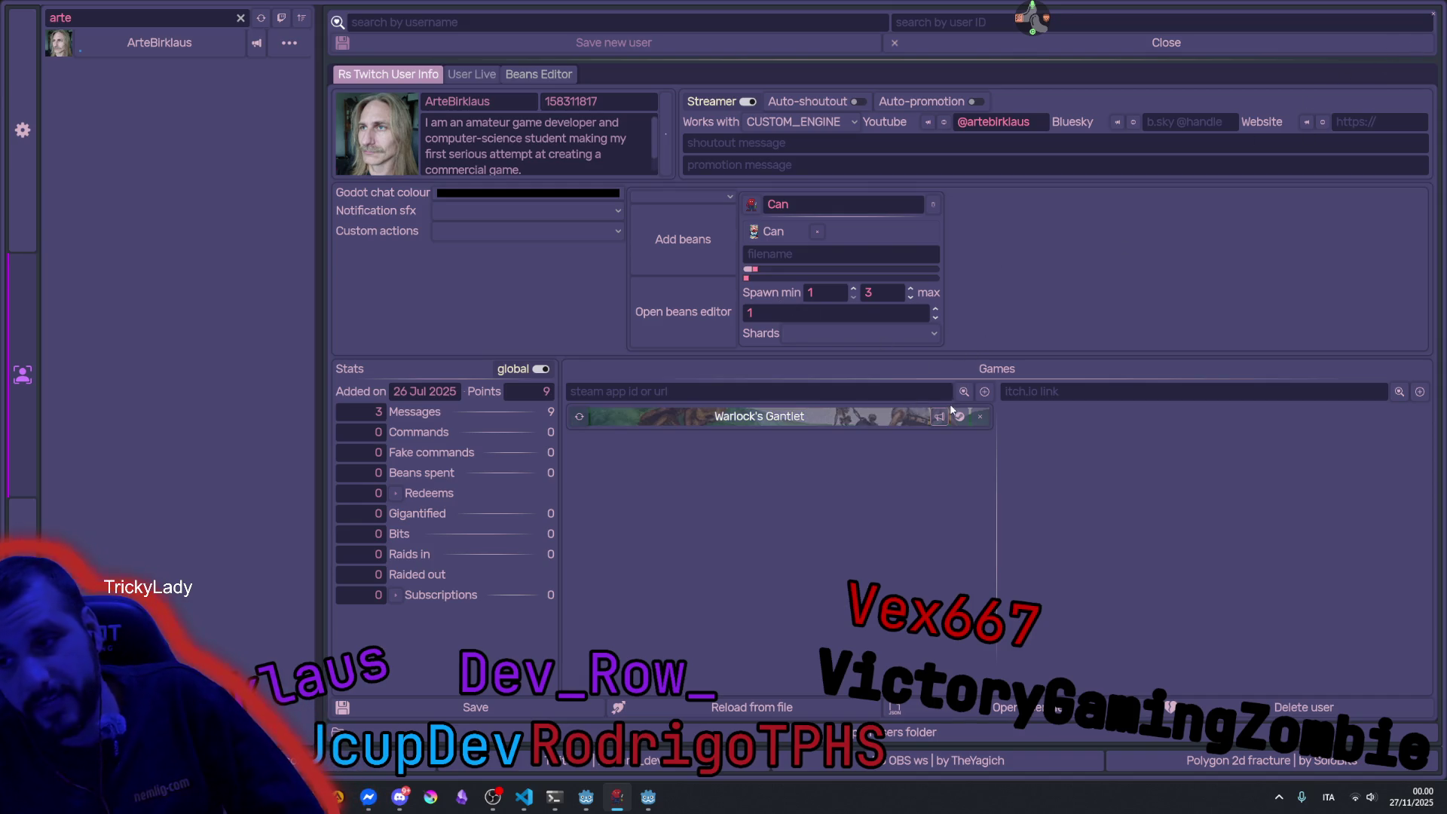
click(585, 422)
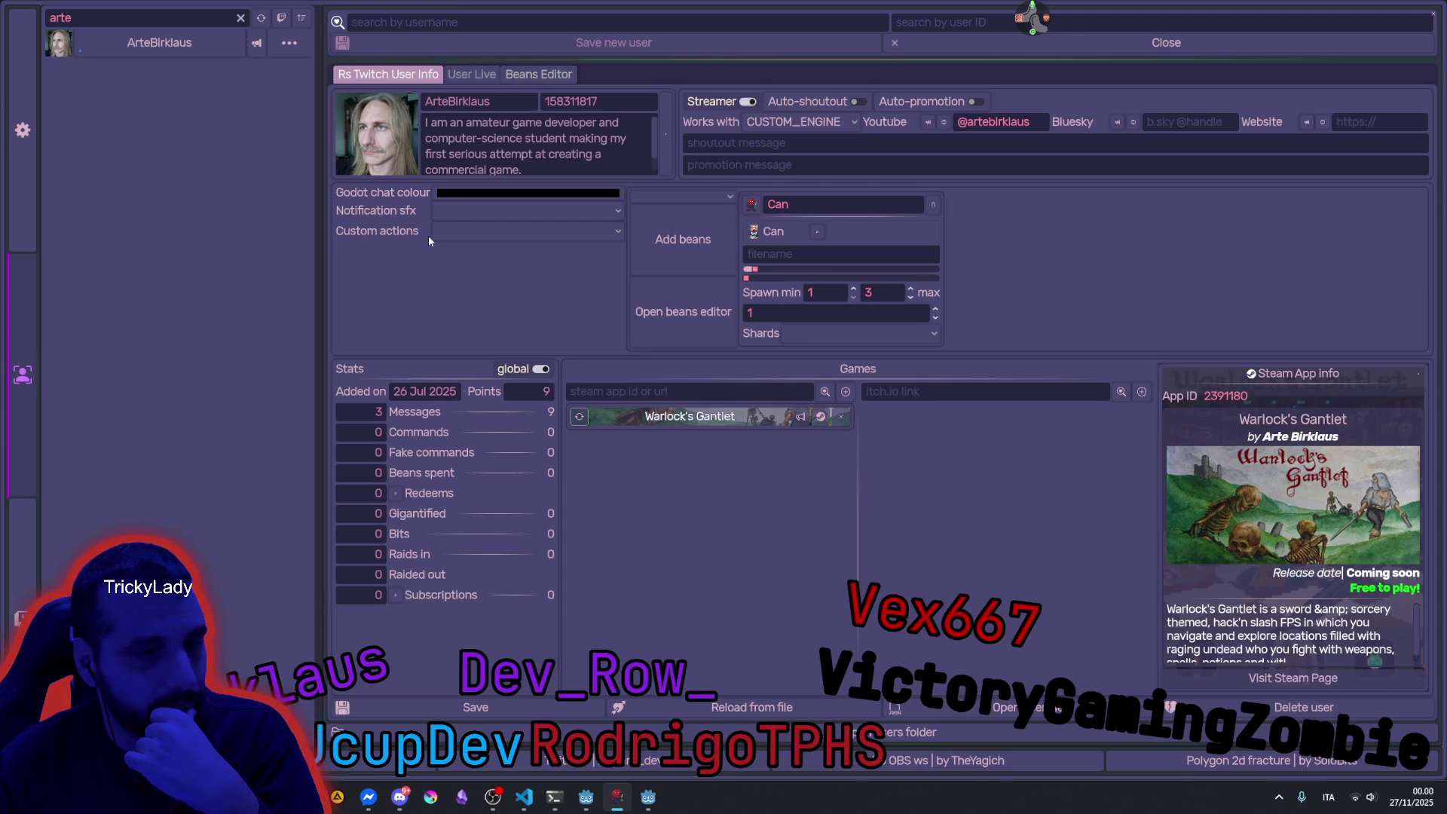
click(1431, 14)
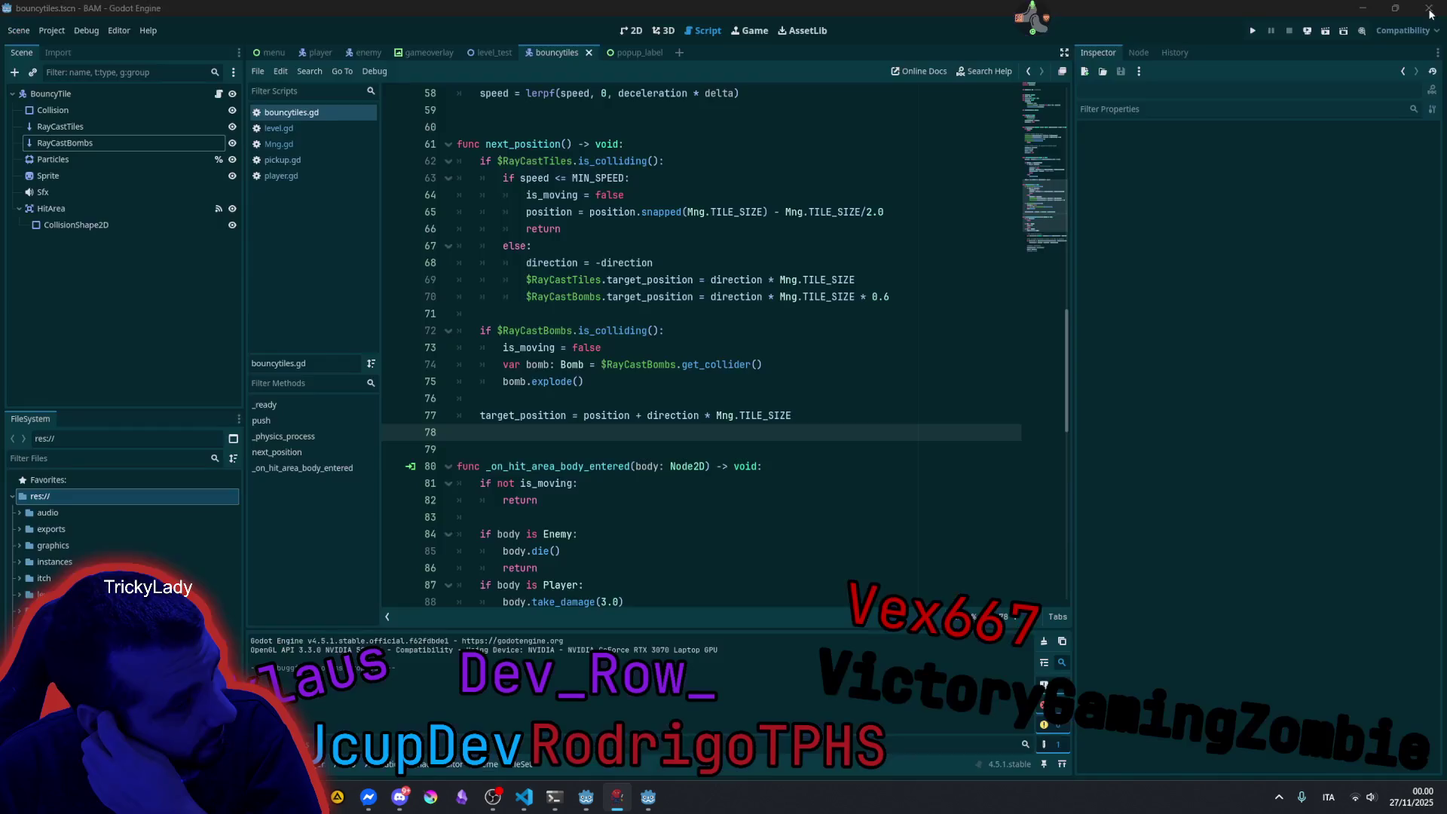
In the menu scene, select Menuoverlay and expand its Texture preview in the Inspector.
click(705, 364)
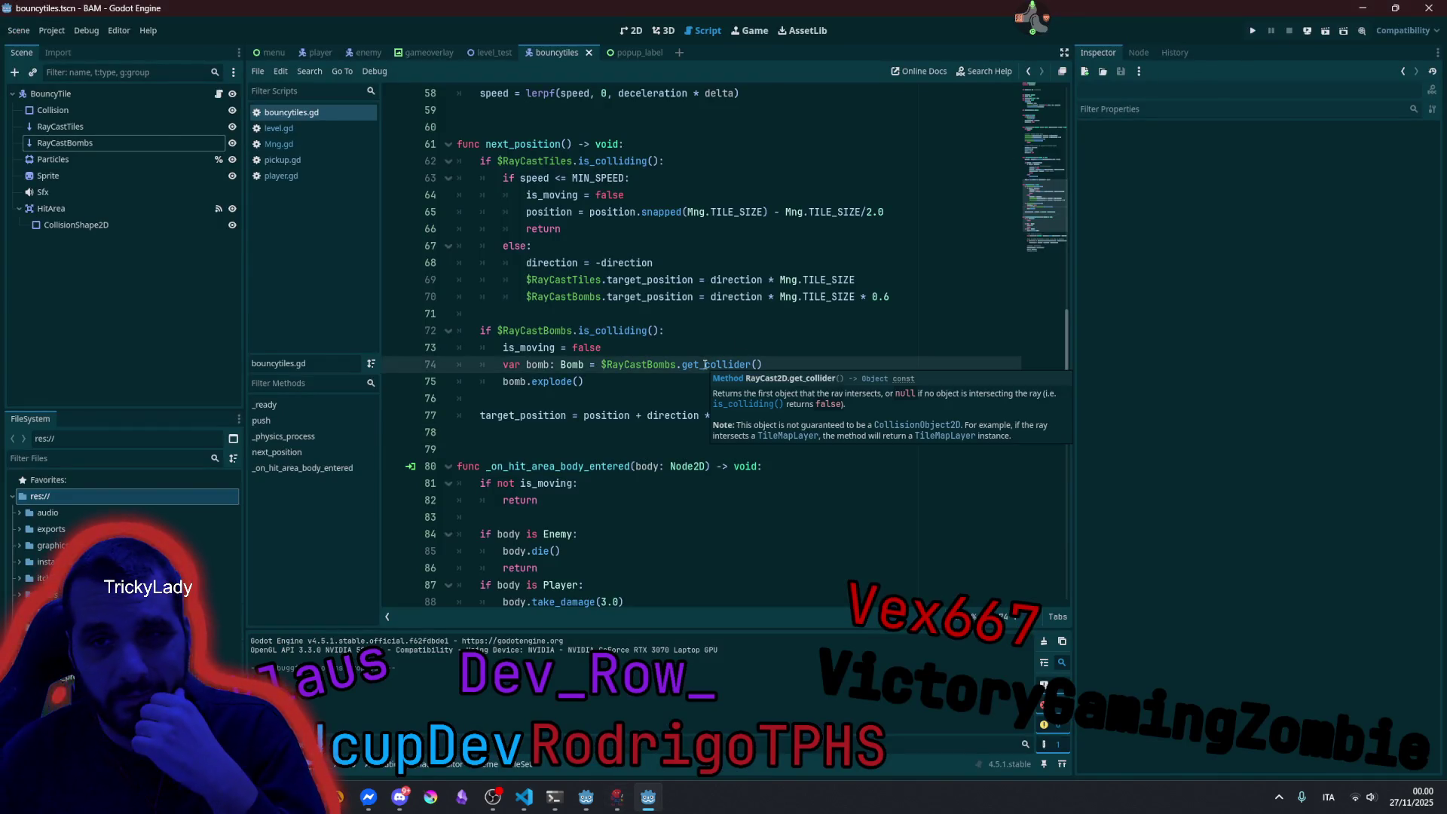
click(272, 52)
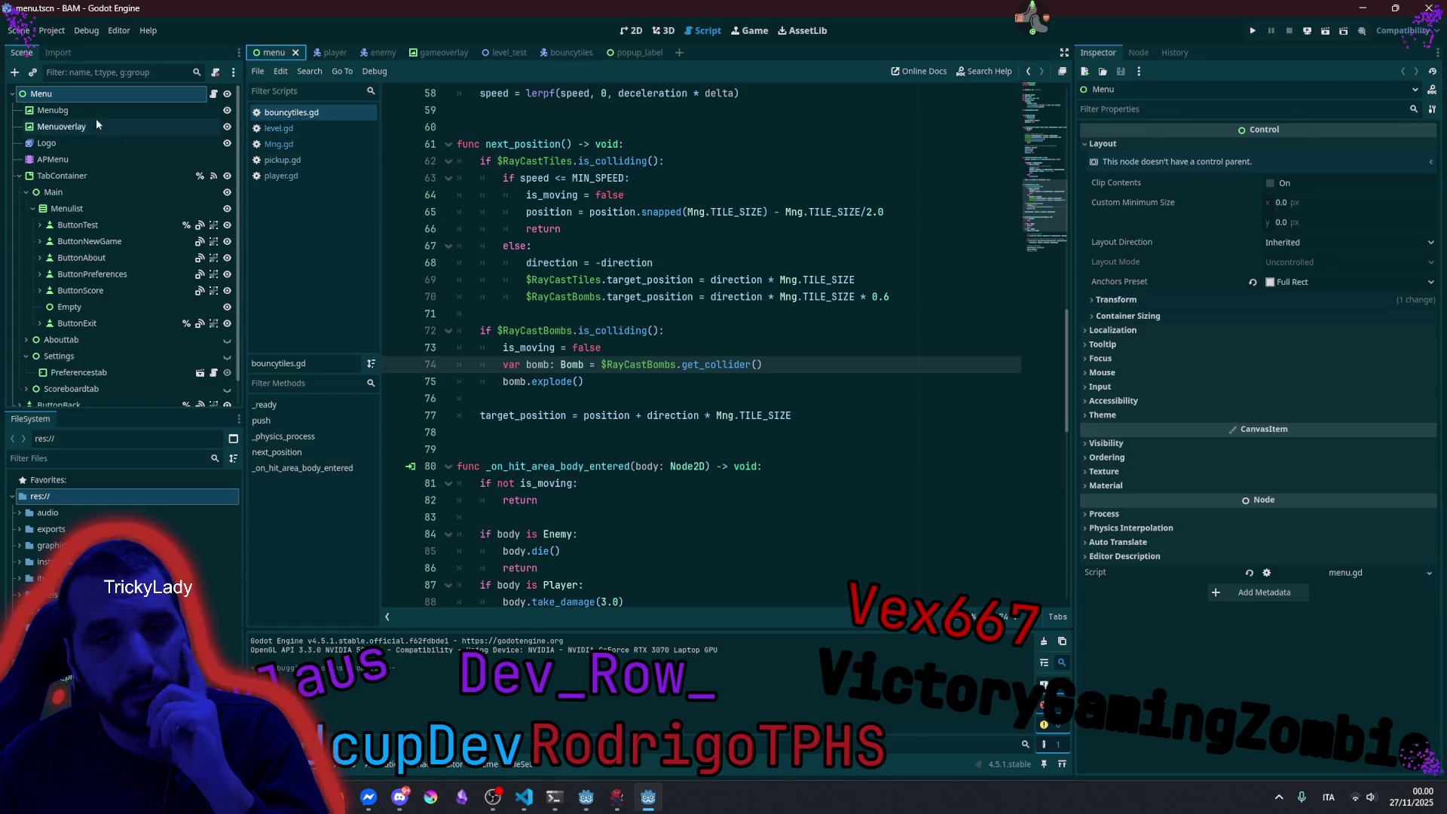
click(62, 126)
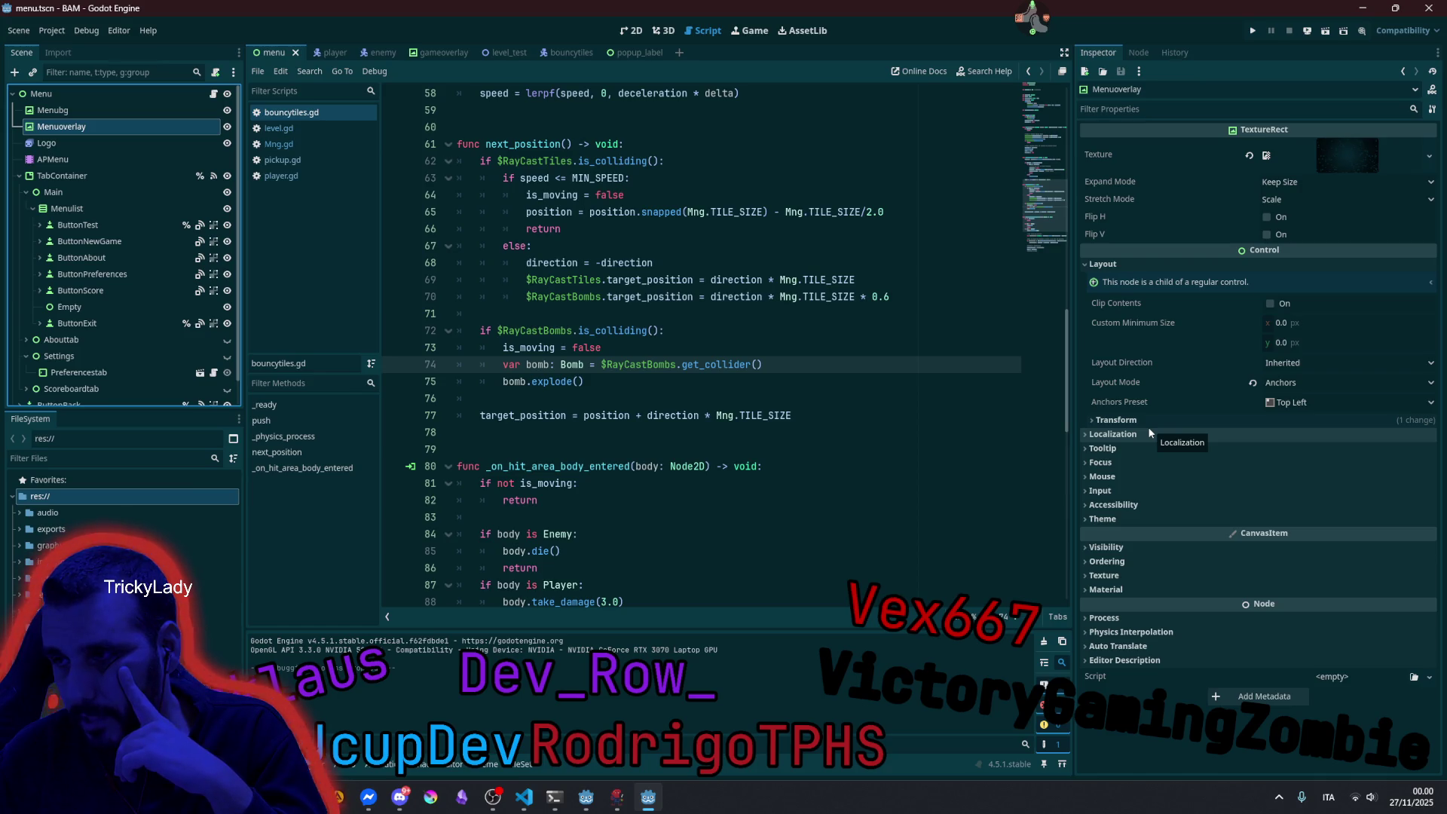
click(1360, 147)
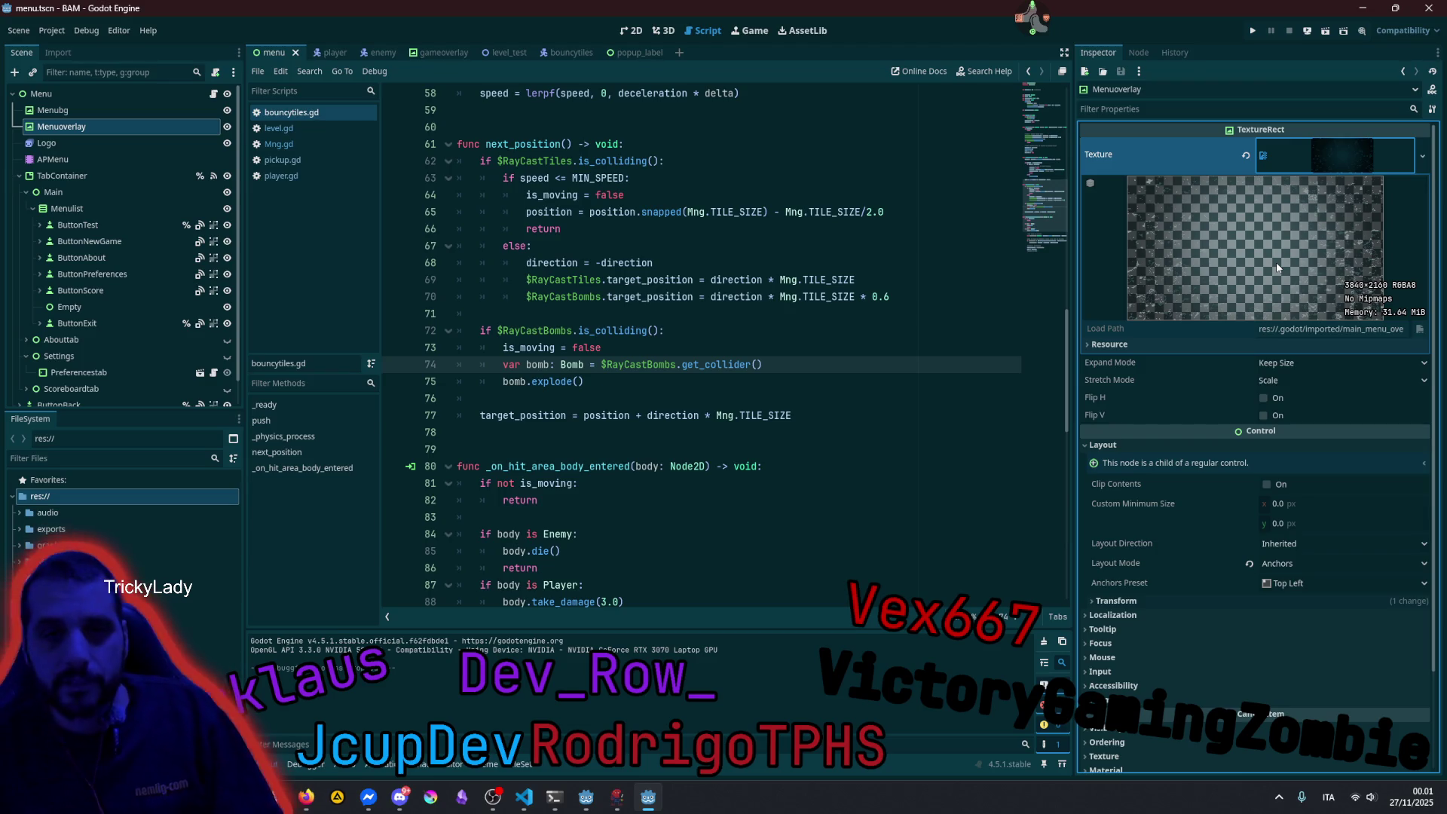
Zoom out over the menu scene in 2D, undo the accidental Menuoverlay move, and deselect.
click(631, 32)
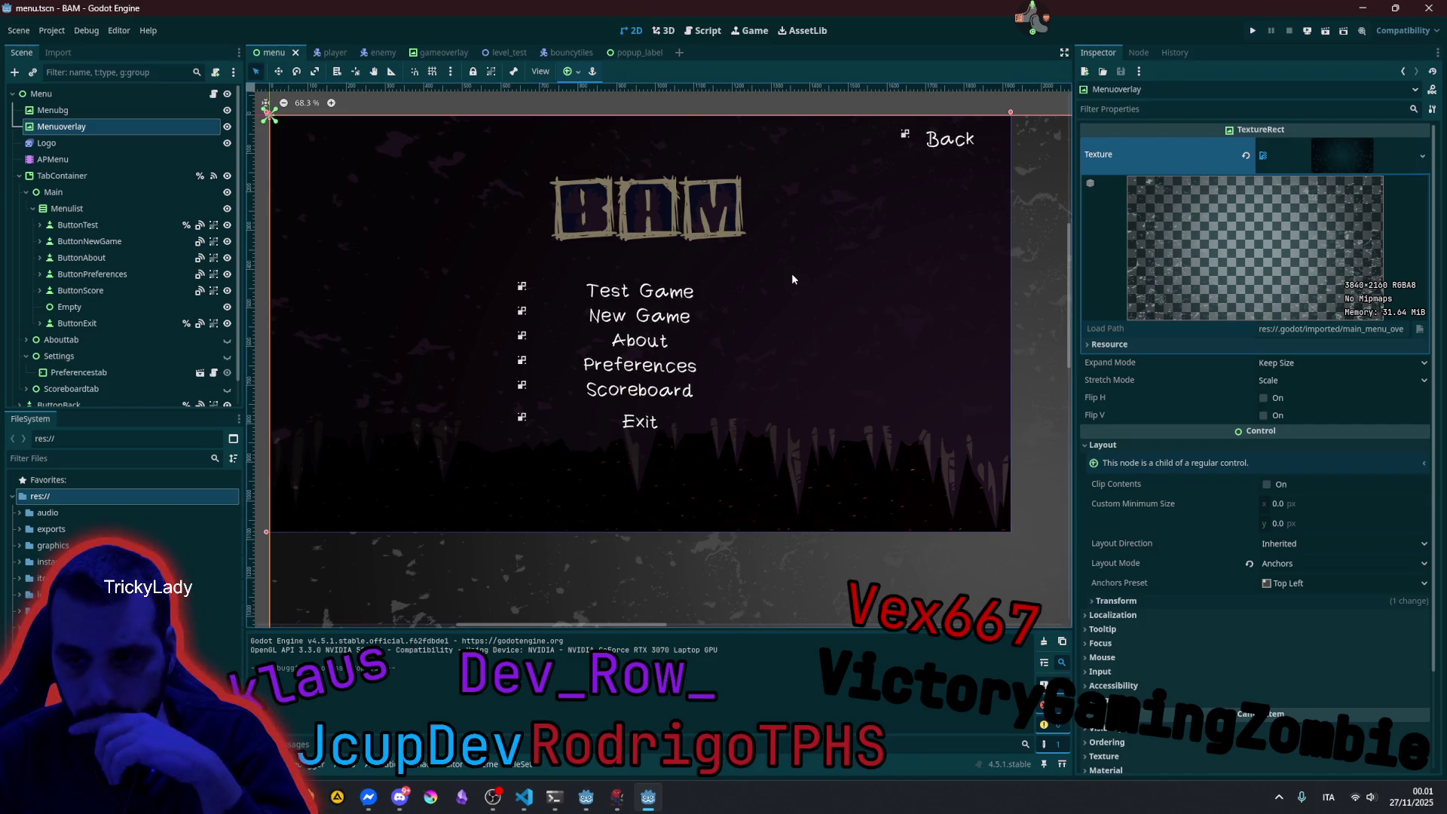
scroll(791, 275, down, 4)
scroll(792, 279, down, 1)
scroll(699, 336, right, 5)
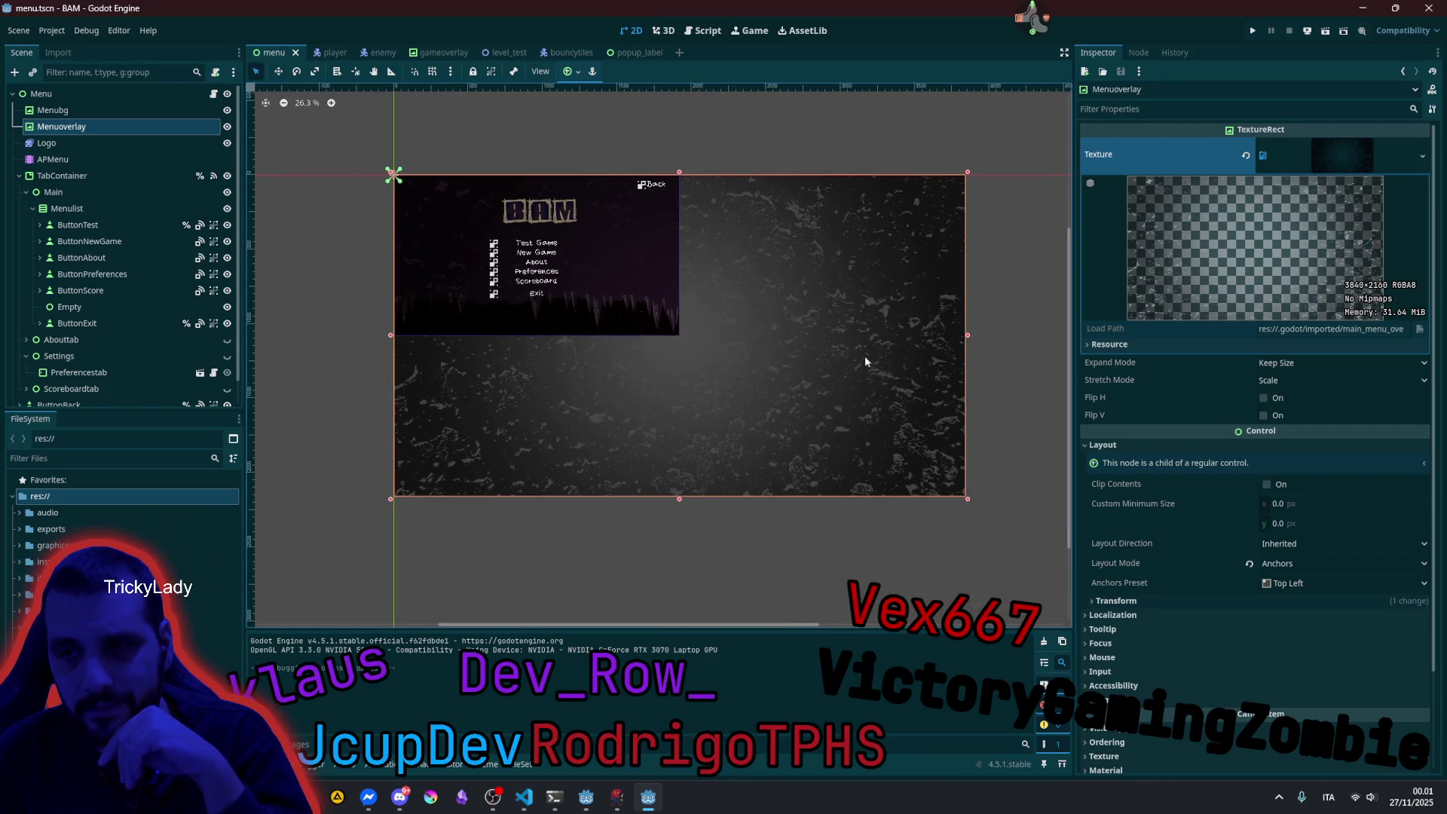
mouse_move(866, 360)
mouse_down()
mouse_move(820, 300)
mouse_move(889, 291)
mouse_move(883, 349)
mouse_up()
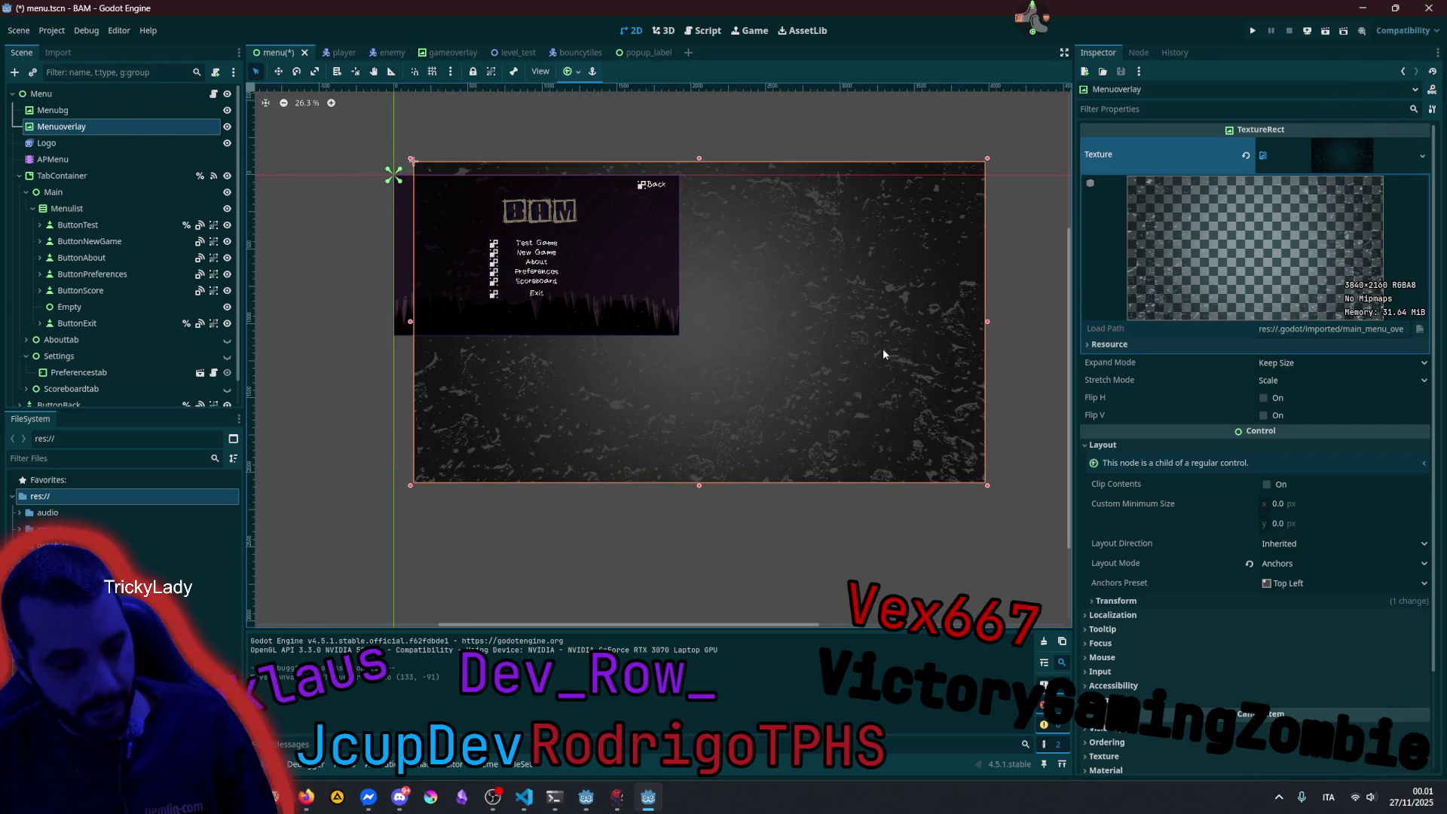
key(ctrl+z)
click(661, 147)
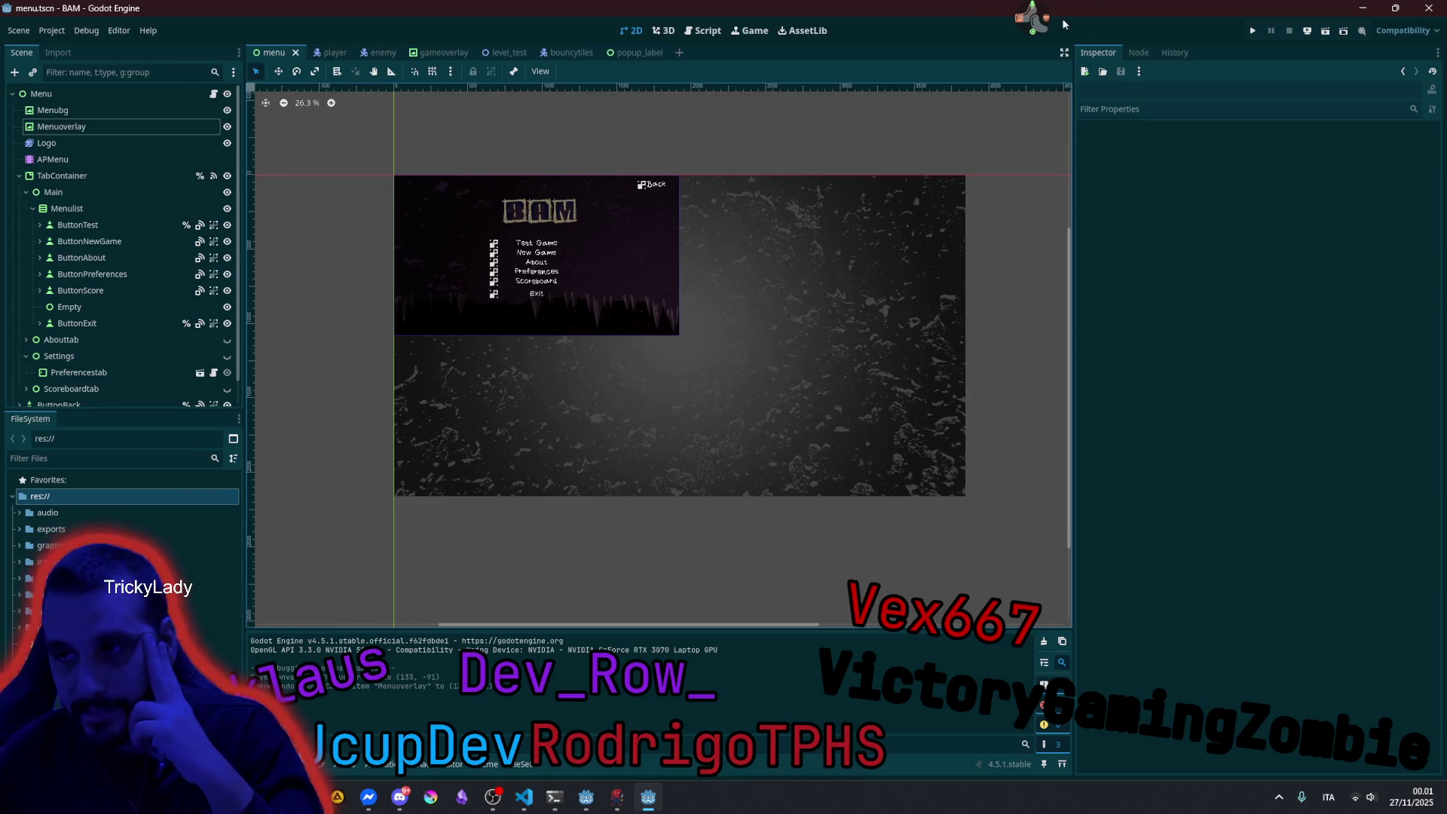
Clear the stream tool's user-name filter and close its user info window.
key(alt+Tab)
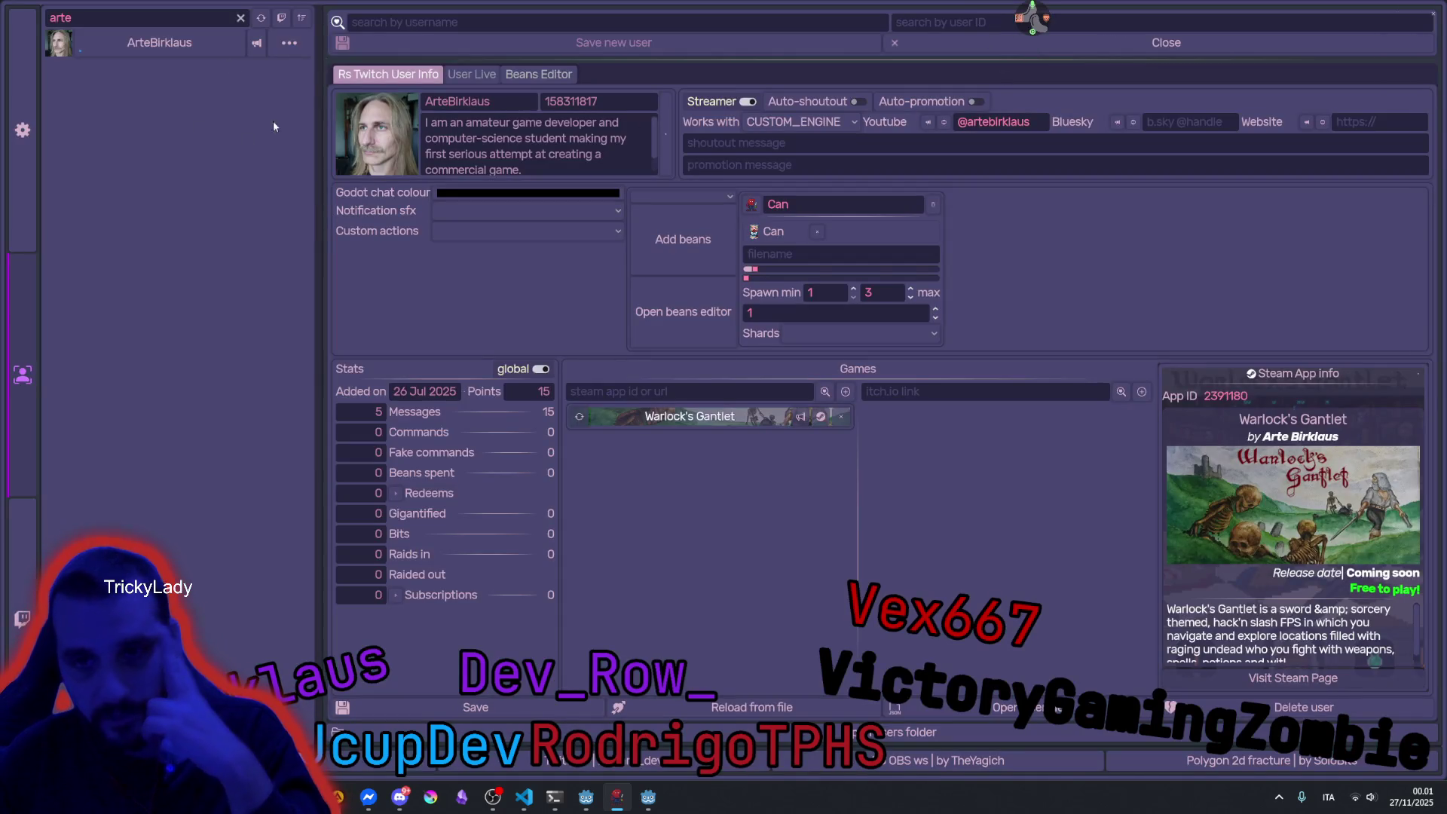
click(239, 18)
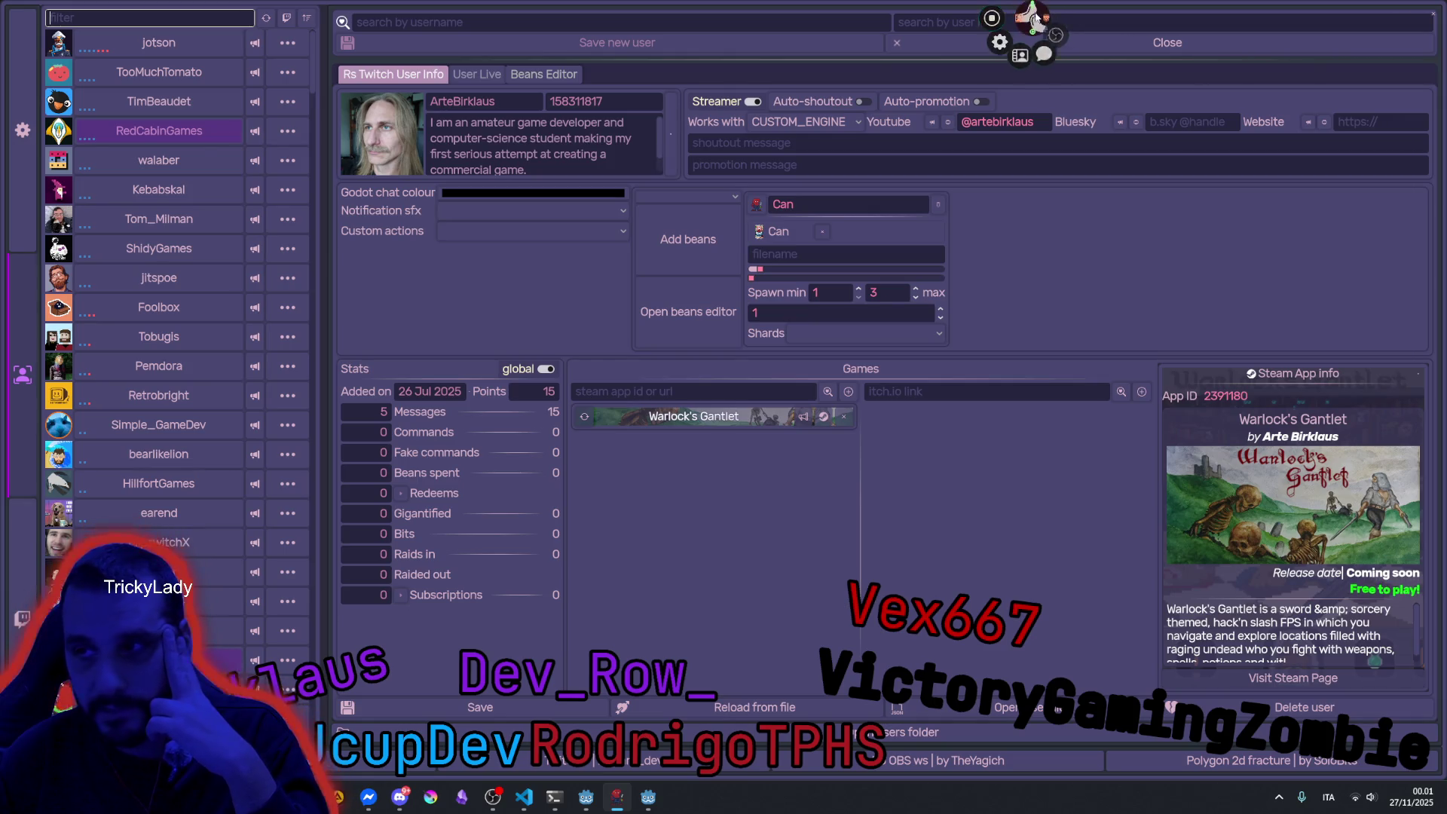
click(1332, 36)
Open the stream chat panel, then switch to the Ridiculous Stream project showing RSCustom.gd.
click(1032, 19)
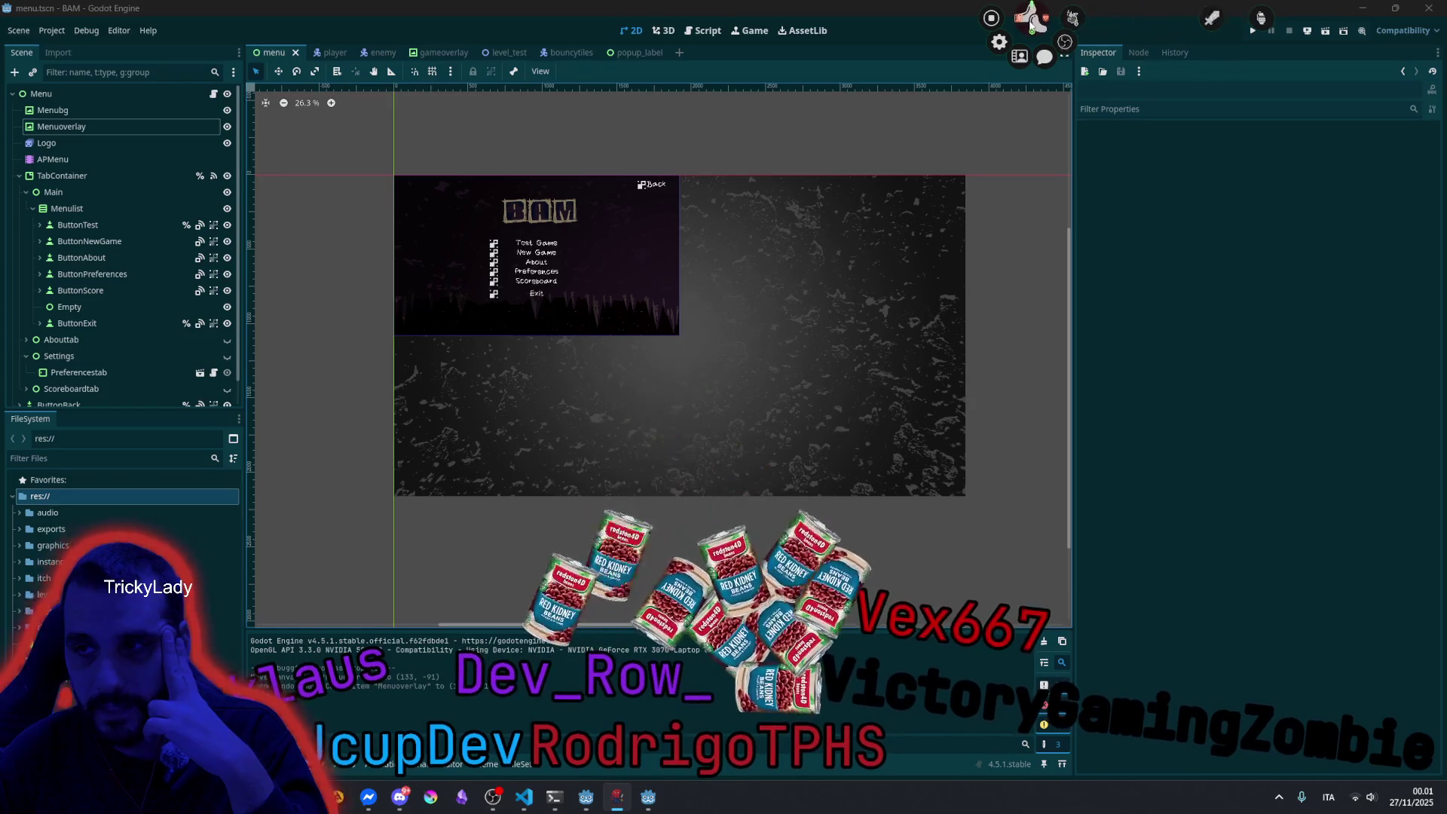
click(1044, 57)
scroll(1215, 297, down, 10)
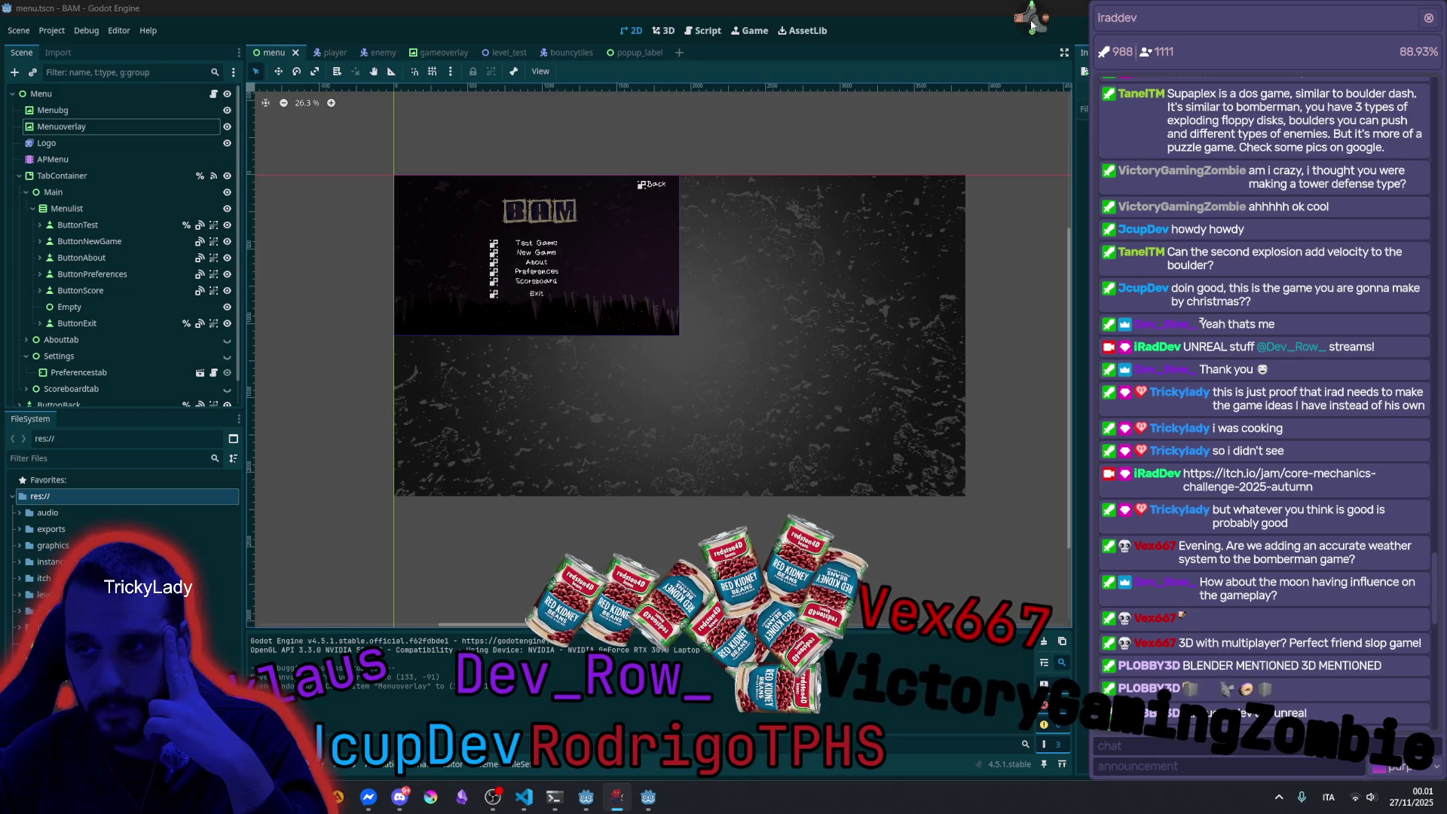
click(1033, 19)
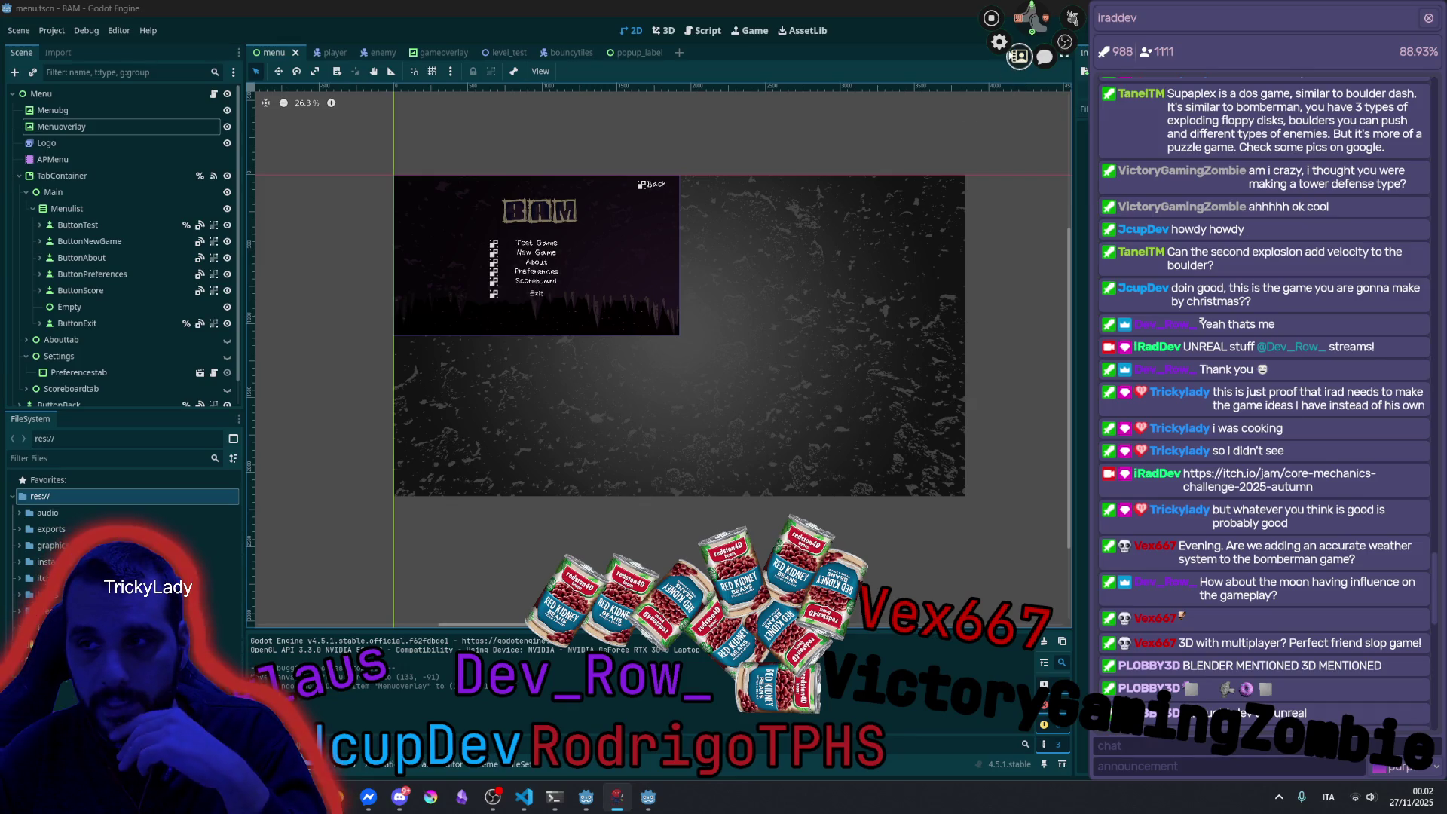
click(601, 803)
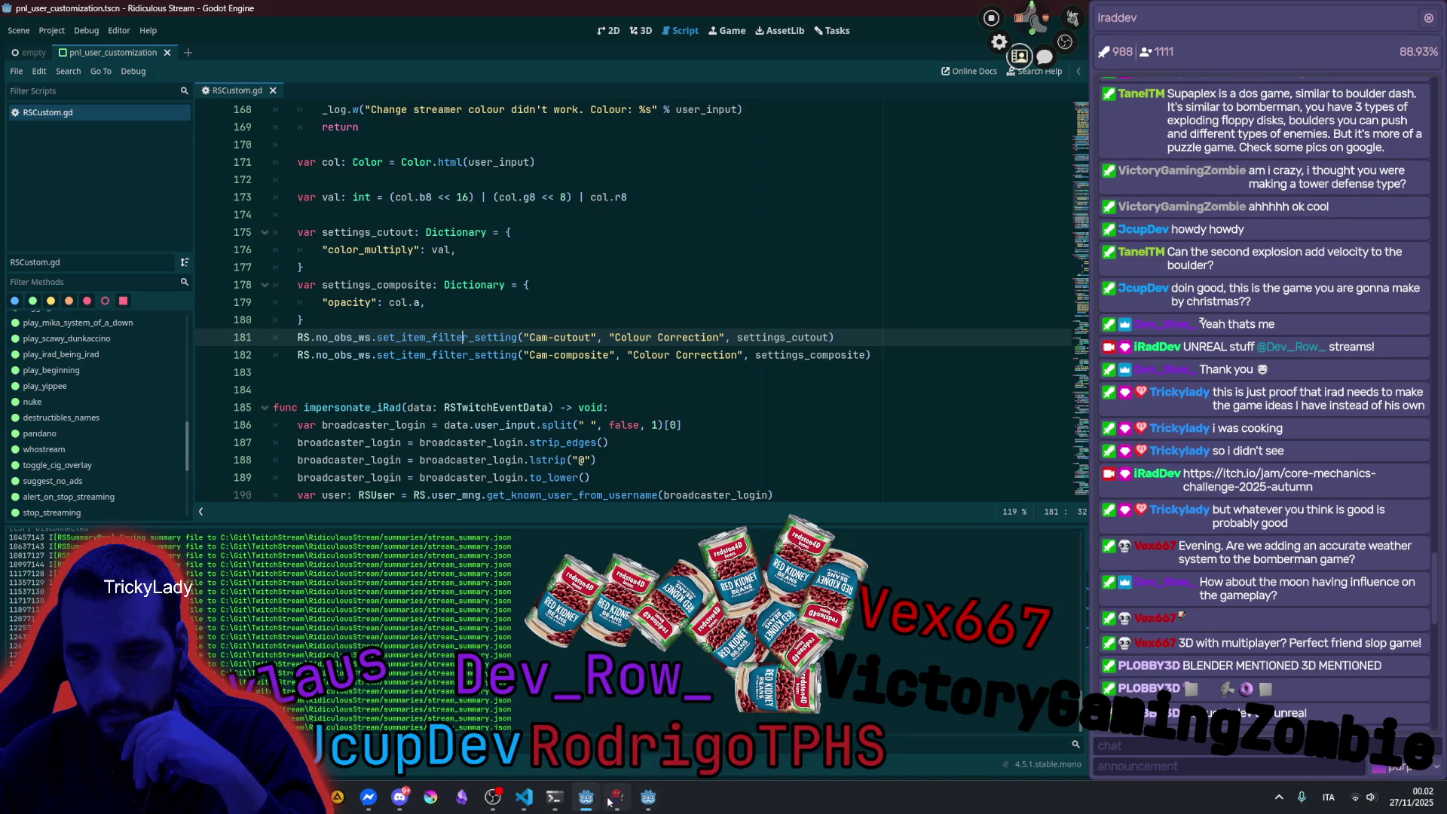
Bring the Godot console window forward and make it active.
click(593, 800)
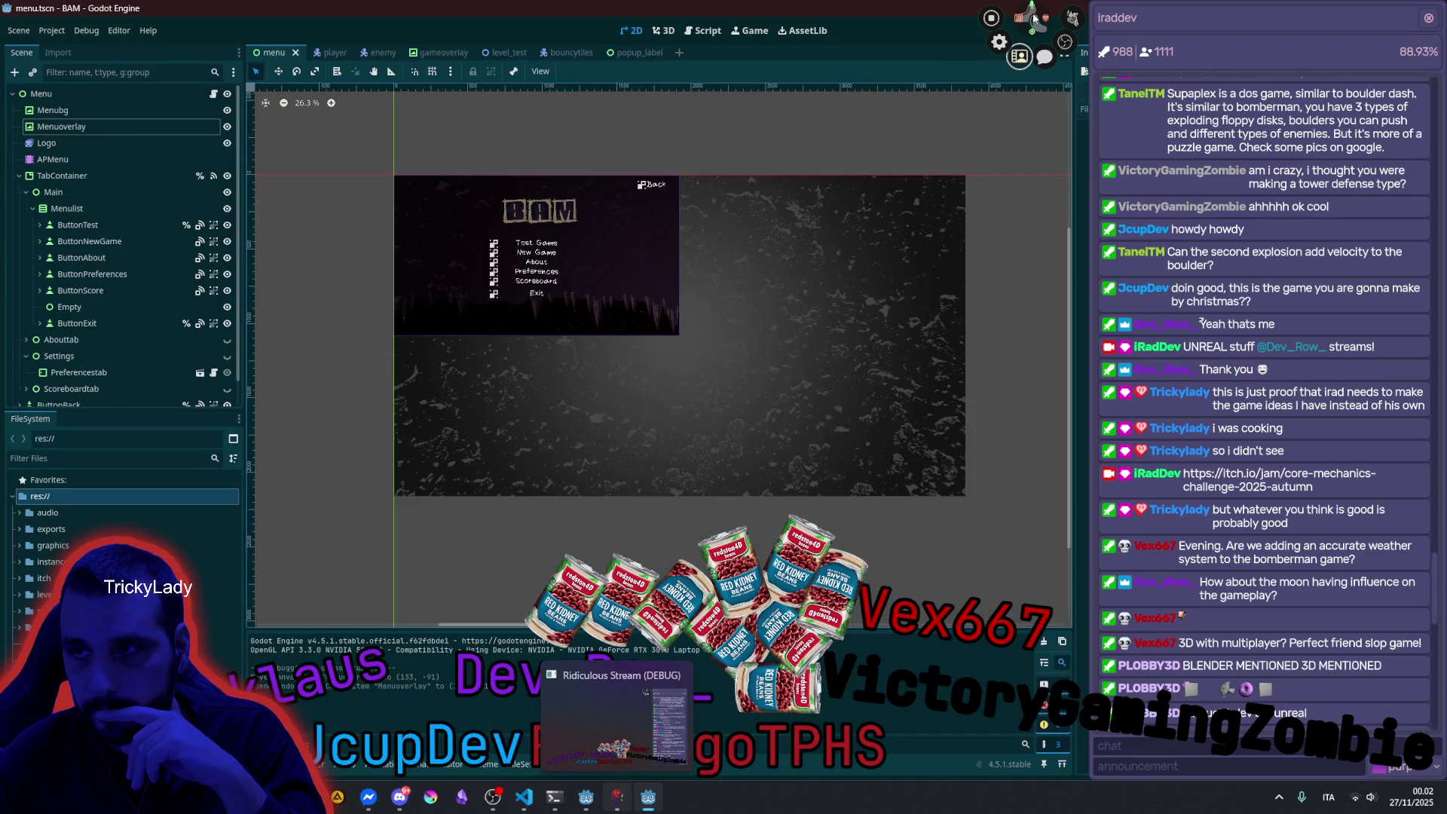
key(alt+Tab)
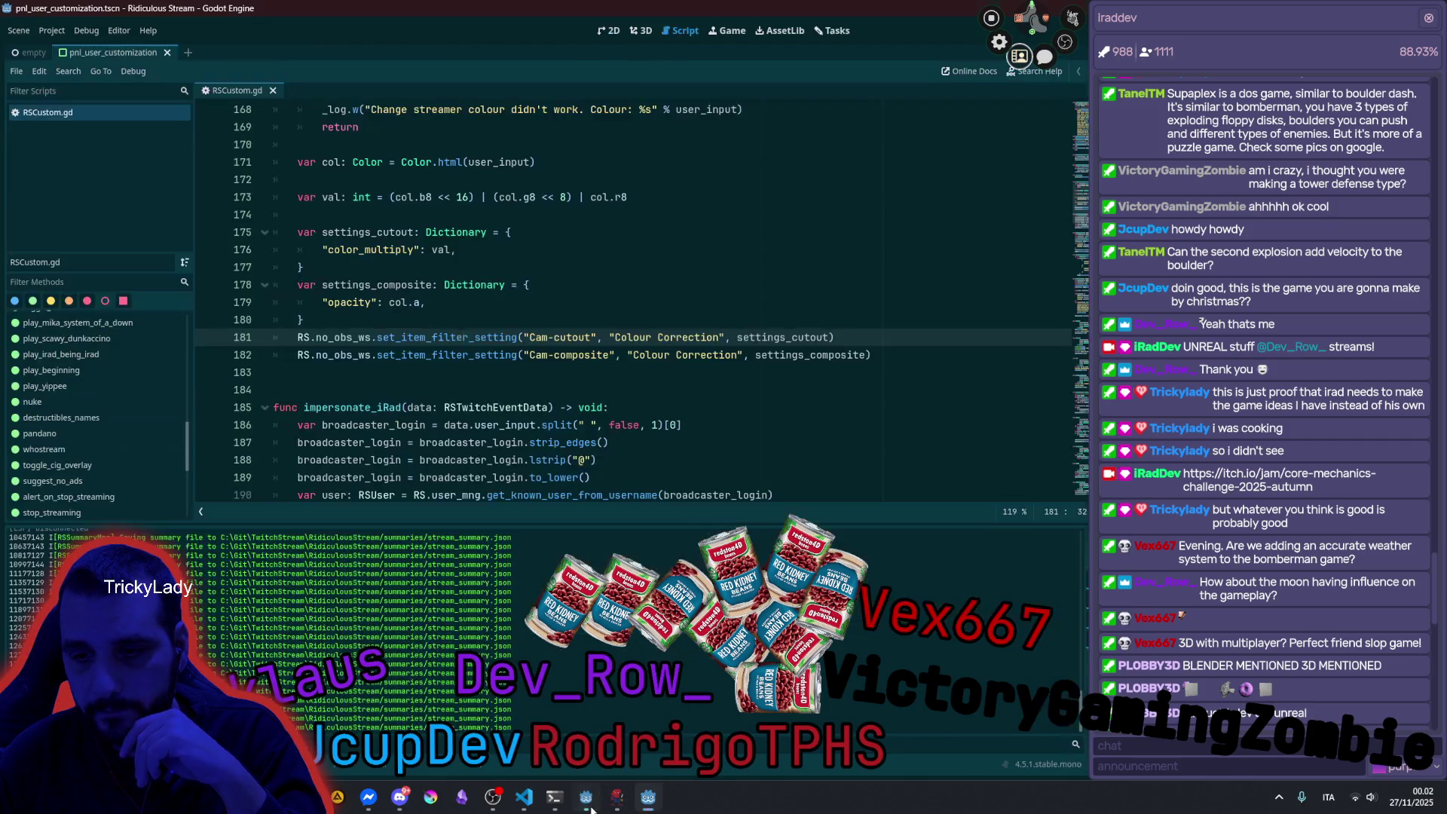
mouse_move(555, 797)
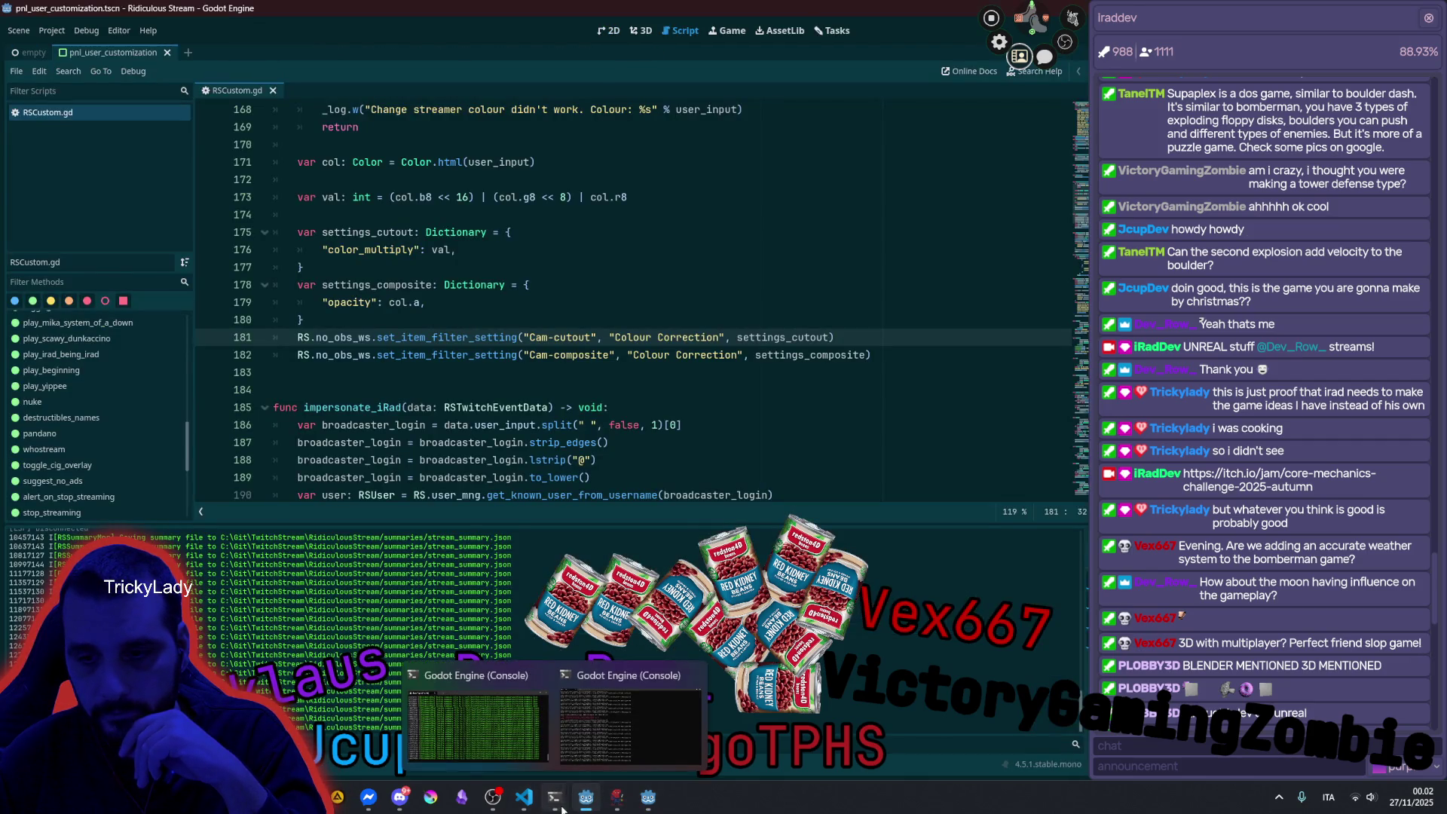
click(615, 709)
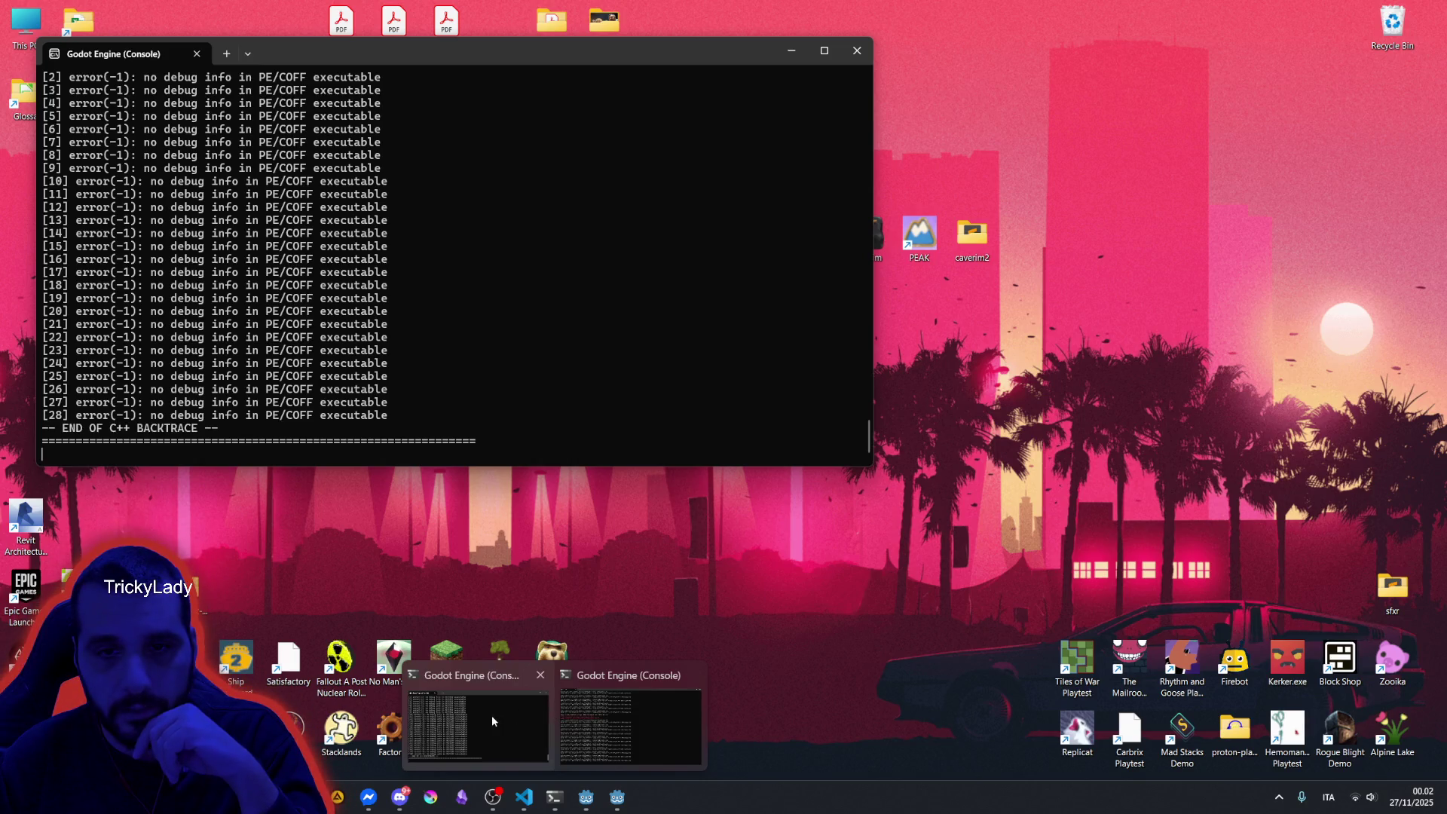
click(493, 721)
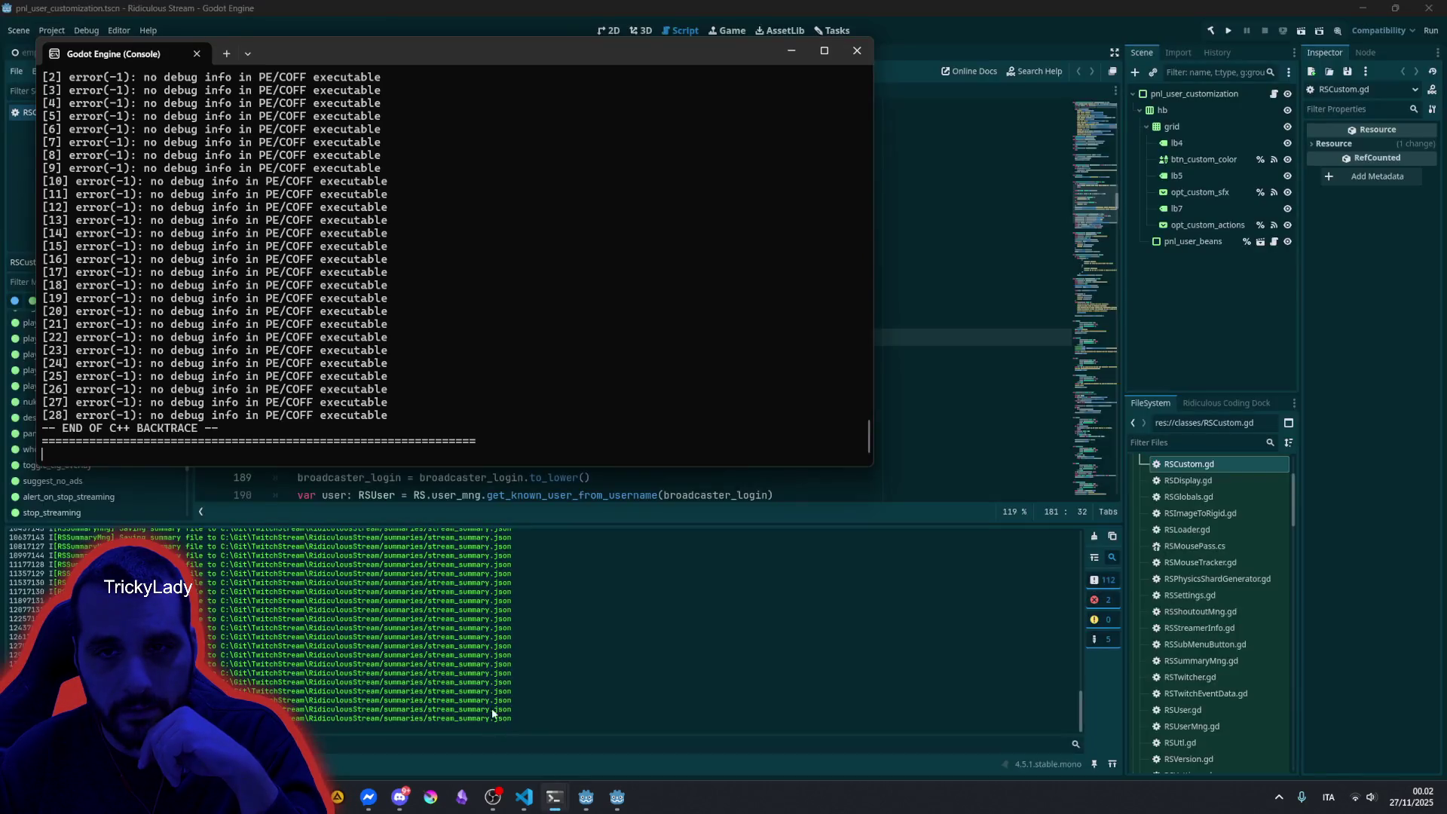
Copy the 'Program crashed with signal 11' lines and relaunch Ridiculous Stream with Run Project.
scroll(294, 305, up, 8)
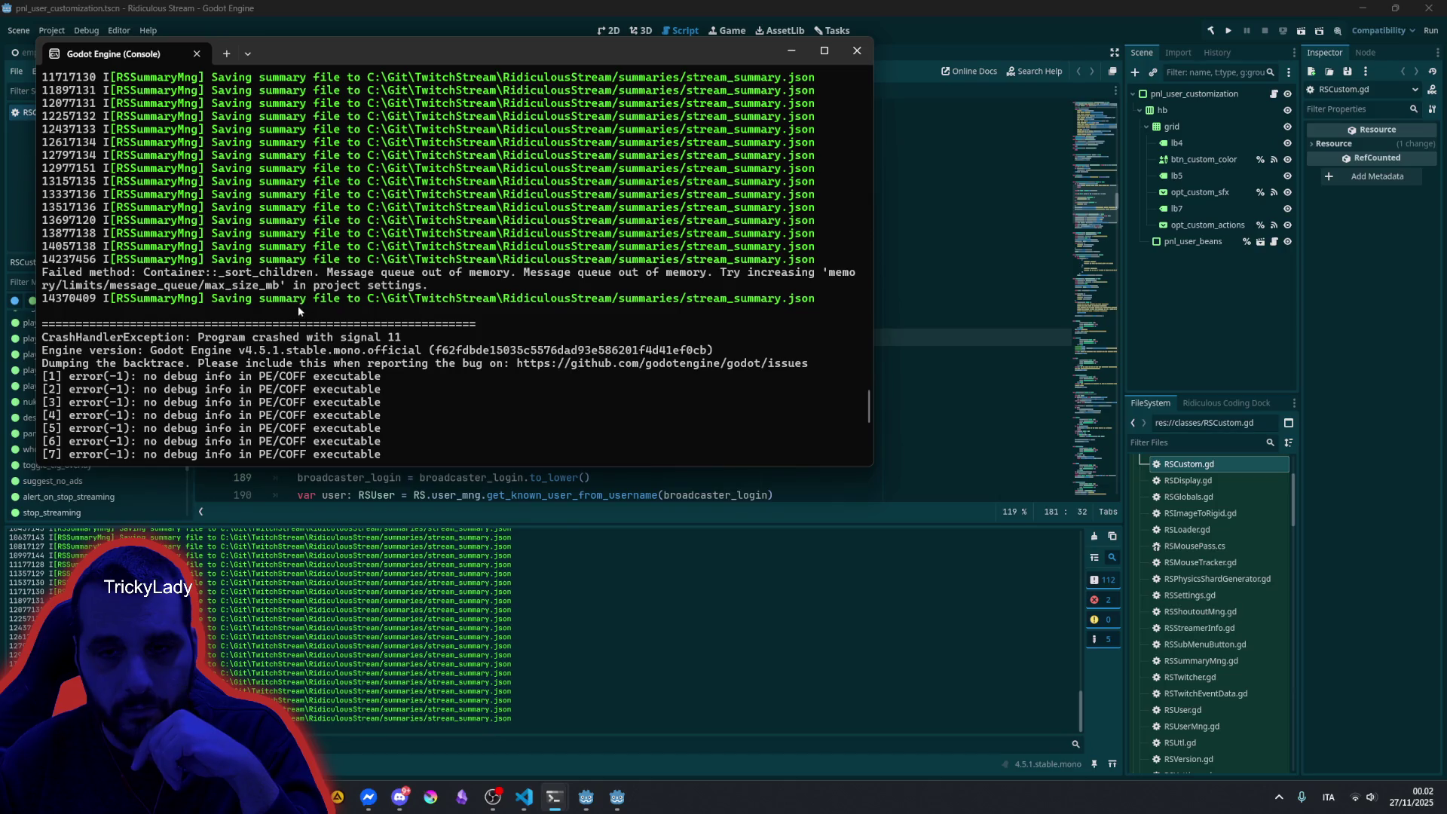
mouse_move(224, 336)
mouse_down()
mouse_move(399, 356)
mouse_move(346, 364)
mouse_move(530, 362)
mouse_up()
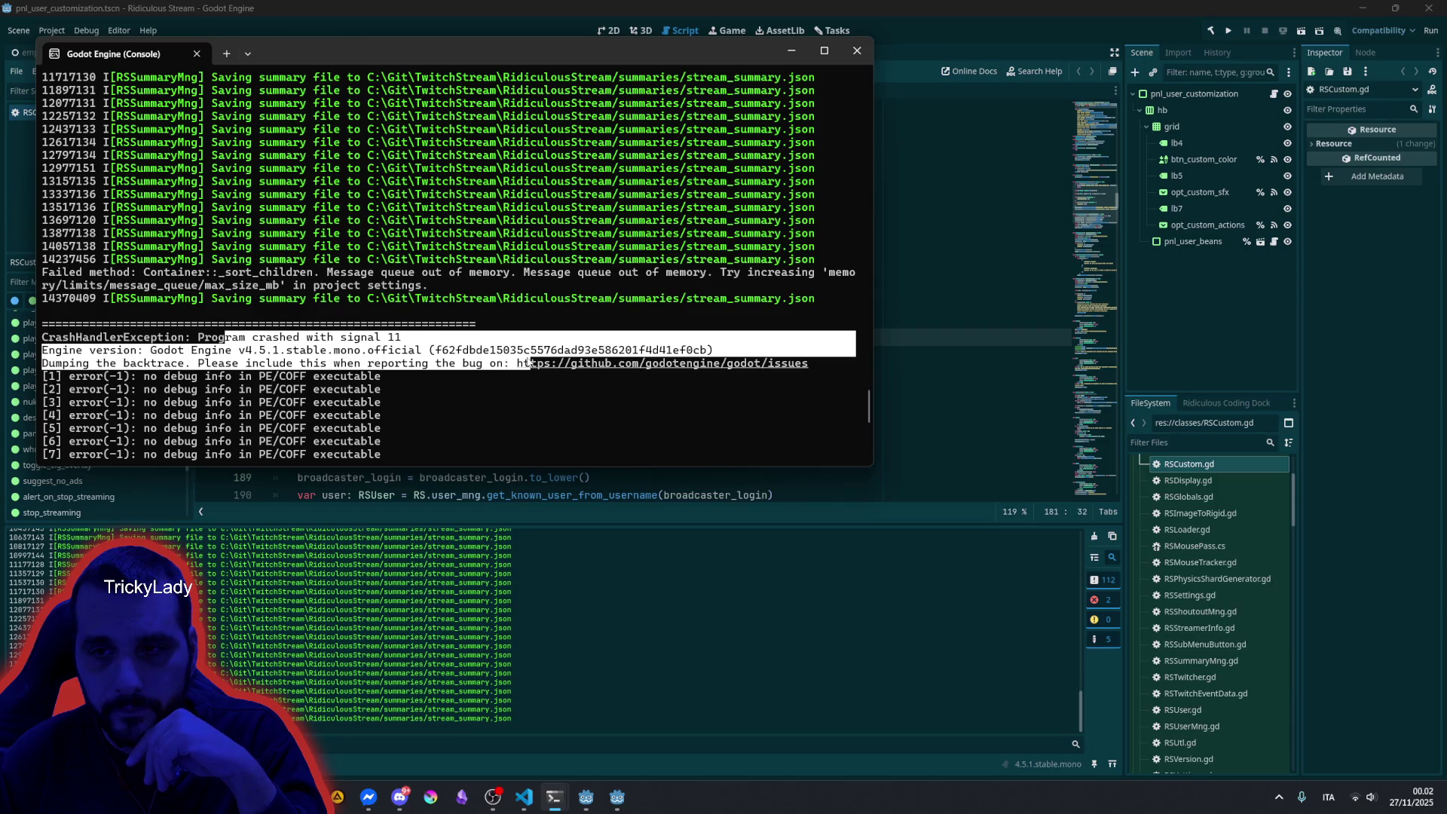
right_click(457, 405)
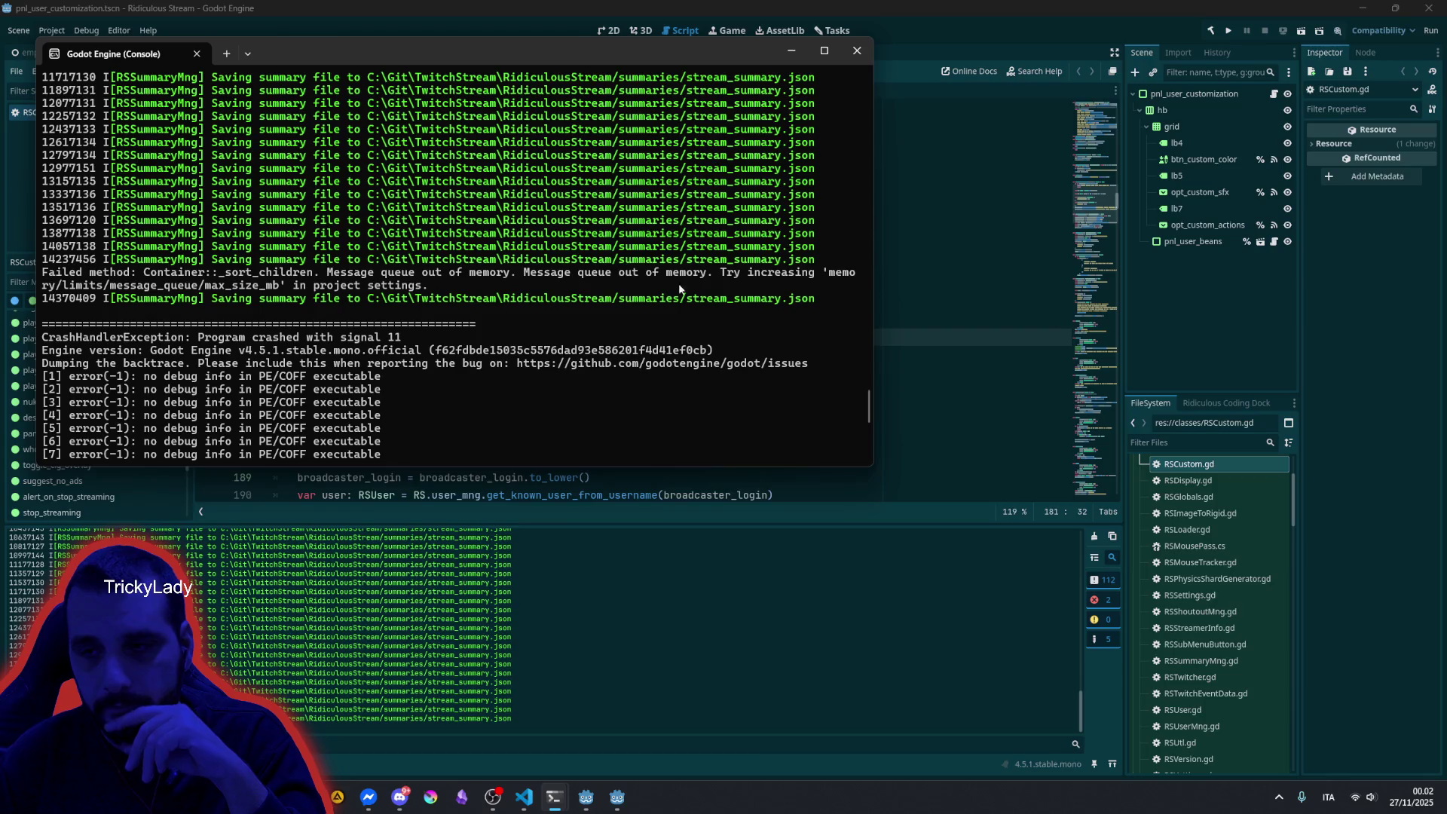
click(965, 301)
click(1229, 31)
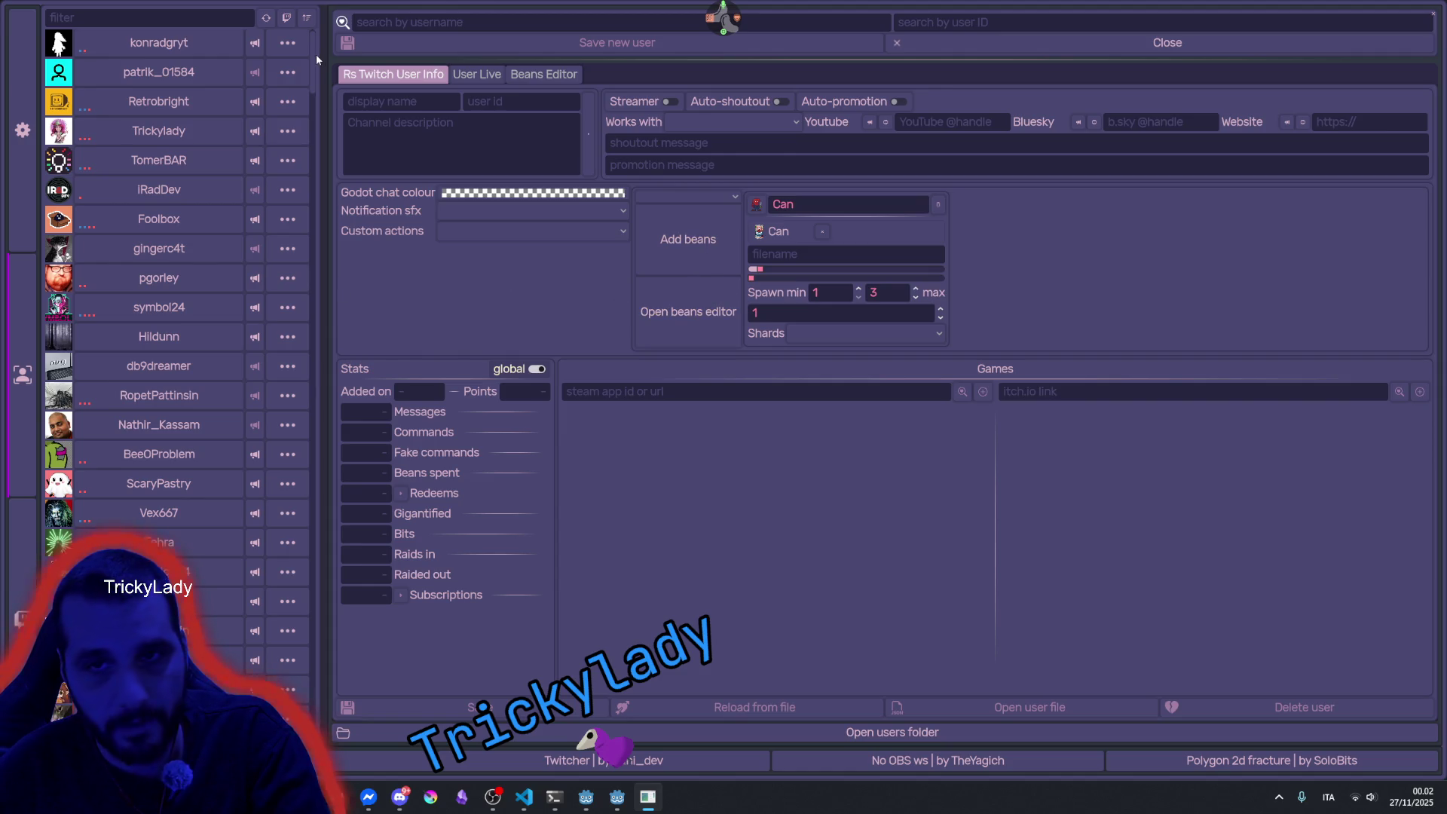
Close the stream tool window, move the bird overlay above the console, and place the caret on line 176.
scroll(309, 52, down, 10)
scroll(301, 49, up, 15)
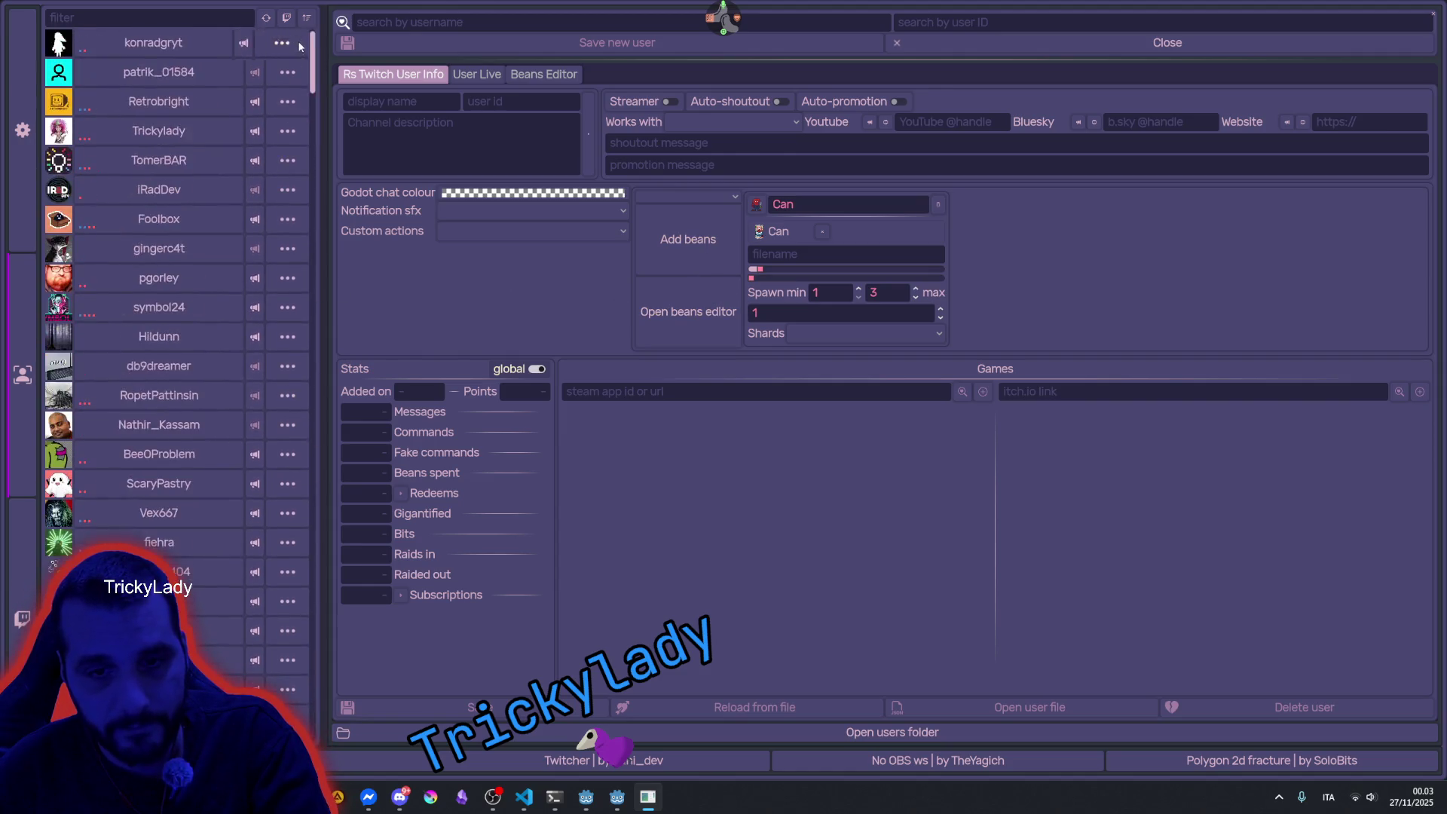
click(1434, 17)
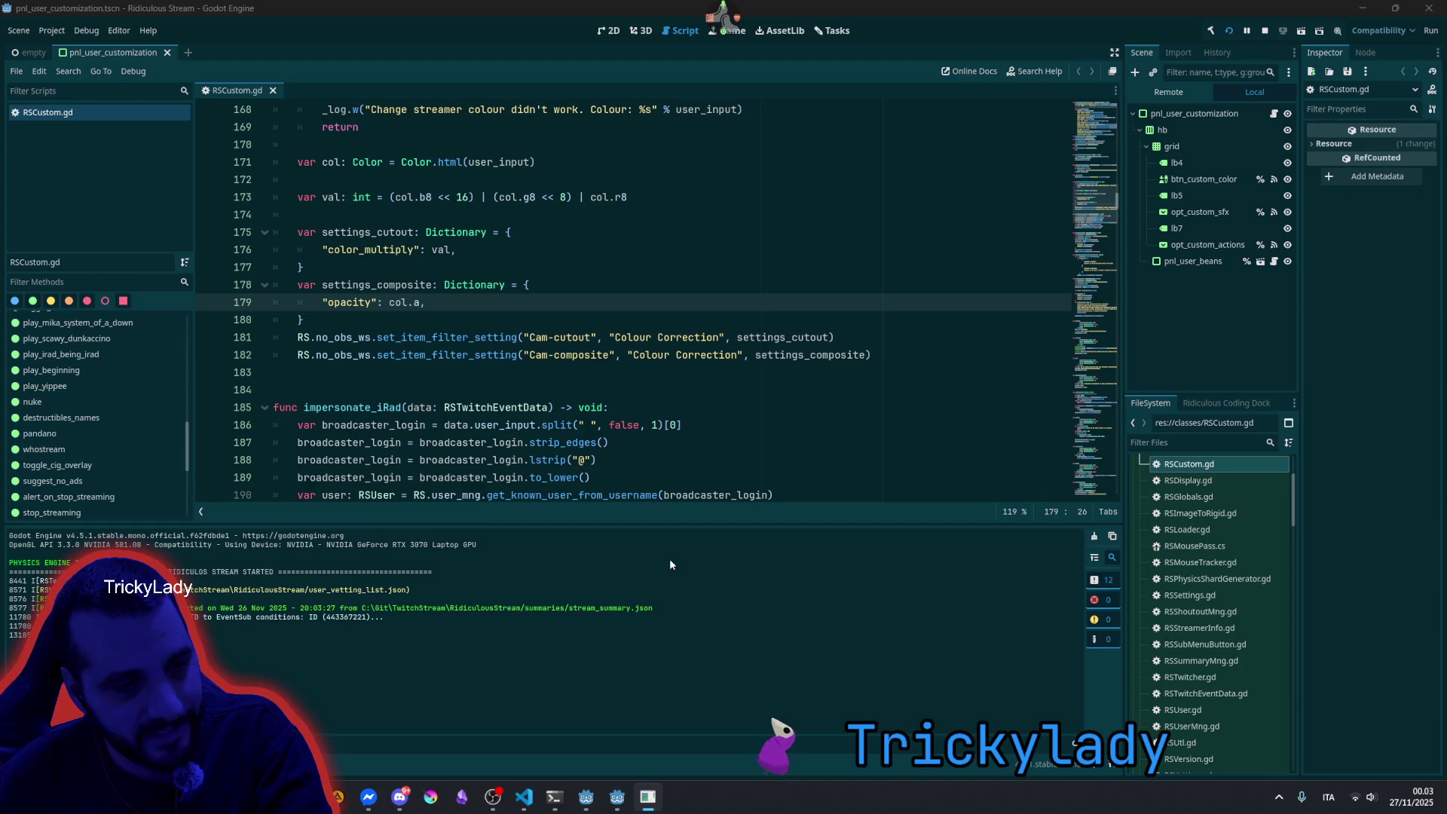
mouse_move(795, 739)
mouse_down()
mouse_move(805, 556)
mouse_move(884, 532)
mouse_up()
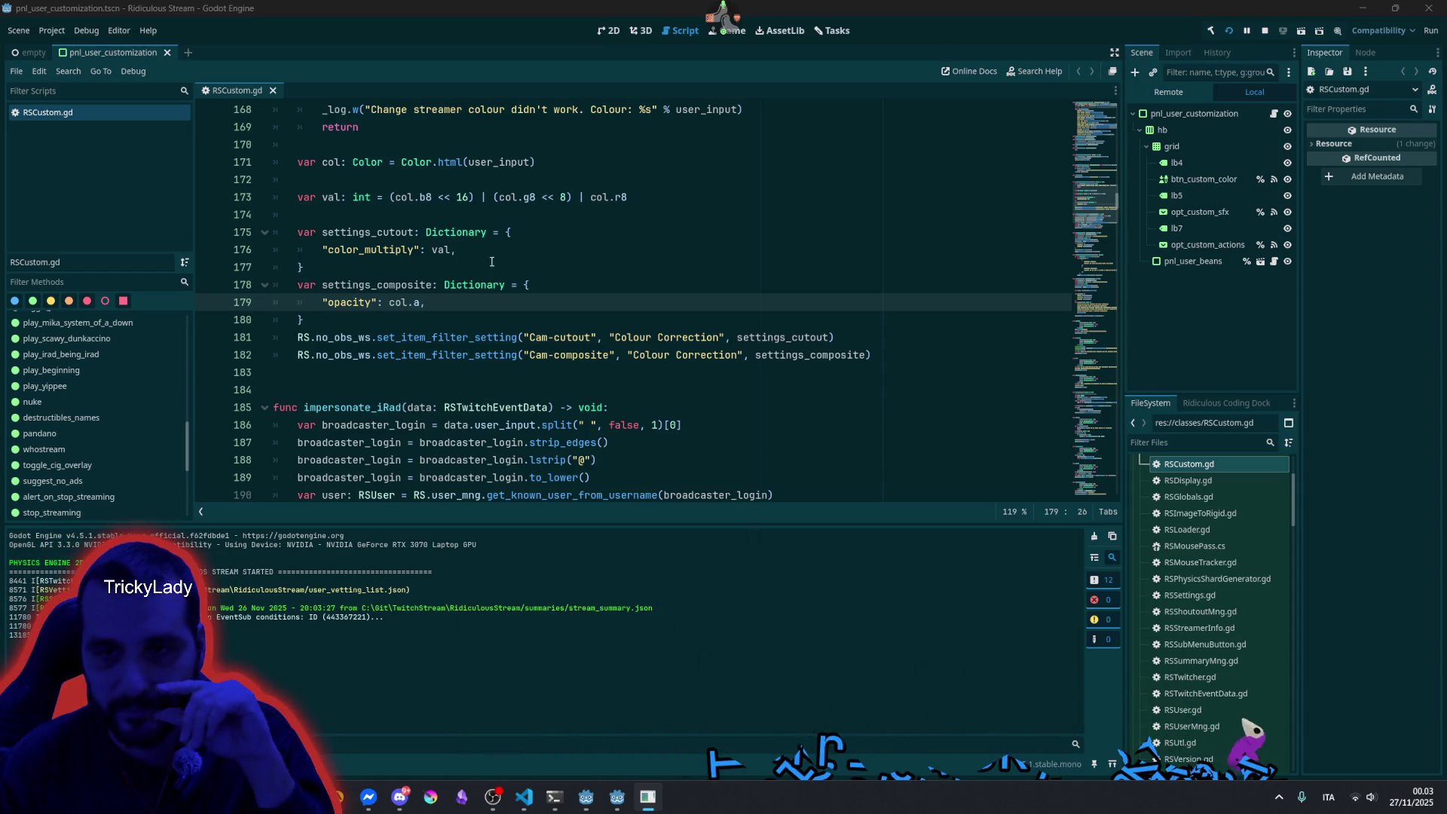
click(757, 249)
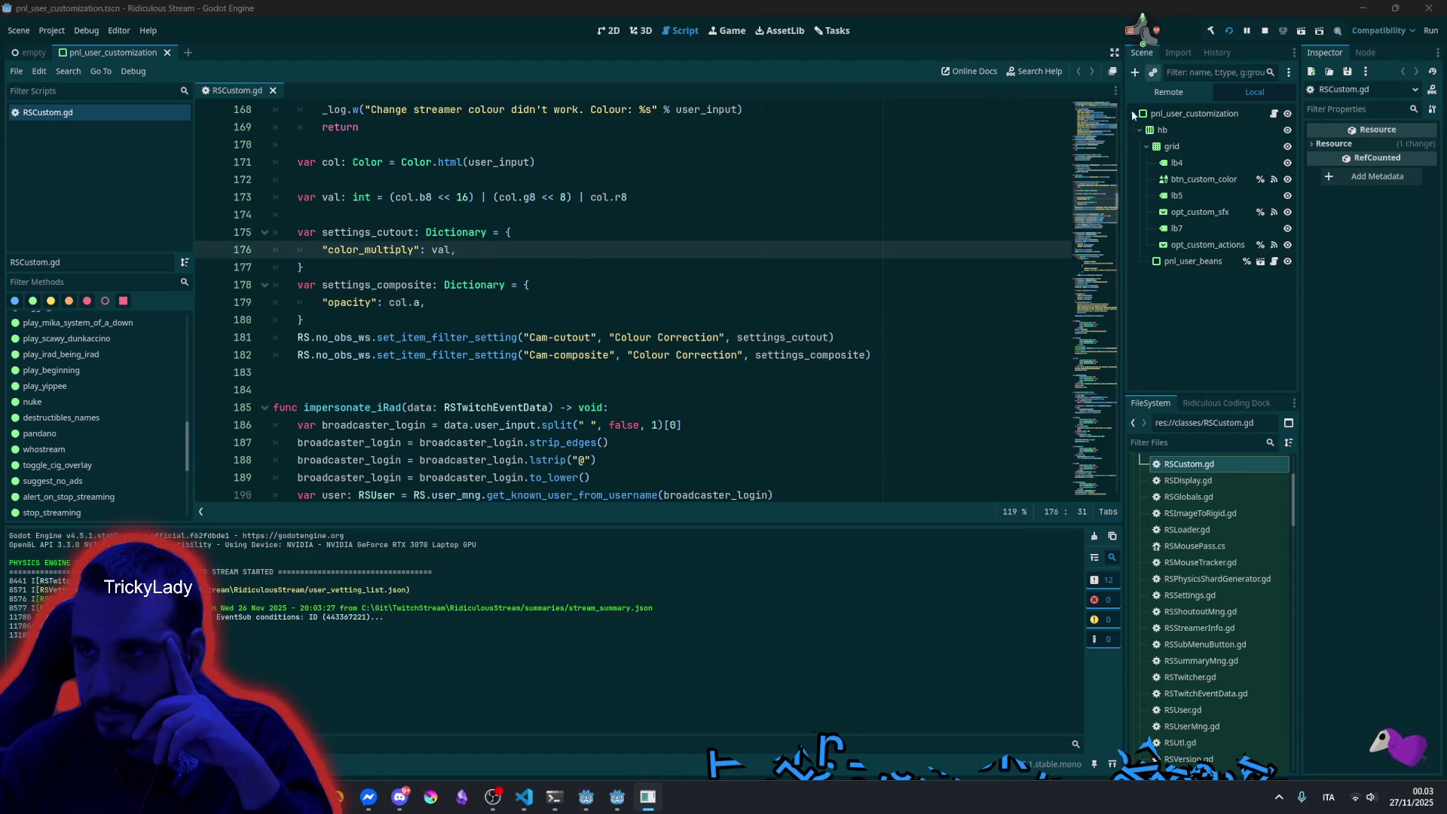
click(617, 796)
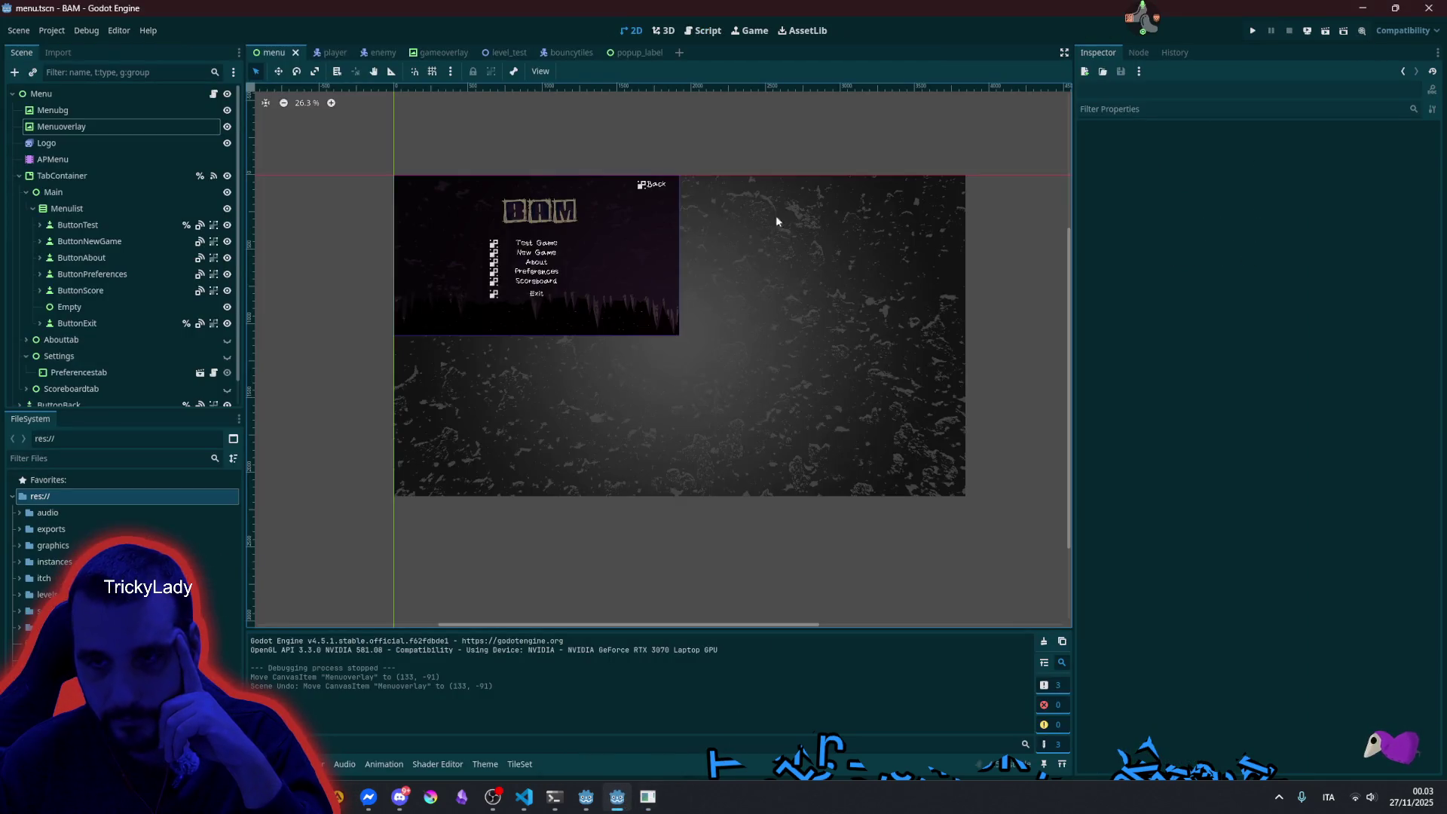
Bring up the streamer database and re-sort its user list by another field.
key(alt+Tab)
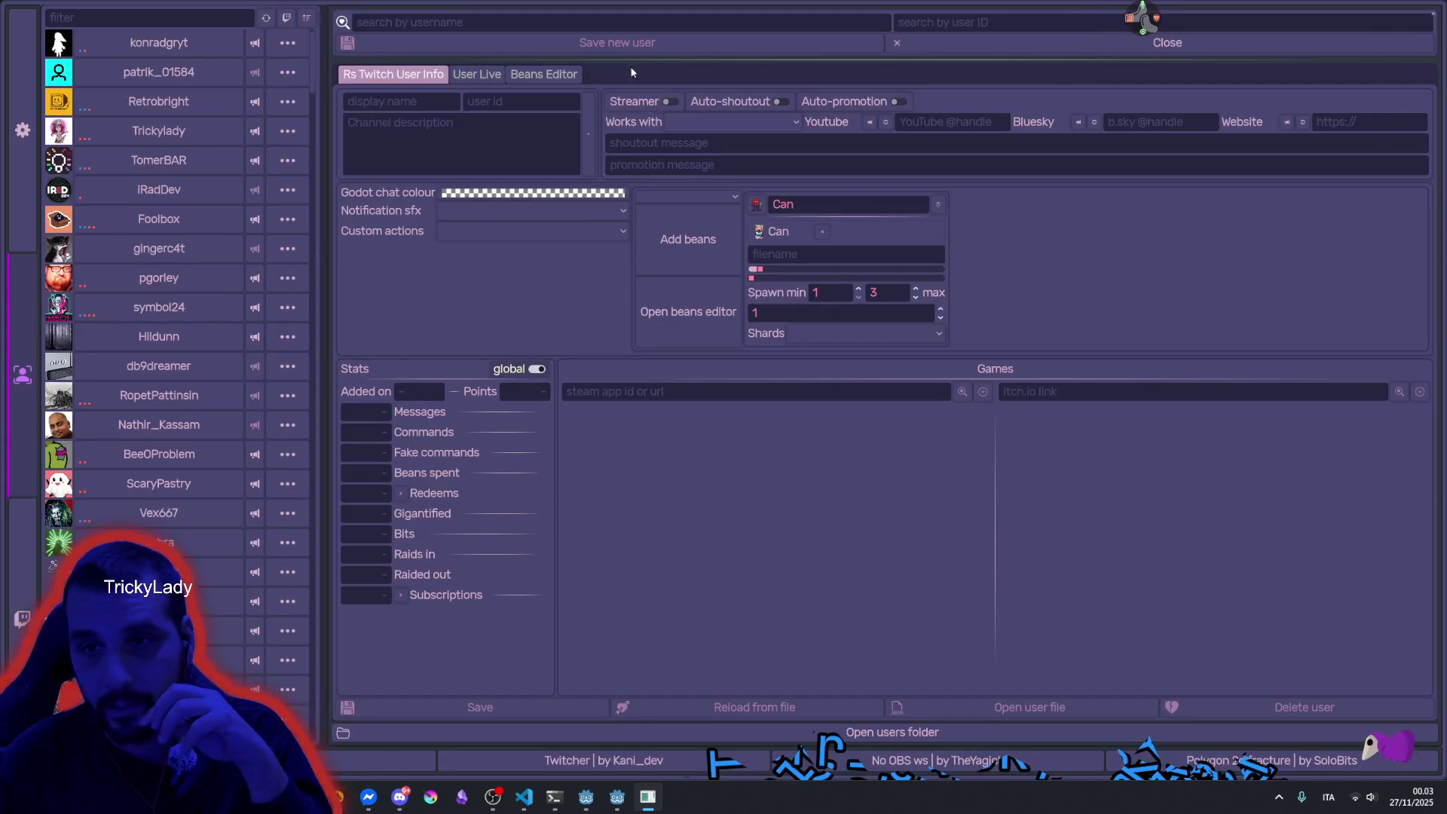
scroll(165, 319, down, 15)
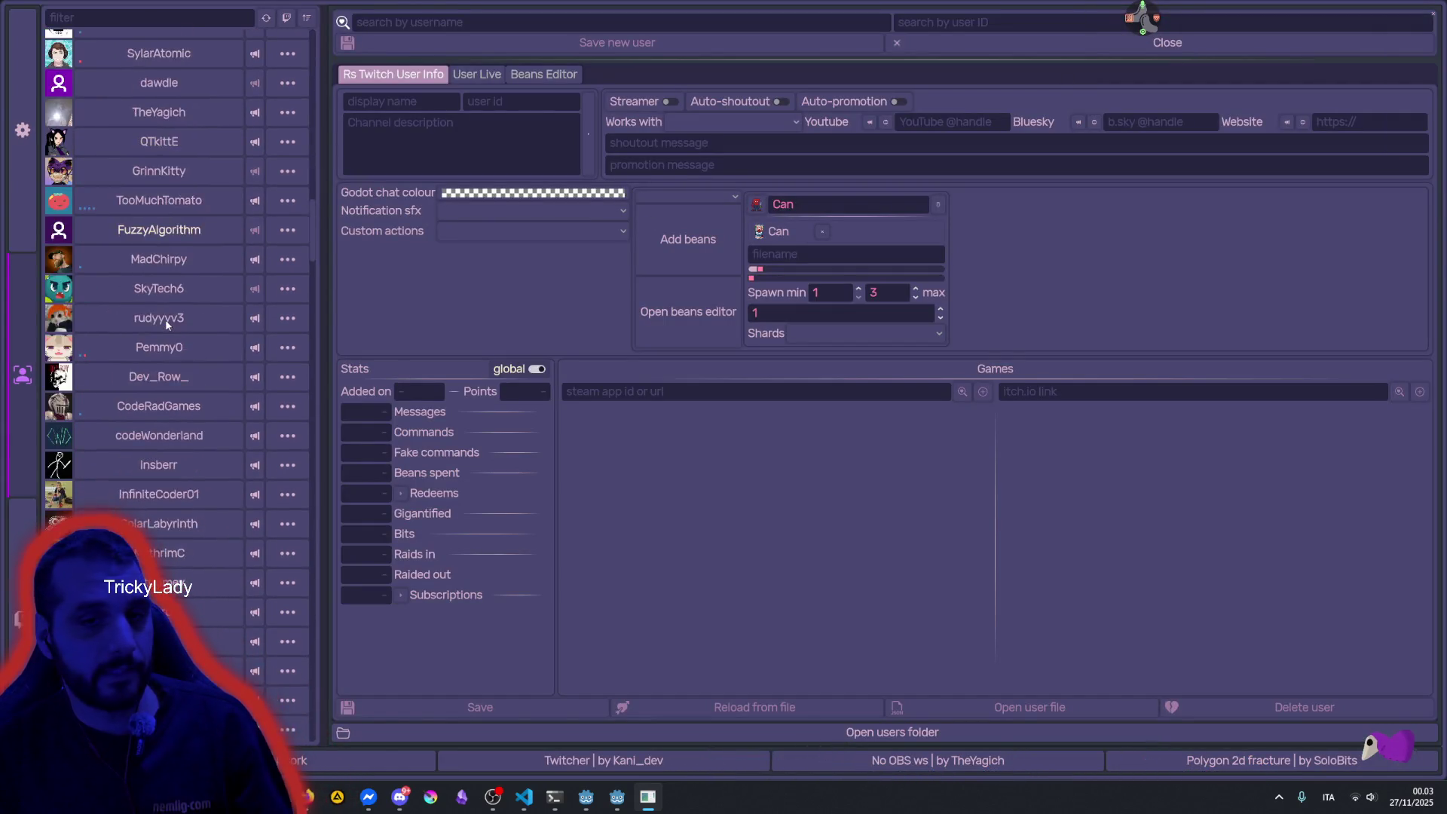
scroll(166, 324, down, 15)
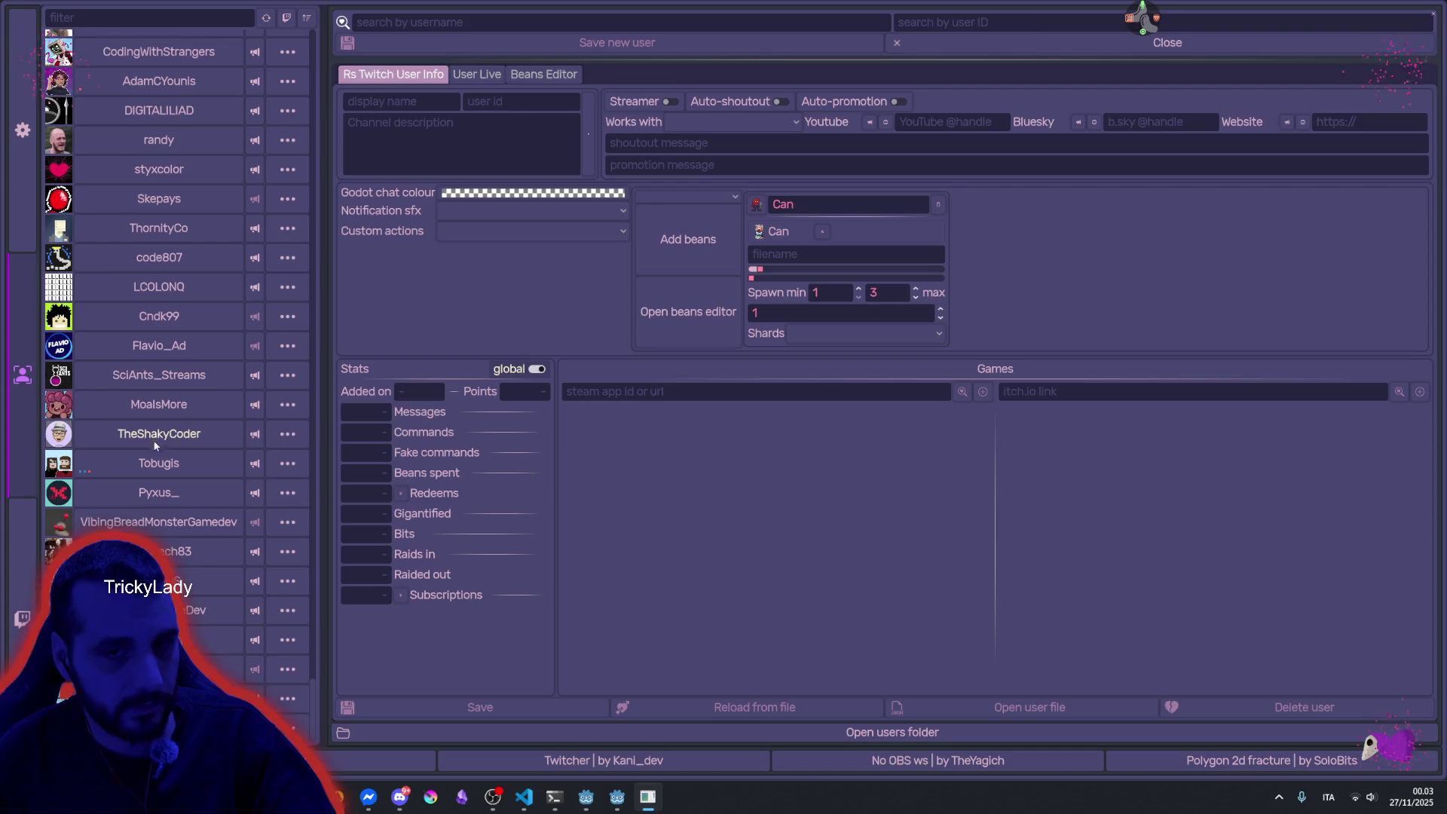
scroll(187, 353, down, 8)
scroll(188, 354, down, 10)
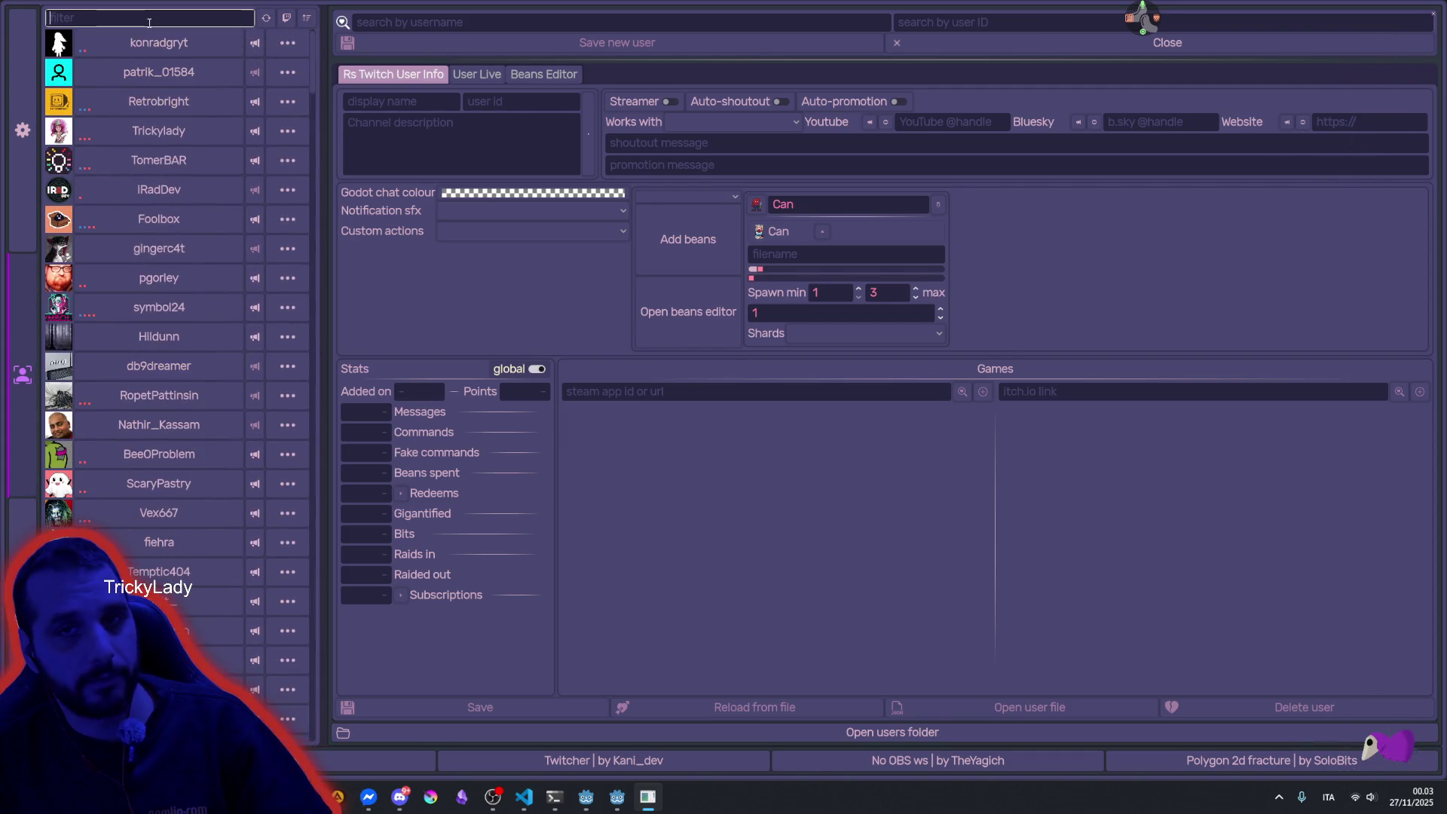
click(308, 19)
click(337, 87)
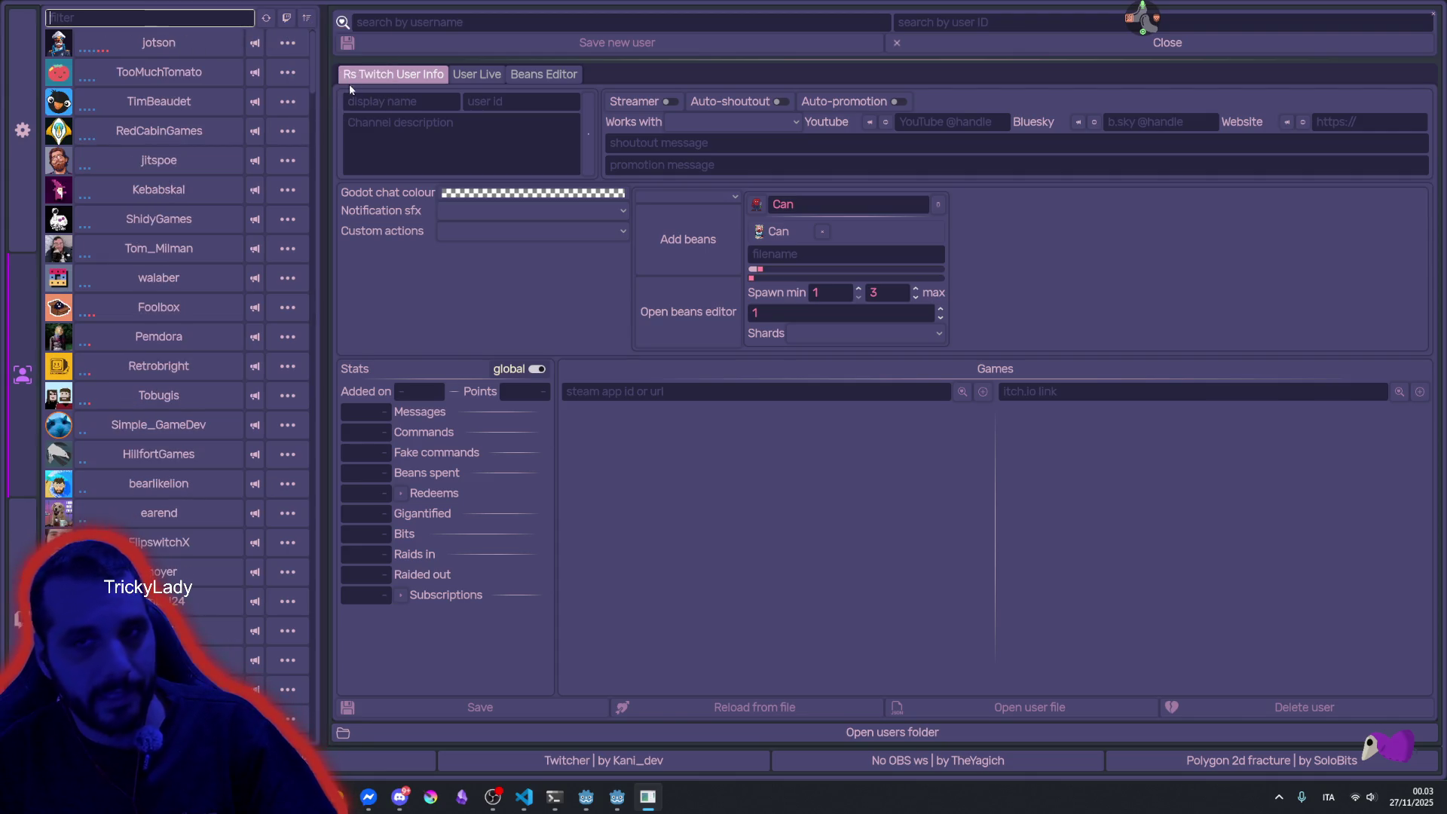
scroll(141, 264, down, 3)
scroll(146, 301, down, 5)
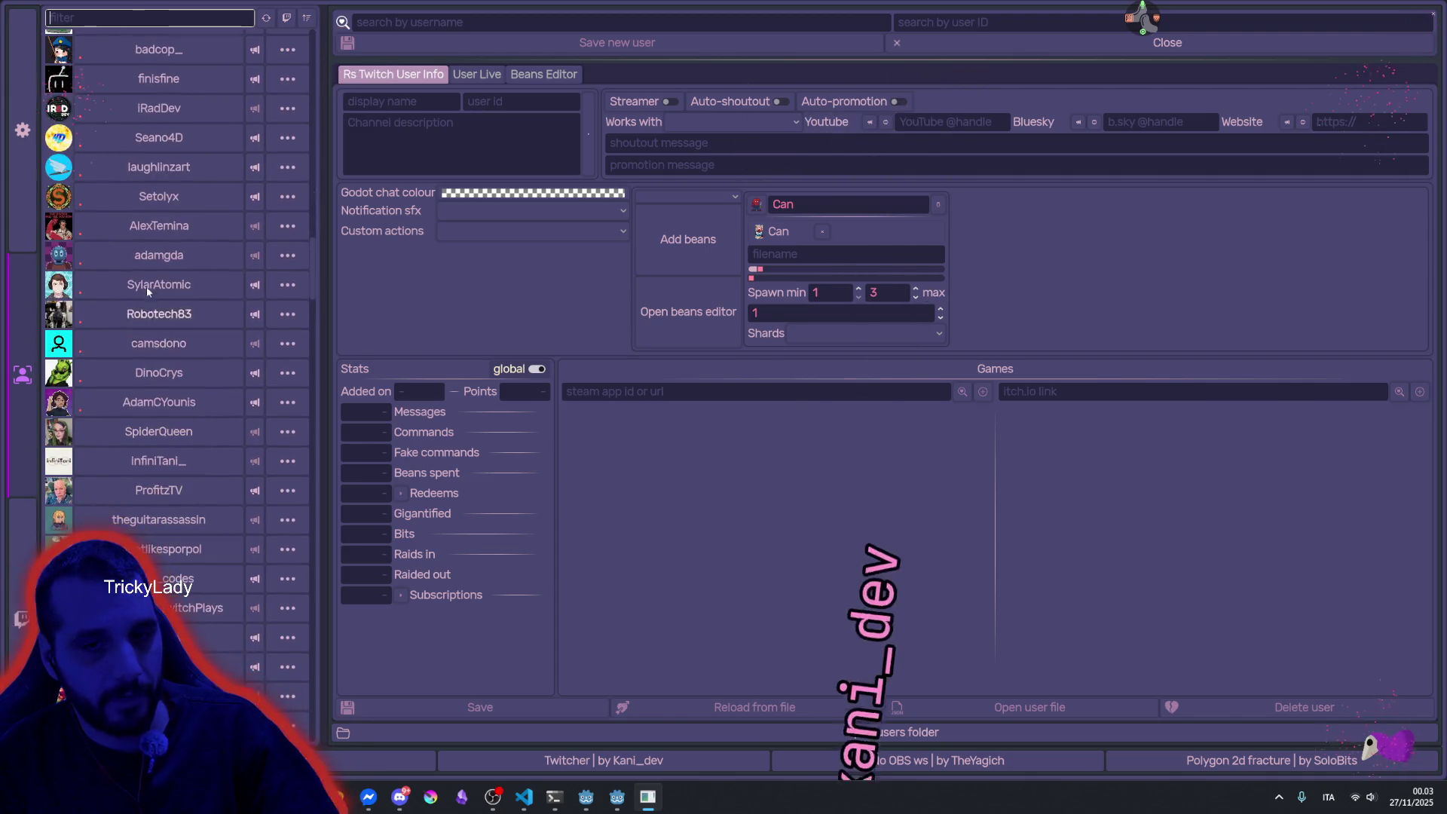
scroll(104, 379, up, 10)
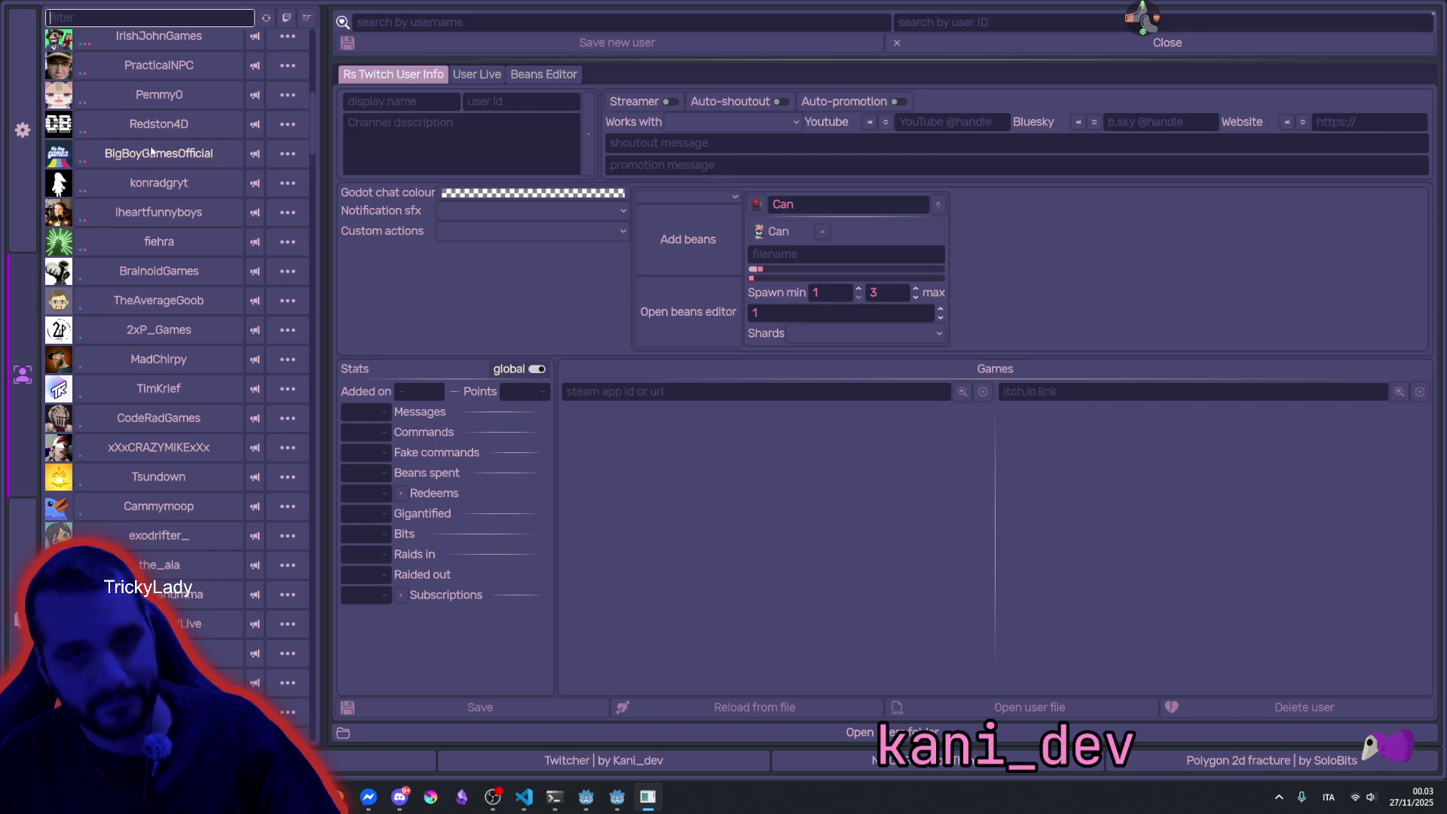
scroll(129, 52, up, 10)
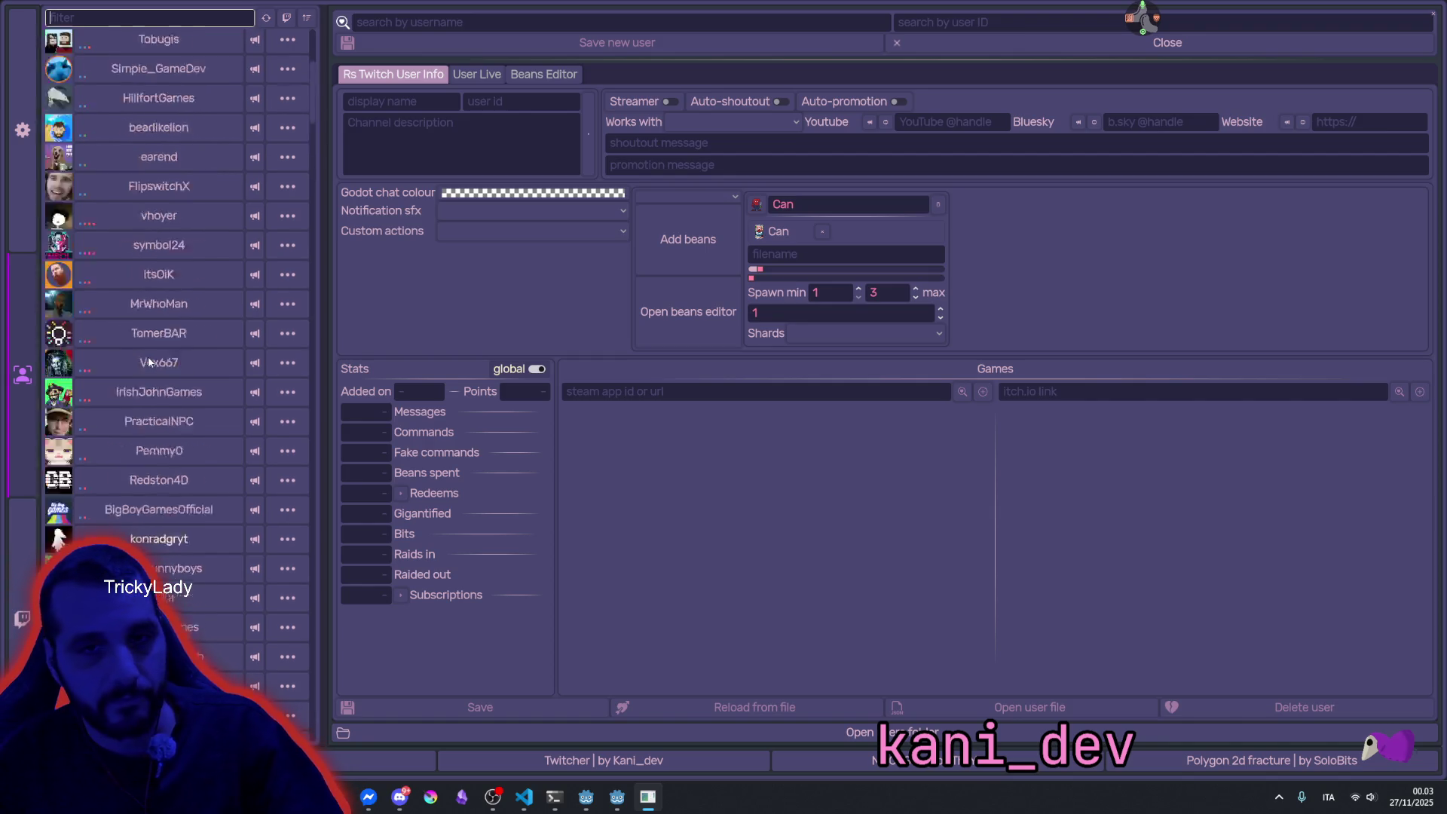
Filter users on 'kani' and 'dev_', opening each matching profile, then clear the filter.
click(127, 18)
text(kani)
click(150, 42)
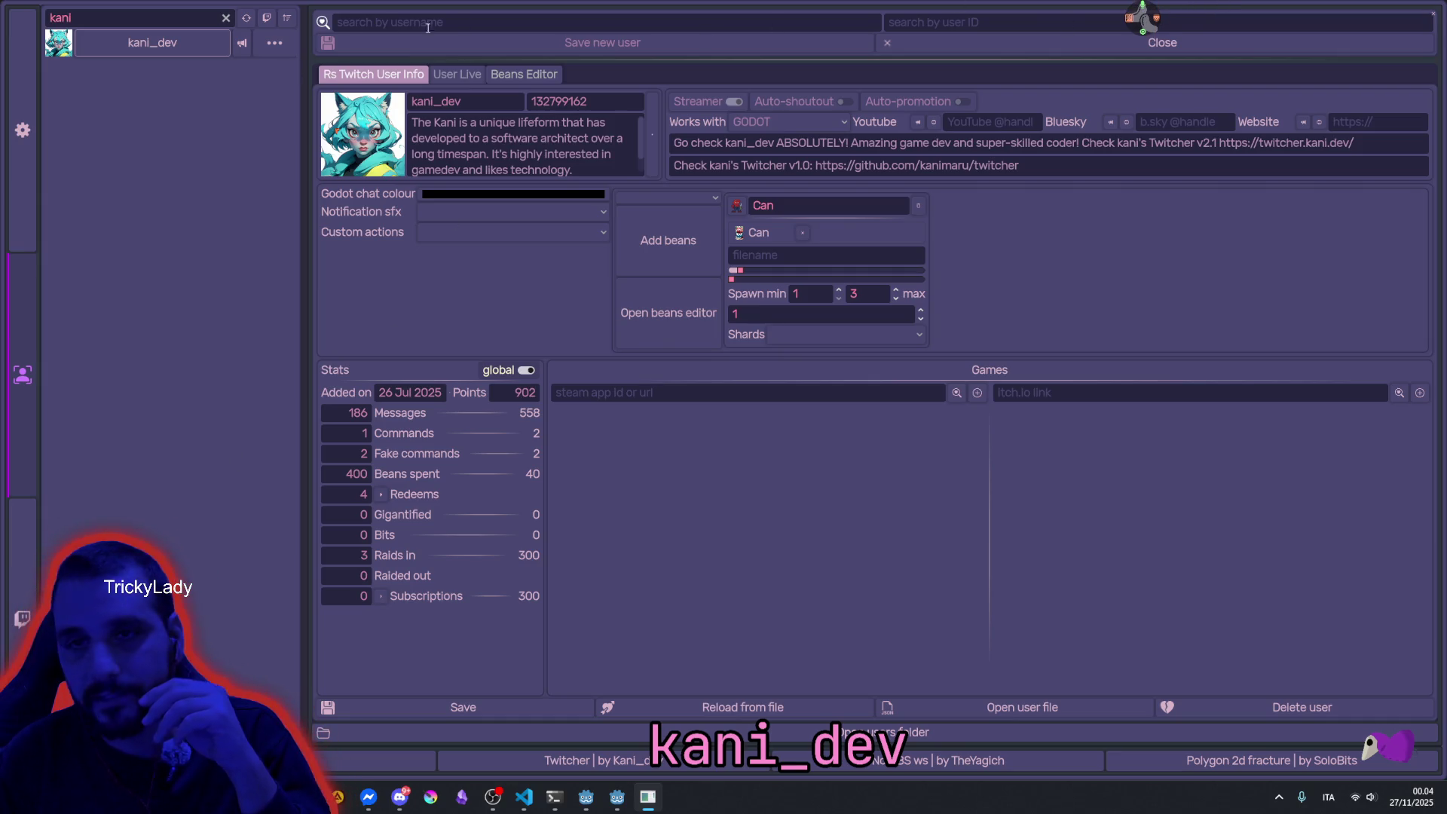
click(224, 18)
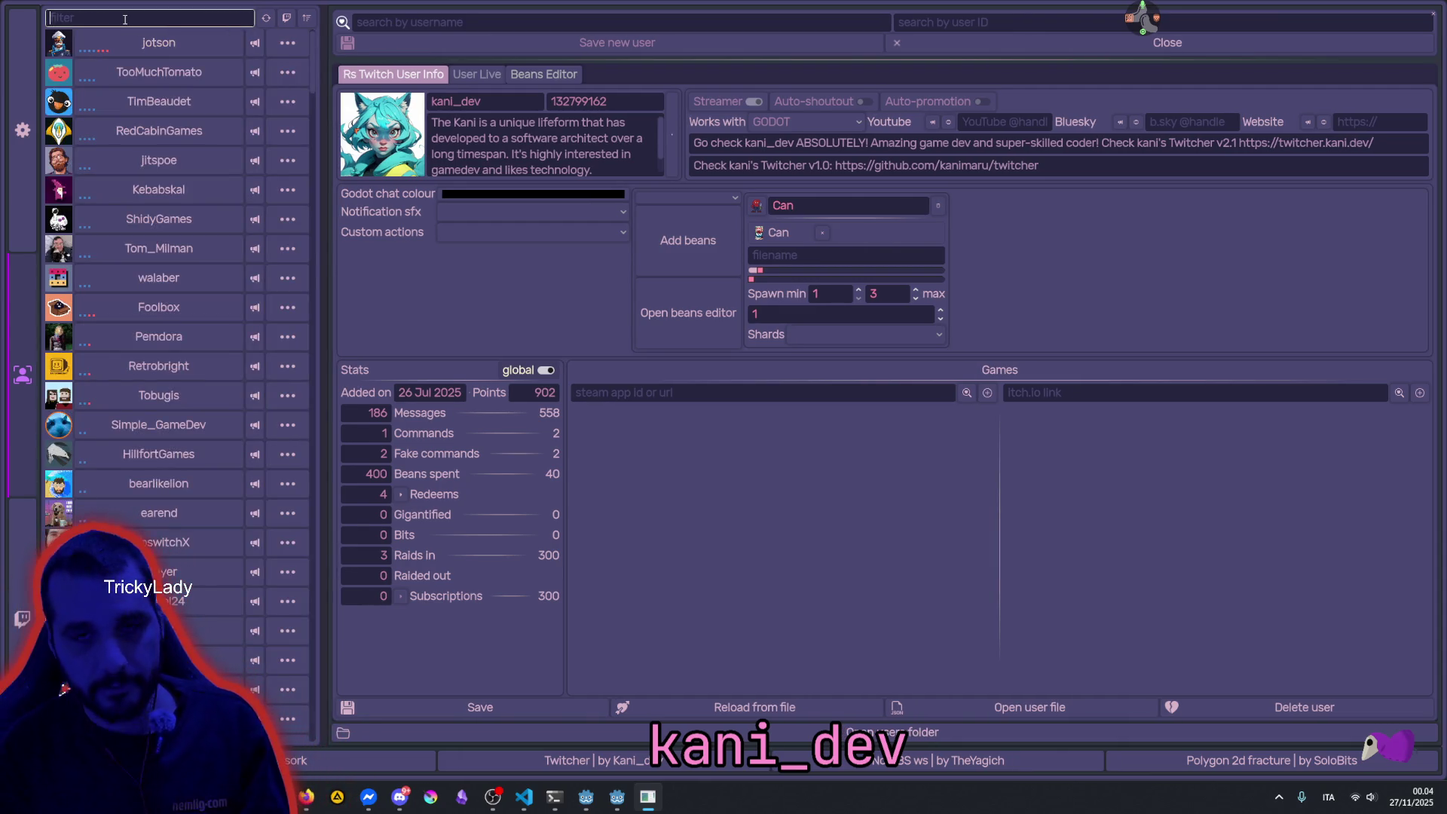
text(dev)
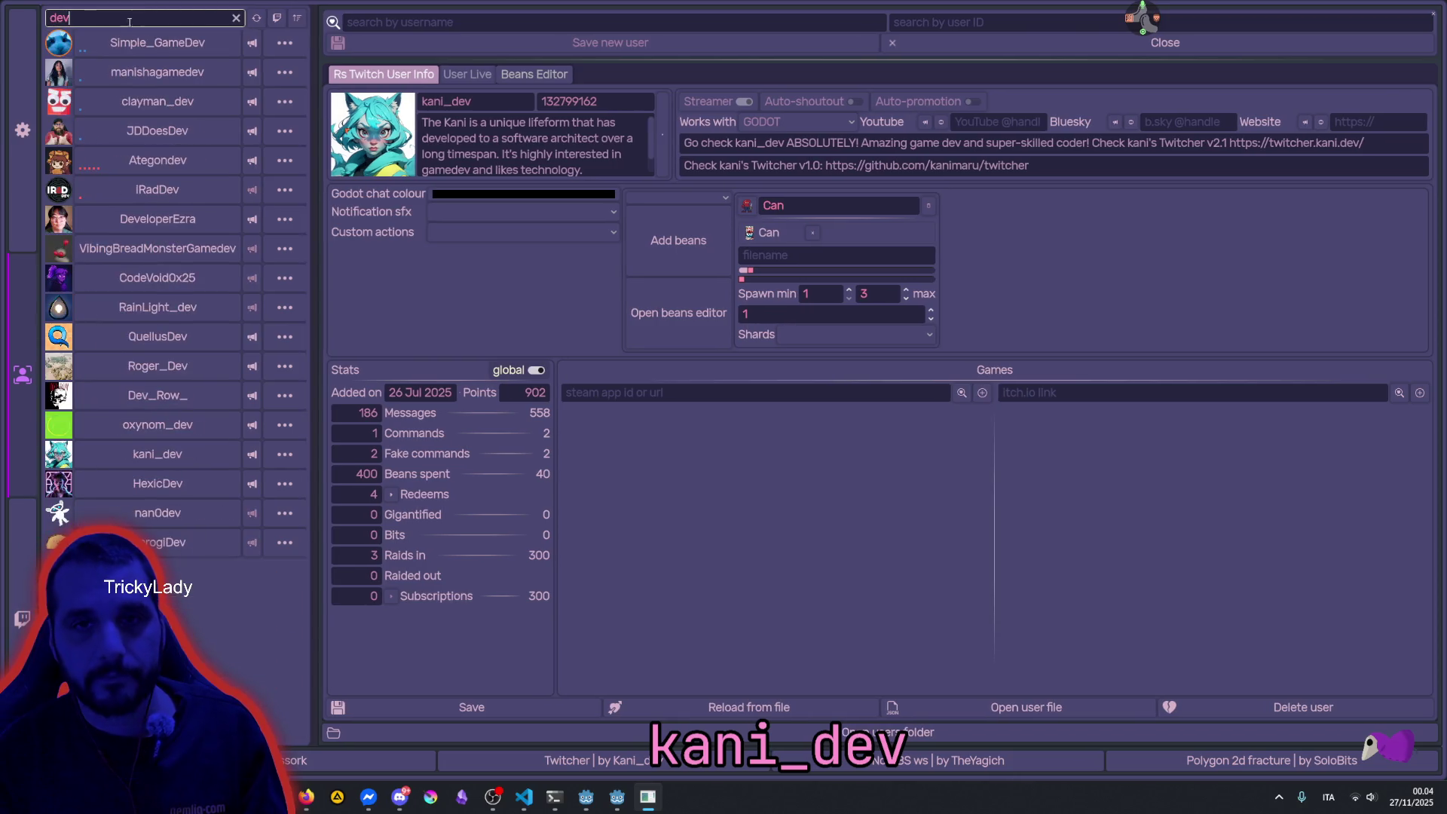
text(_)
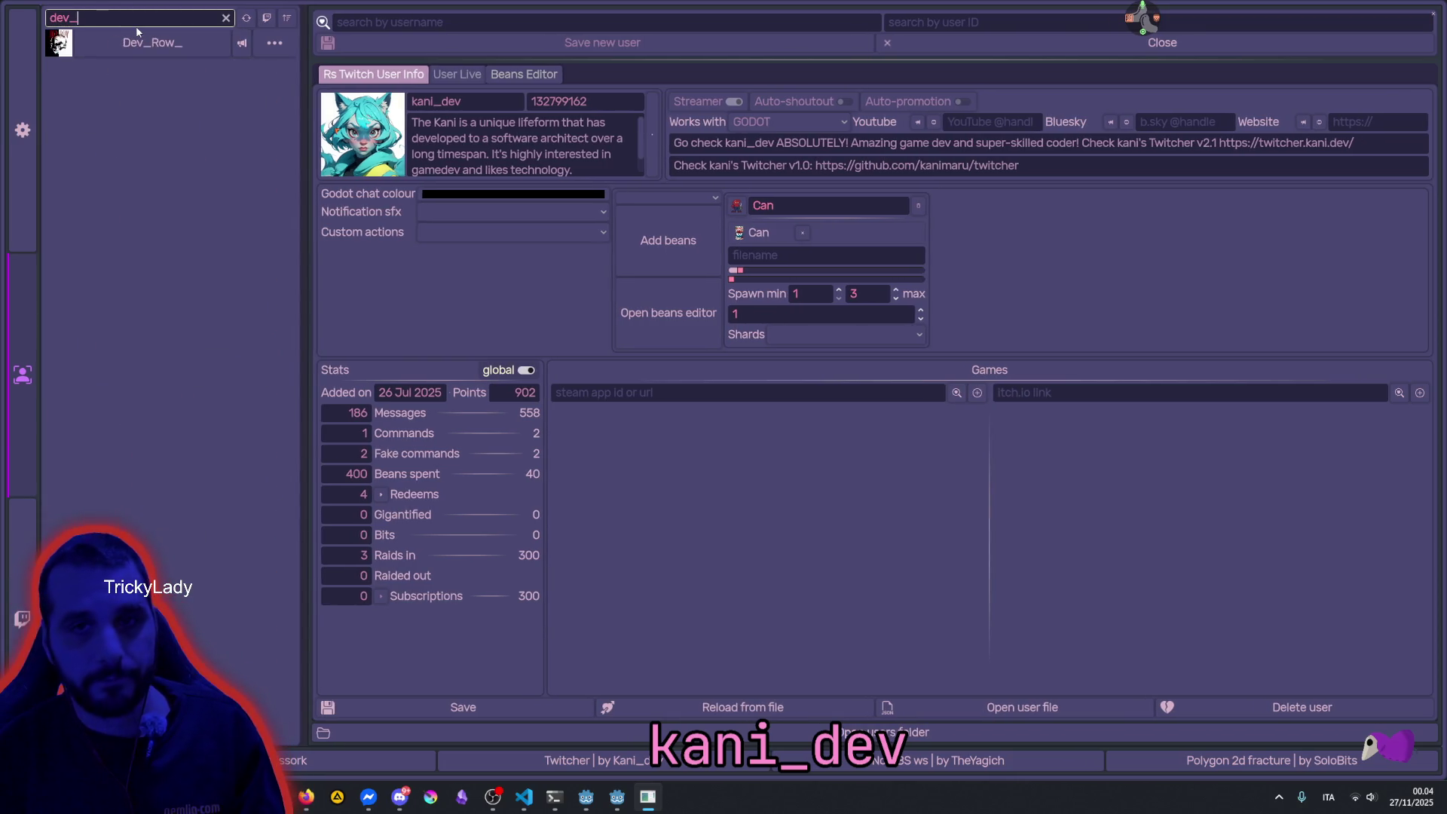
click(242, 45)
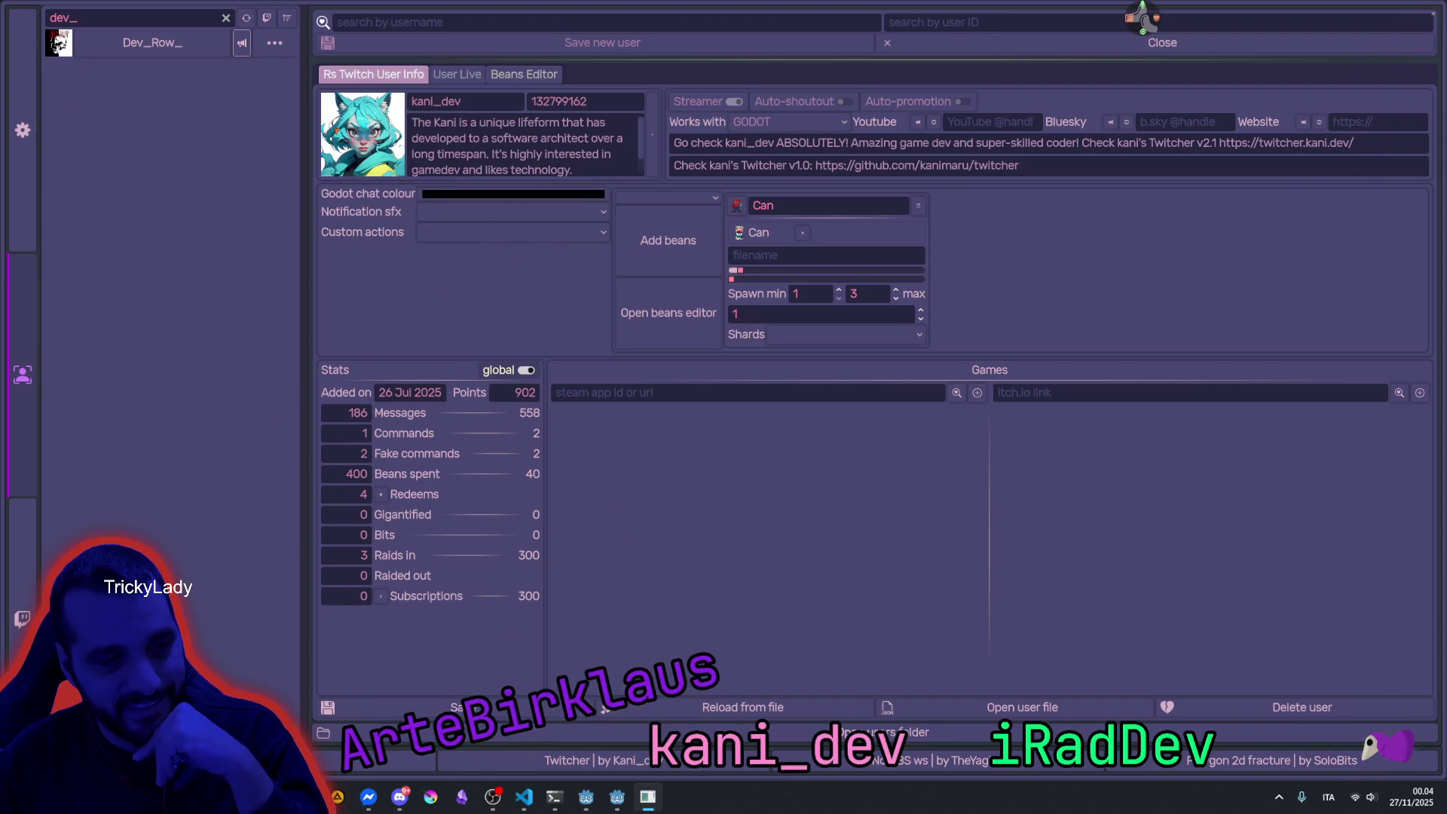
click(226, 19)
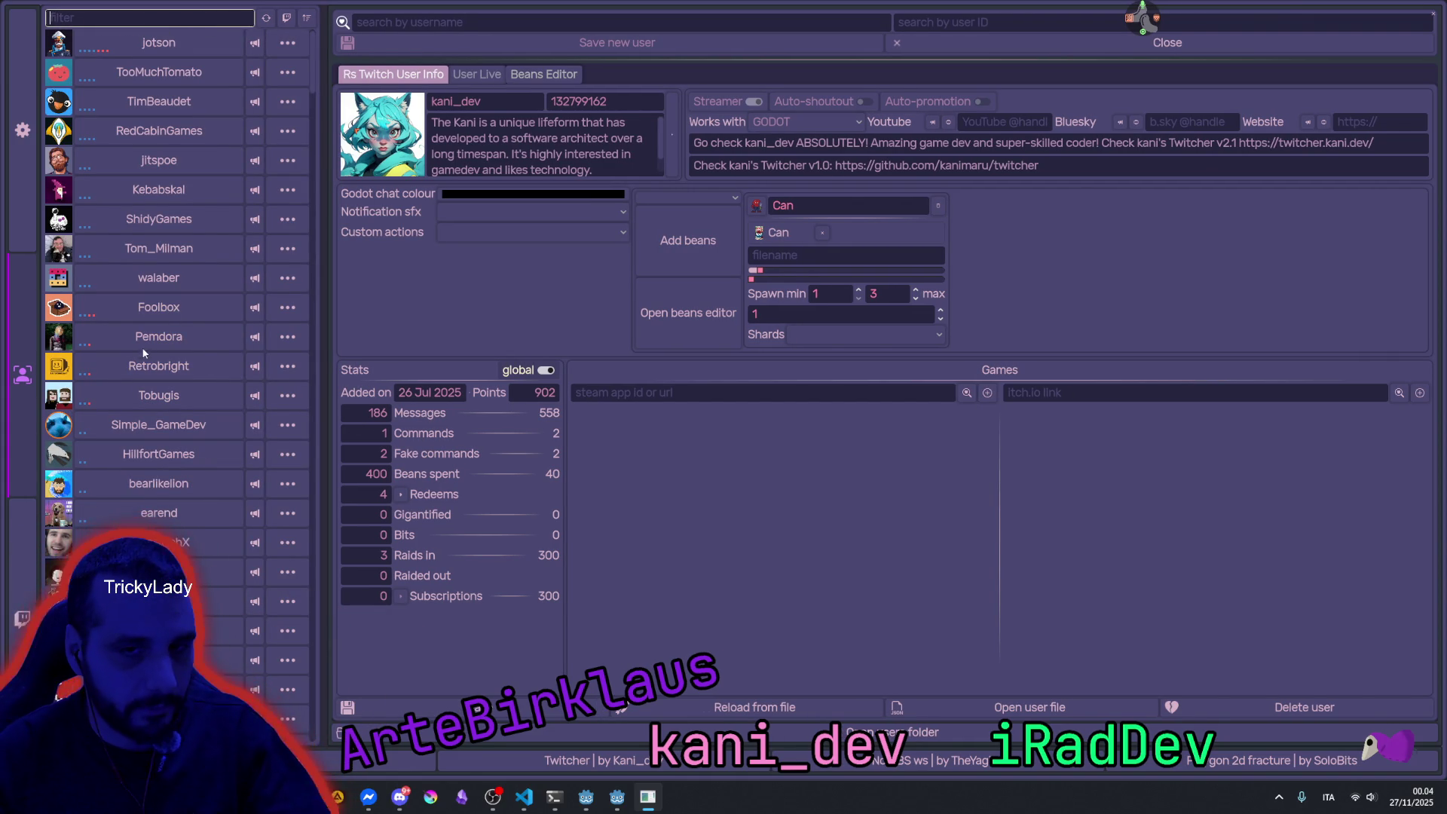
Browse several streamers' profiles, including Steam details for the Joe Adventure game.
click(146, 126)
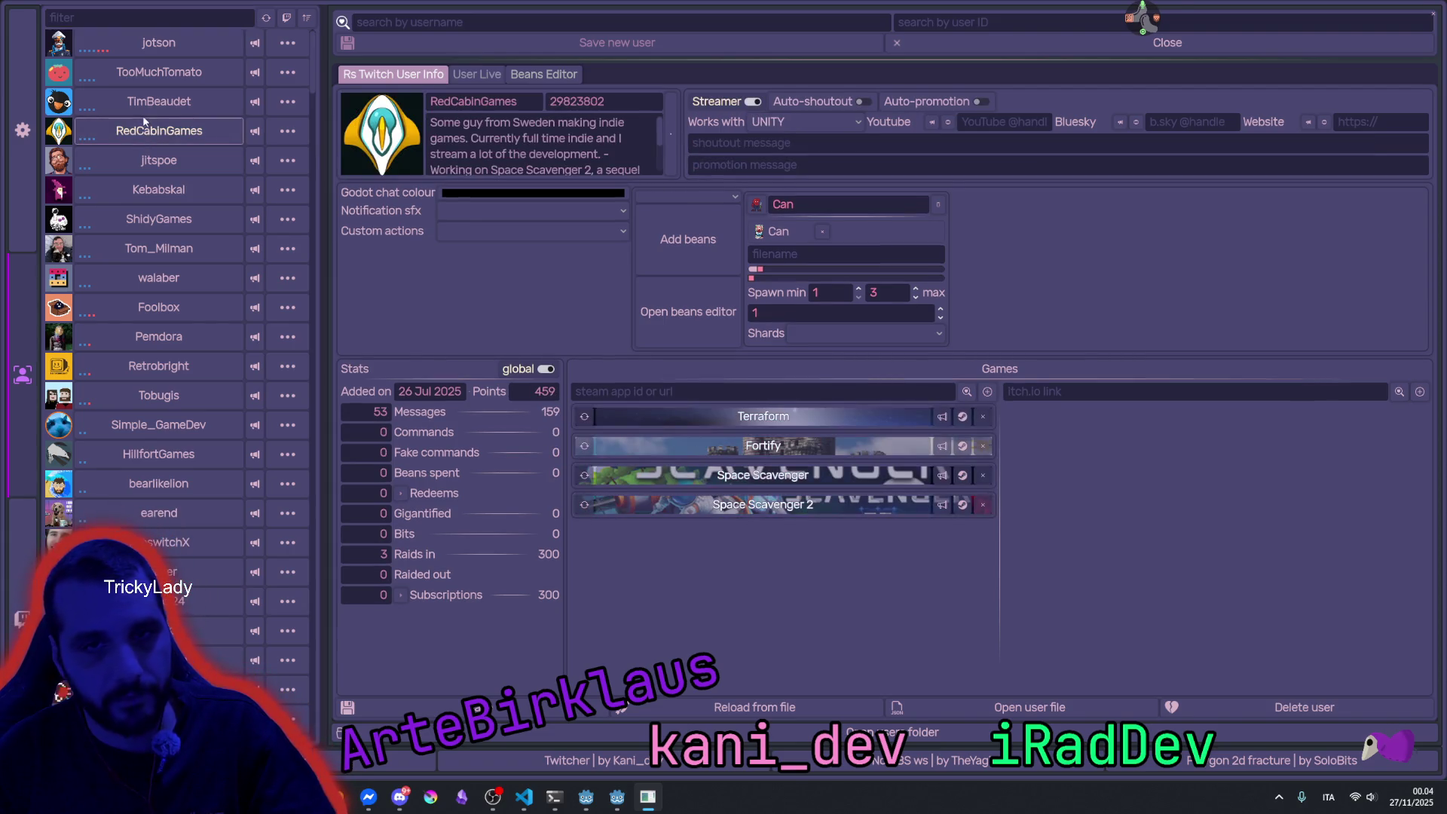
scroll(155, 528, down, 2)
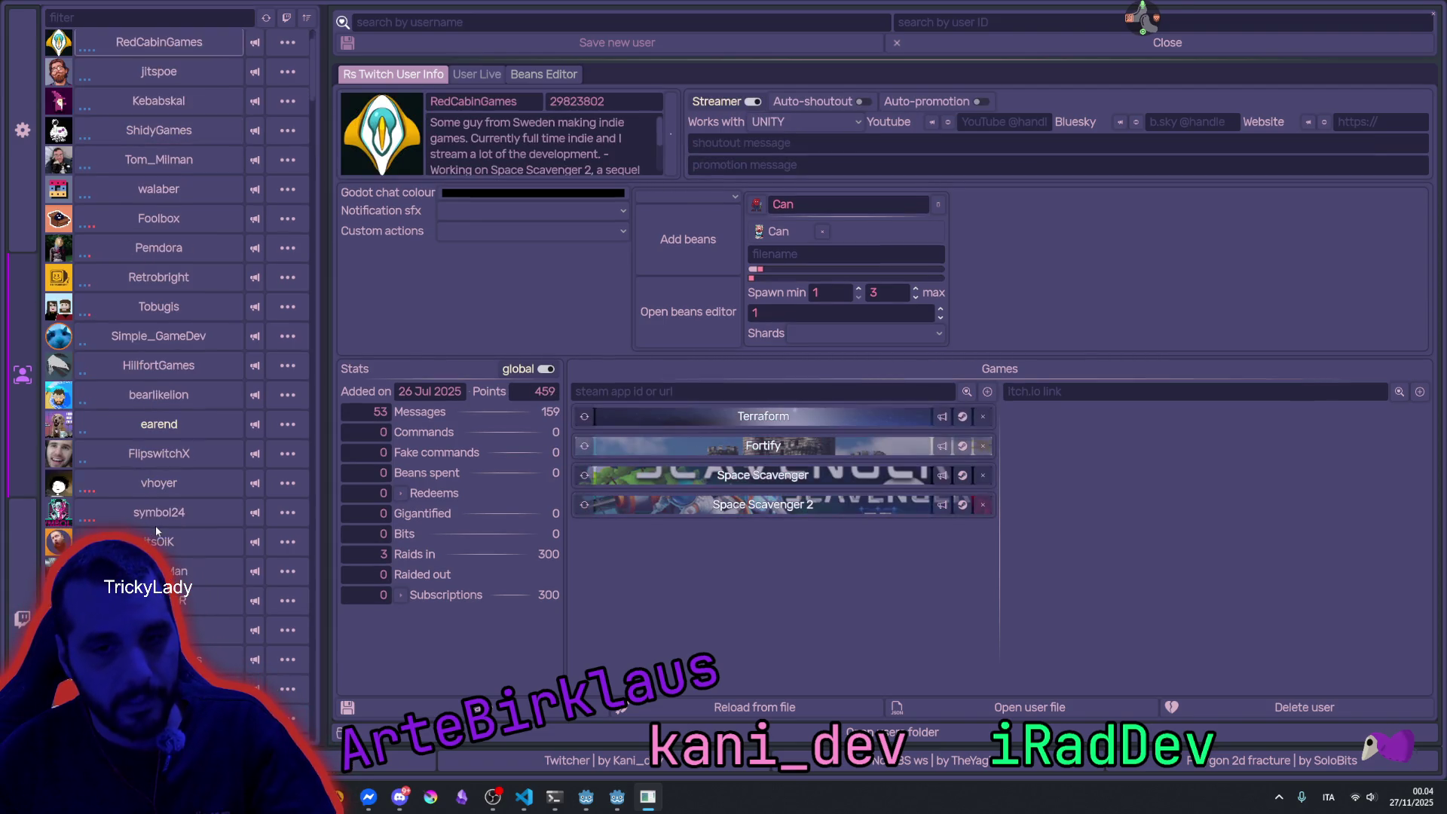
click(155, 483)
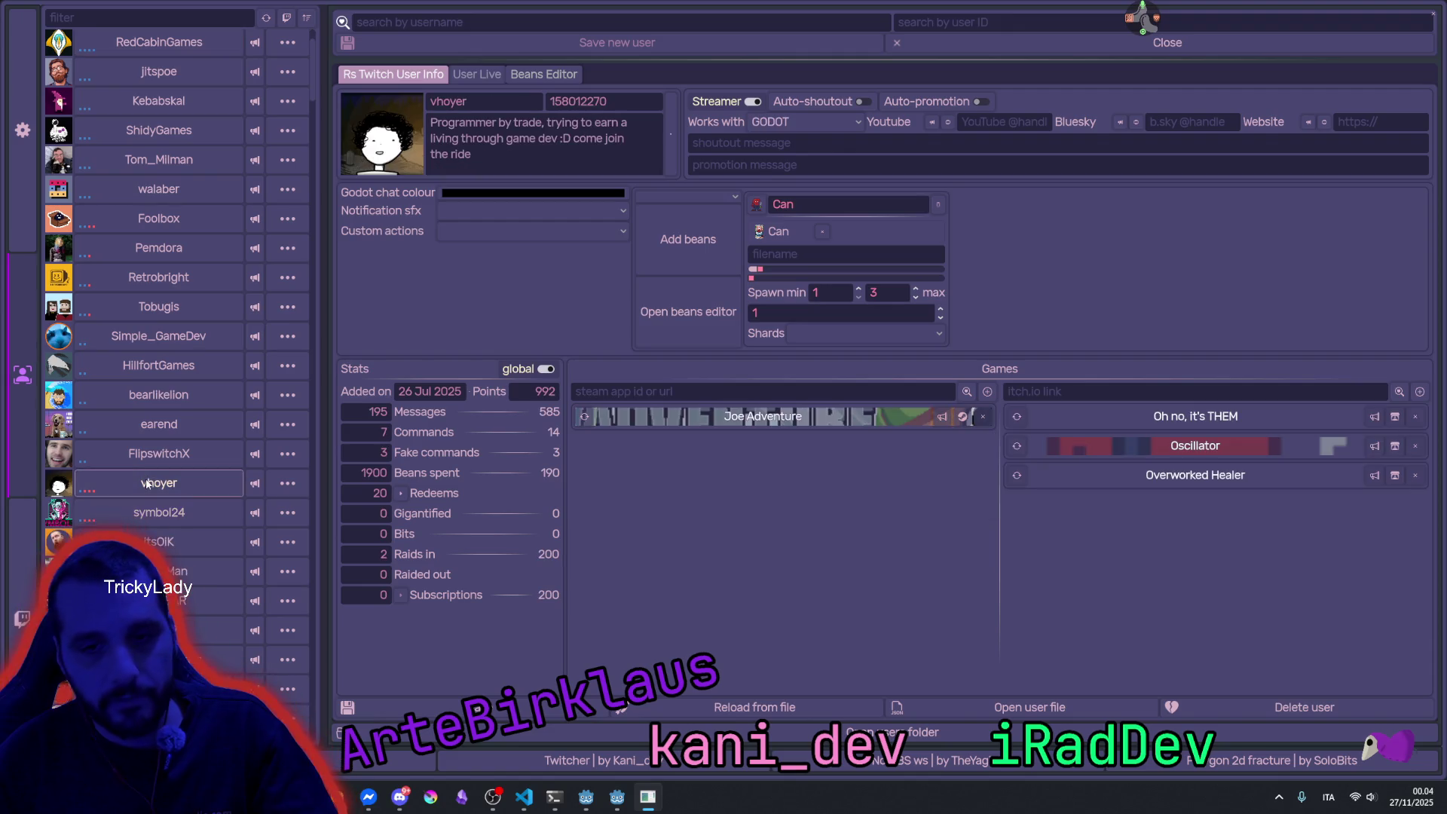
click(727, 419)
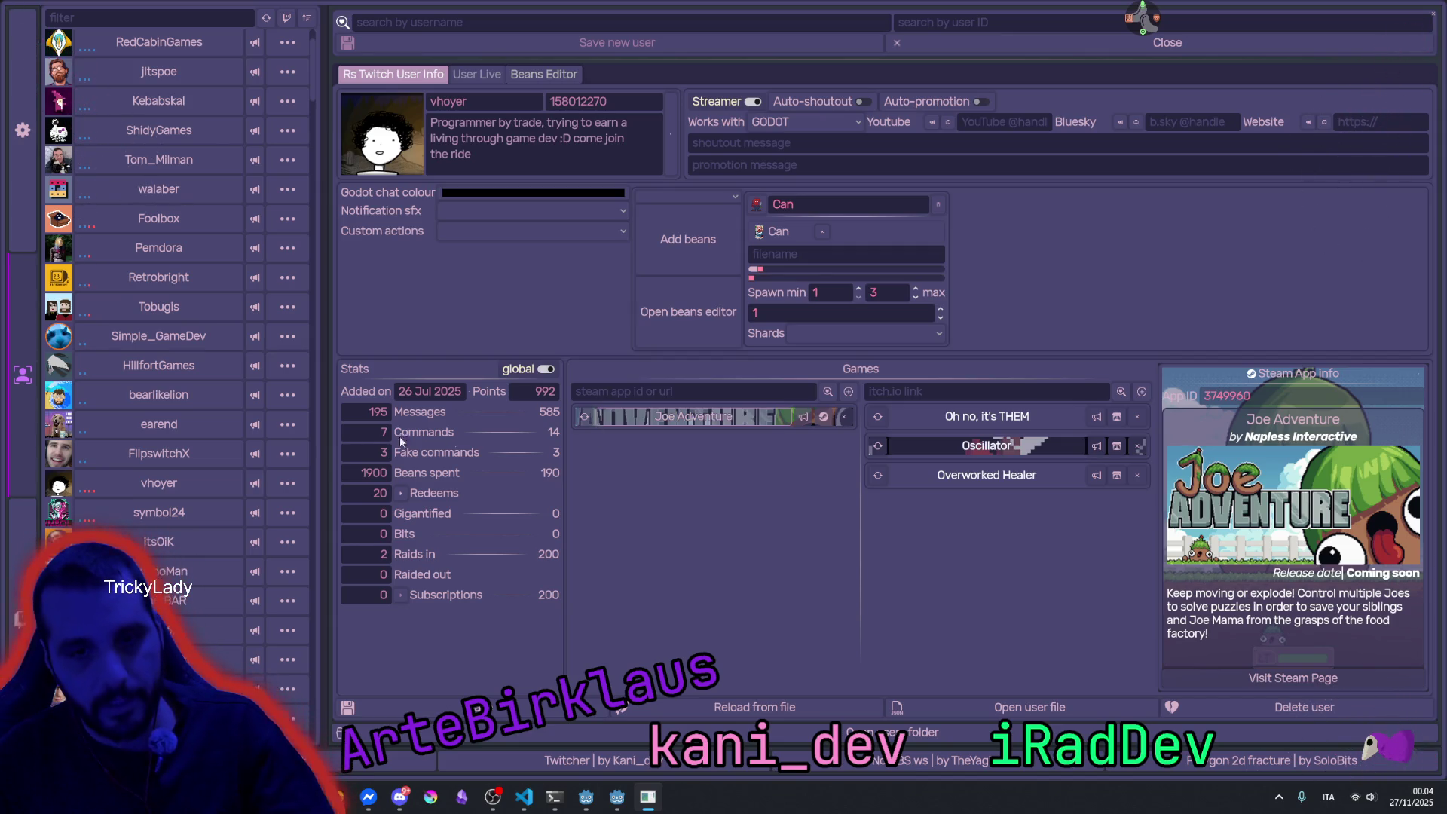
click(158, 541)
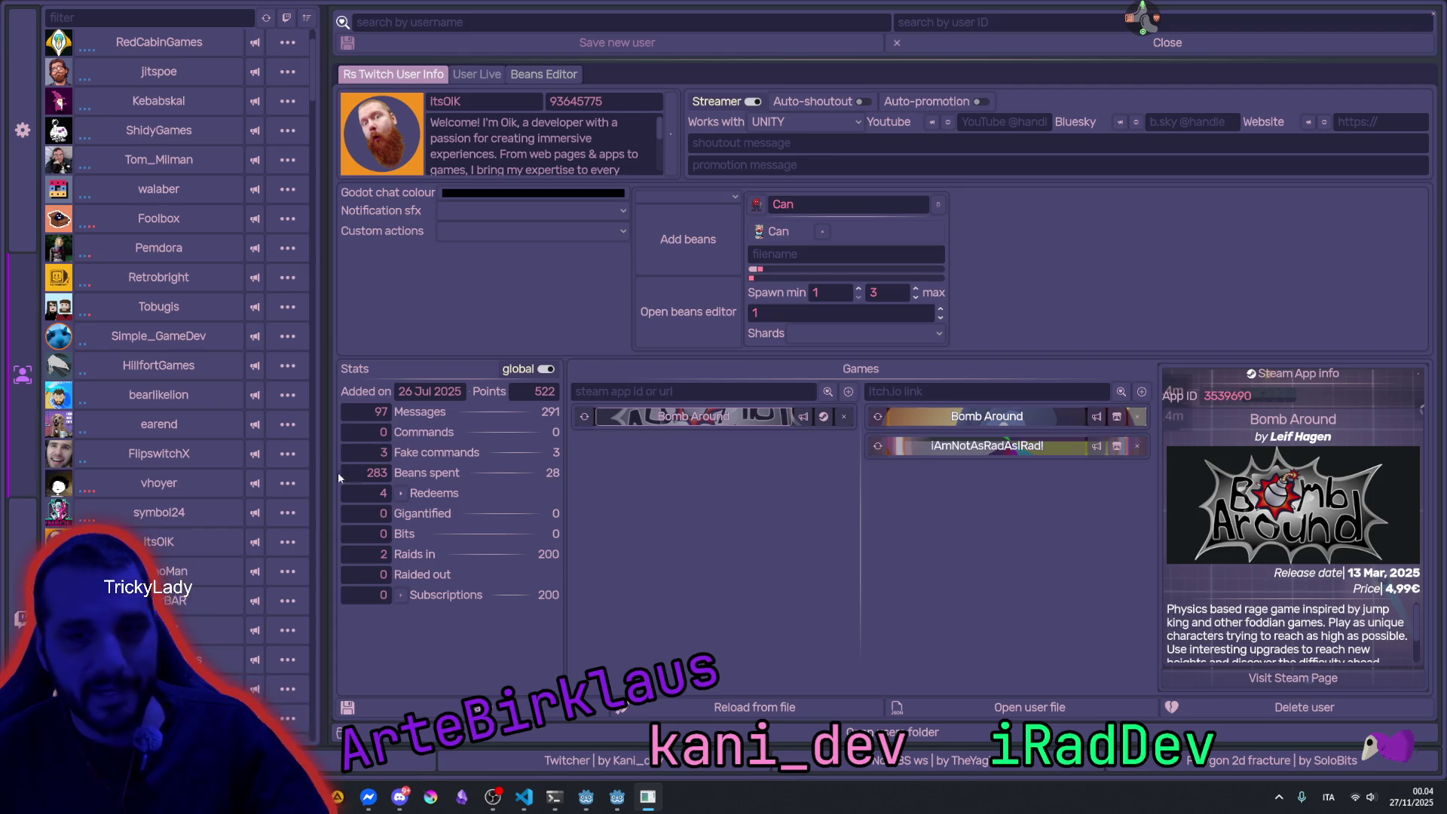
click(159, 423)
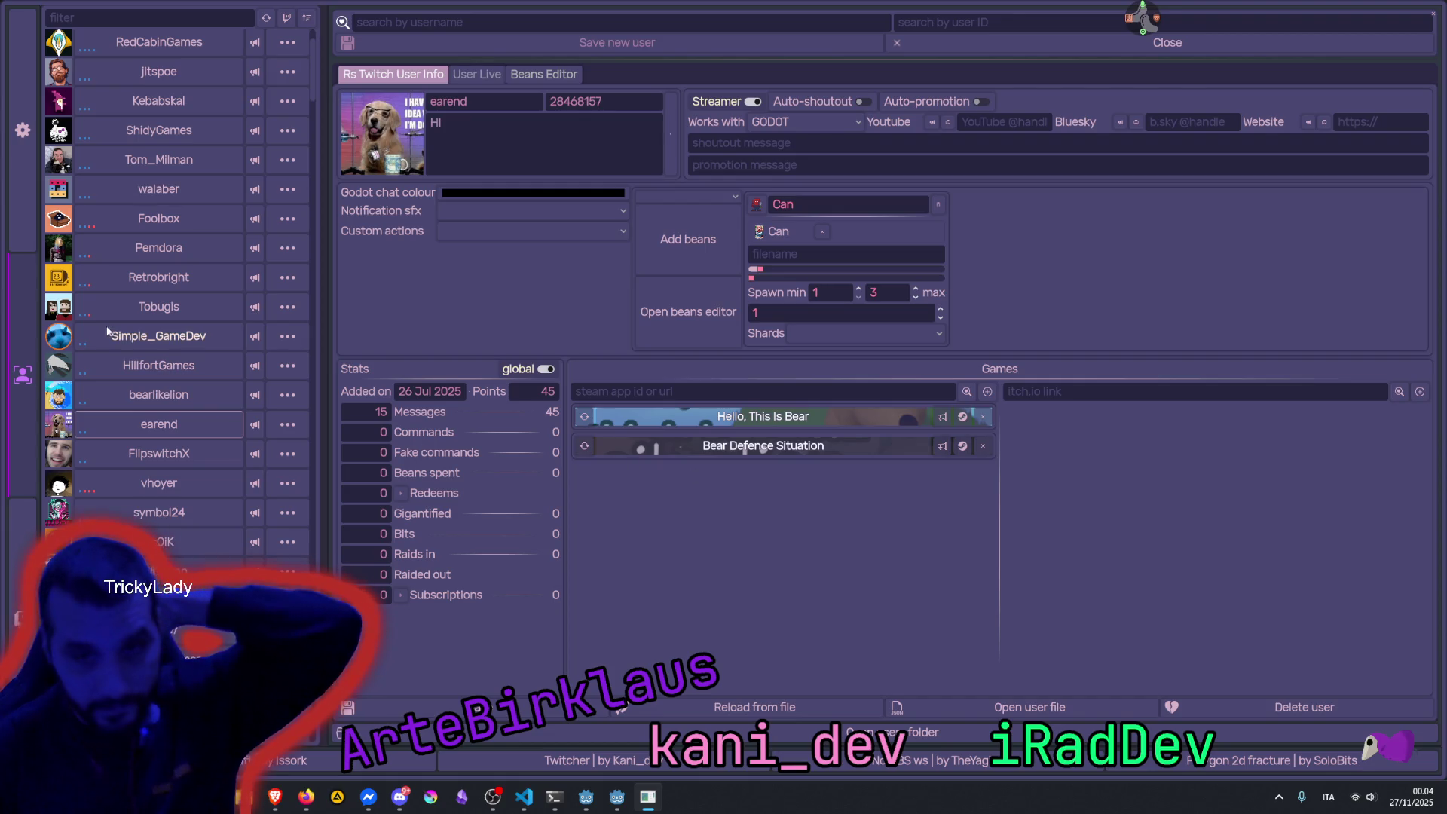
click(137, 313)
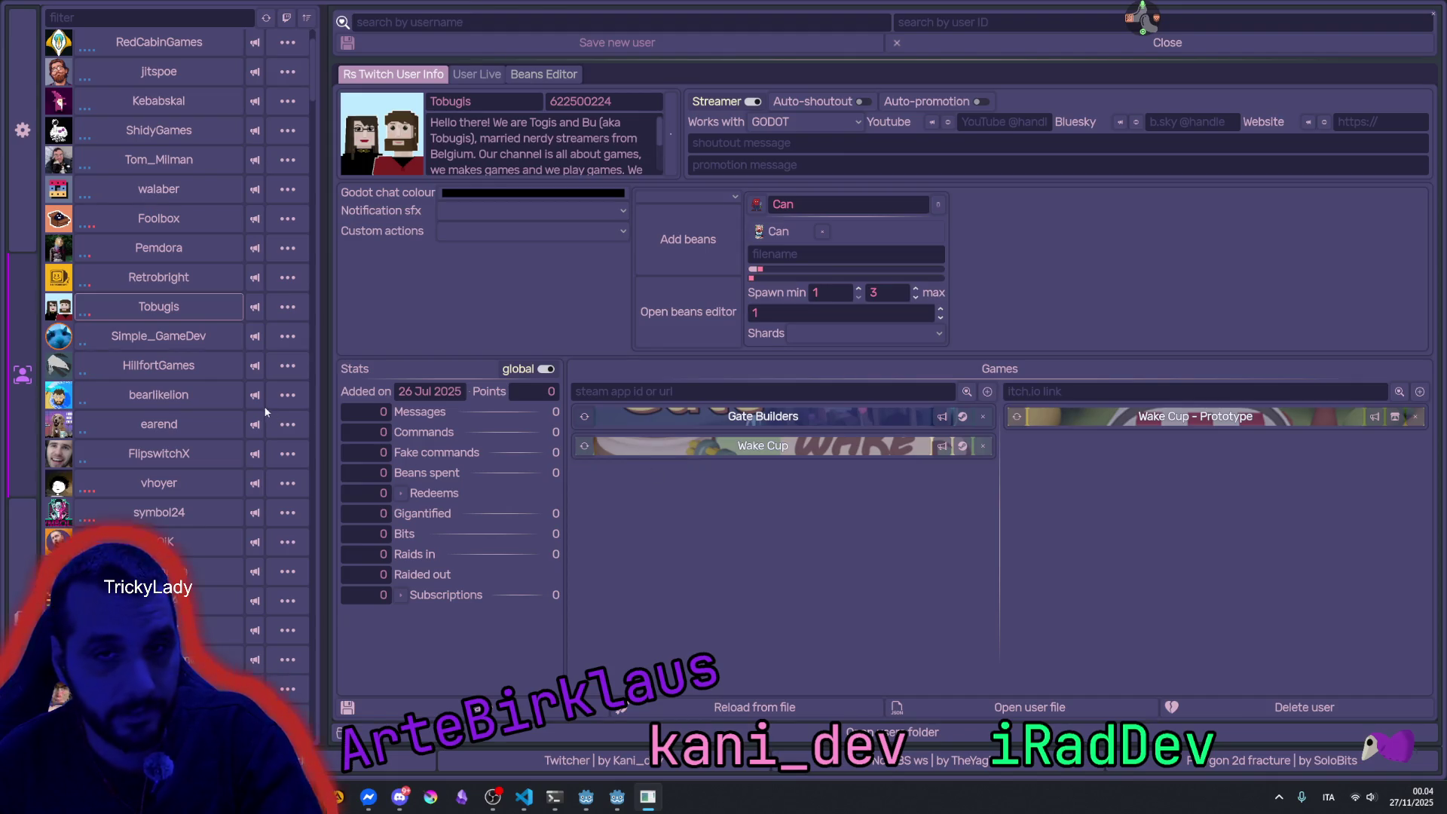
Filter the user list on 'arte' and open the Warlock's Gantlet developer's profile.
click(167, 19)
text(ar)
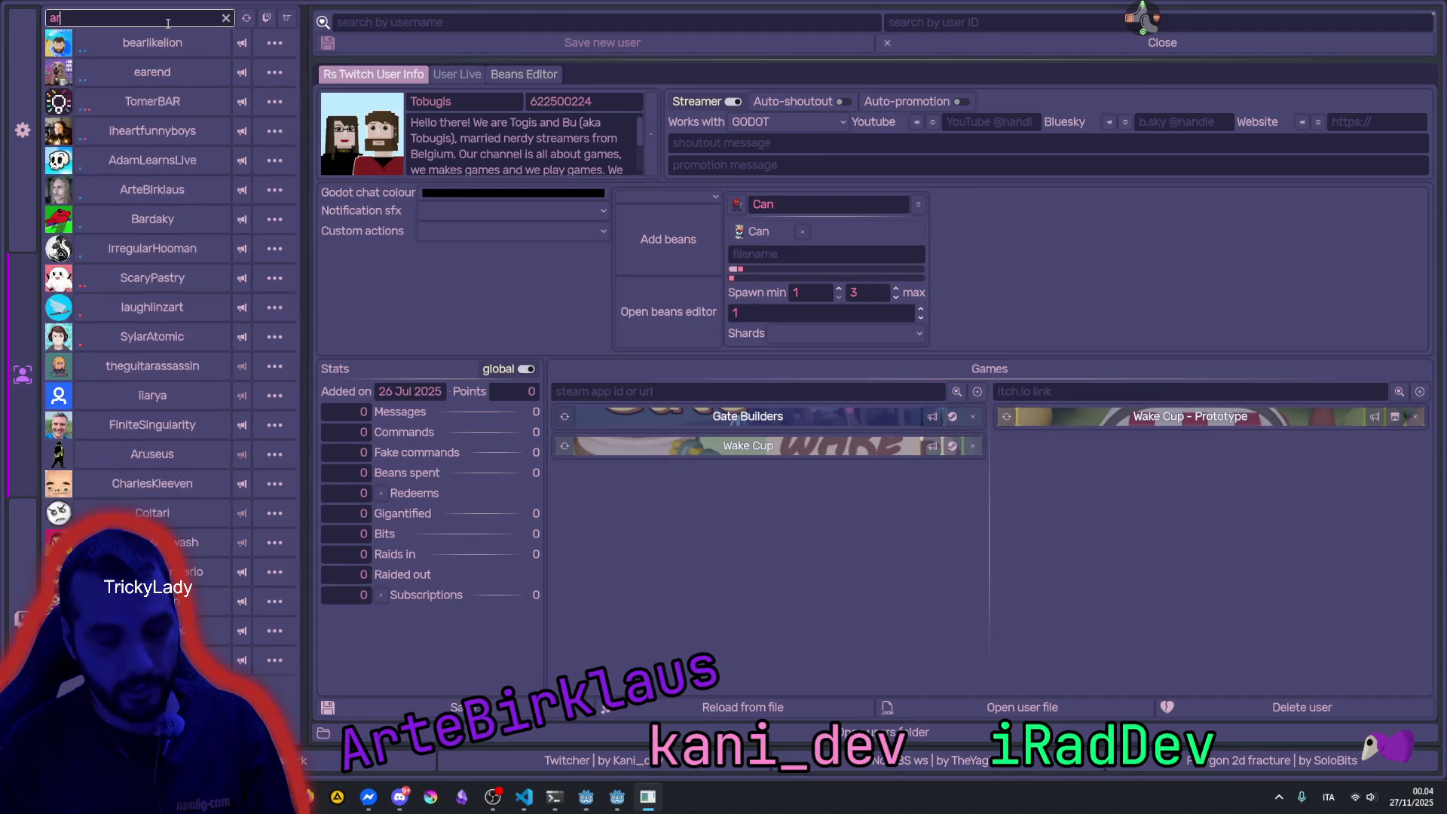
text(te)
click(178, 50)
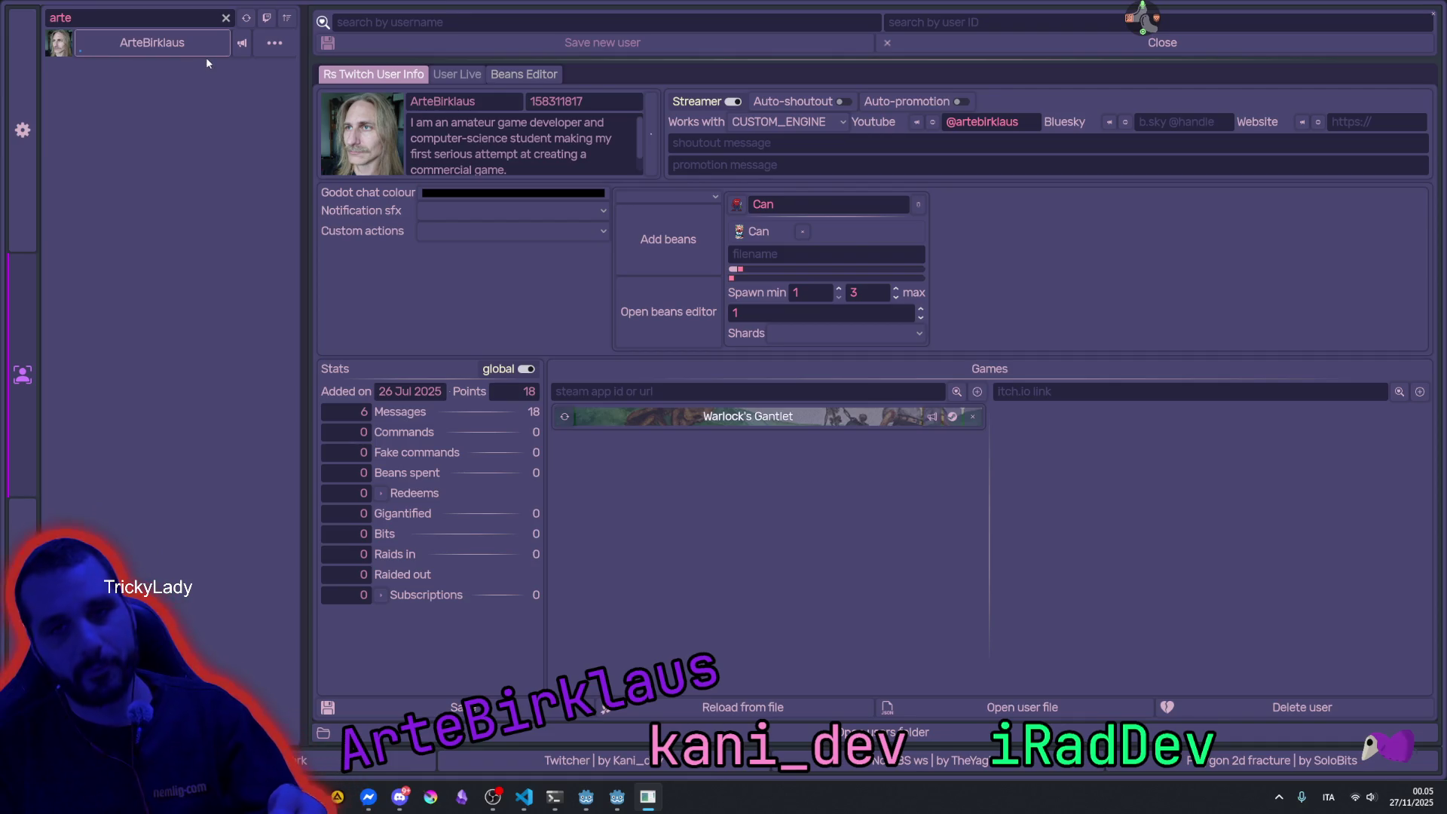
click(934, 419)
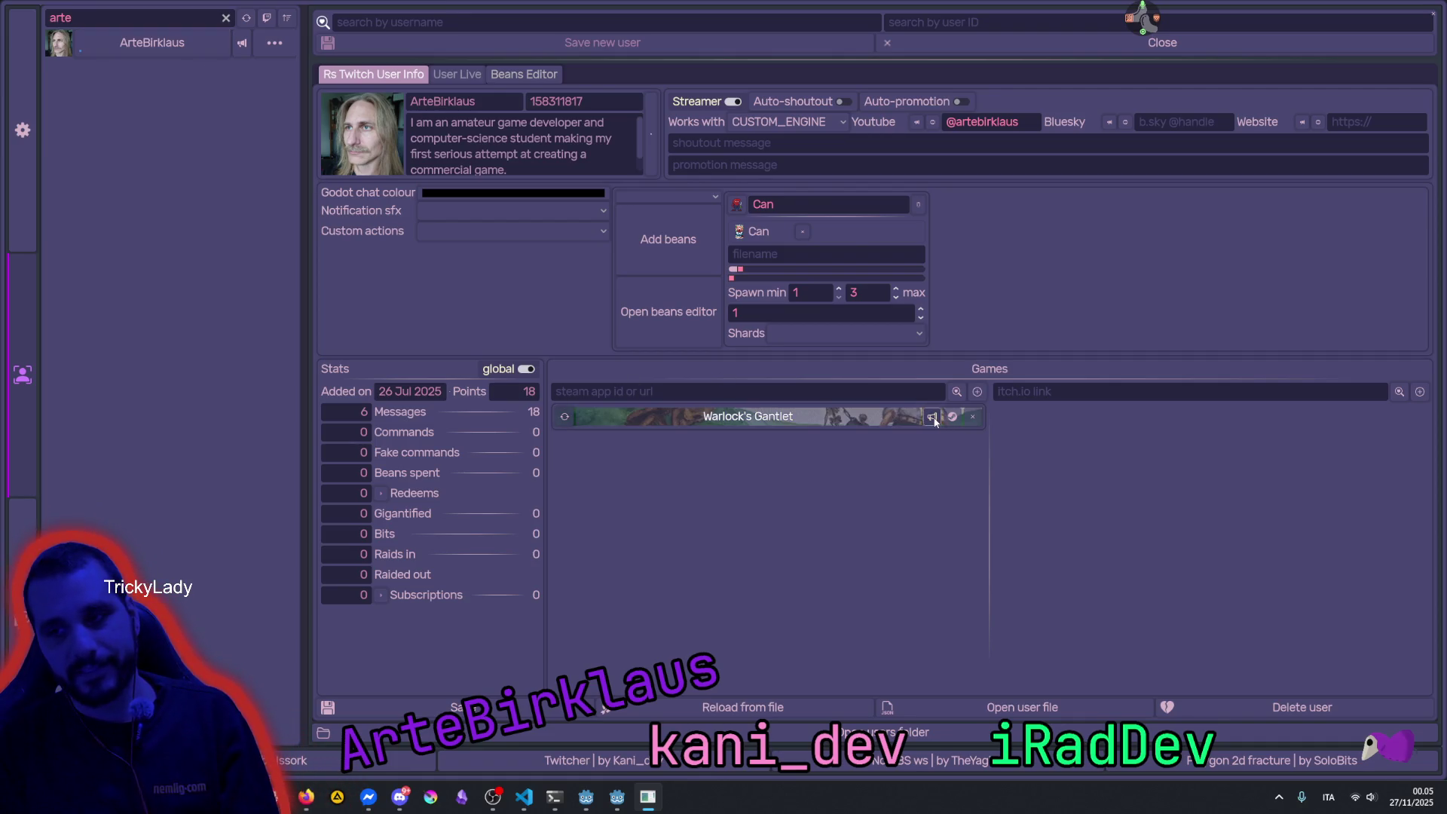
click(949, 417)
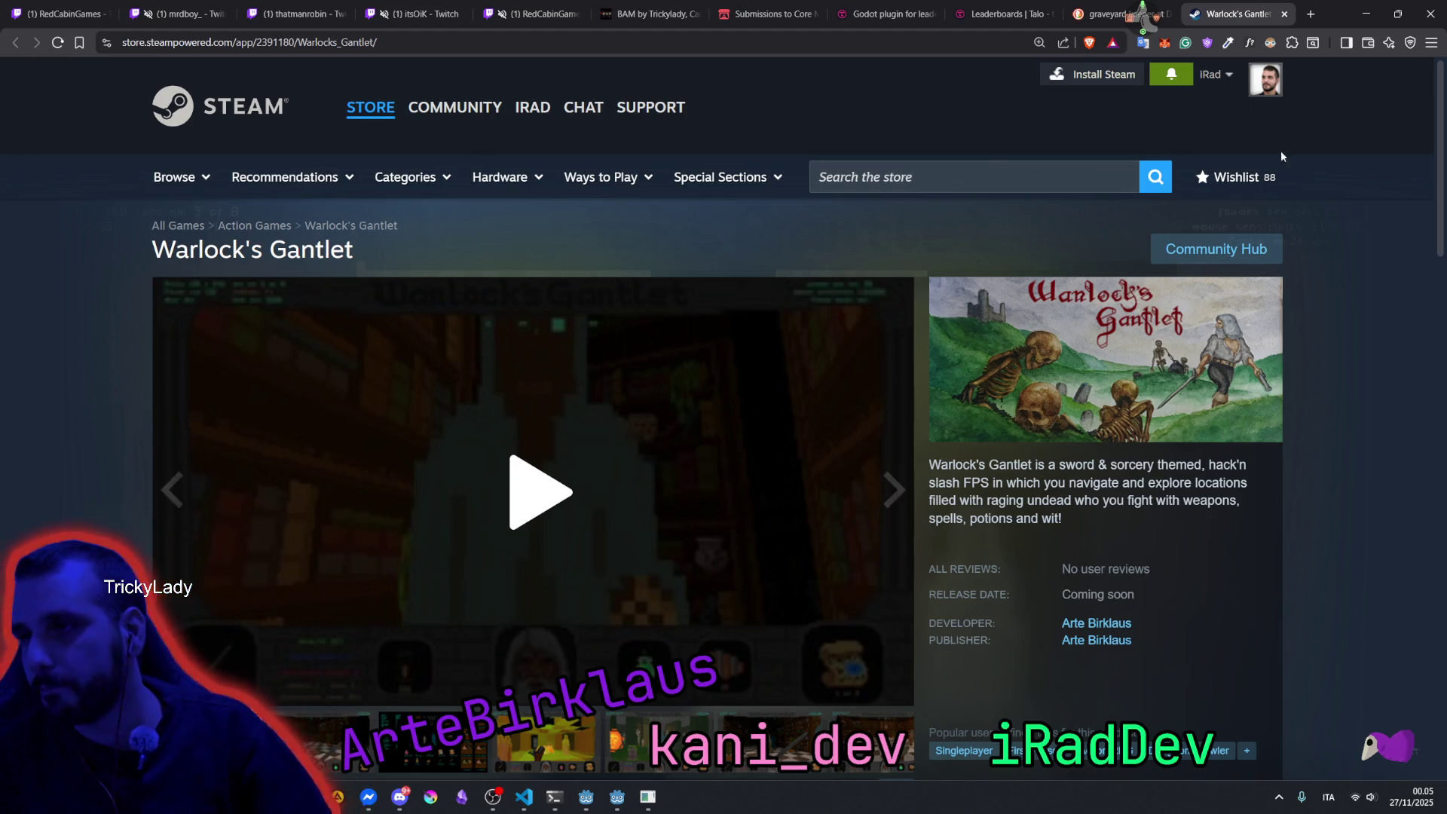
key(alt+Tab)
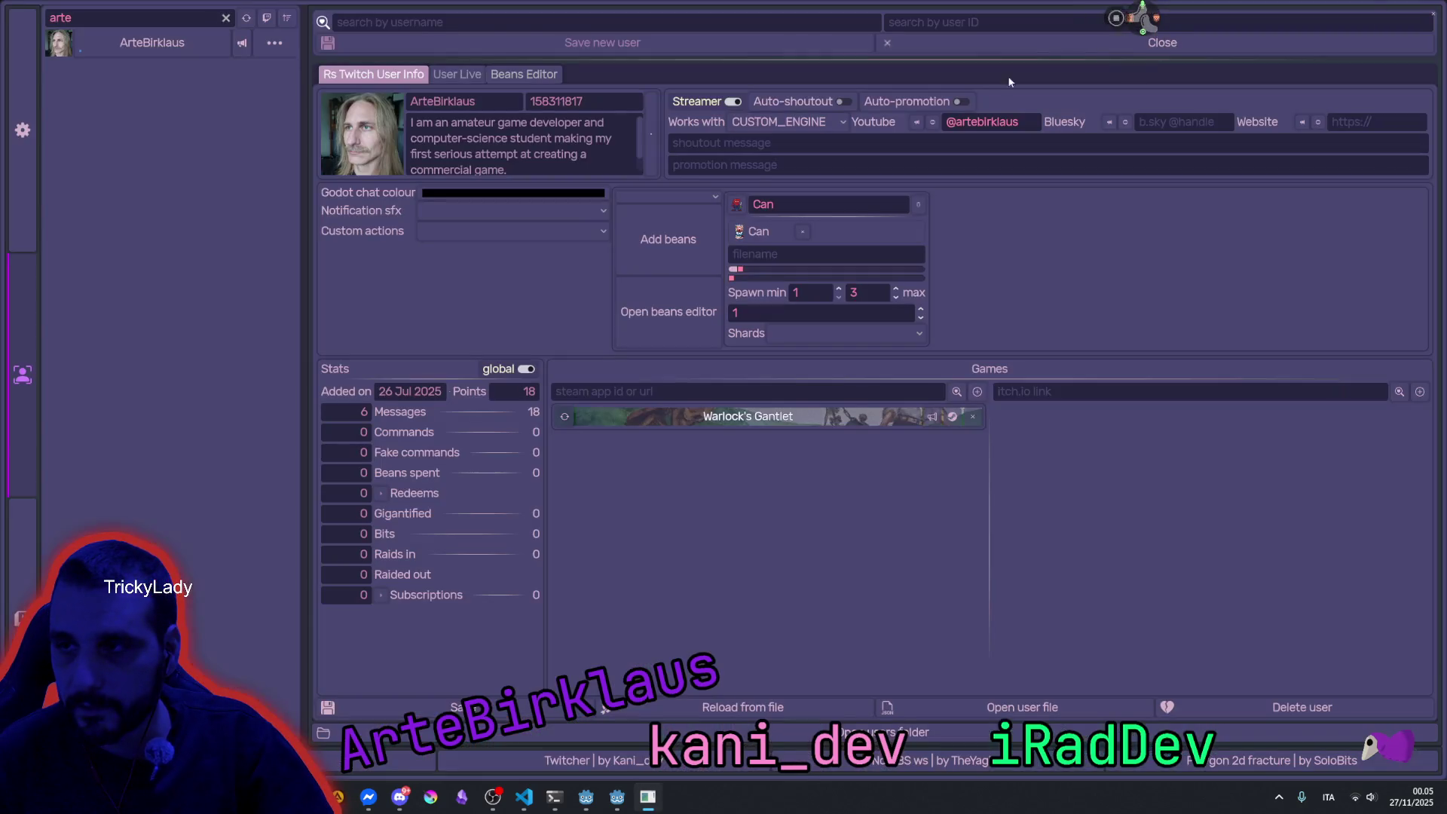
Change the name filter to 'tri' and open the streamer listing Carrodino, BAM and The Exam Scam.
click(94, 20)
key(BackSpace)
key(BackSpace)
key(BackSpace)
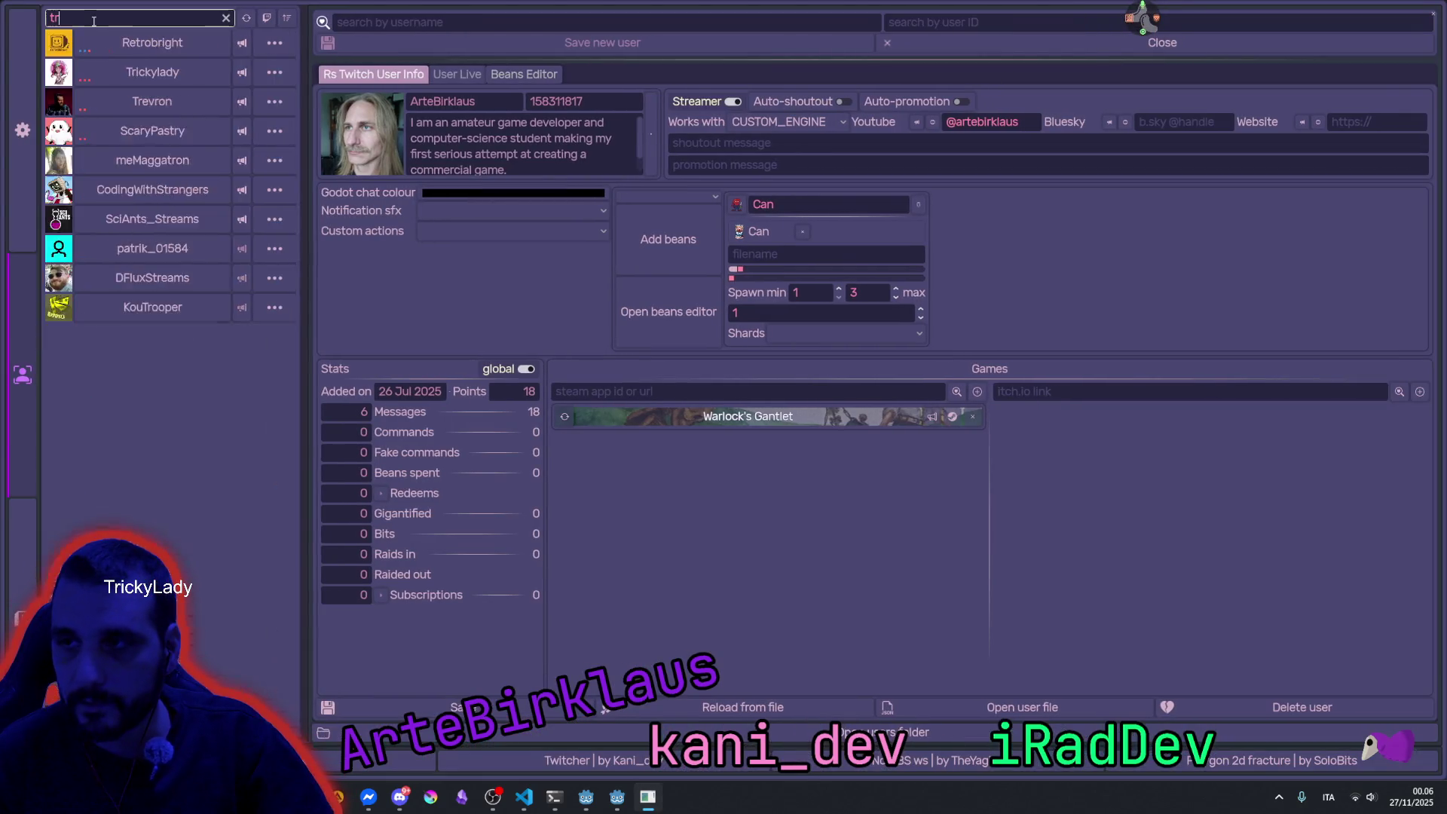
text(trie)
key(BackSpace)
click(152, 42)
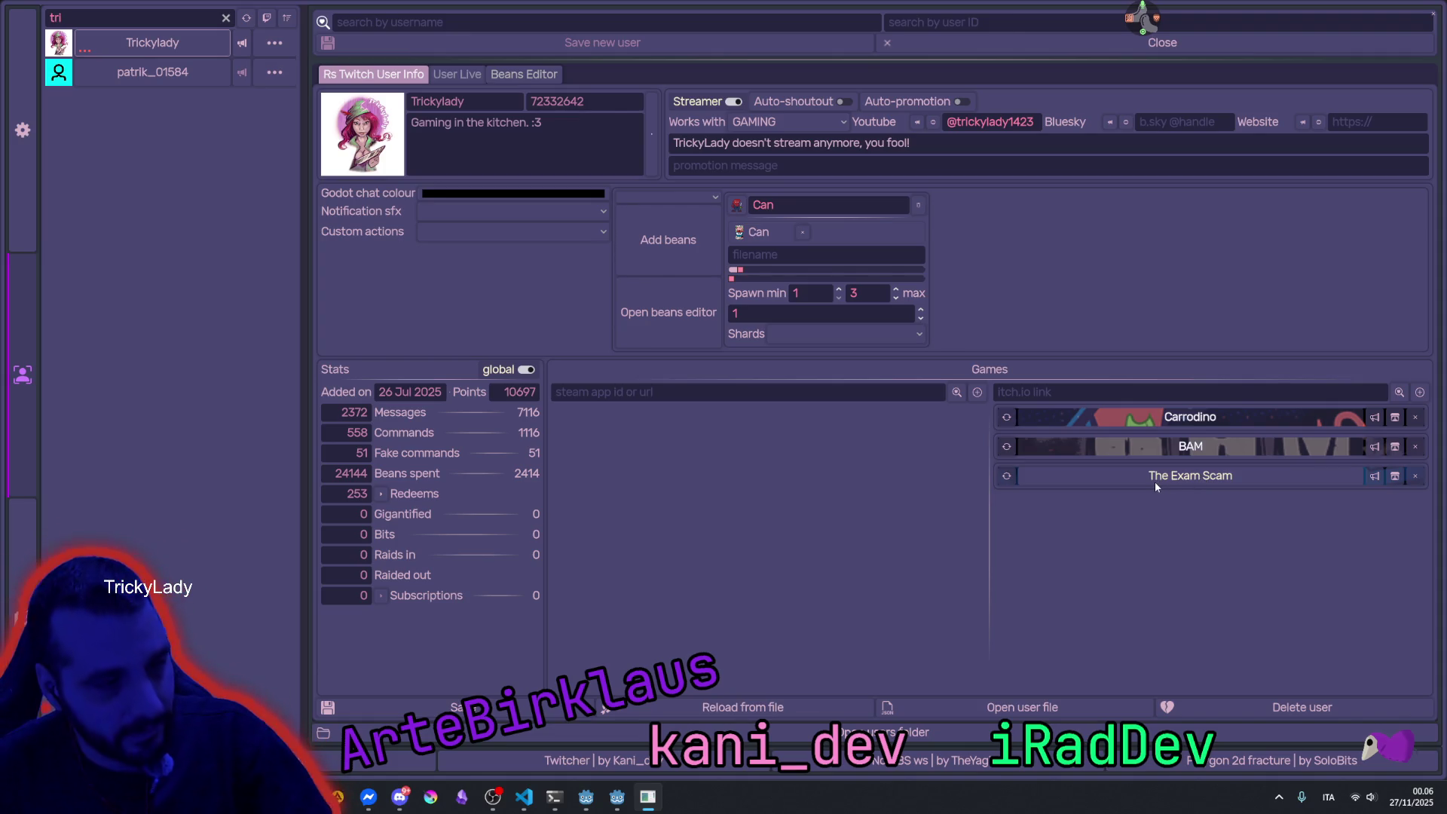
click(748, 399)
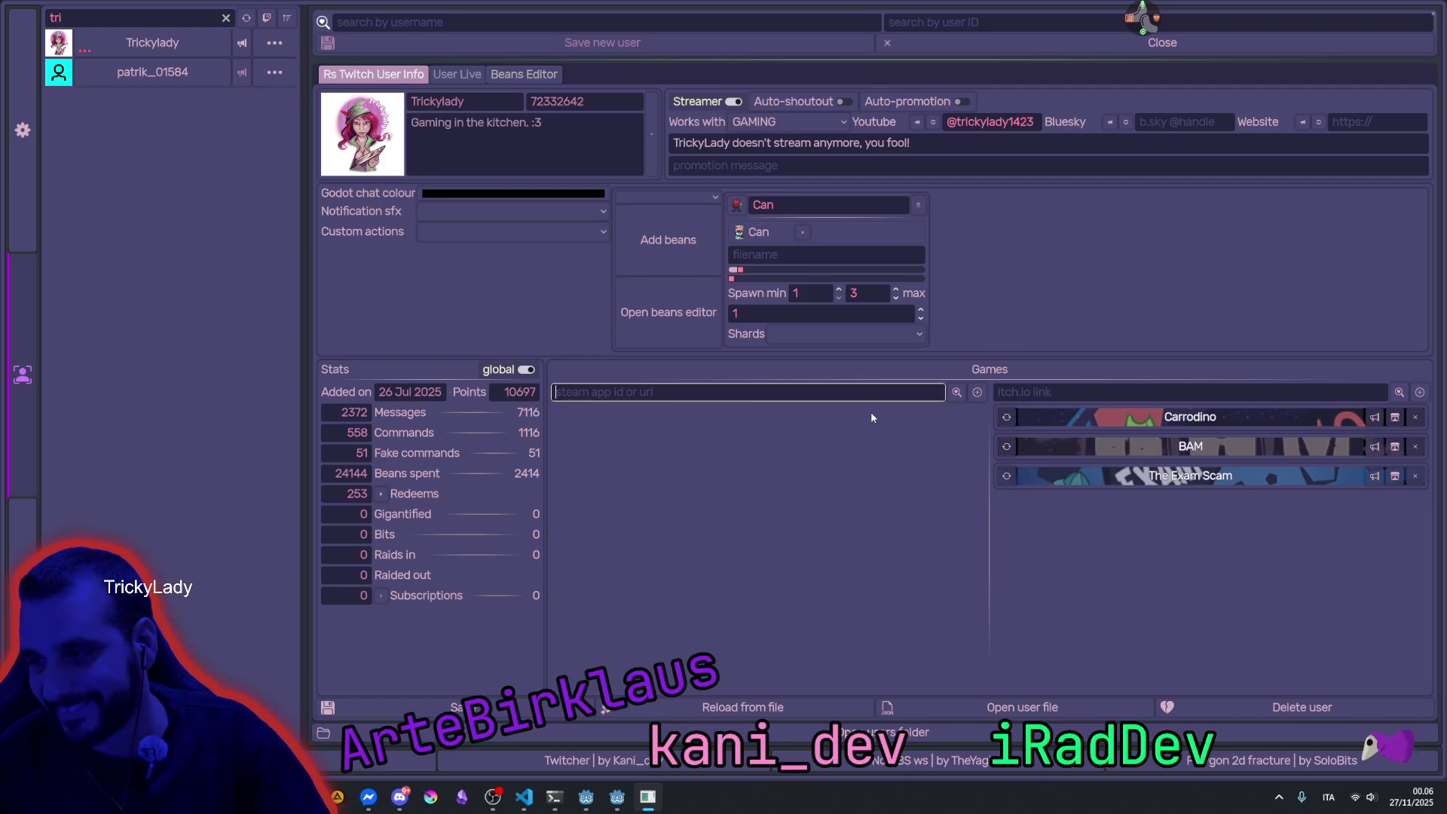
Bring up the Warlock's Gantlet Steam page and highlight its title and opening description words.
key(alt+Tab)
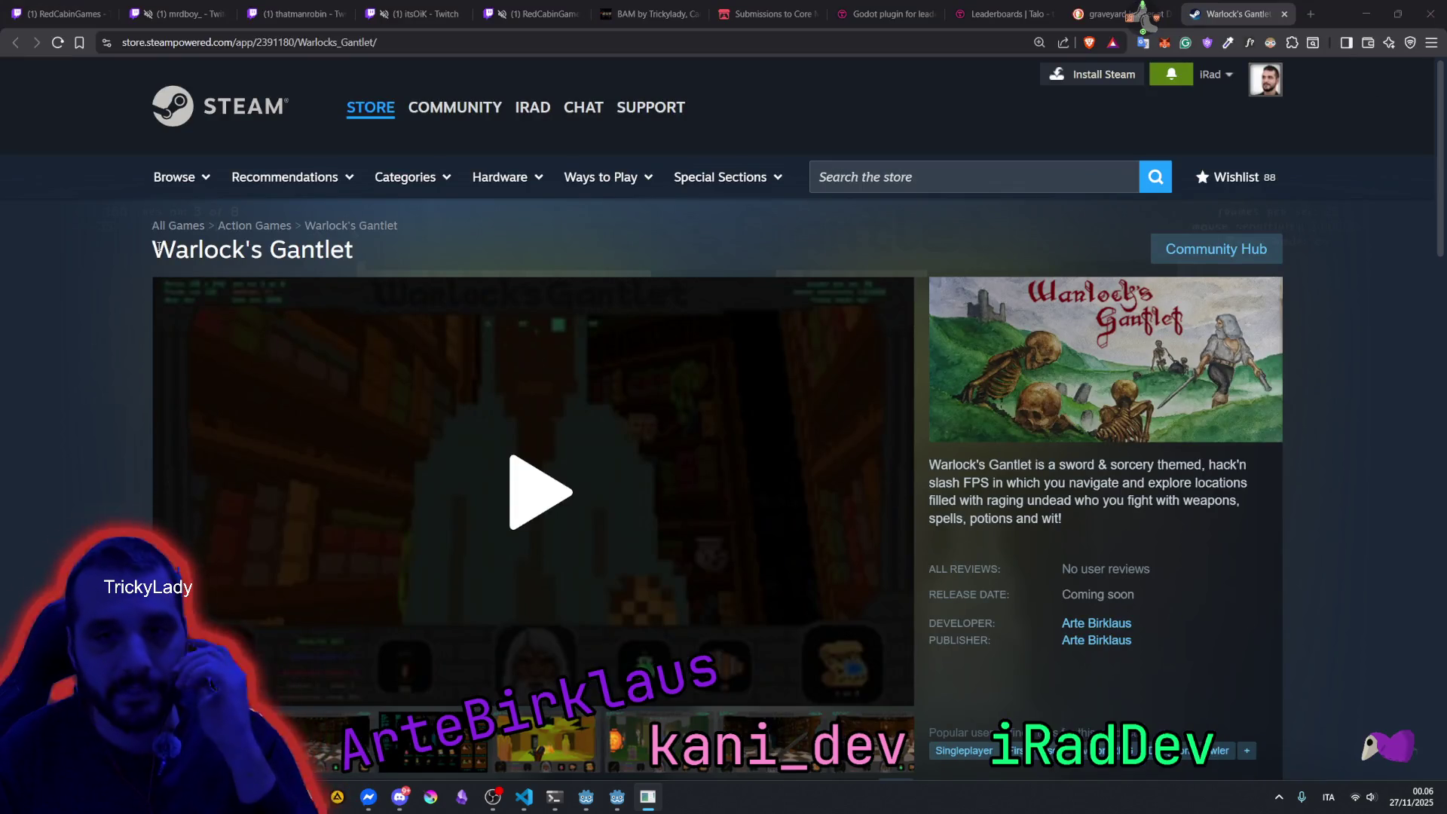
mouse_move(158, 247)
mouse_down()
mouse_move(330, 253)
mouse_move(354, 226)
mouse_up()
click(148, 256)
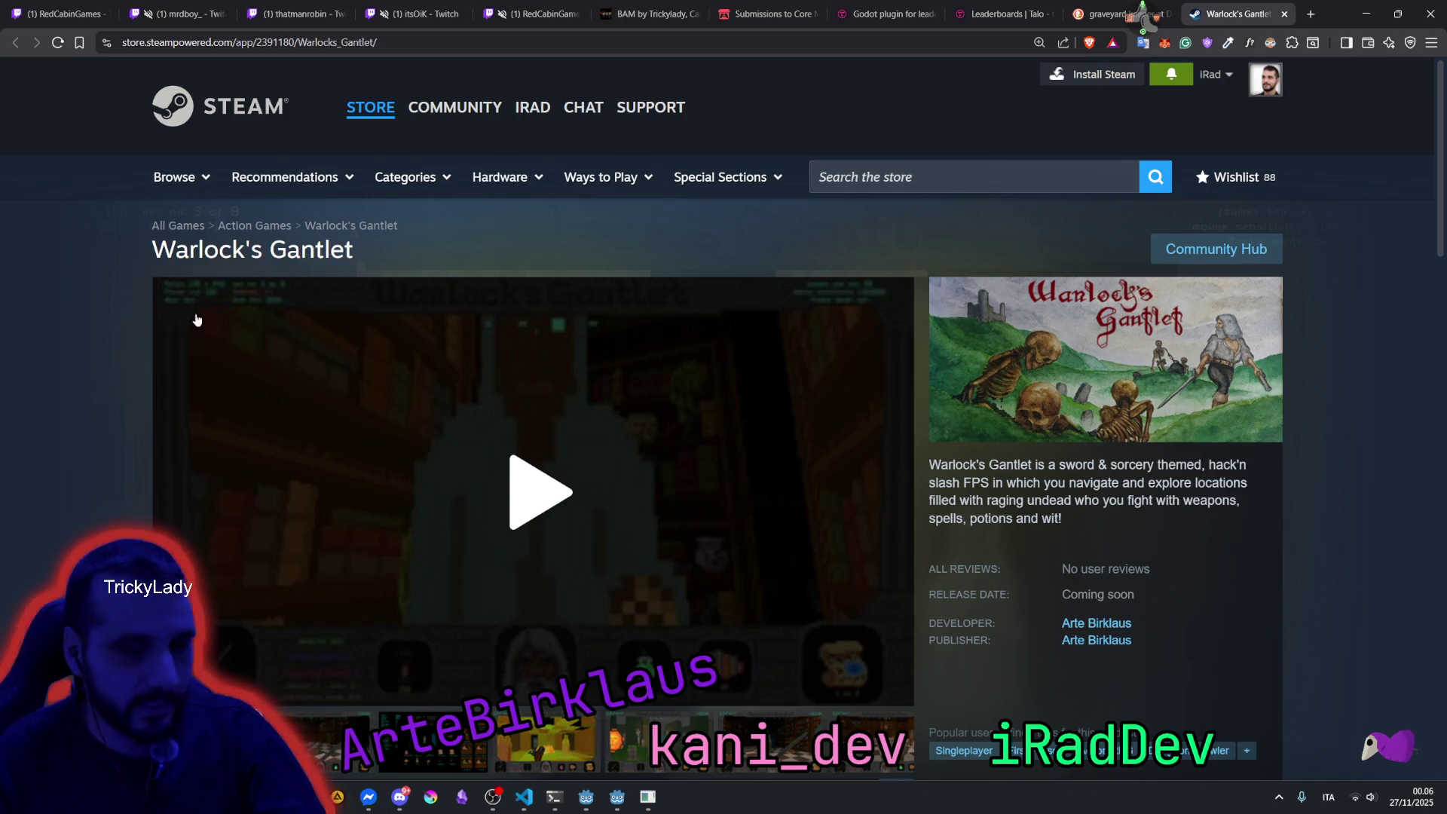
mouse_move(155, 249)
mouse_down()
mouse_move(332, 249)
mouse_move(412, 220)
mouse_up()
double_click(311, 250)
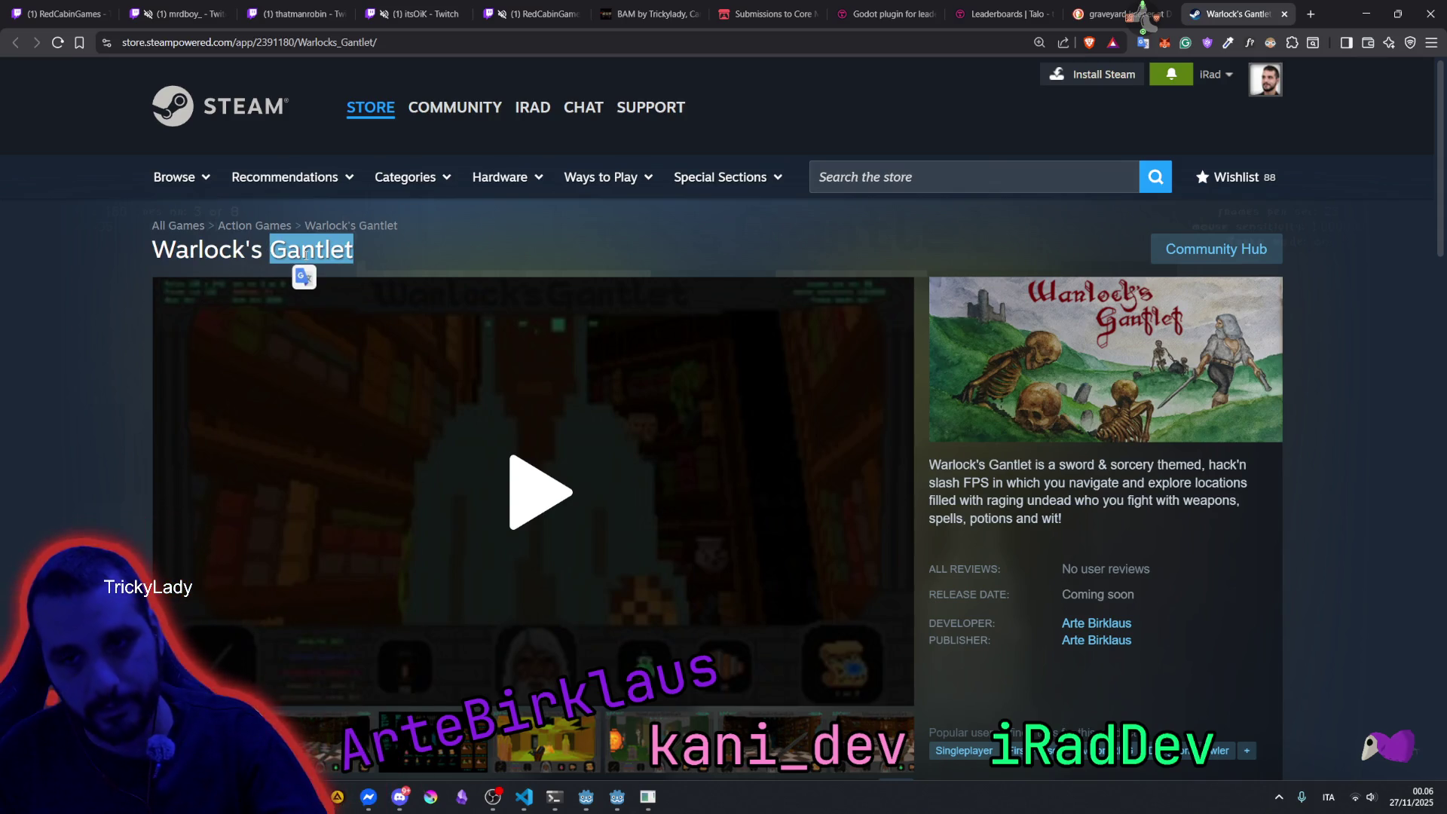
scroll(896, 364, down, 3)
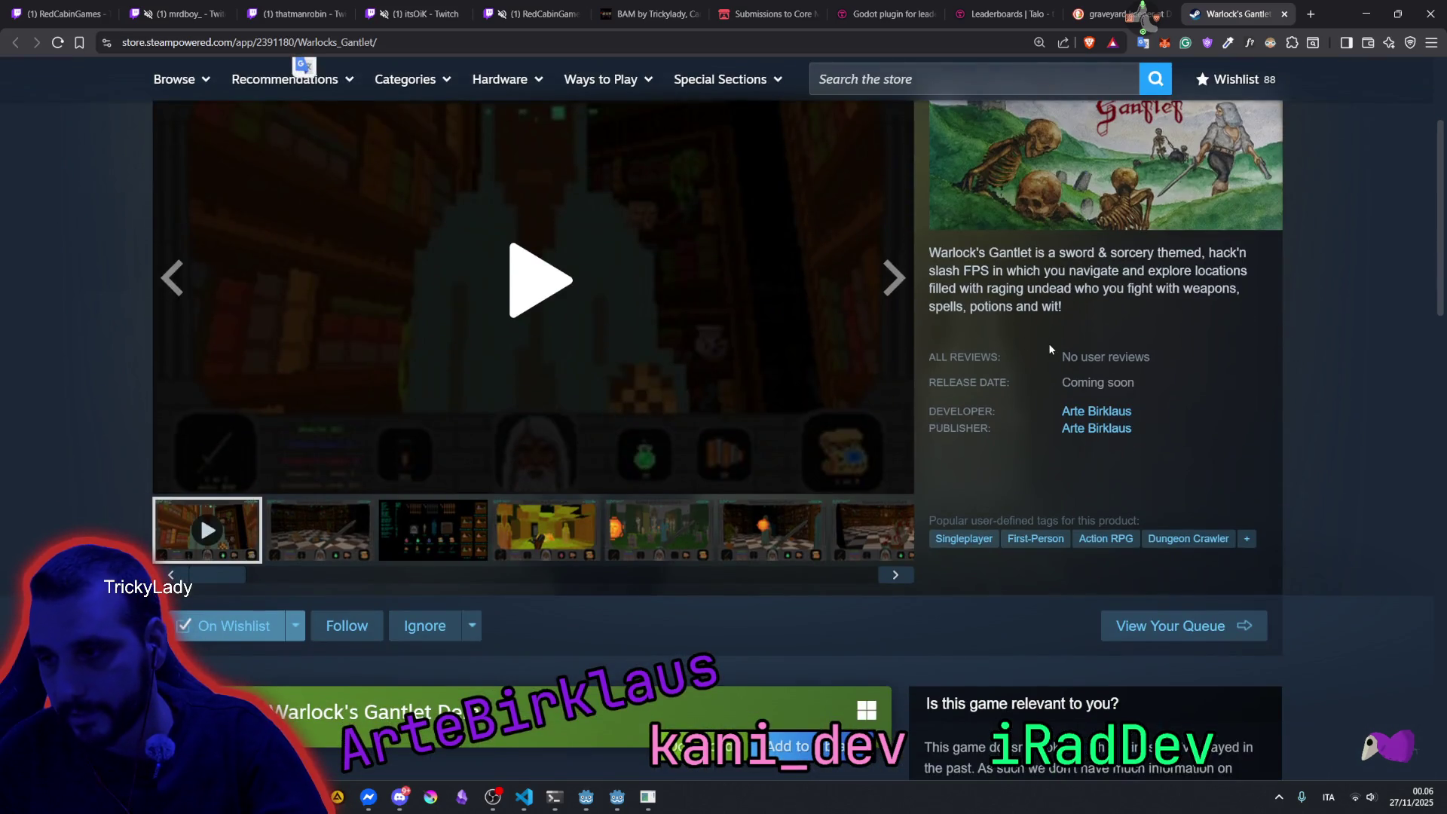
scroll(1047, 342, down, 3)
scroll(1026, 264, up, 3)
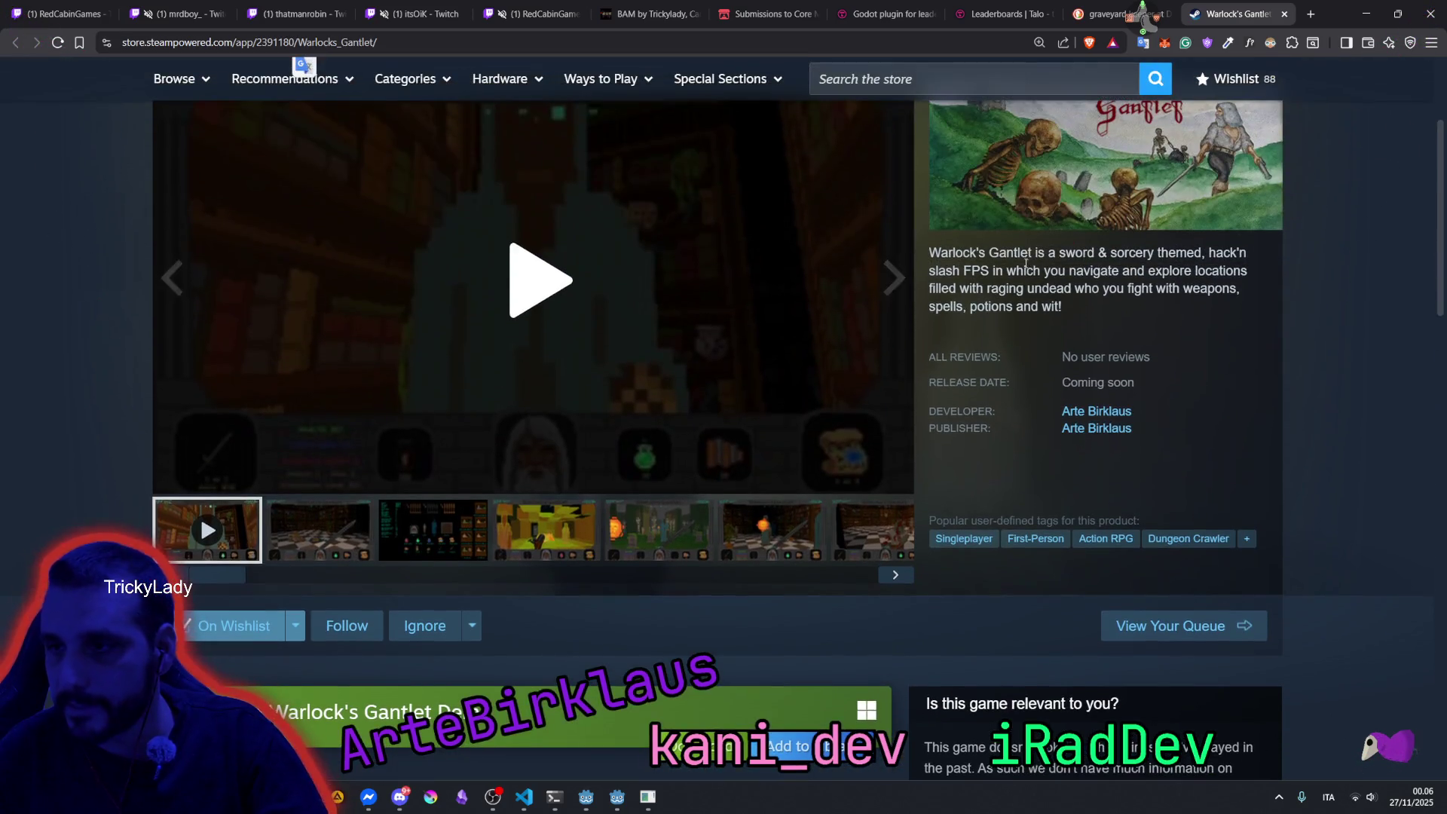
drag(931, 253, 1094, 254)
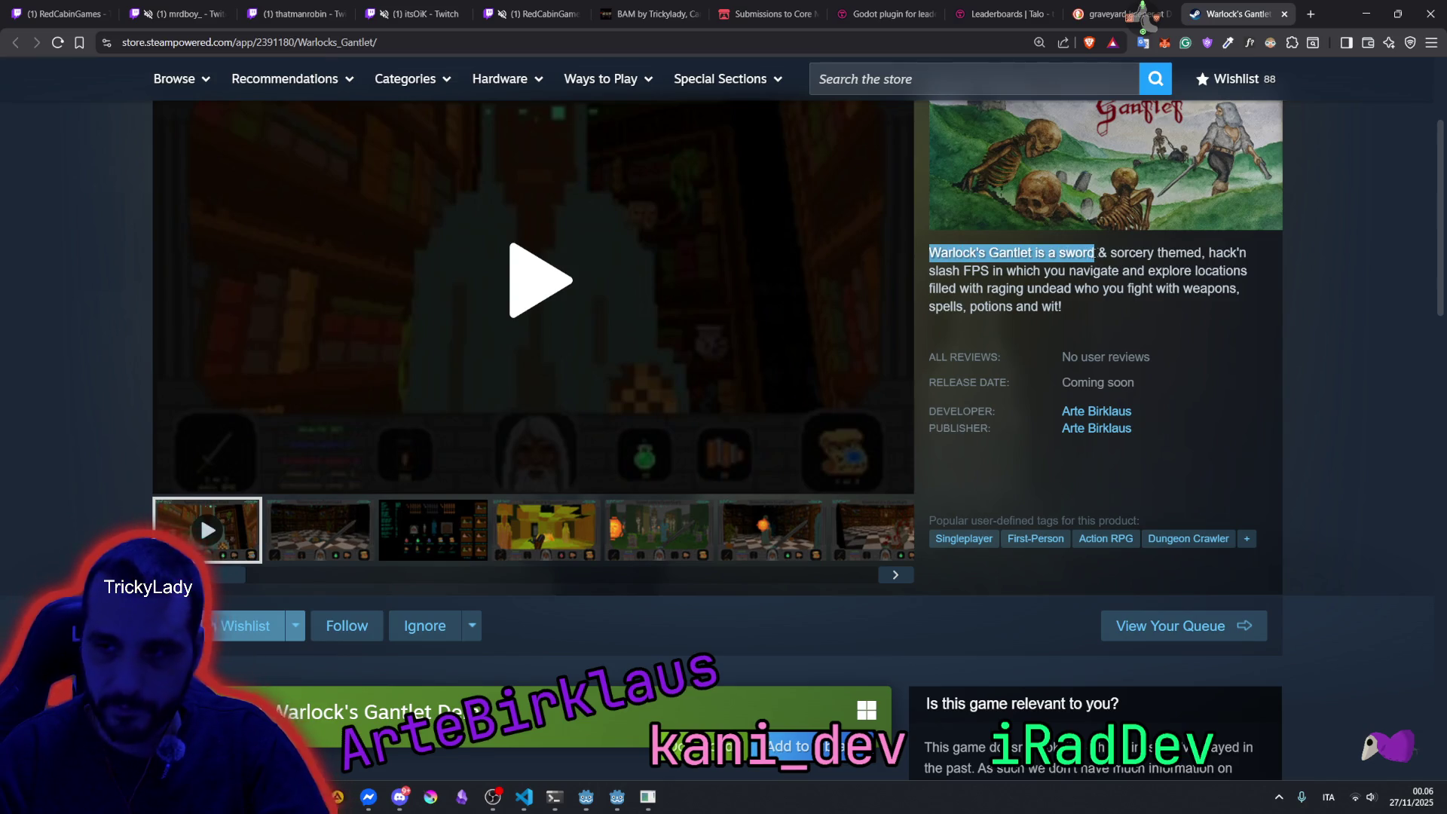
Start the trailer and highlight description phrases 'sword & sorcery themed', 'FPS' and 'in which you navigate'.
click(529, 263)
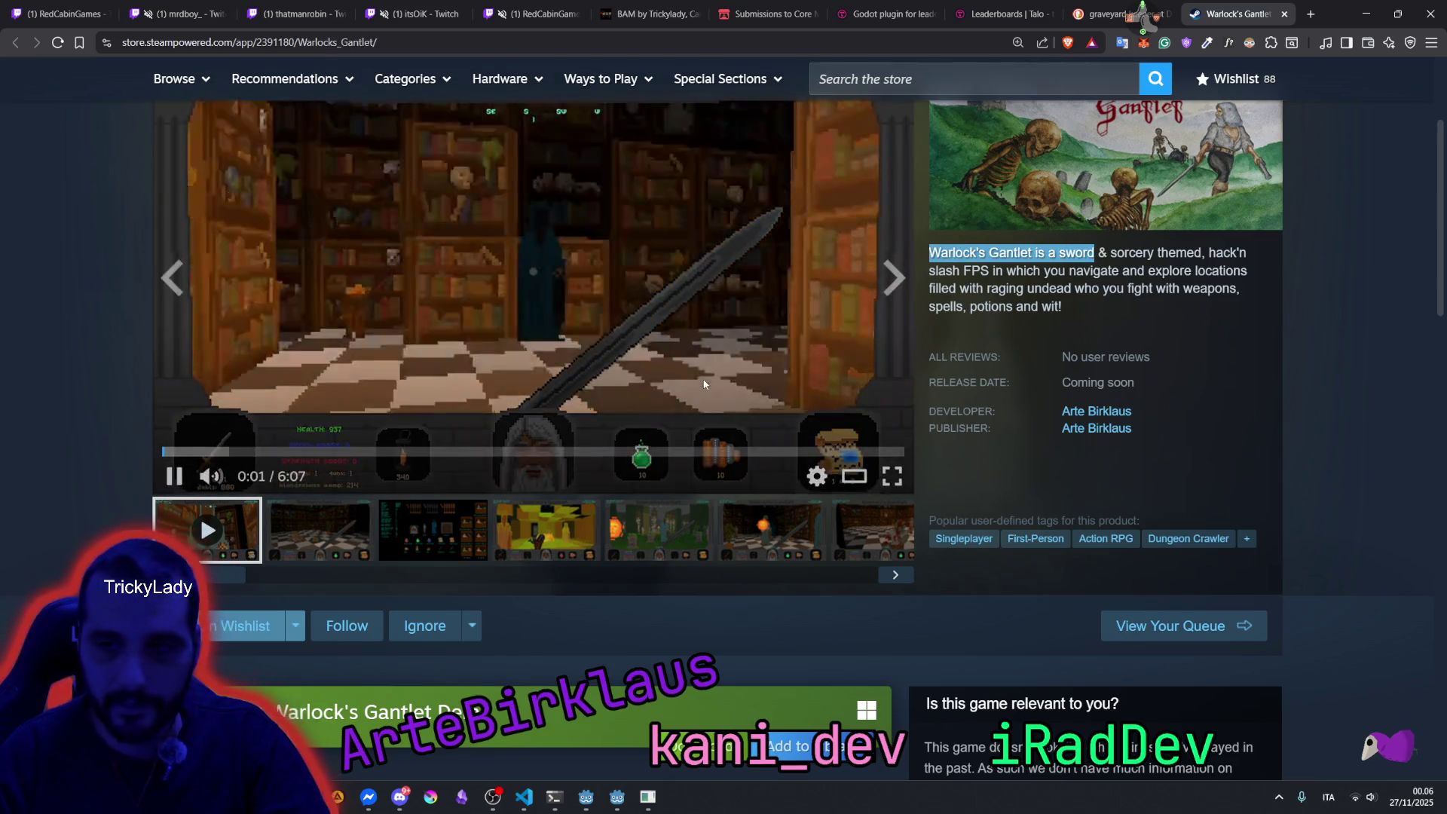
scroll(1045, 413, up, 1)
click(1047, 320)
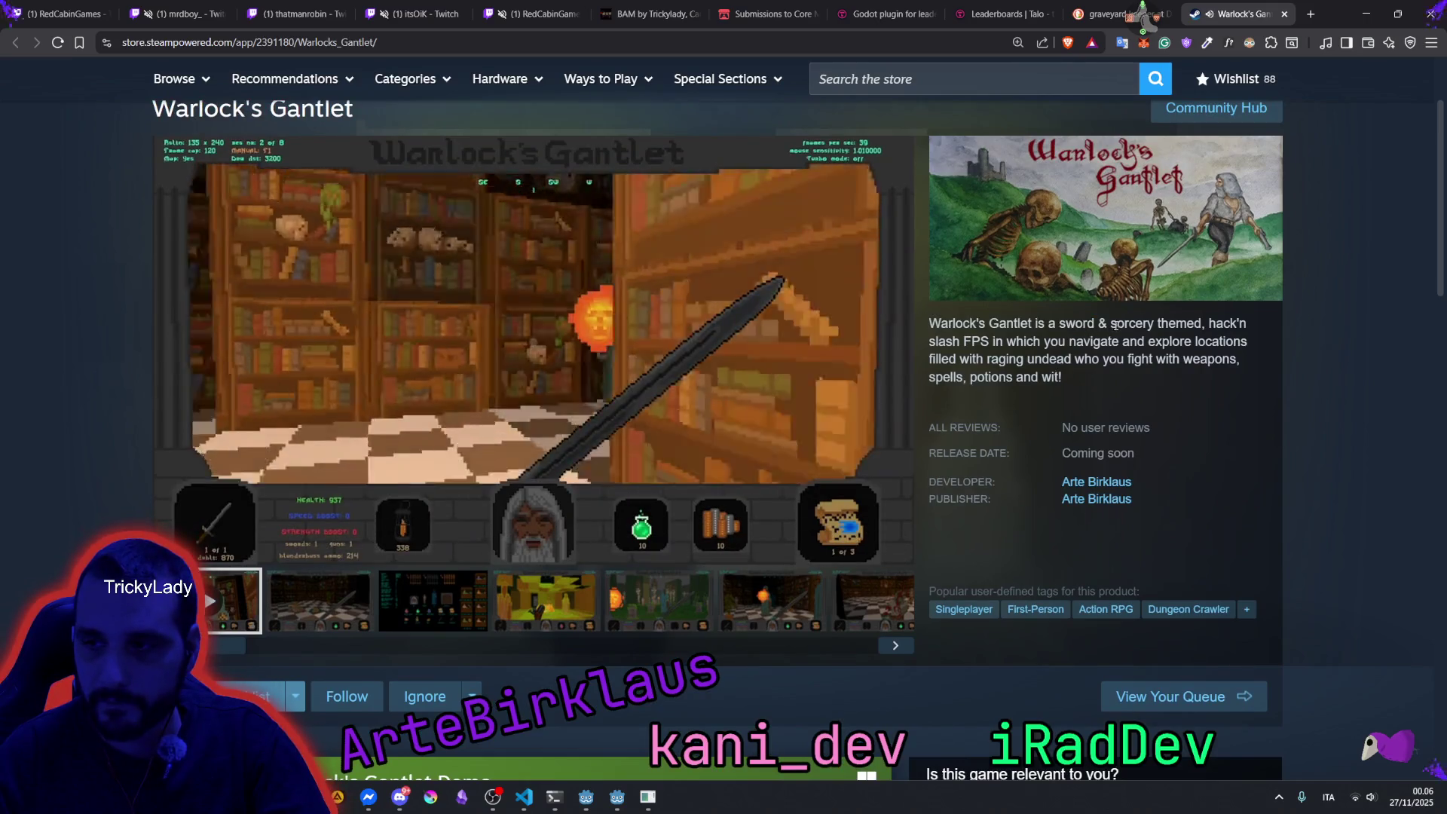
drag(1057, 322, 1208, 323)
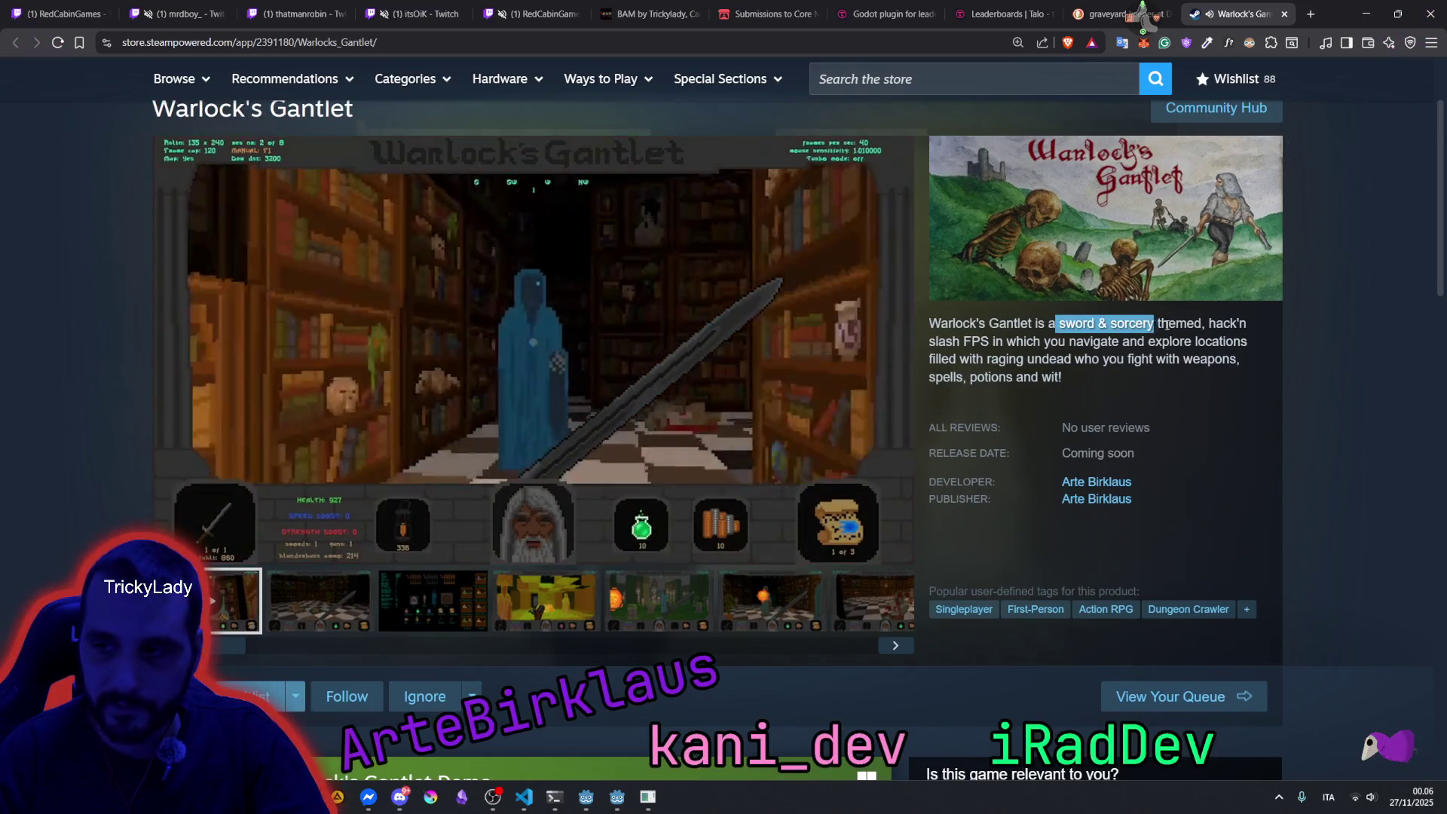
click(976, 341)
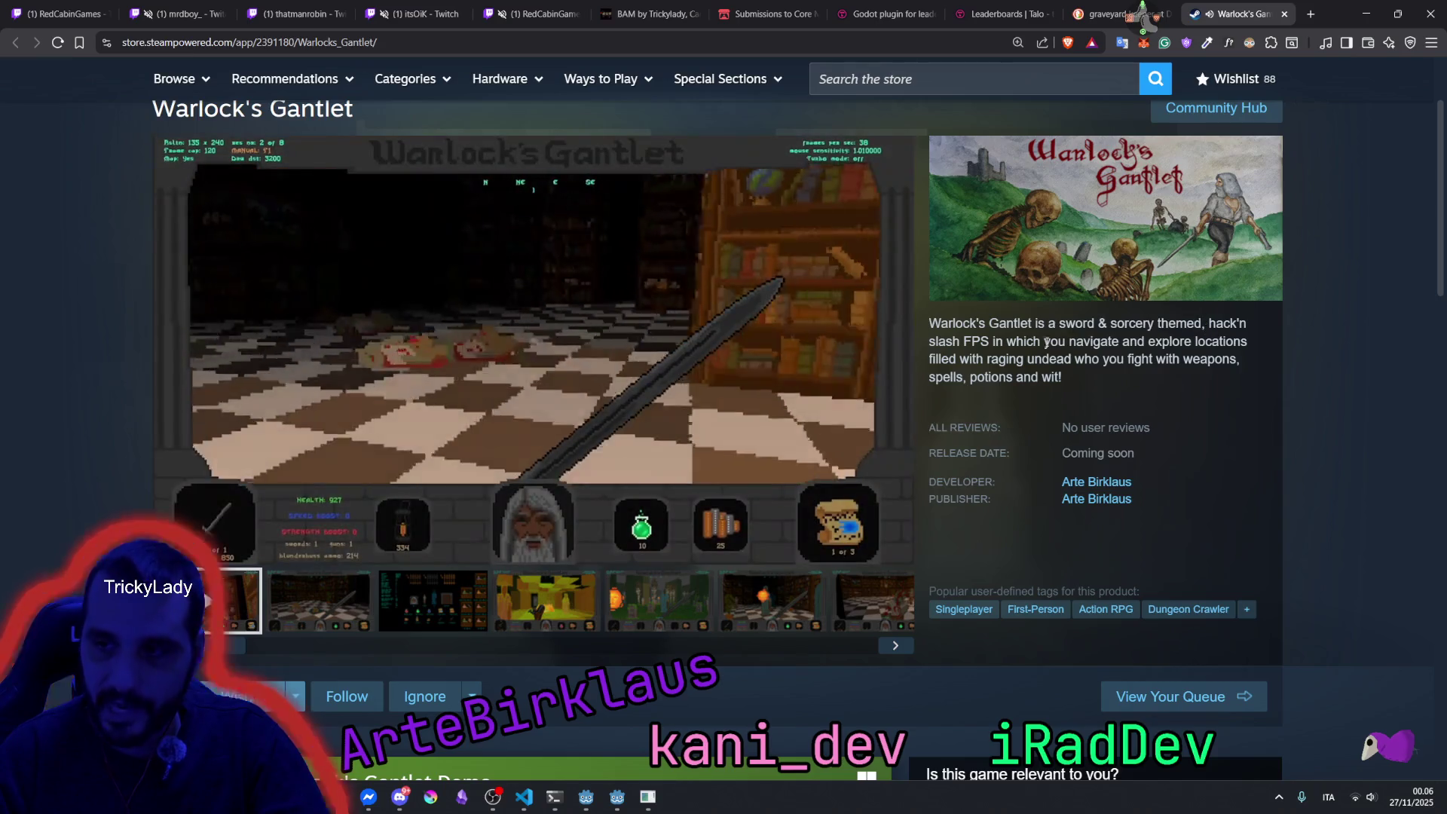
double_click(977, 340)
click(994, 342)
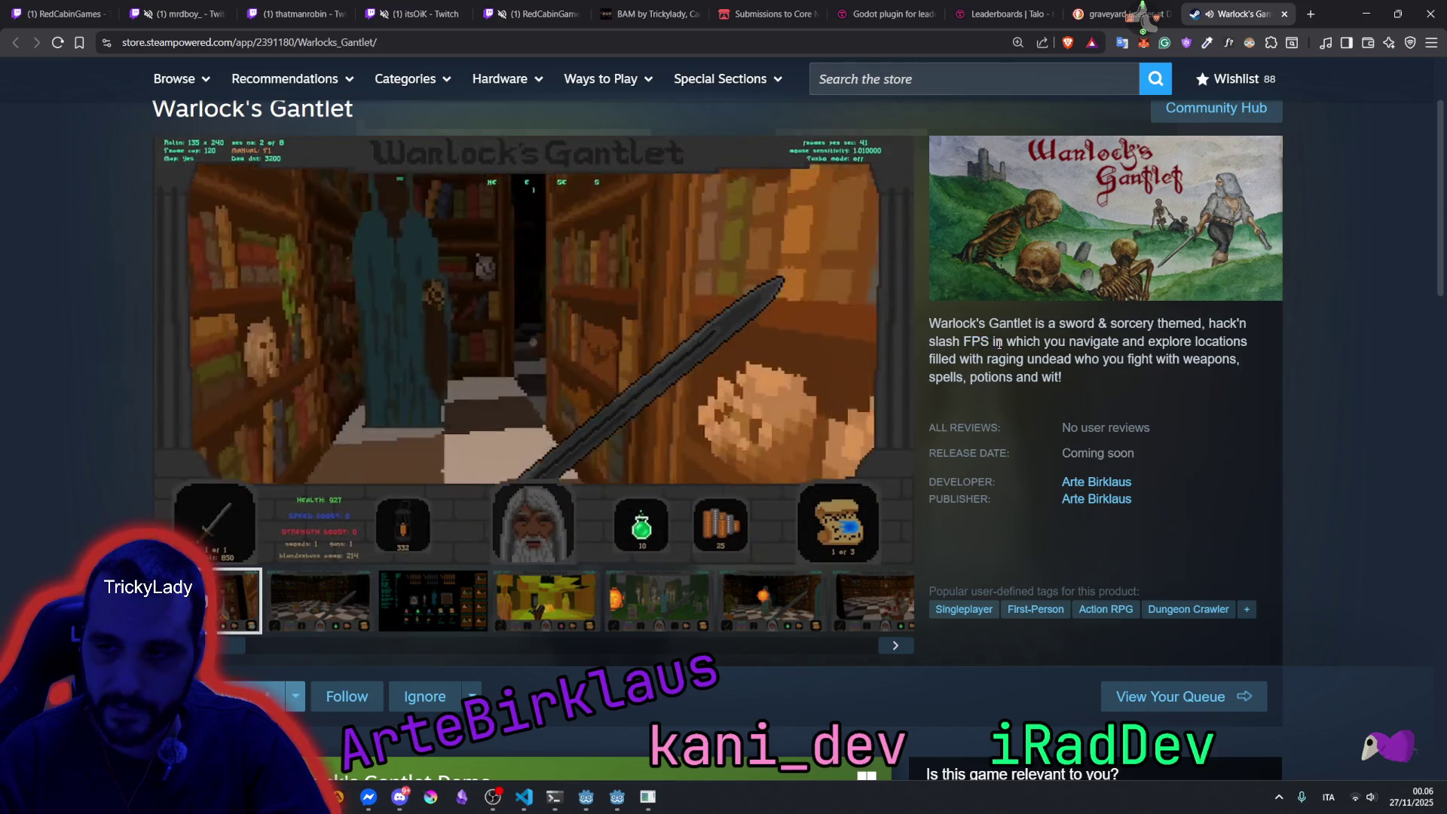
drag(994, 342, 1120, 343)
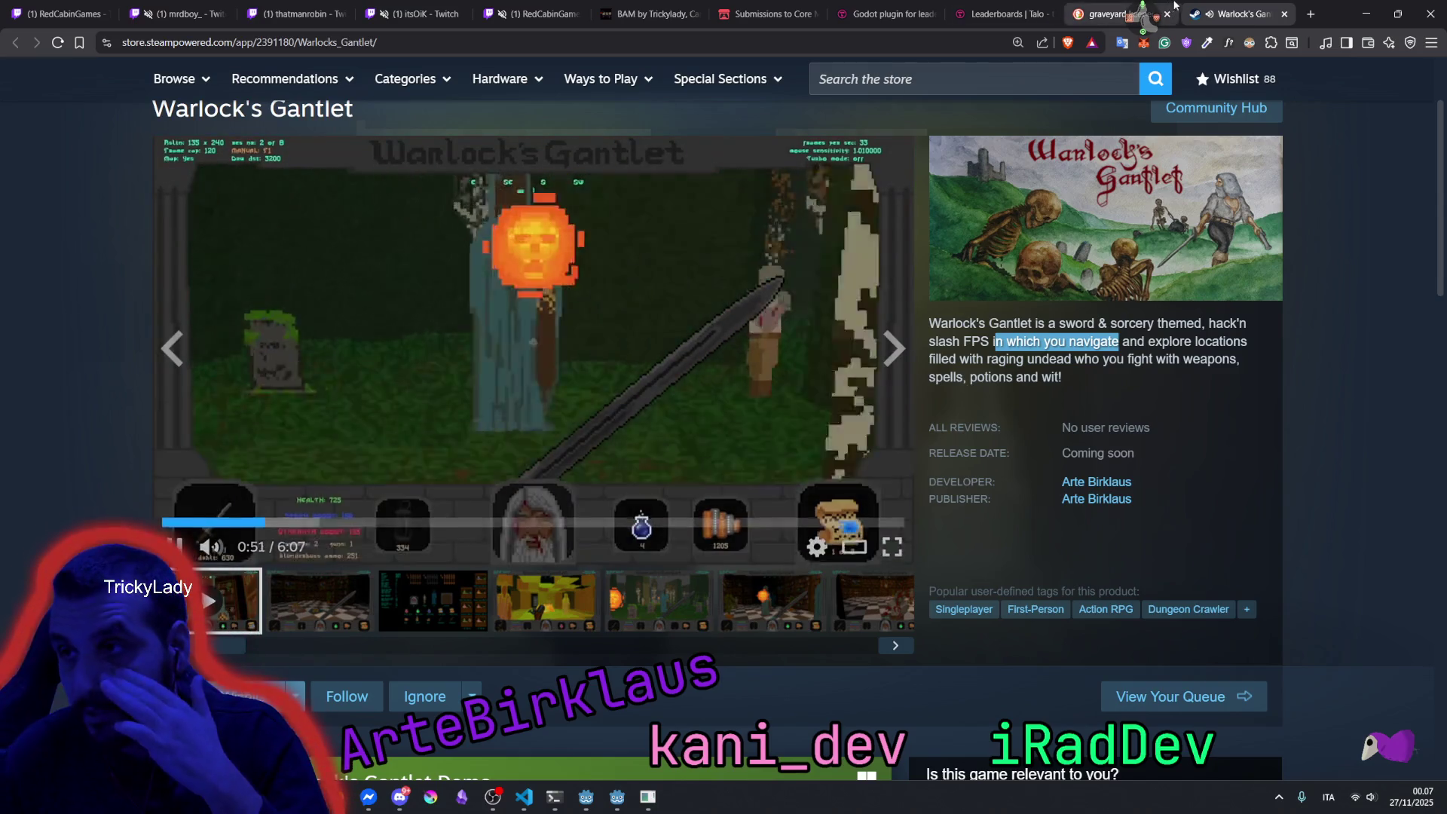
Close the Warlock's Gantlet tab, scroll through the BAM itch.io page, and open the live chat panel.
middle_click(1218, 5)
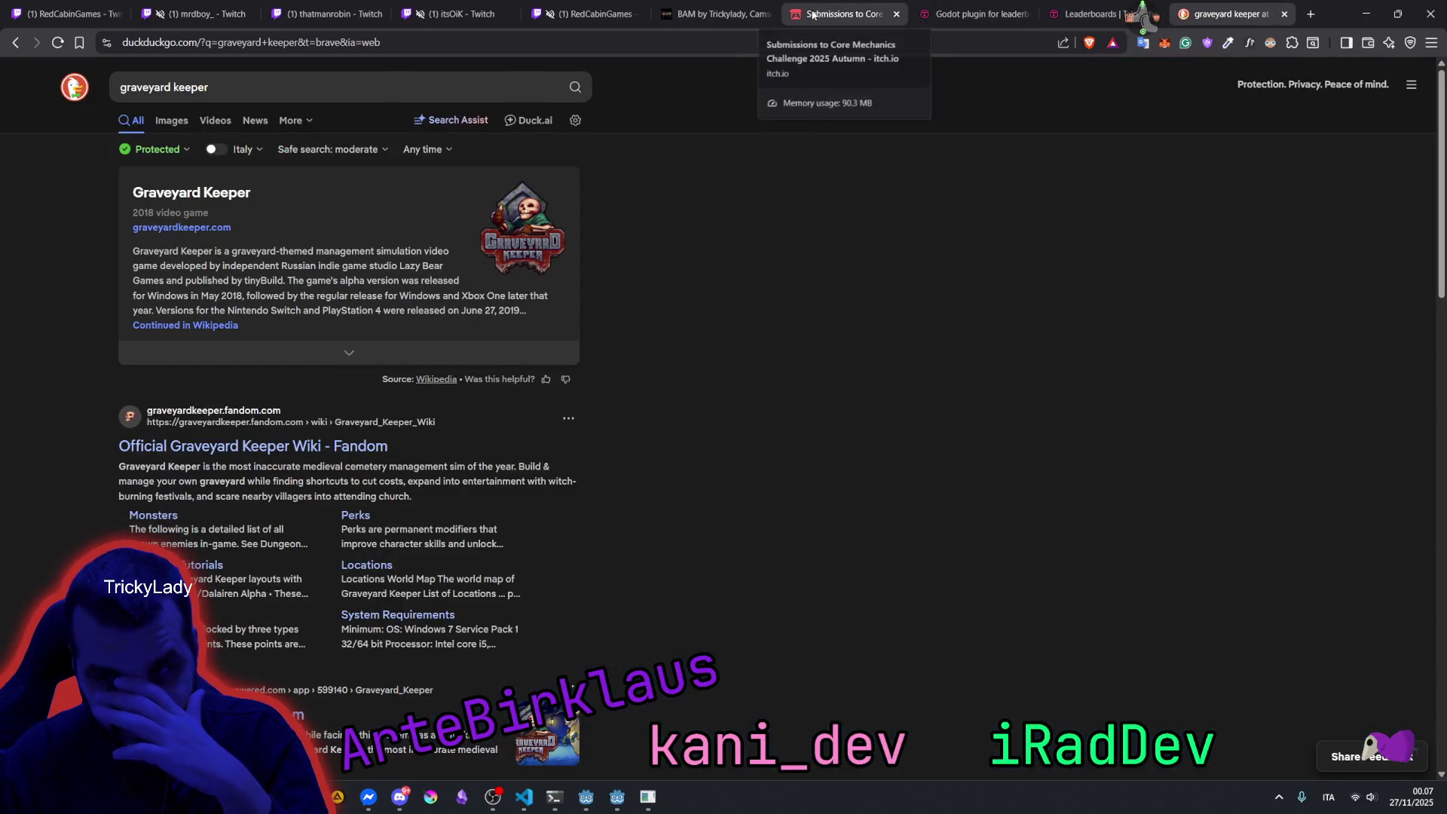
click(718, 9)
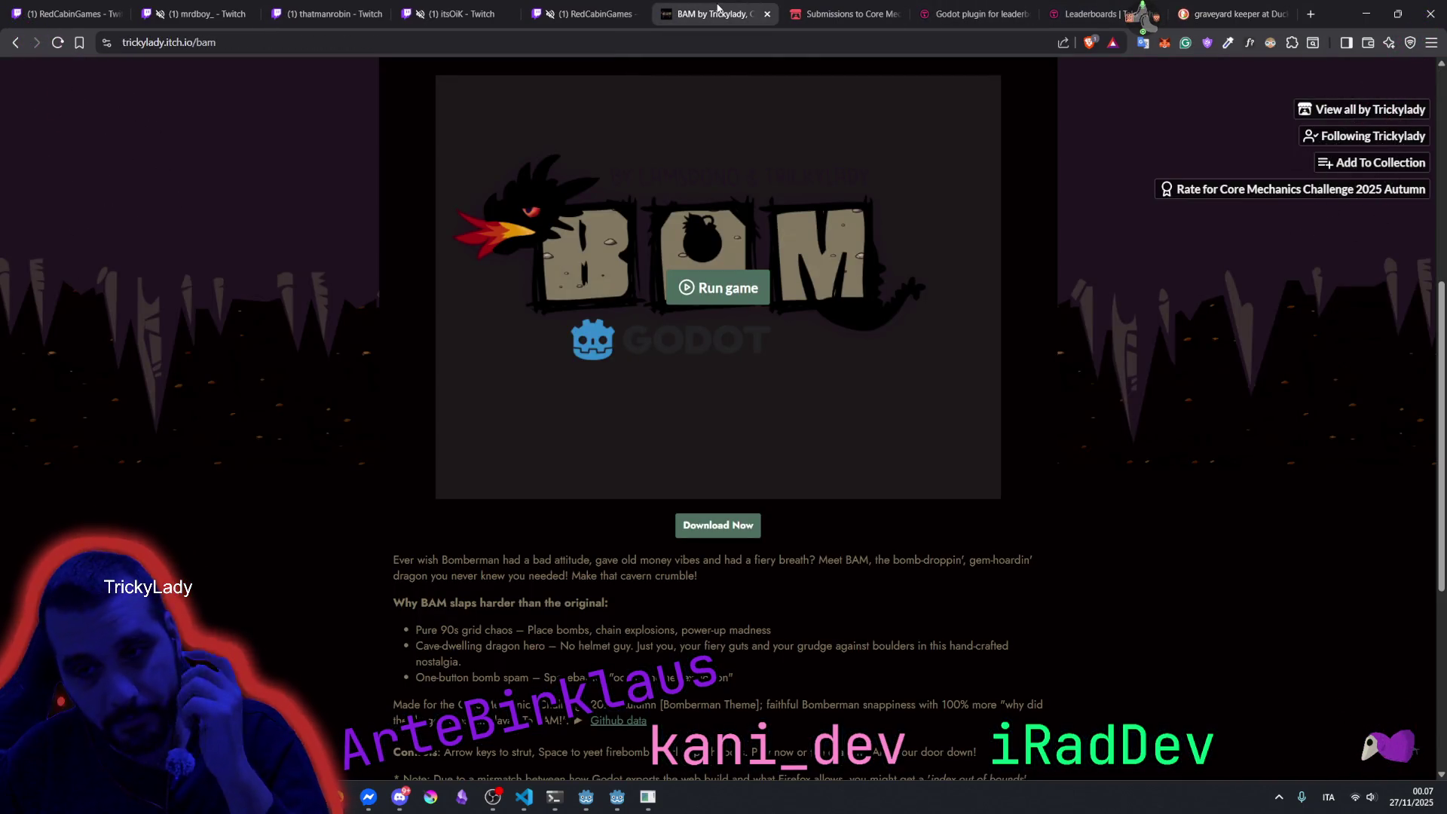
scroll(507, 342, up, 6)
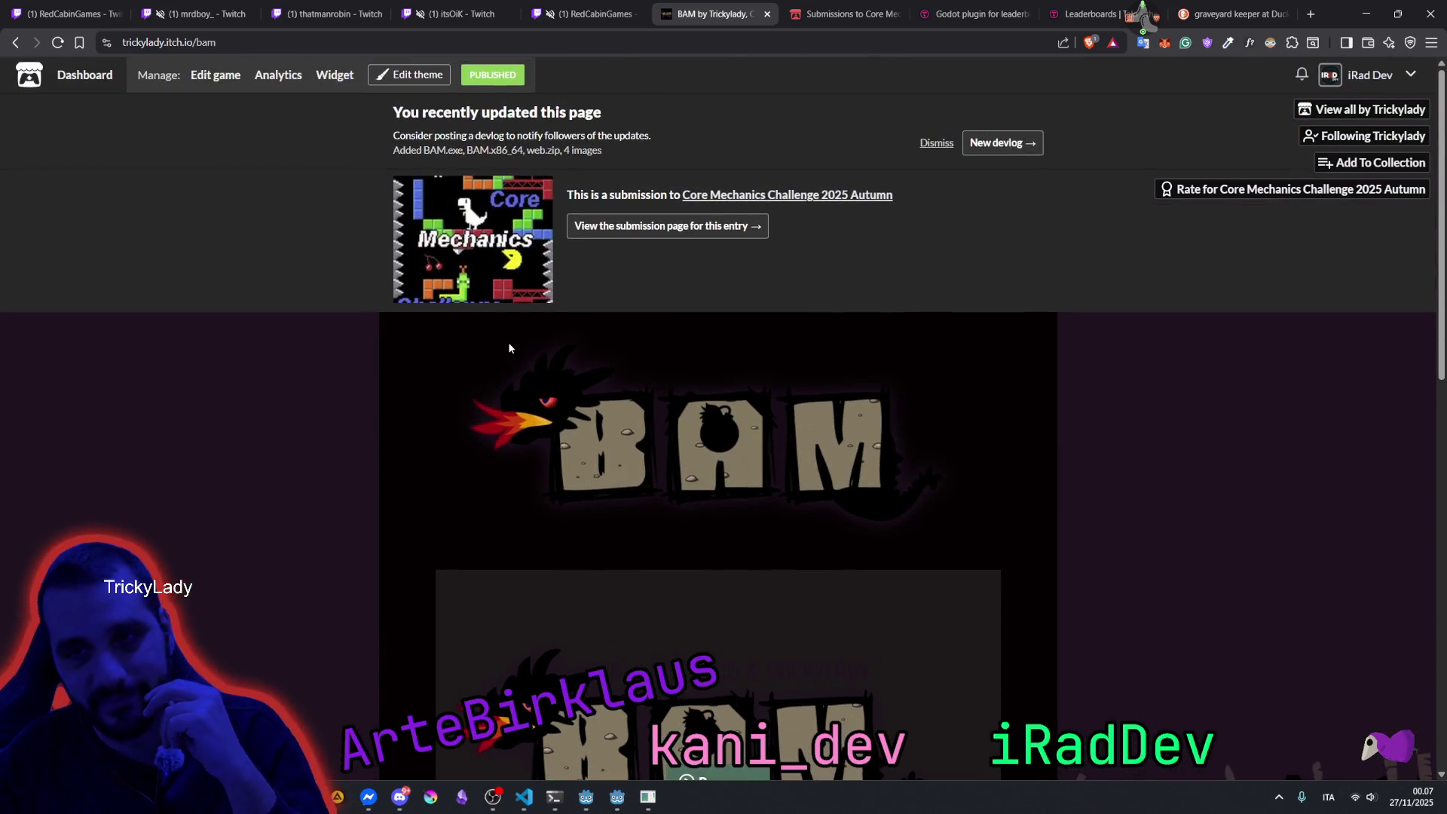
scroll(667, 376, down, 6)
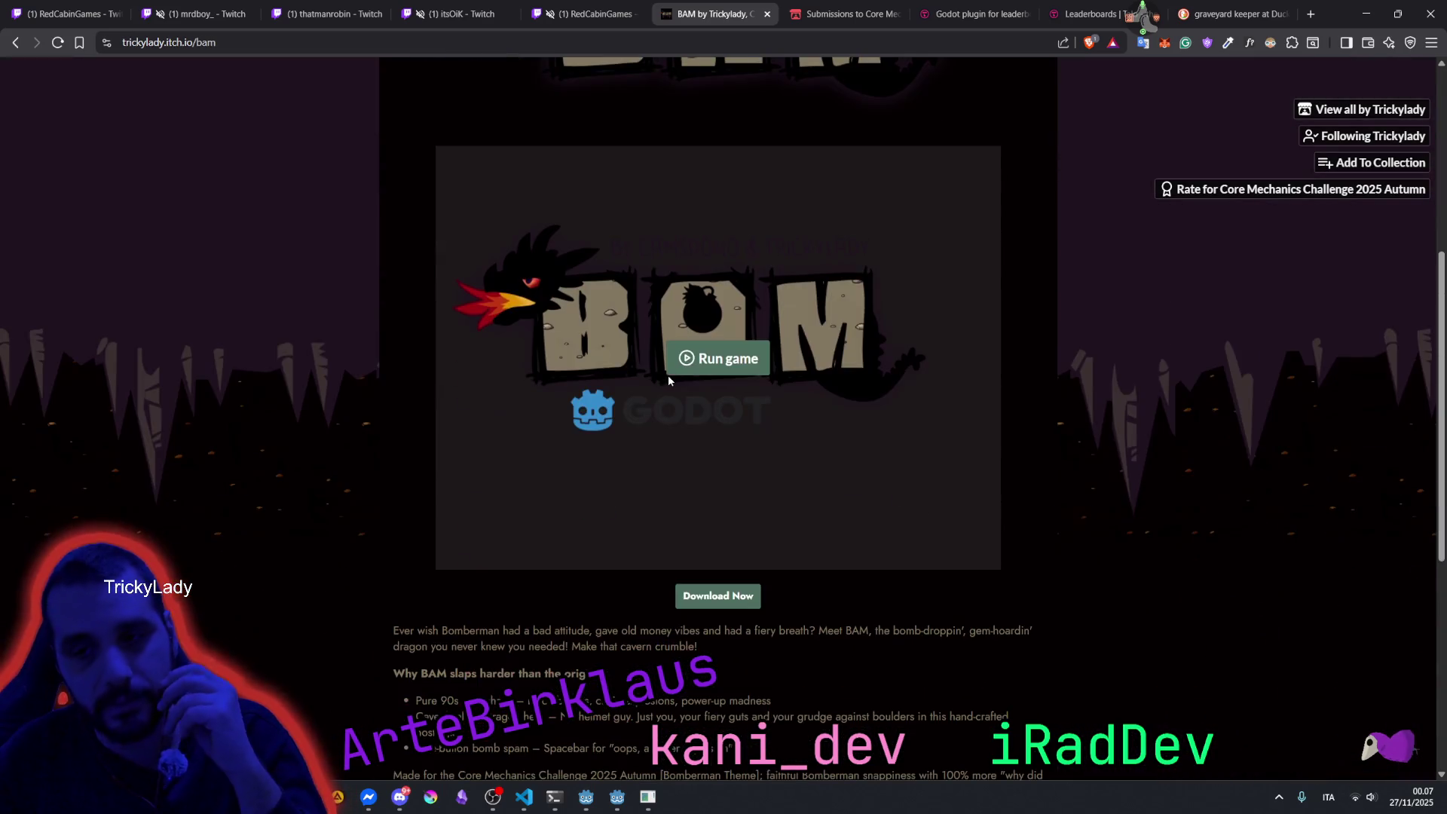
scroll(668, 381, down, 3)
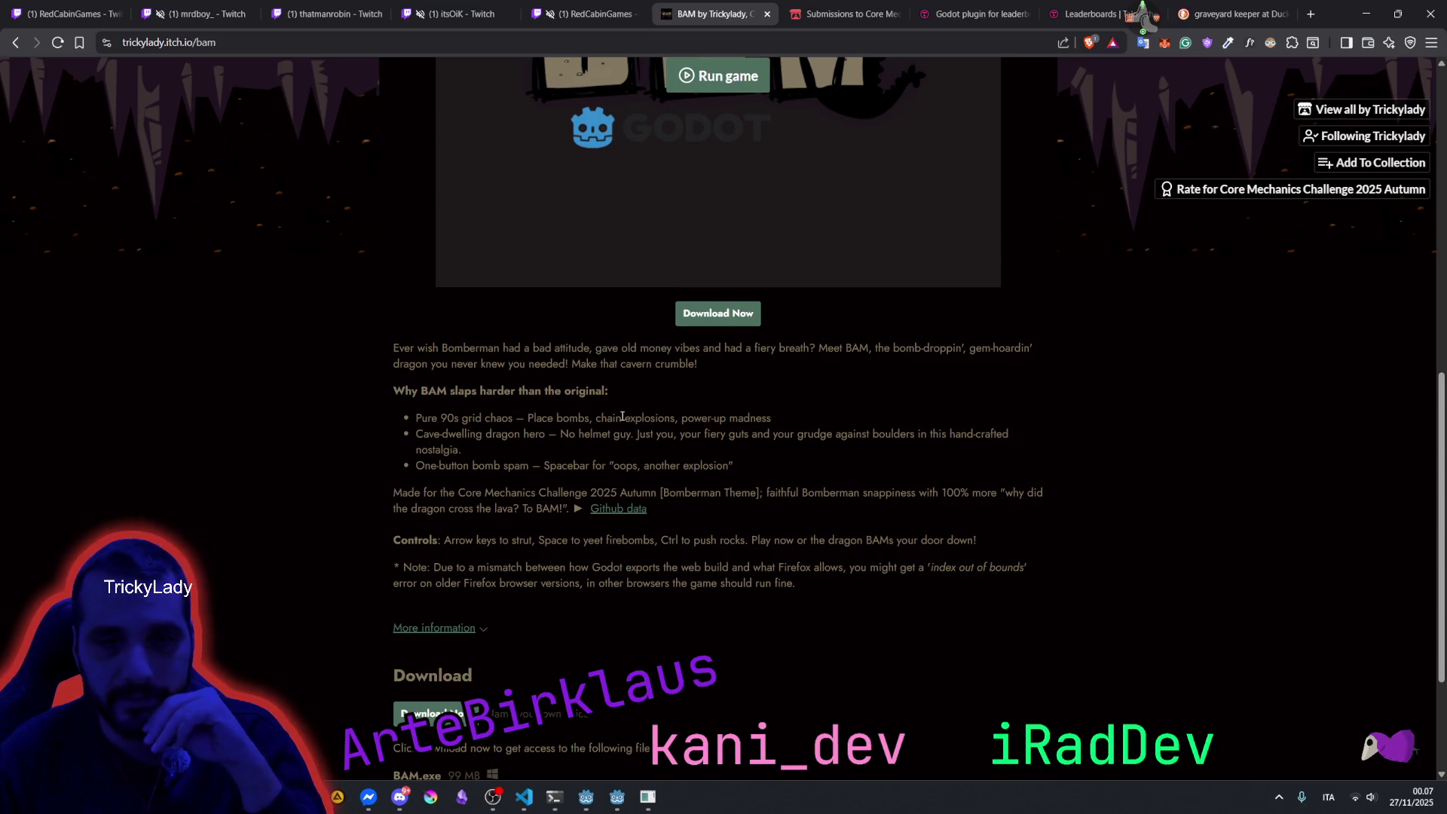
scroll(574, 445, up, 4)
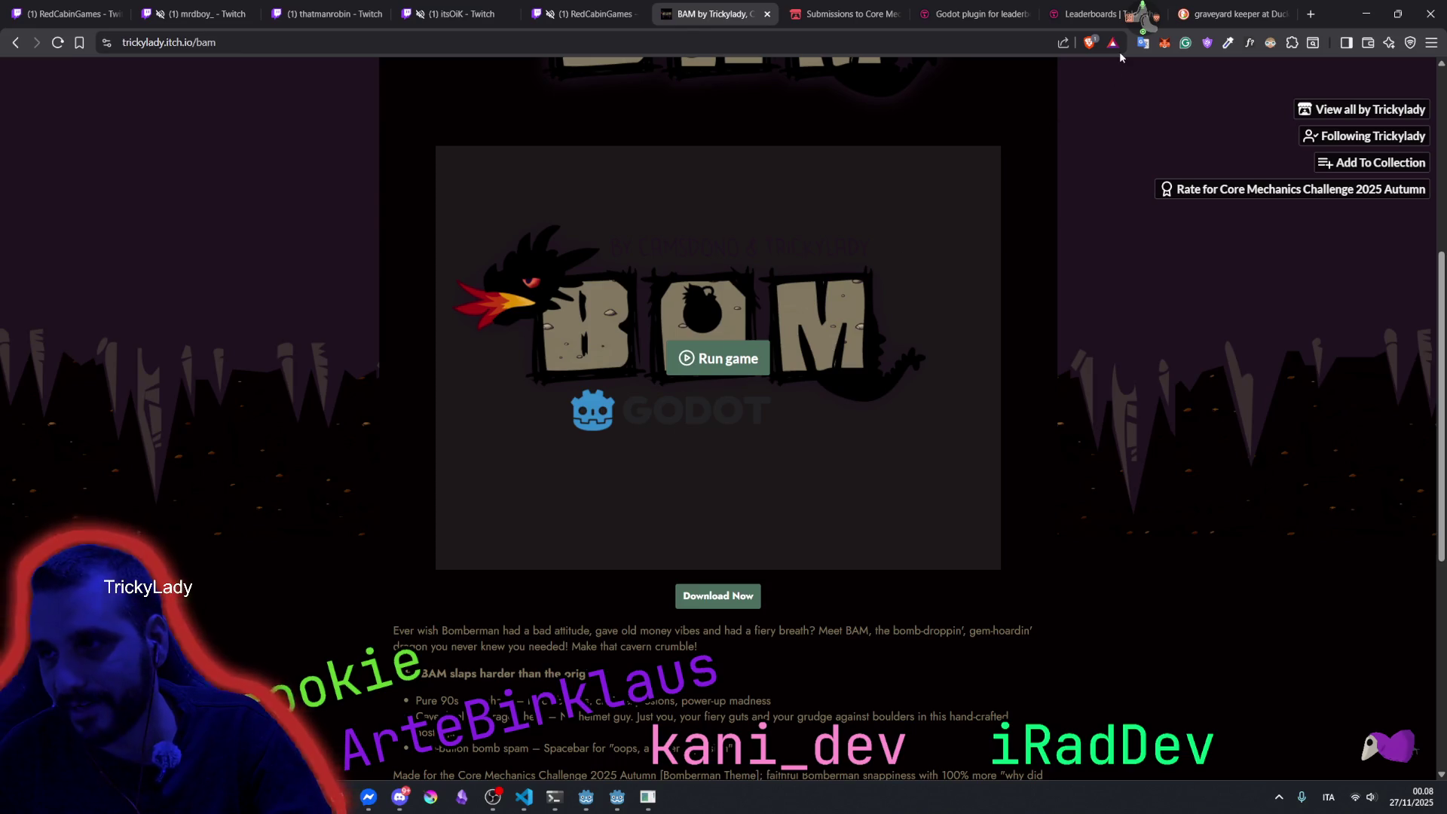
middle_click(1143, 19)
click(1155, 57)
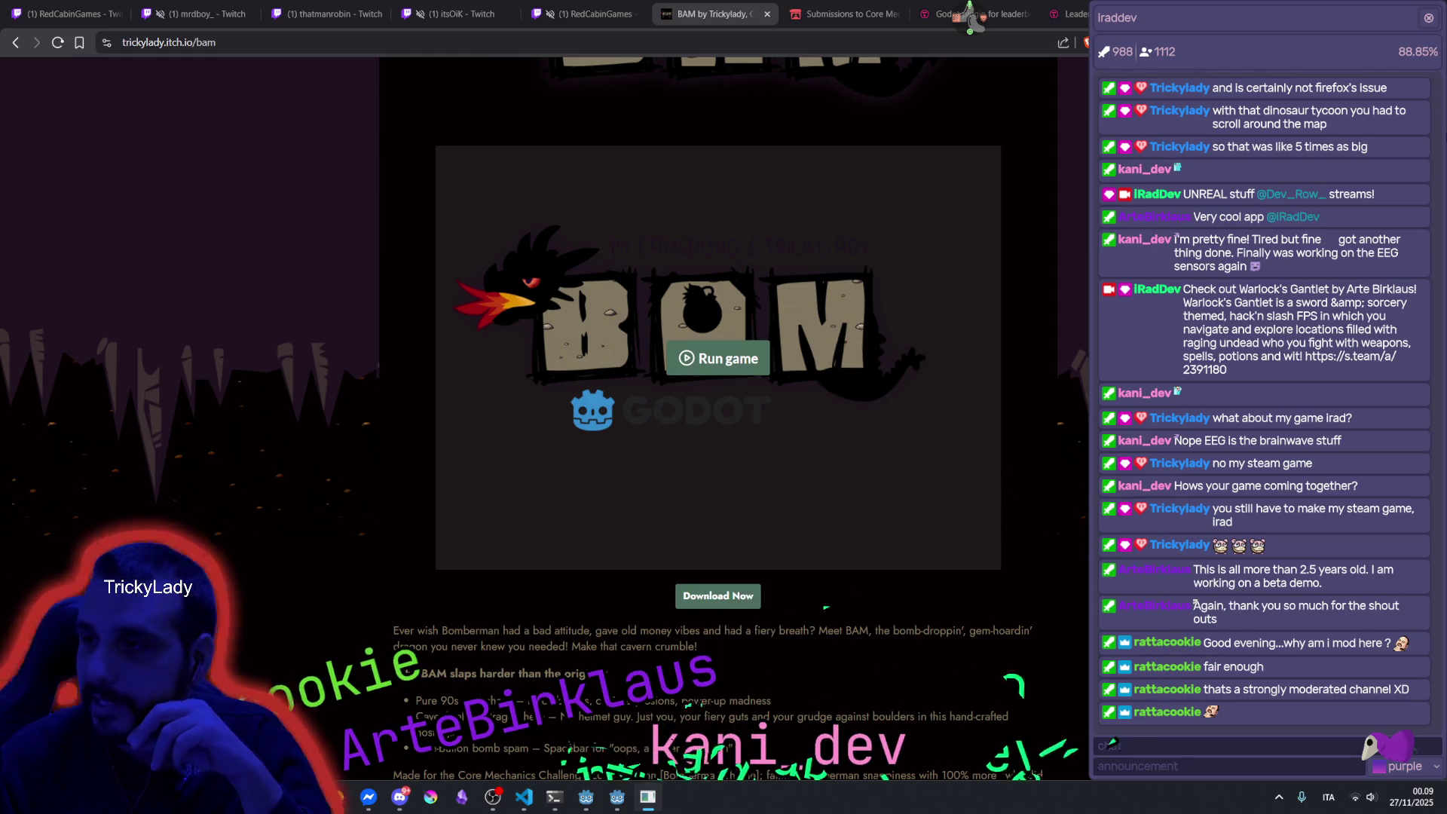
Close the live chat, open the streamer's Rs Twitch User Info, and follow the BAM row's itch.io link.
click(1427, 17)
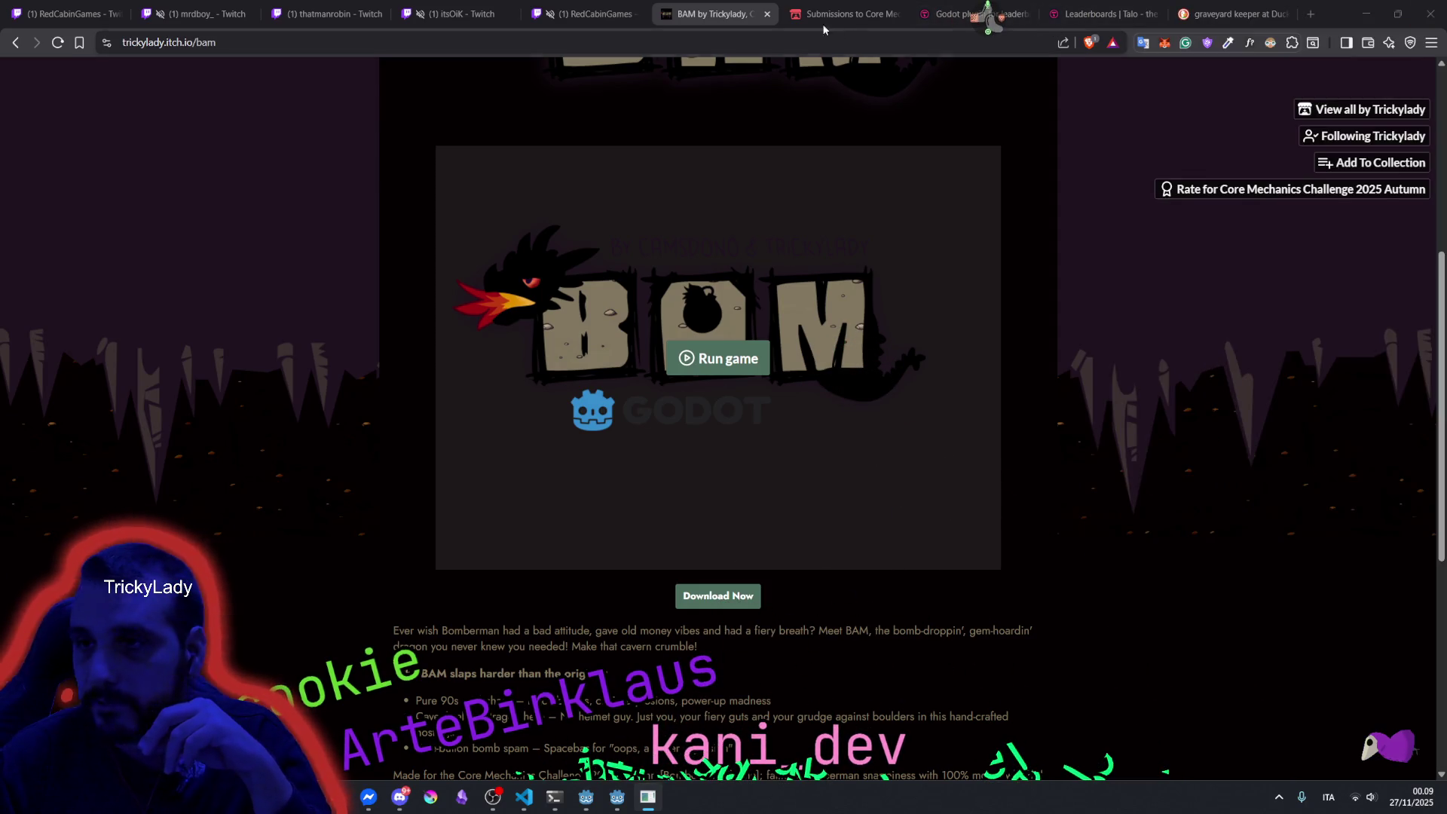
click(818, 10)
click(712, 14)
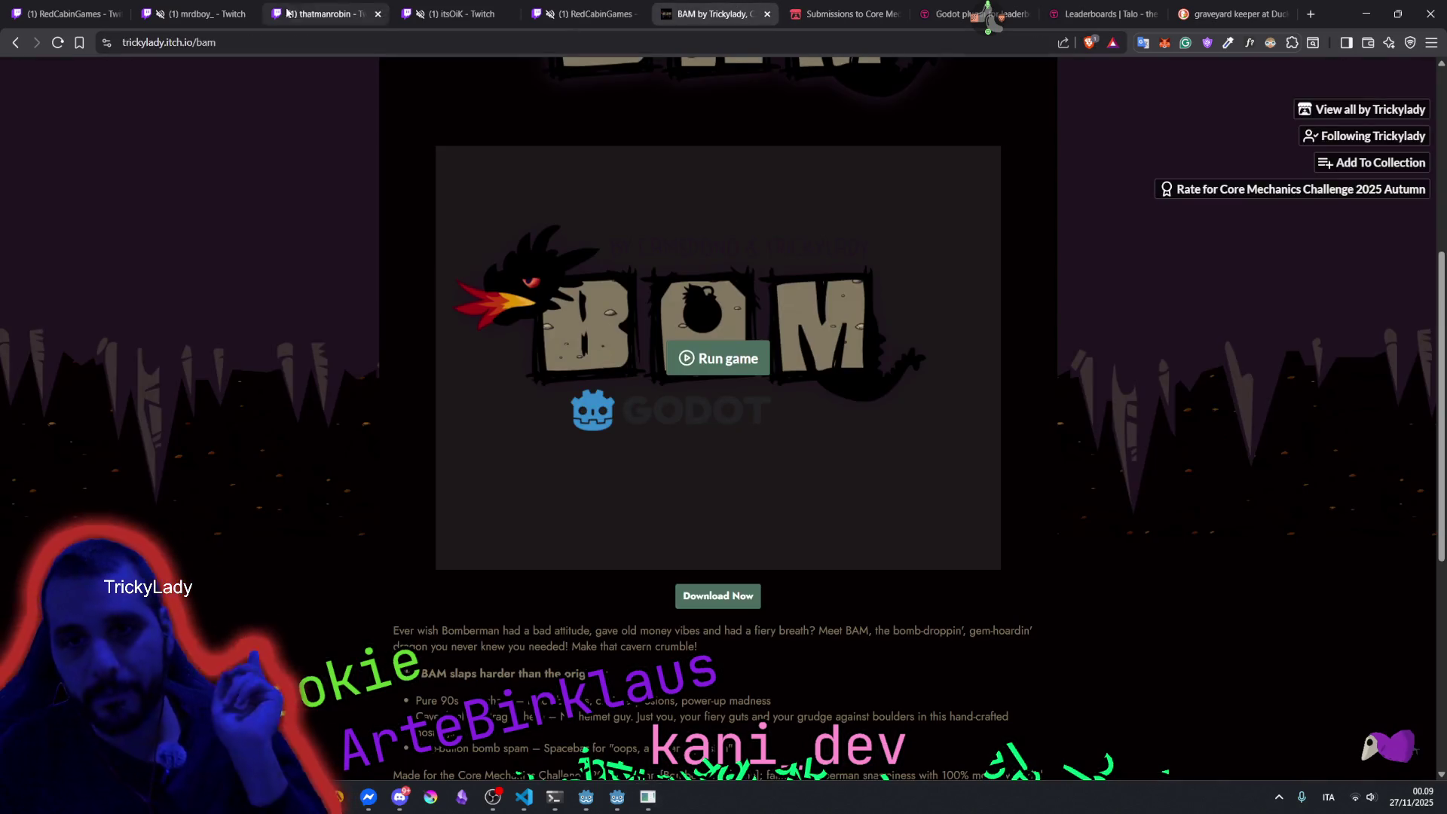
click(293, 42)
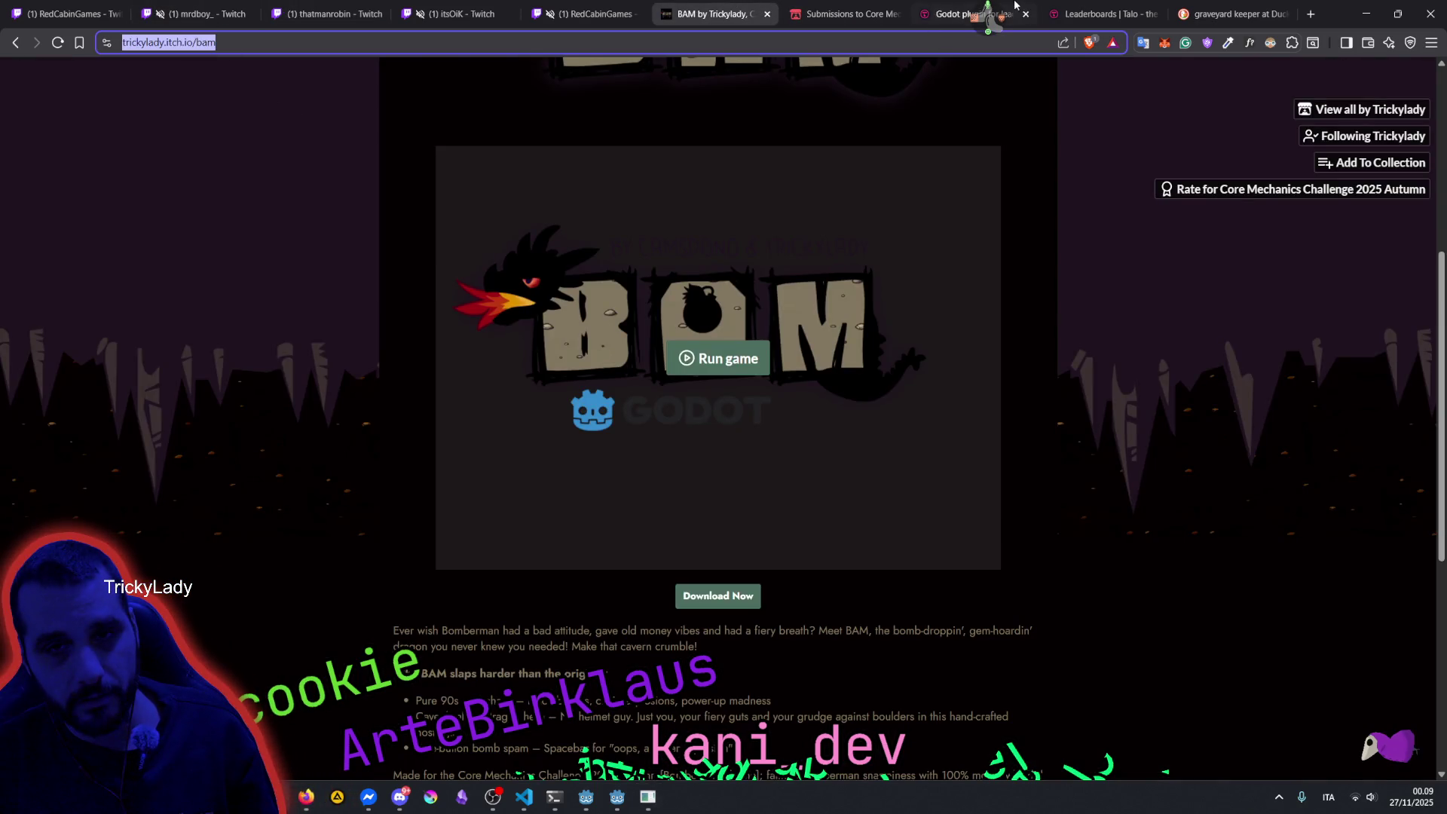
click(987, 22)
click(982, 62)
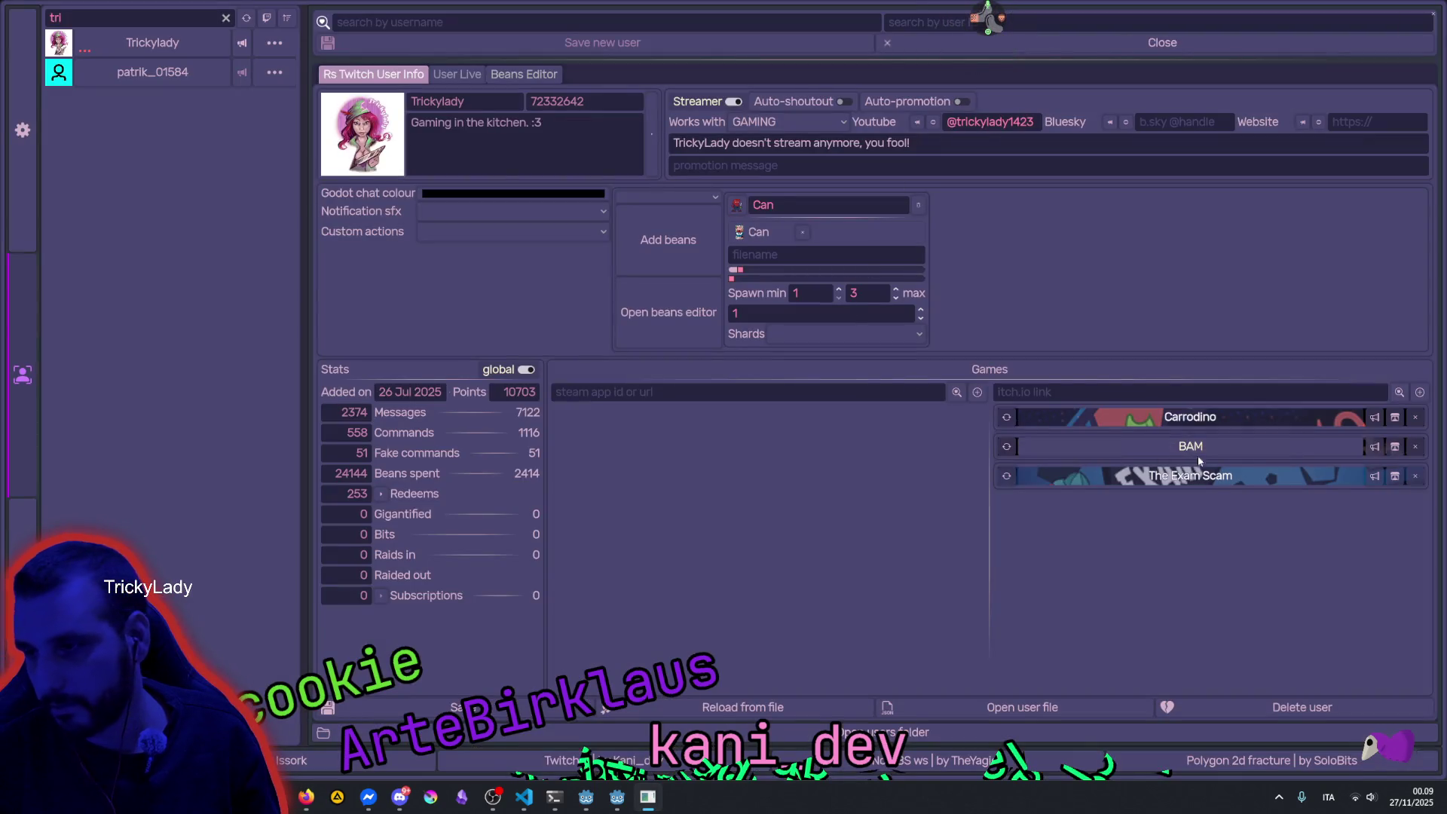
click(1375, 447)
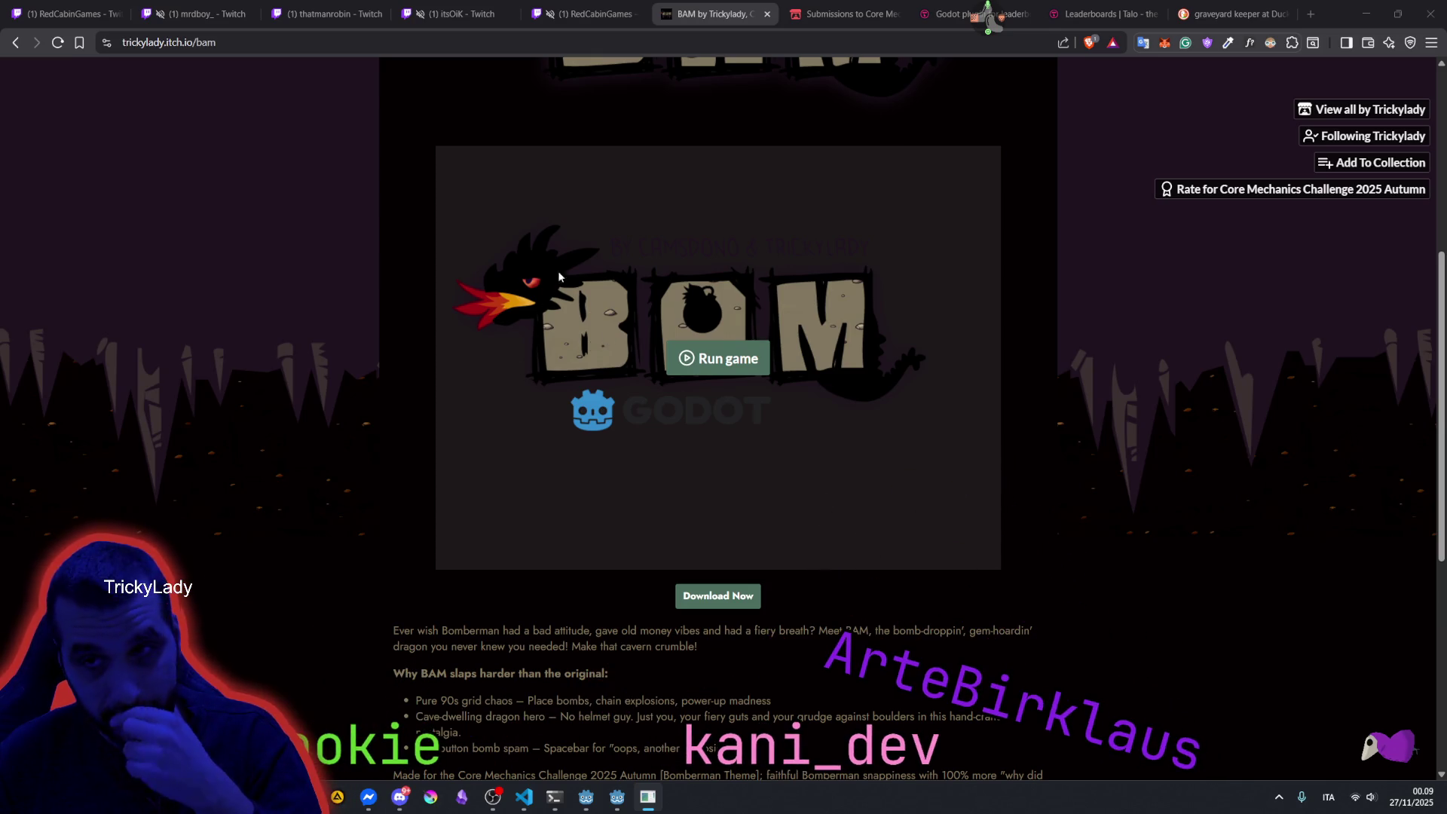
Load the Core Mechanics Challenge 2025 Autumn jam page without /entries, then return to Godot.
scroll(558, 275, up, 5)
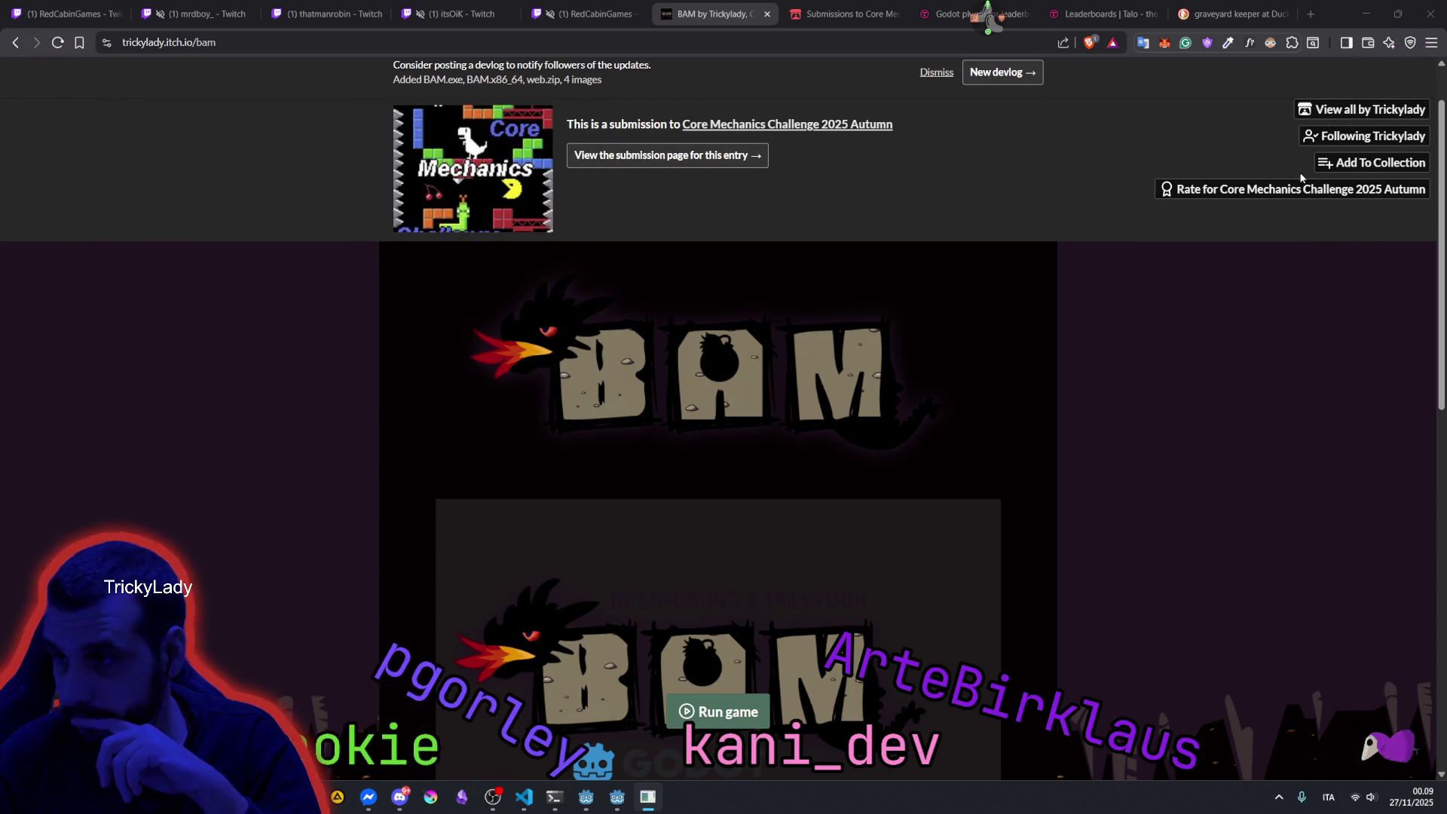
click(857, 11)
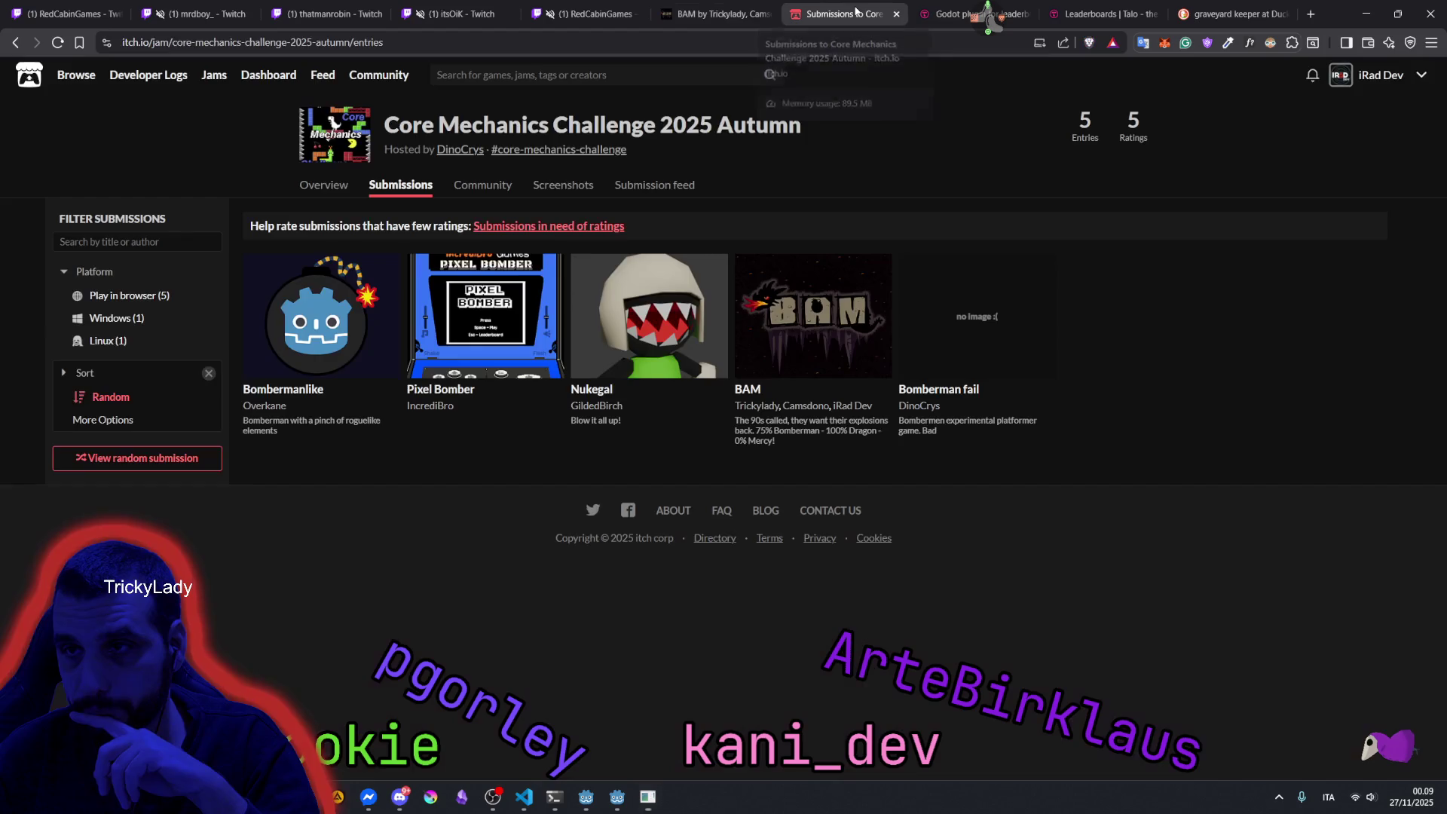
click(294, 44)
key(BackSpace)
key(BackSpace)
key(BackSpace)
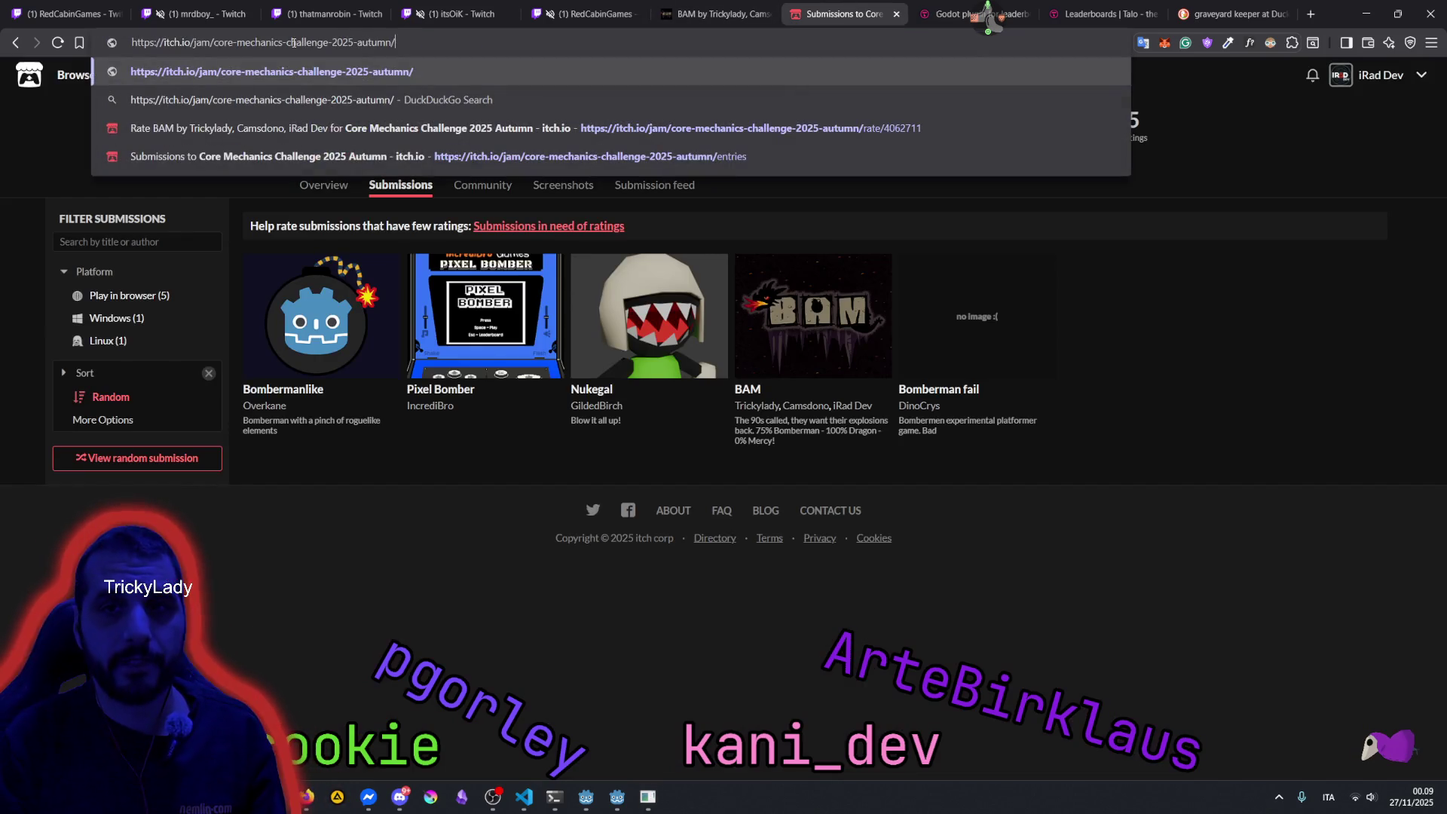
key(ctrl+a)
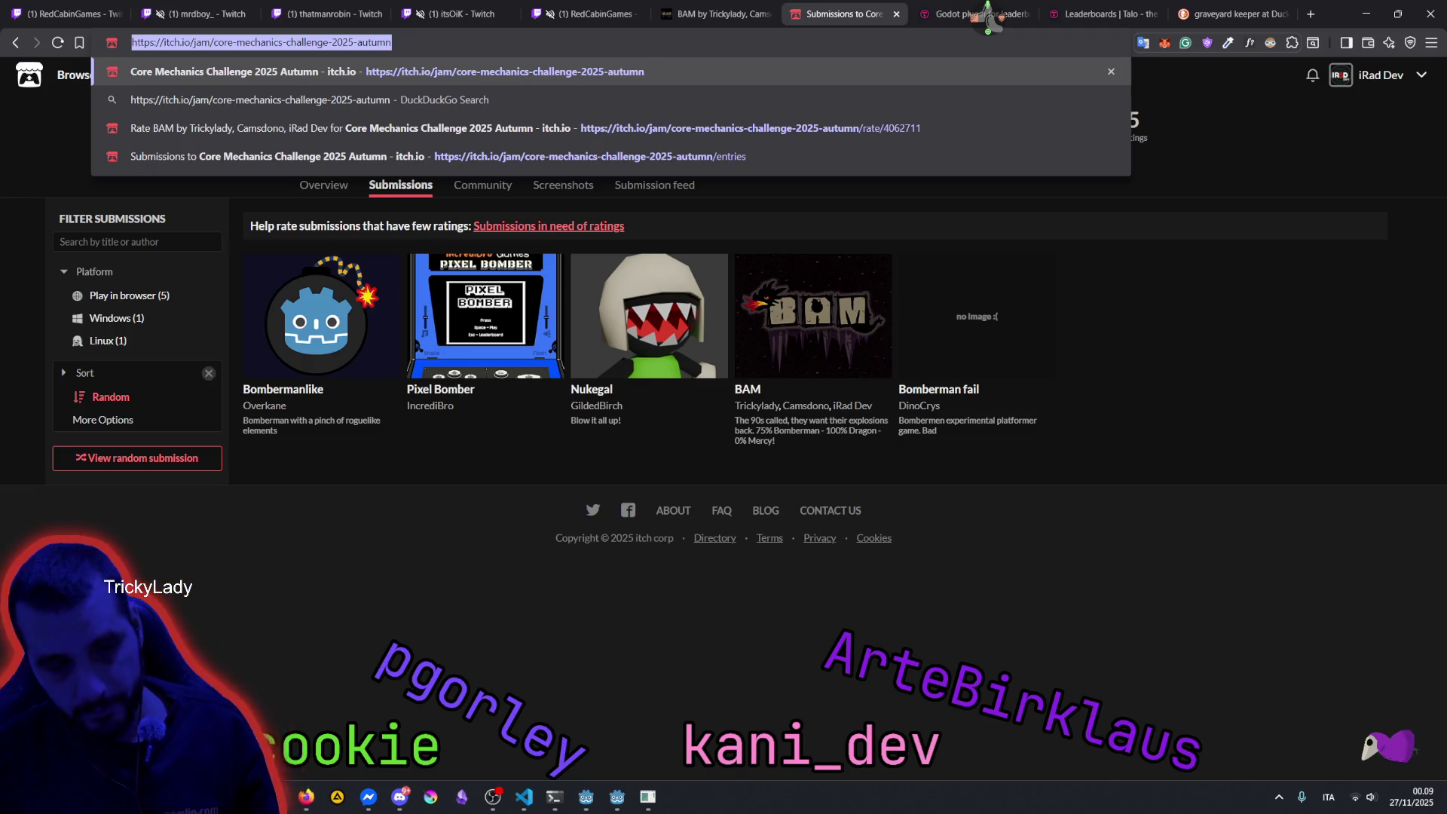
key(Return)
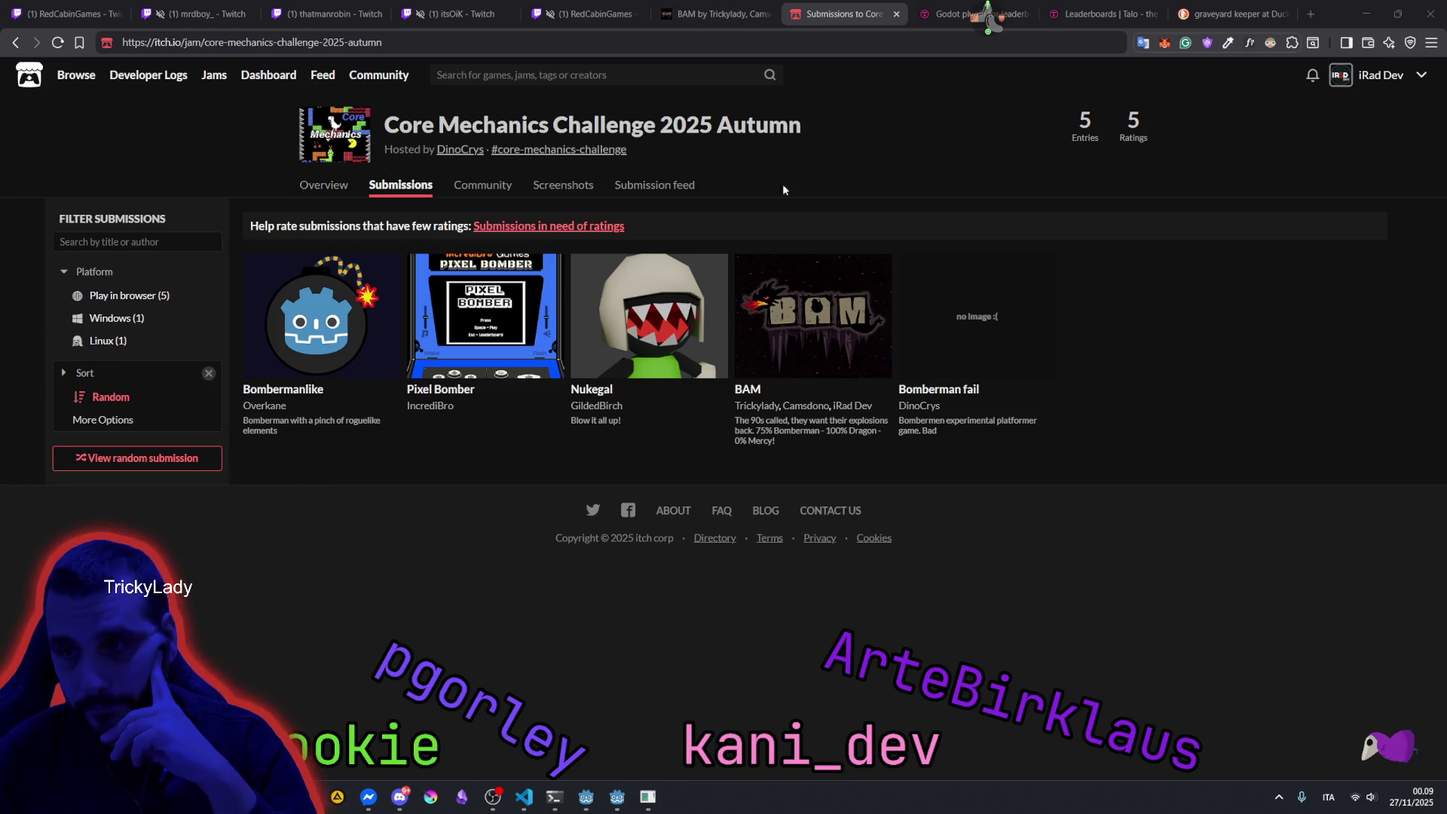
click(617, 795)
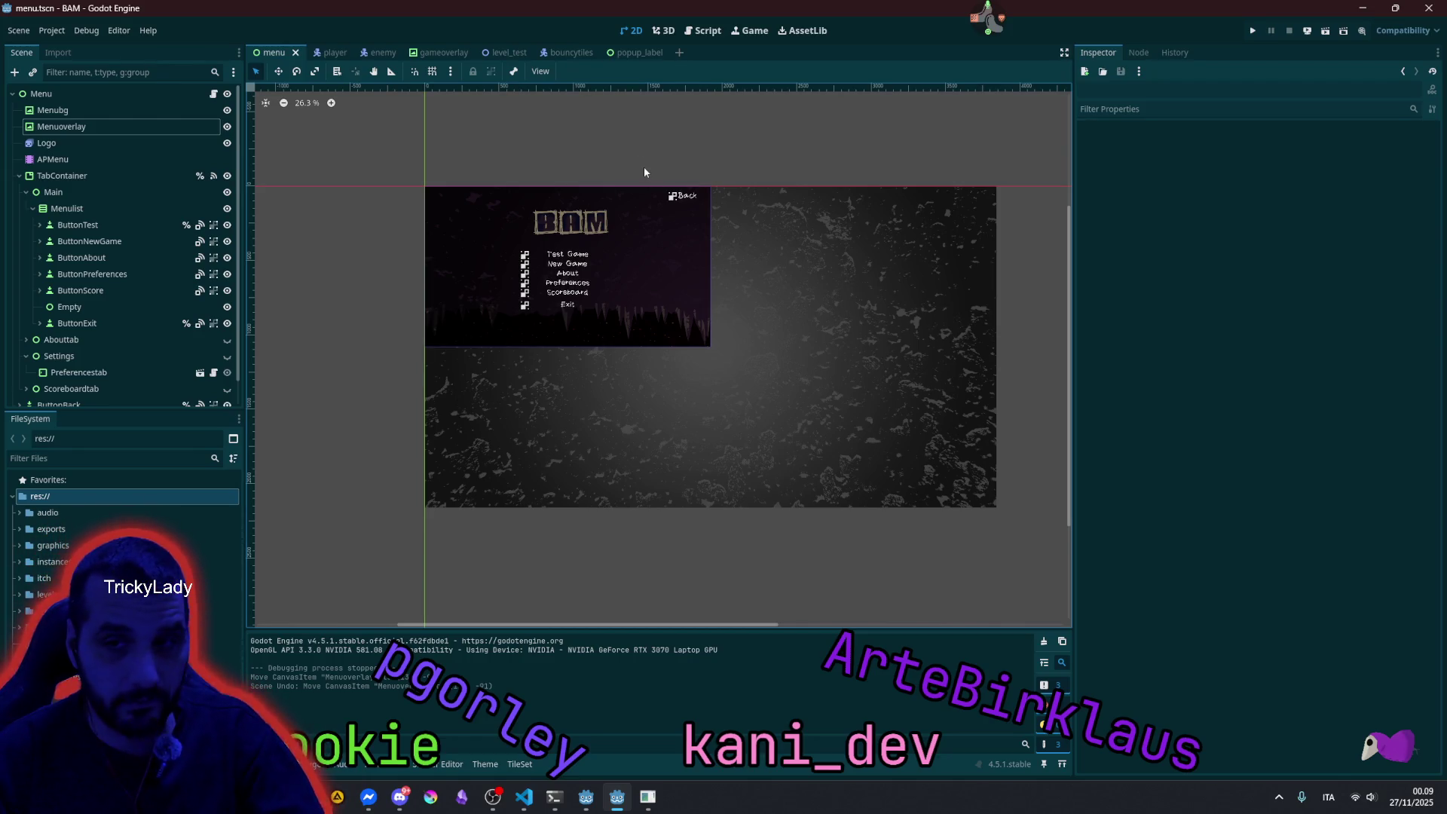
Show the default_bus_layout.tres diff in VS Code, where the Music bus volume_db became -80.0.
mouse_move(641, 789)
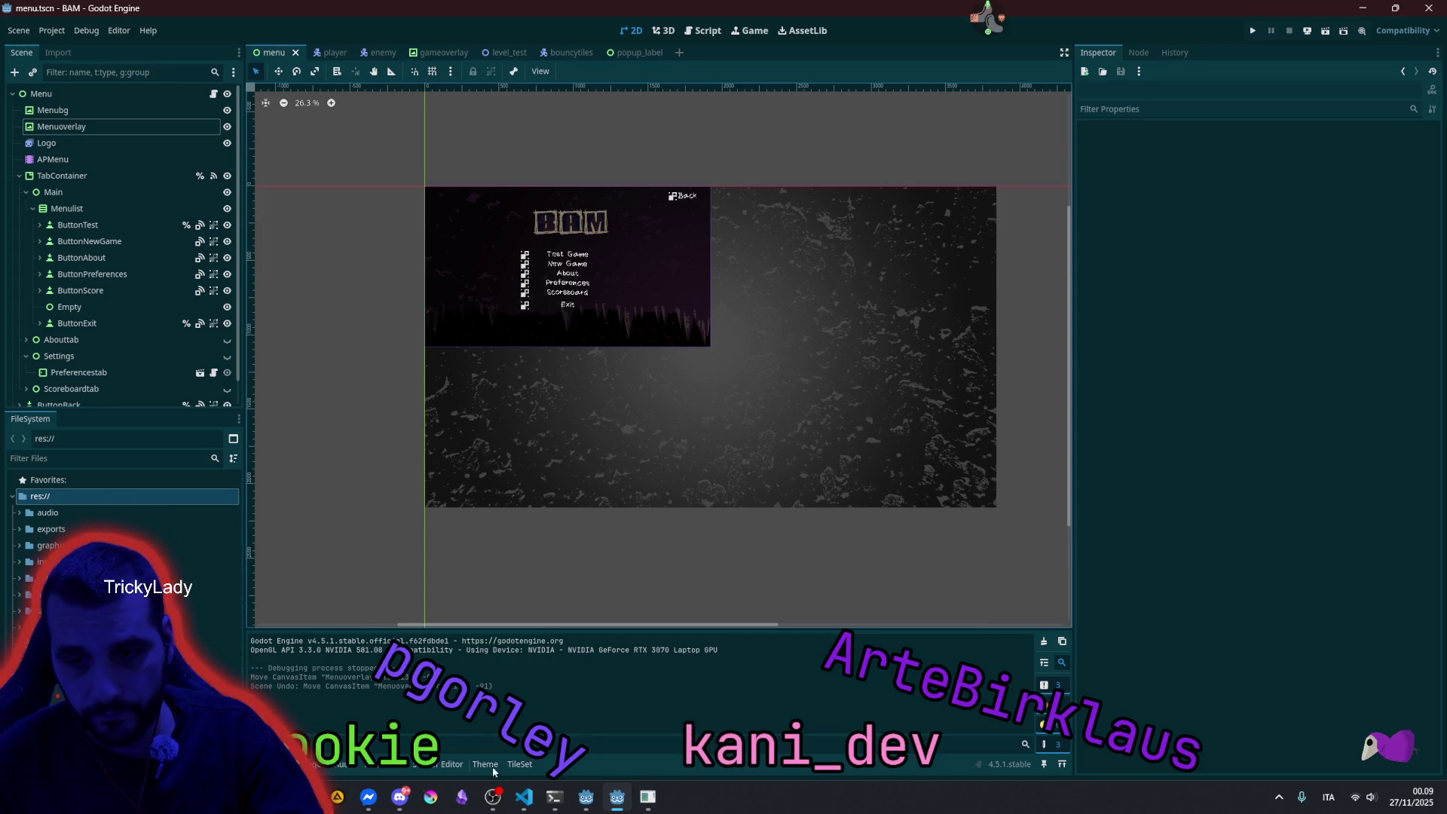
click(524, 797)
click(151, 203)
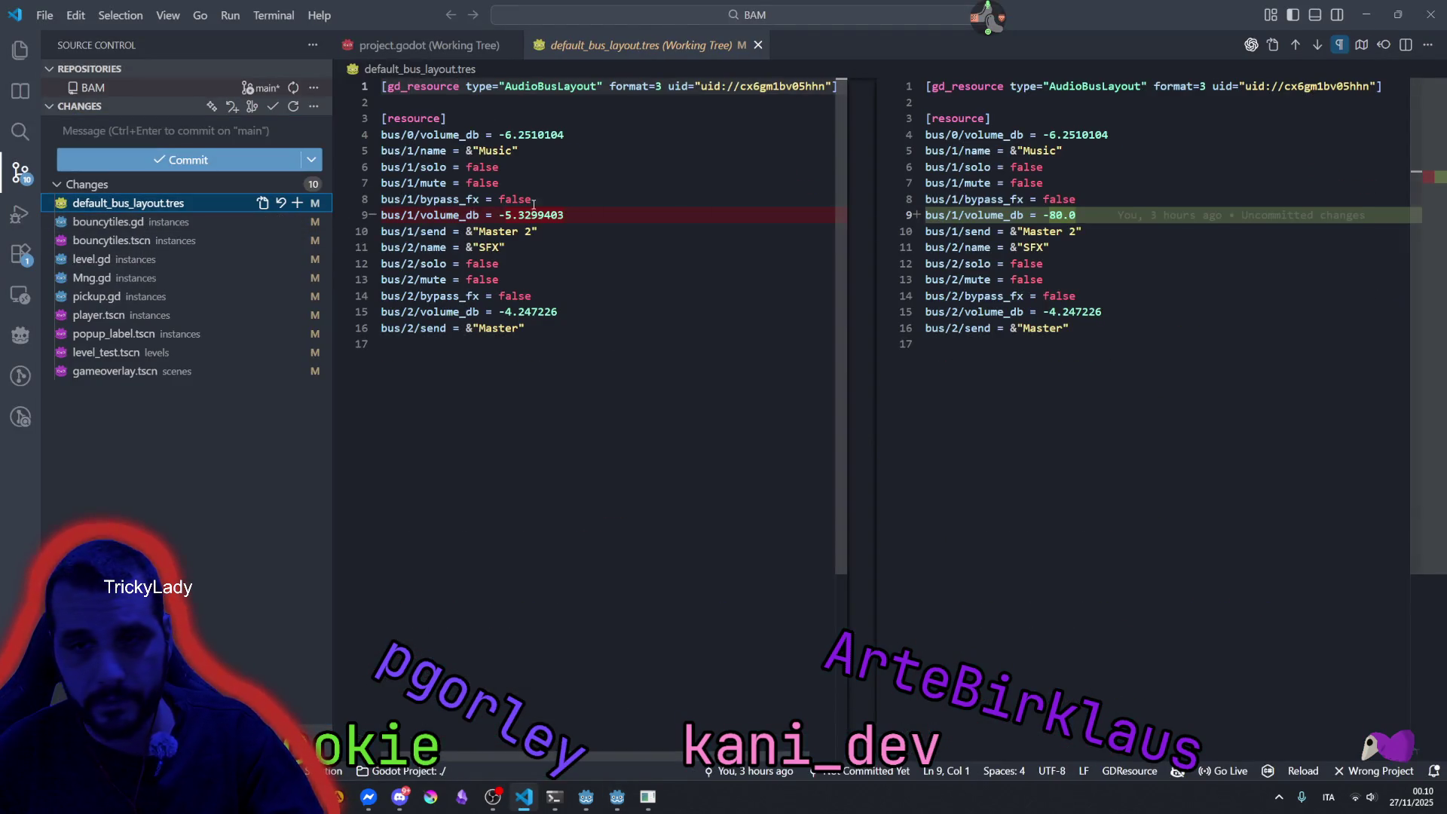
Review the bouncytiles.gd diff and enter the commit message 'feat(post-jam): bouncy tiles can explode bombs'.
click(166, 222)
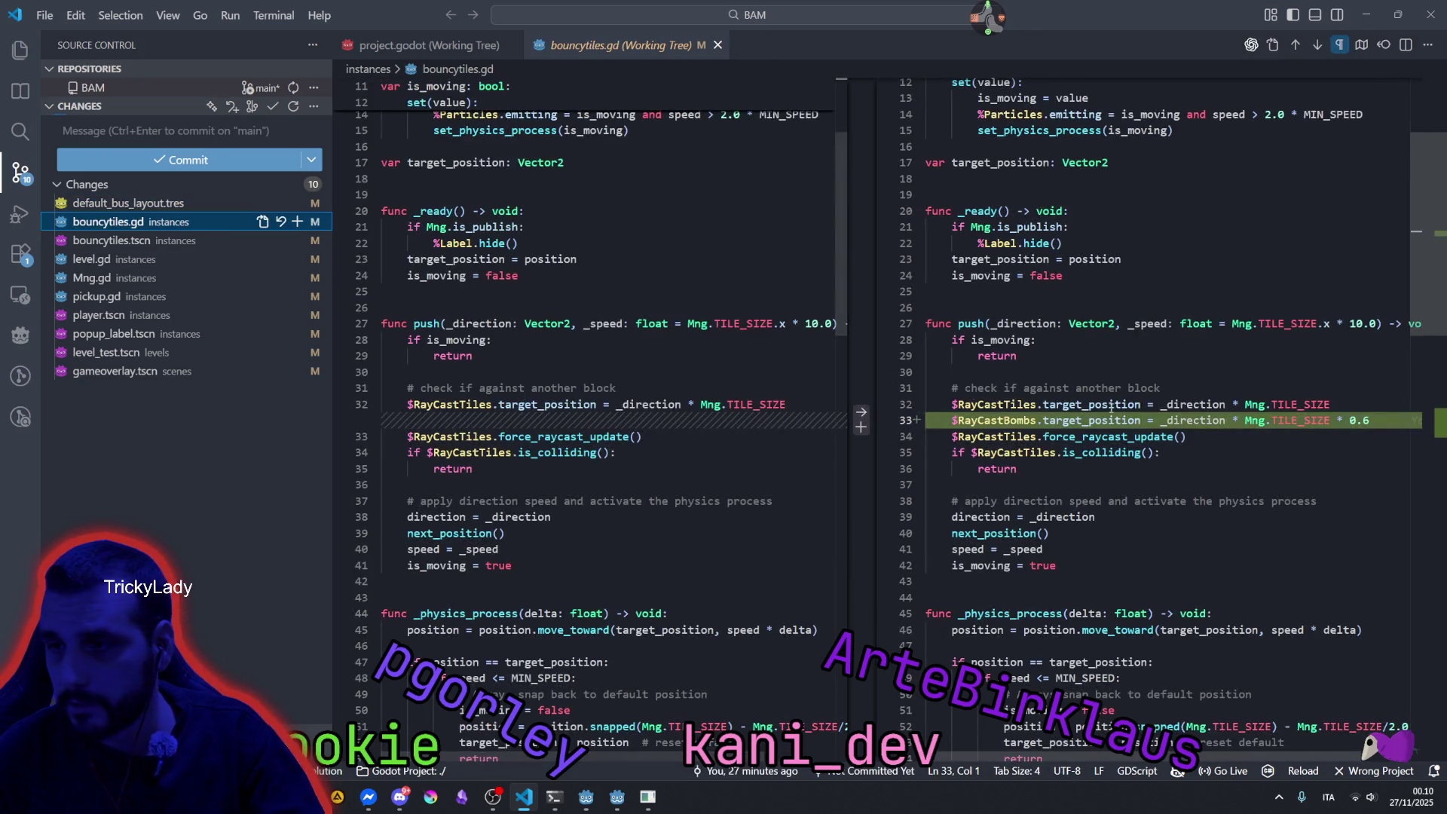
scroll(1210, 404, down, 5)
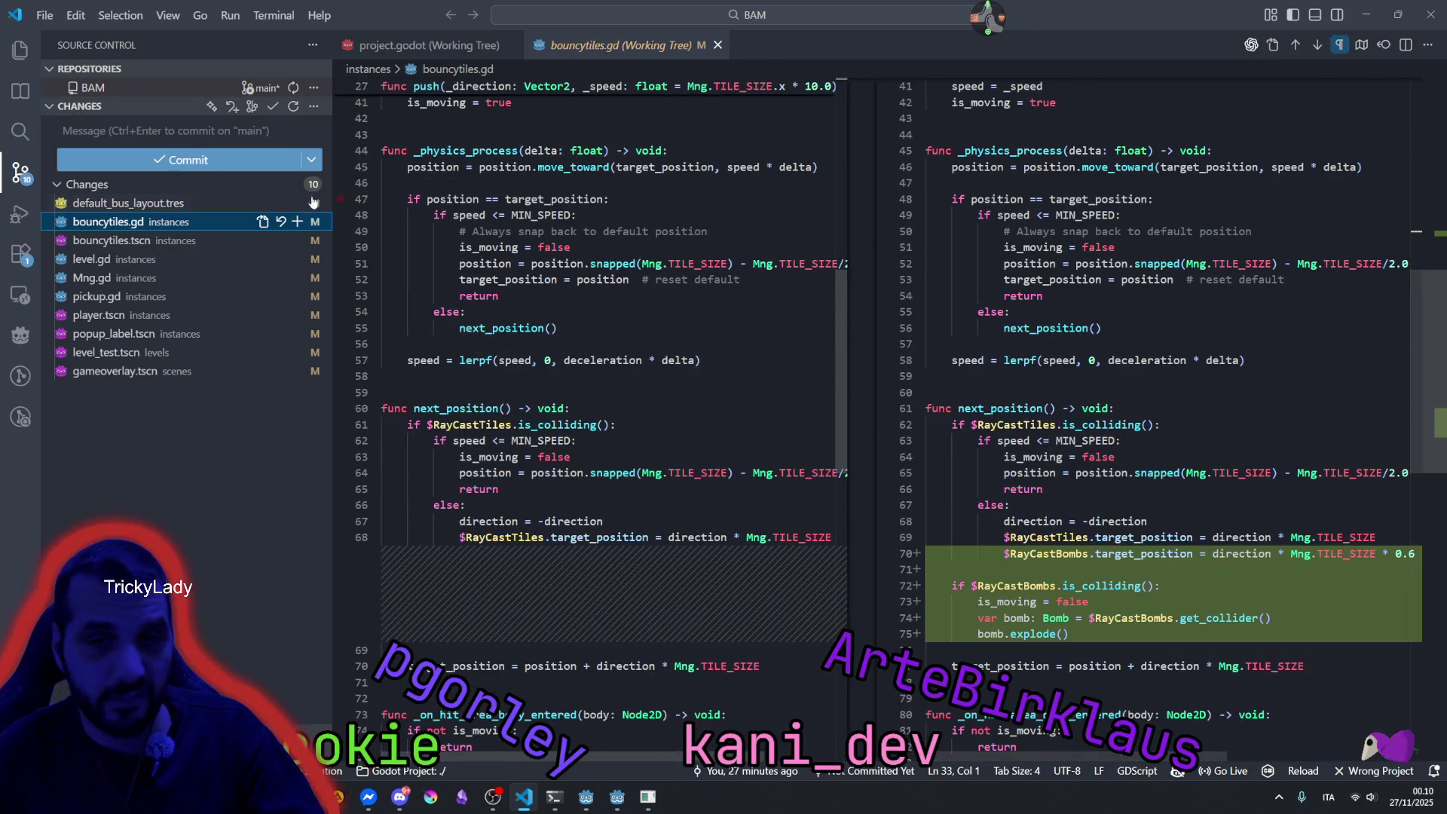
click(141, 130)
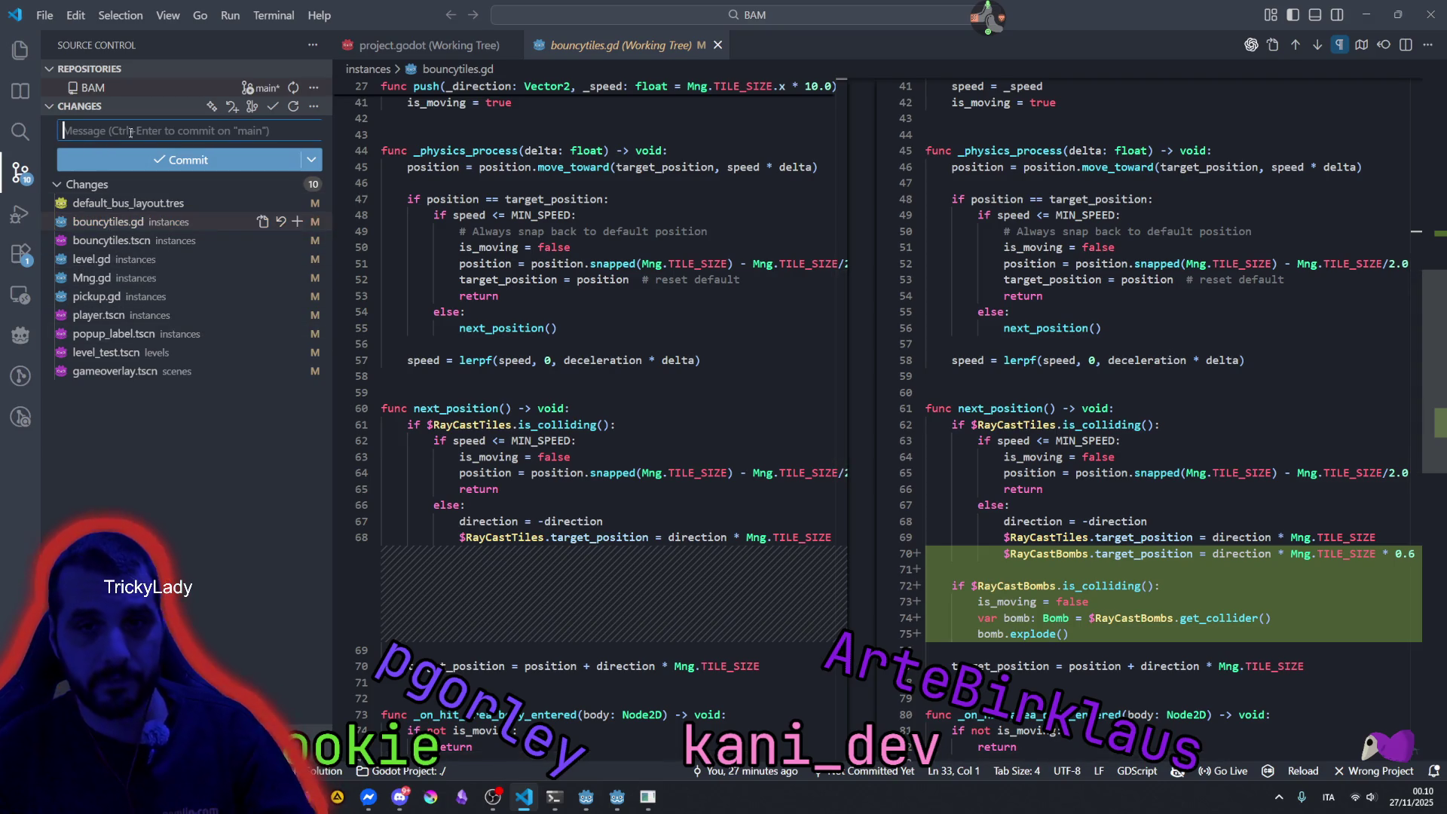
text(feat()
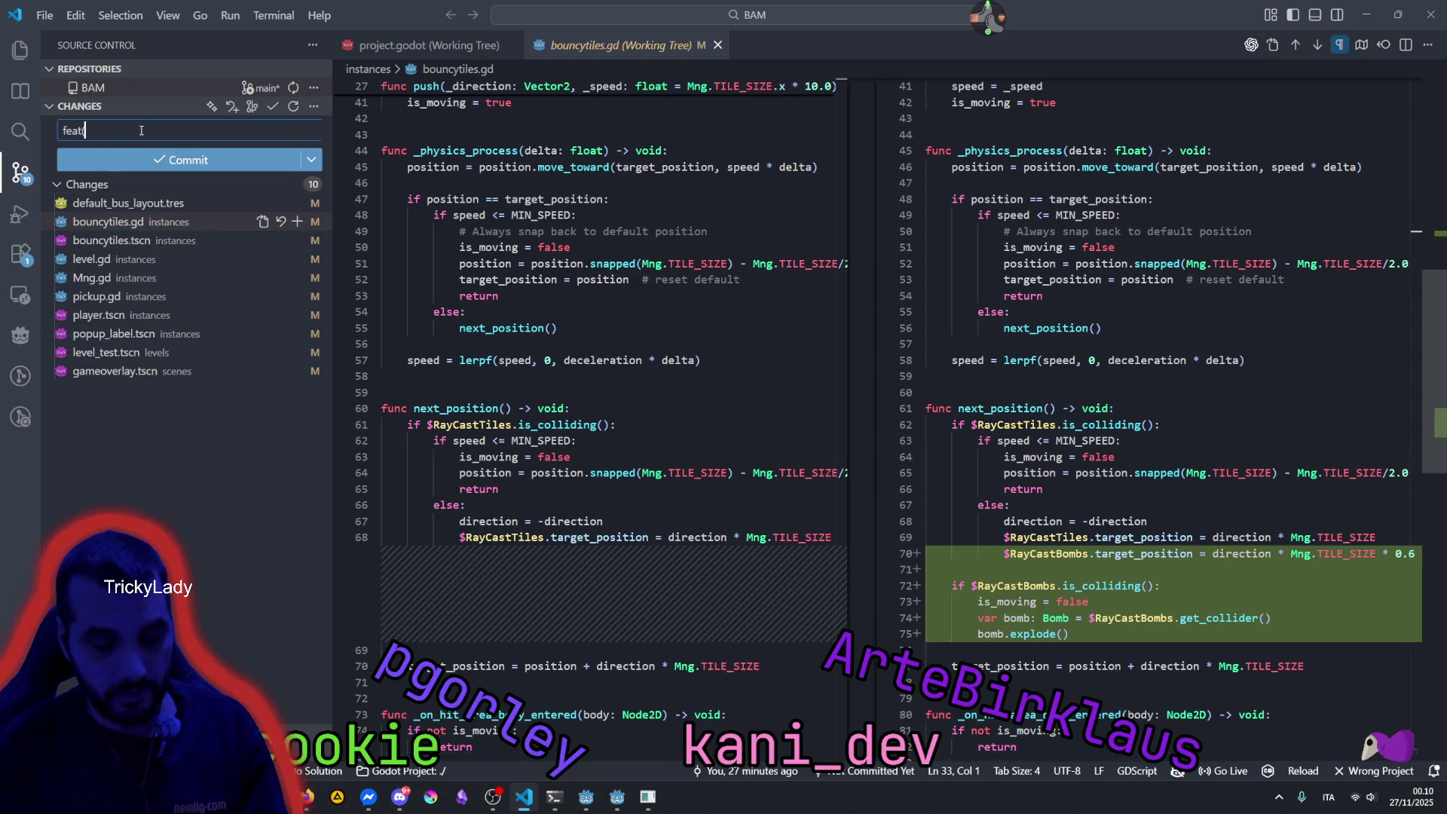
text(post-jam)
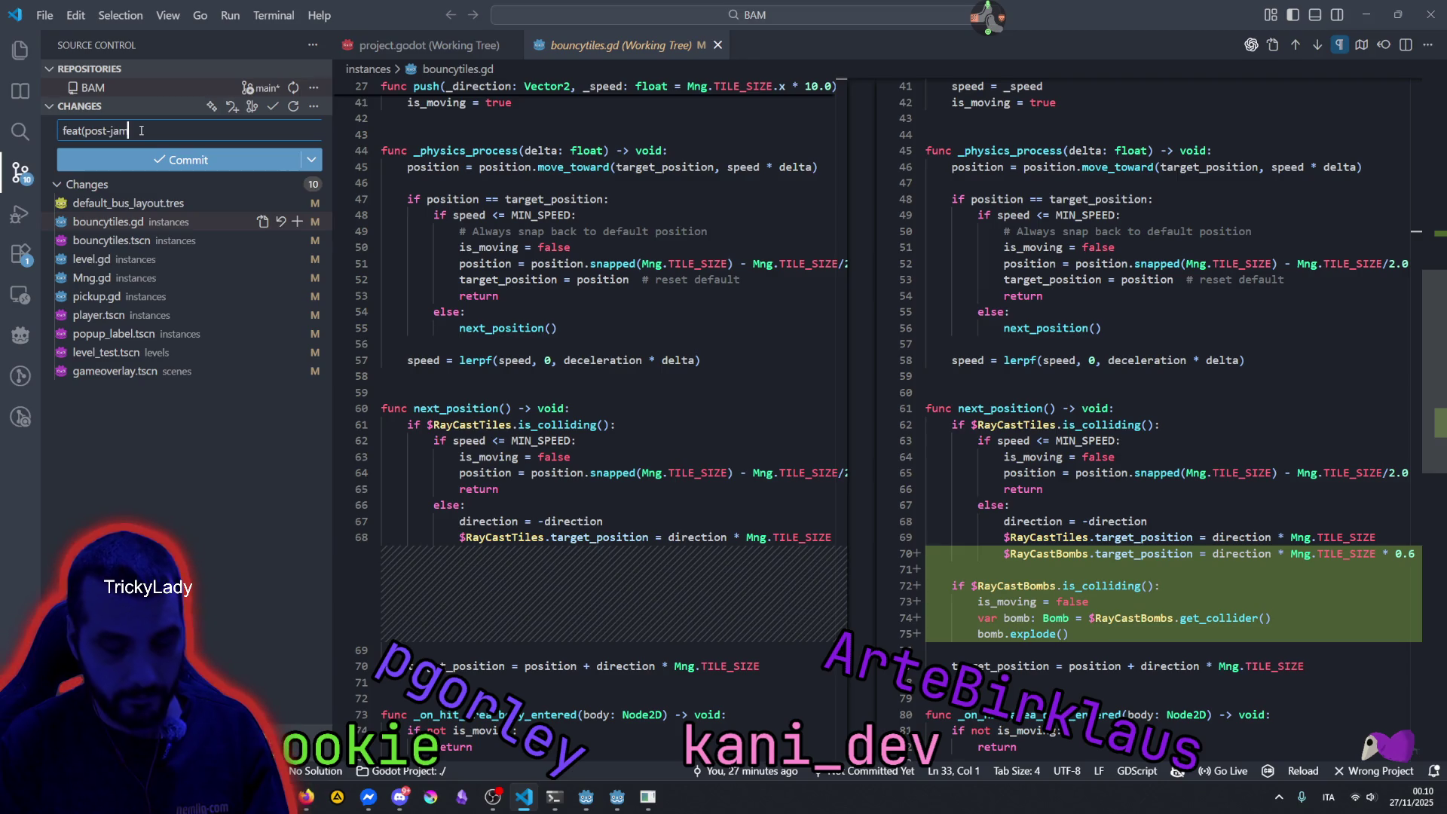
text(): )
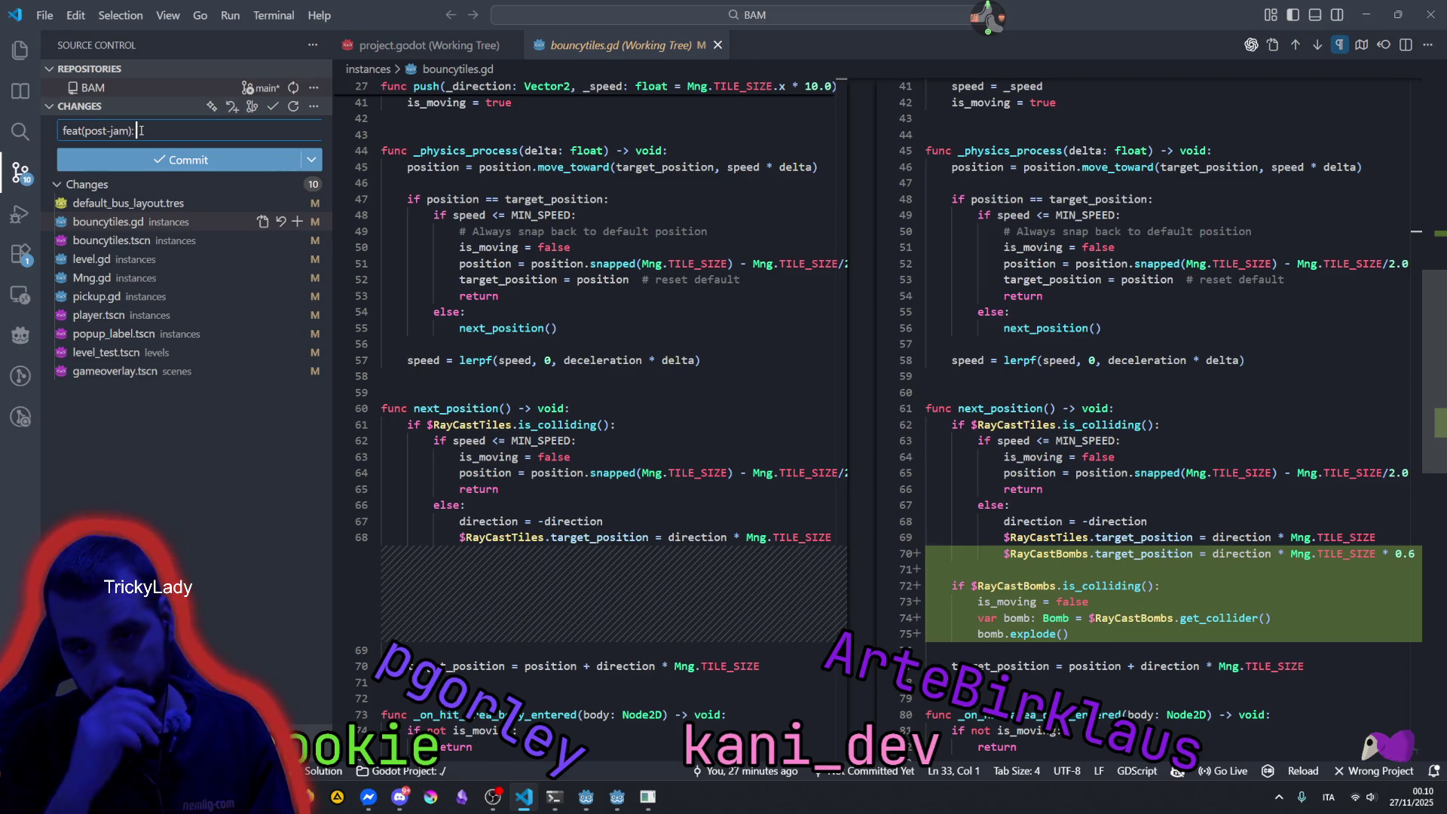
text(bouncy tiles)
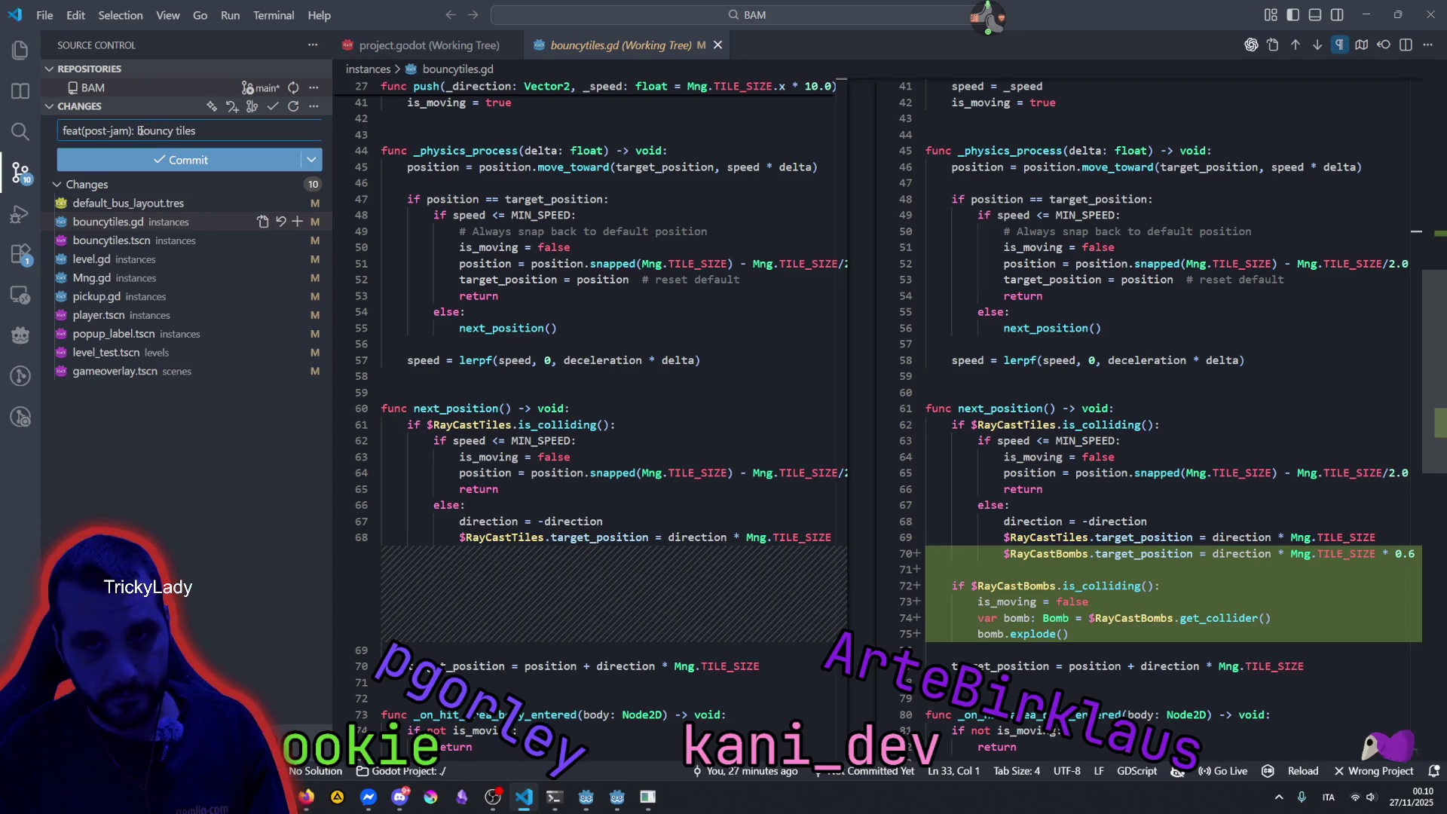
text( can ex)
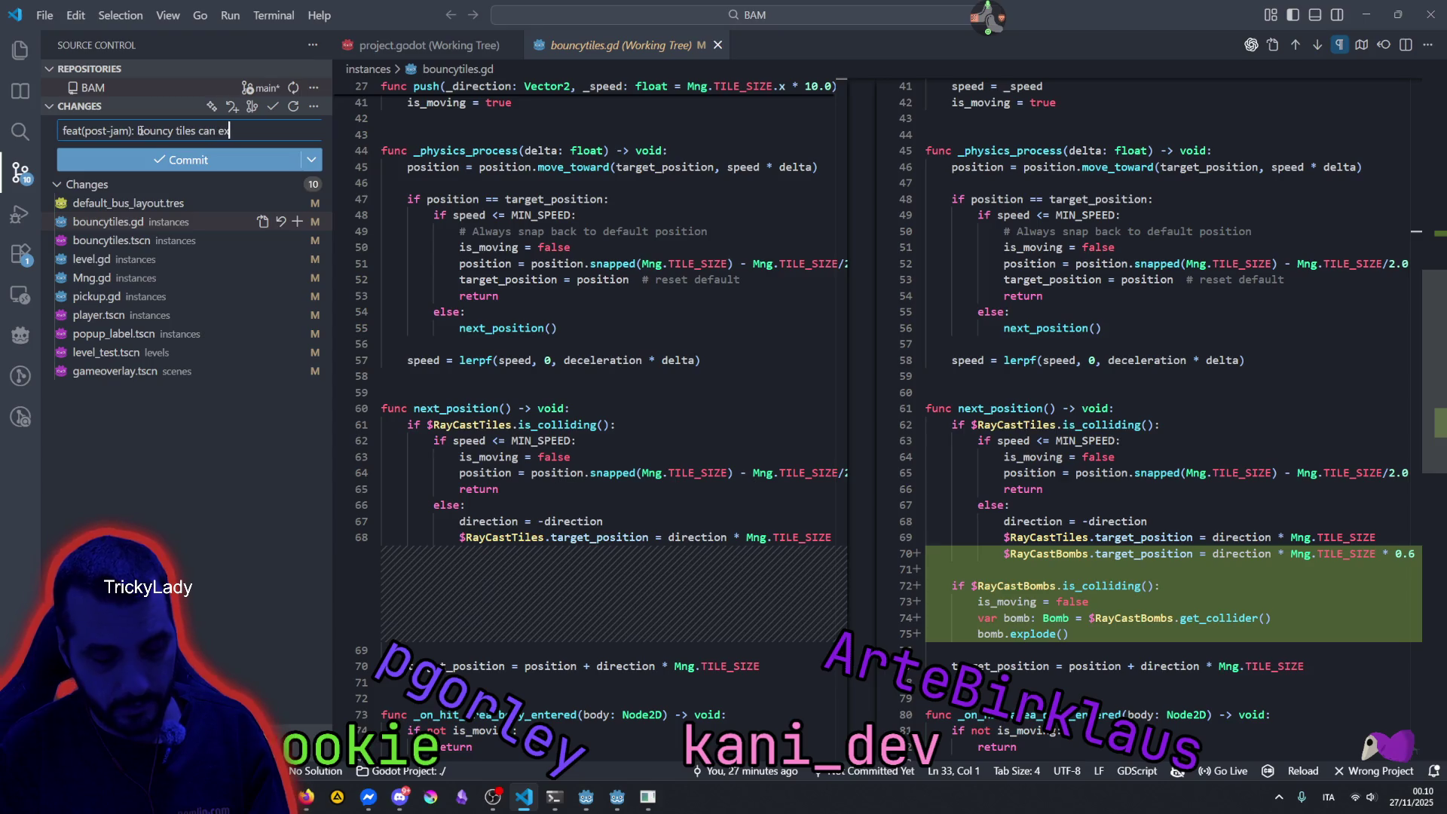
text(plode bombs)
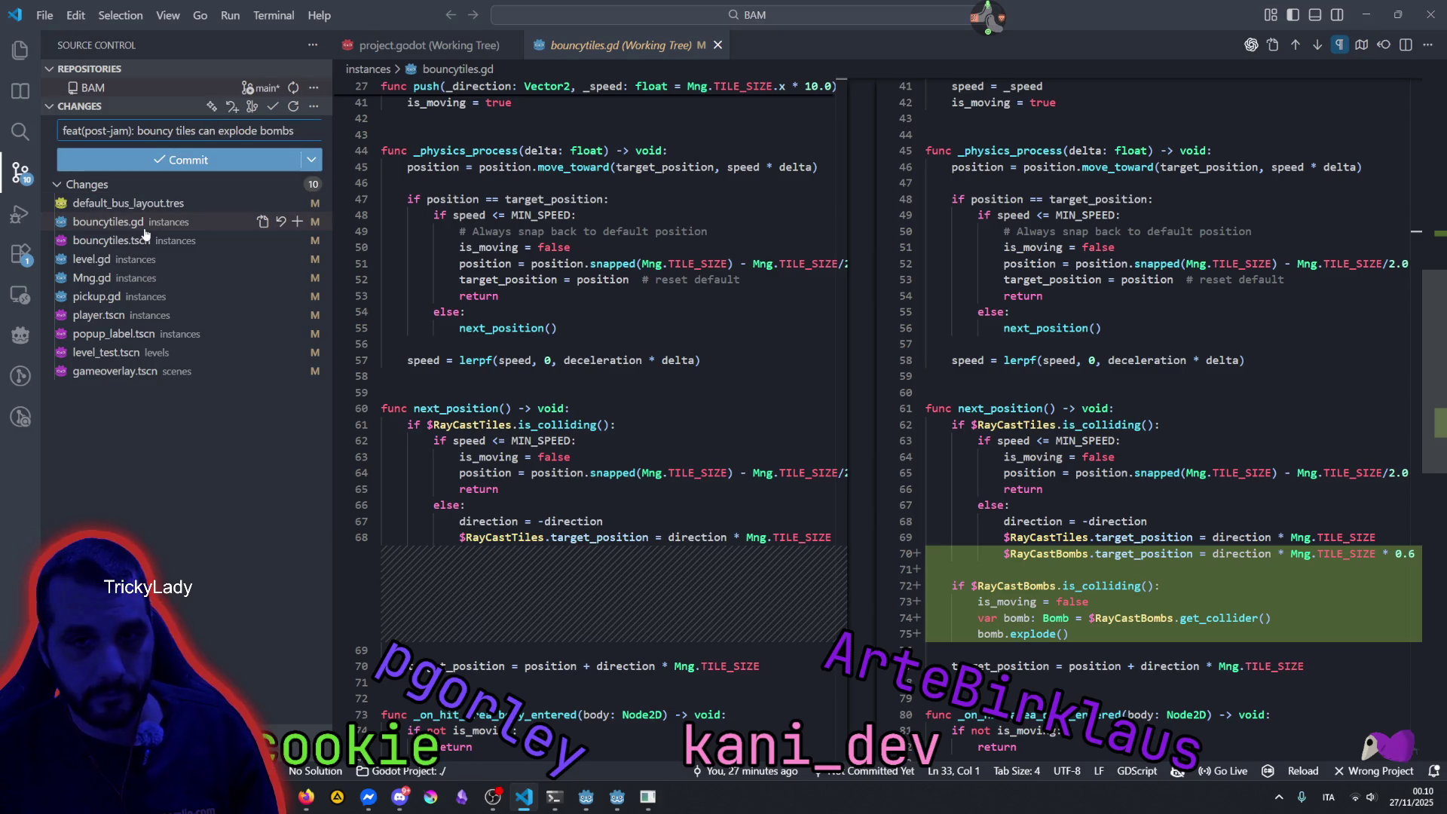
Stage the bouncytiles.gd and bouncytiles.tscn changes.
click(129, 250)
ctrl+click(129, 241)
click(297, 239)
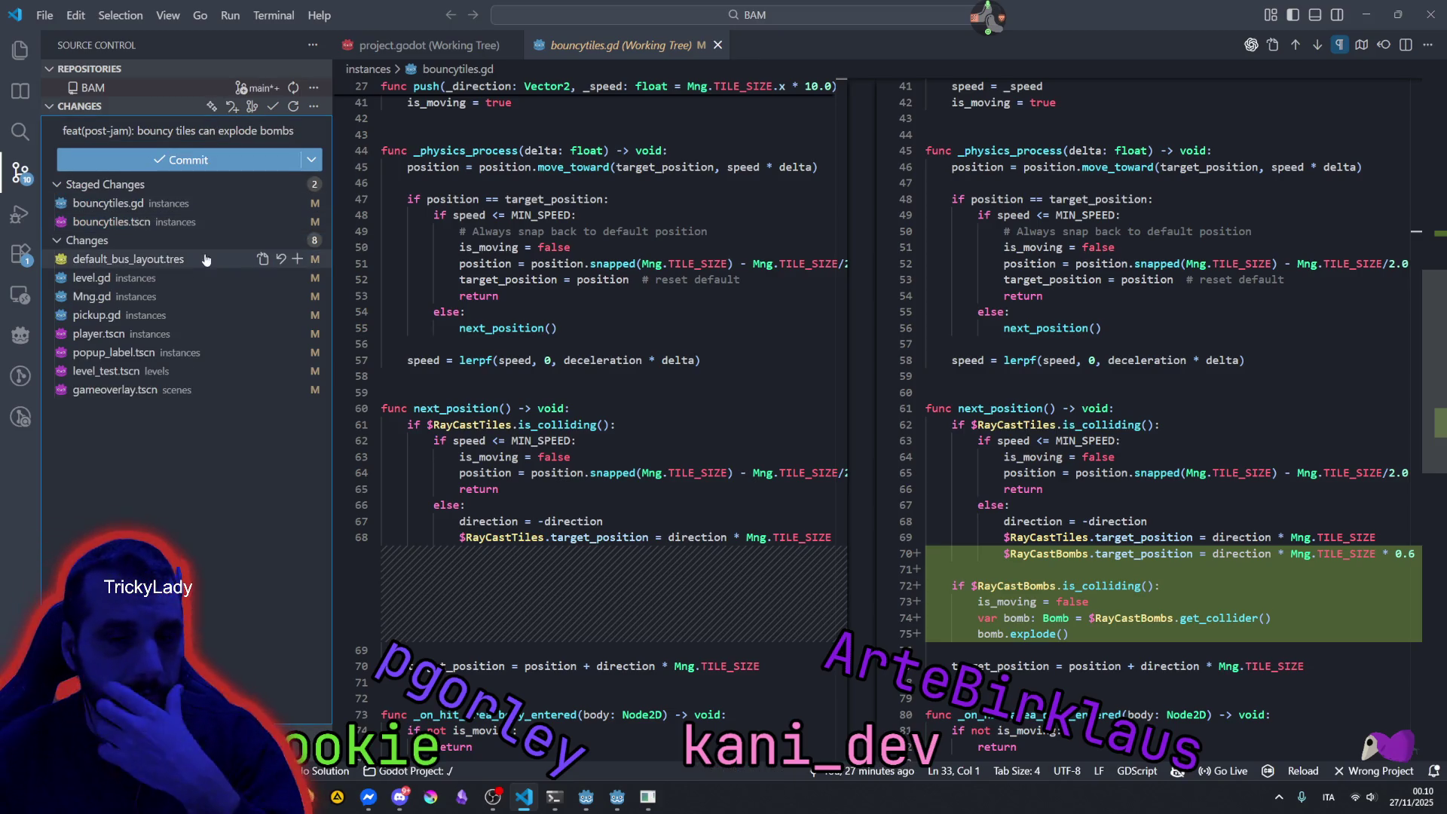
Review the level.gd, pickup.gd and gameoverlay.tscn diffs, noting the added gradient resources, then minimize VS Code.
click(180, 278)
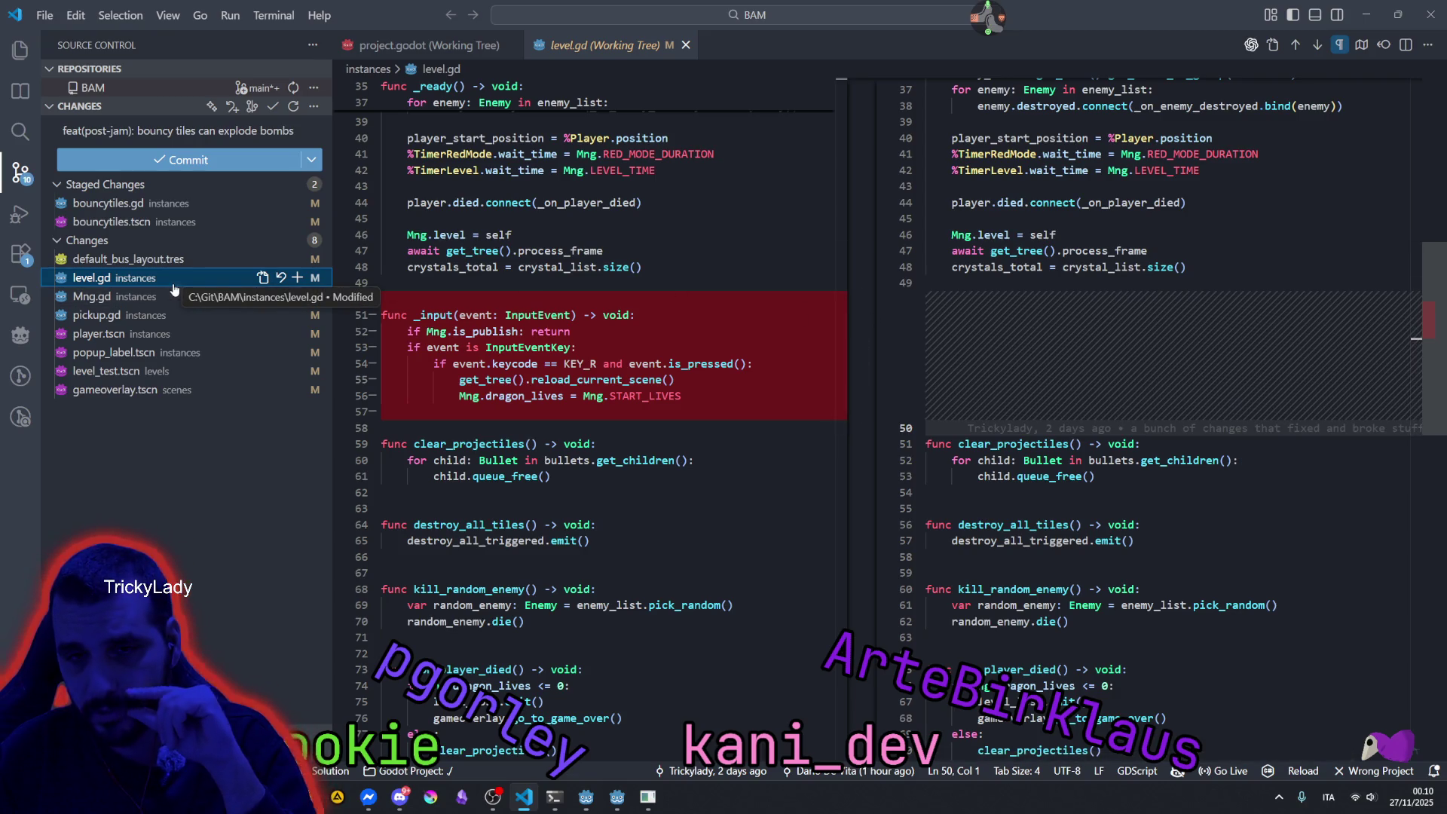
scroll(782, 282, down, 6)
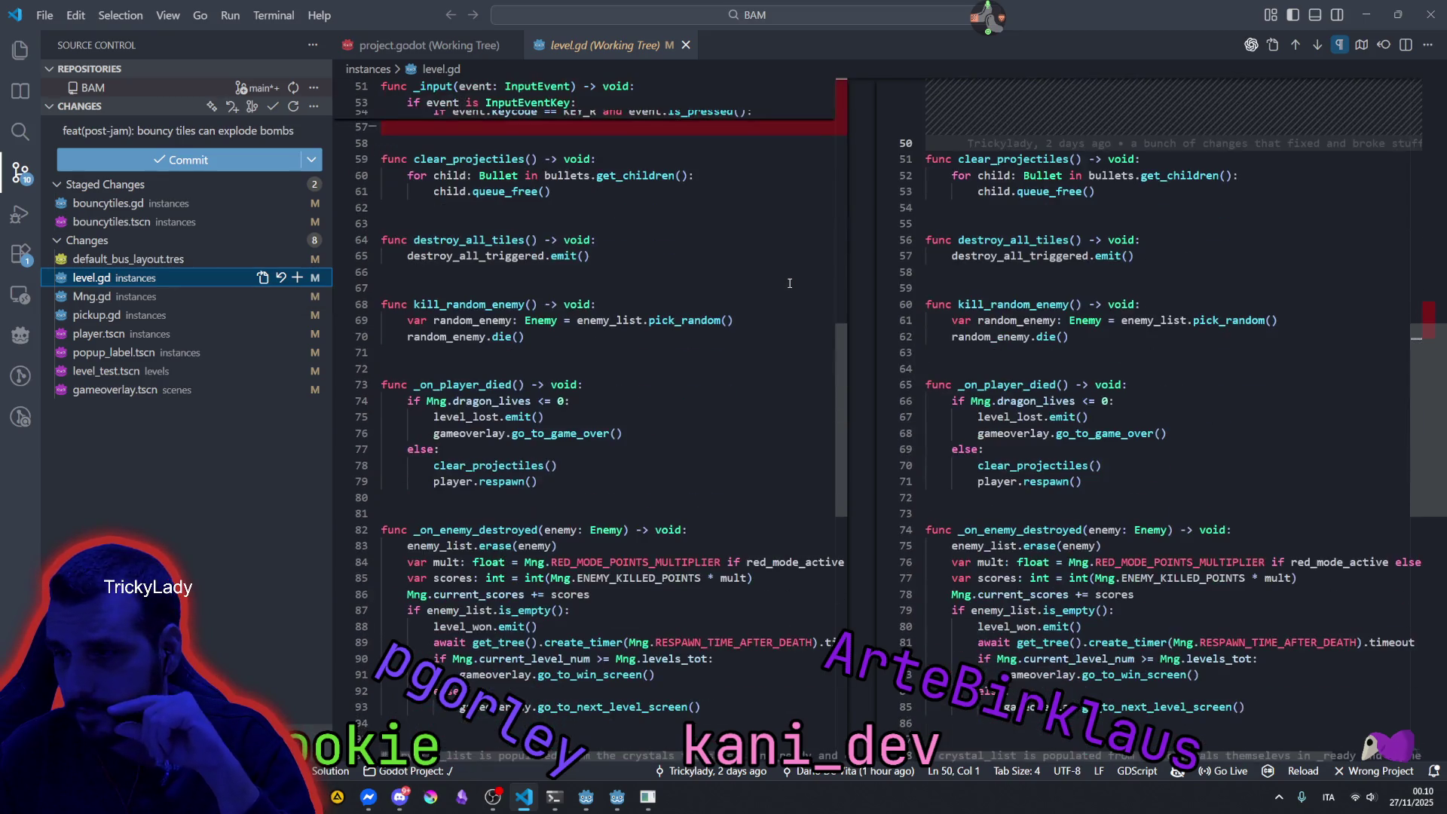
scroll(782, 283, up, 5)
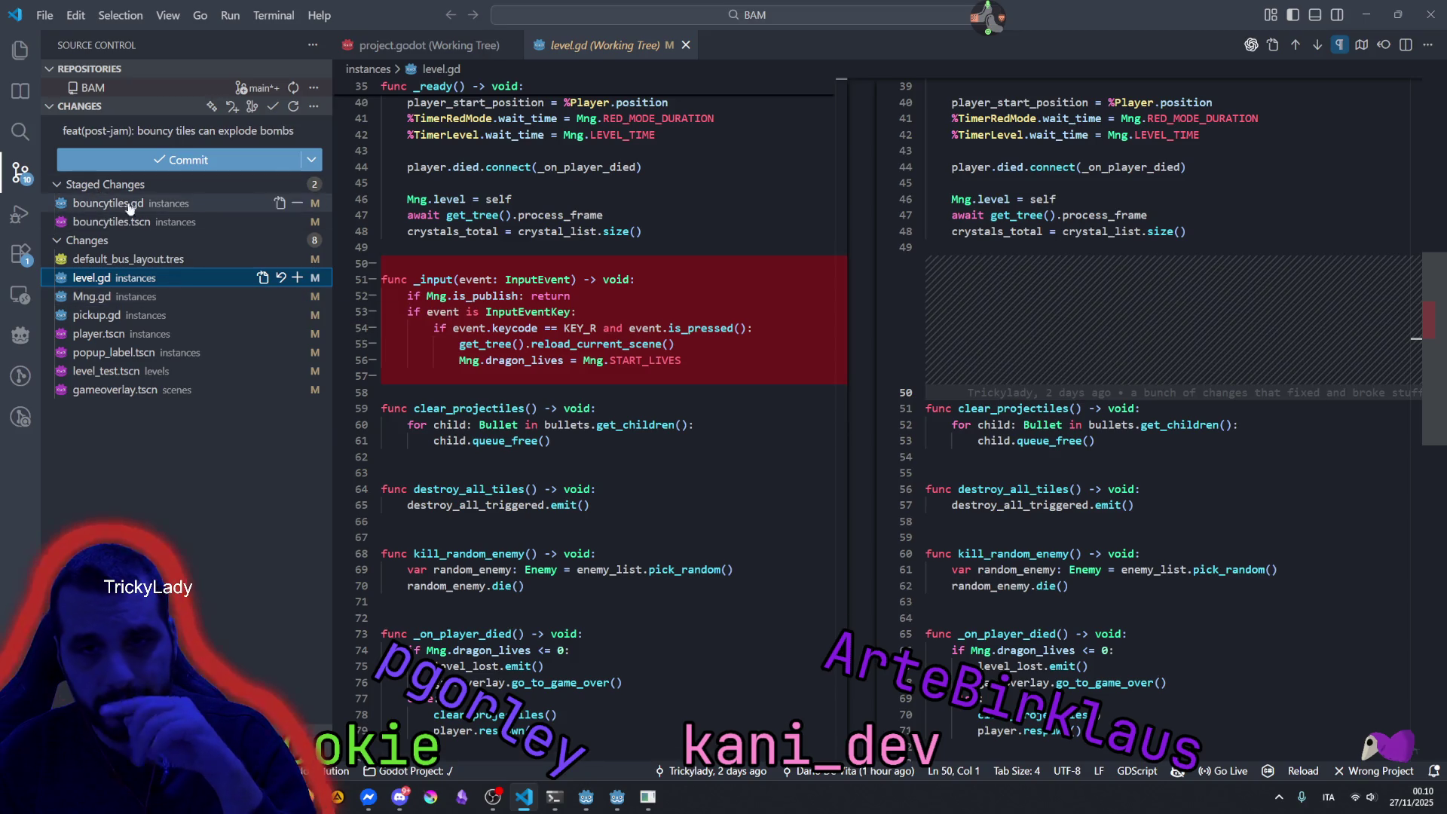
click(113, 317)
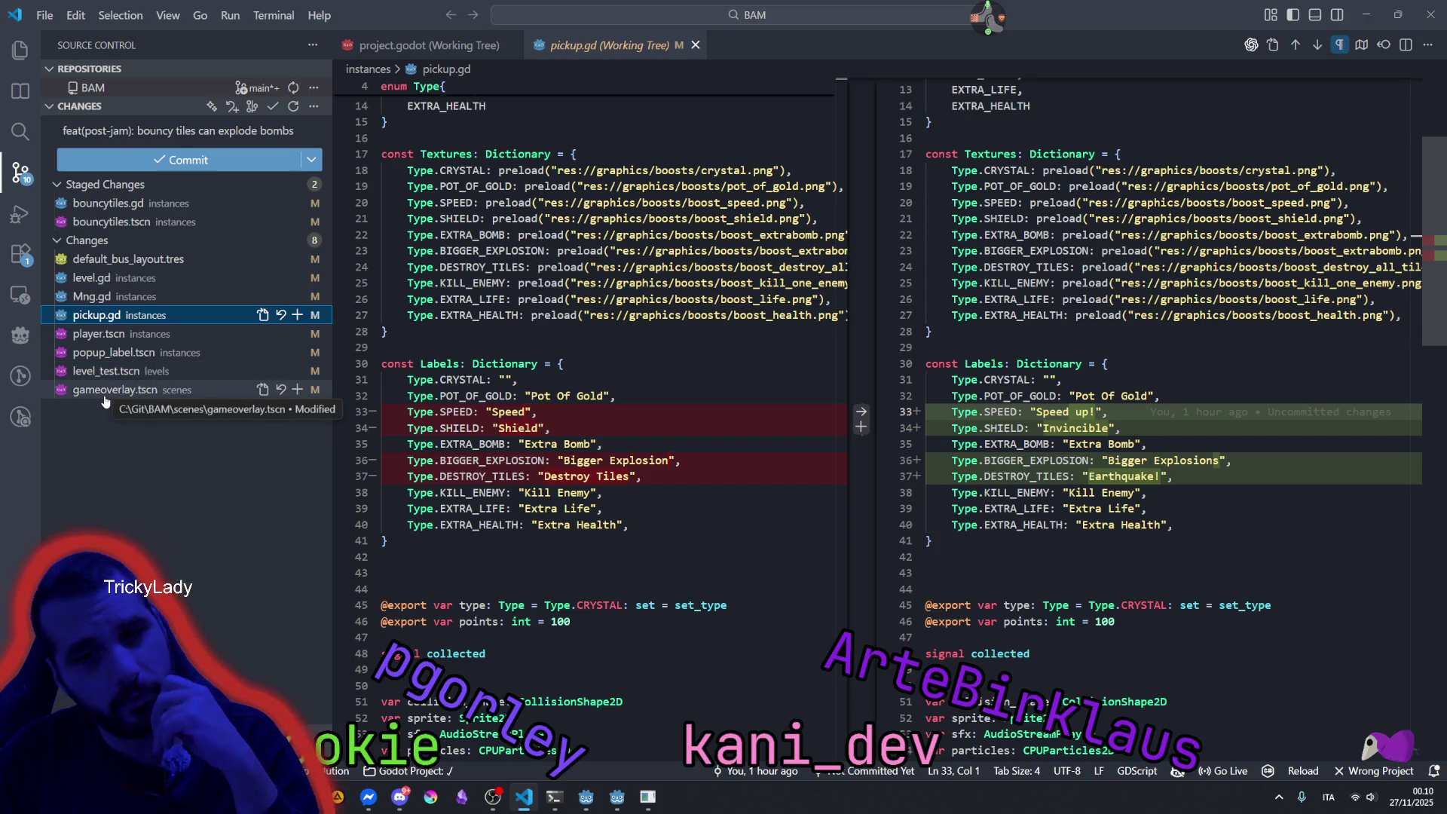
click(103, 394)
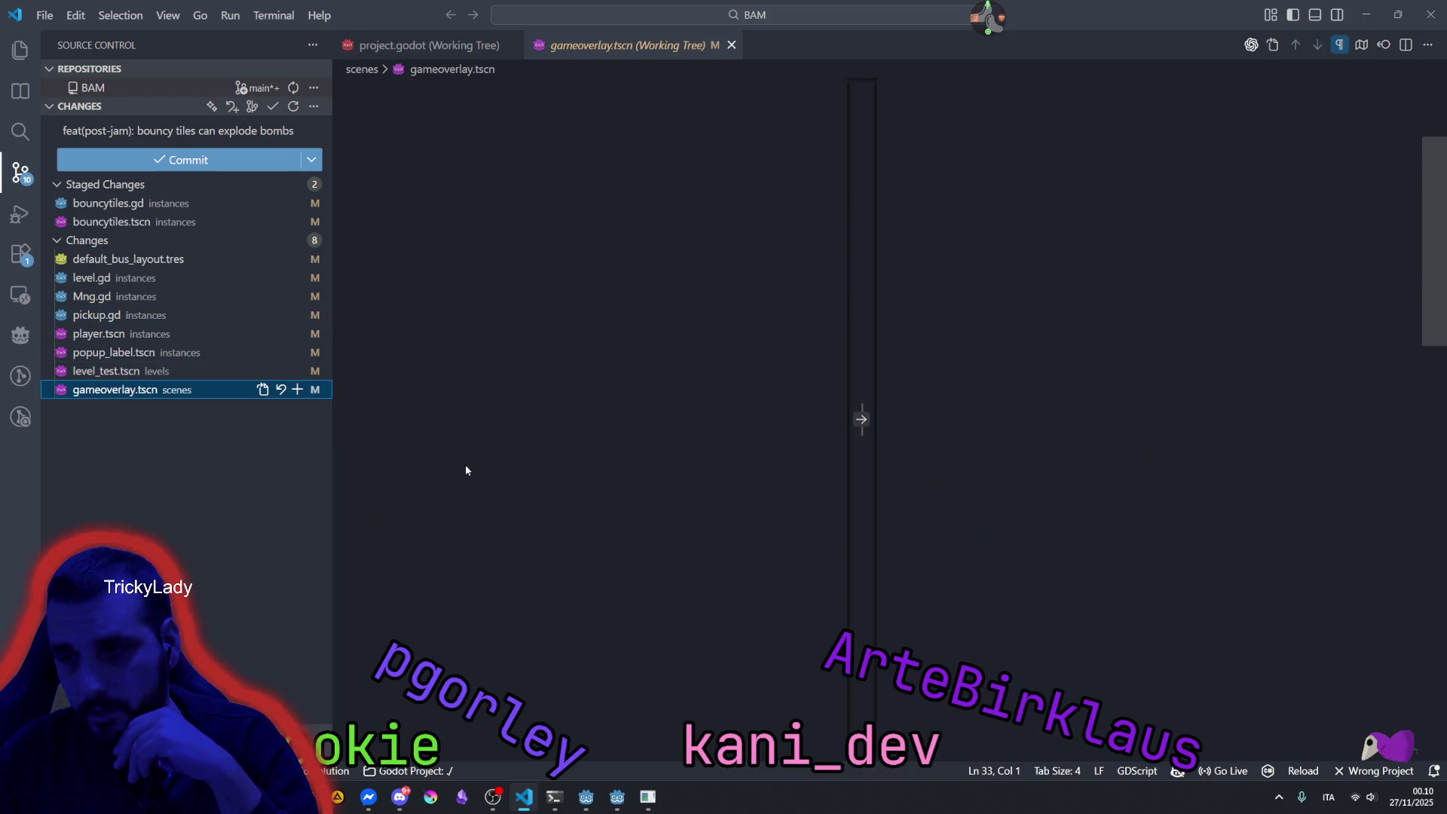
mouse_move(1017, 376)
mouse_down()
mouse_move(1130, 383)
mouse_move(1129, 481)
mouse_up()
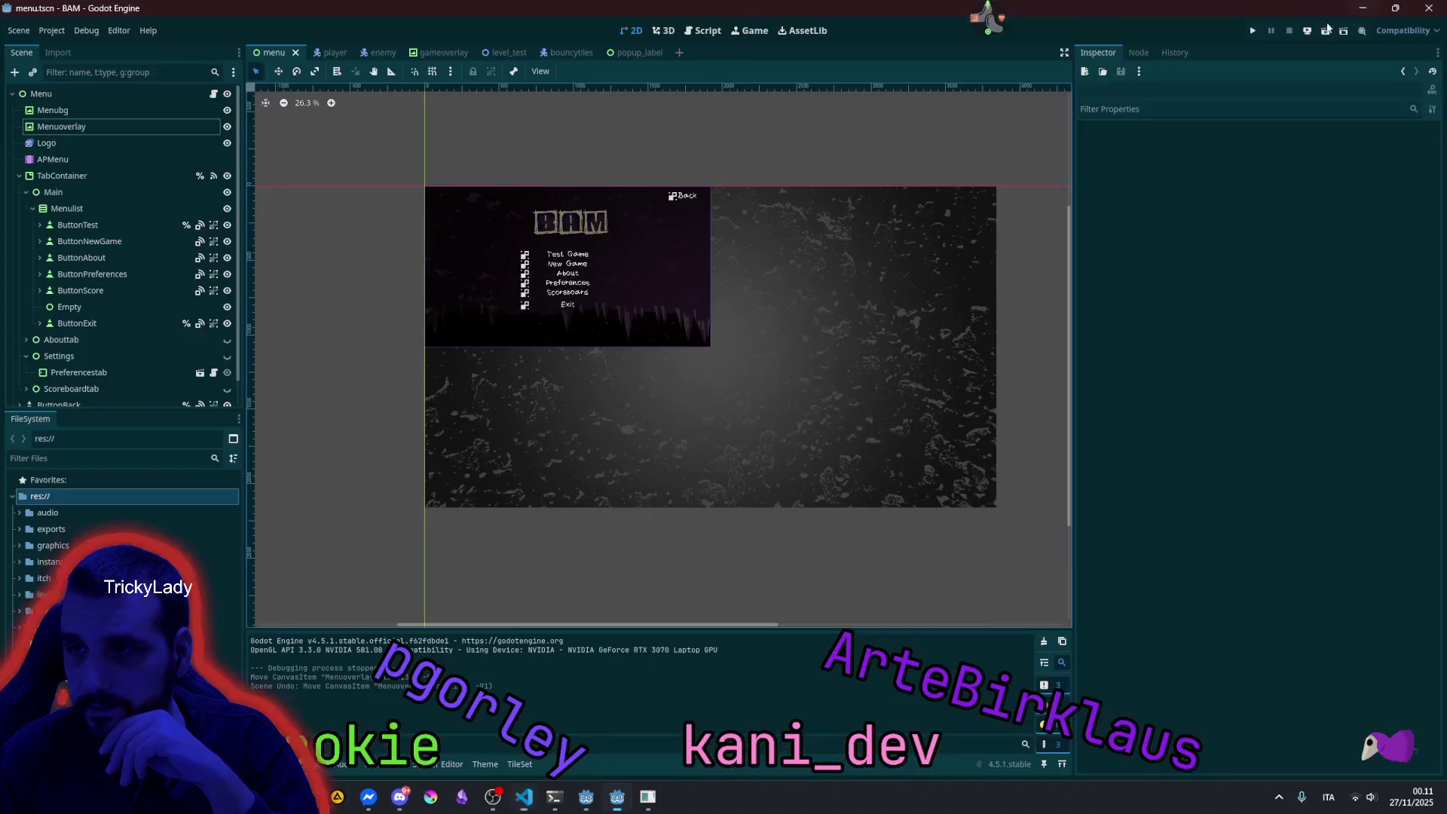
click(1365, 15)
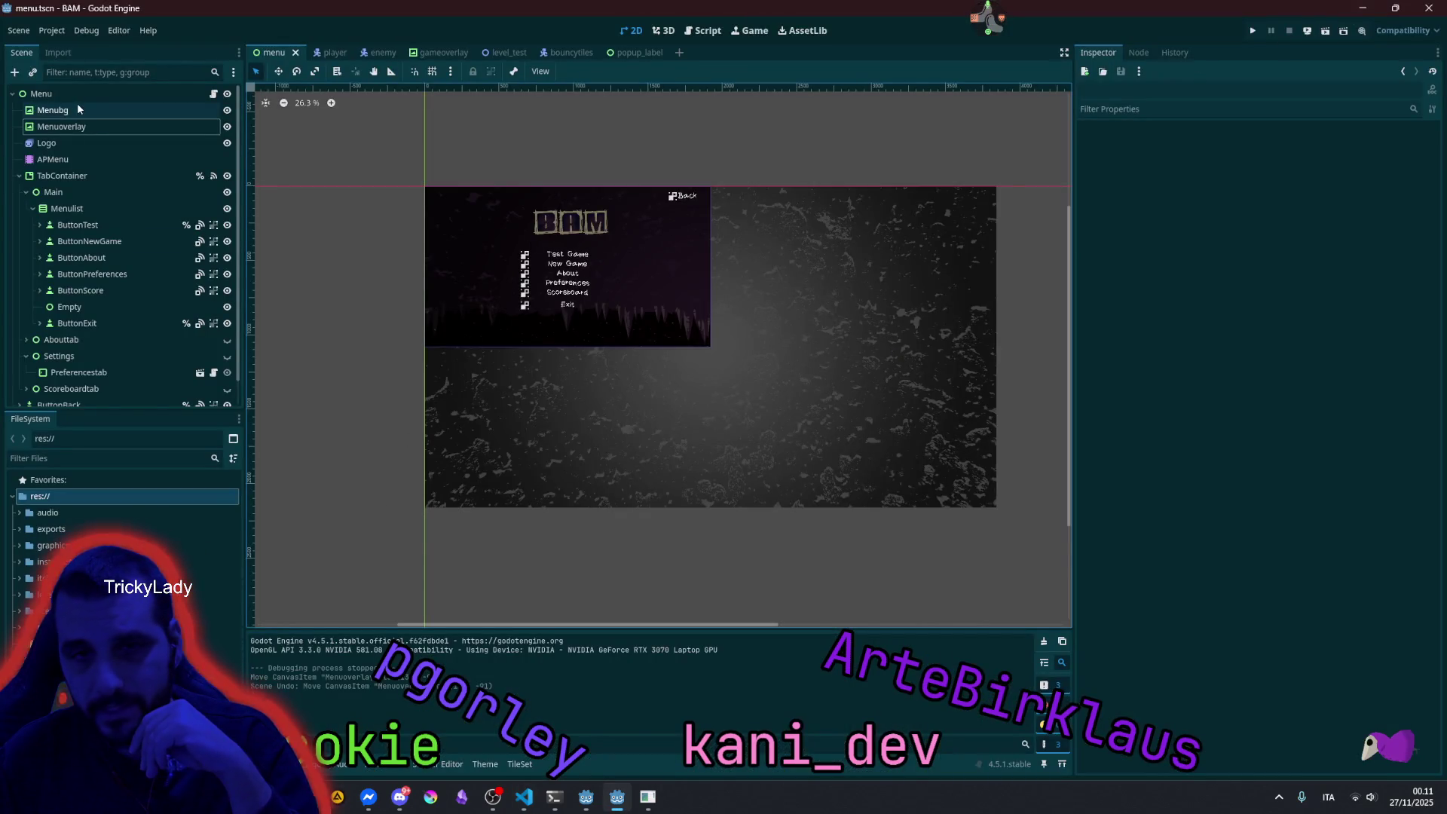
Narrow the red TextureRect gradient behind the Level banner in gameoverlay and save the scene.
click(434, 54)
scroll(706, 187, up, 5)
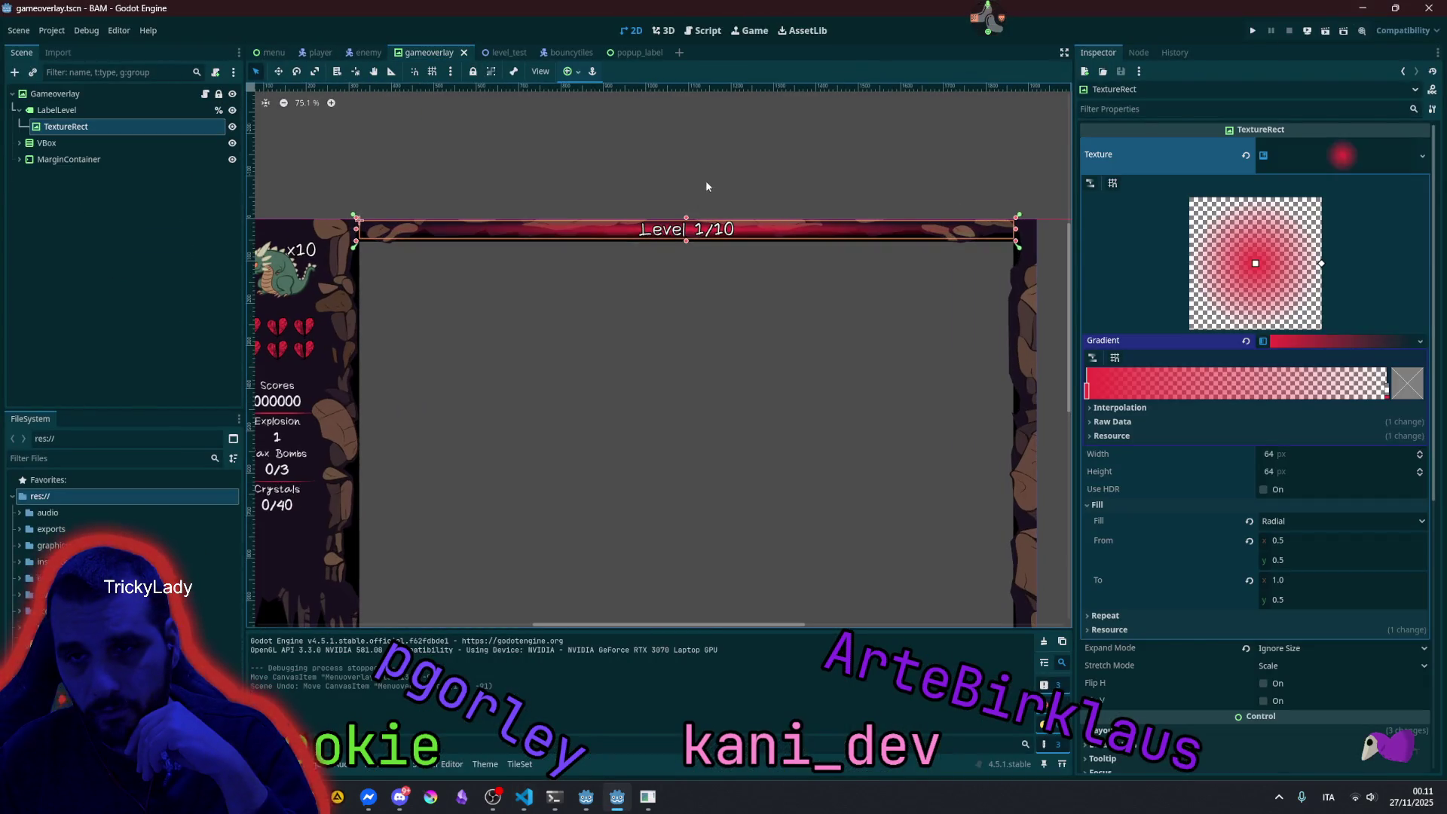
click(827, 242)
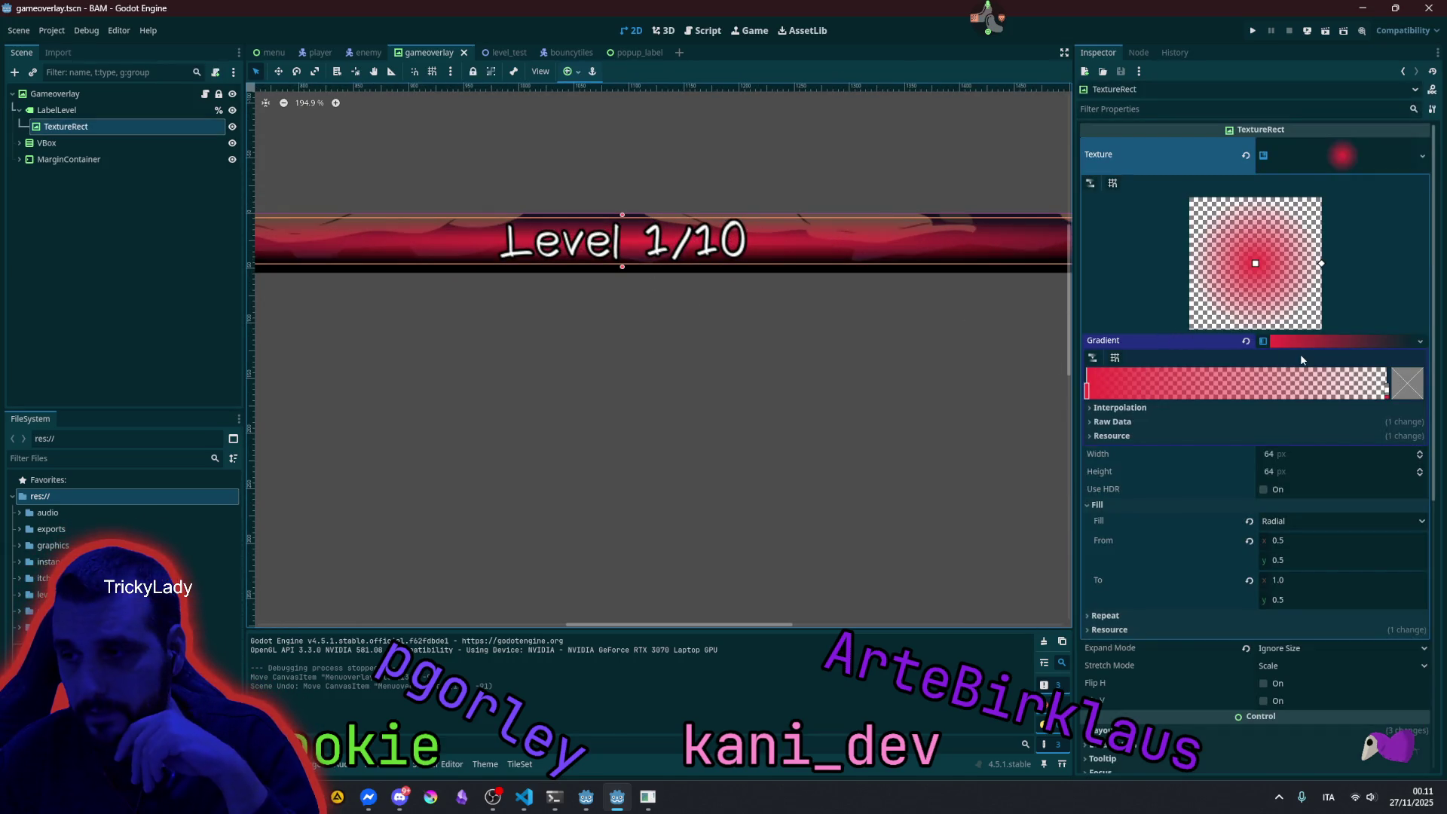
click(1335, 167)
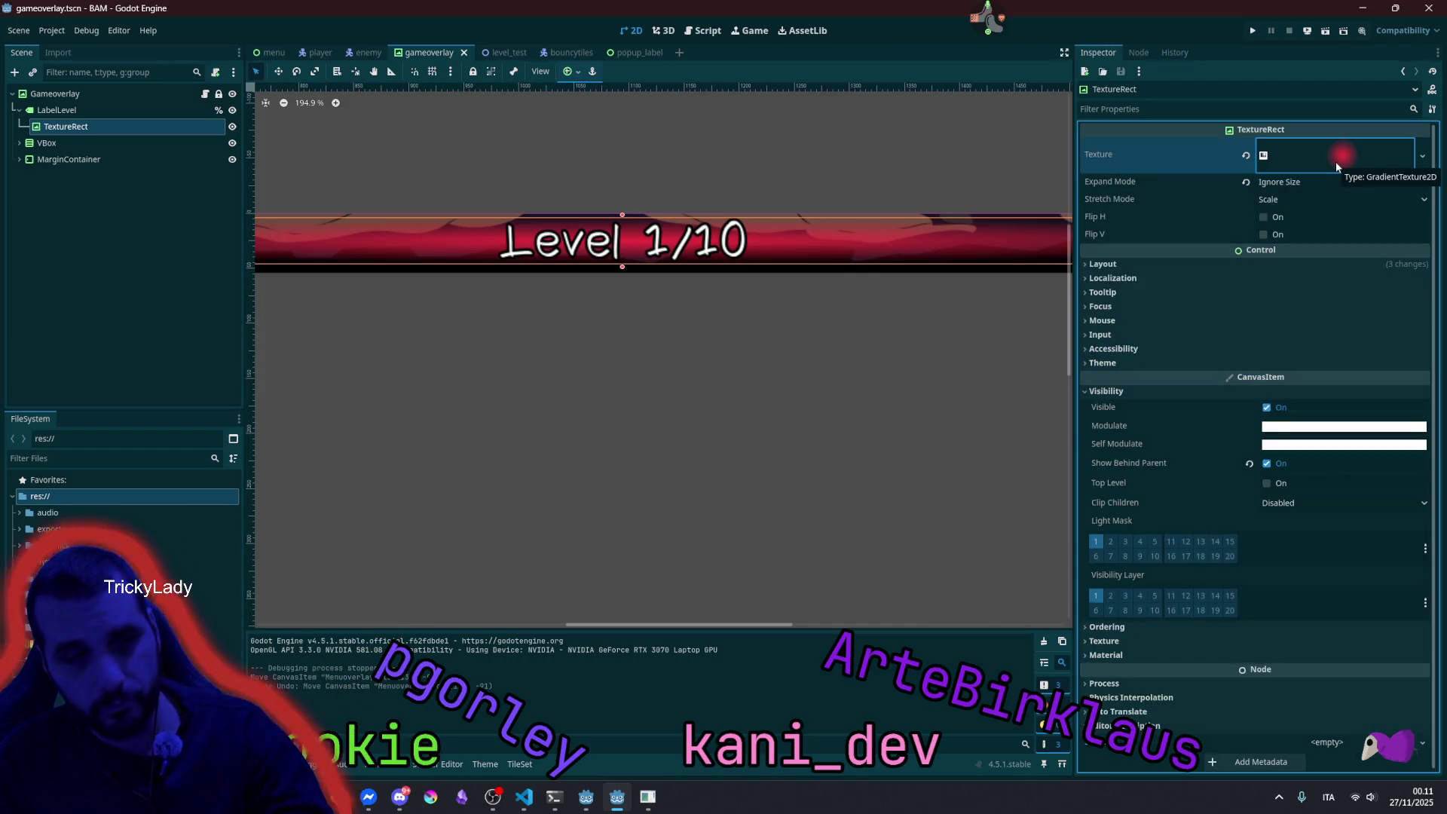
scroll(599, 192, down, 9)
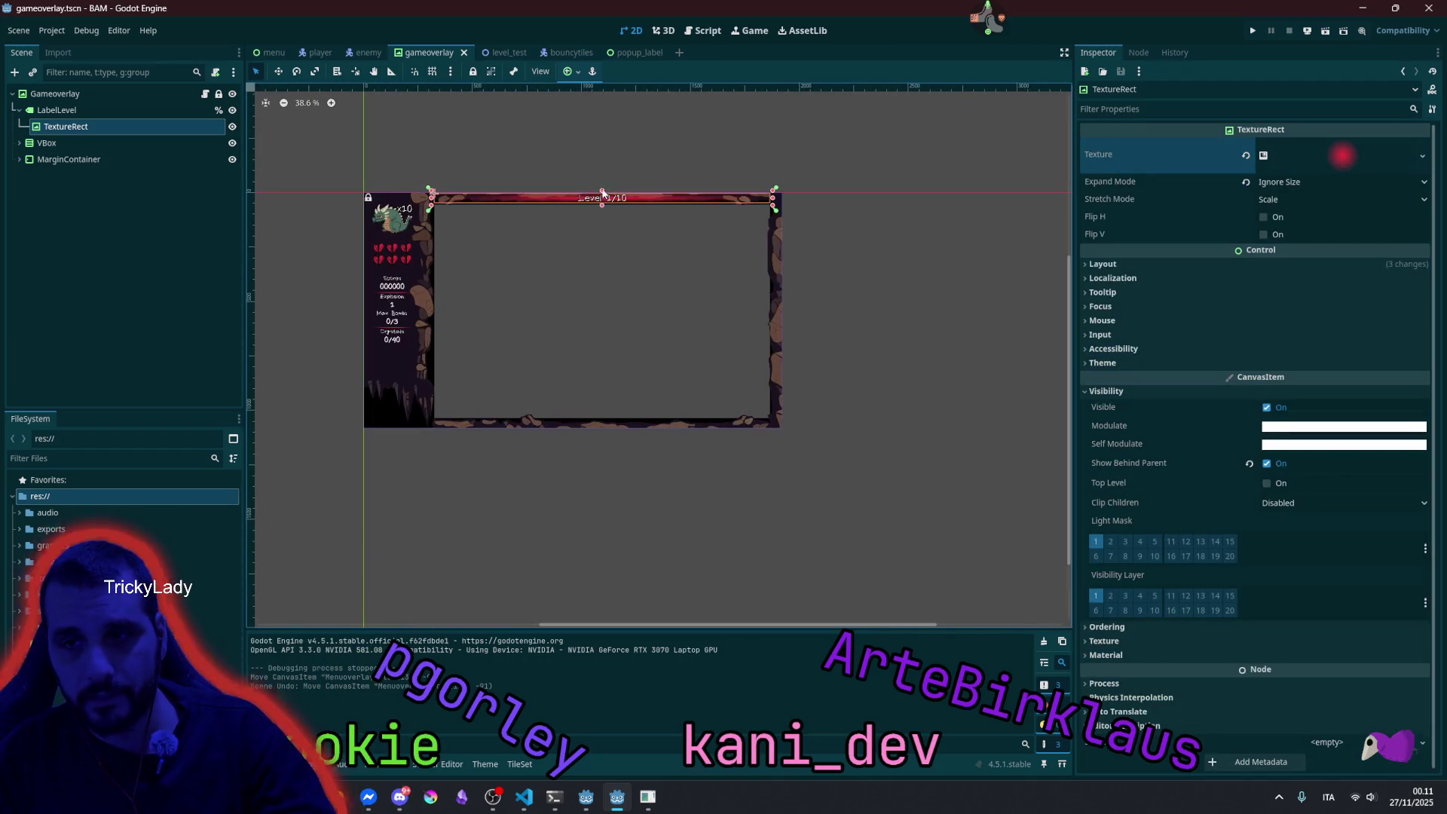
click(602, 190)
scroll(606, 193, up, 1)
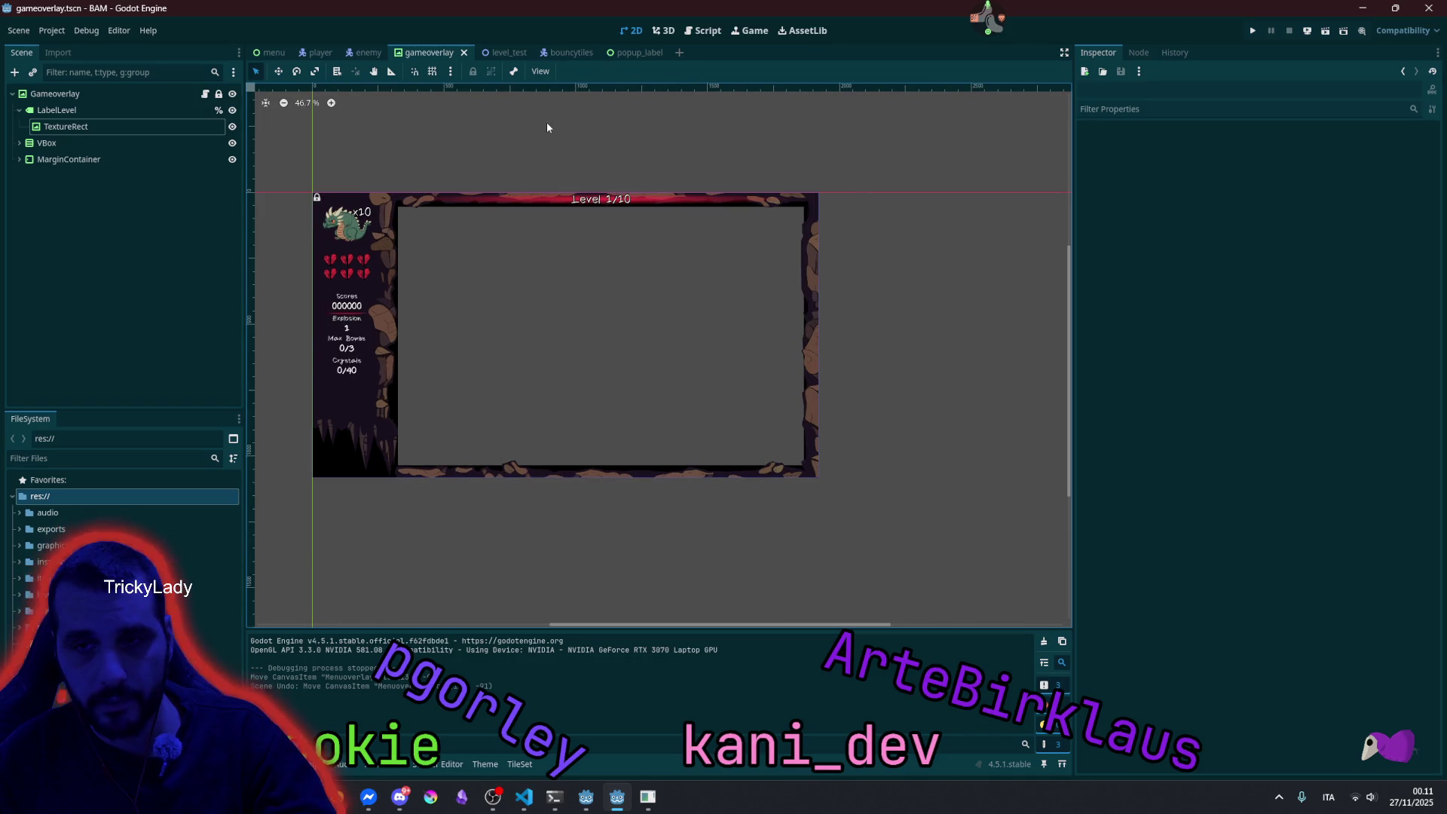
scroll(504, 180, up, 2)
click(508, 207)
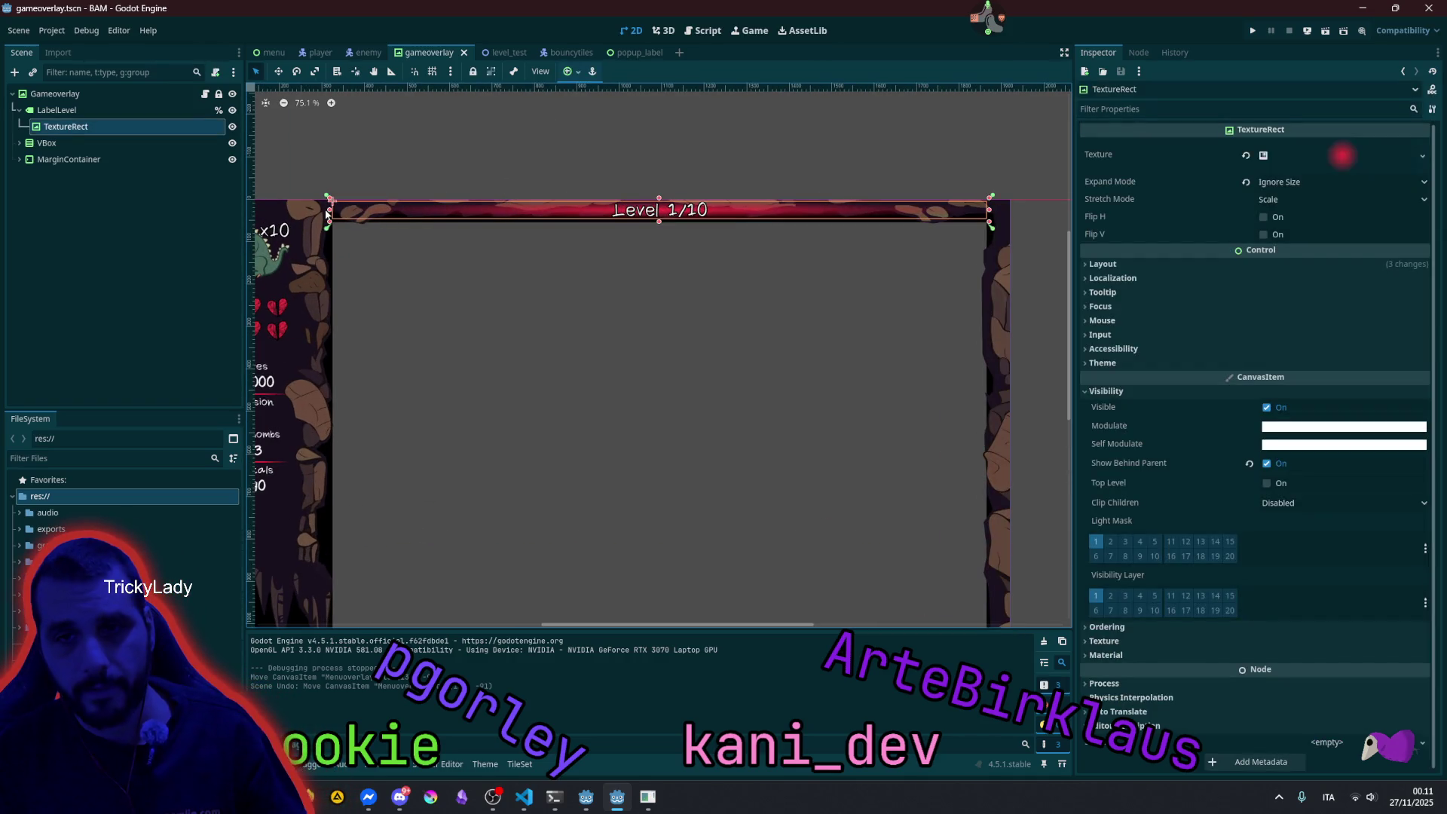
drag(327, 215, 550, 226)
click(656, 185)
scroll(681, 137, down, 2)
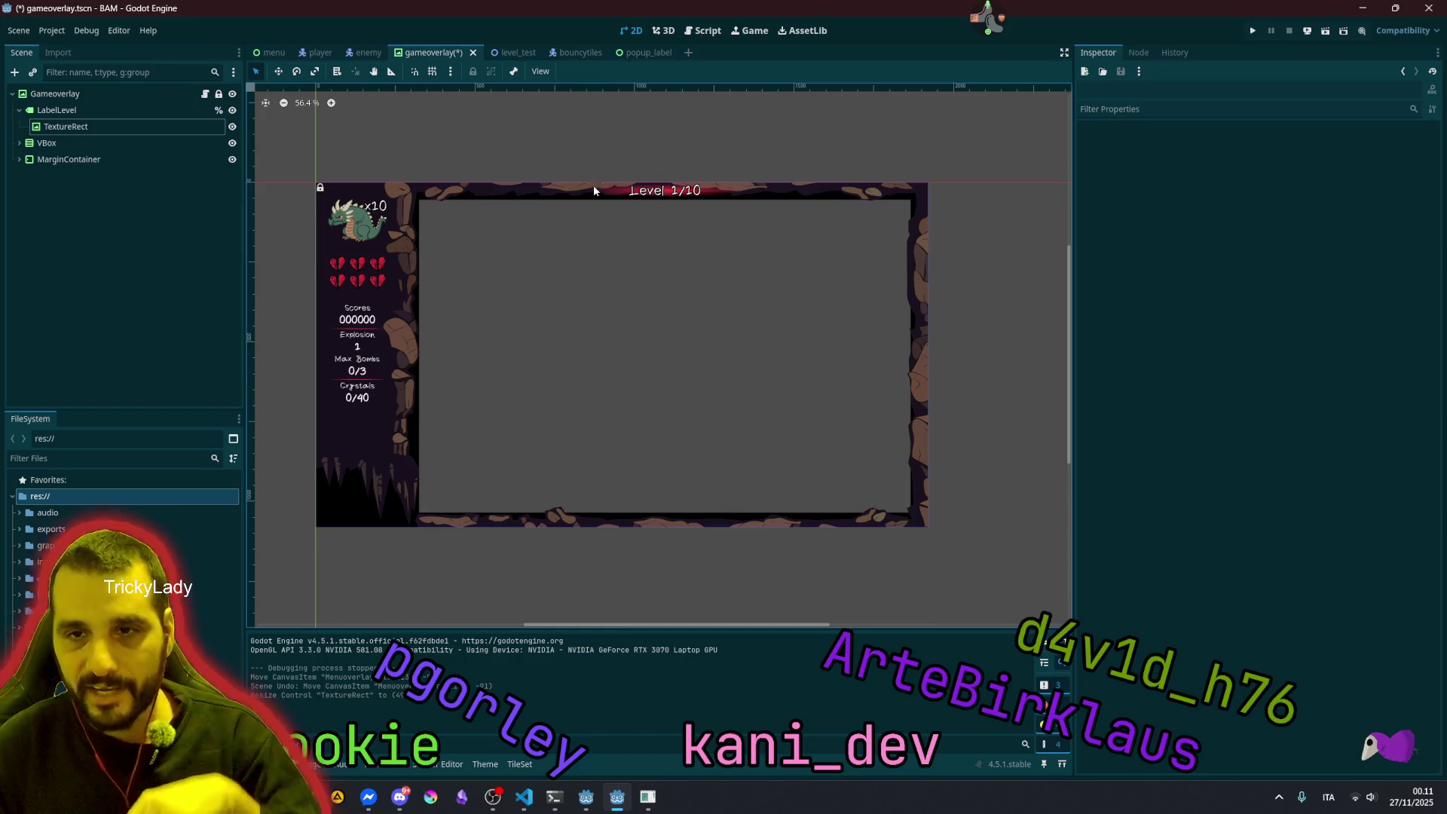
key(ctrl+s)
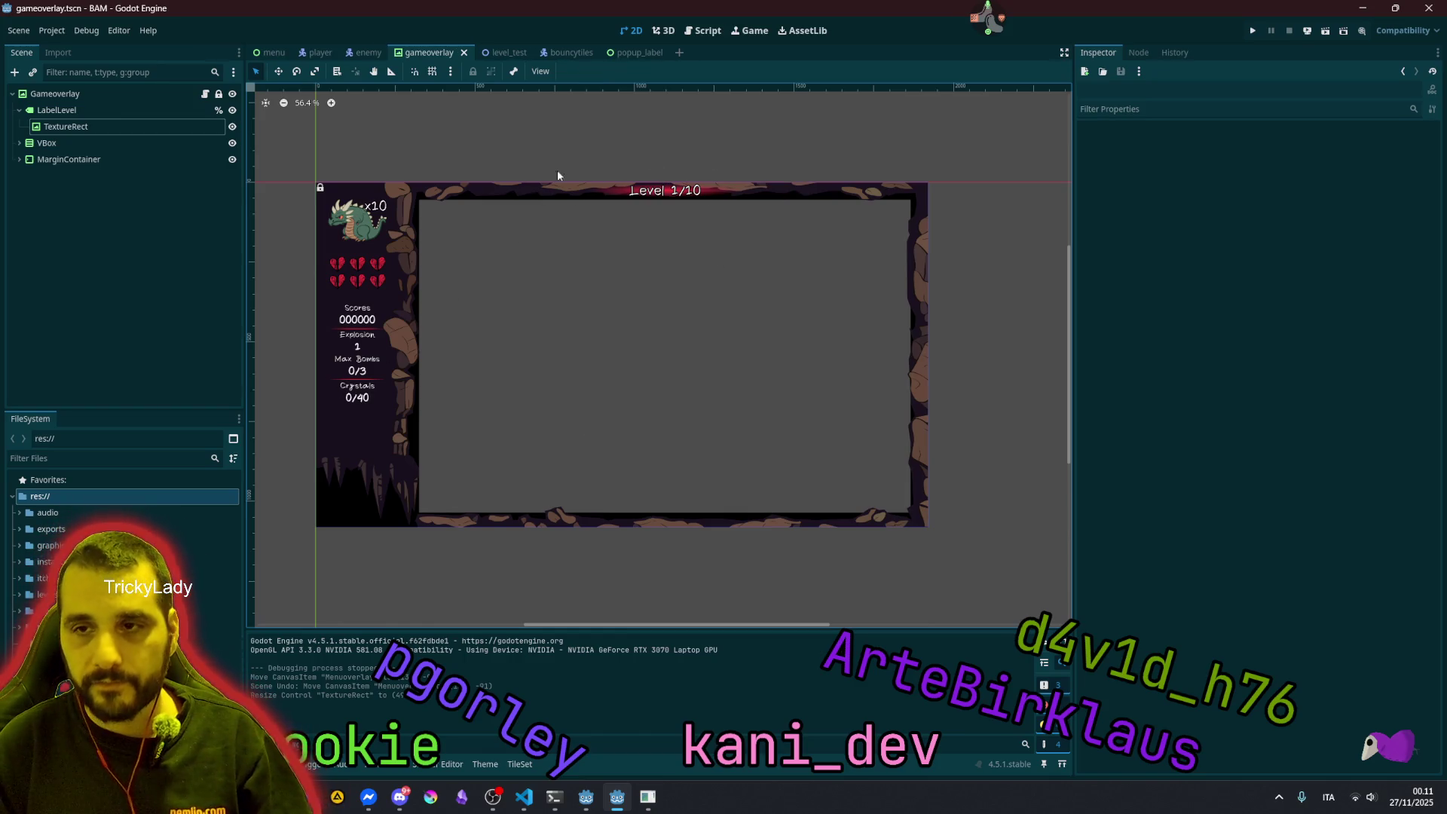
Toggle the TextureRect gradient's visibility off and on to compare the Level banner.
scroll(683, 164, up, 6)
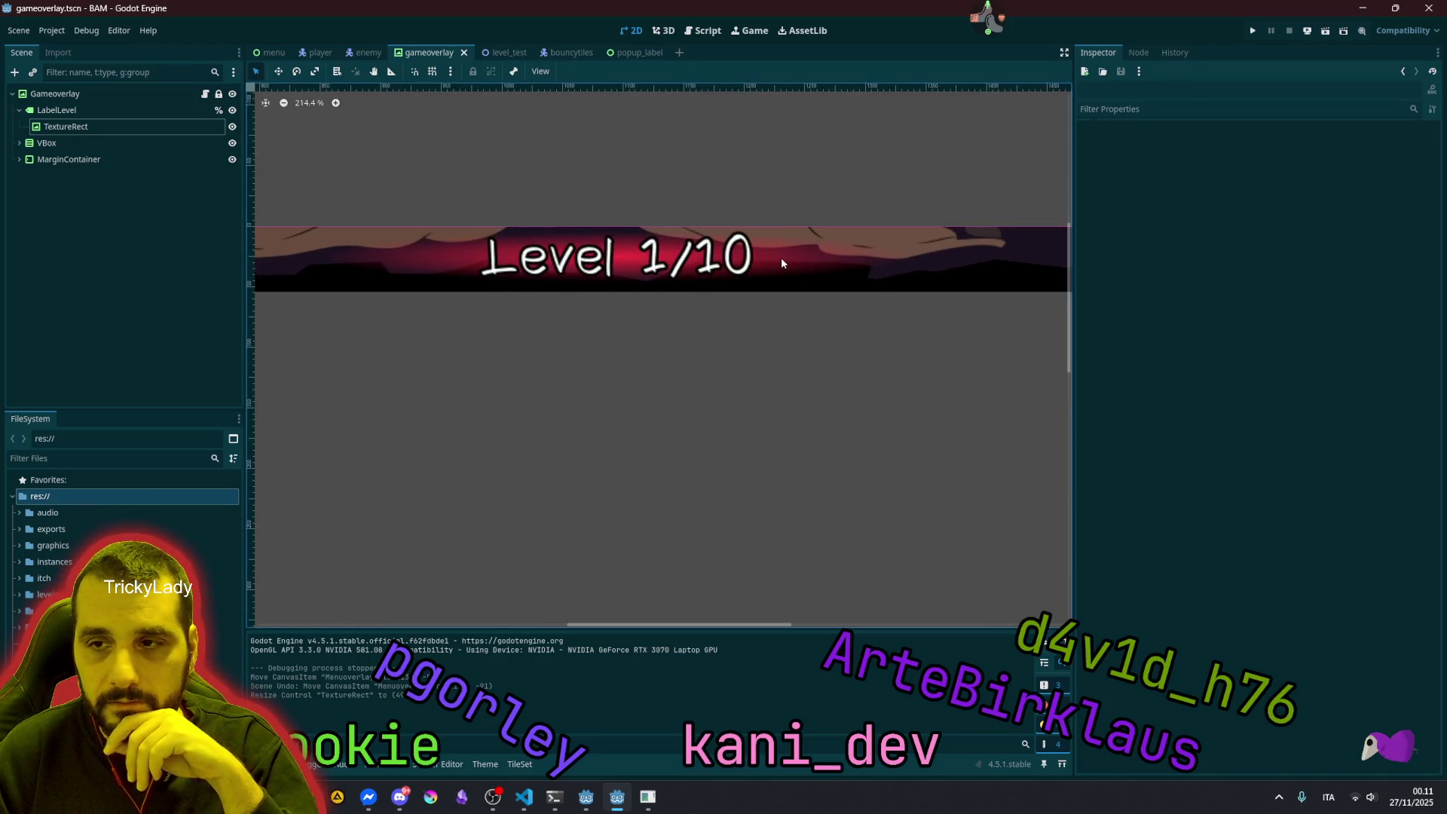
click(781, 263)
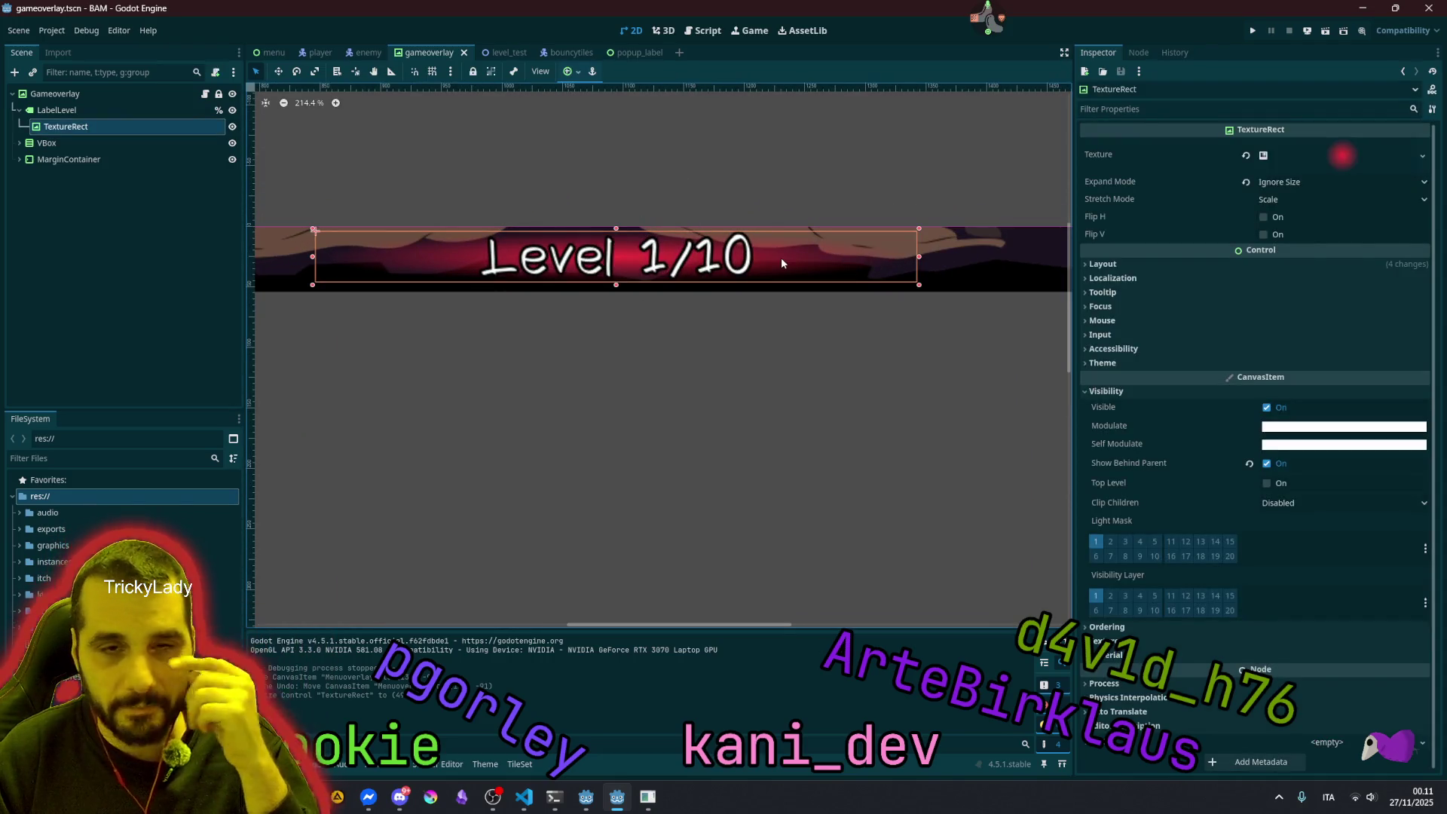
click(232, 127)
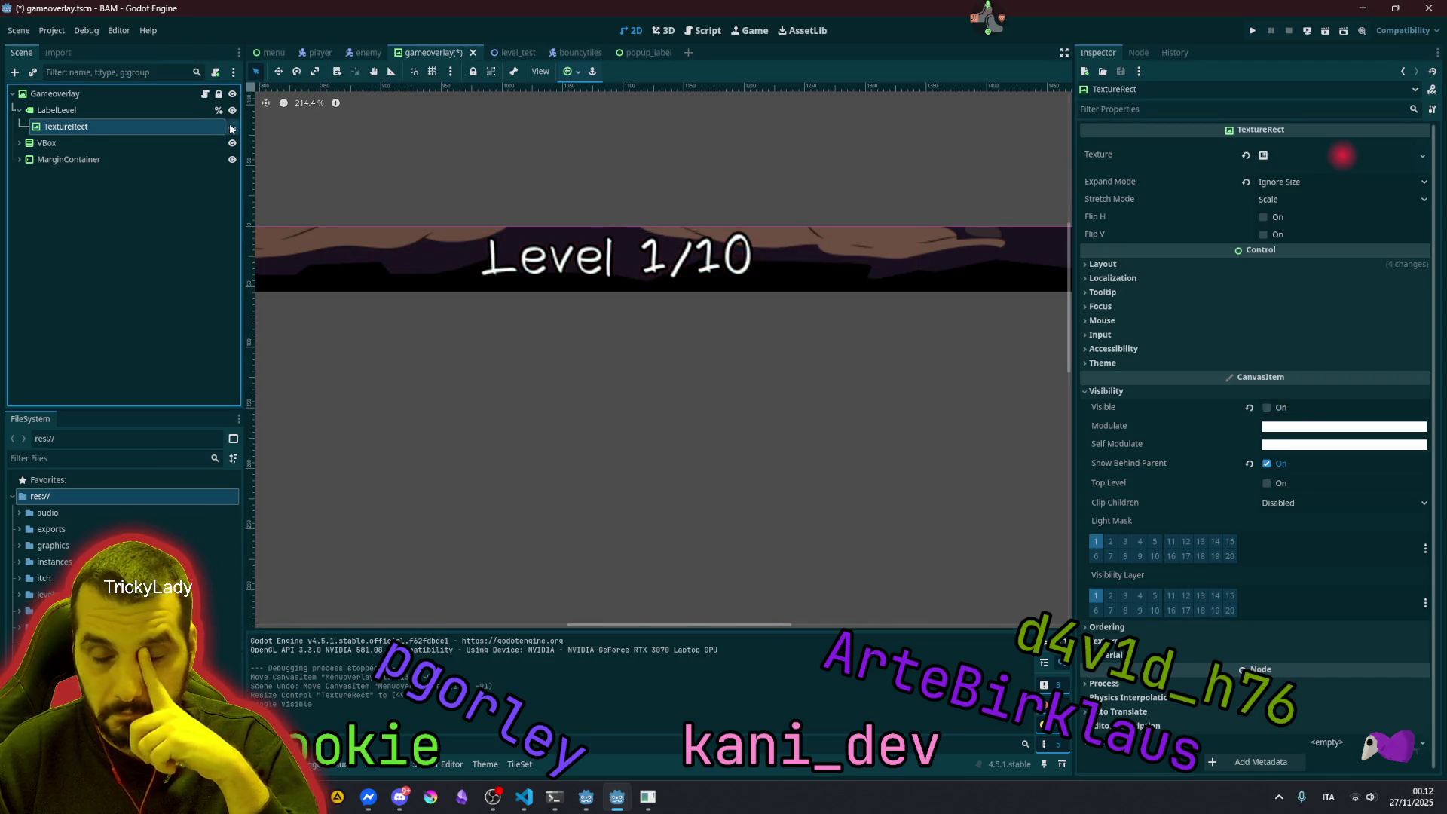
click(232, 126)
click(232, 126)
click(232, 127)
click(521, 112)
Pan and zoom around the game overlay HUD, then save the scene again.
scroll(521, 111, down, 2)
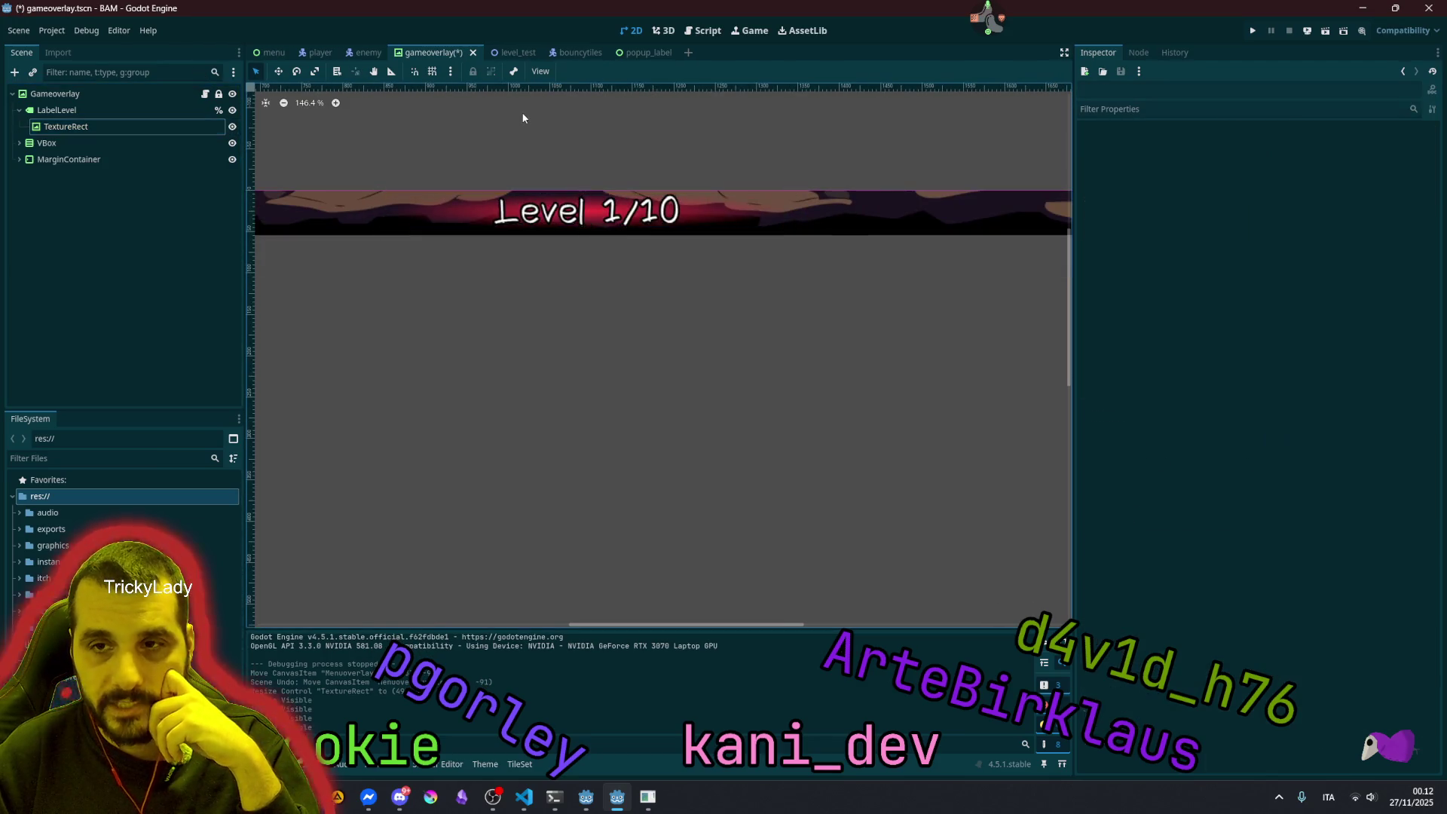
scroll(522, 111, down, 6)
scroll(504, 252, down, 3)
scroll(516, 280, up, 3)
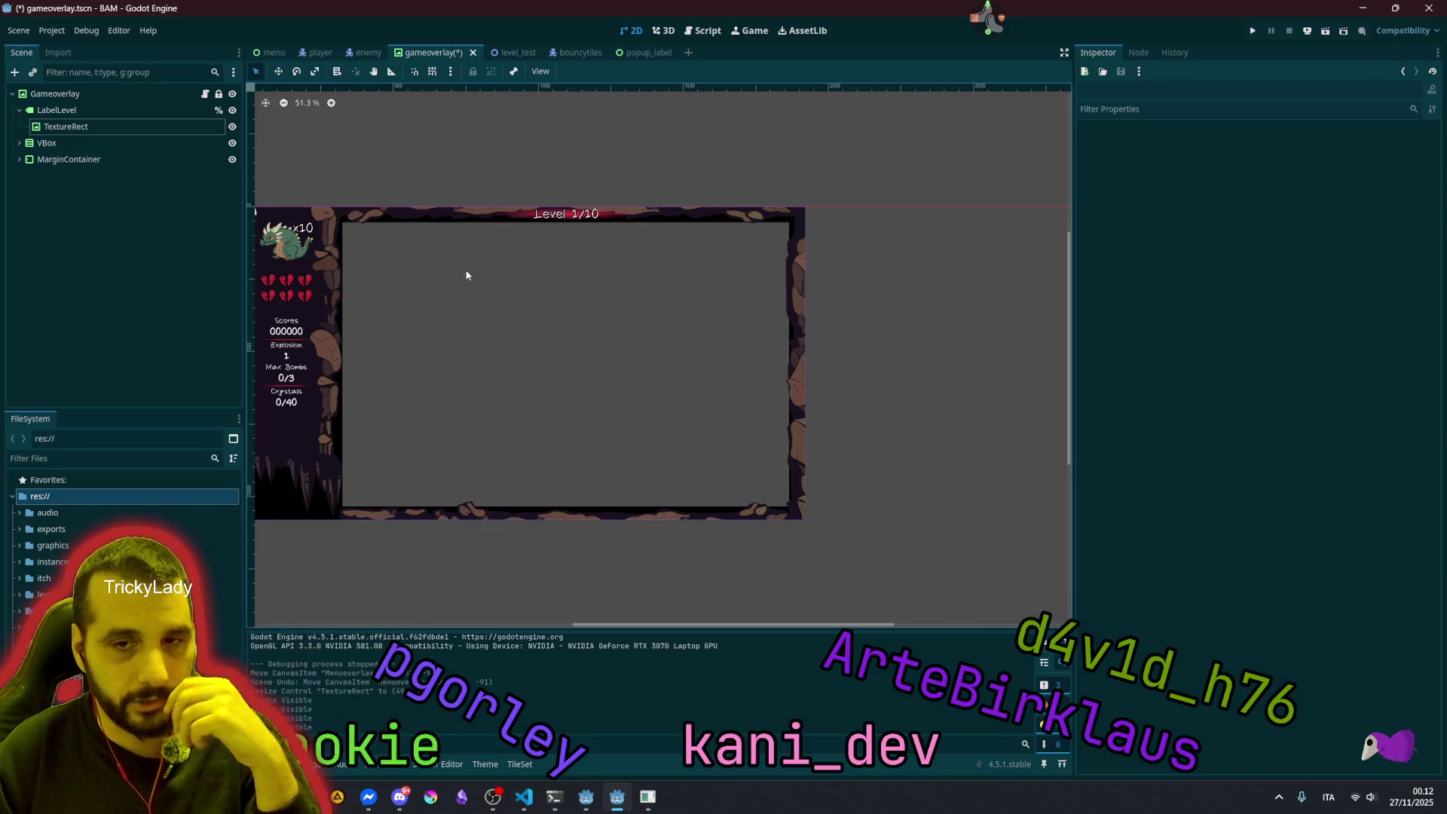
drag(467, 275, 538, 267)
scroll(619, 211, up, 4)
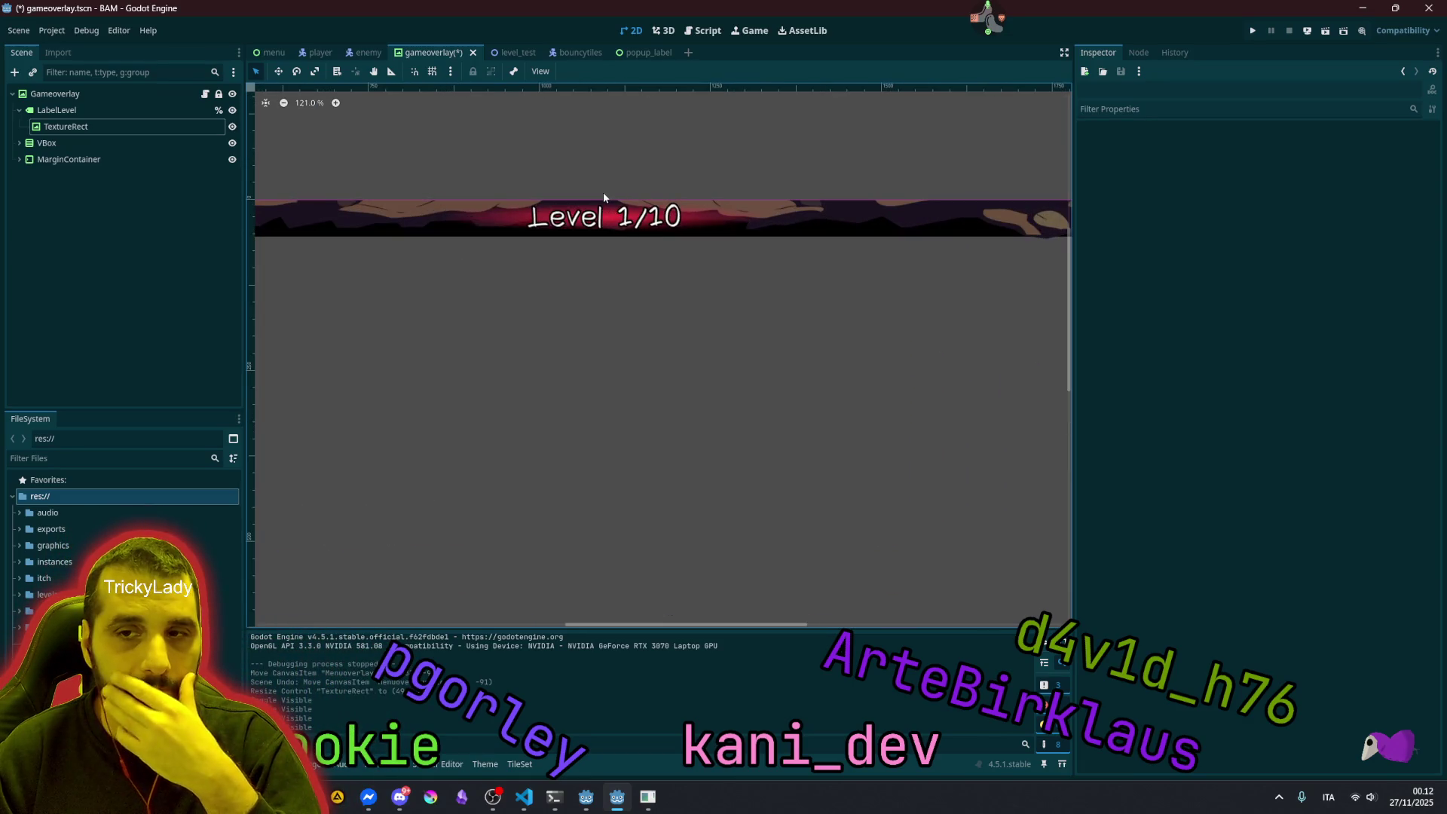
scroll(606, 211, up, 1)
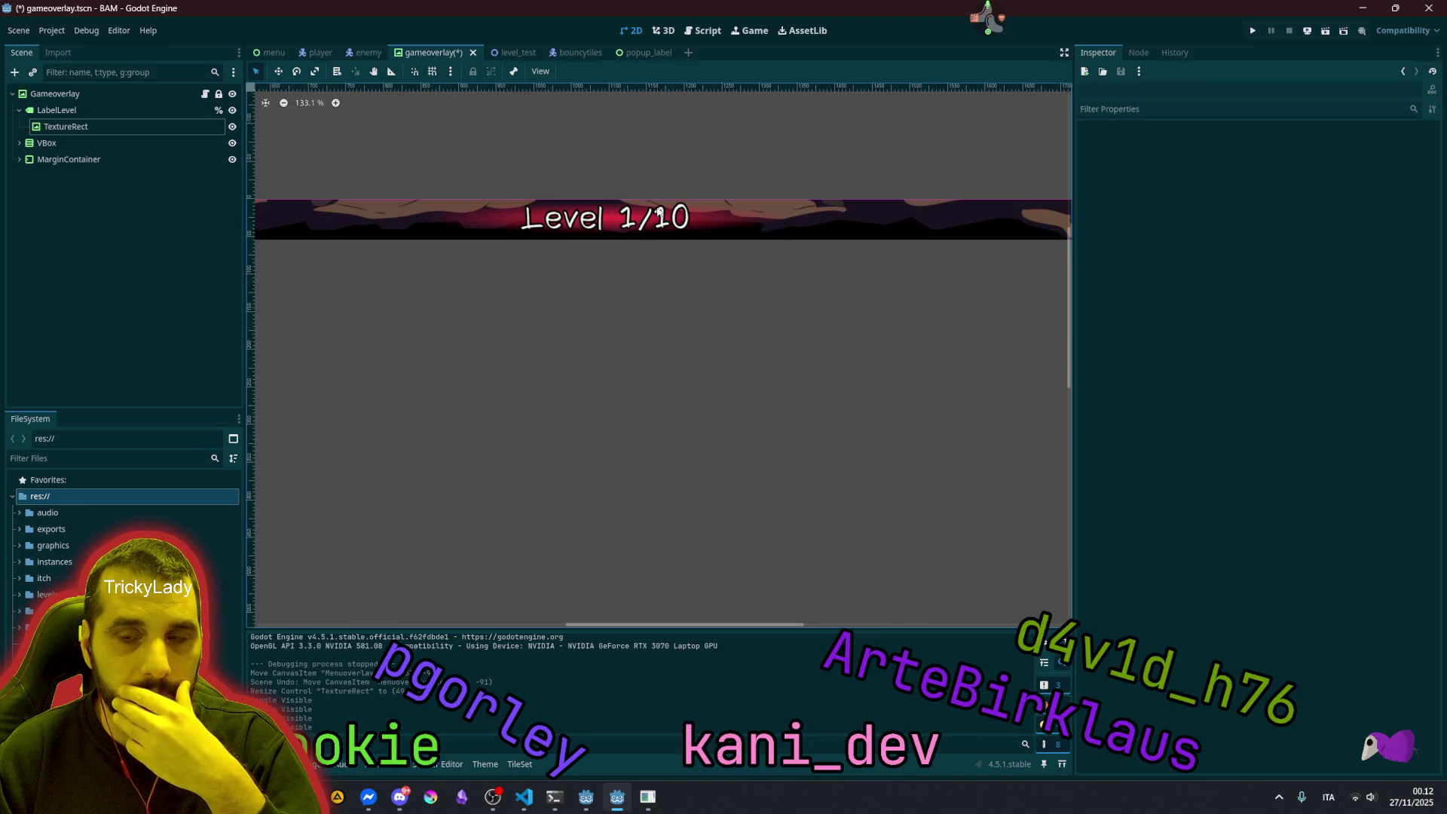
scroll(640, 236, down, 10)
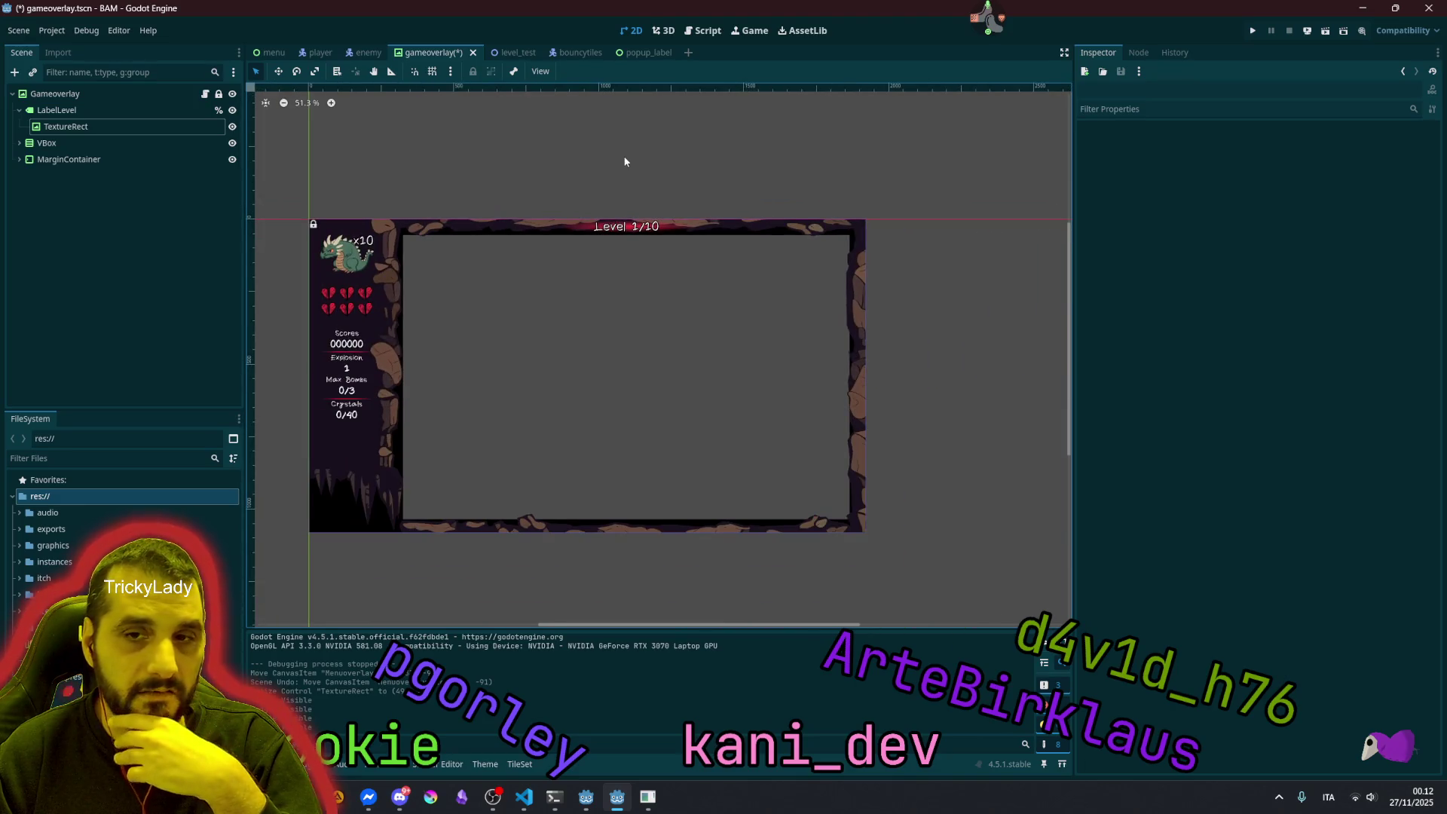
key(ctrl+s)
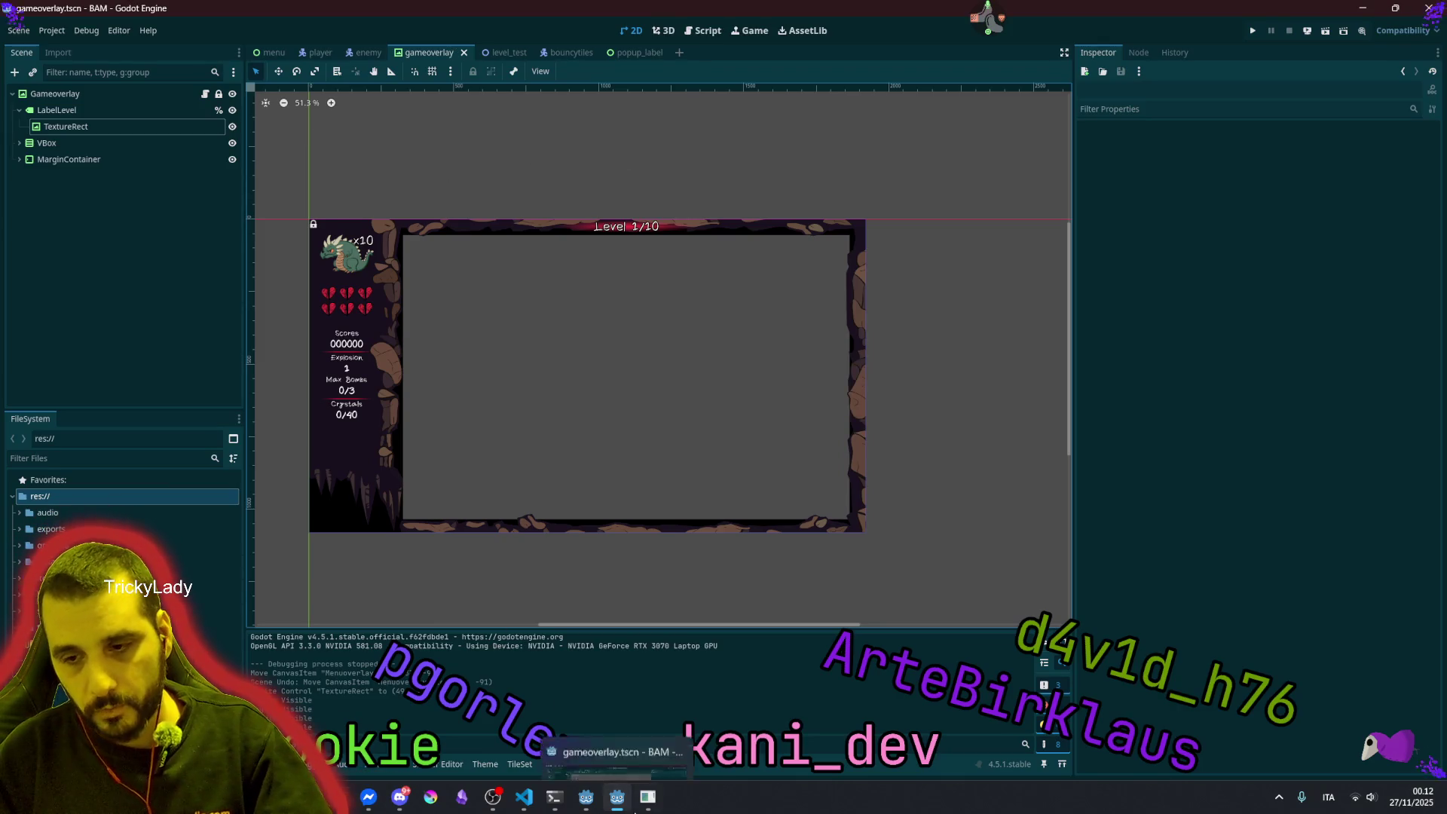
mouse_move(516, 800)
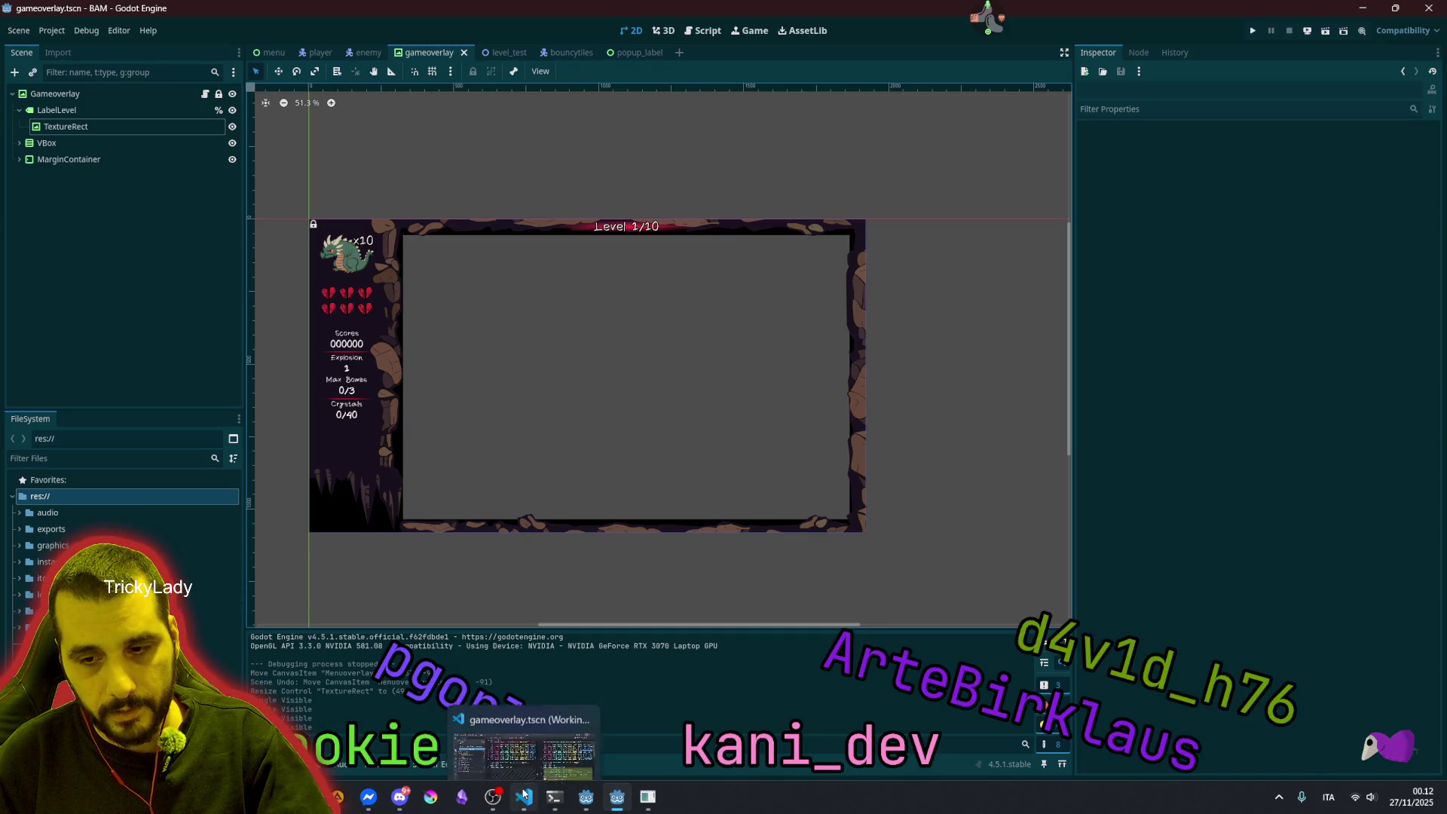
Open the Mng.gd diff showing is_publish flipped to false and the new _input restart handler.
click(528, 724)
click(151, 295)
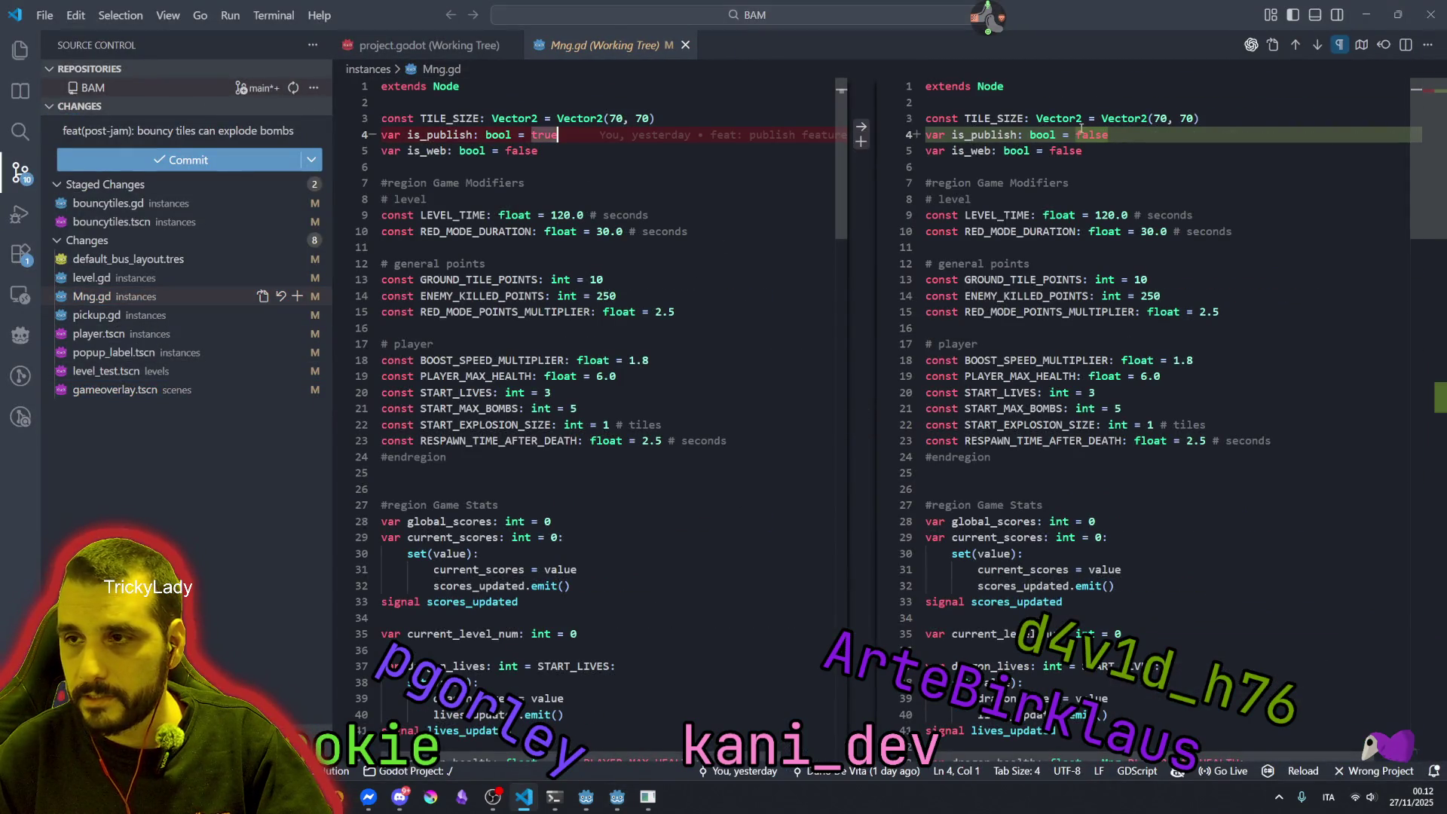
double_click(538, 134)
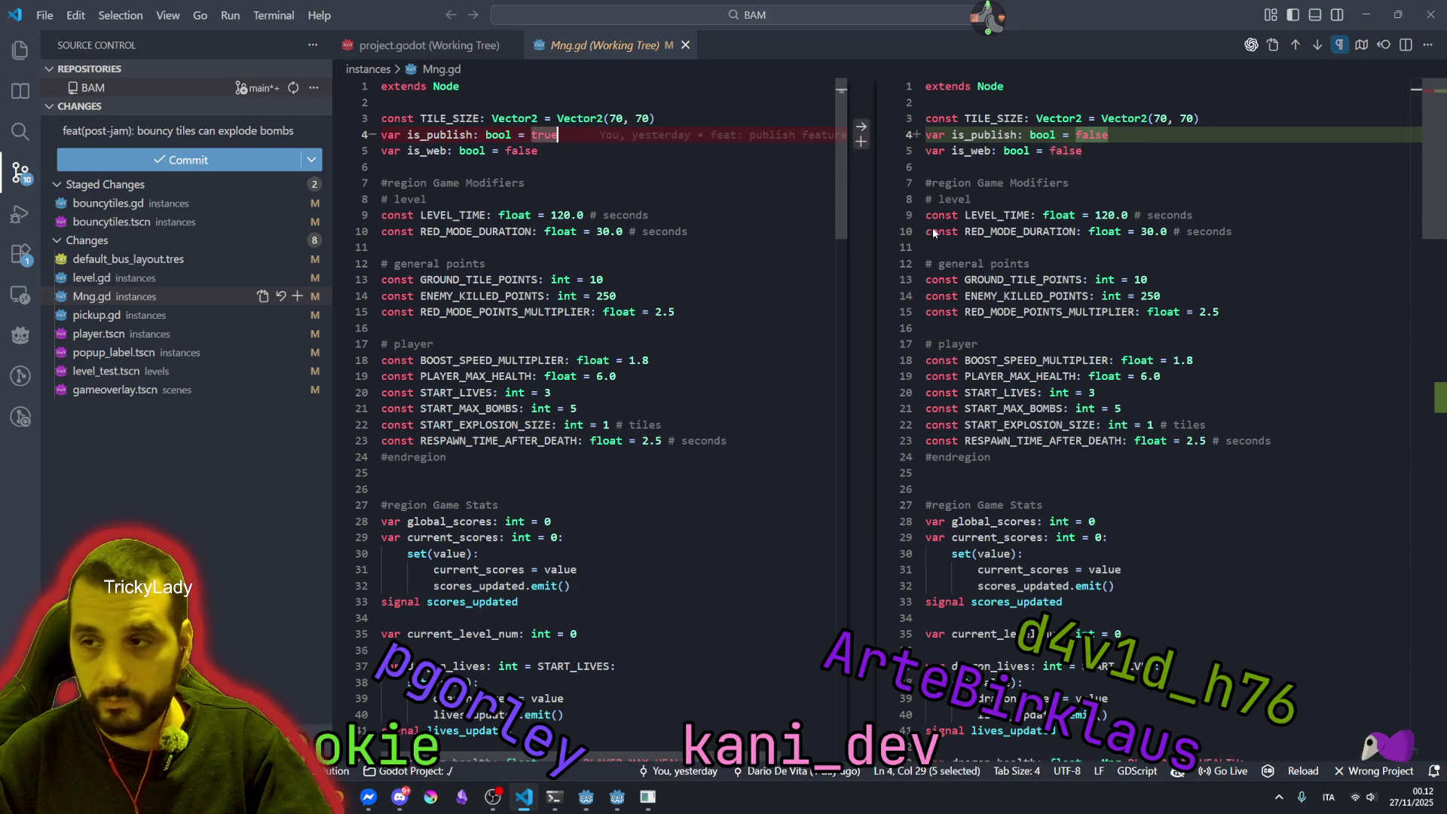
scroll(1146, 352, down, 15)
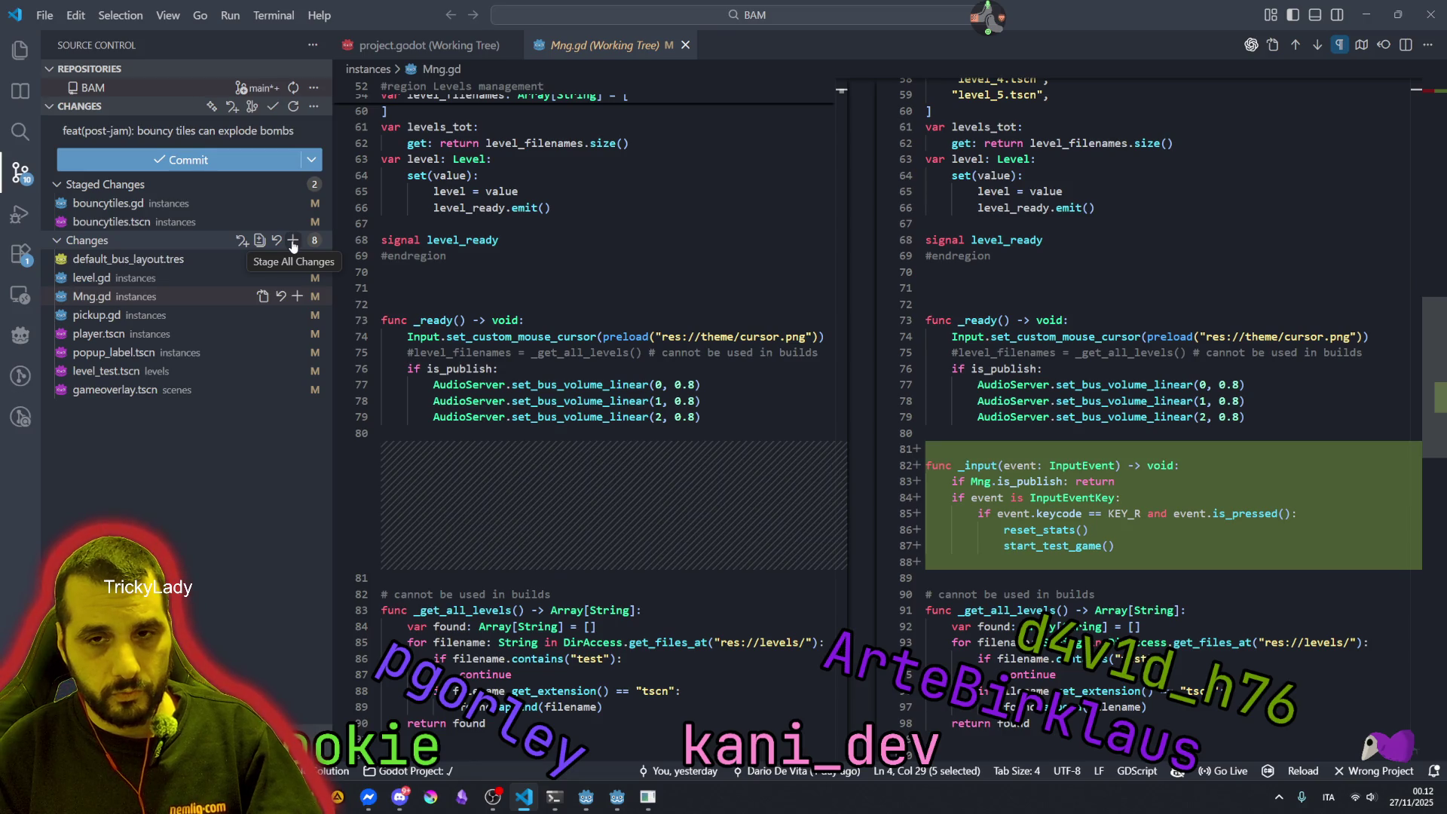
click(163, 298)
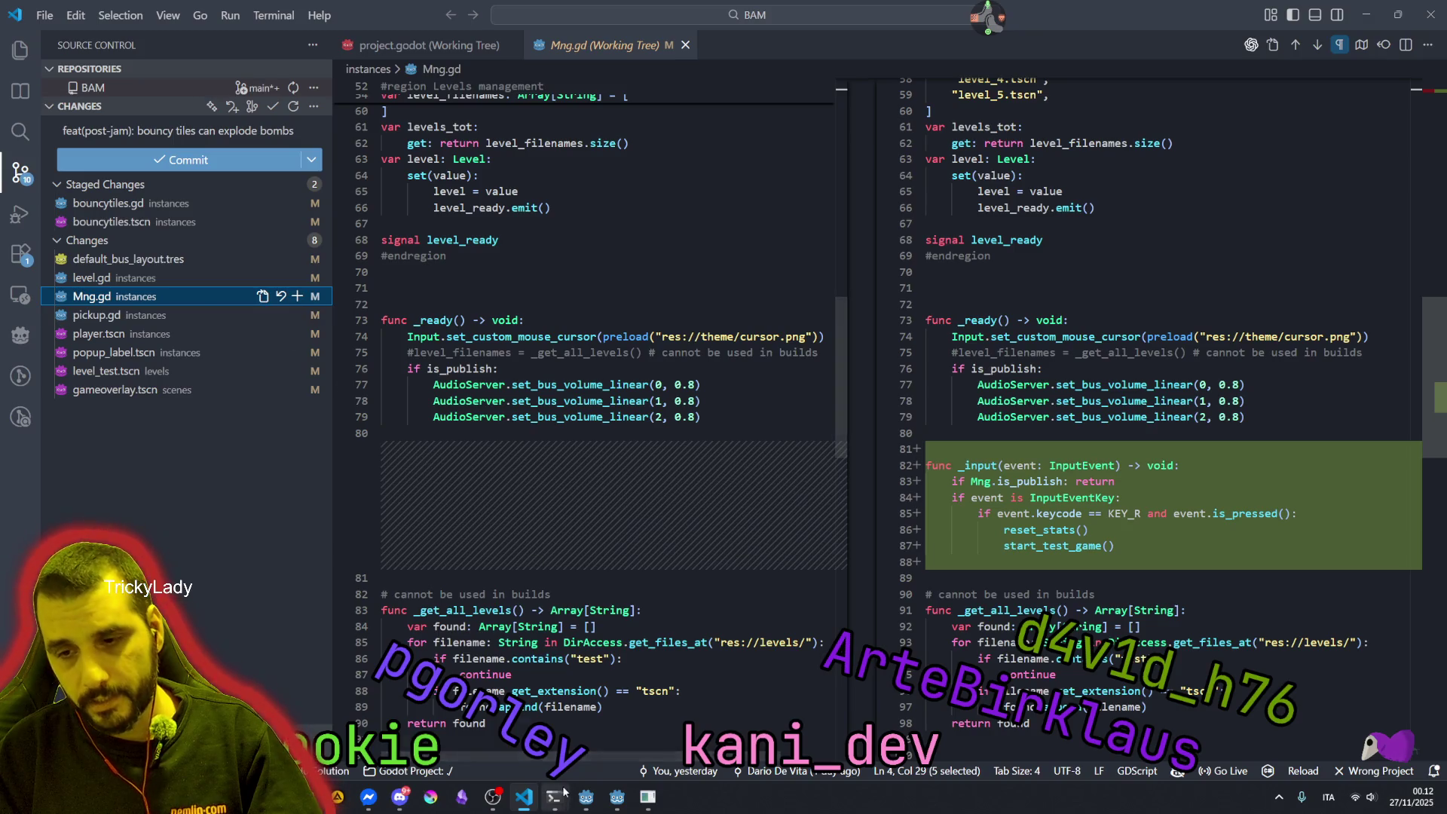
Open Mng.gd in the BAM project at line 78 and check the Audio panel for the Music bus.
key(alt+Tab)
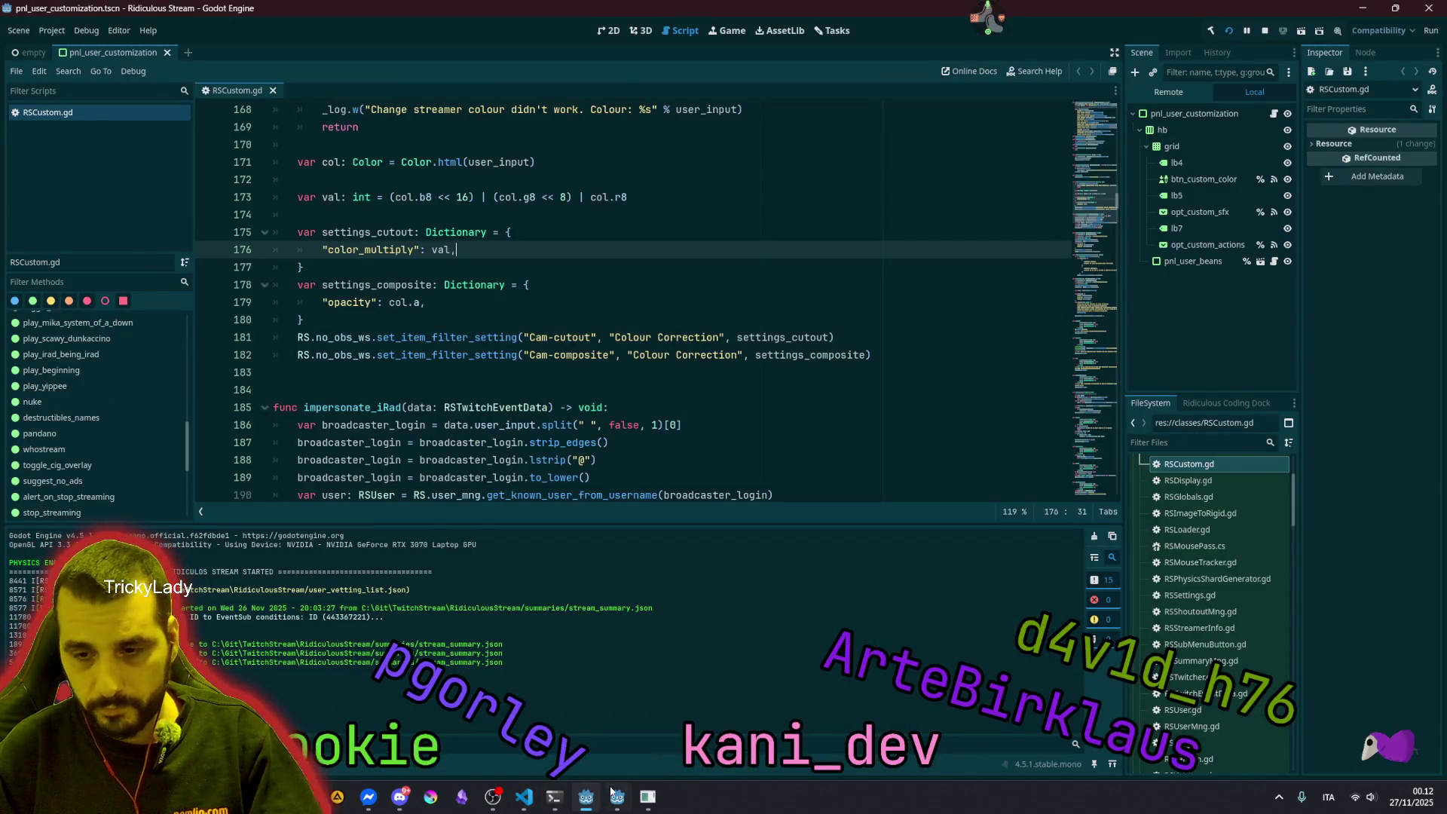
click(615, 795)
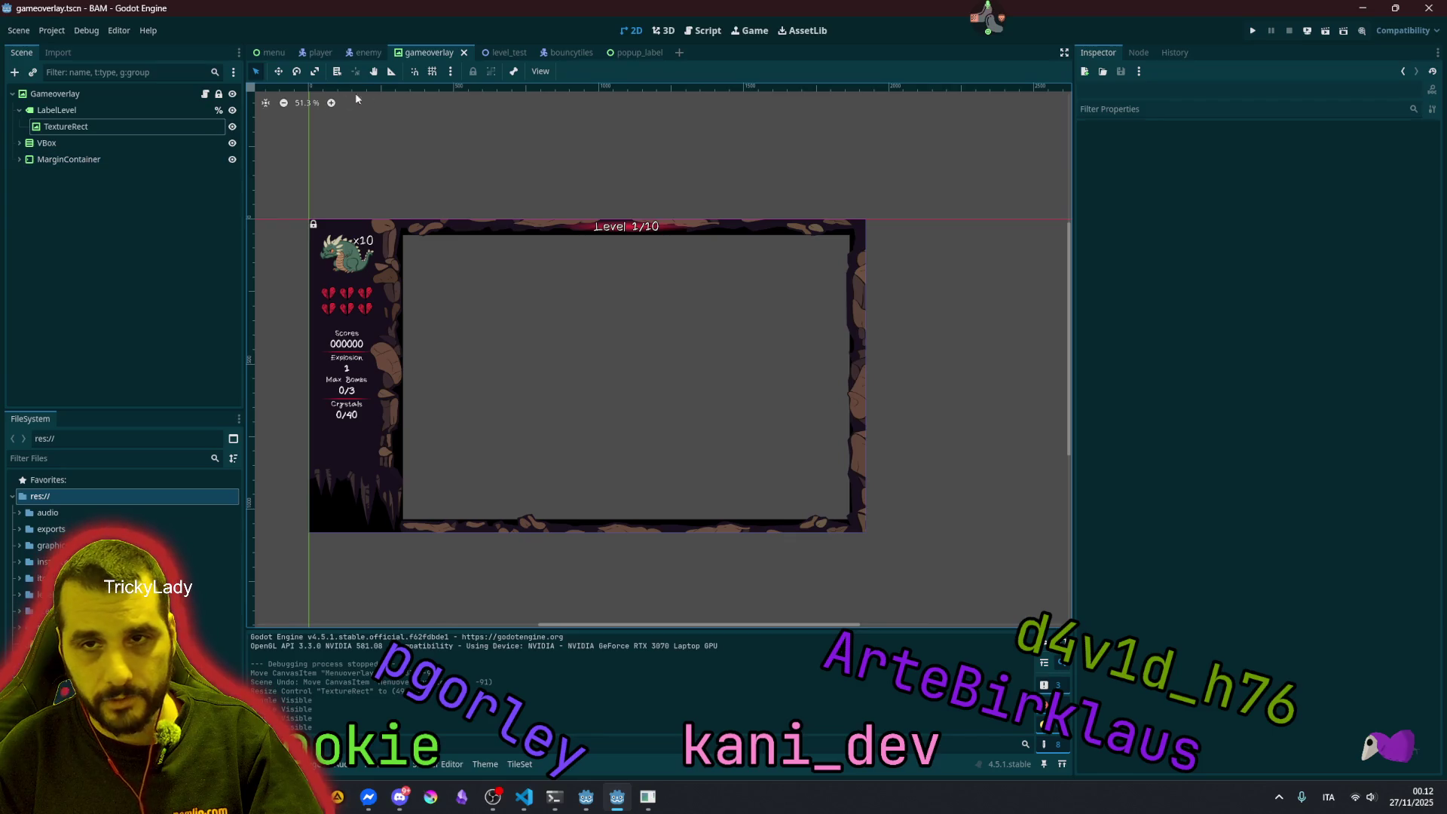
key(shift+alt+o)
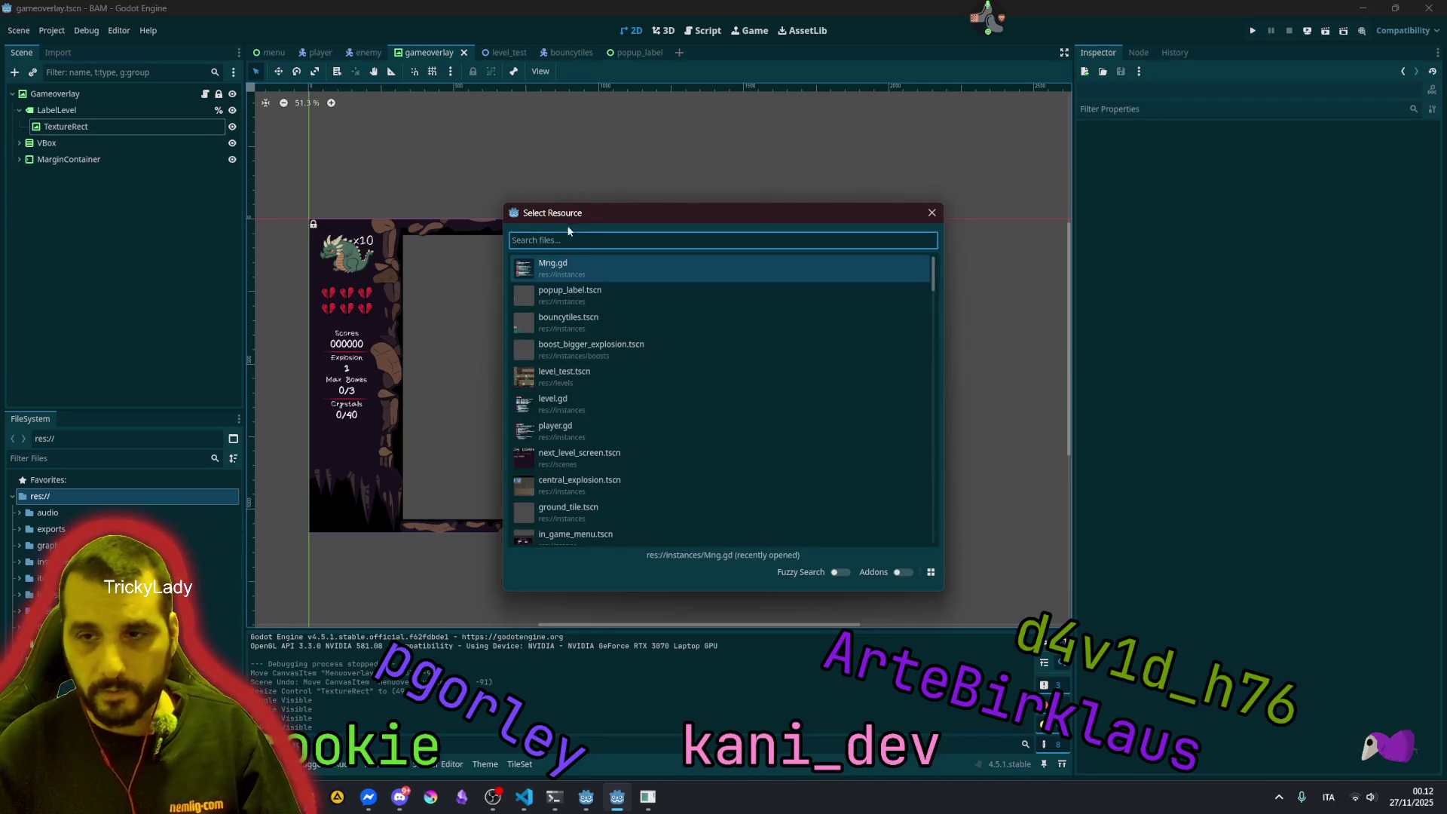
double_click(585, 273)
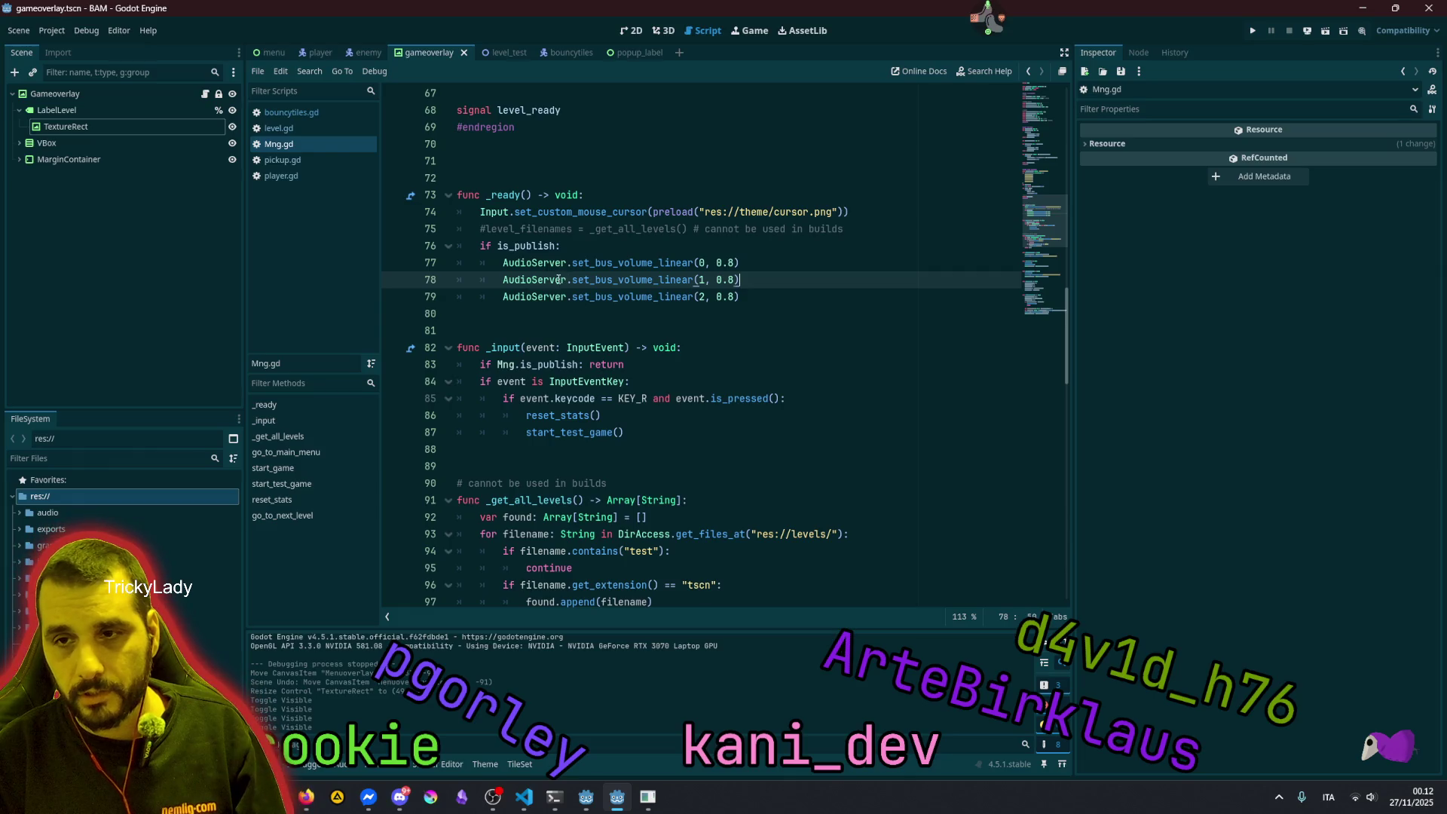
key(Left)
key(Left)
key(Left)
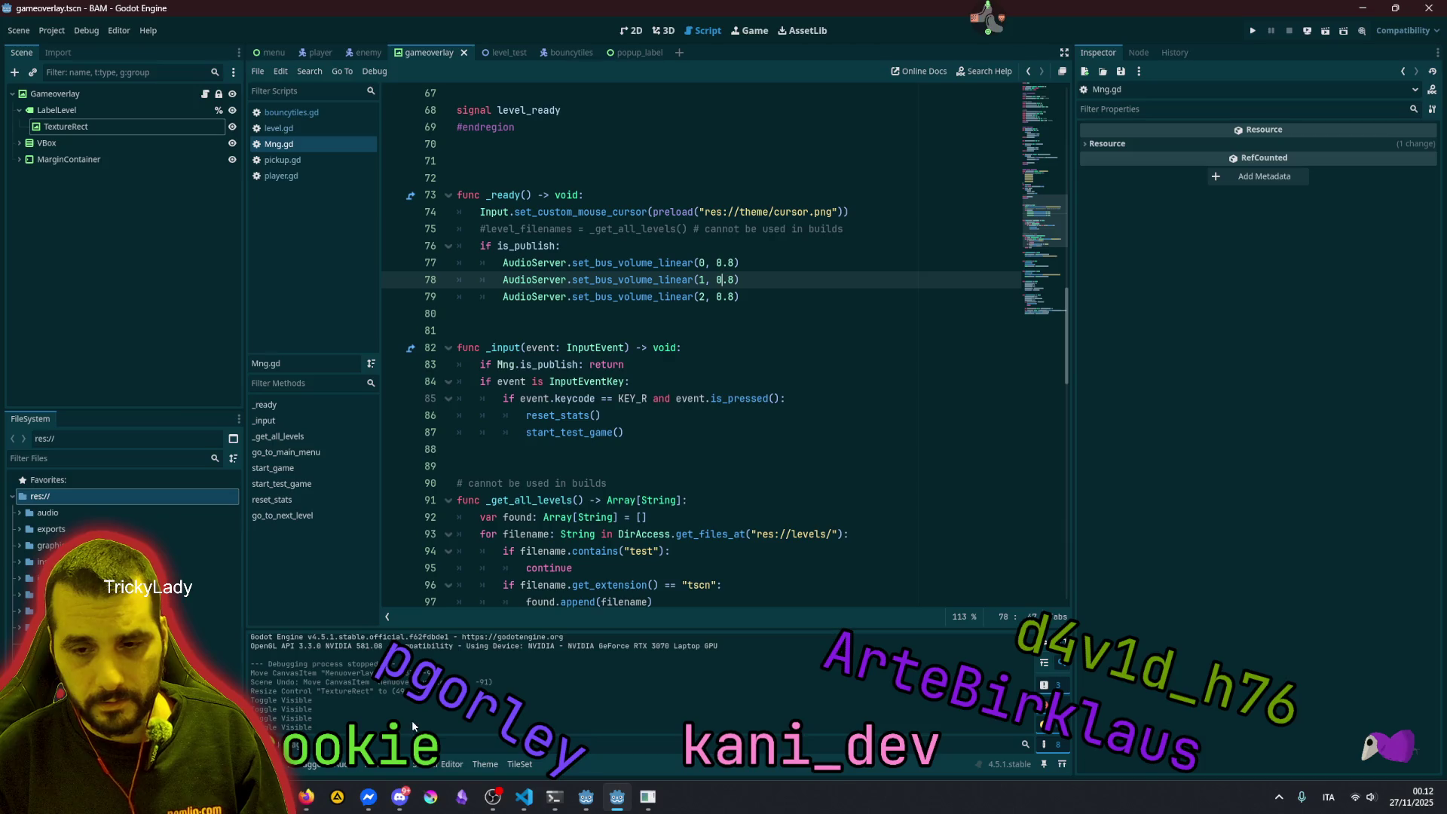
double_click(649, 283)
click(701, 279)
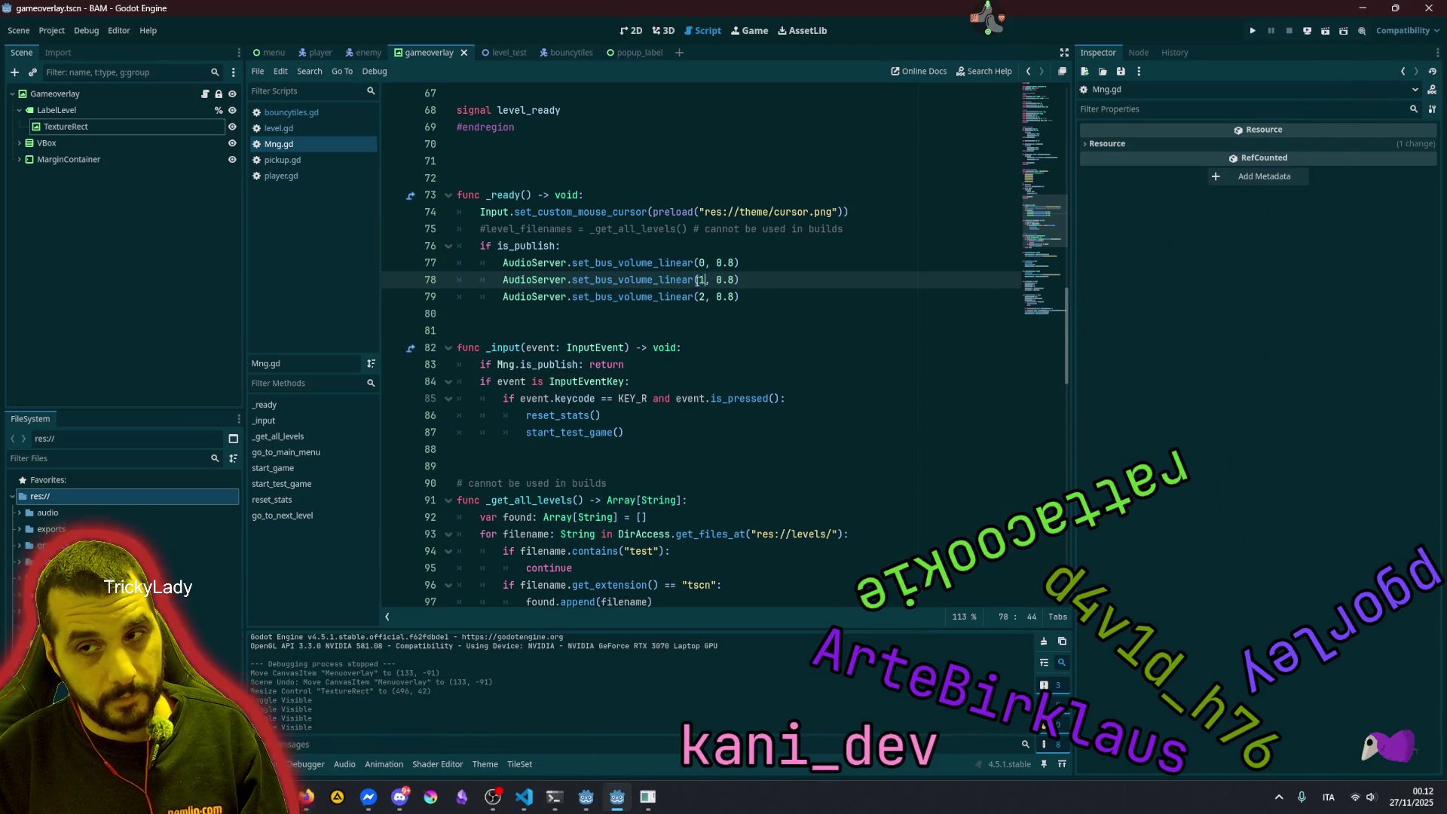
click(344, 764)
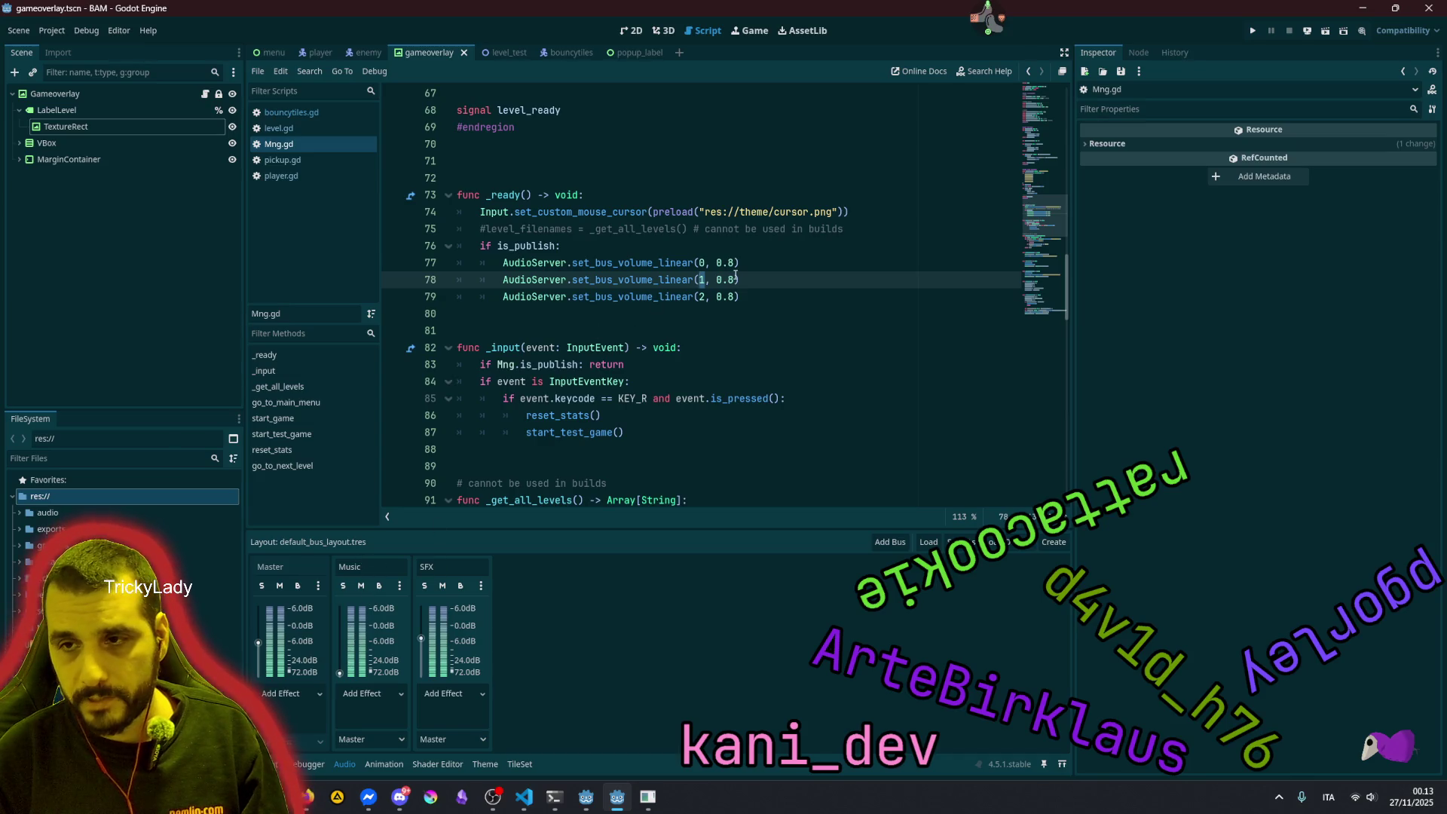
Change the music bus volume on line 78 from 0.8 to 0.65.
key(Right)
key(Right)
key(Right)
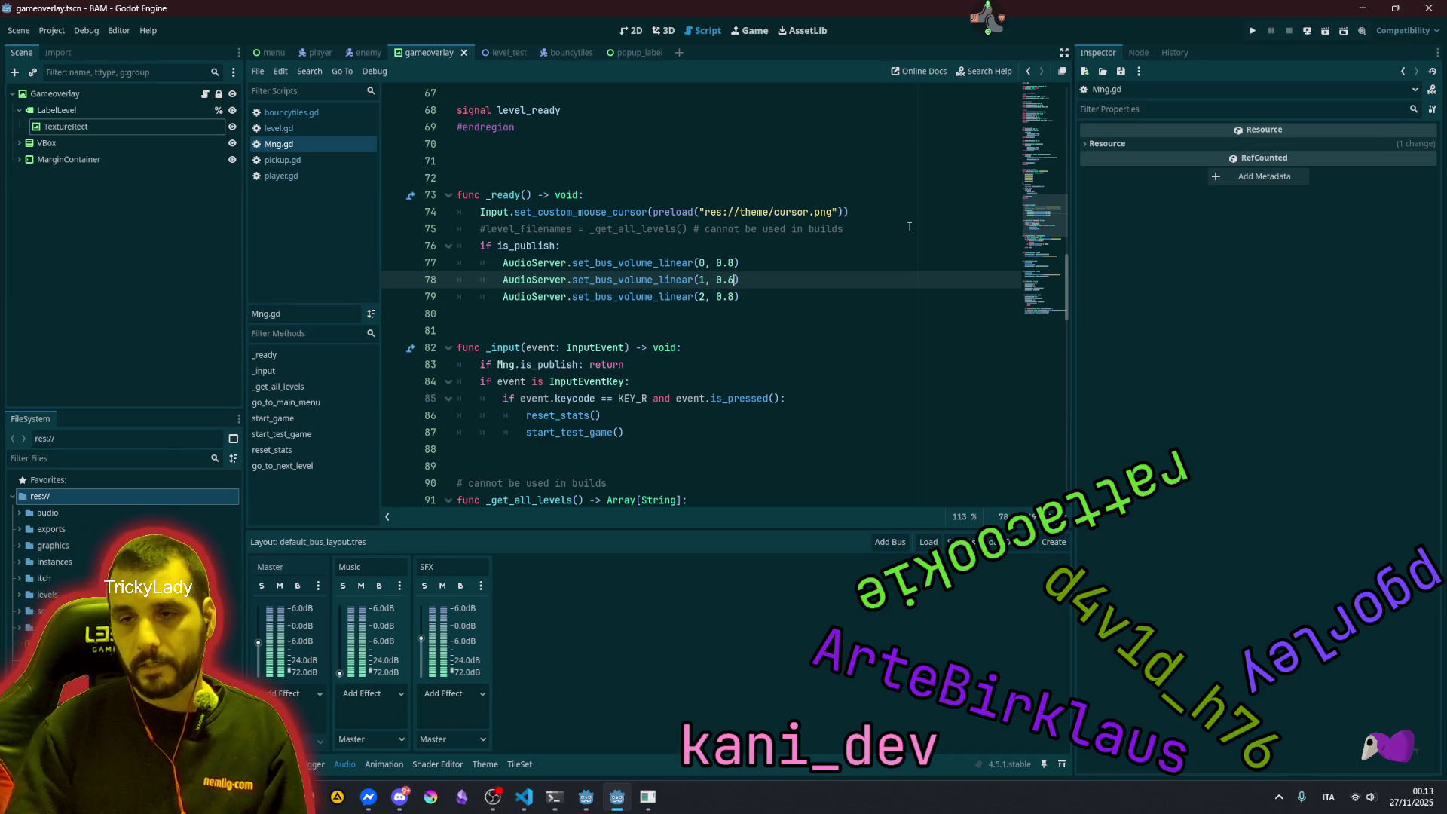
key(BackSpace)
text(65)
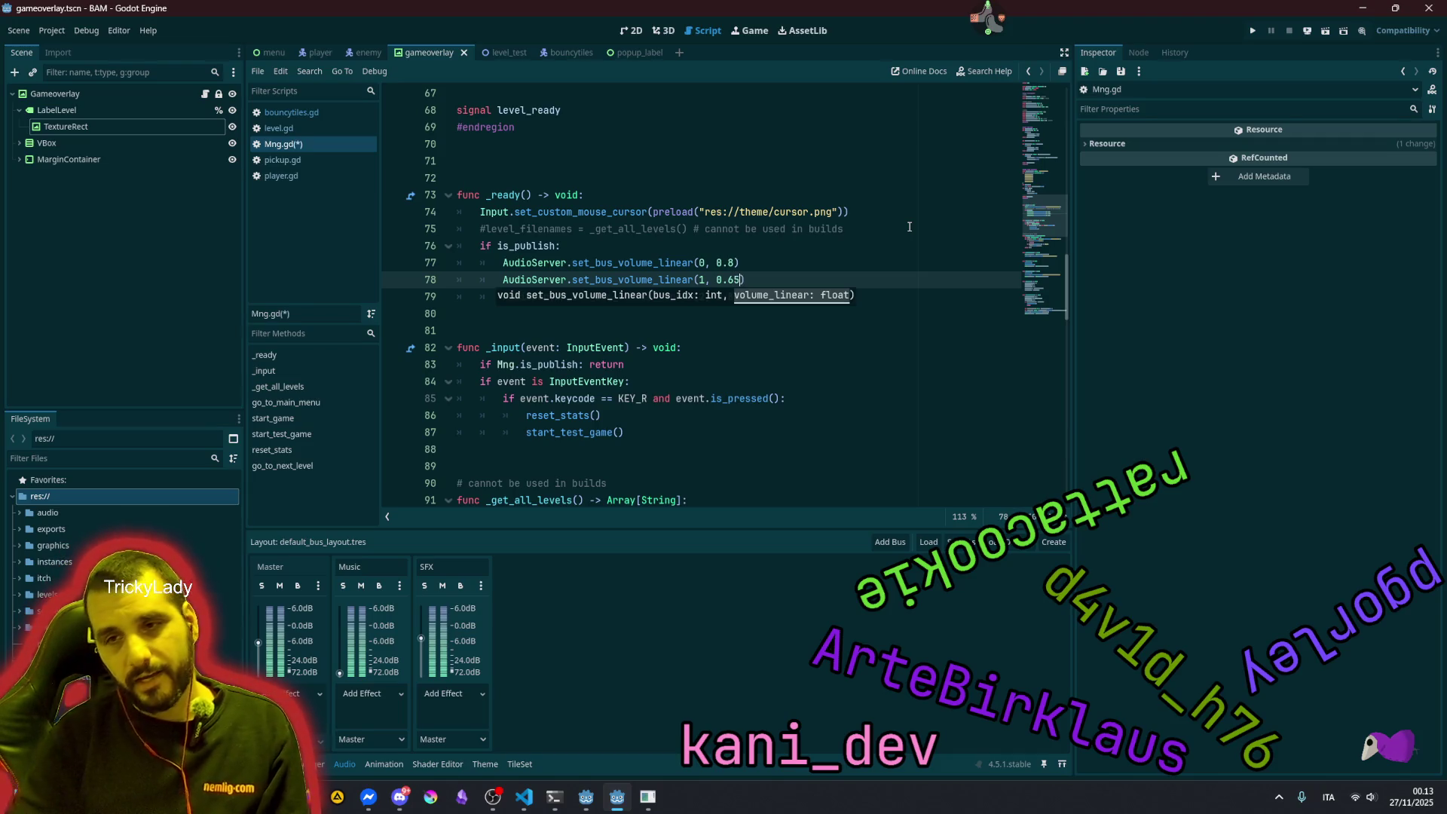
click(669, 251)
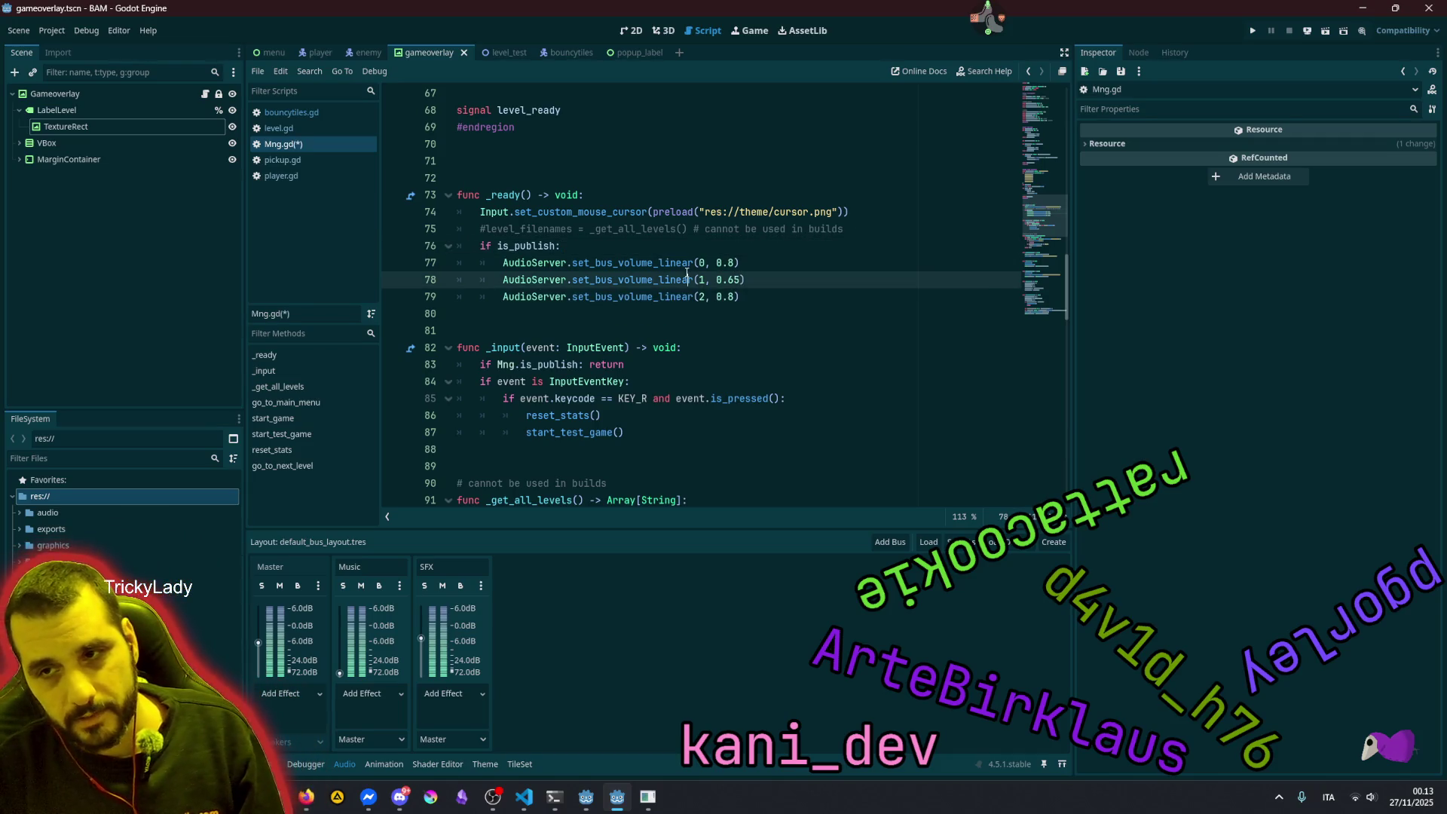
double_click(633, 296)
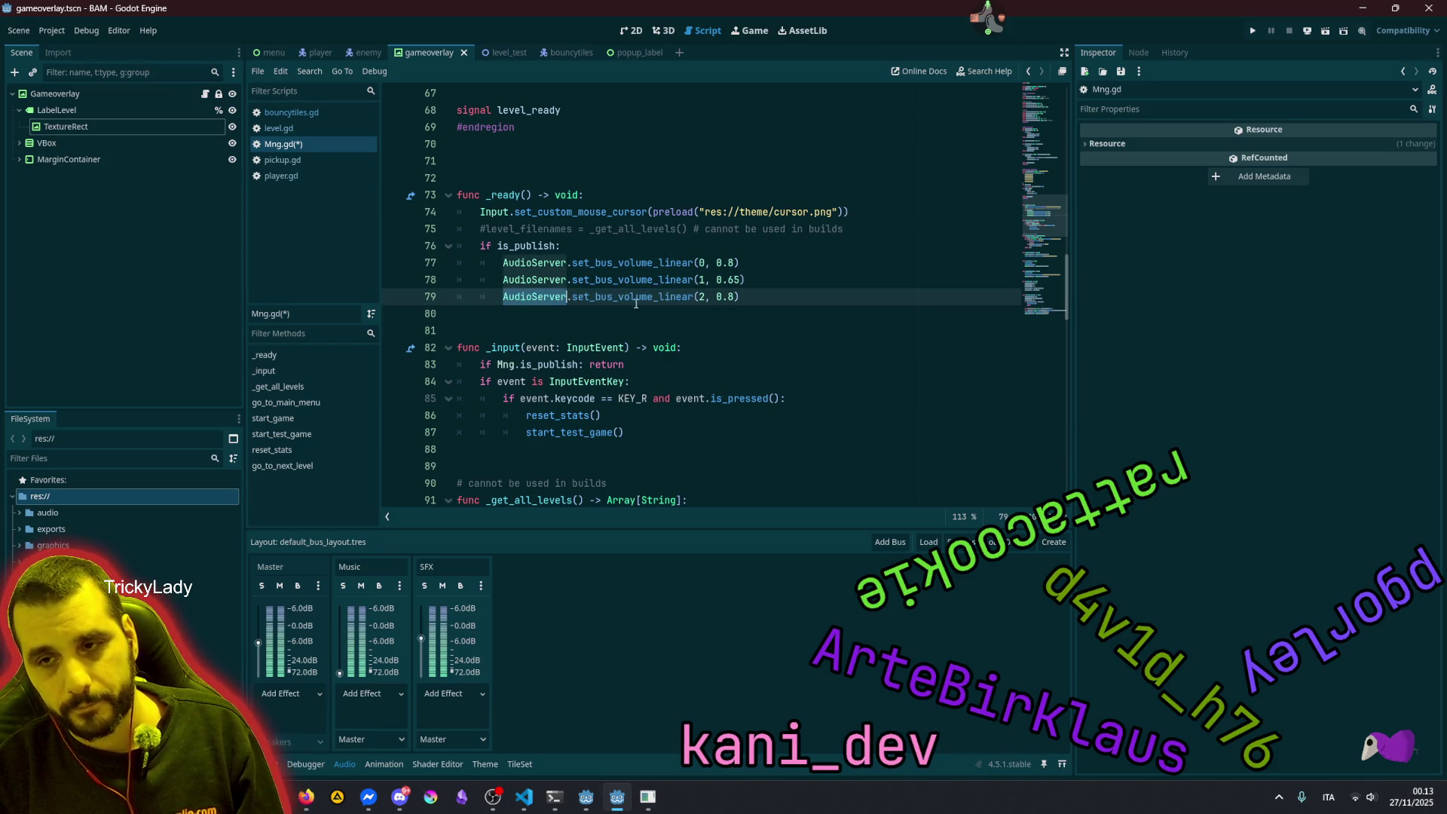
click(750, 281)
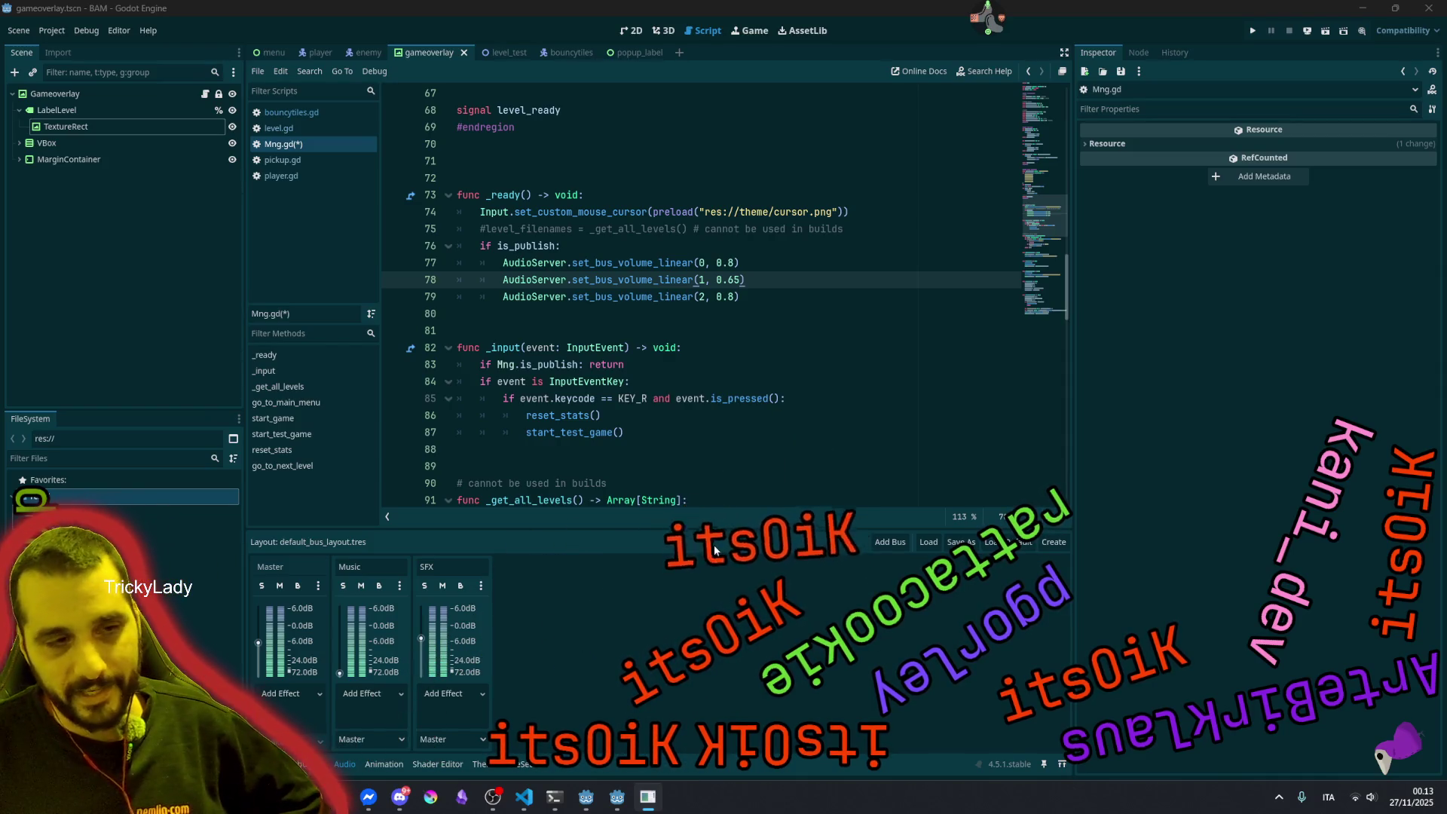
click(715, 295)
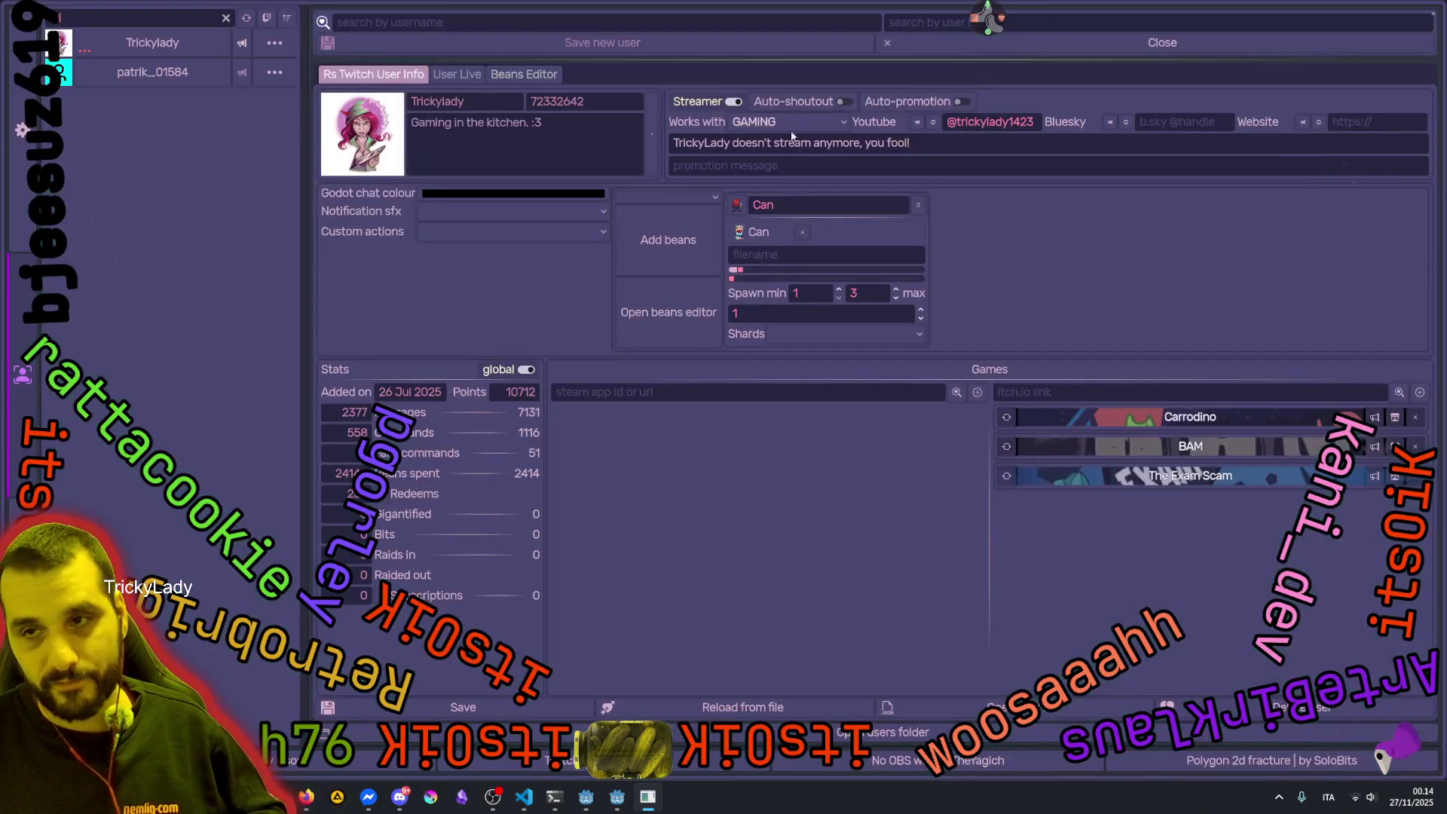
Filter the user list on 'its', open the matching viewer's profile and show Bomb Around's Steam info.
click(226, 18)
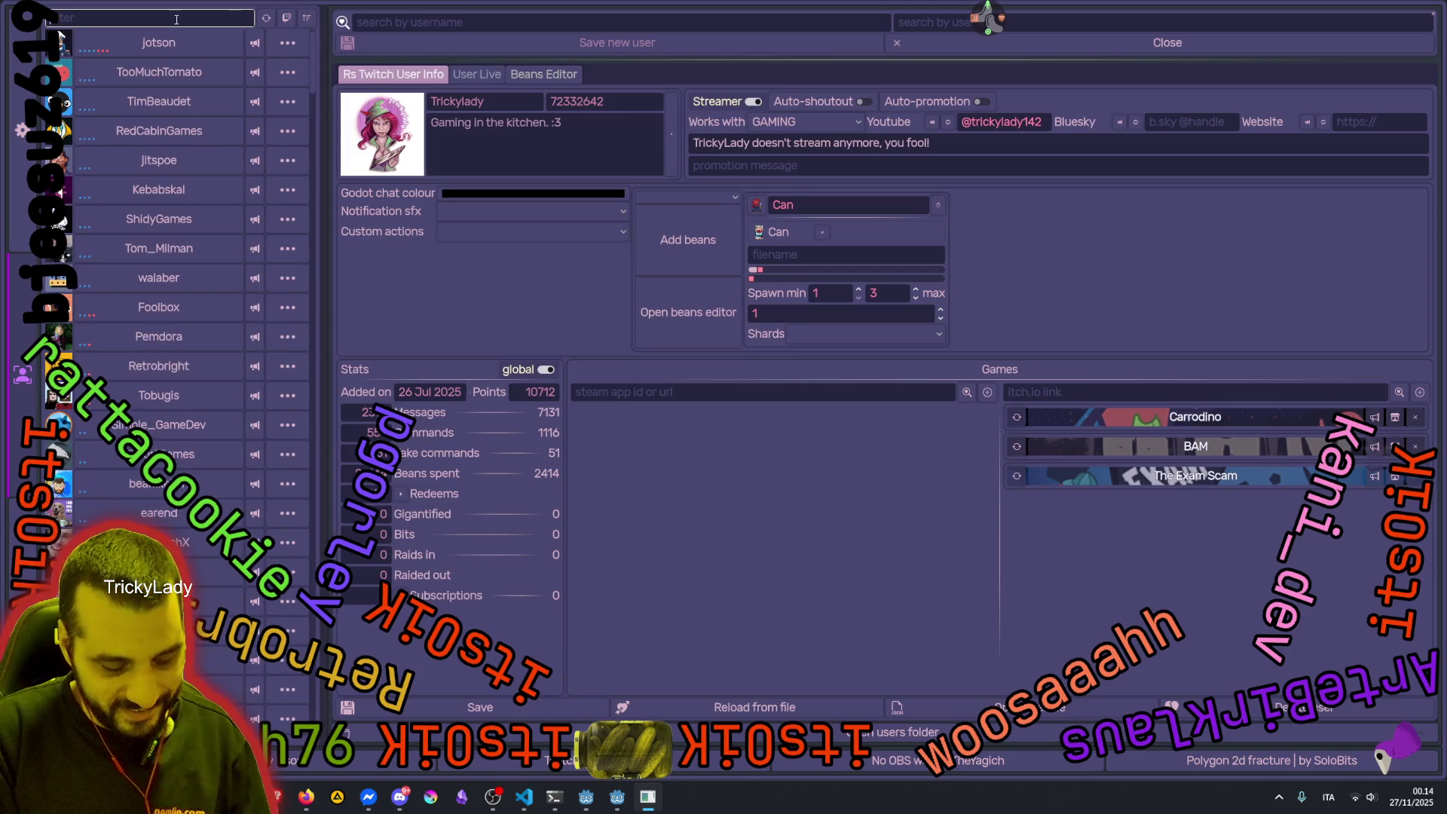
text(i)
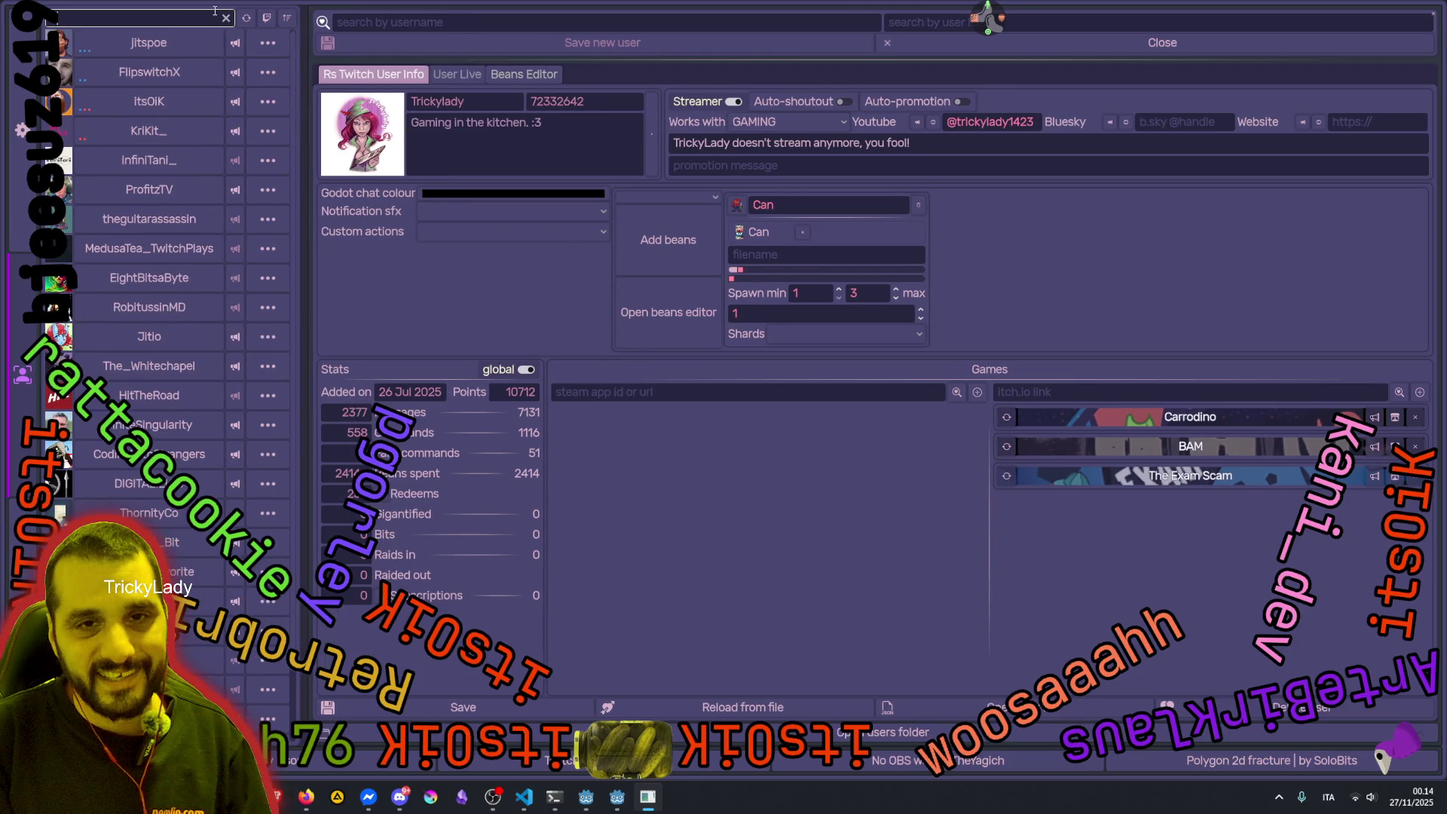
key(BackSpace)
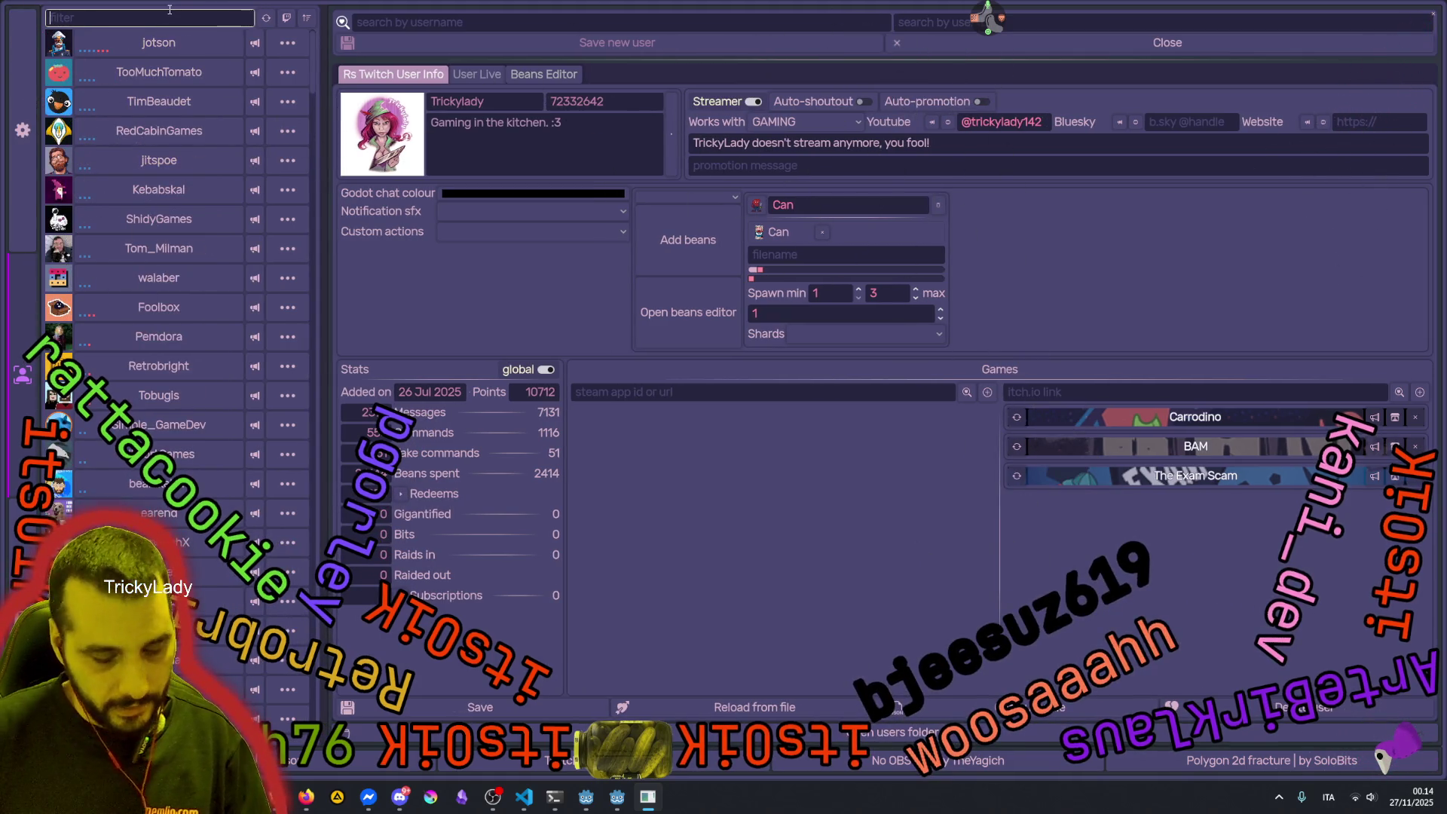
text(its)
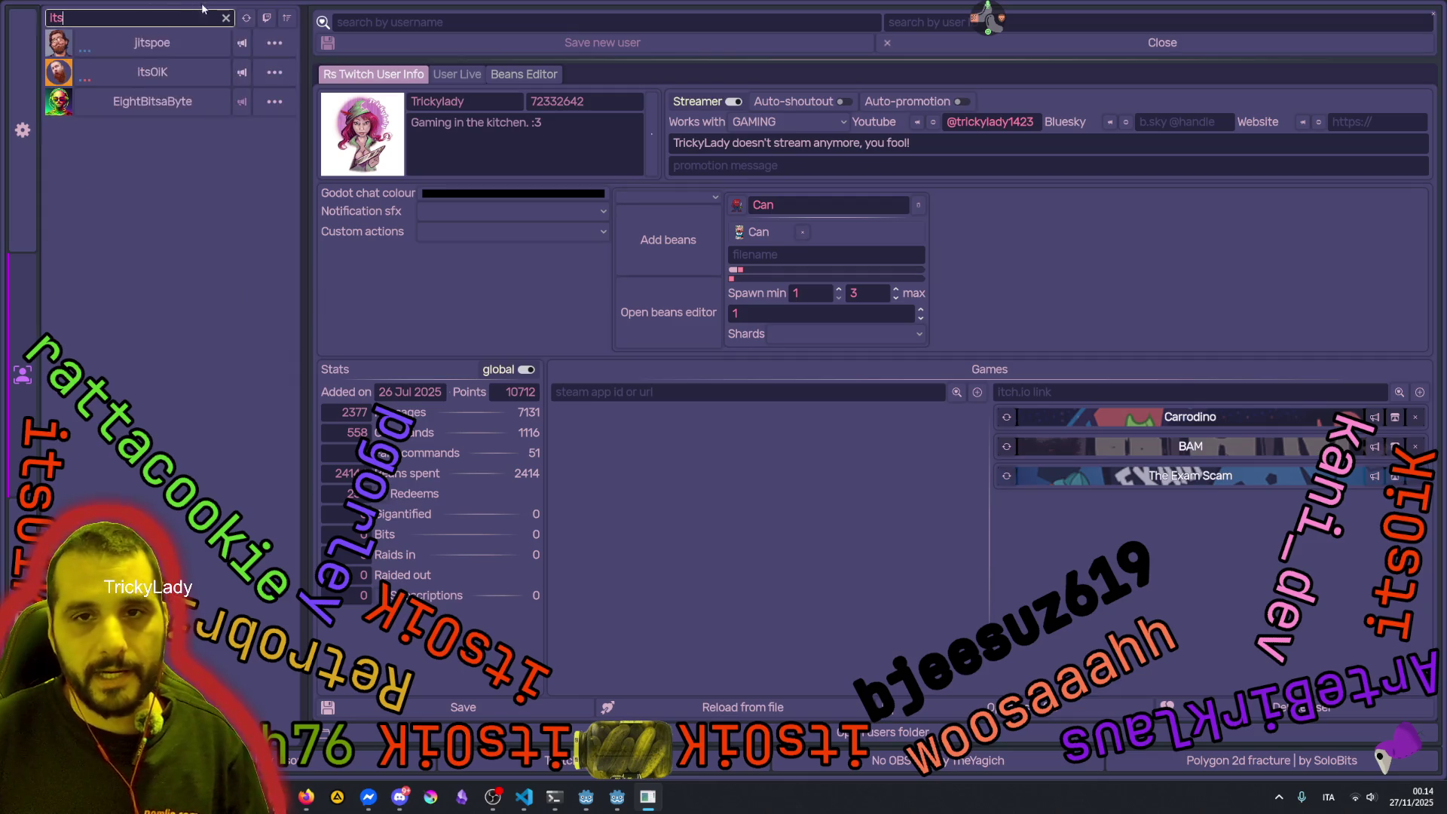
click(152, 72)
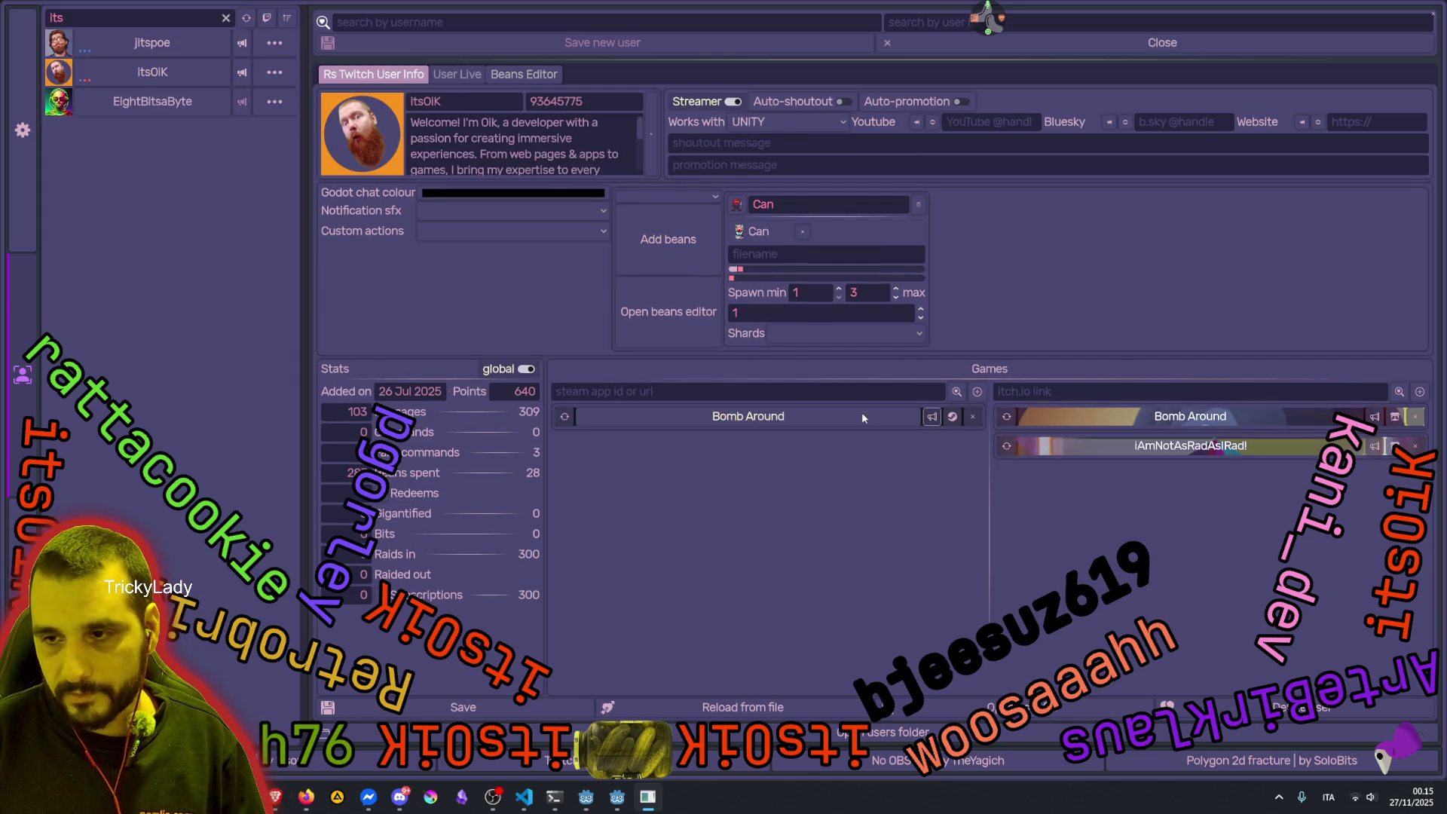
click(862, 414)
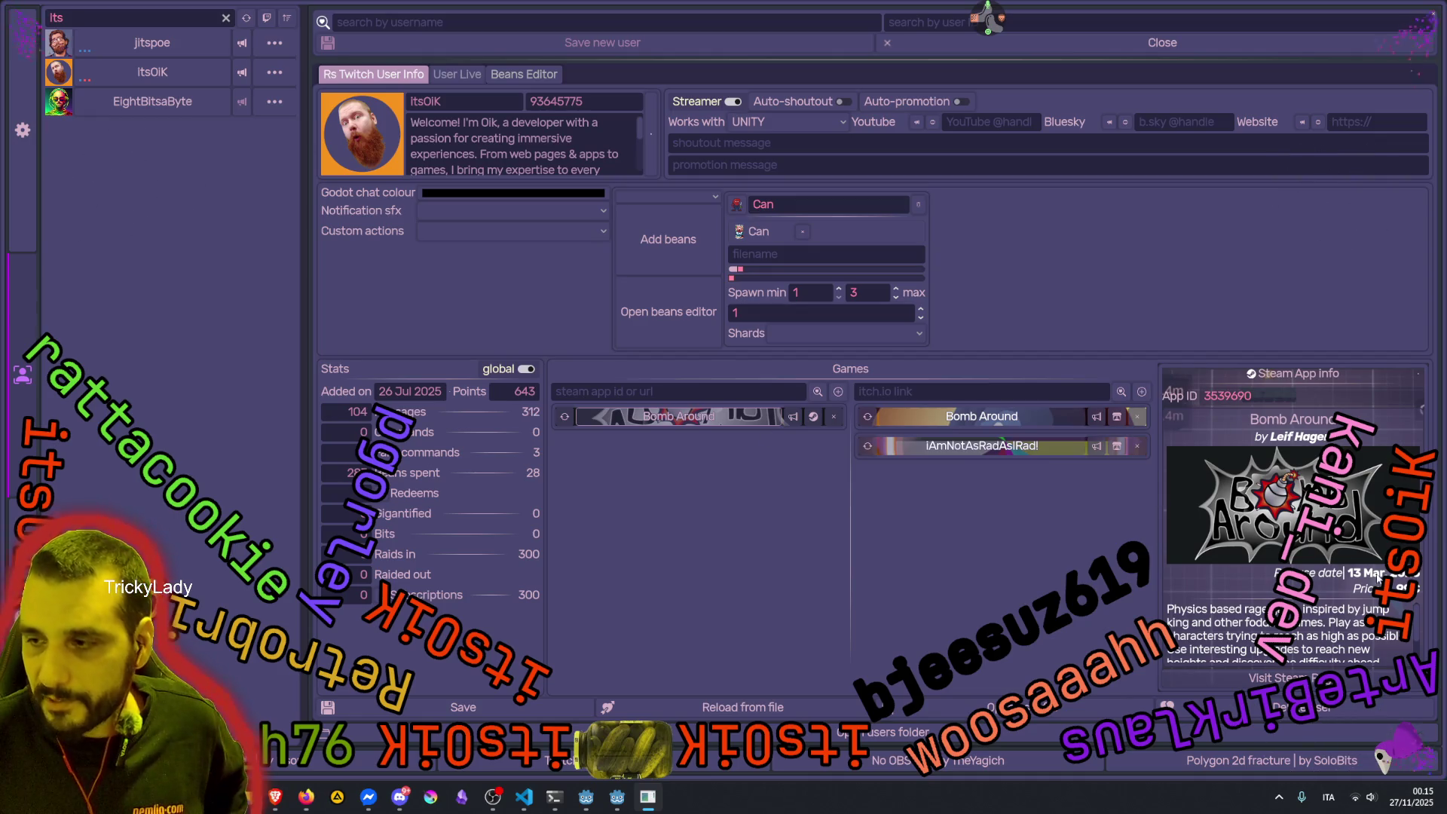